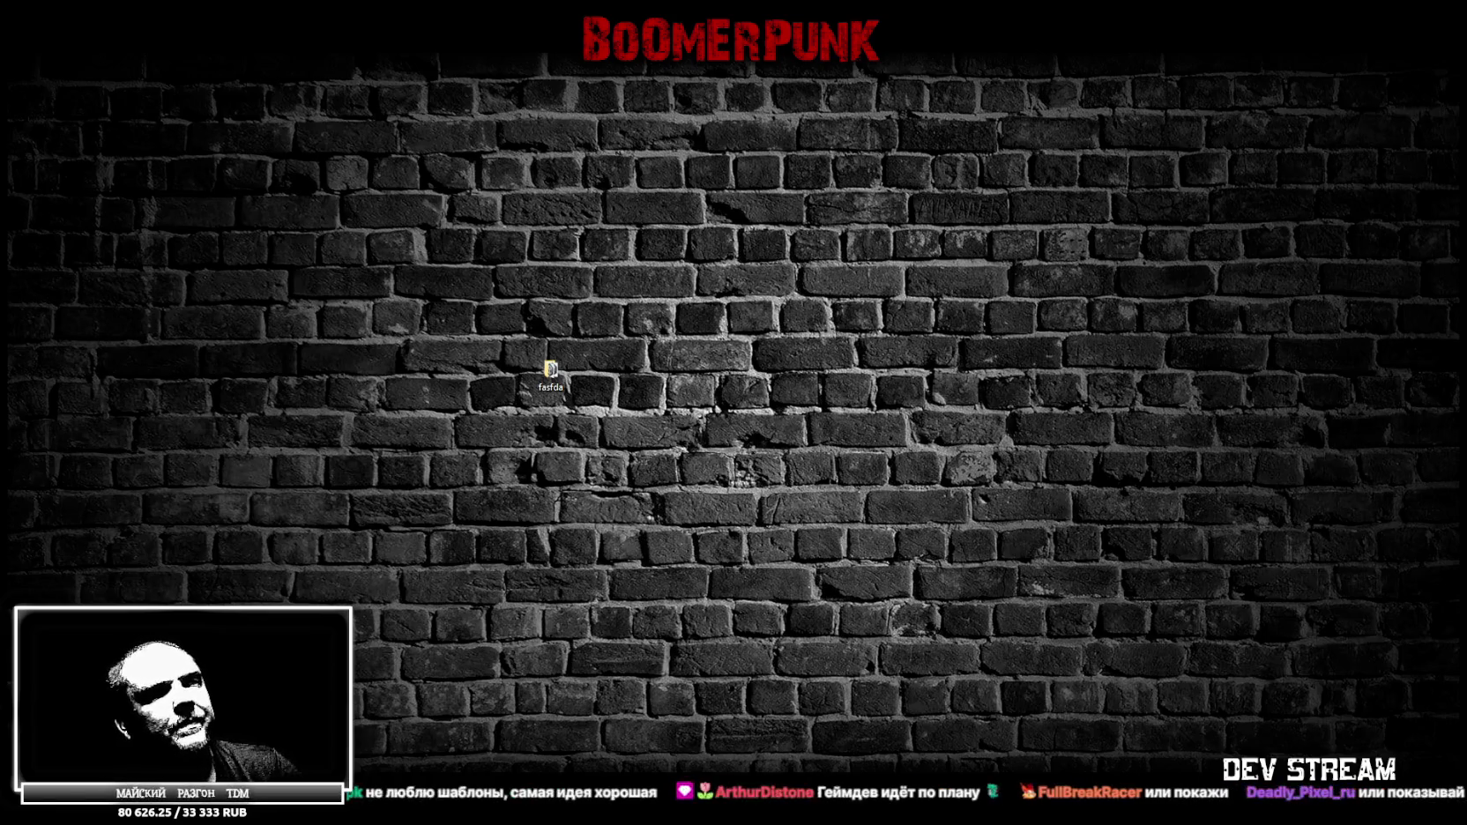
Bring Unity back, collapse the ###MAP### and INWORK groups, and select the Player
key(alt+Tab)
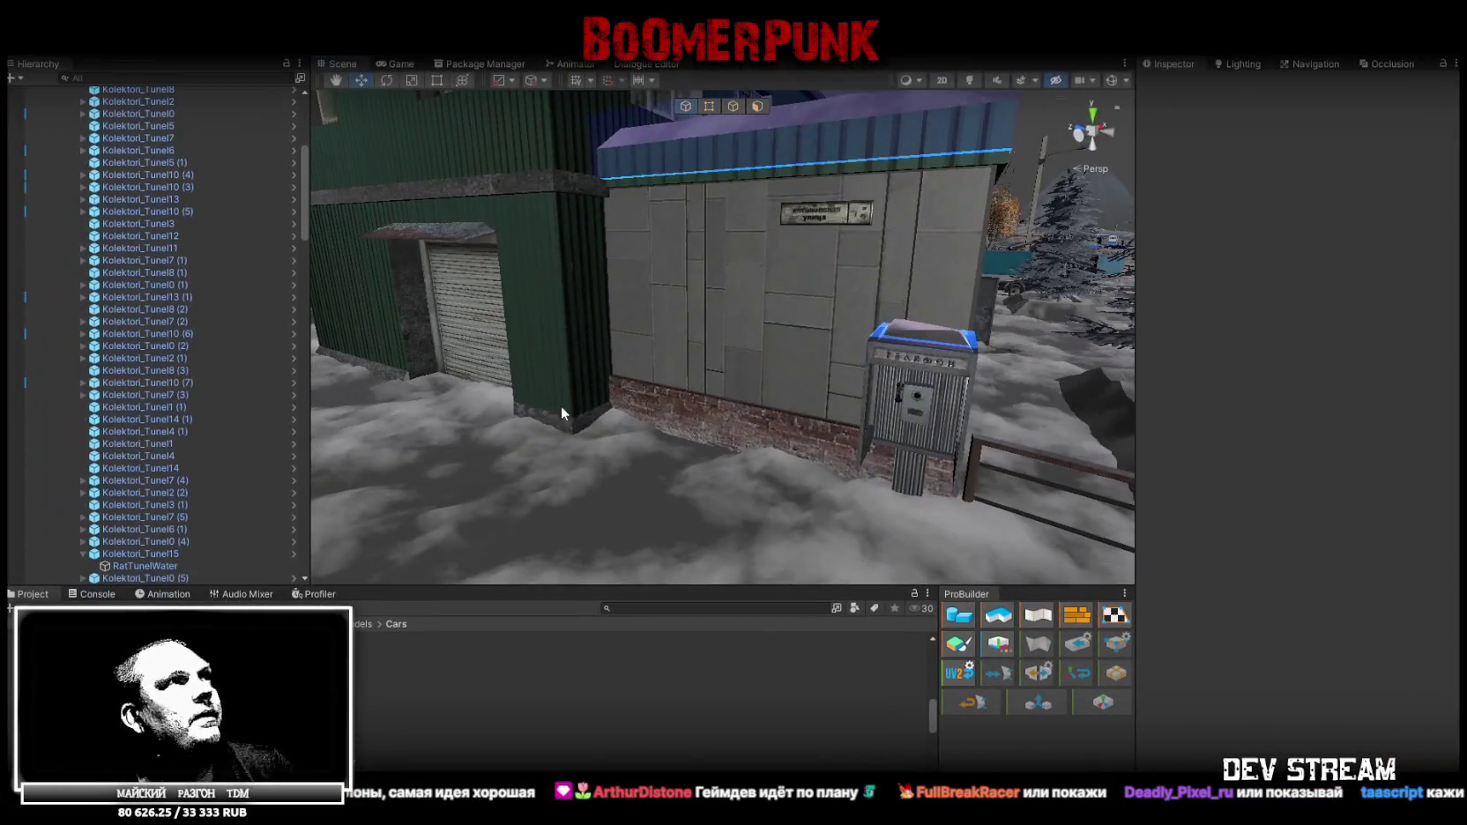
alt+right_drag(560, 405, 13, 407)
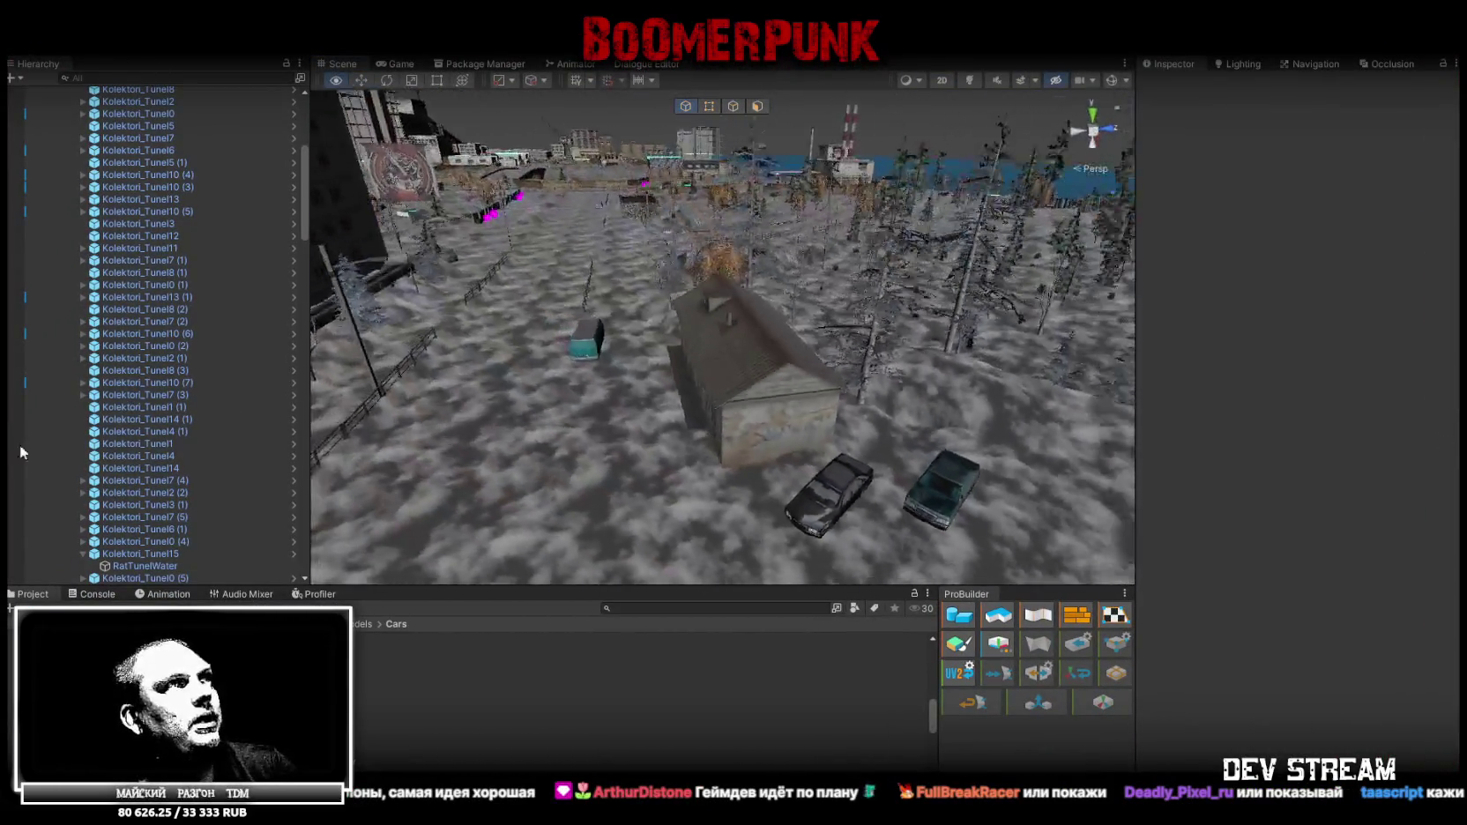
scroll(144, 416, up, 10)
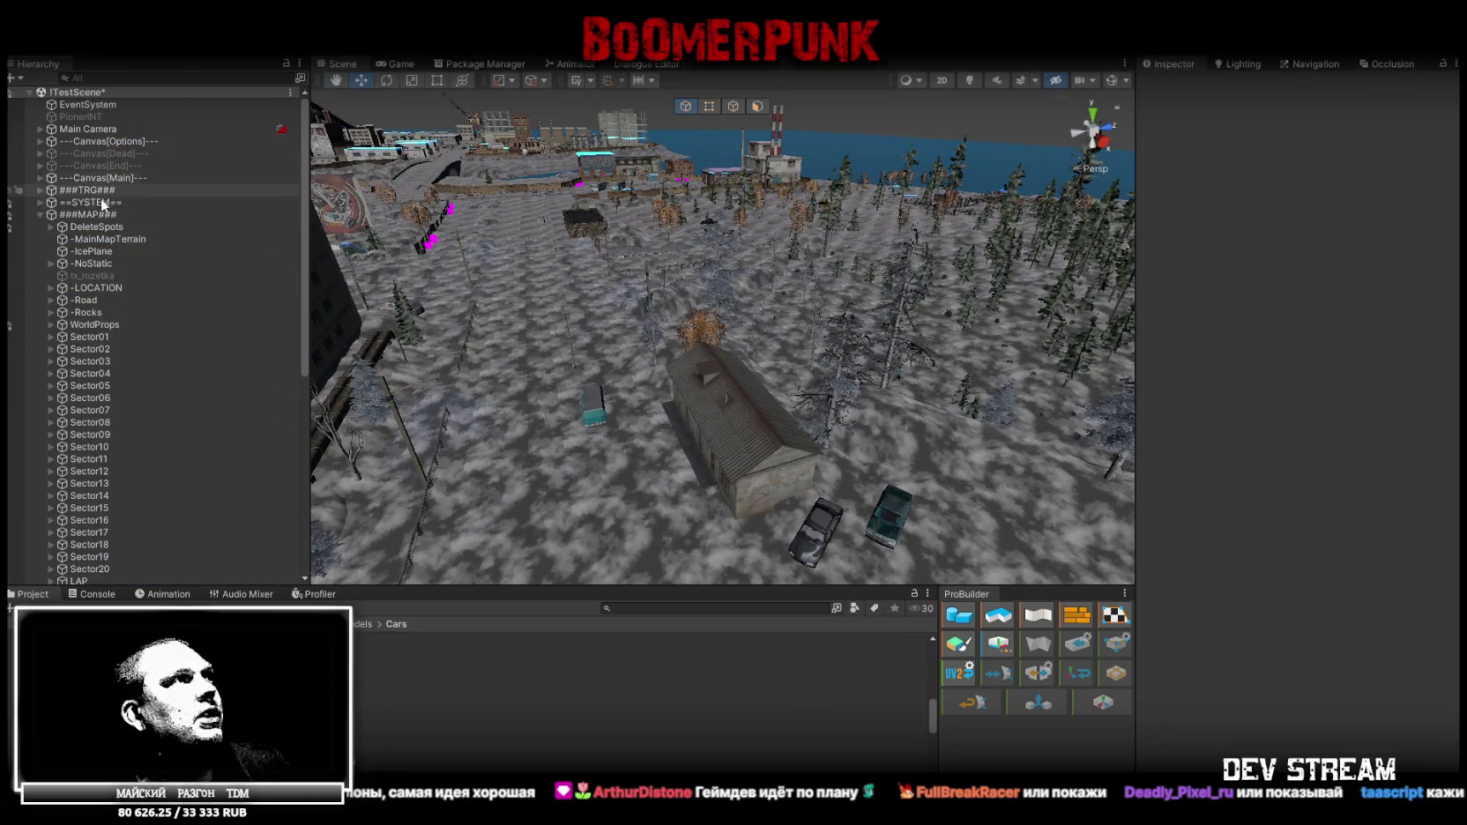
click(40, 214)
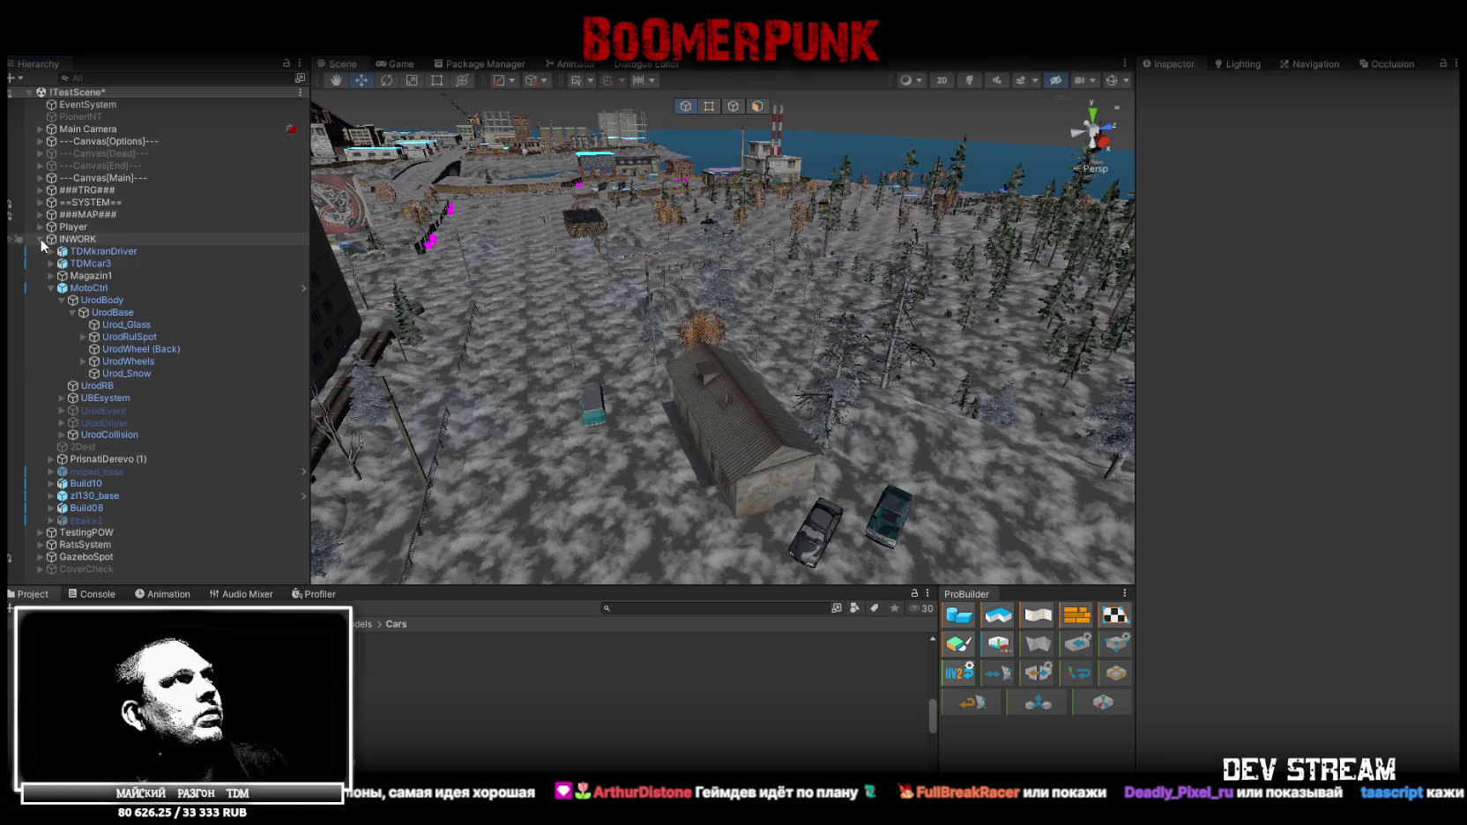
click(40, 239)
click(73, 226)
Fly the Scene view to the building's doorway, nudge the Player, and save the scene
right_drag(404, 272, 560, 287)
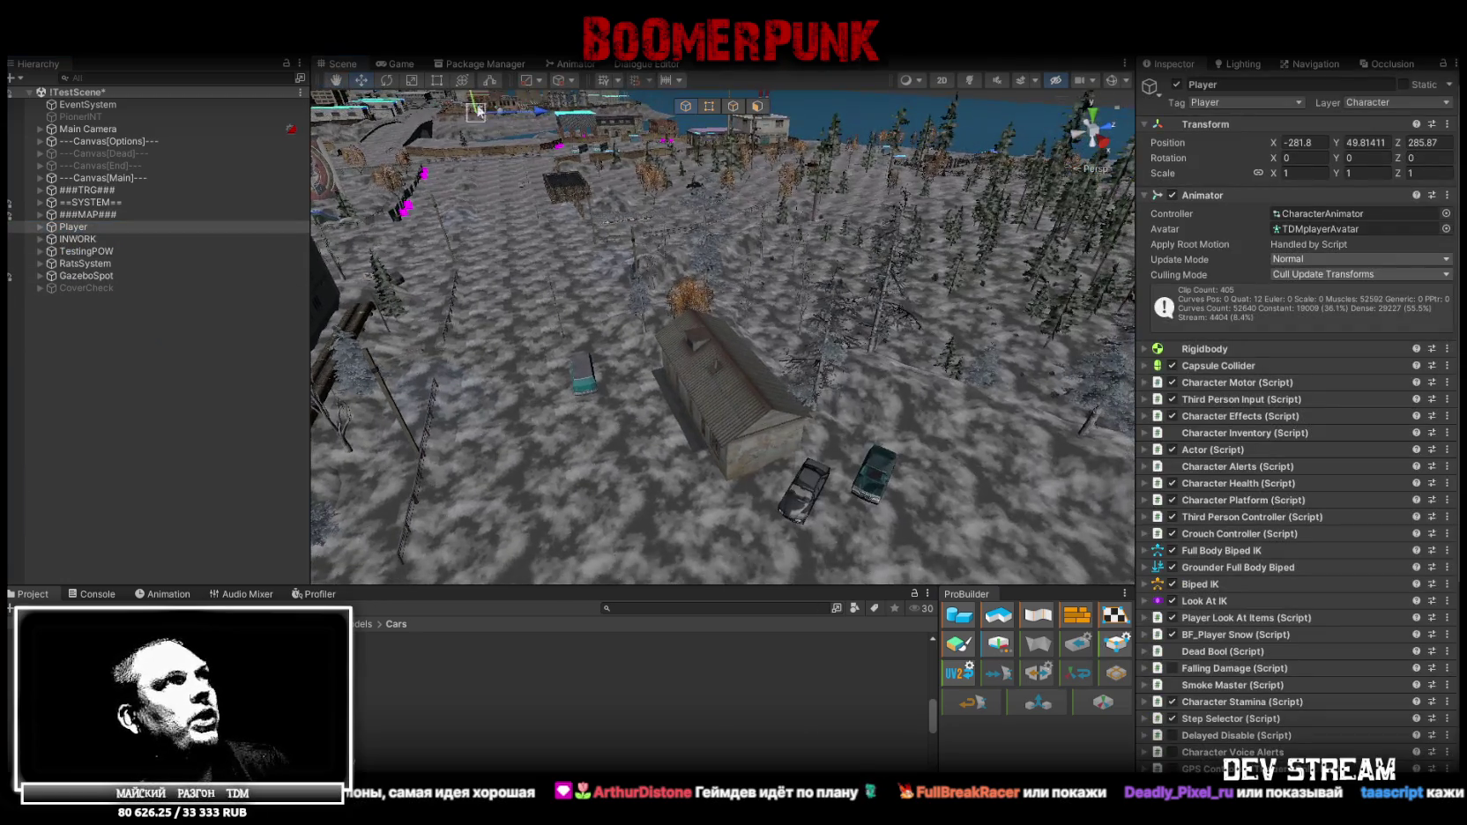
right_drag(760, 511, 602, 418)
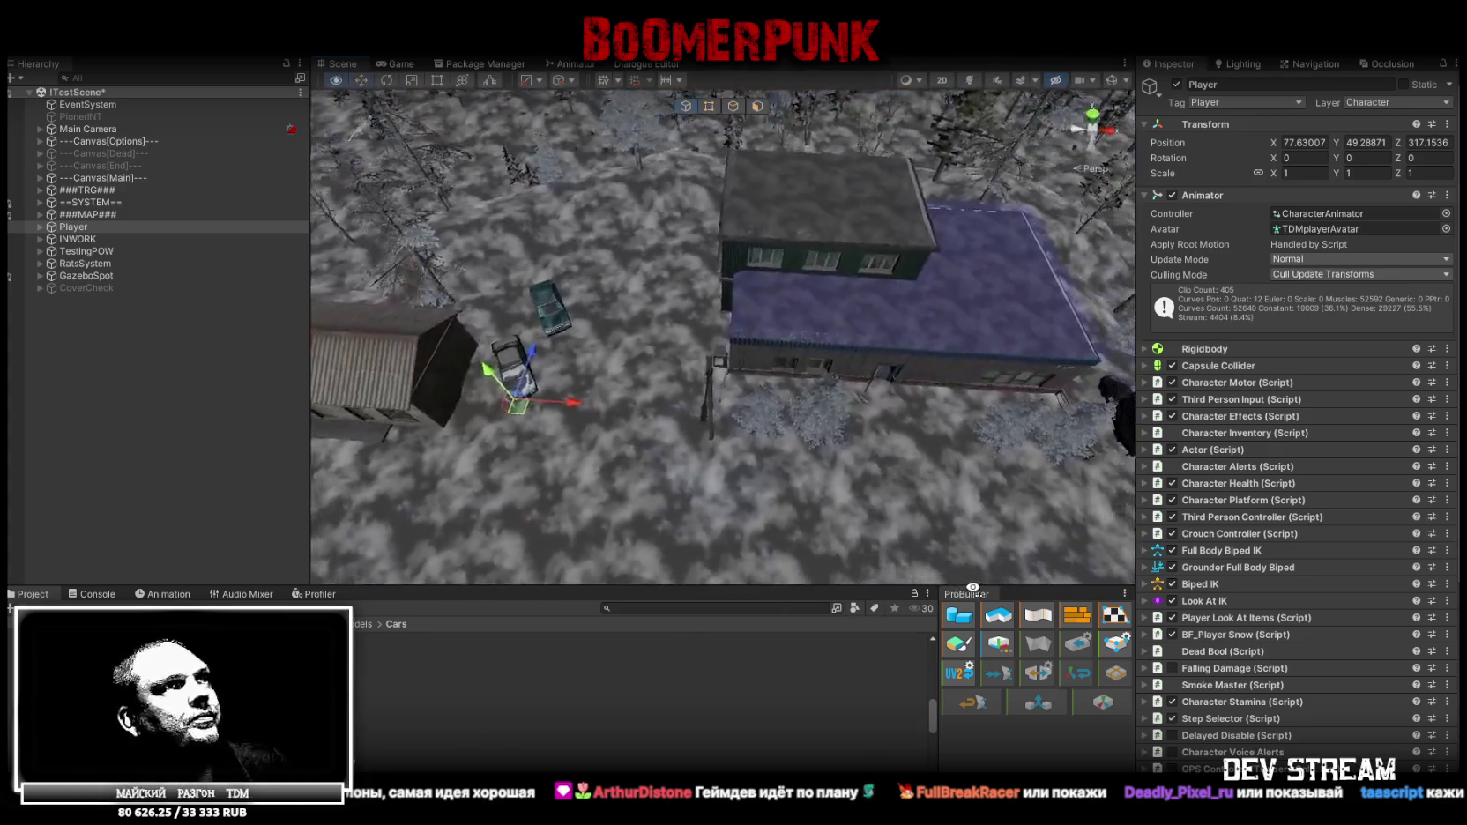
right_drag(888, 445, 839, 341)
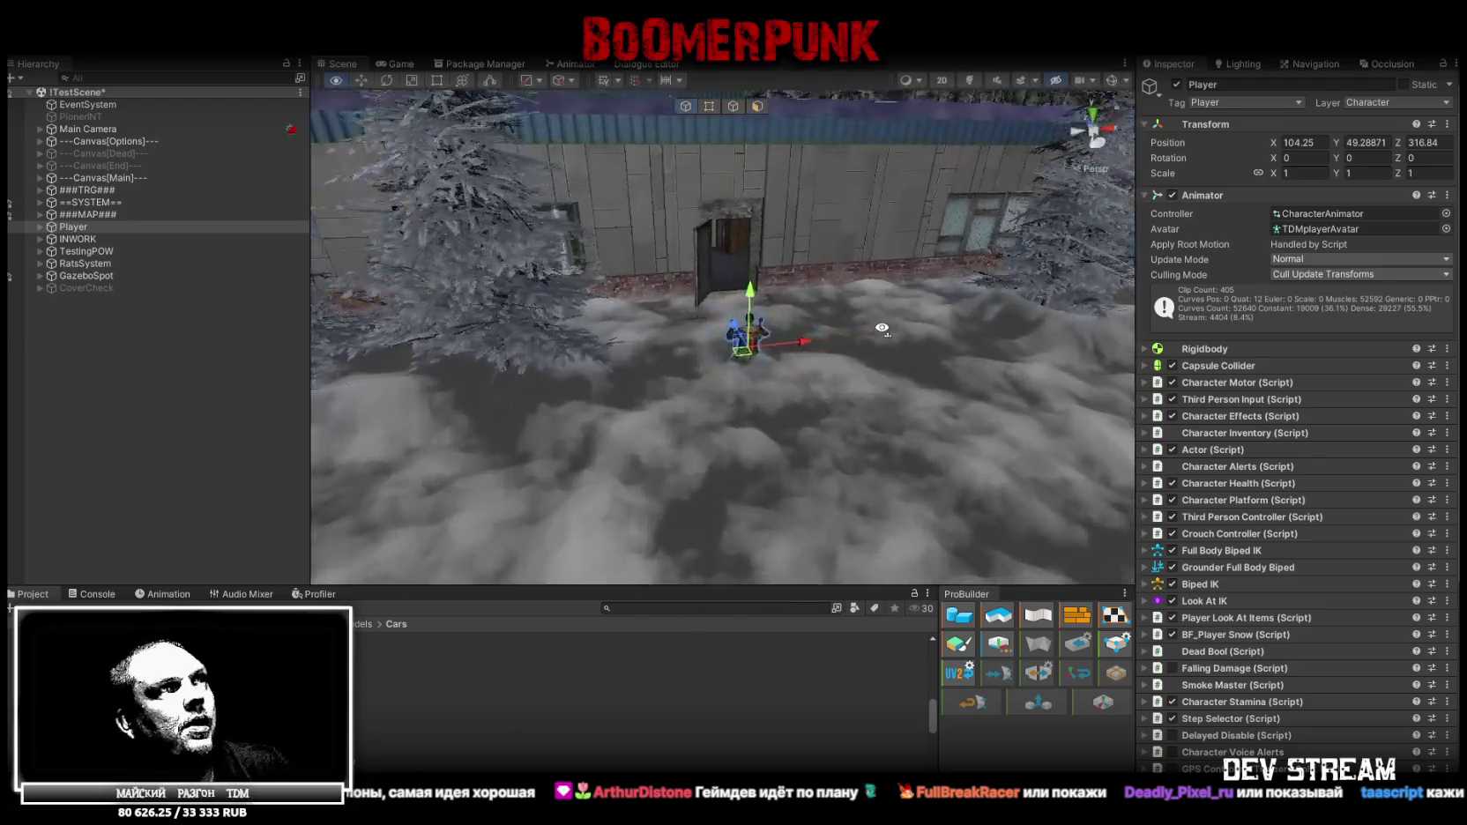
right_drag(839, 341, 766, 389)
drag(765, 388, 763, 384)
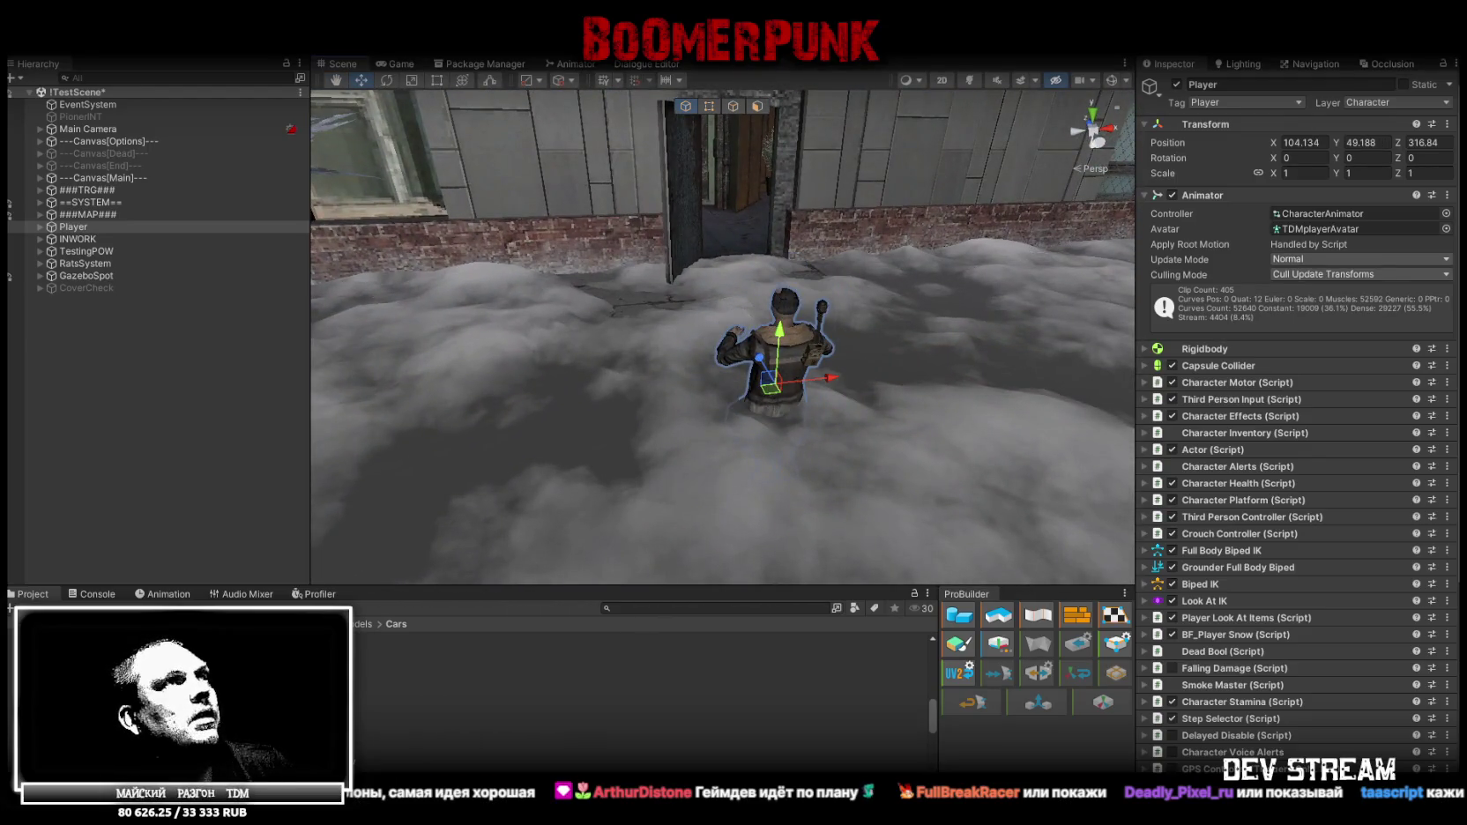
right_drag(764, 384, 742, 229)
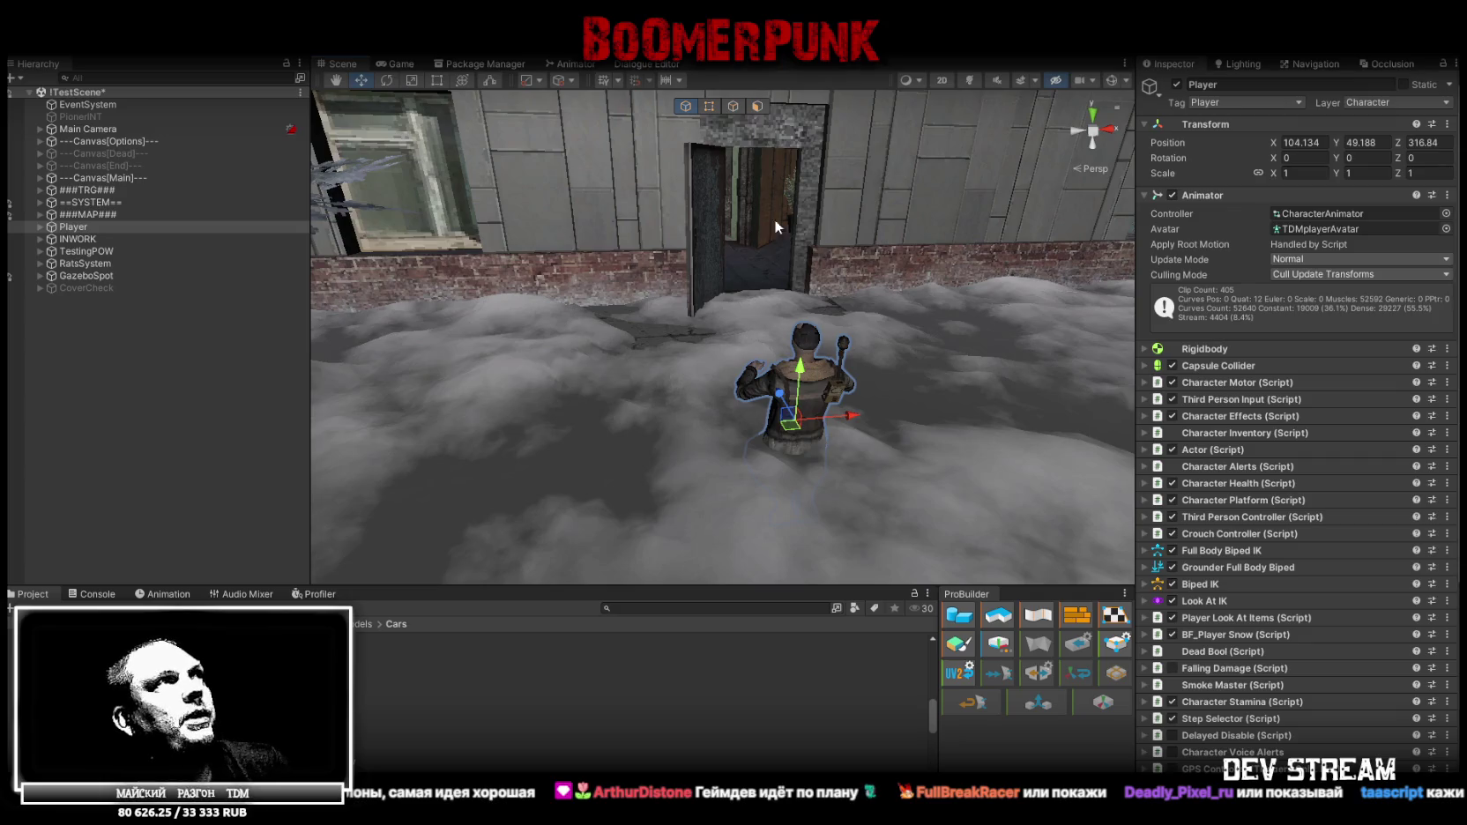
key(ctrl+s)
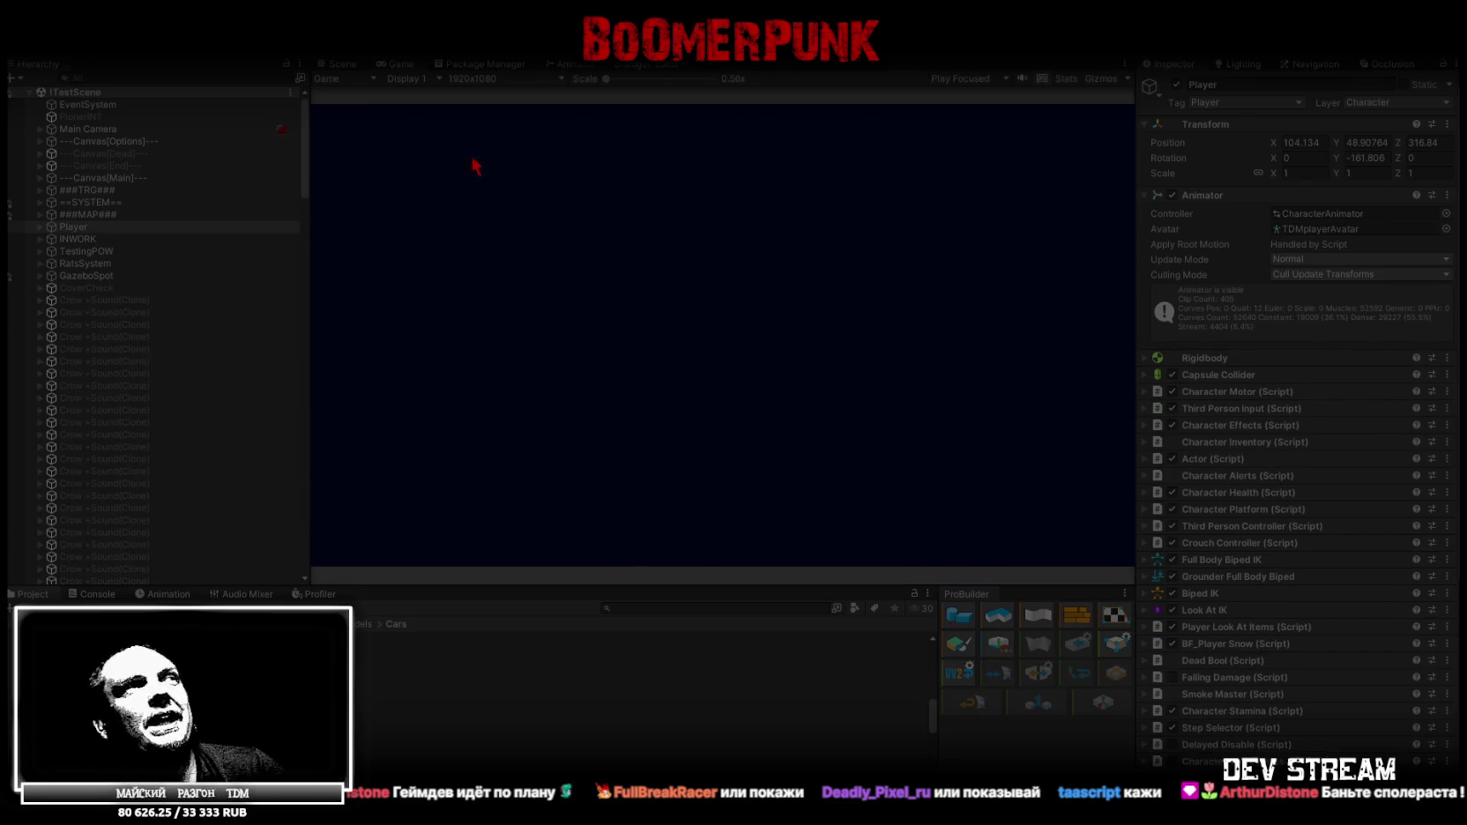
Maximize the Game view and walk the character through the doorway toward the woman in red
double_click(401, 65)
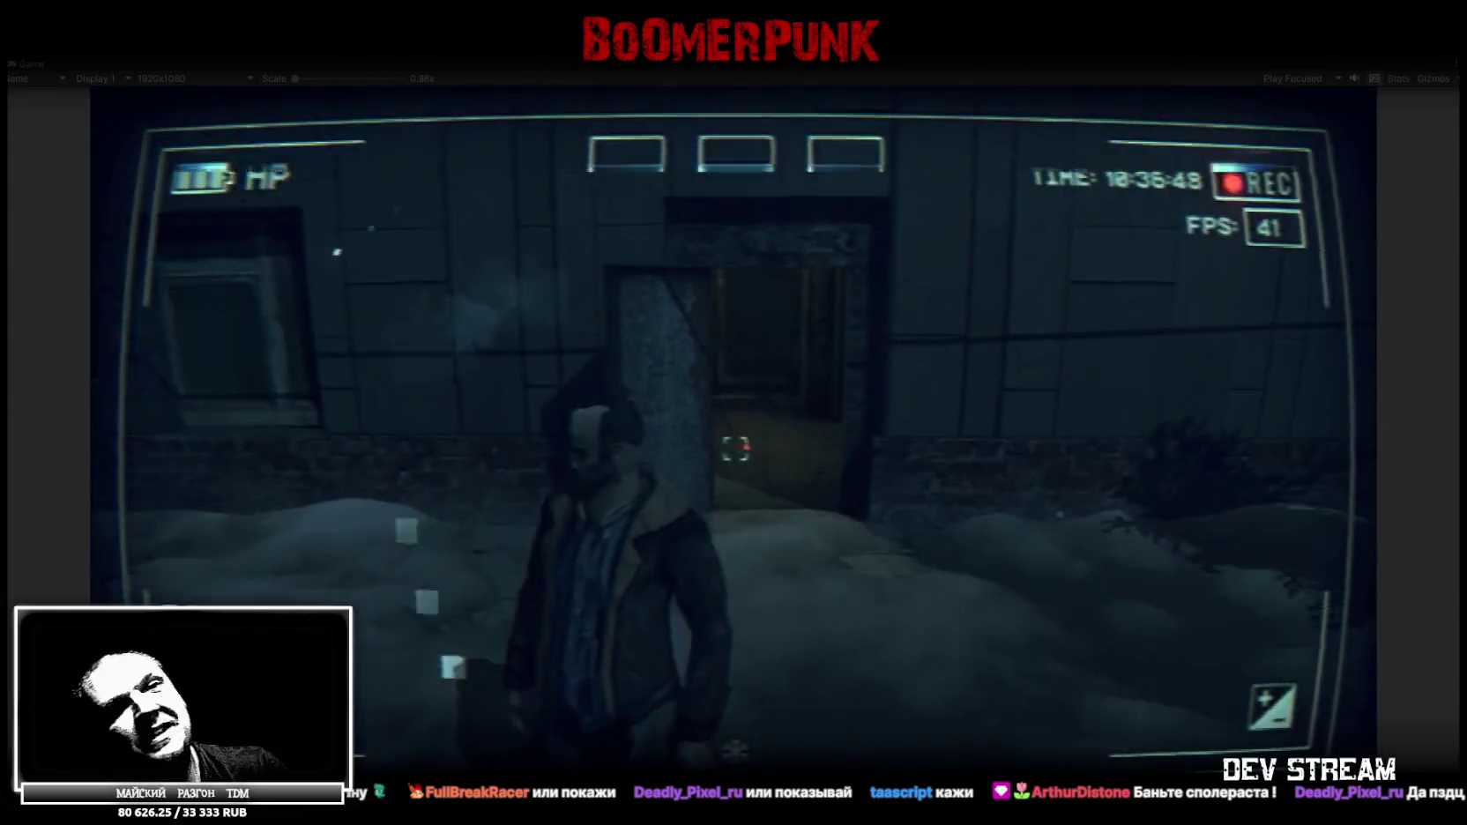
key(w)
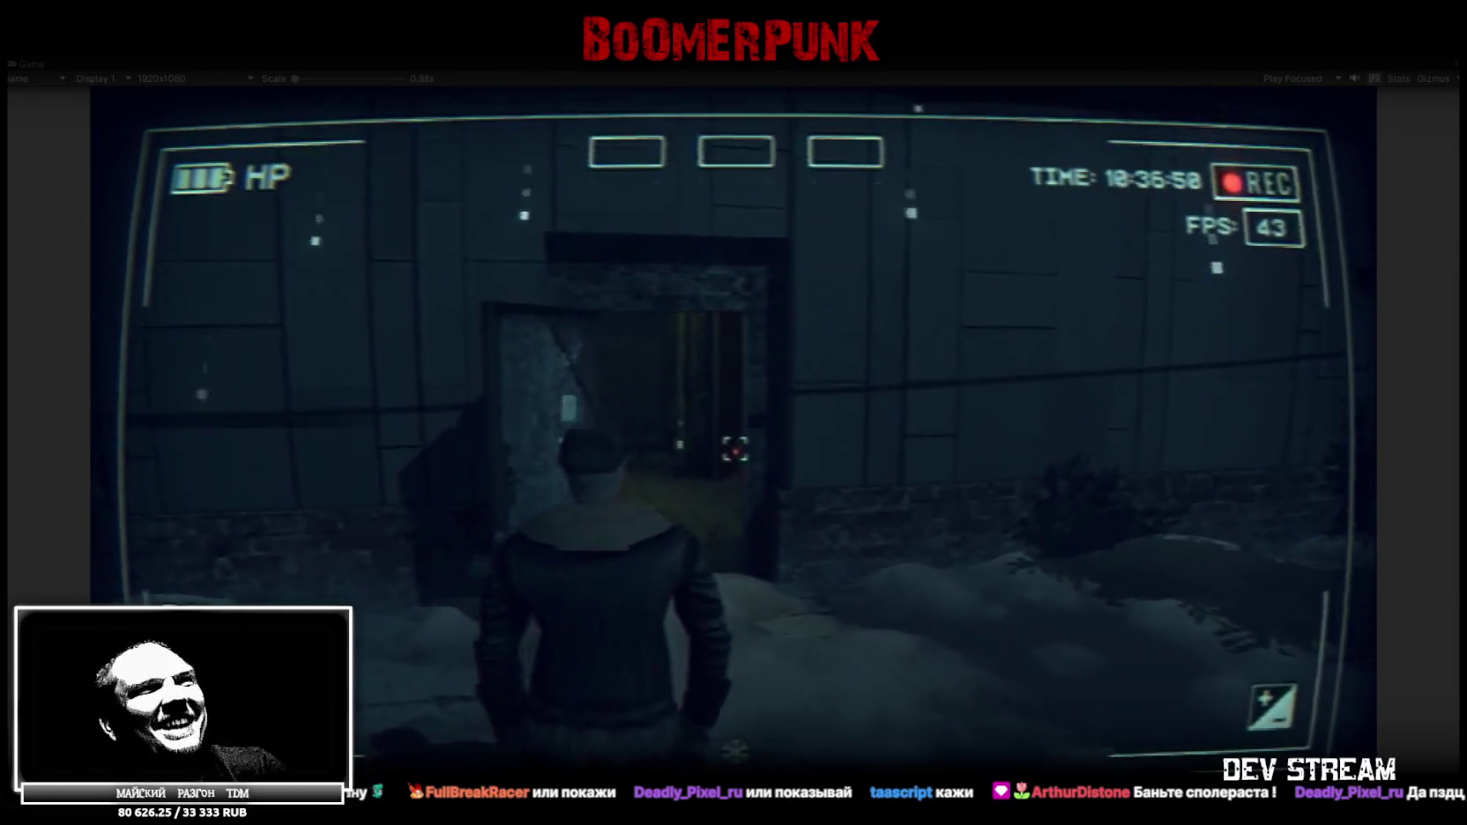
key(w)
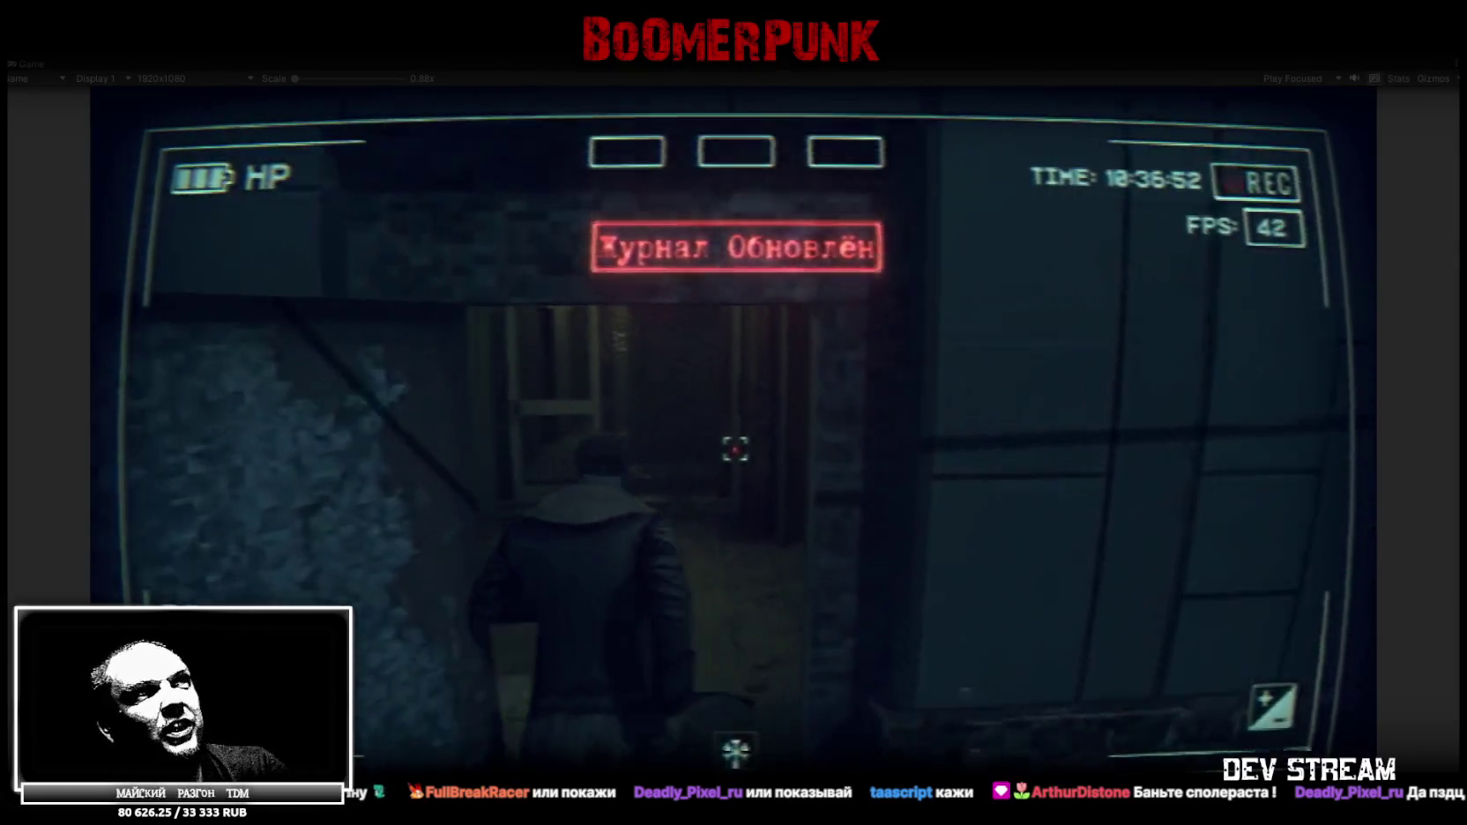
key(w)
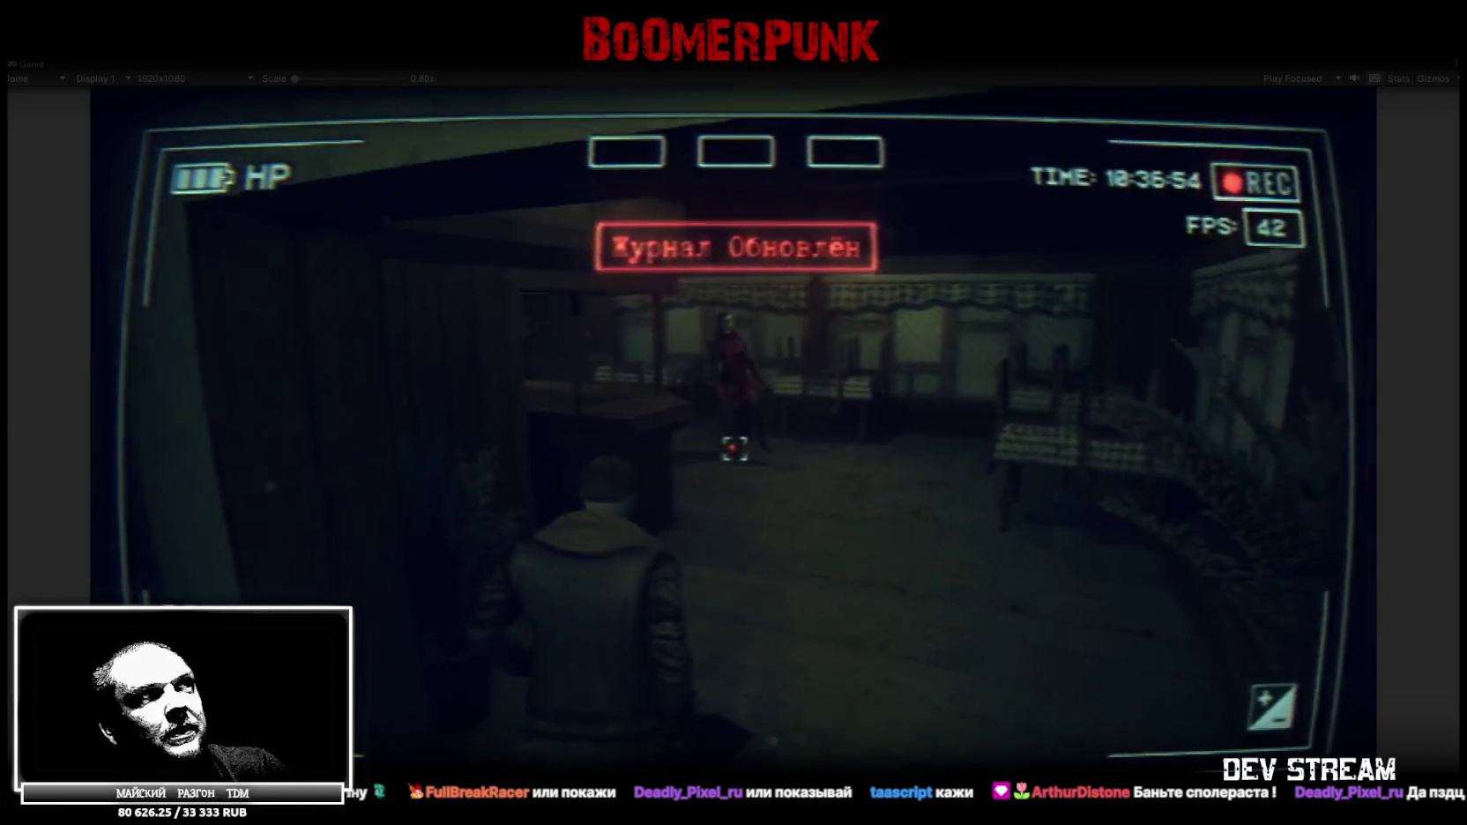
key(w)
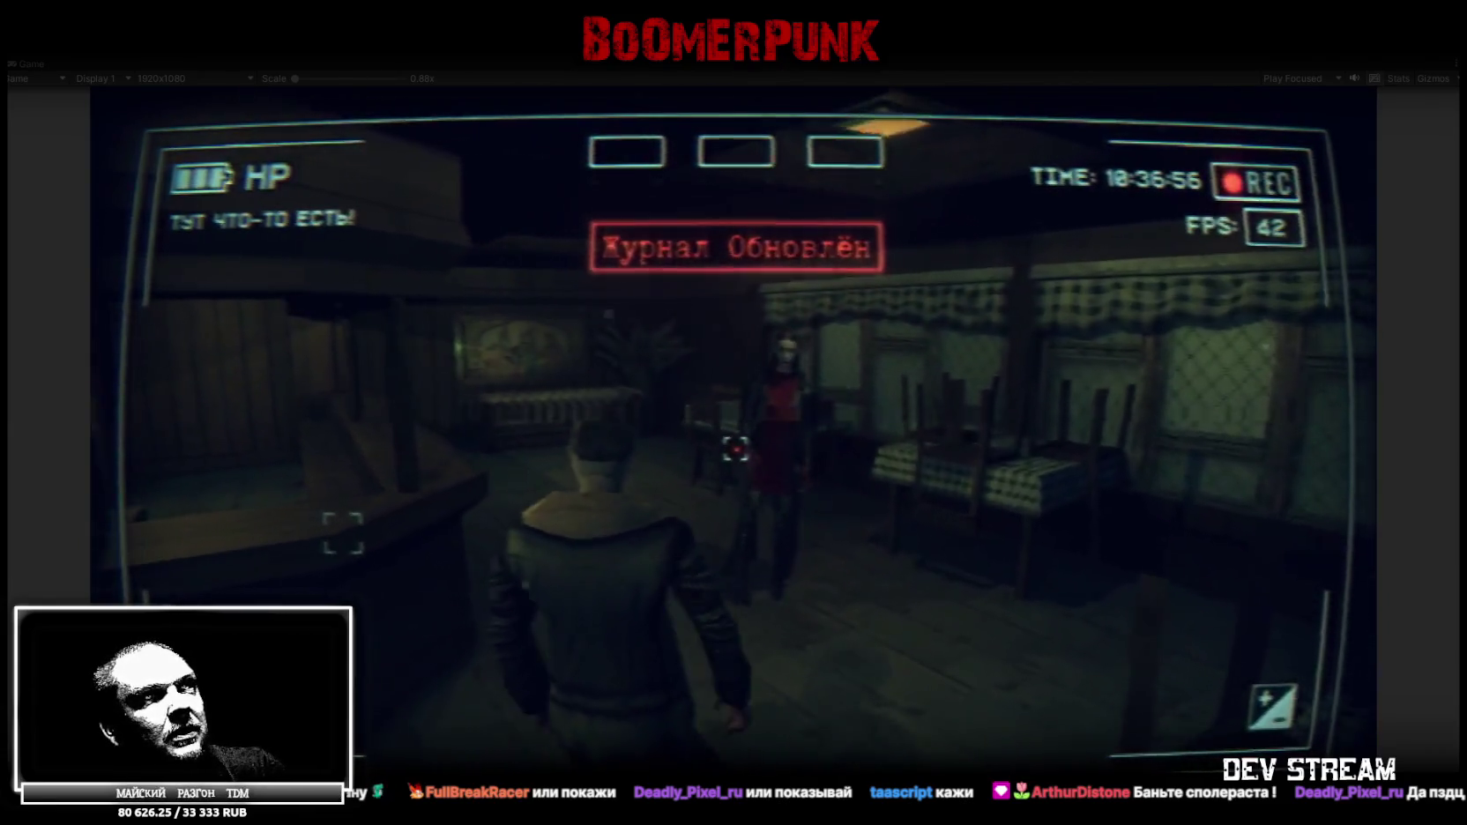
key(w)
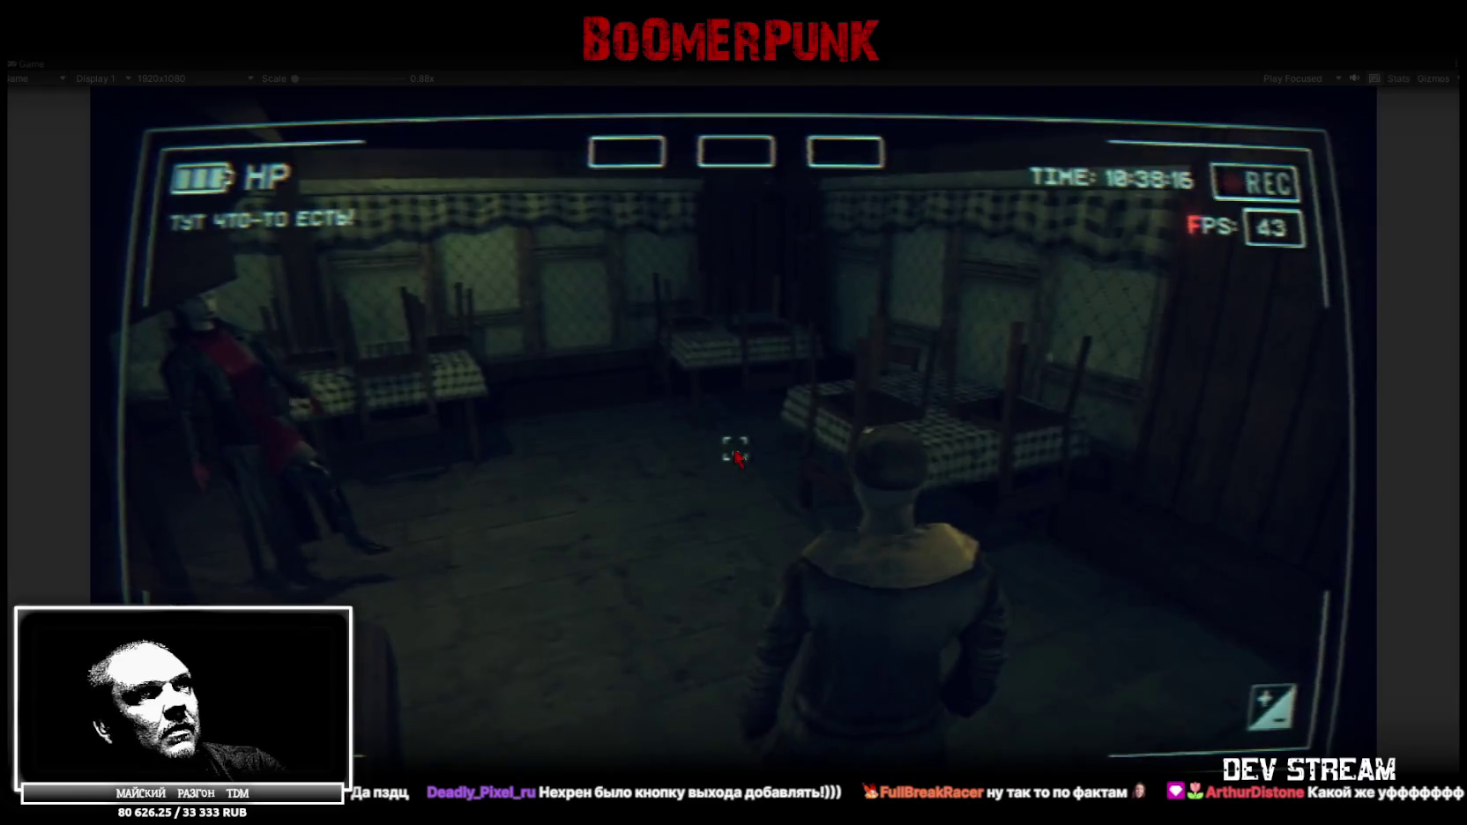
Open and close the in-game menu, then turn the character toward the woman
key(Escape)
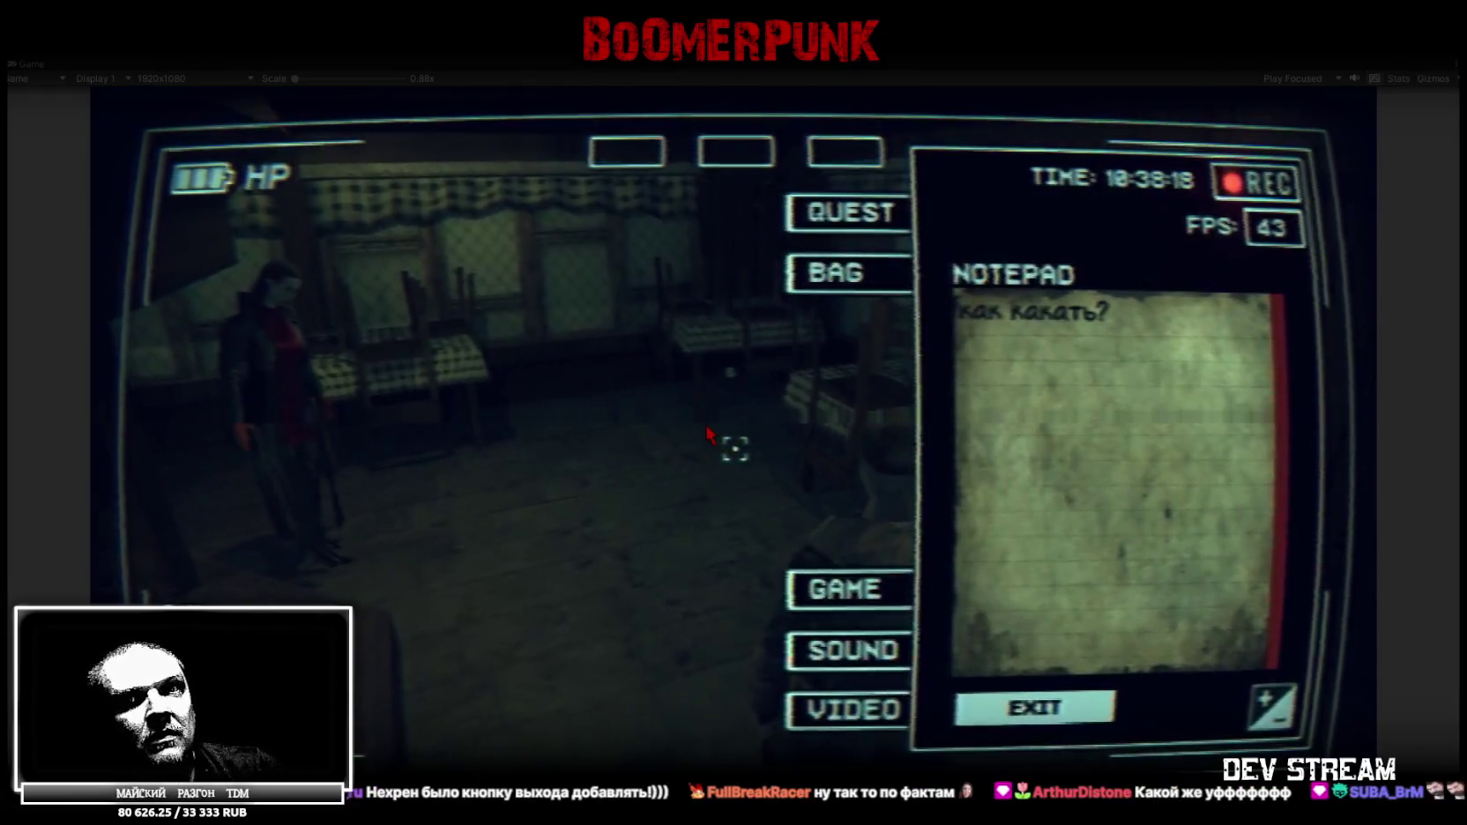
key(Escape)
key(a)
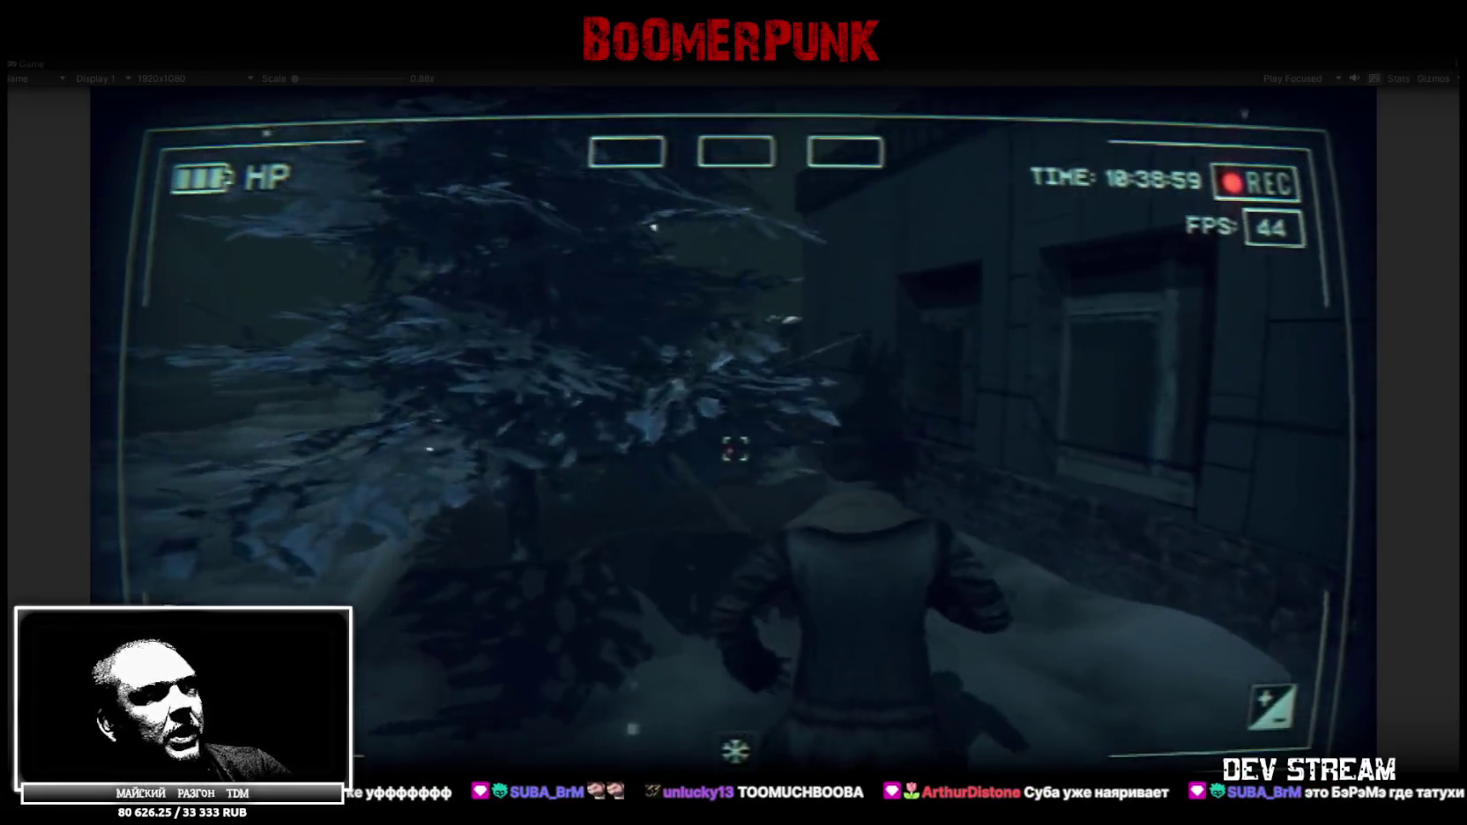
Walk around the building to the garage roller door and open the in-game notepad menu
key(w)
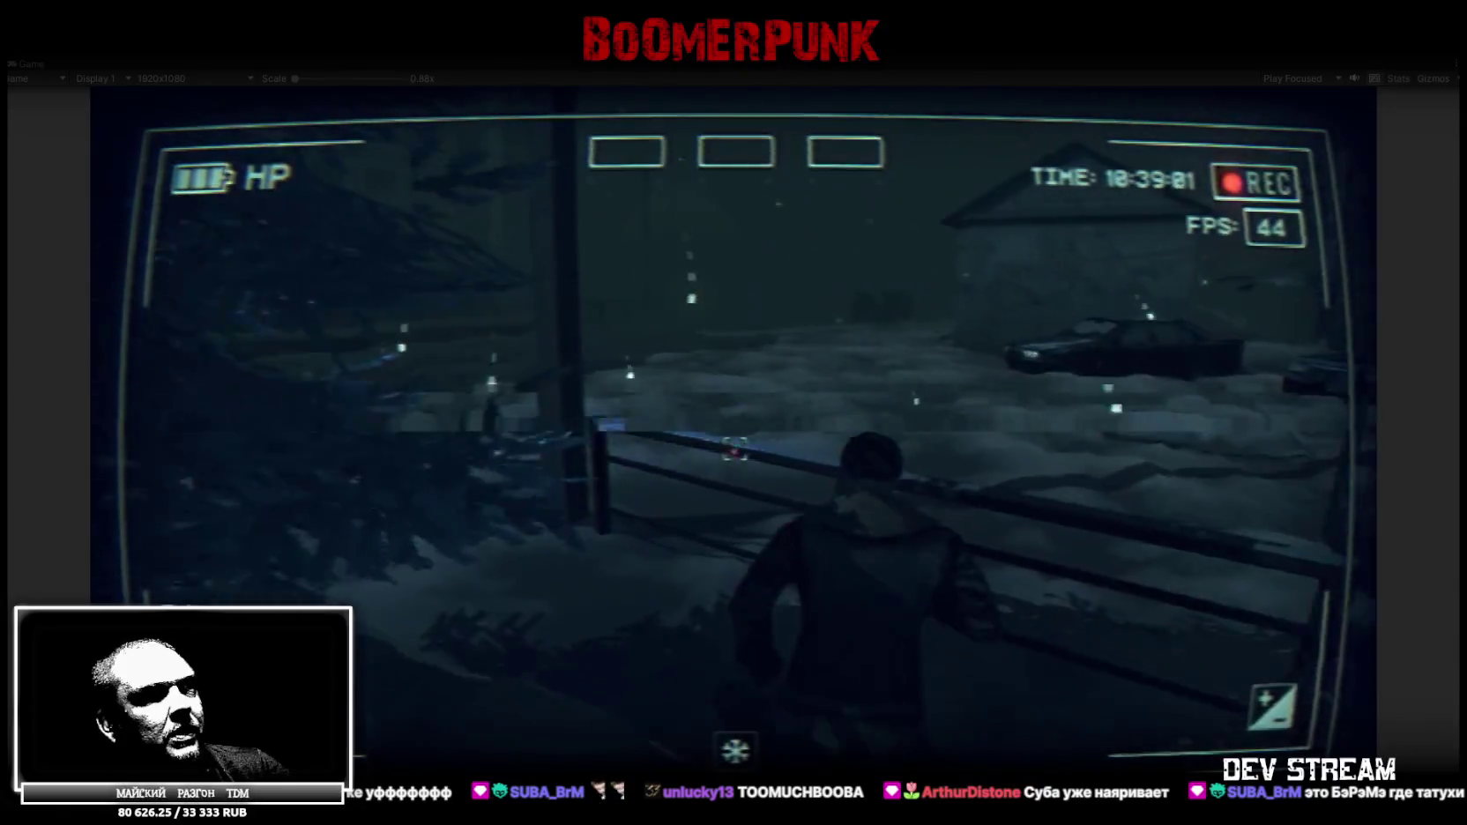
key(w)
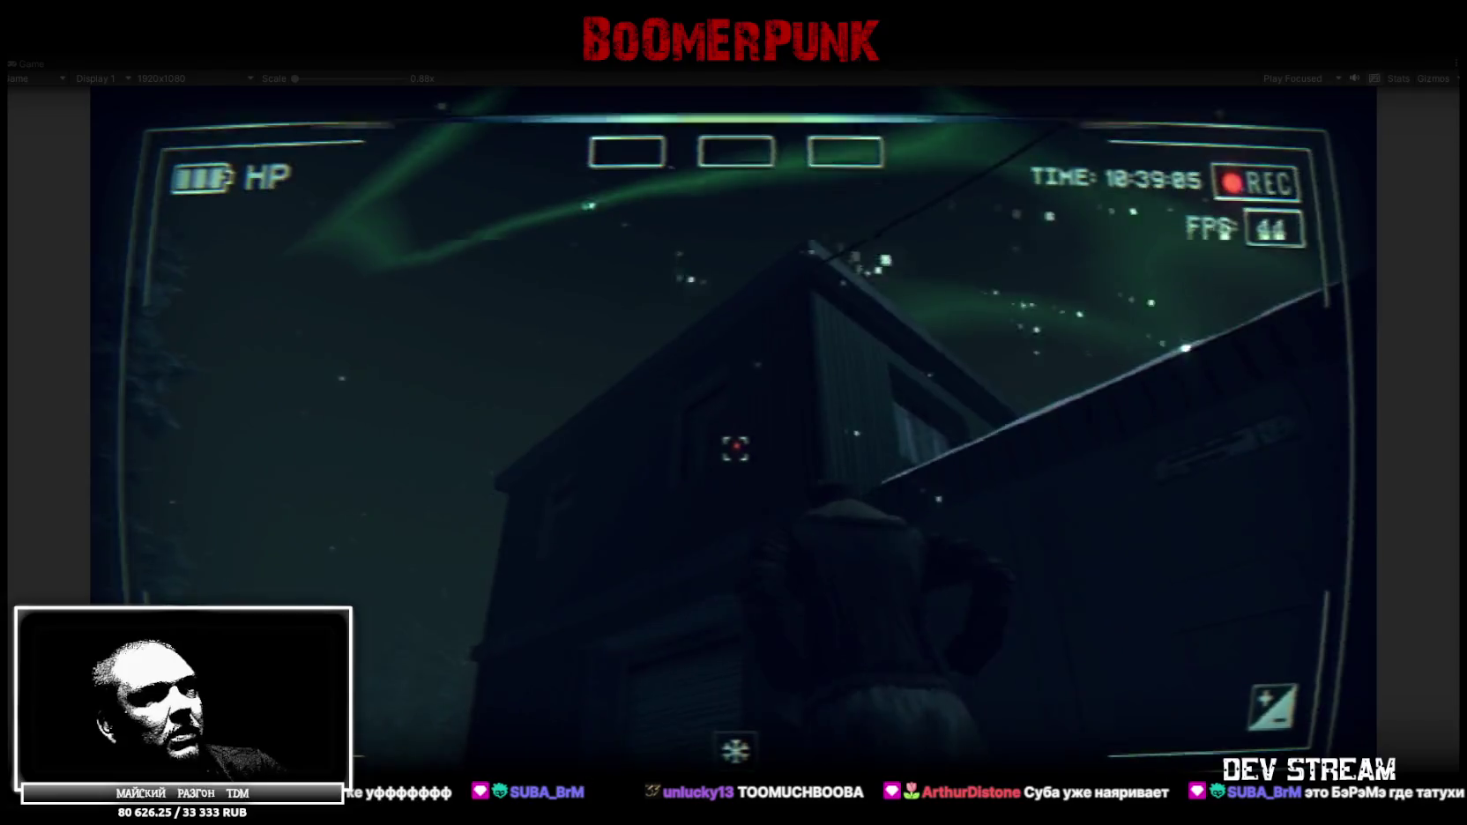
key(w)
key(w)
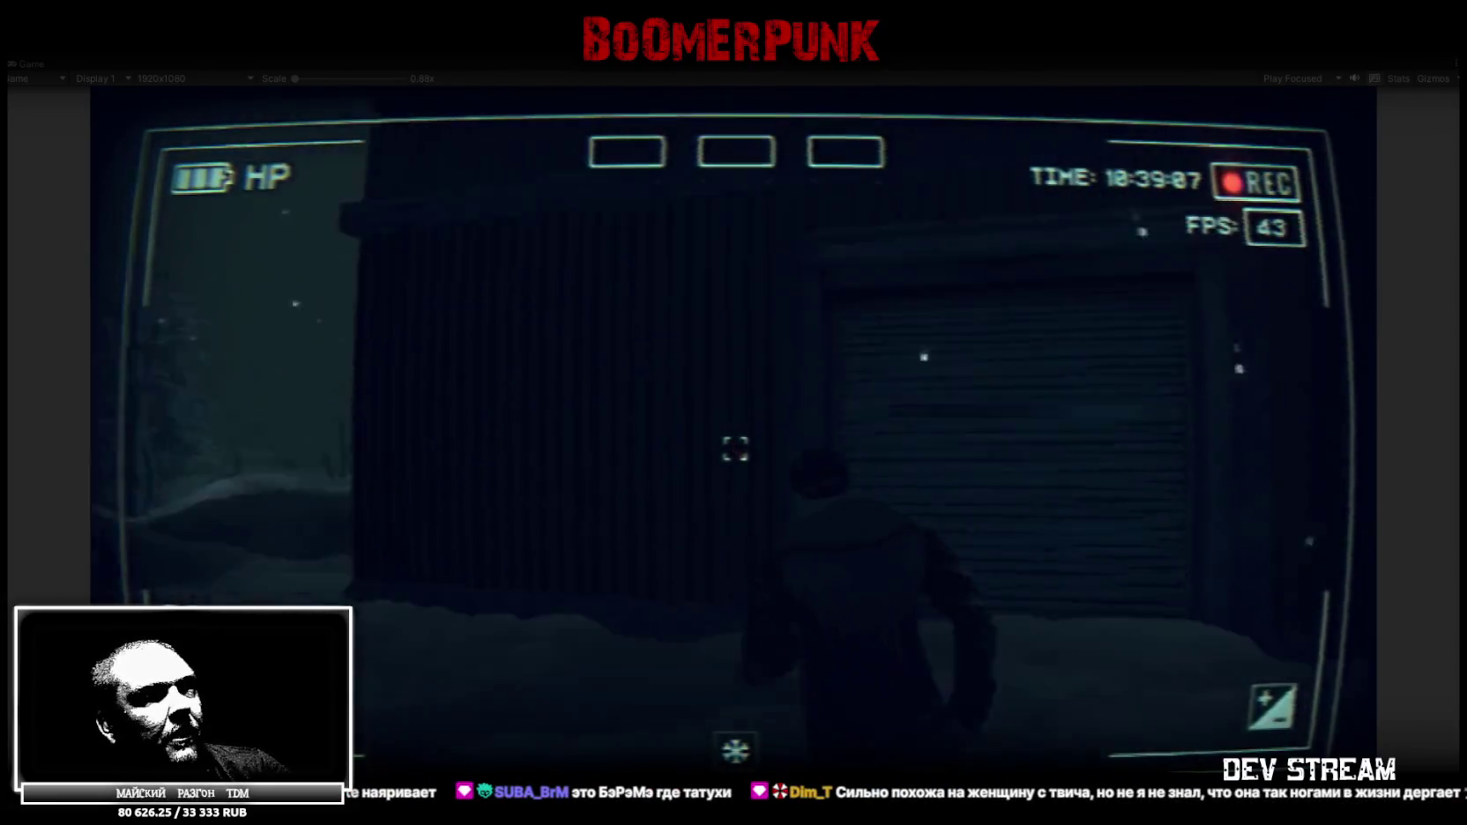
key(w)
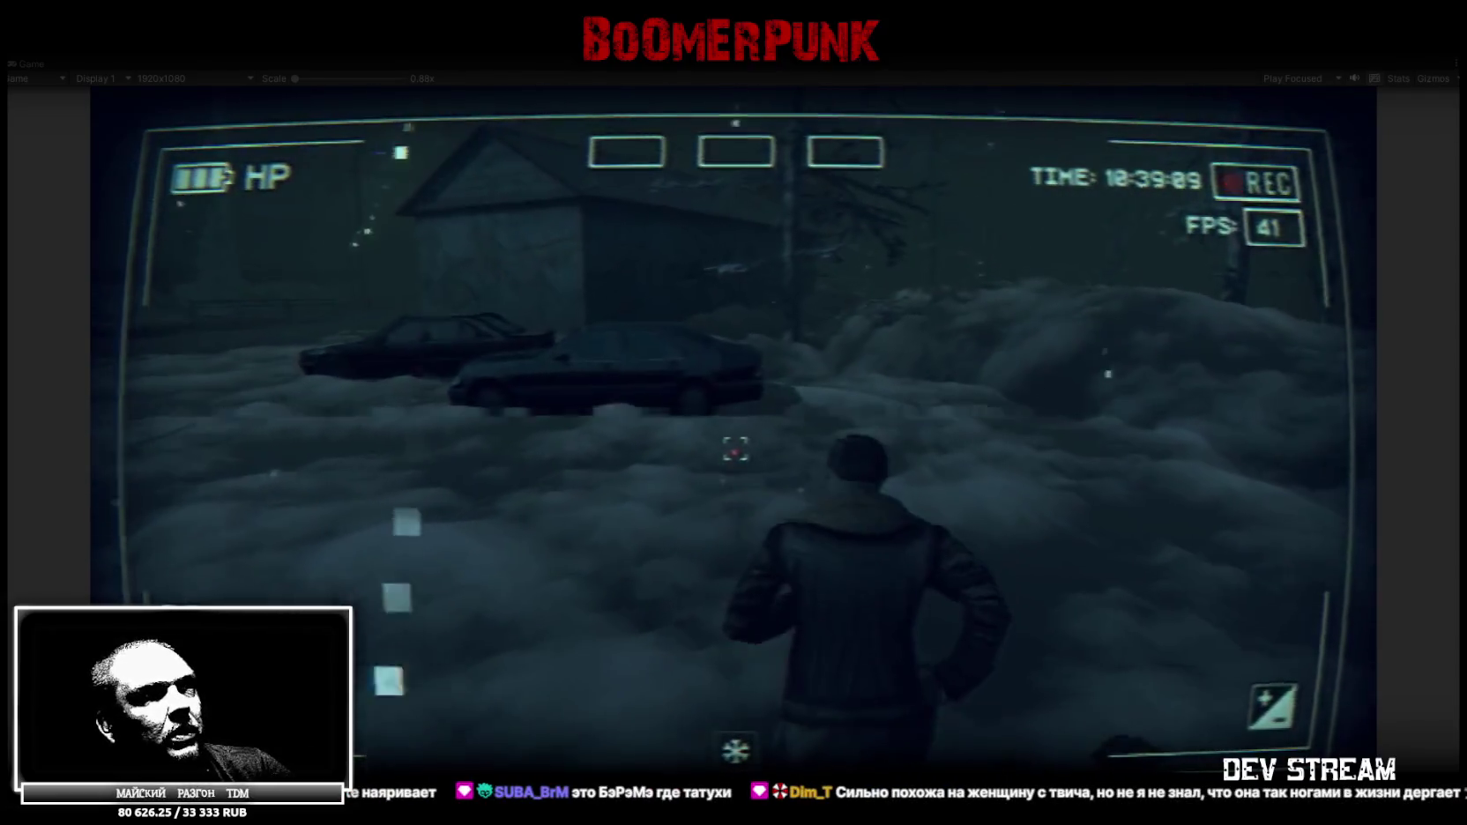
key(w)
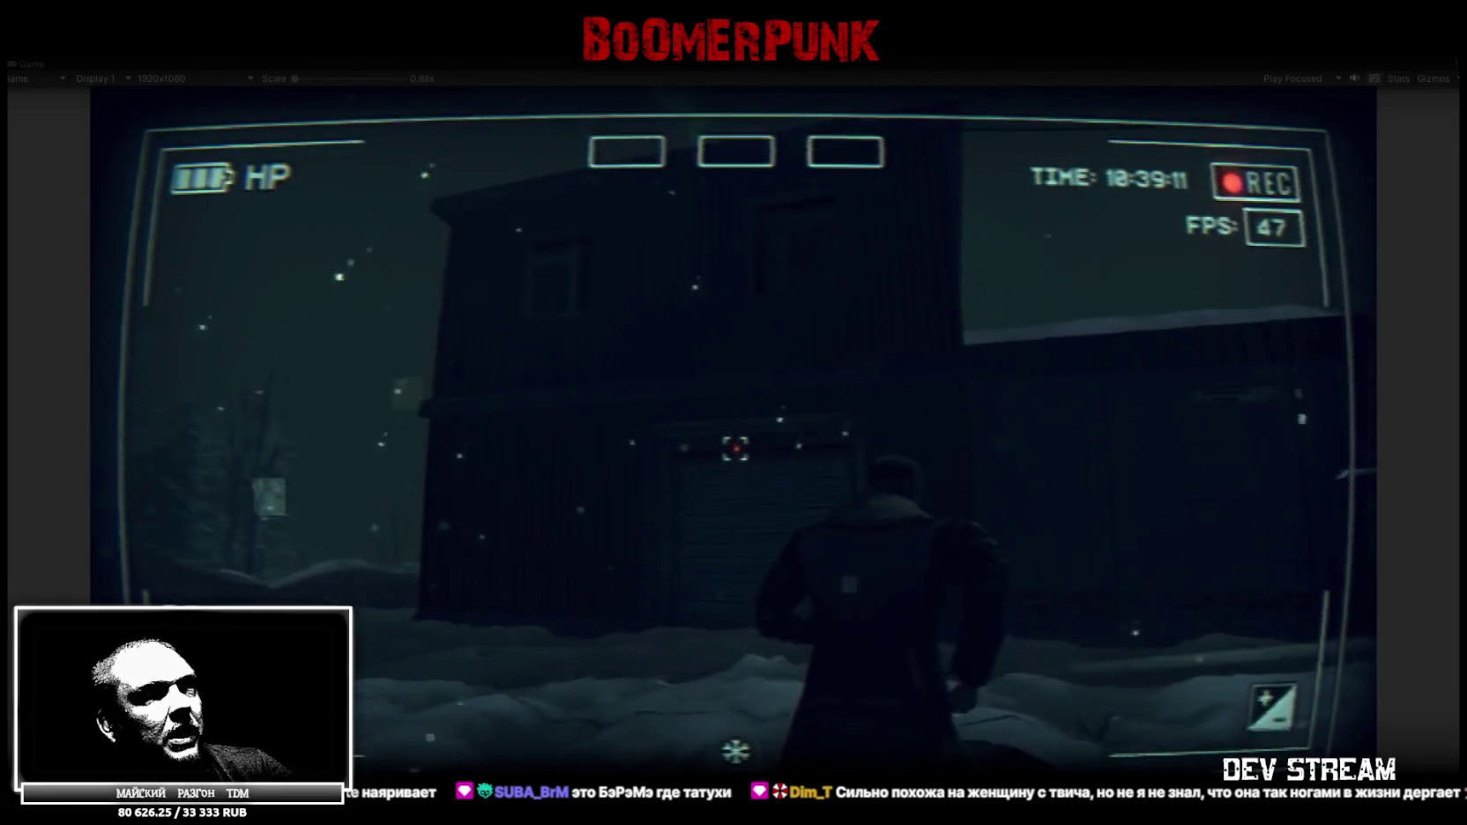
key(w)
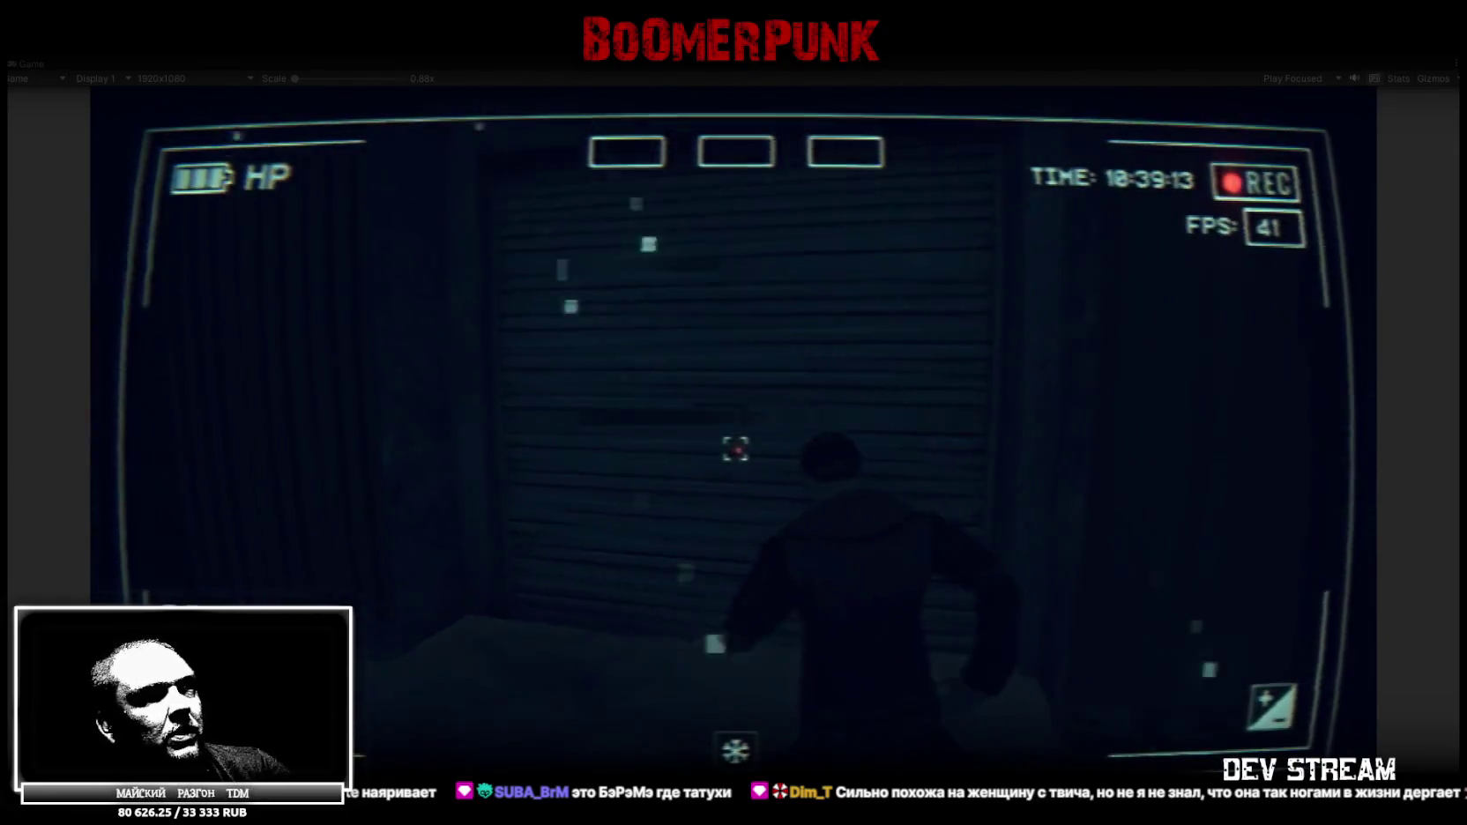
key(w)
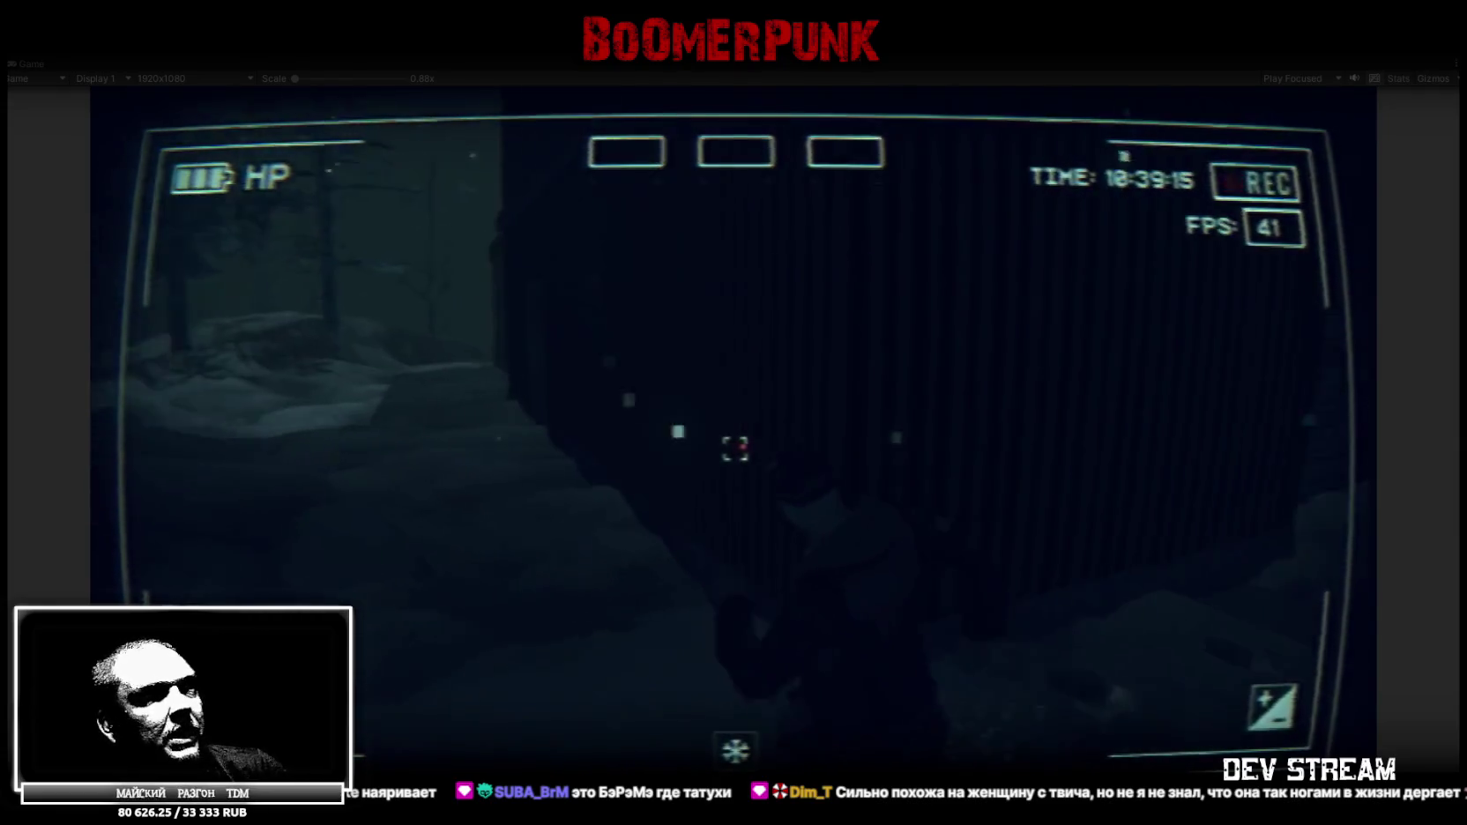
key(Escape)
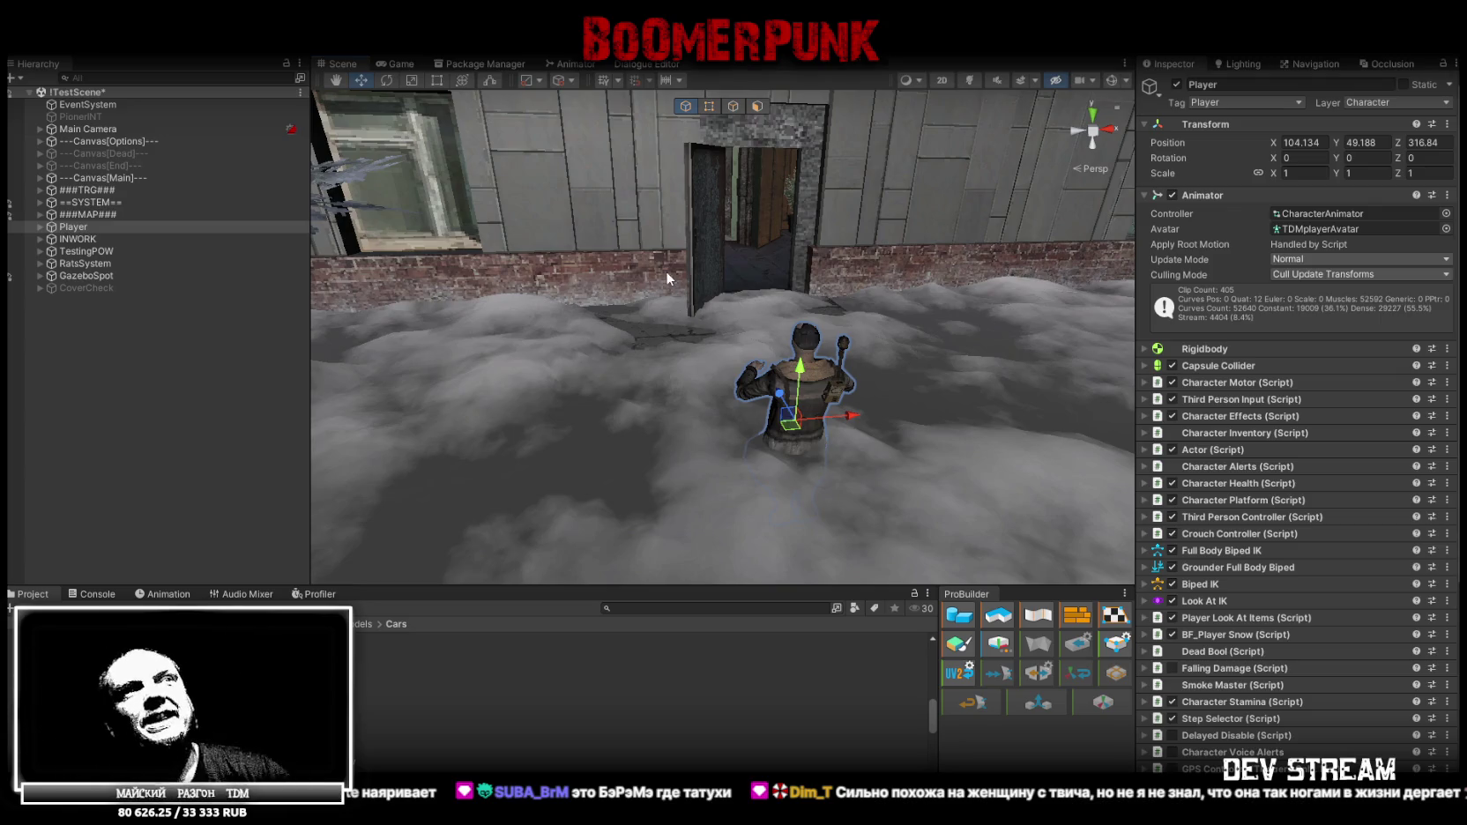
Fly to the garage door, select the Build10 building, and swing the view toward the grey building
mouse_move(666, 271)
right_down()
mouse_move(658, 261)
mouse_move(594, 315)
mouse_move(787, 311)
right_up()
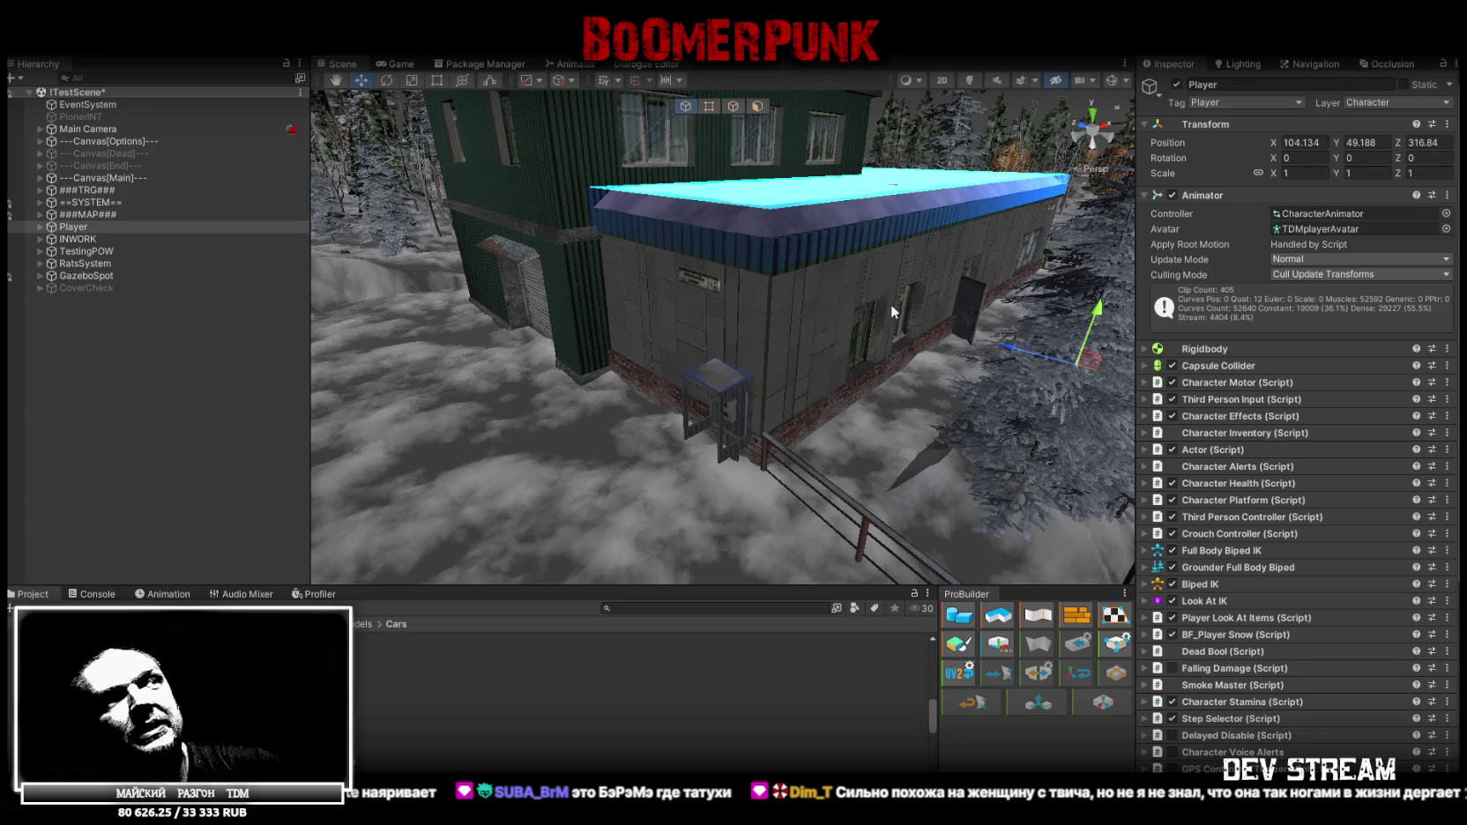
right_drag(899, 288, 801, 421)
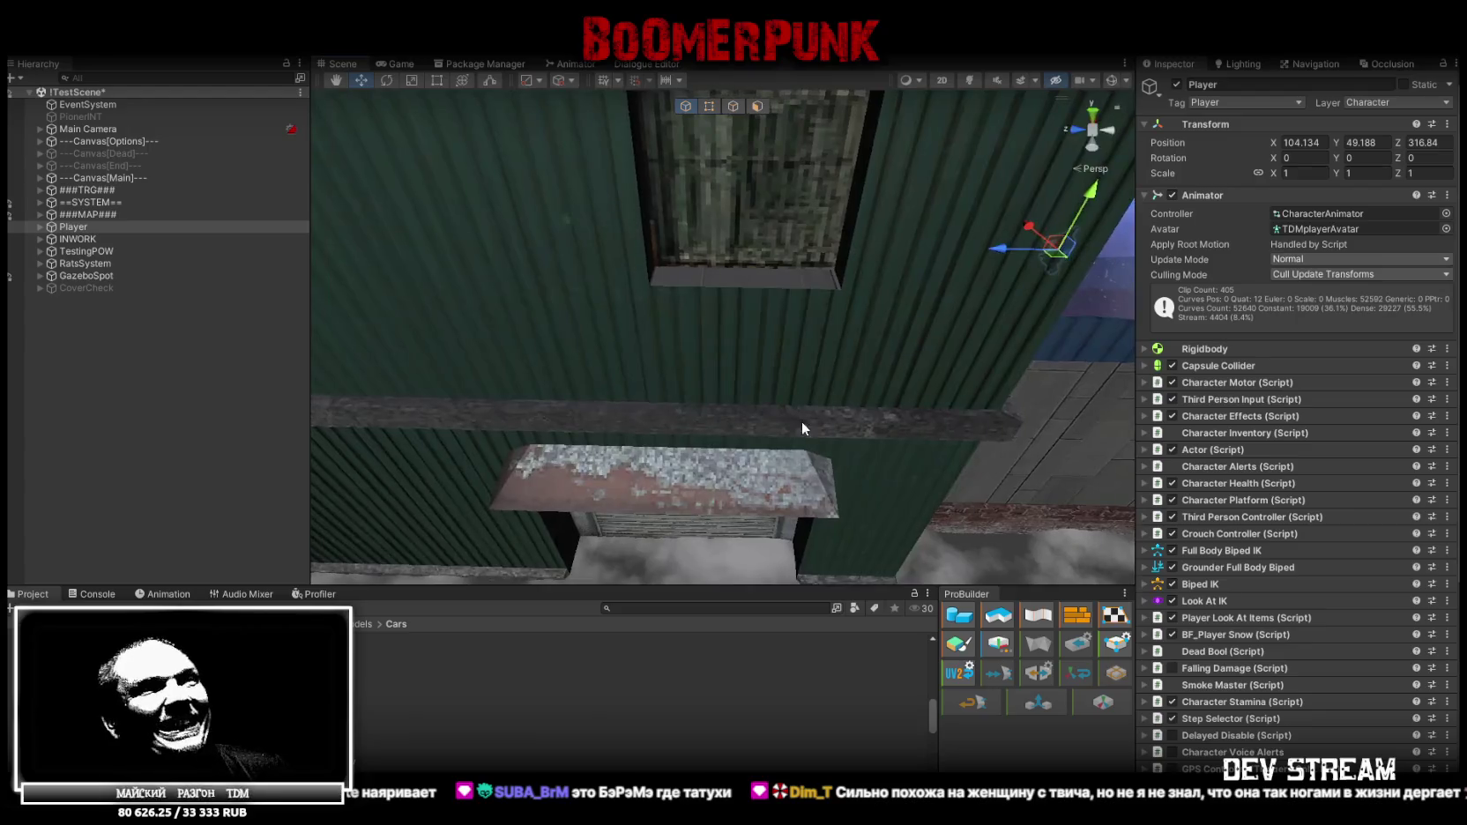
mouse_move(802, 423)
right_down()
mouse_move(669, 293)
mouse_move(765, 318)
right_up()
click(668, 293)
mouse_move(85, 336)
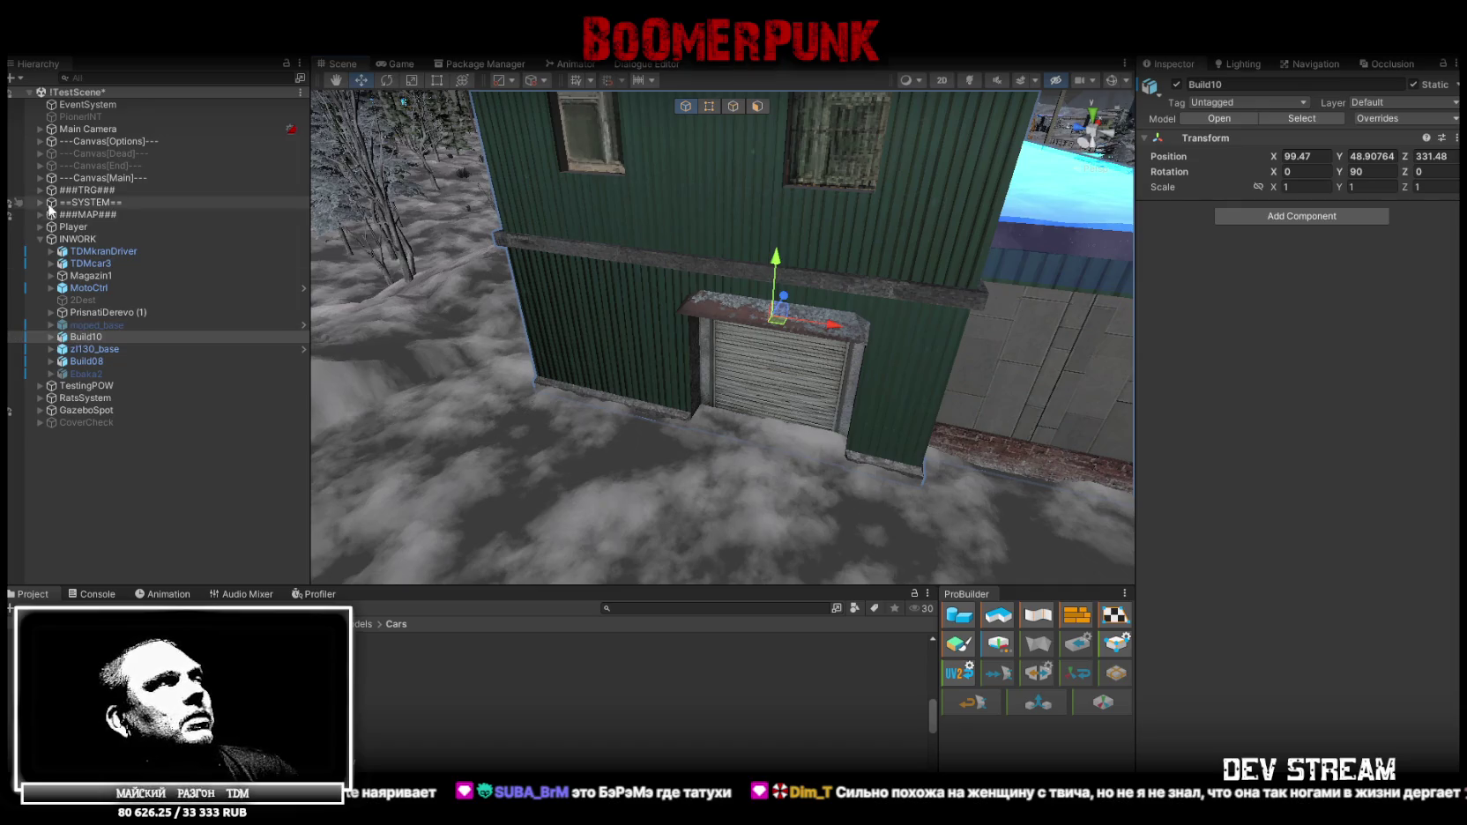
right_drag(668, 321, 728, 260)
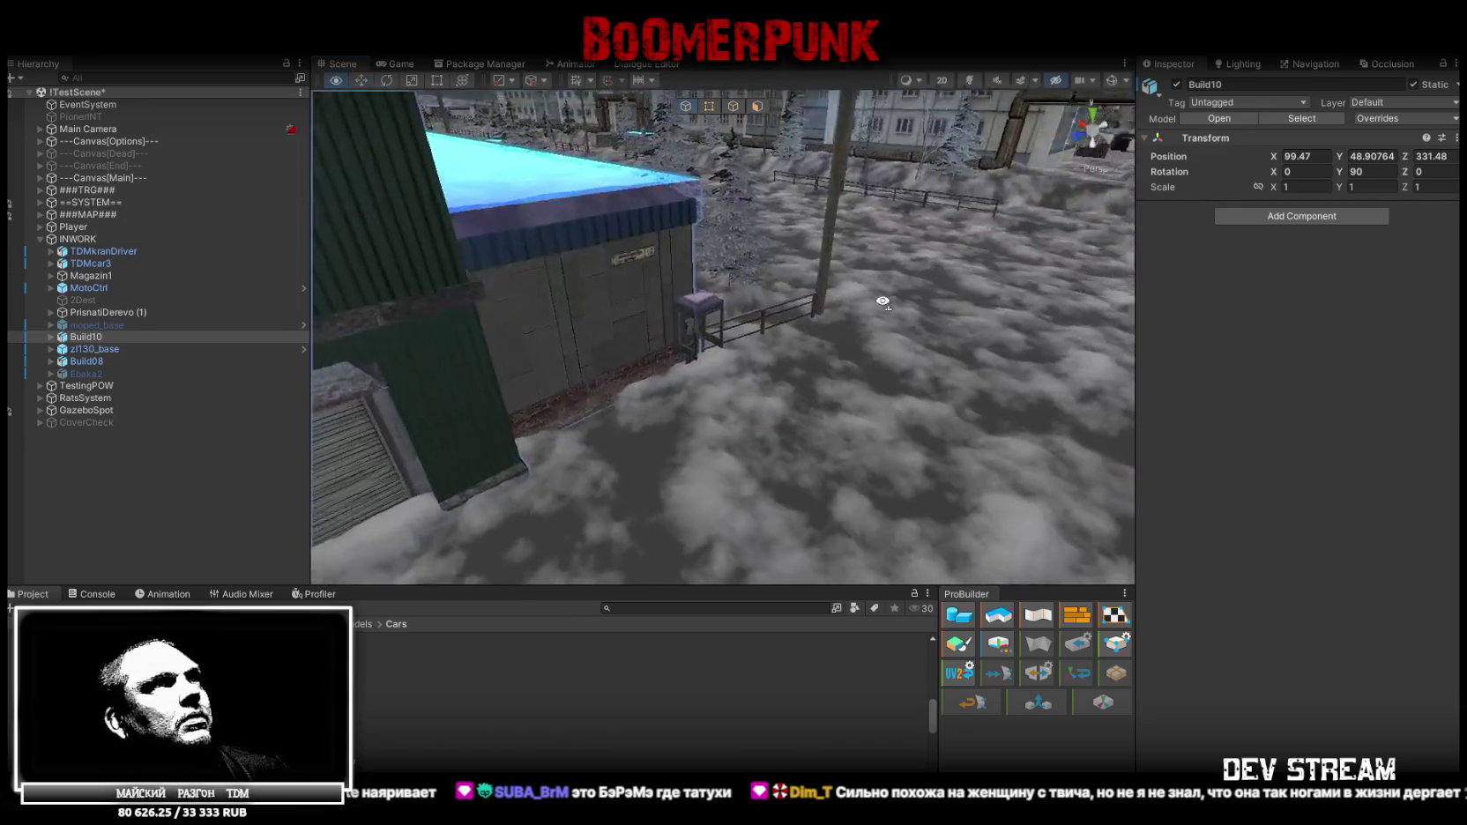
Select the grey building's street sign and collapse the street (17) and WorldProps groups
click(728, 260)
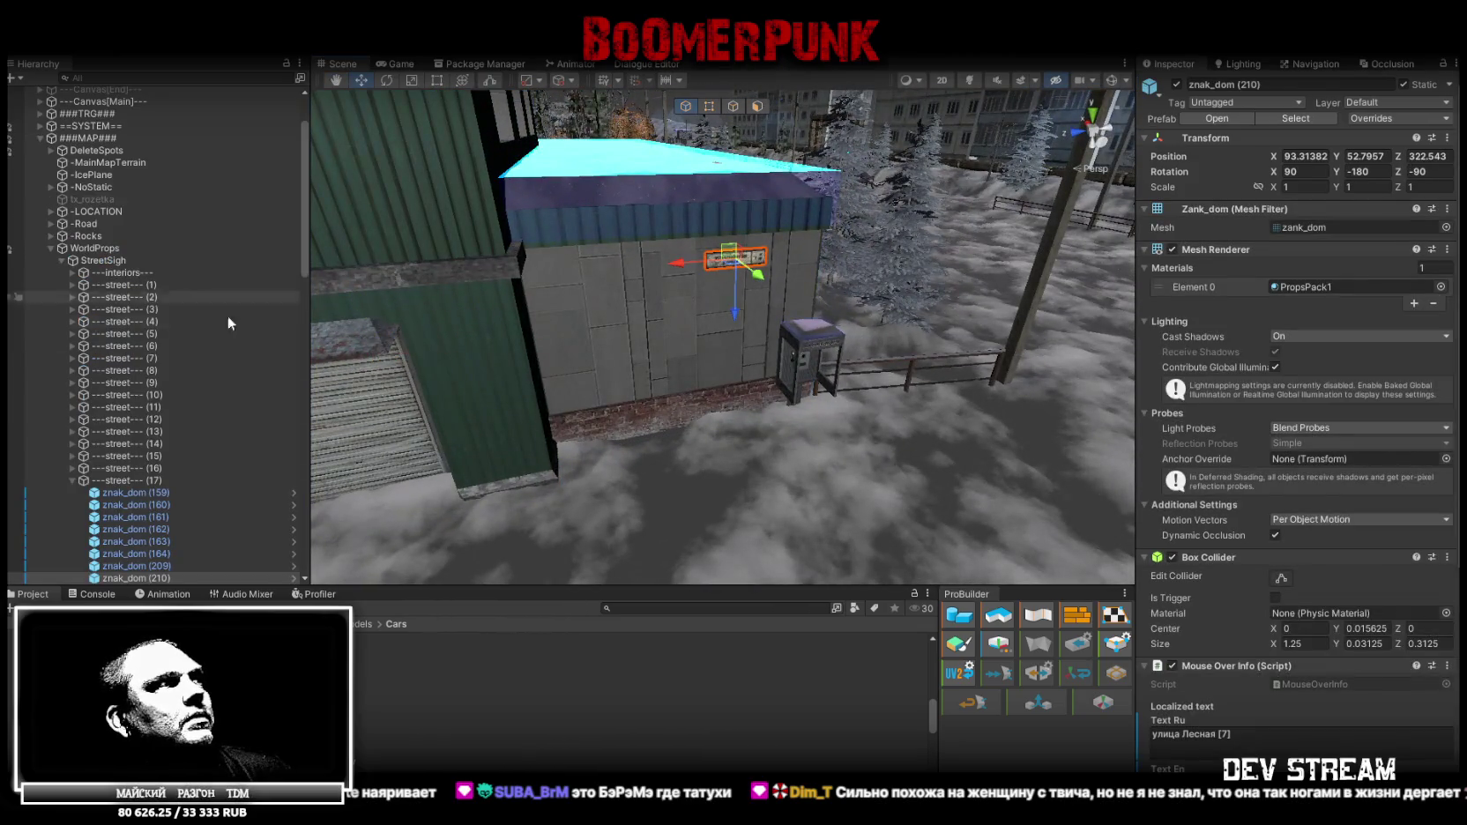
scroll(87, 451, down, 2)
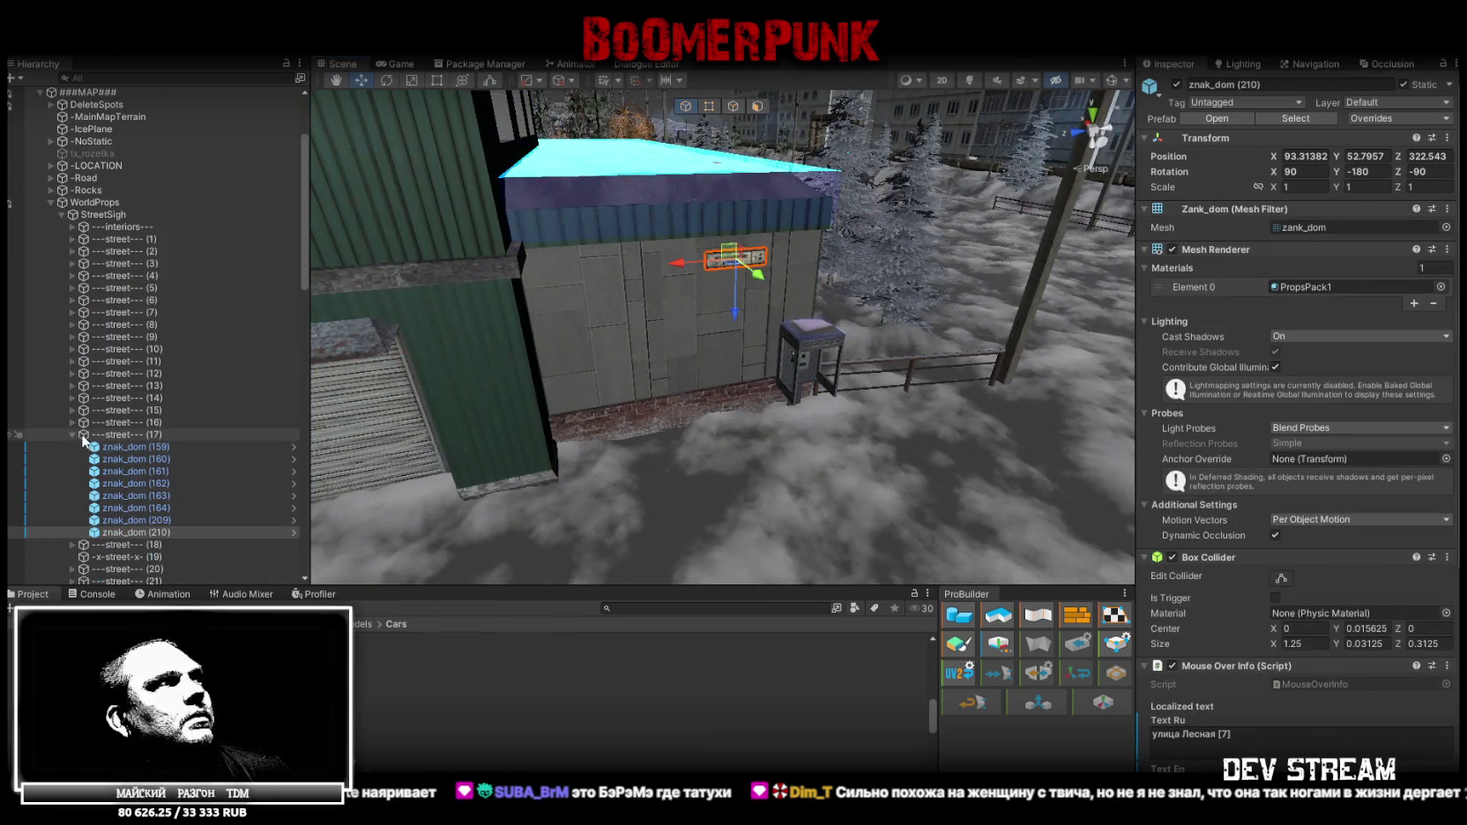
click(70, 434)
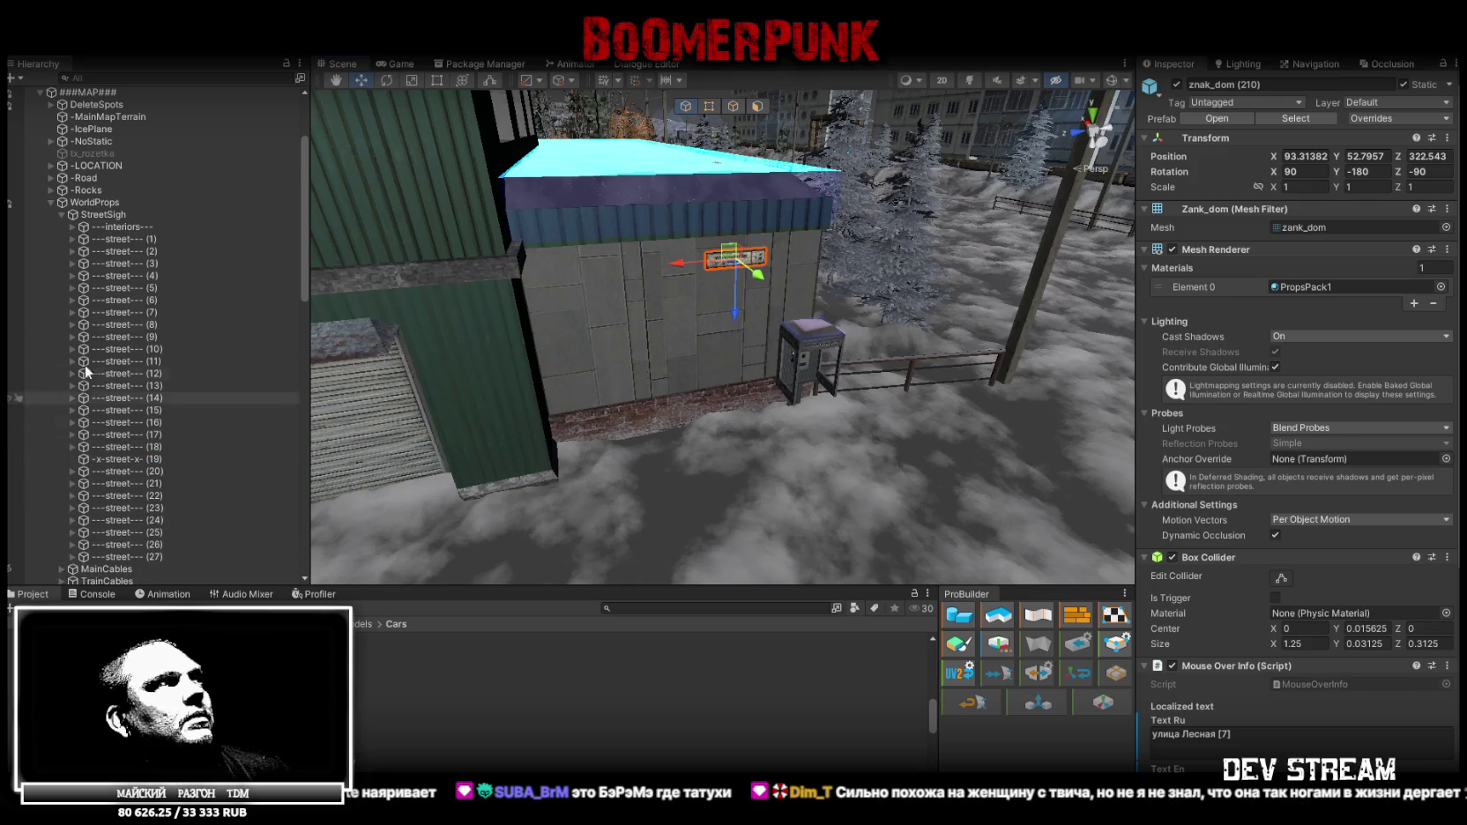
click(50, 202)
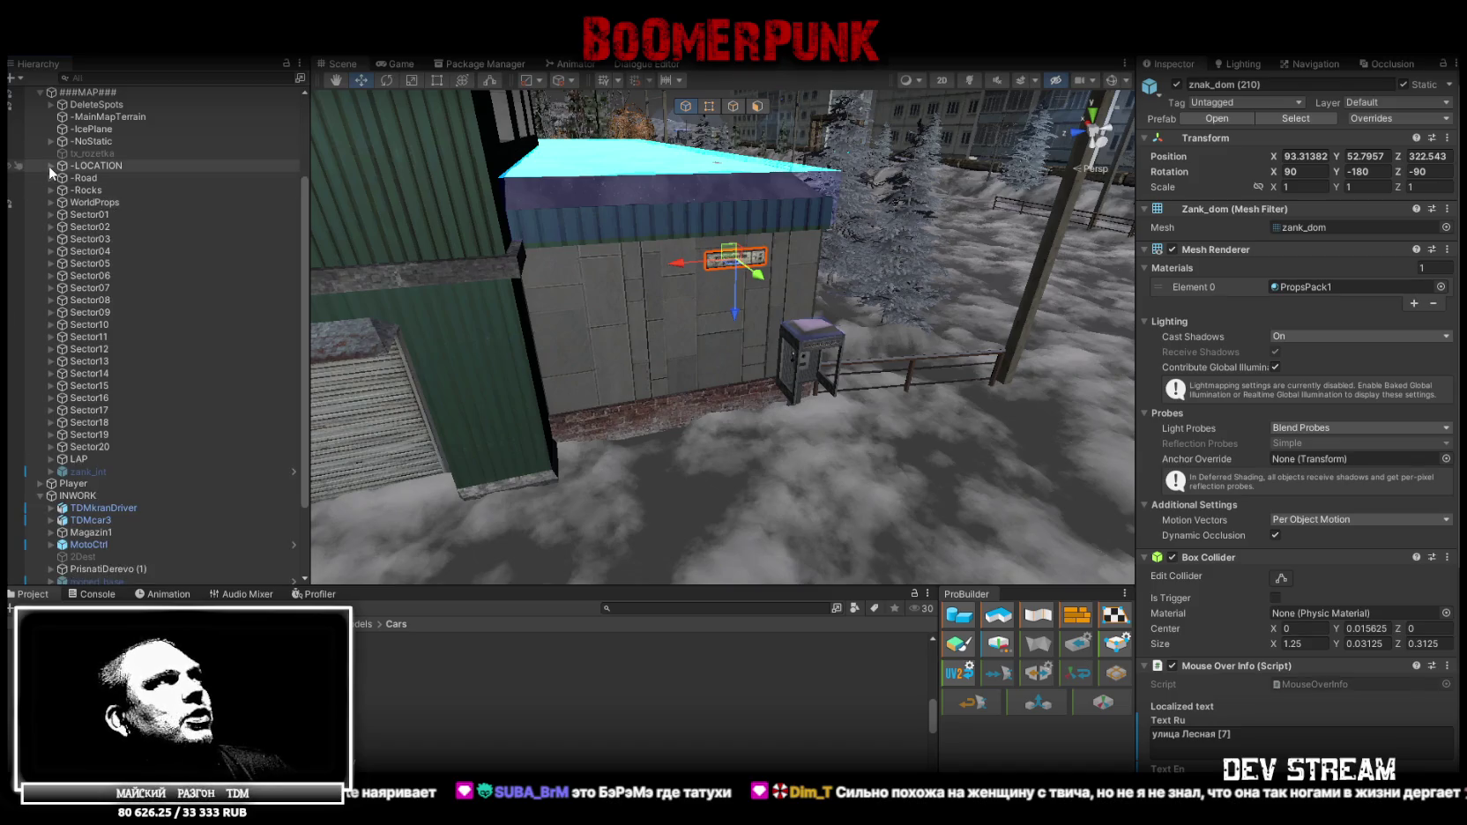
Expand the -LOCATION group and scroll through its location groups
double_click(48, 166)
click(49, 166)
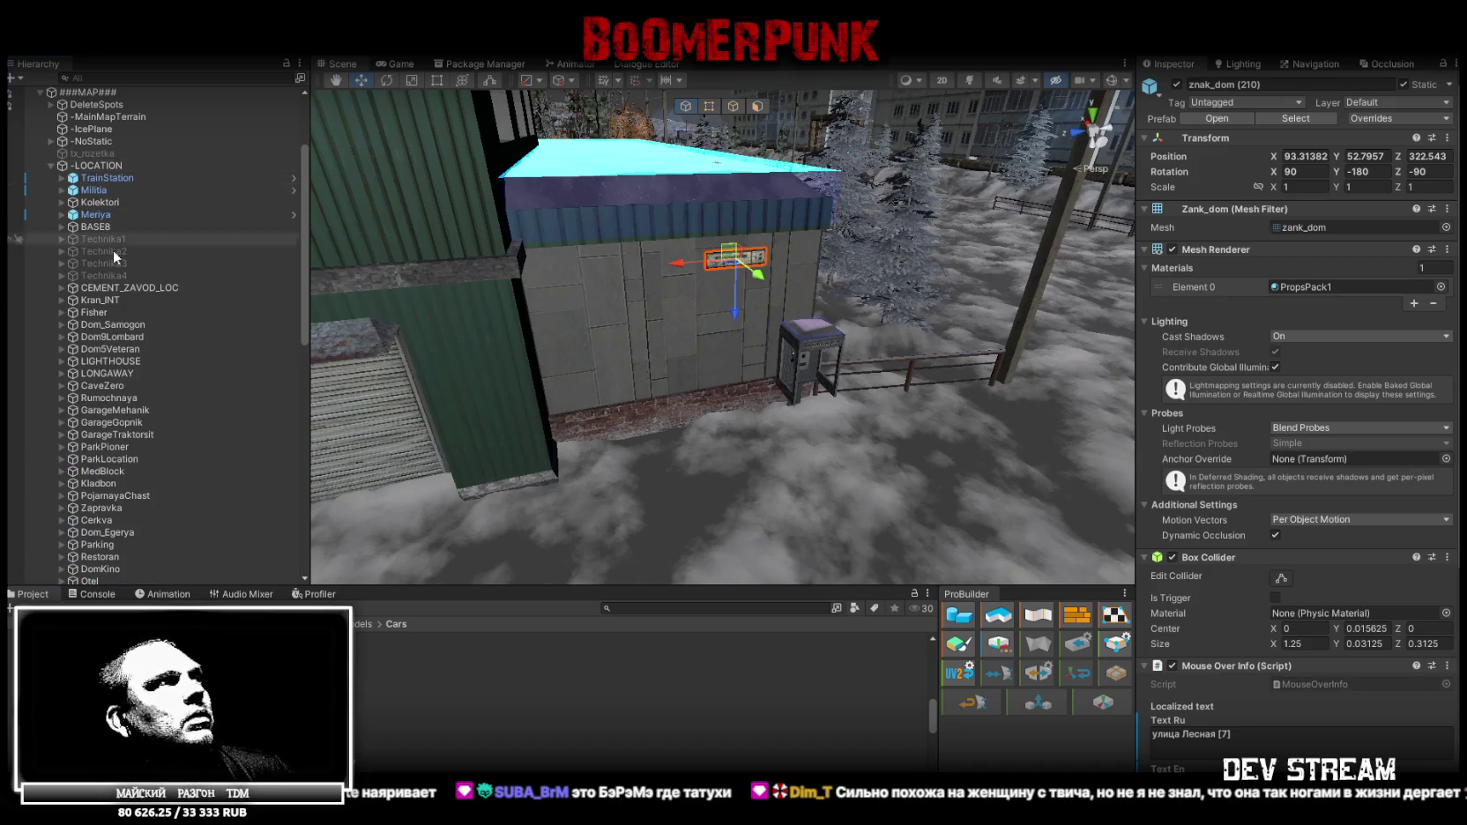
scroll(106, 247, down, 3)
scroll(127, 243, up, 3)
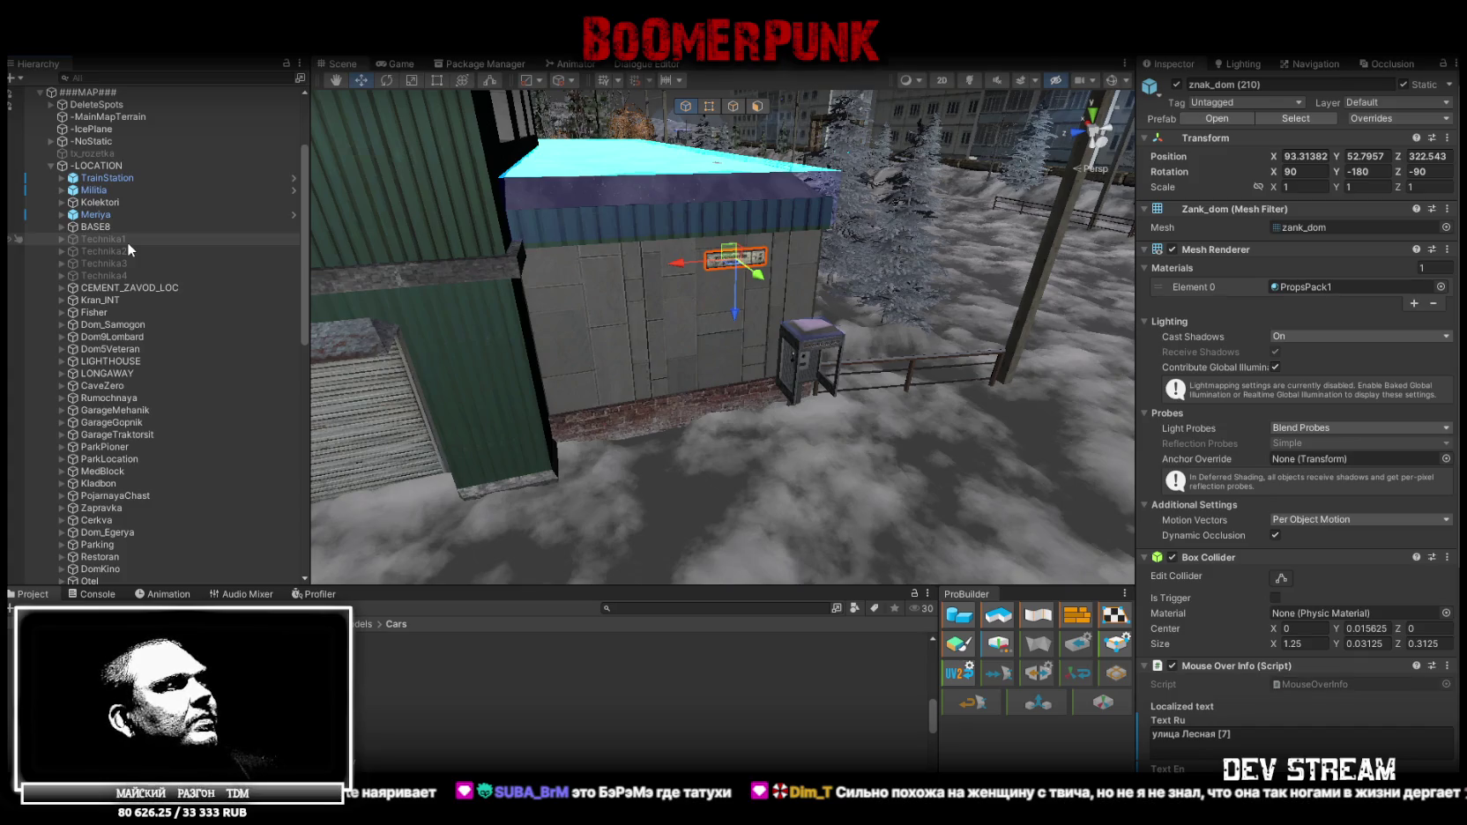
scroll(126, 242, down, 2)
scroll(122, 244, down, 1)
scroll(121, 243, up, 5)
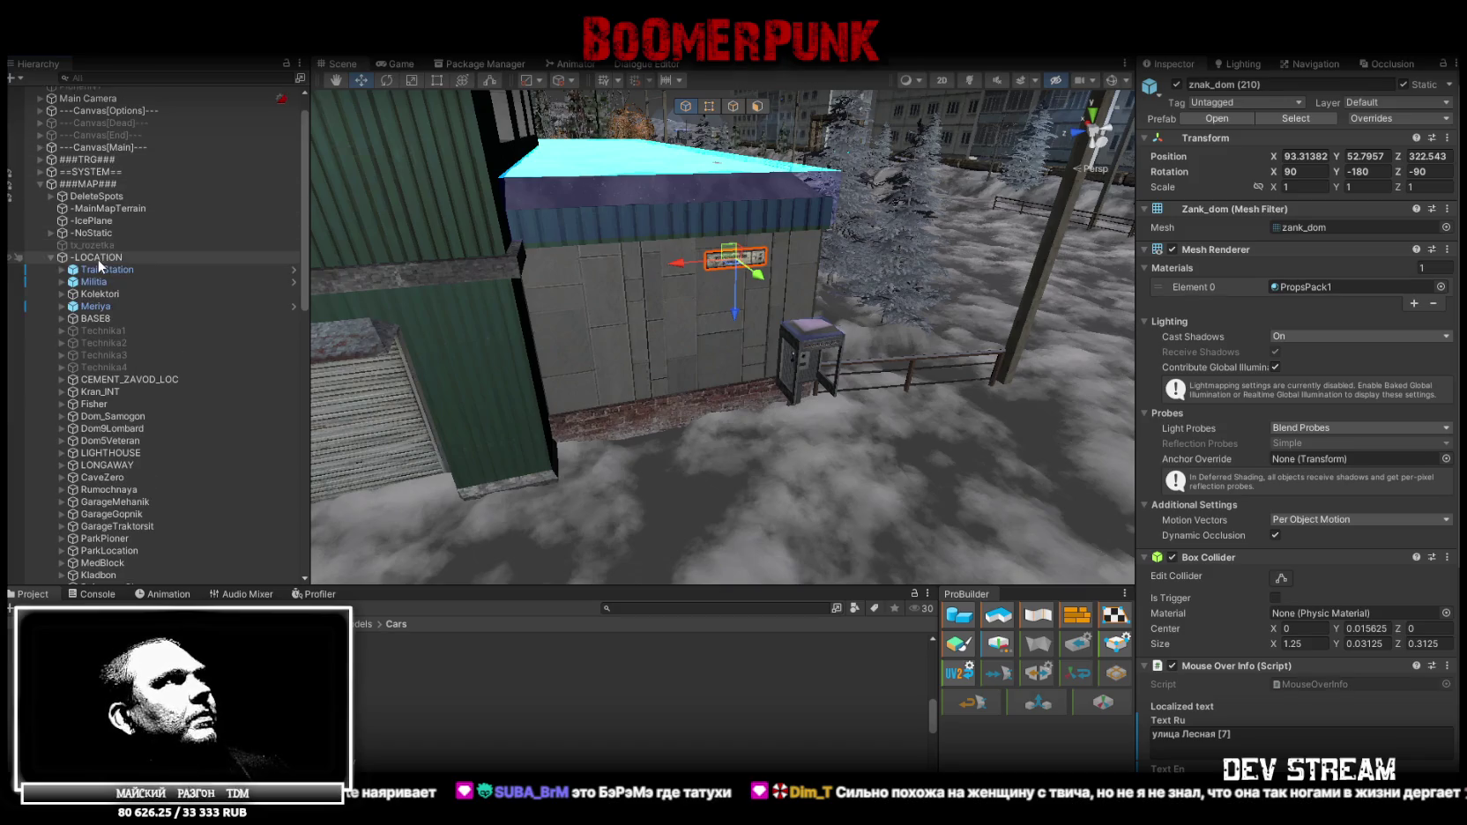
Create an empty object under -LOCATION named KAFE
right_click(97, 258)
click(173, 356)
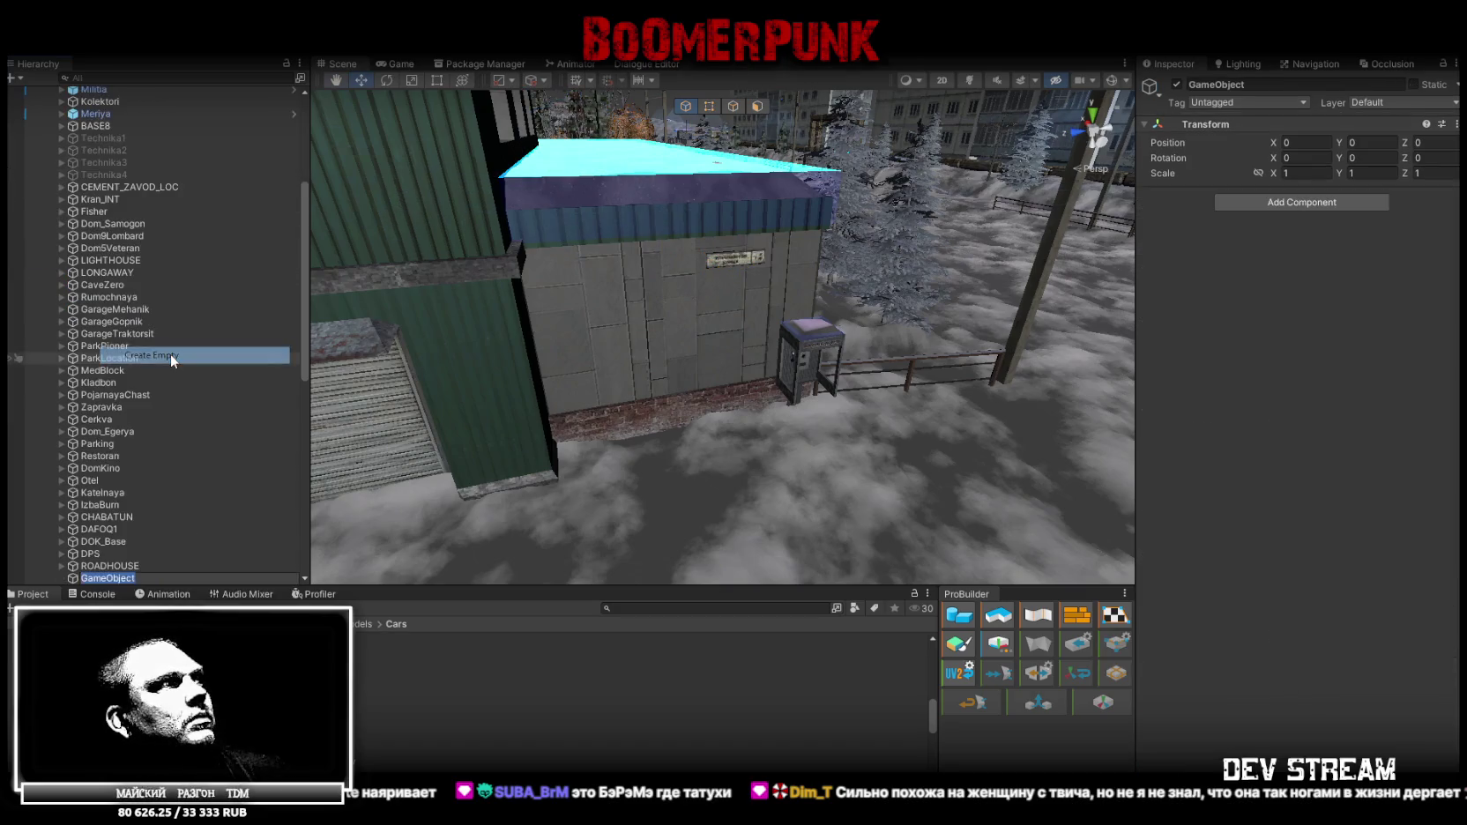
text(Kaf)
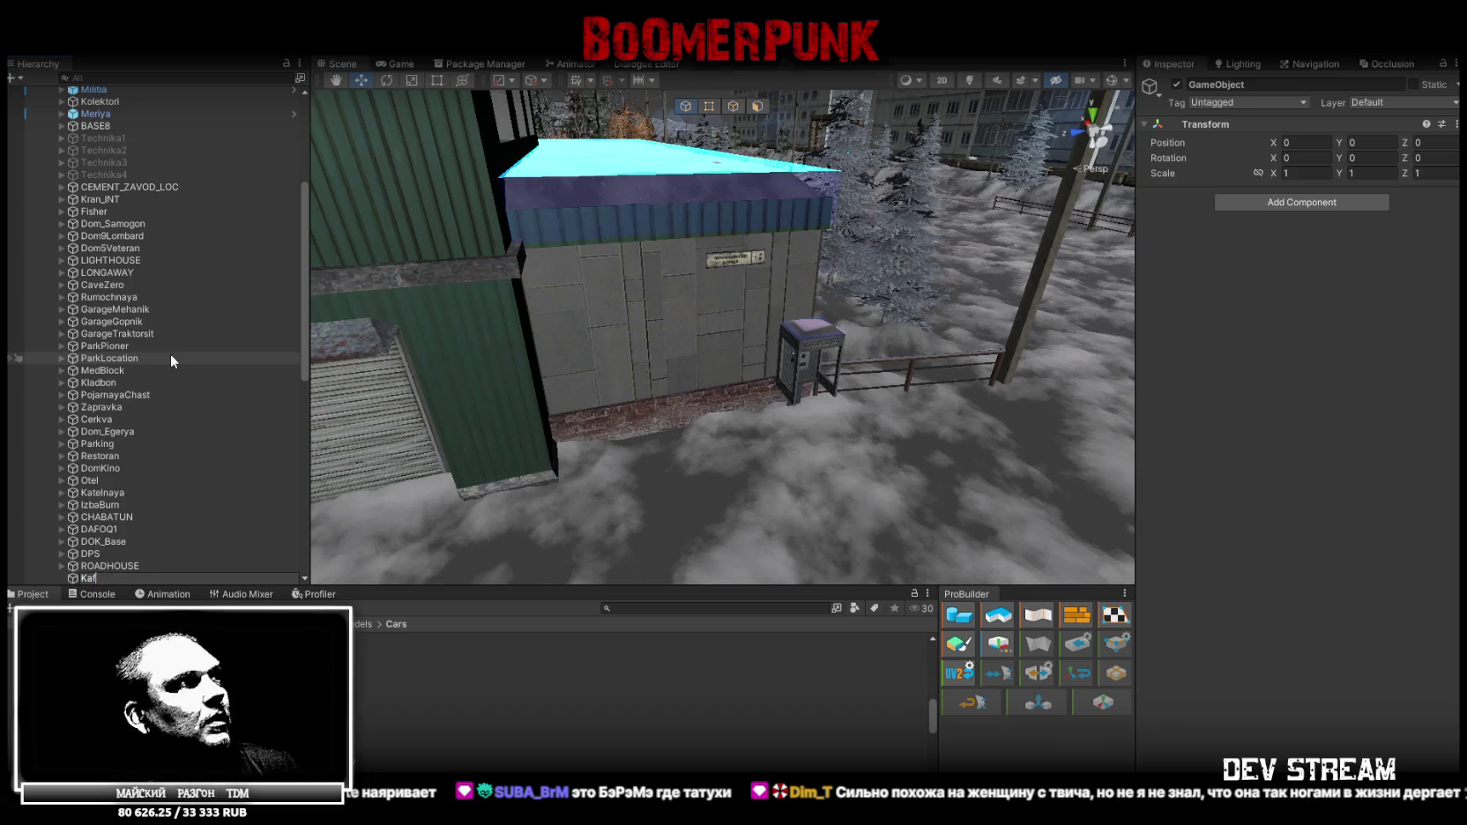
key(BackSpace)
key(BackSpace)
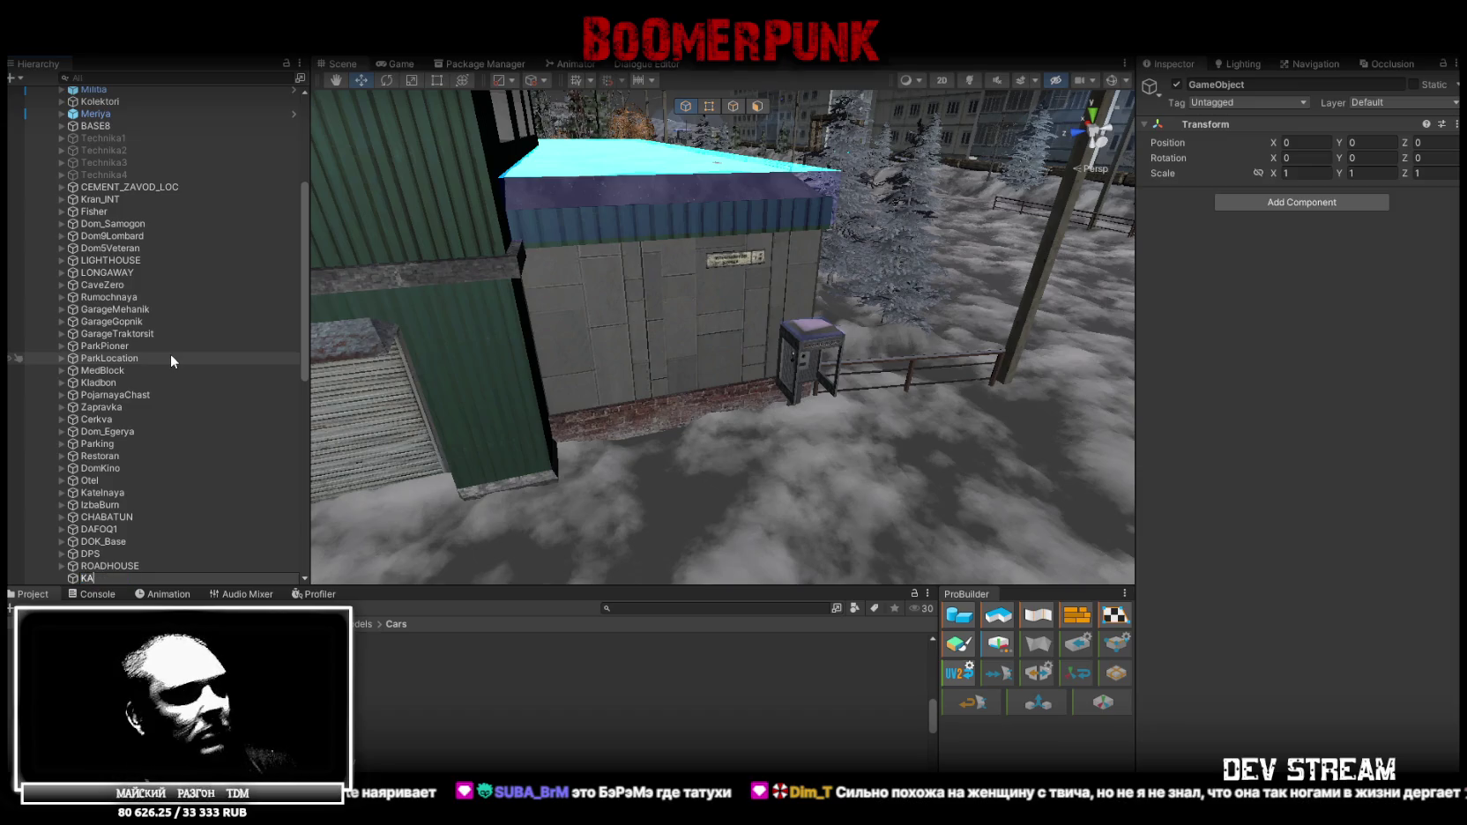
text(FE)
key(Return)
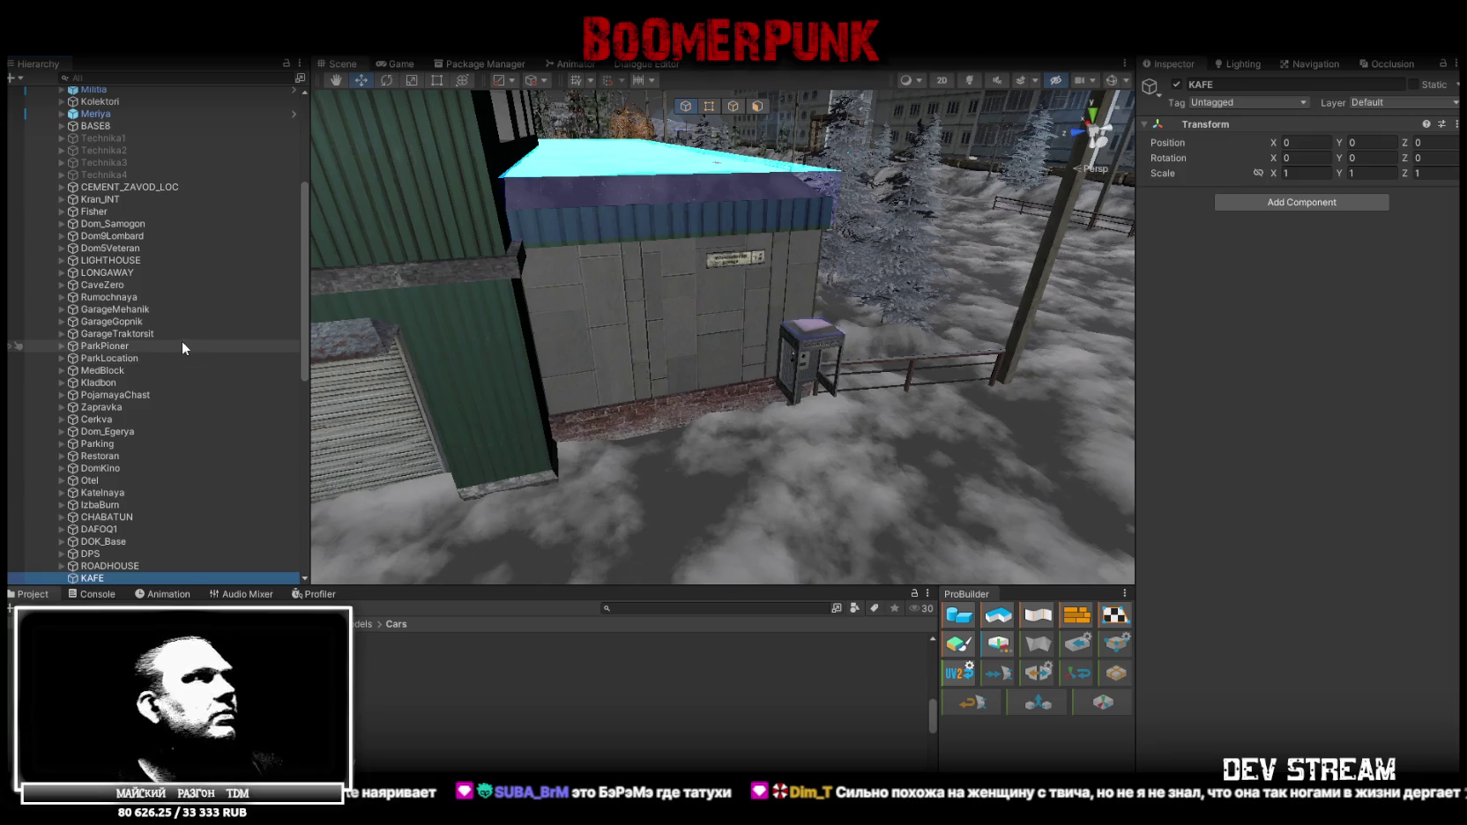
Nest KAFE inside Build10 and zero its position to 0, 0, 0
scroll(180, 346, down, 5)
scroll(177, 366, down, 3)
scroll(170, 370, down, 3)
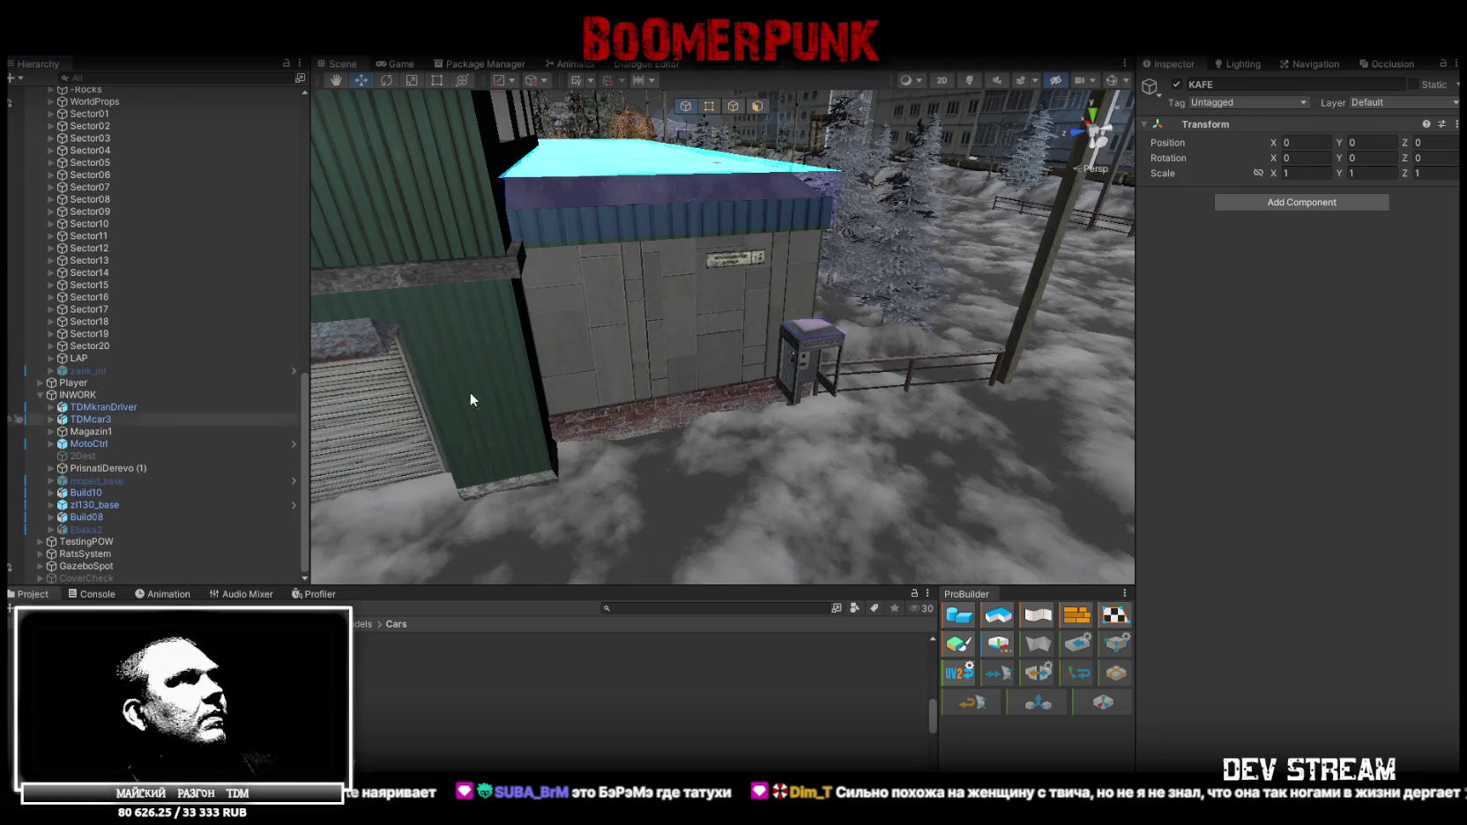
click(582, 341)
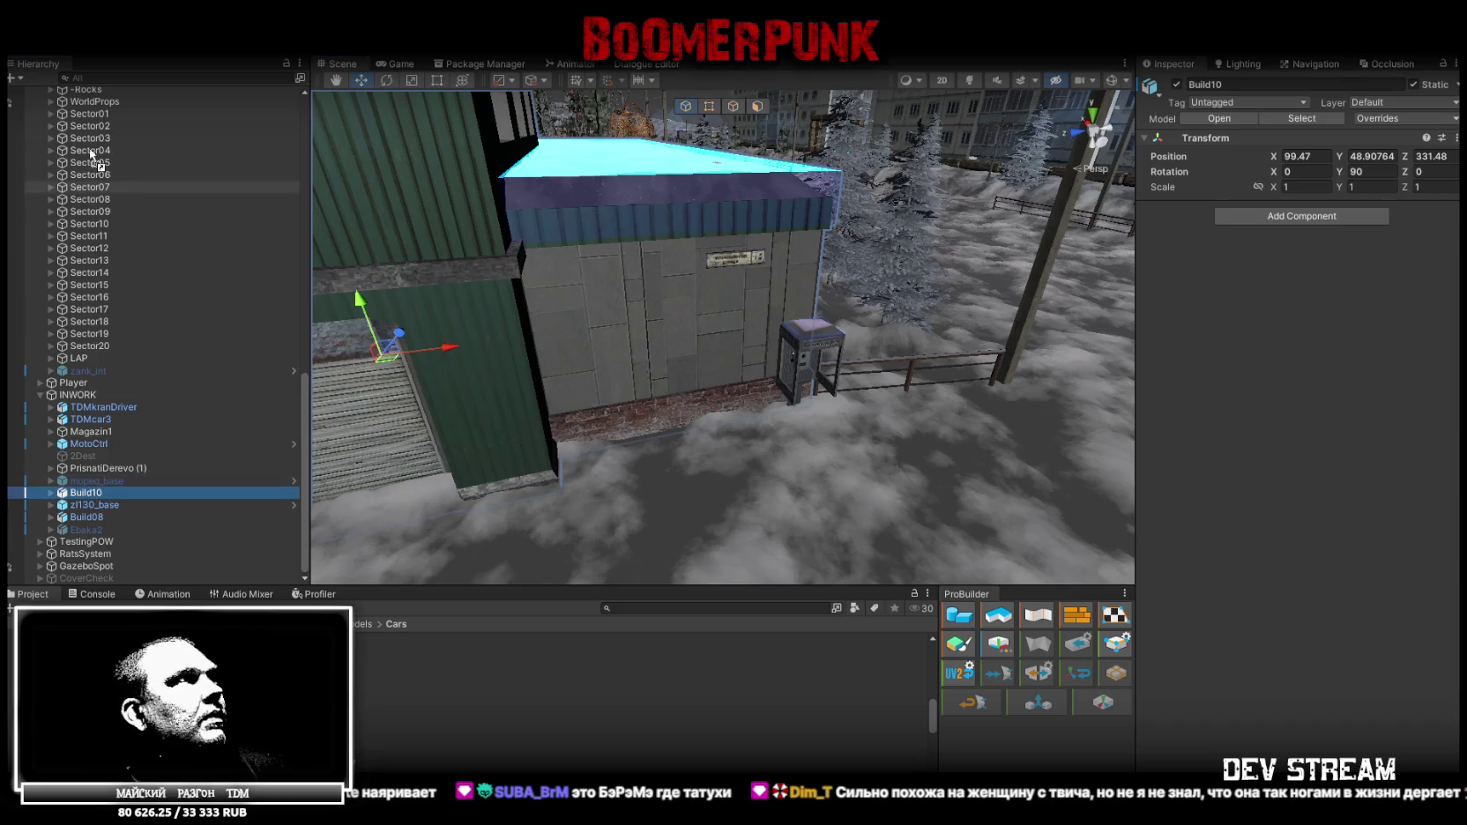
drag(92, 154, 100, 216)
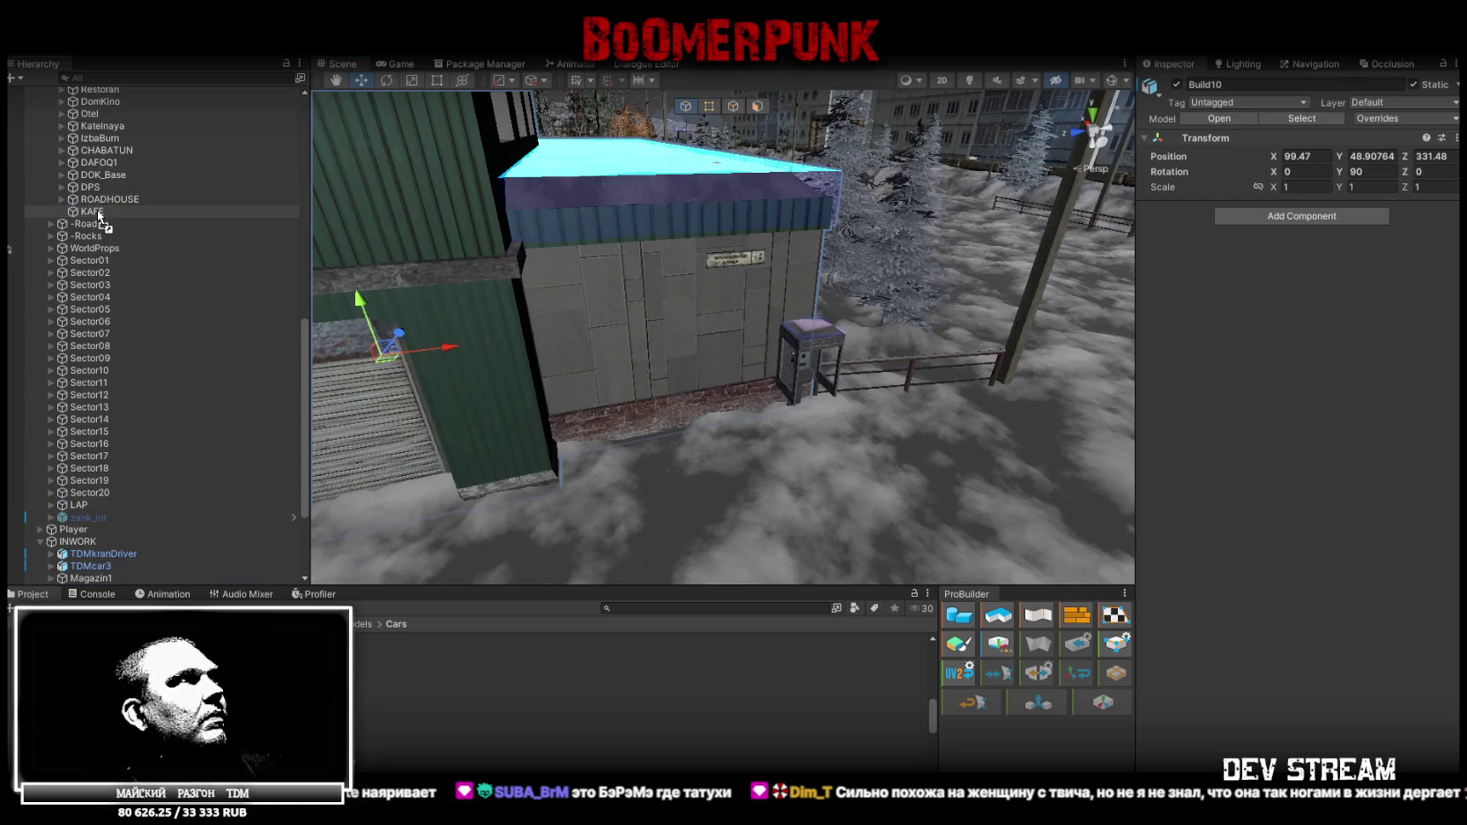
drag(99, 216, 102, 212)
click(1314, 141)
text(0)
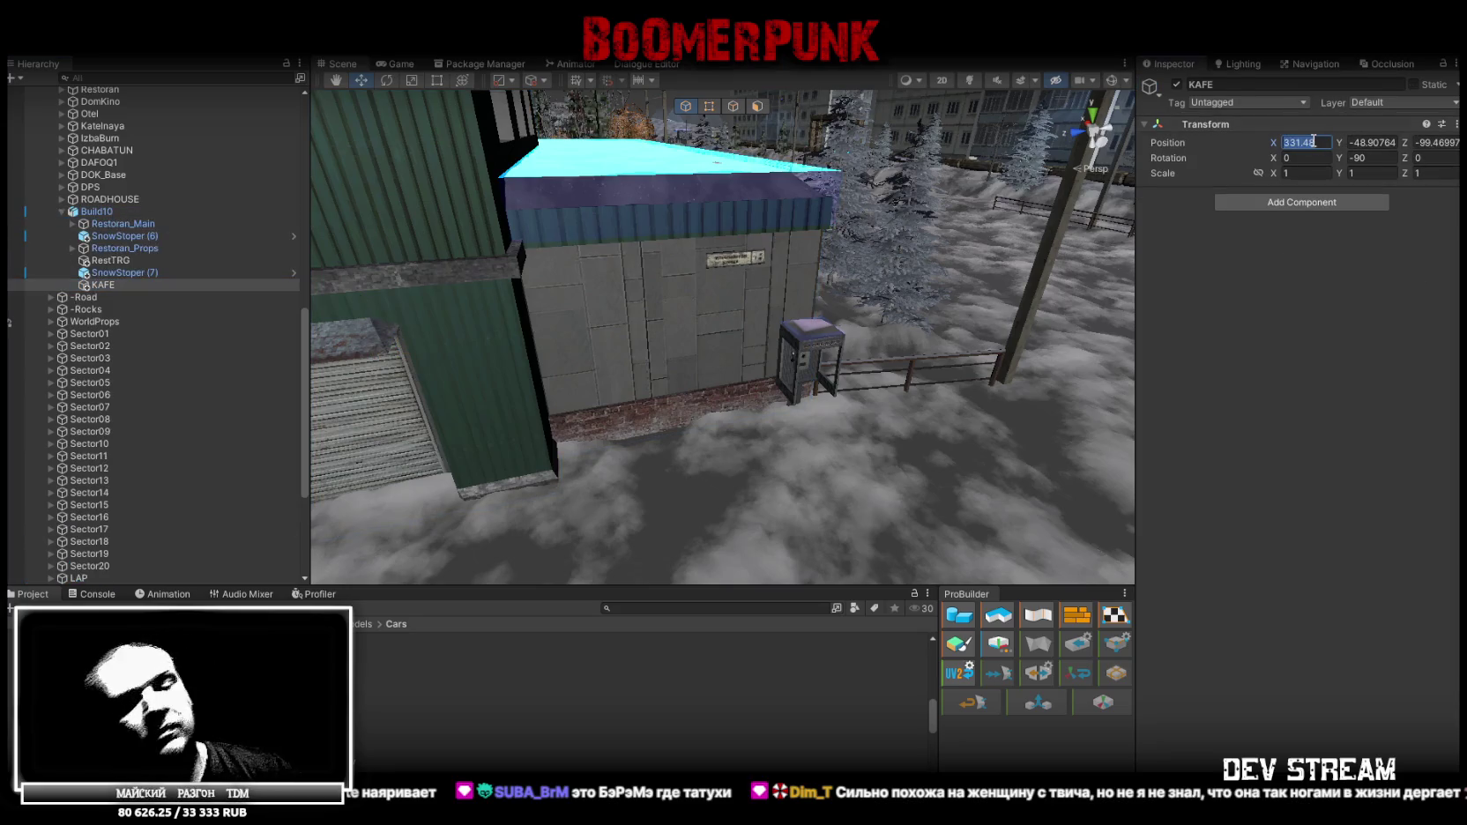
click(1383, 142)
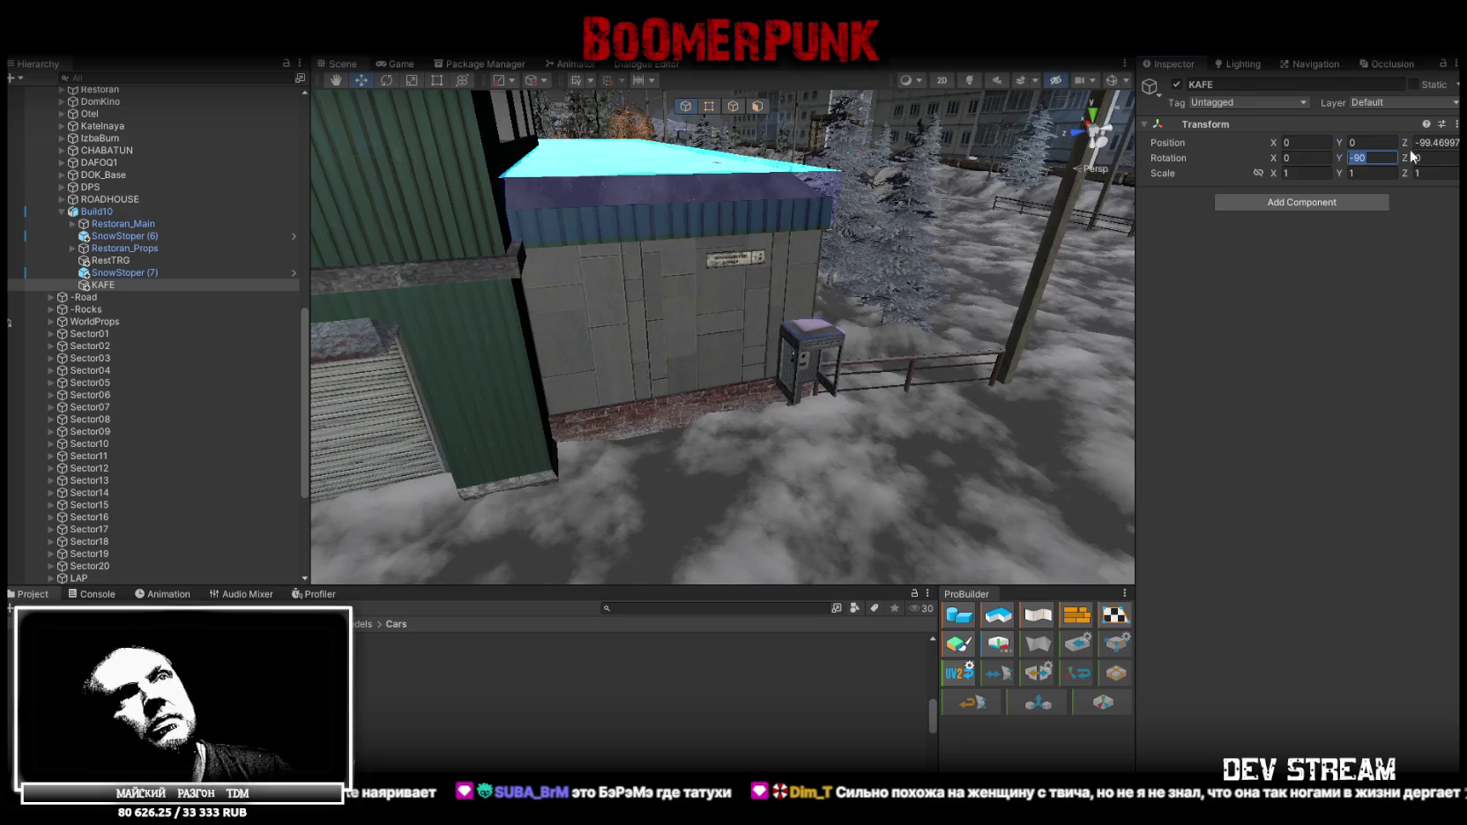
text(0)
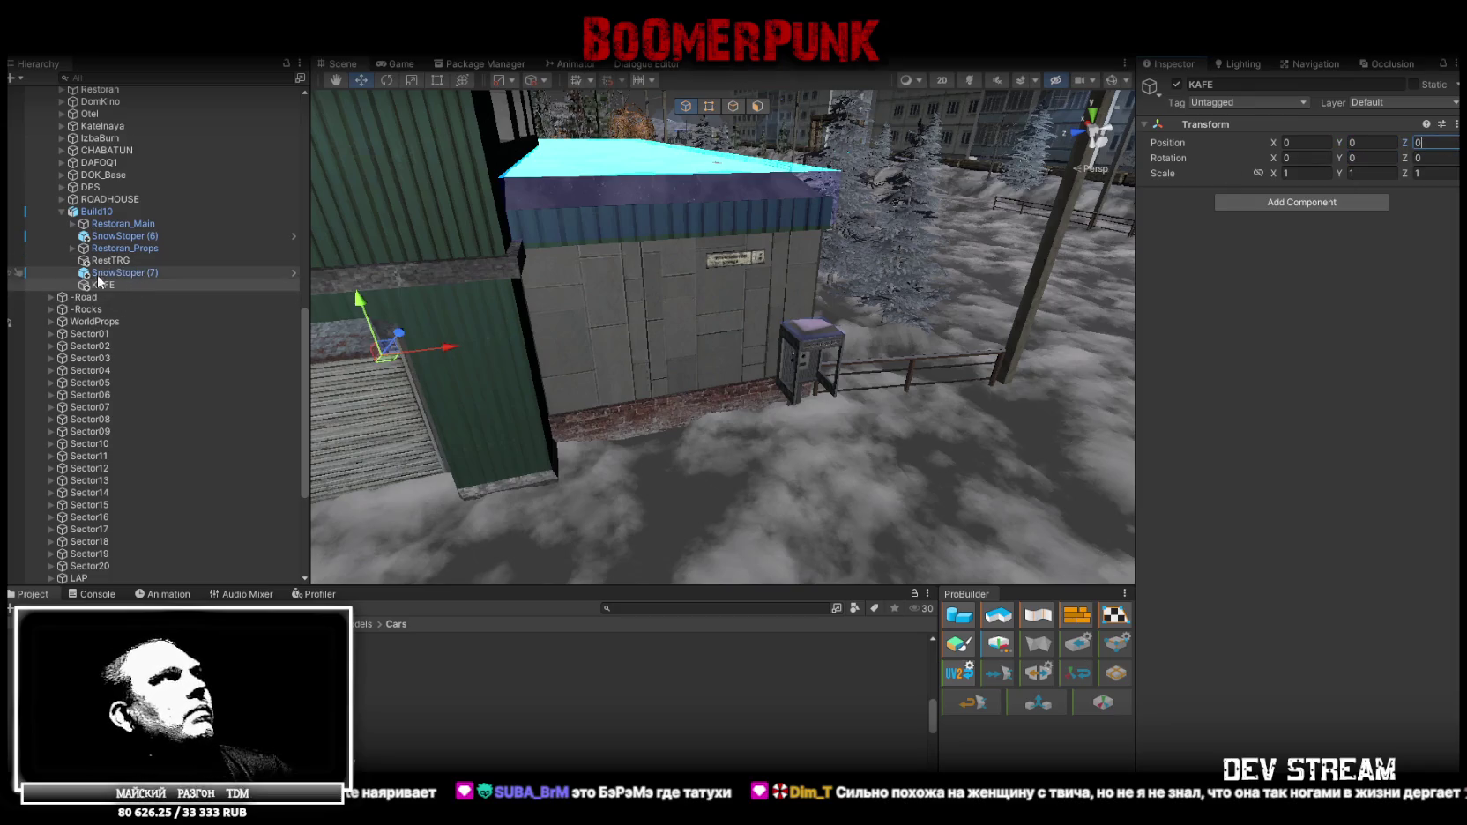
Move KAFE back out, put Build10 inside KAFE, and collapse the INWORK group
drag(93, 286, 82, 213)
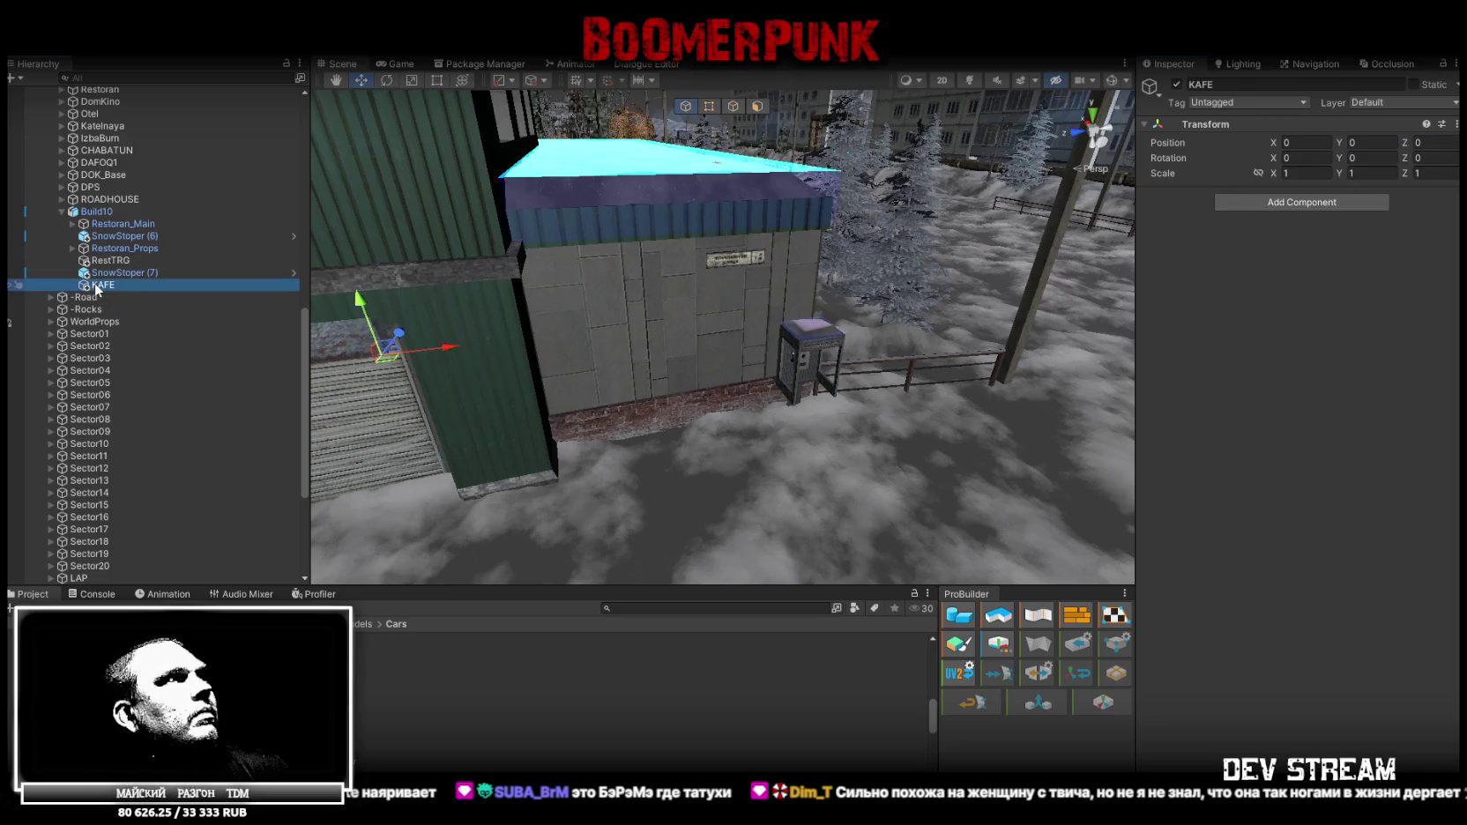
click(88, 224)
click(61, 224)
drag(89, 224, 93, 213)
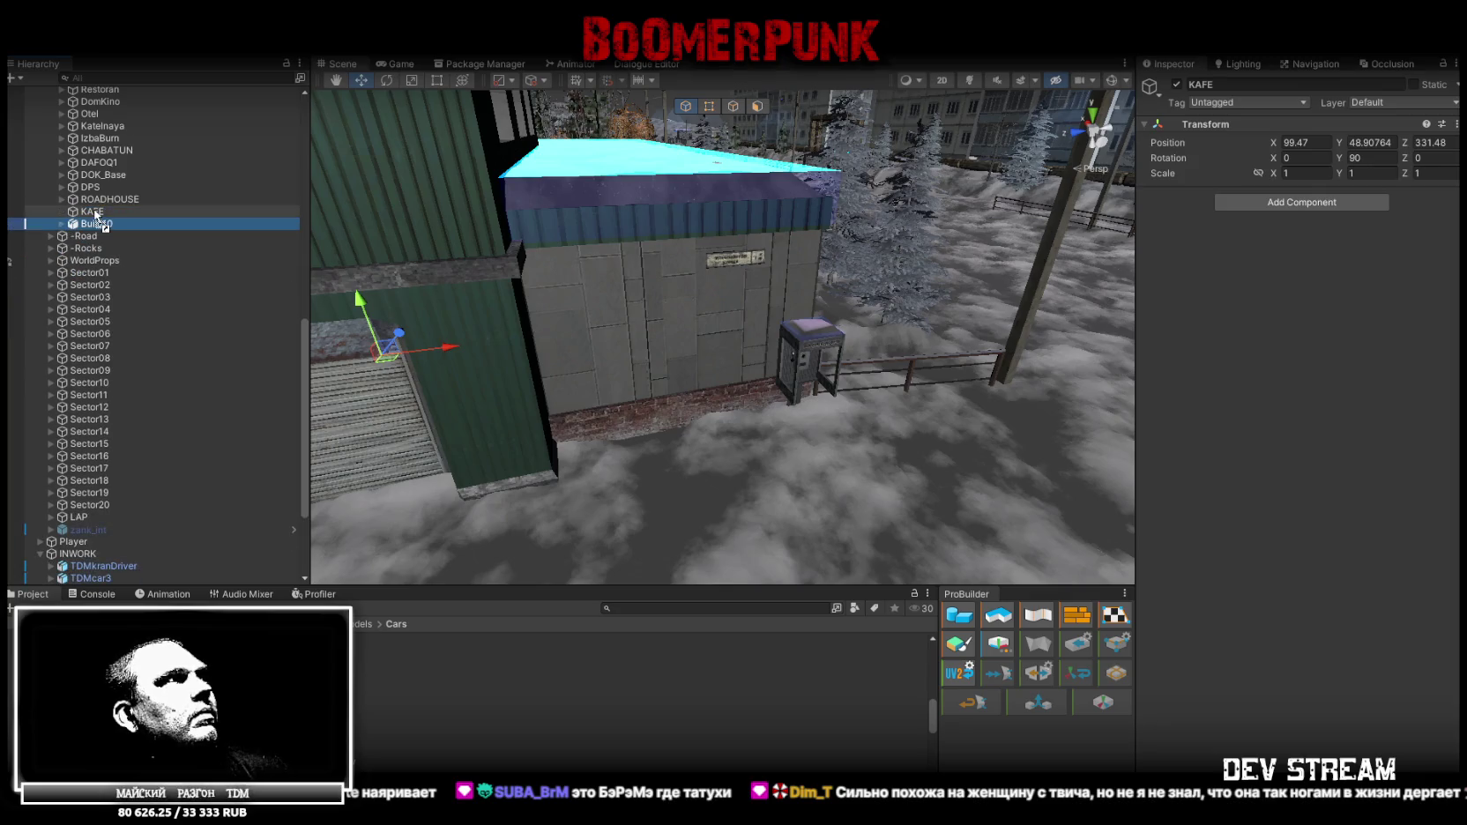
scroll(180, 415, down, 4)
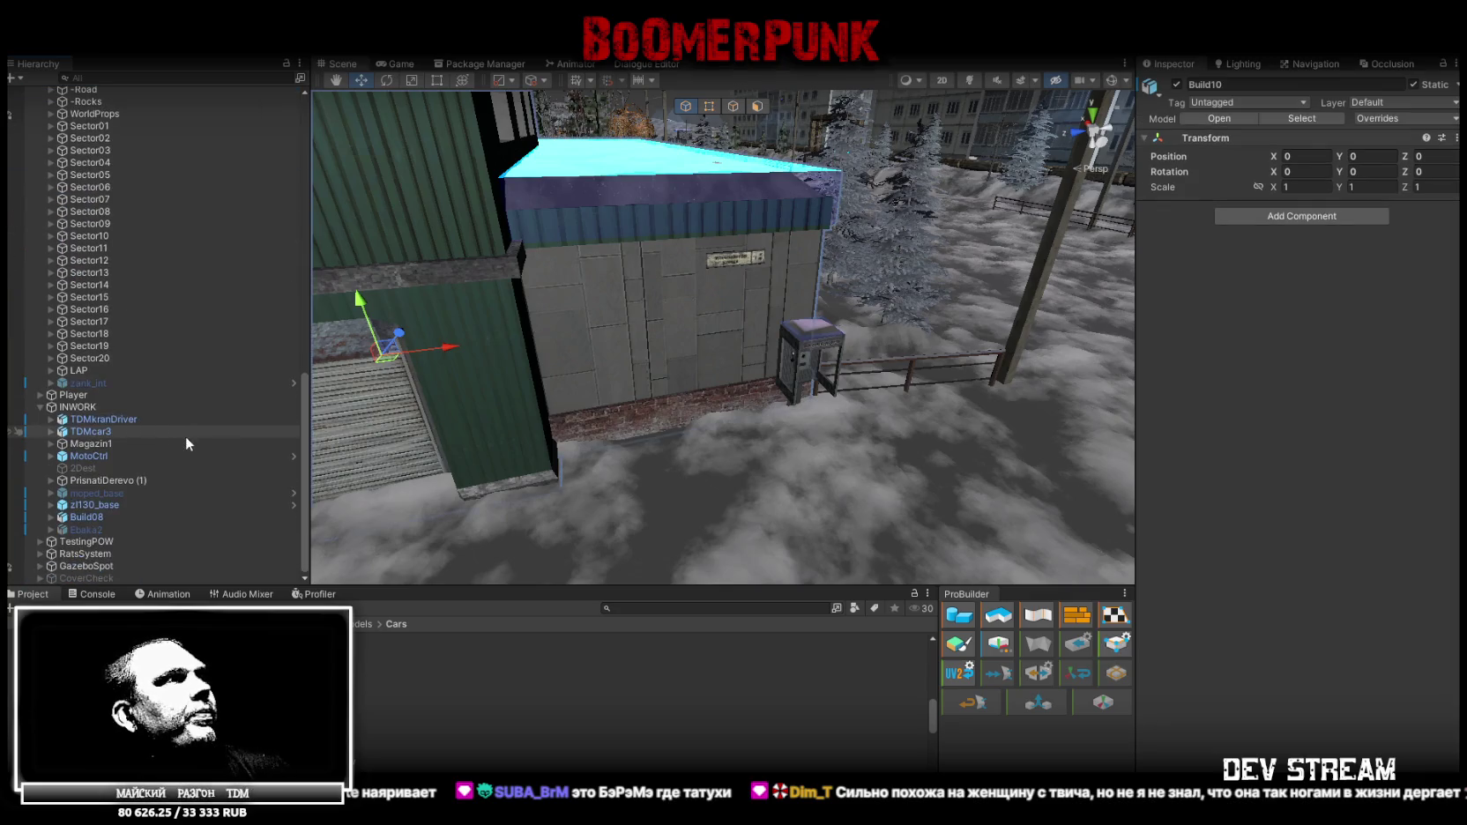
click(39, 407)
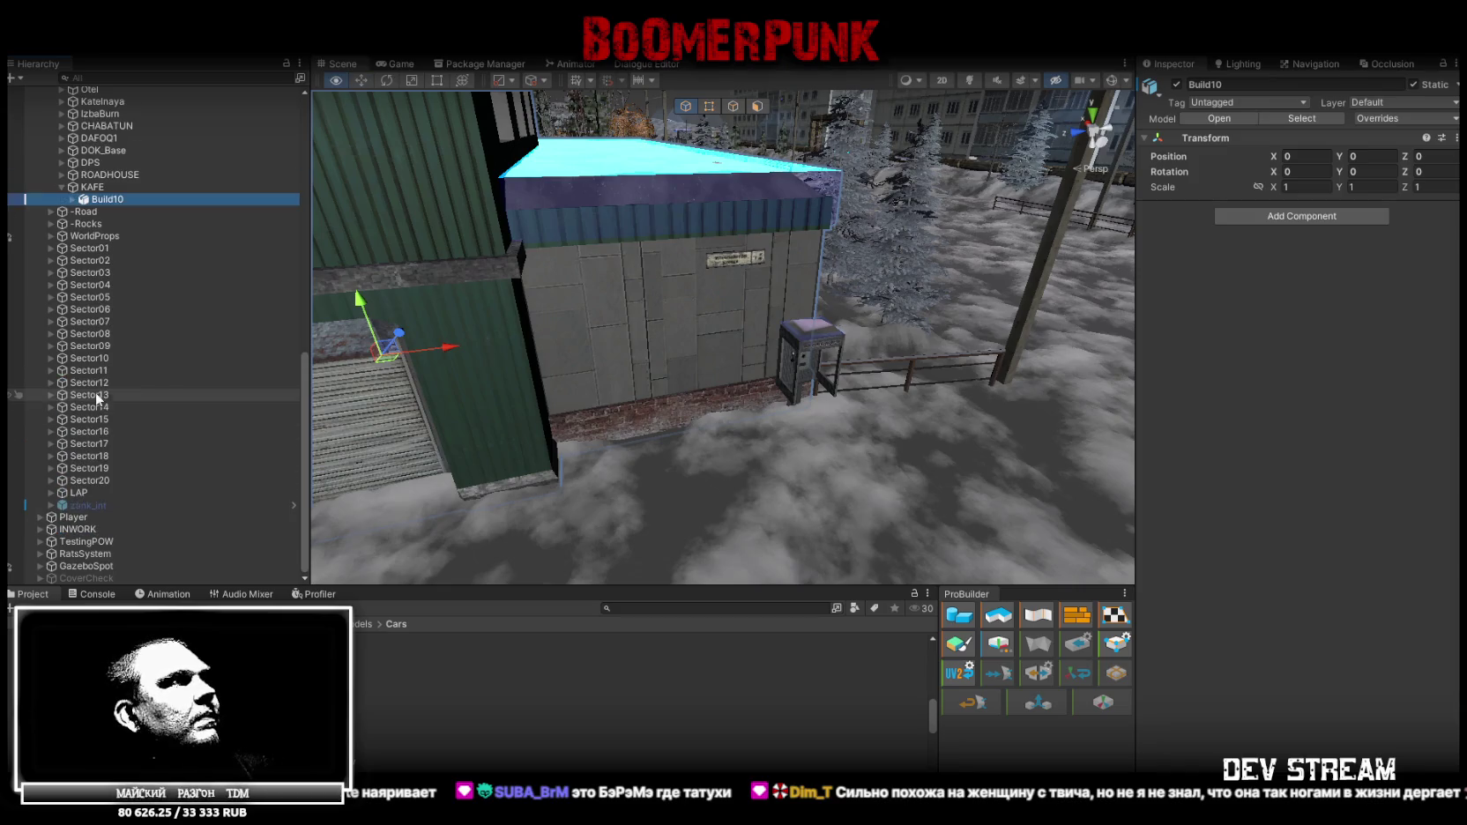
mouse_move(688, 291)
alt+mouse_down()
mouse_move(640, 281)
mouse_move(565, 229)
alt+mouse_up()
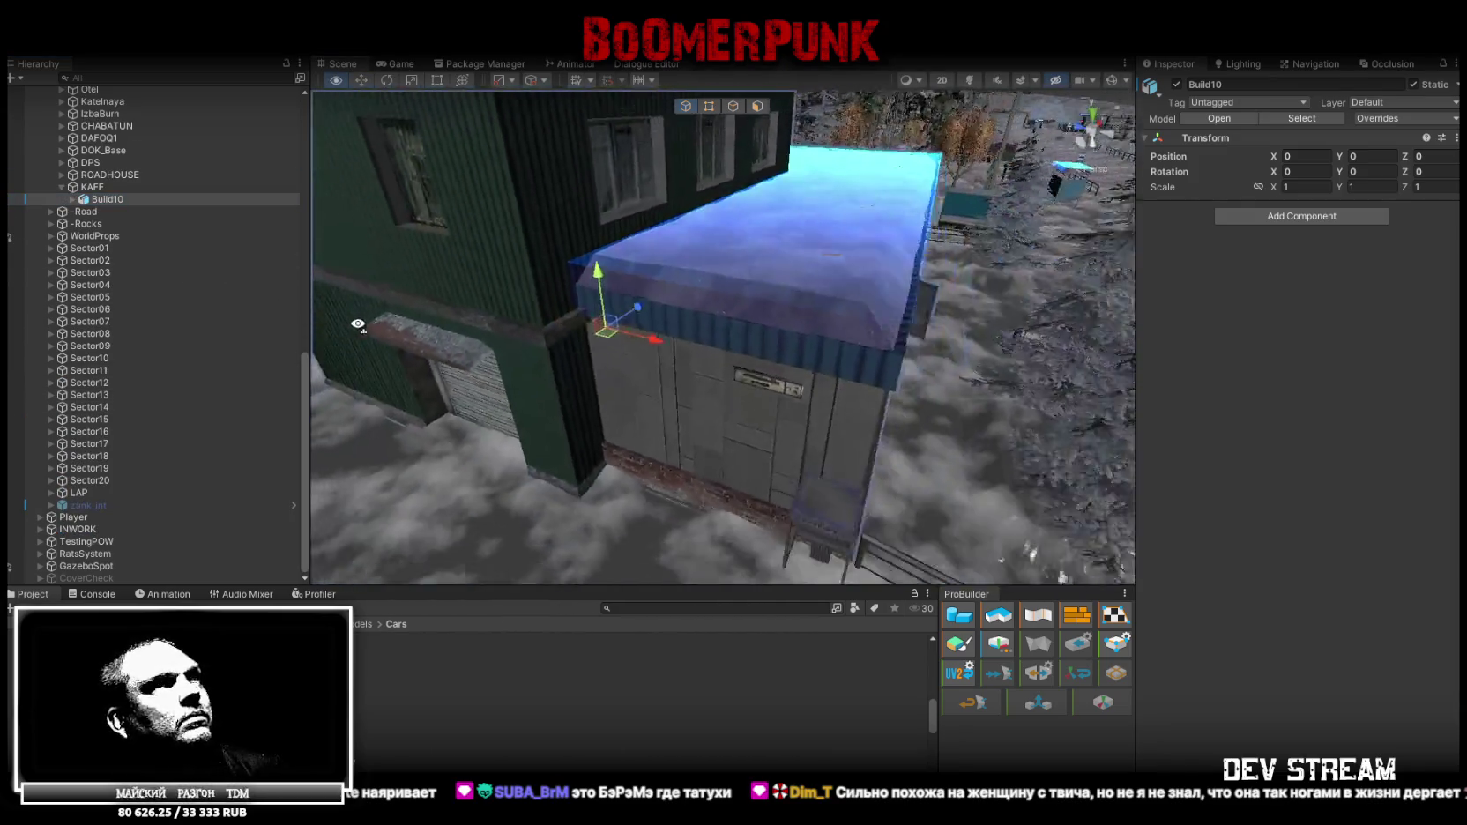
click(91, 187)
right_click(92, 187)
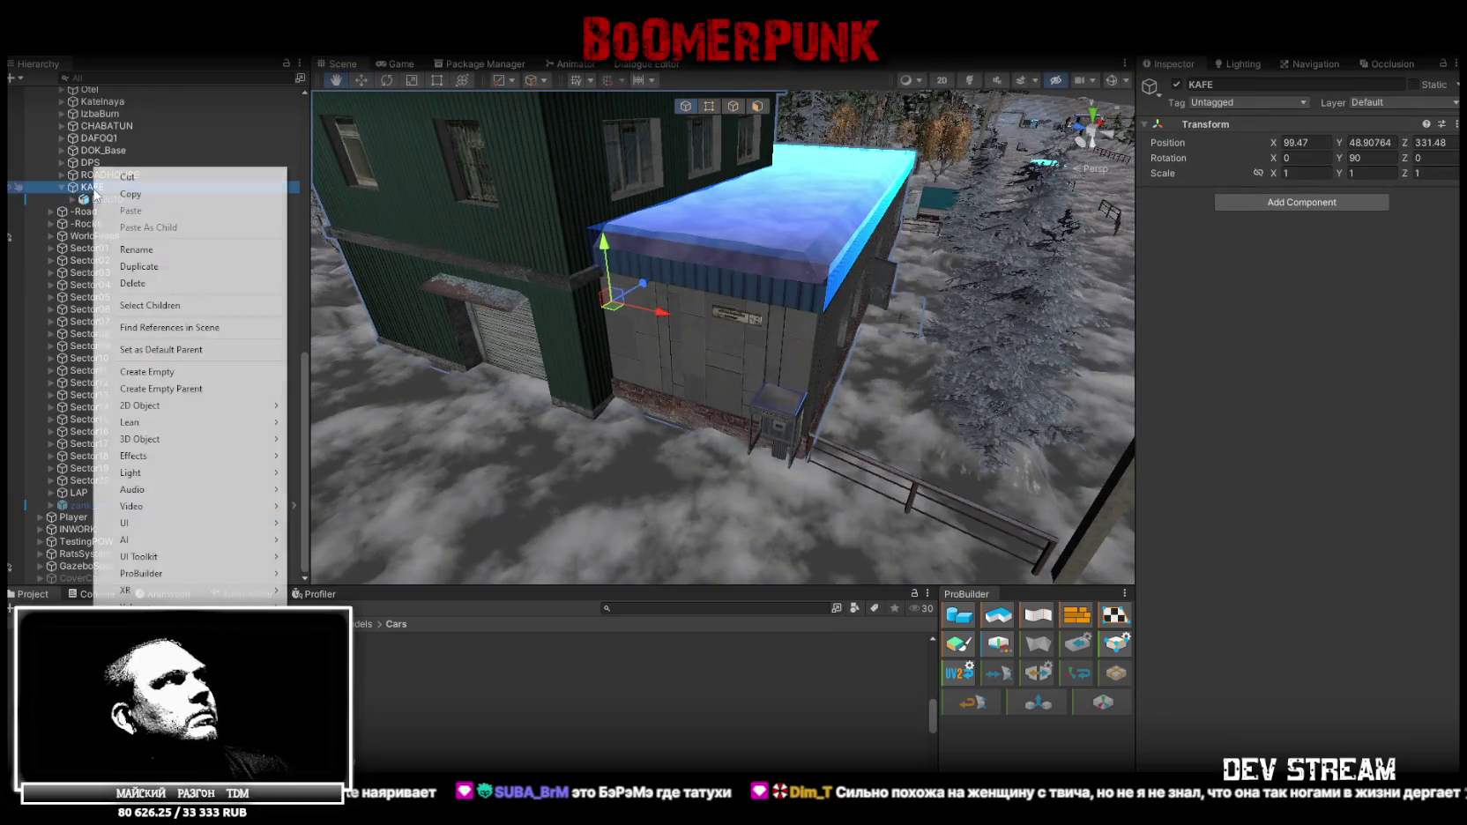
Create an empty KafeProps object inside KAFE
click(137, 371)
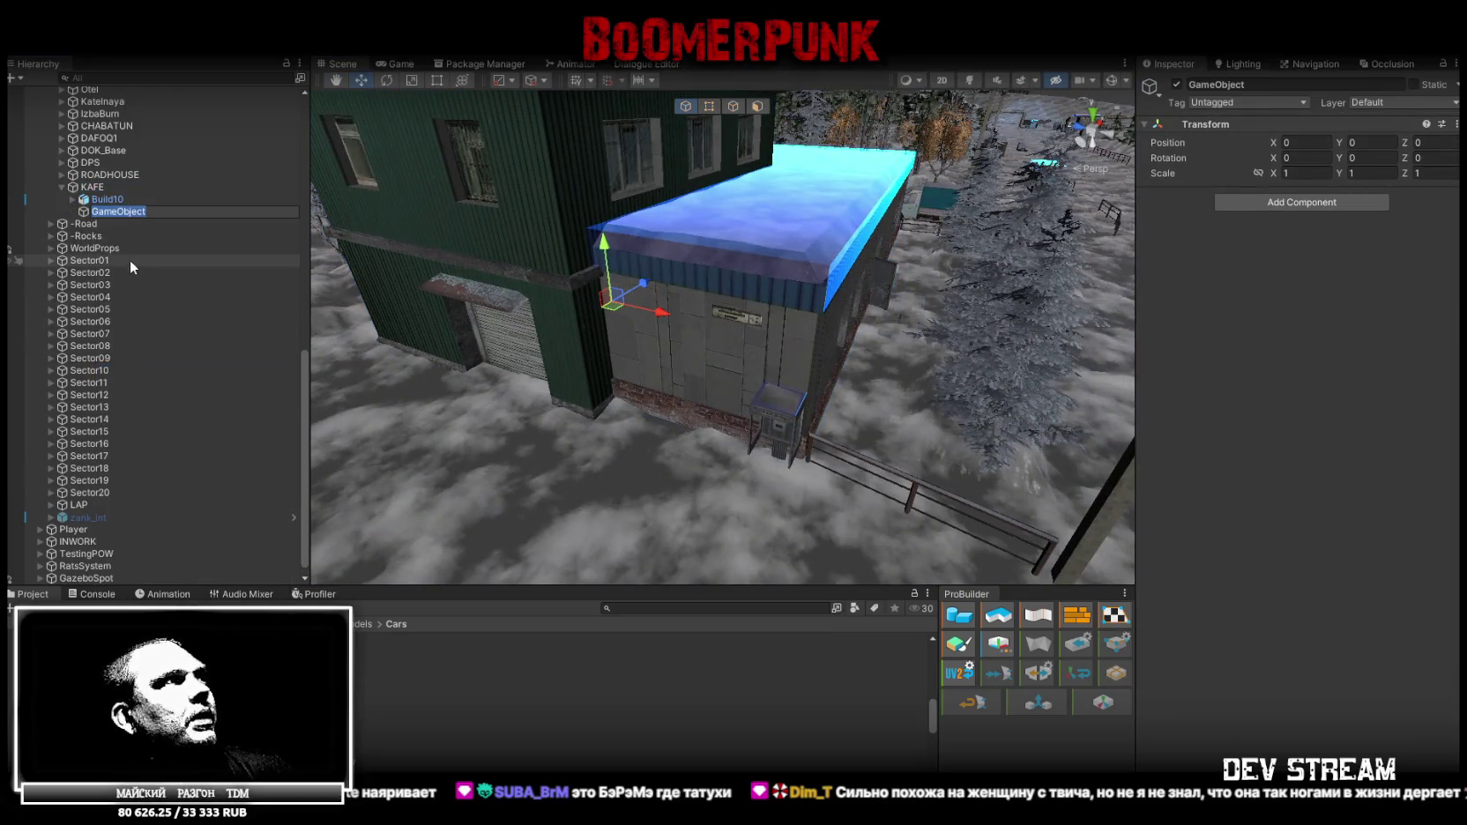
text(KafeProps)
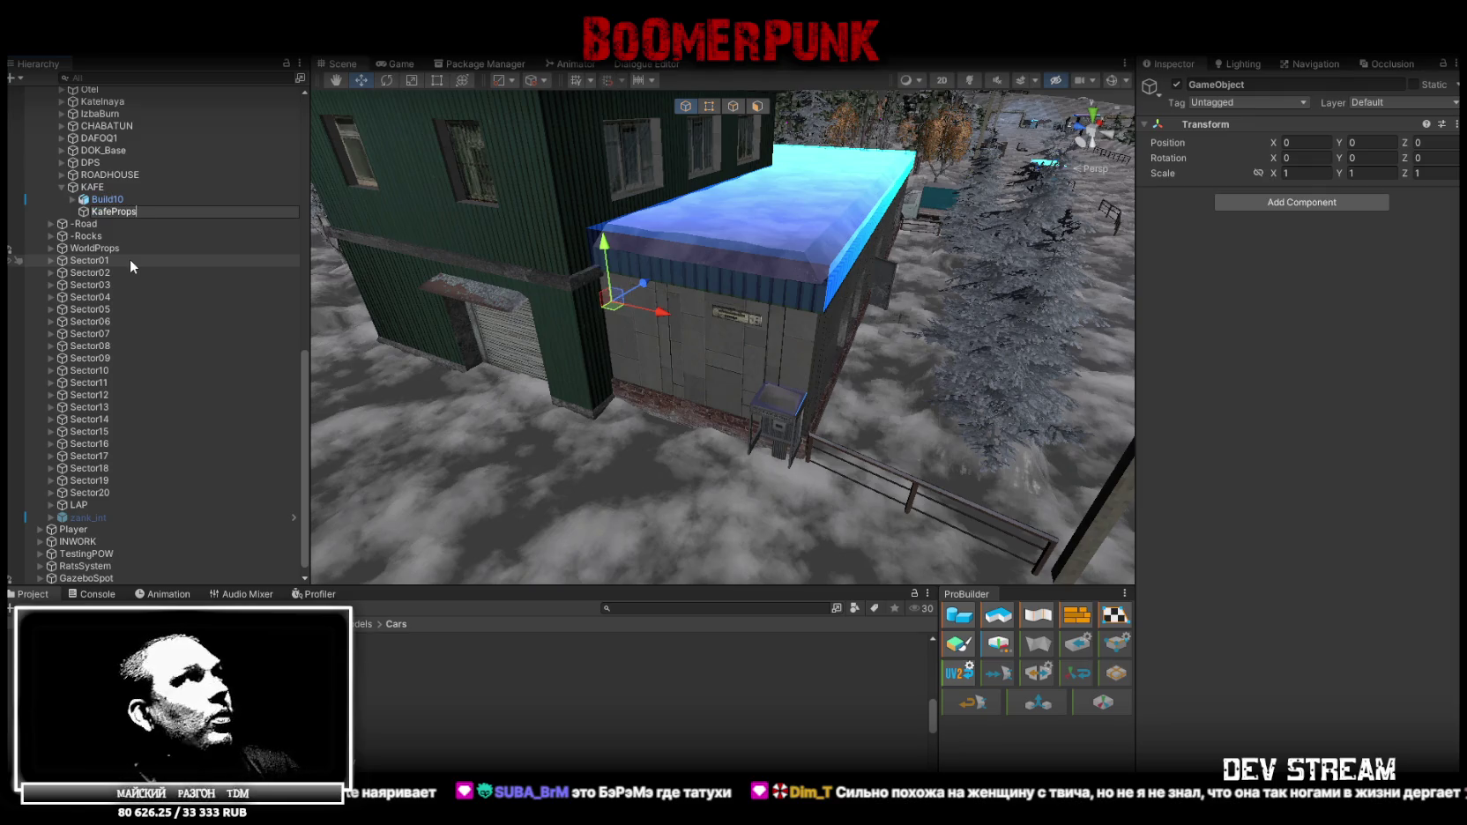
key(Return)
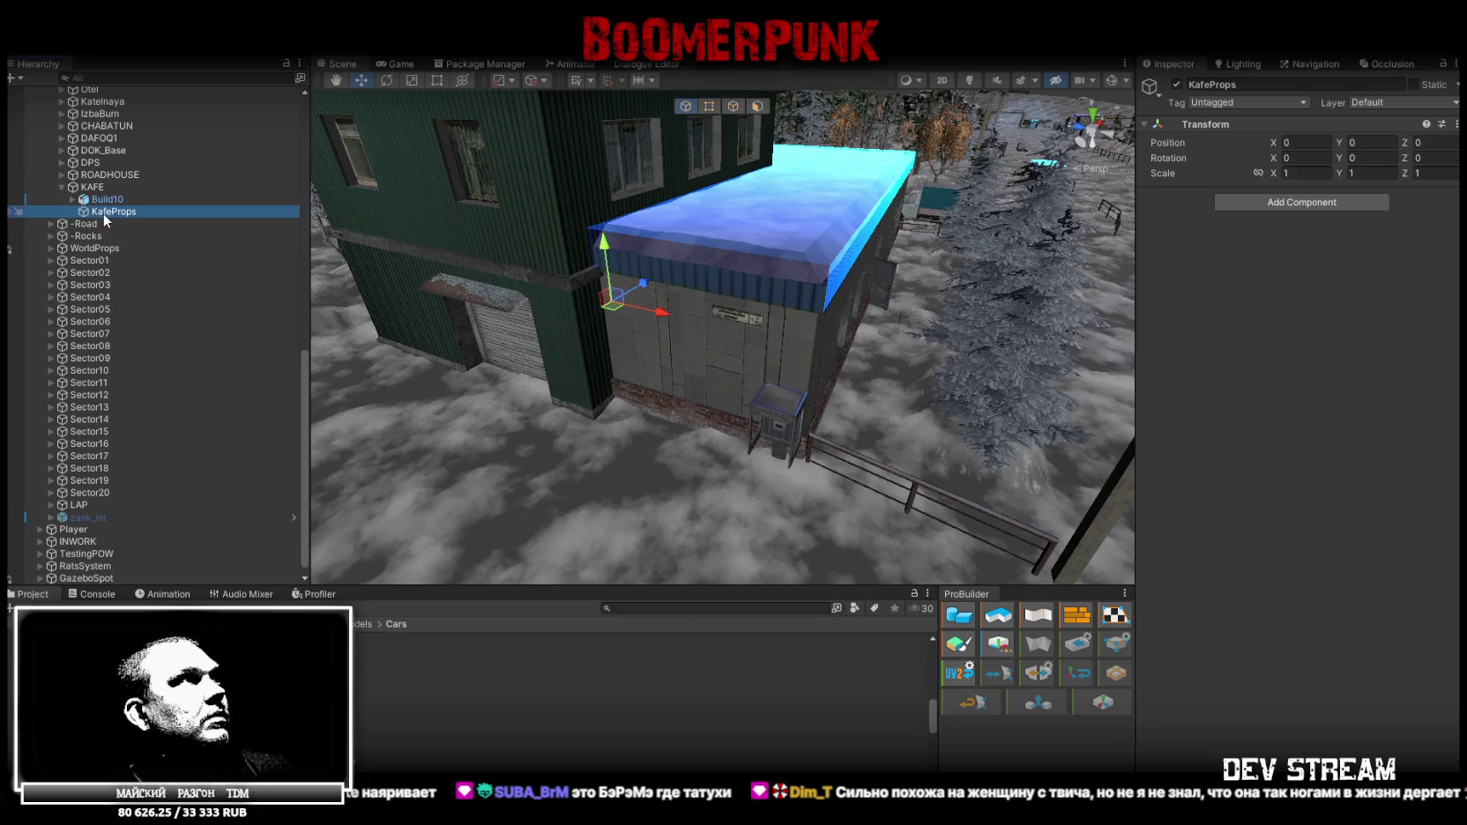
Duplicate KafeProps, rename the copy KafeGarageProps, and expand Build10
key(ctrl+d)
click(114, 226)
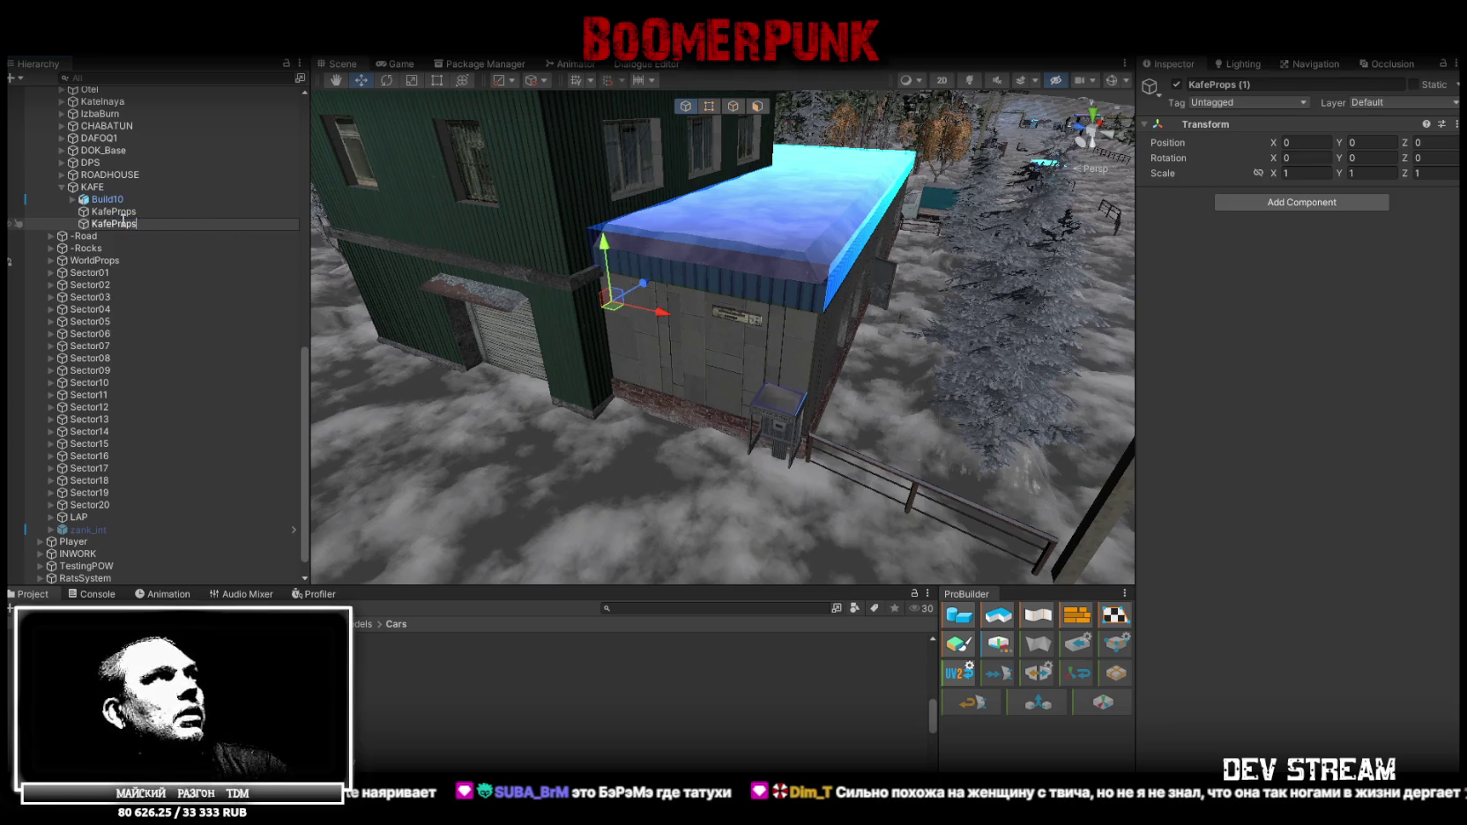
text(Ga)
key(Return)
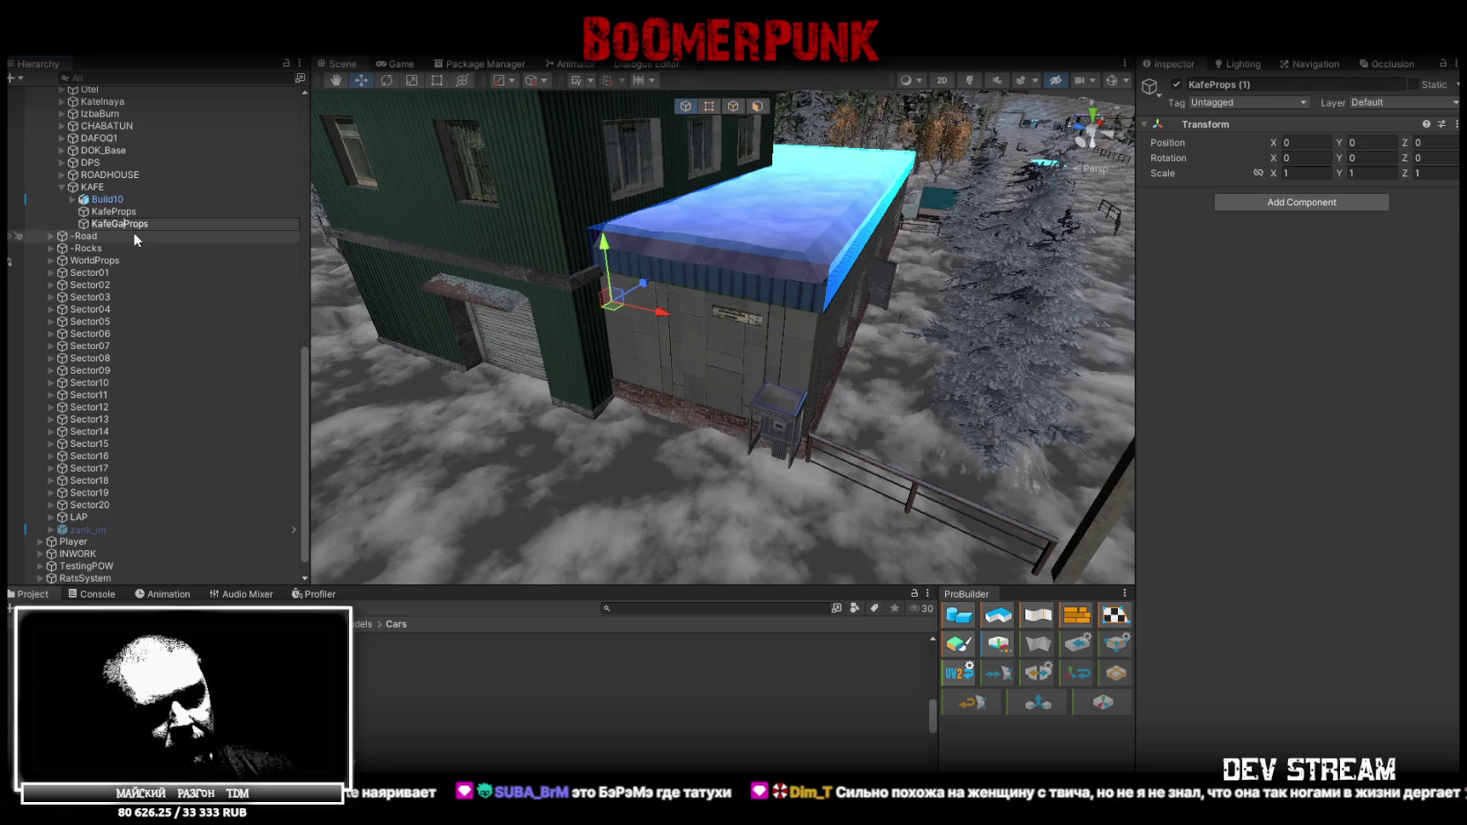
text(rage)
key(Return)
click(107, 212)
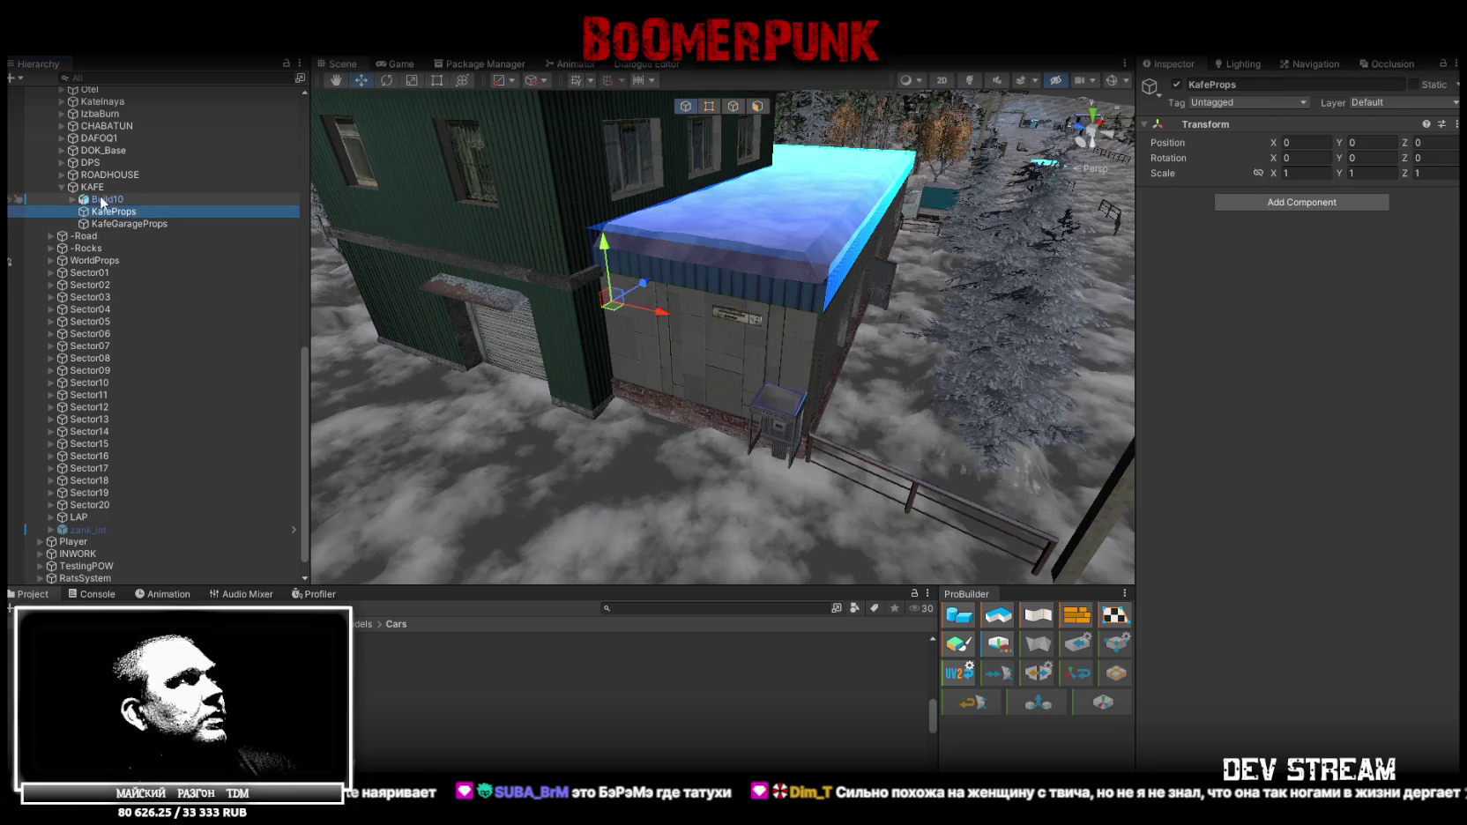
click(102, 201)
click(73, 200)
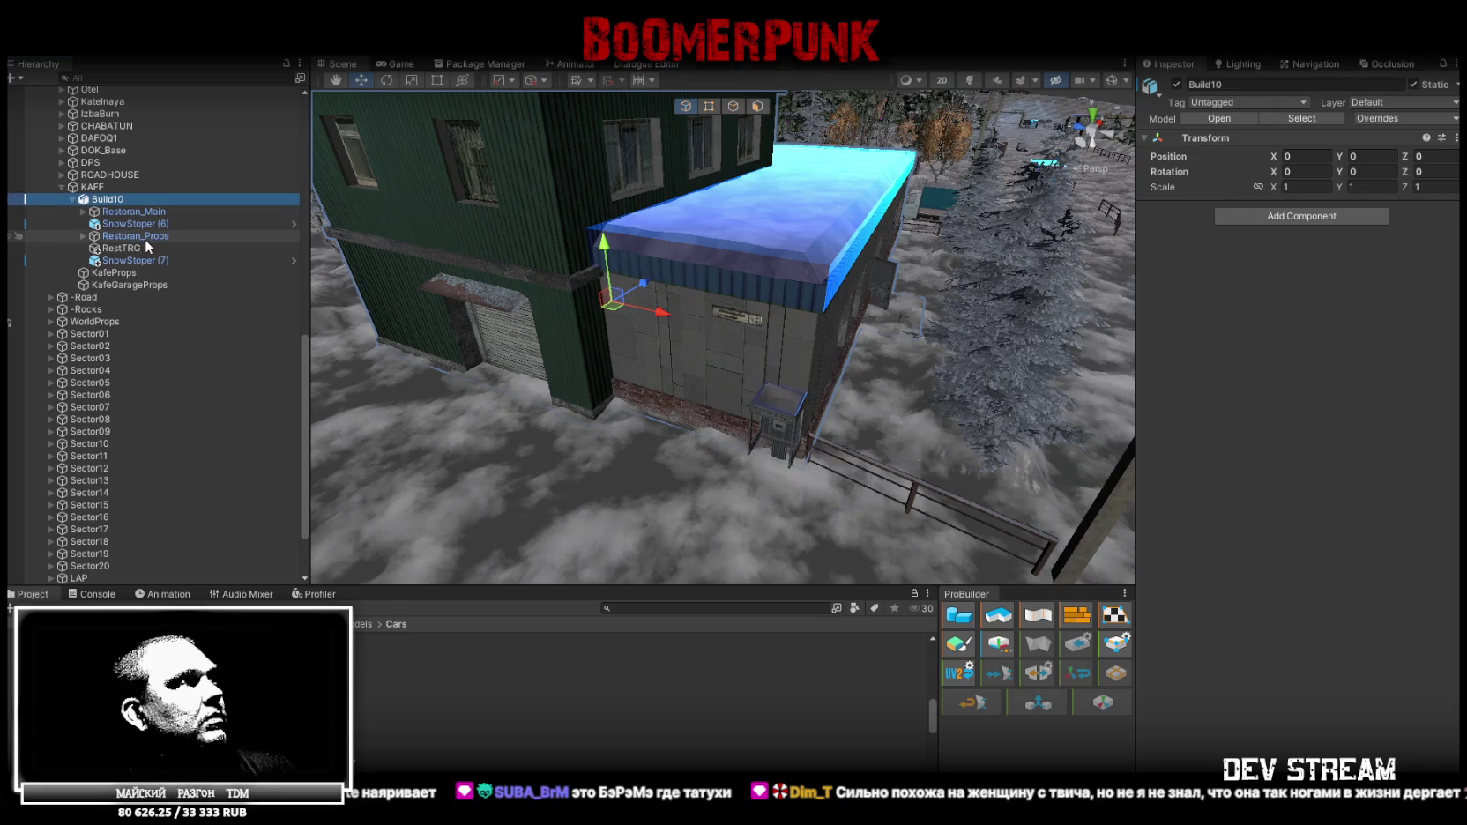
click(83, 237)
click(82, 237)
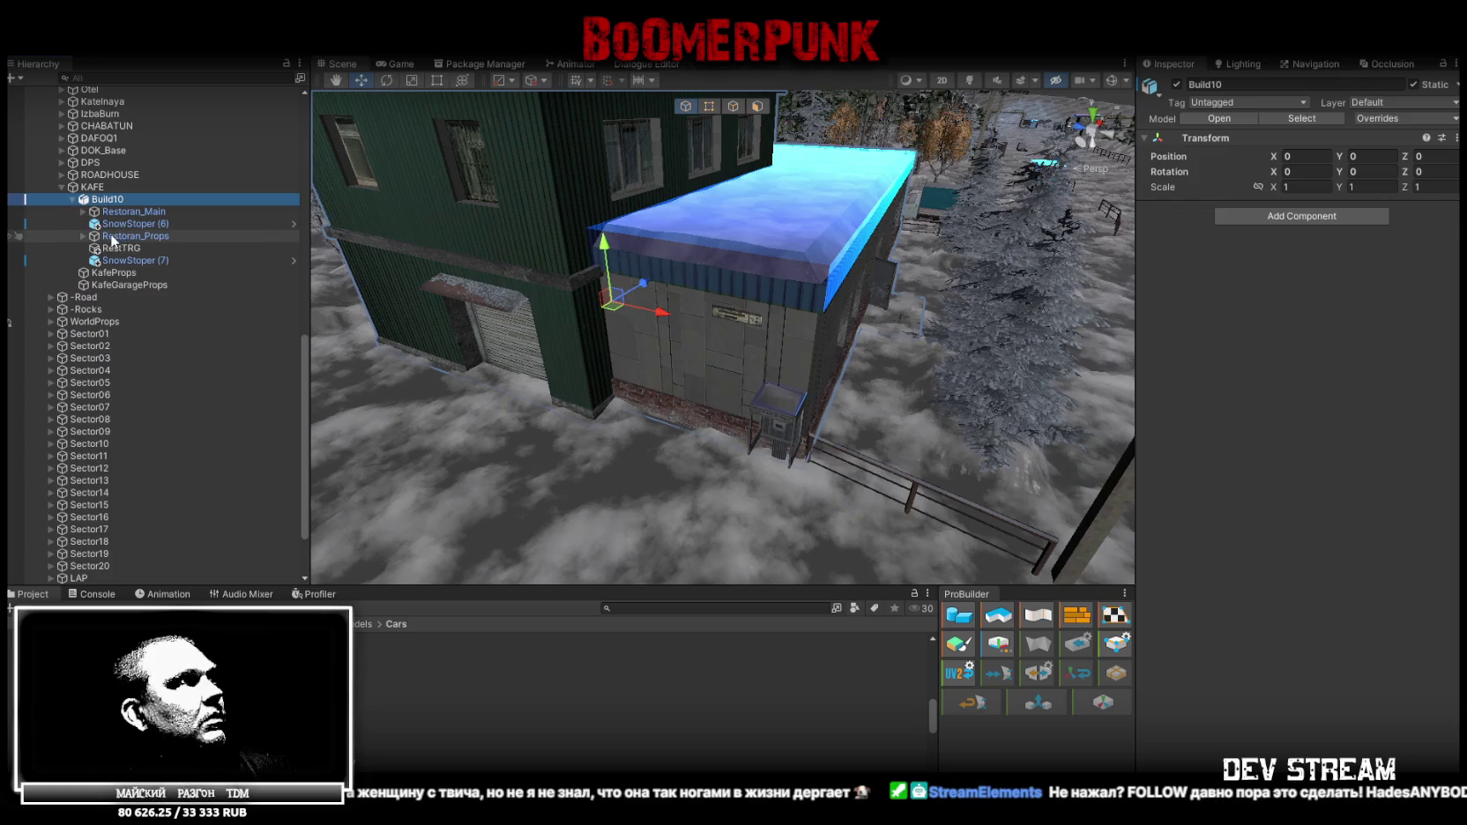
click(83, 237)
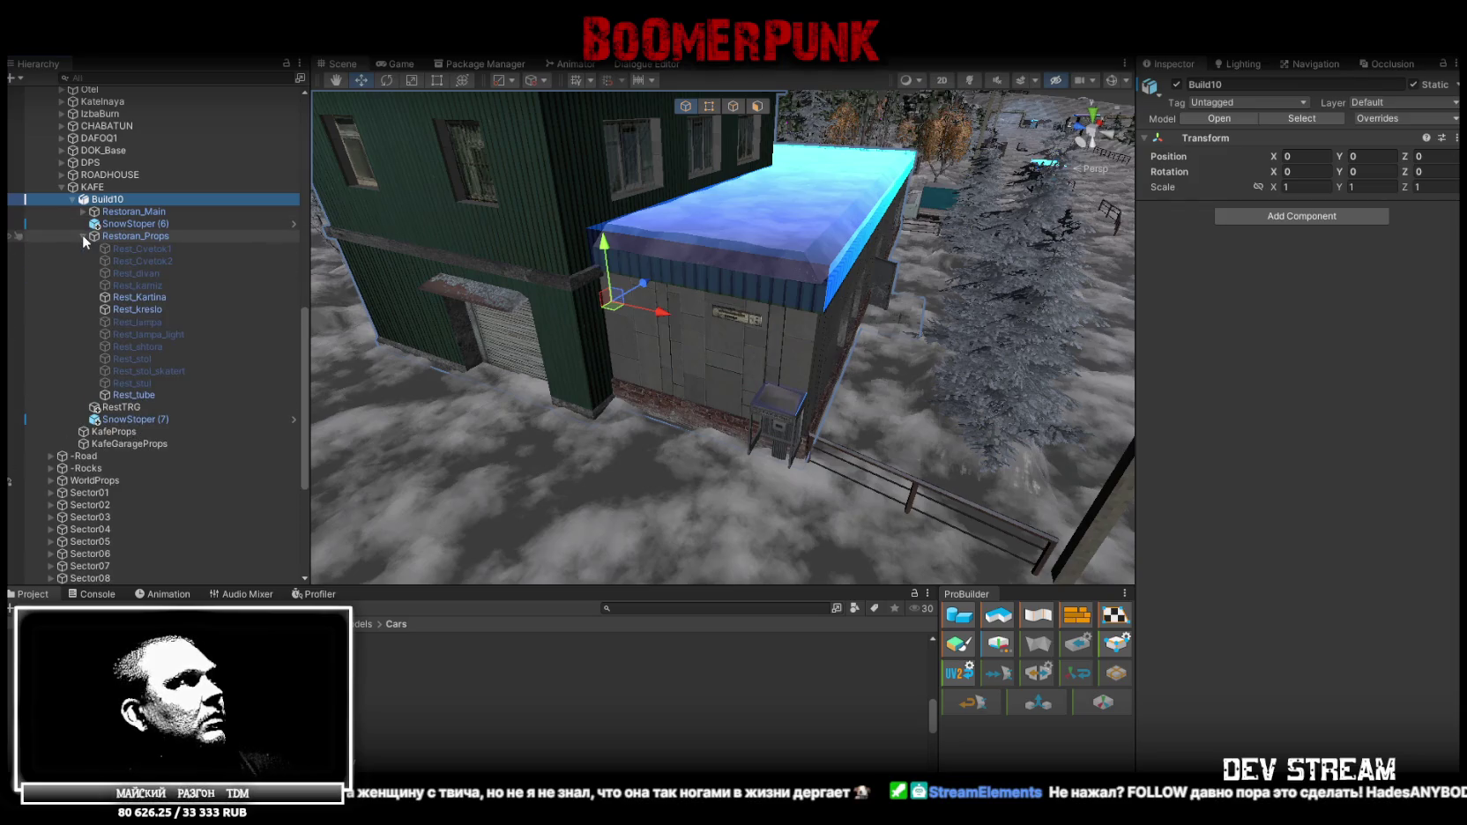
double_click(143, 294)
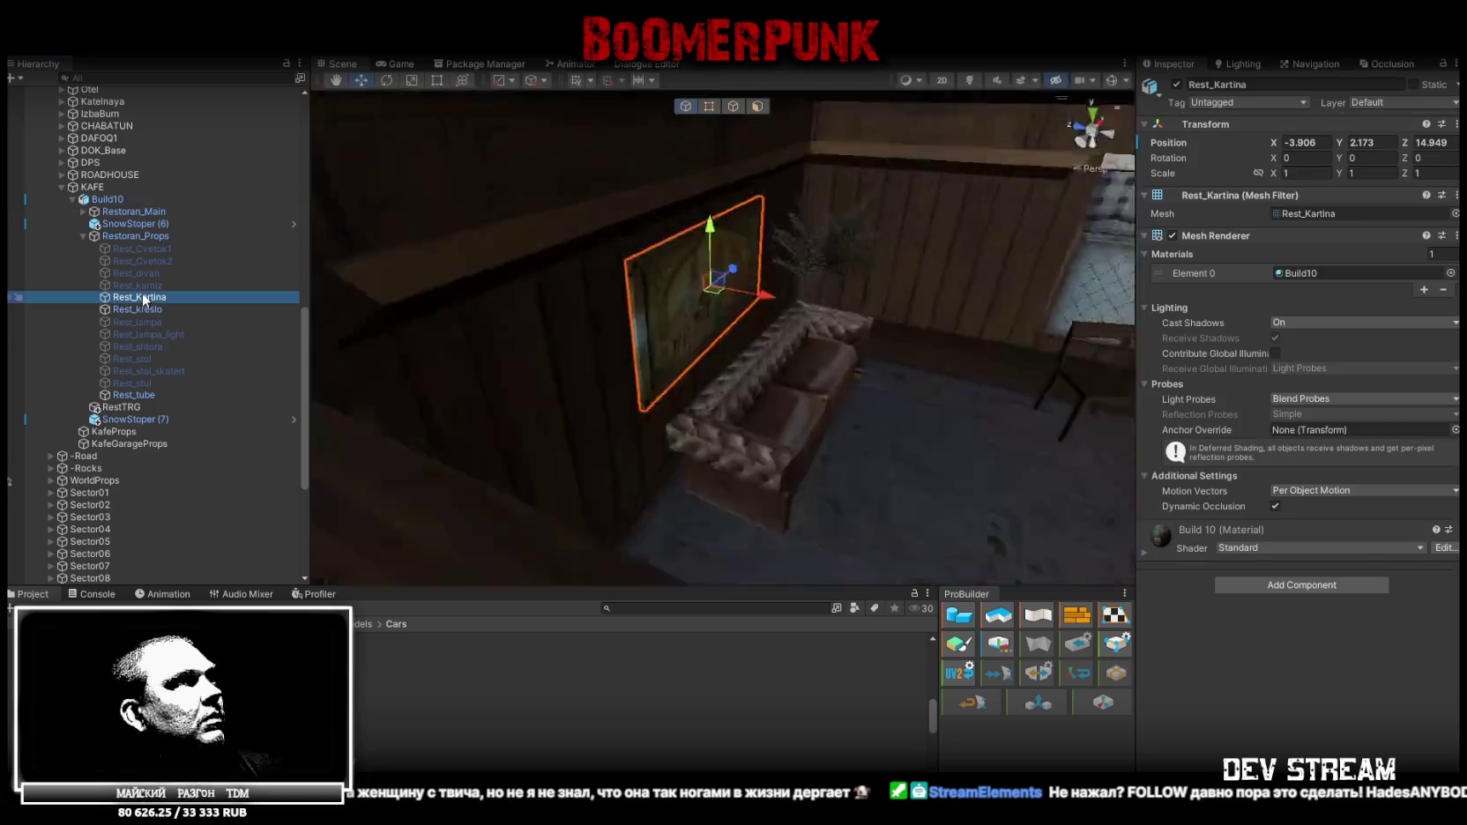
click(82, 236)
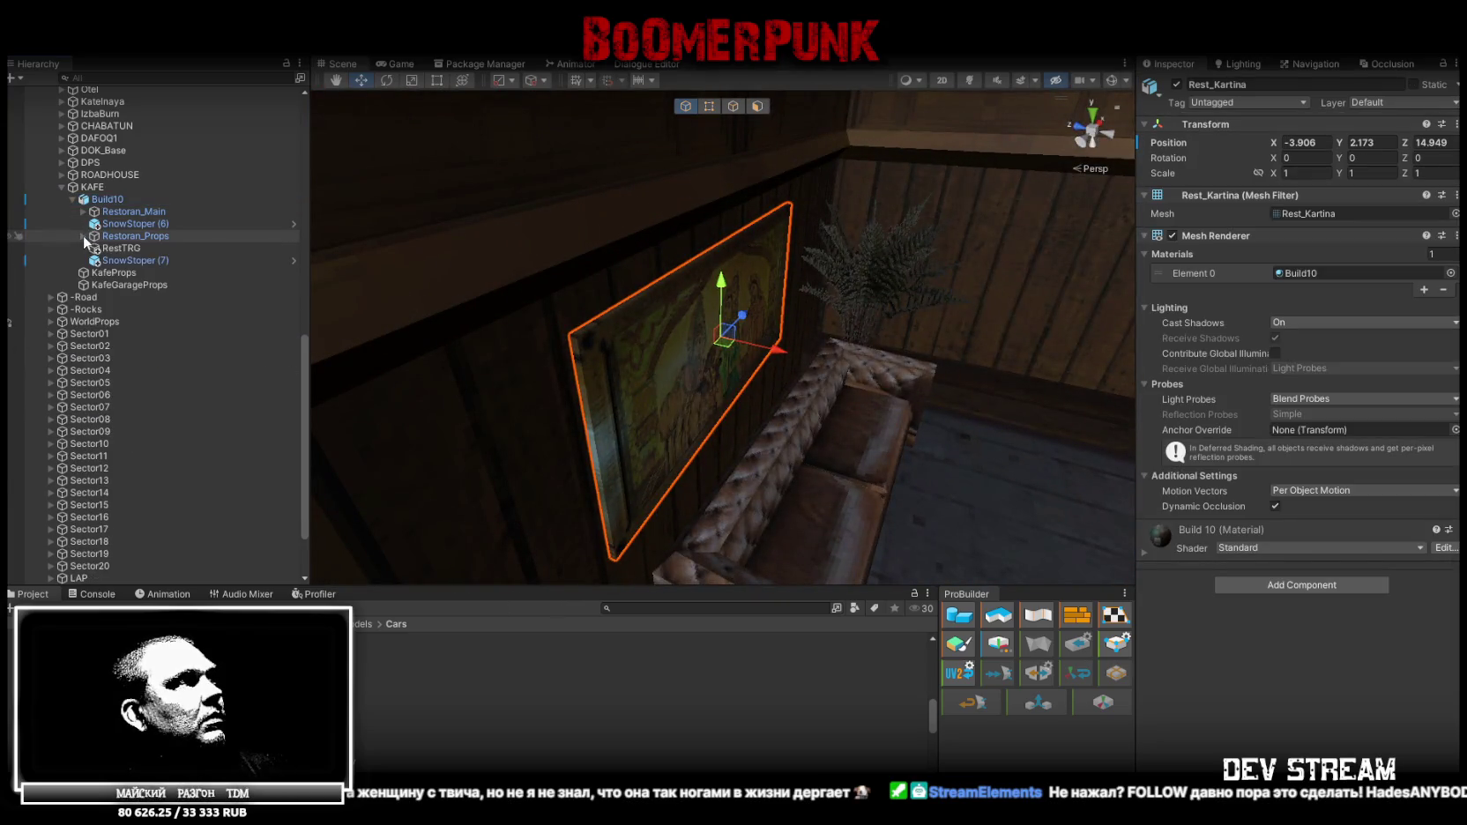
scroll(768, 435, down, 3)
click(744, 438)
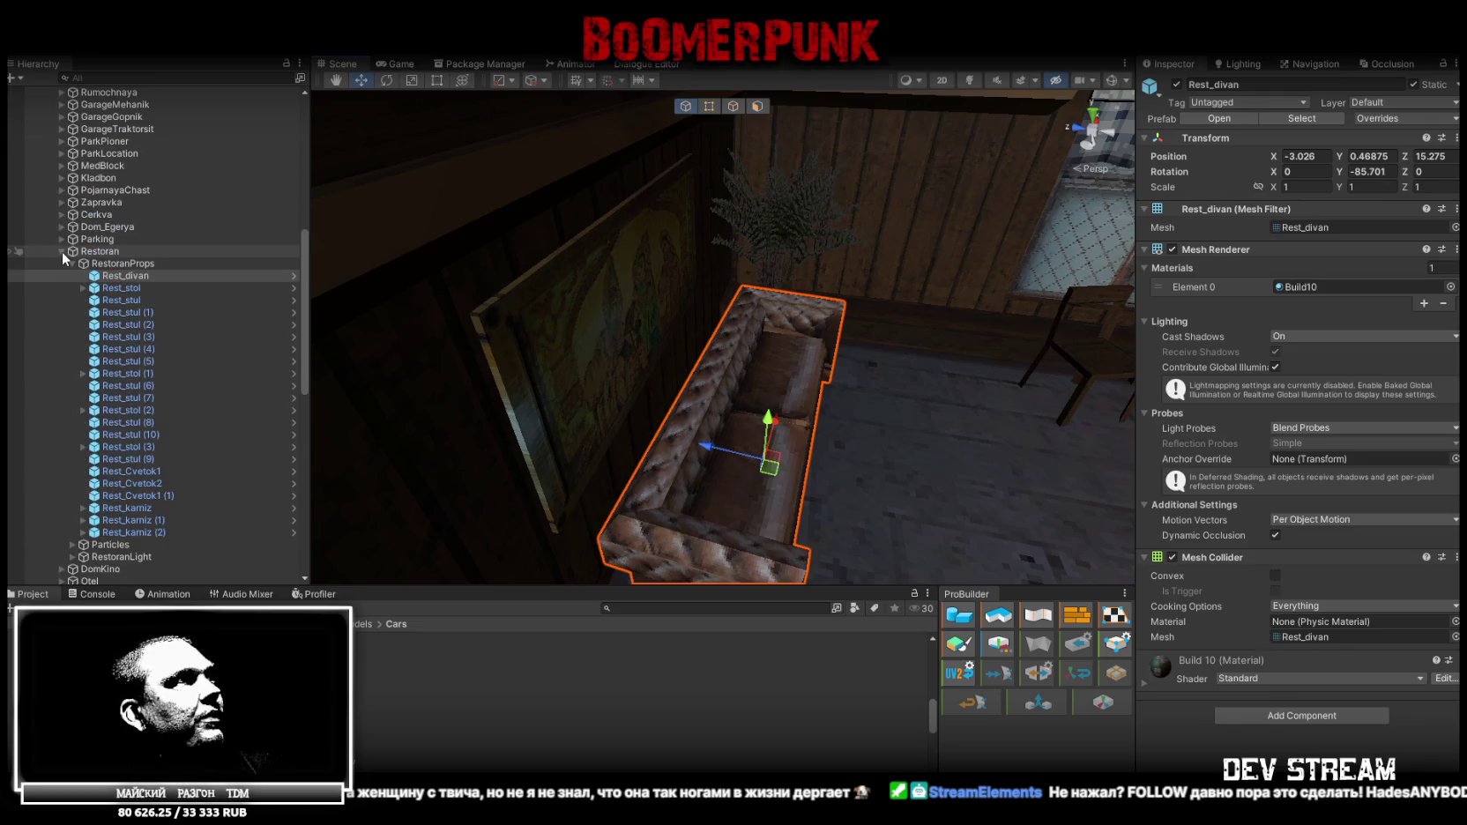
click(61, 252)
click(89, 253)
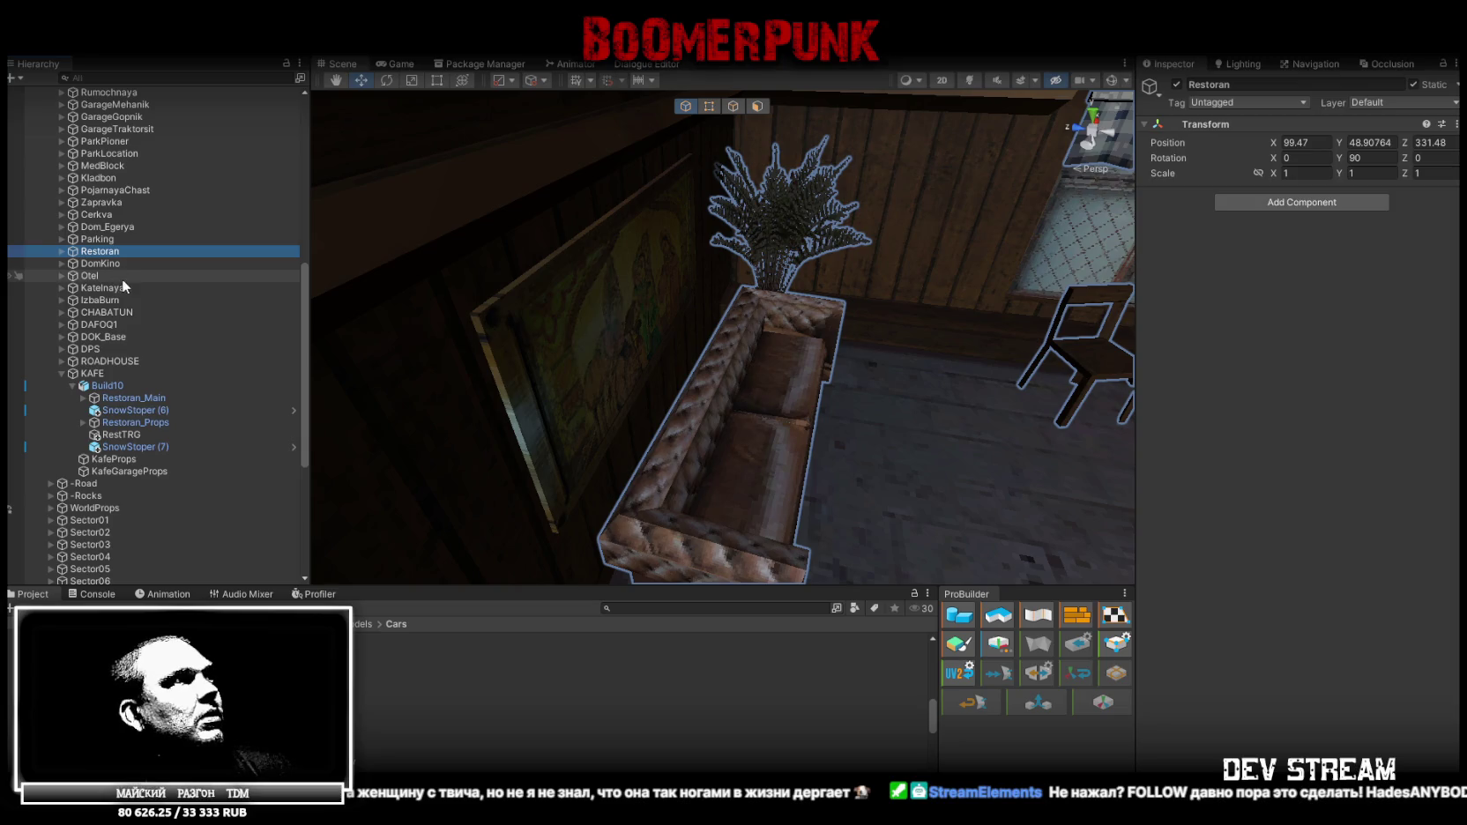
Move Build10, KafeProps and KafeGarageProps under Restoran, and put KAFE into RestoranProps
click(73, 386)
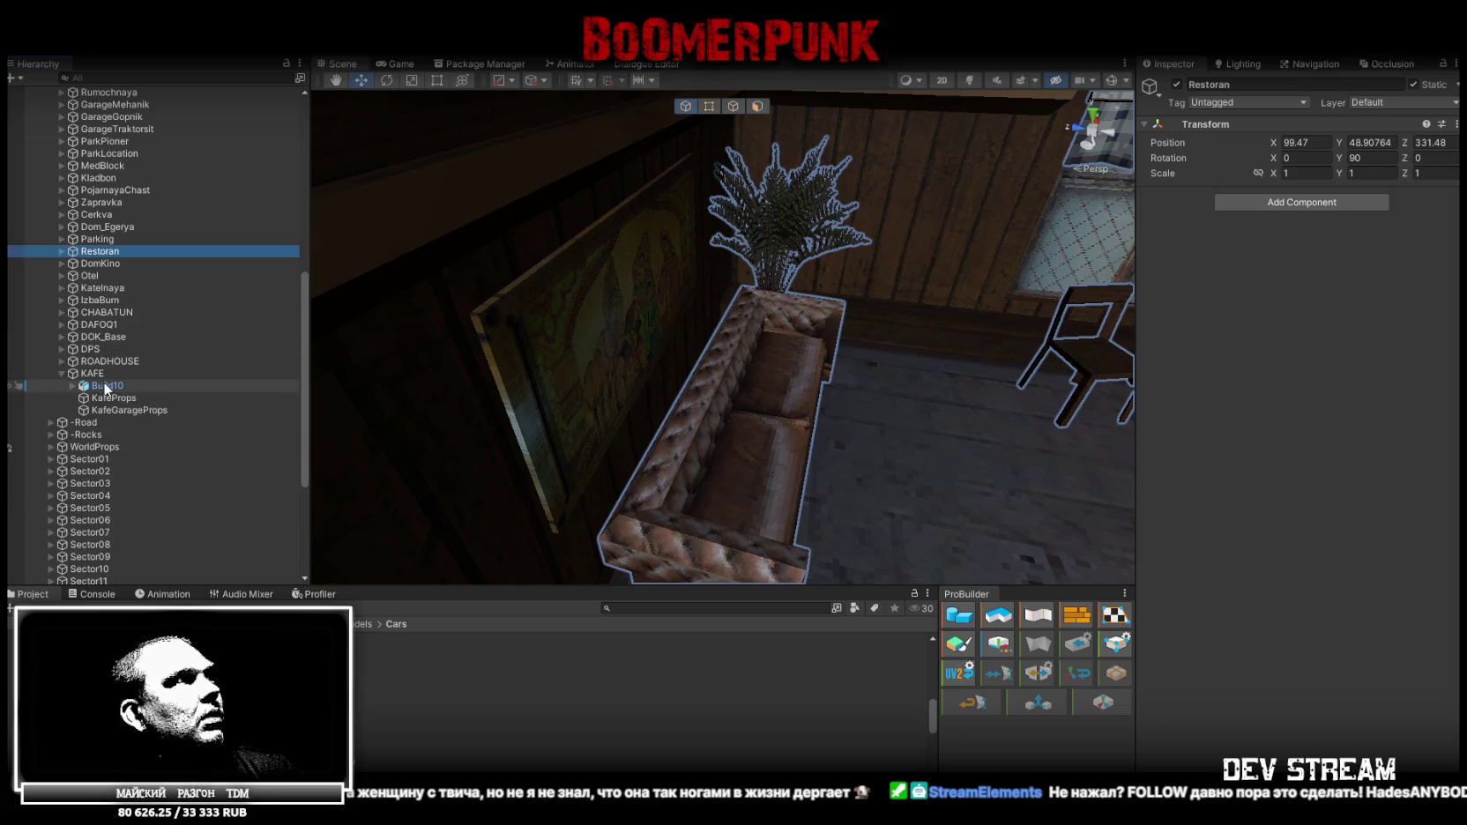
click(107, 386)
key(shift+Down)
key(shift+Down)
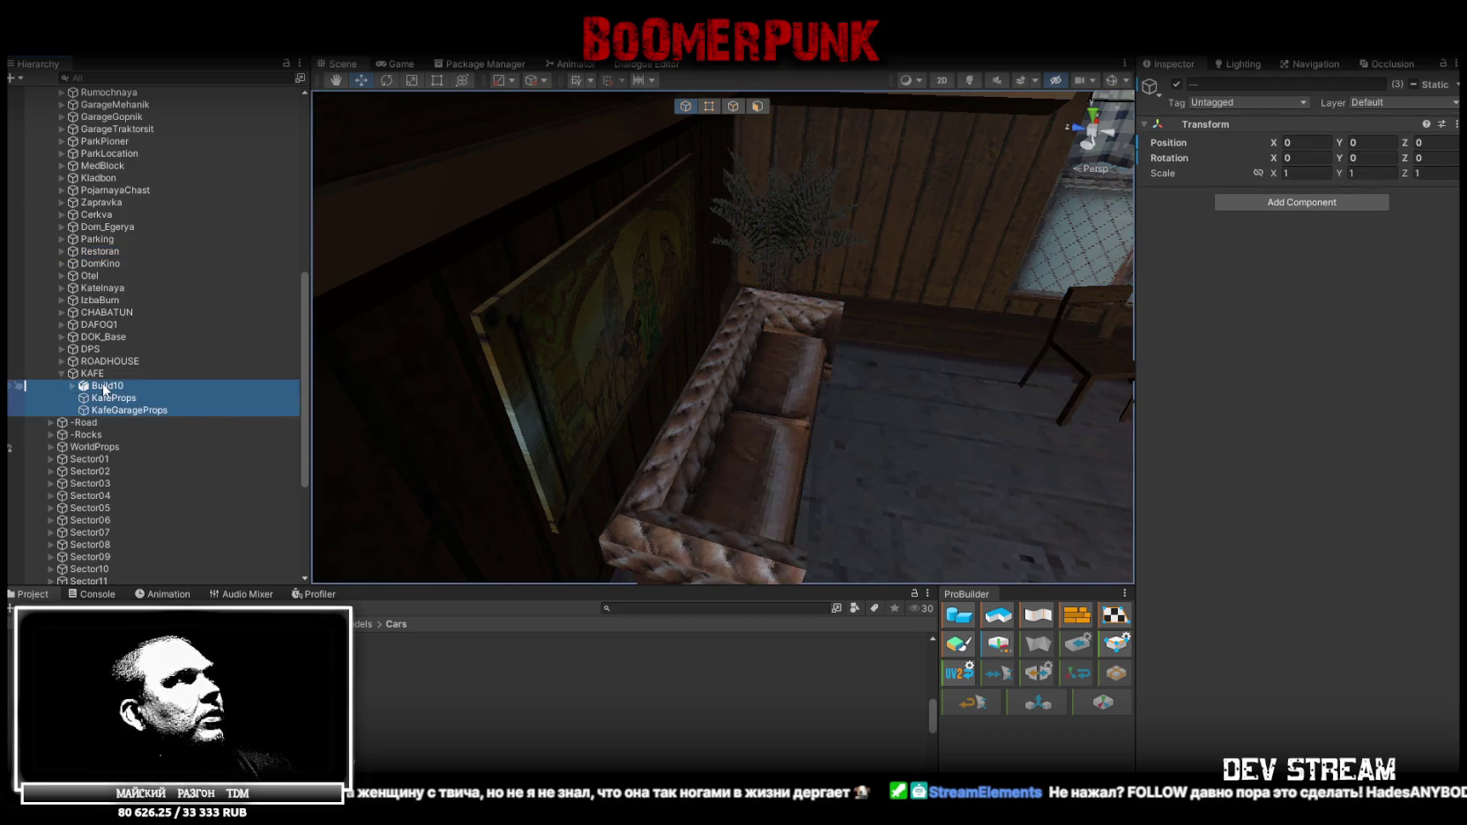
drag(104, 386, 100, 253)
click(71, 299)
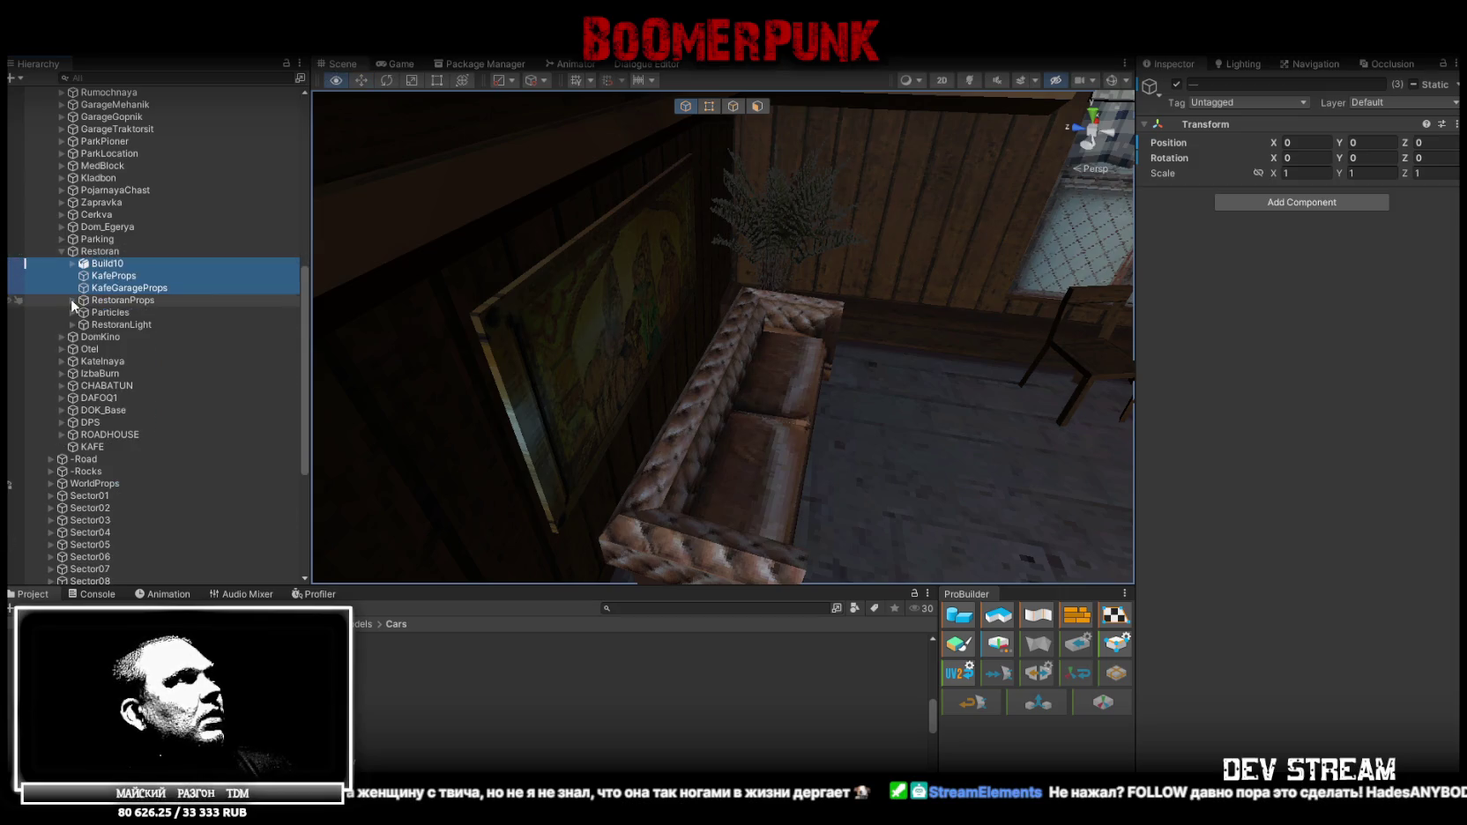
click(108, 312)
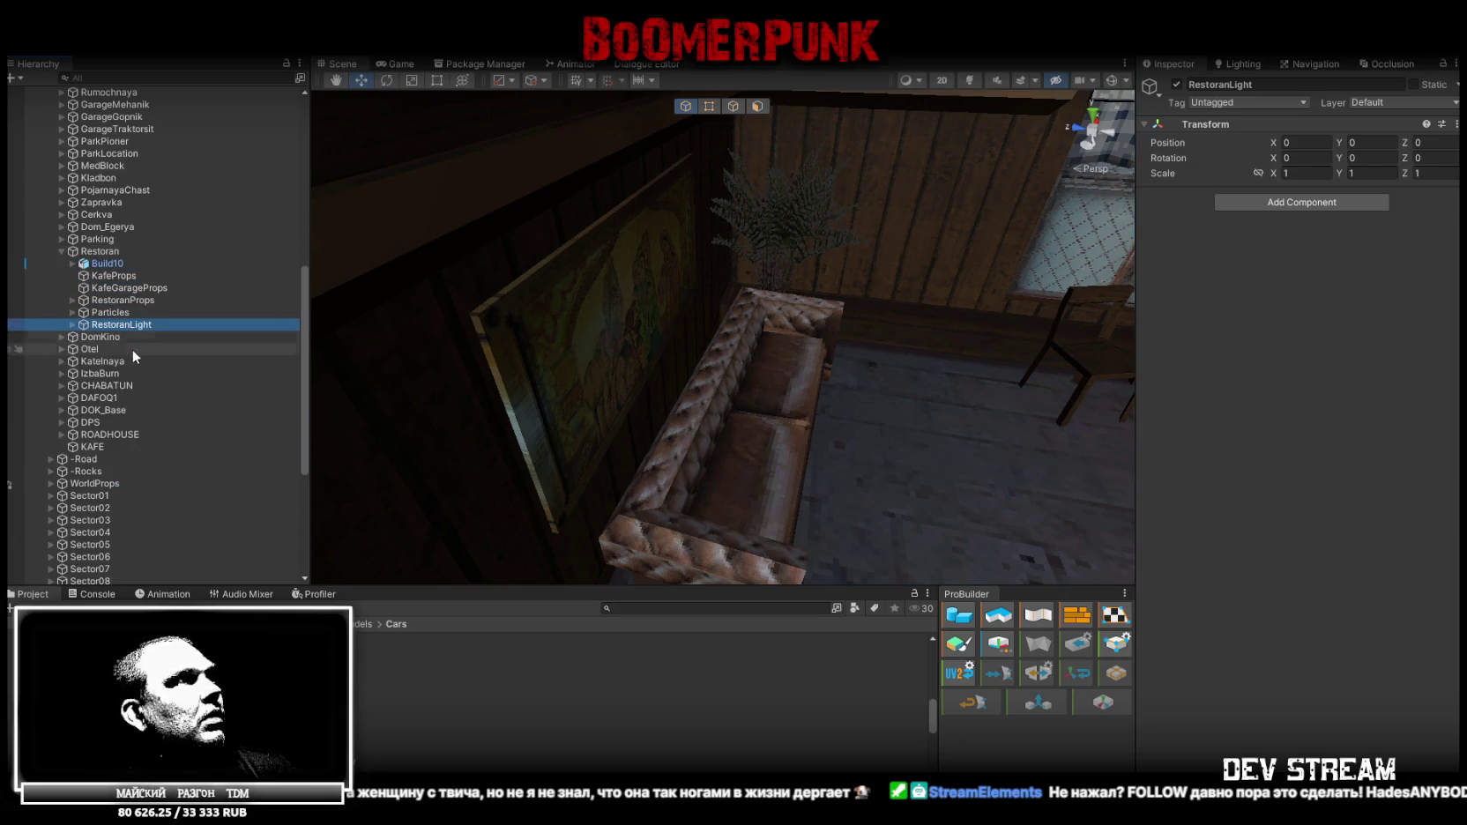
click(97, 446)
drag(136, 388, 112, 300)
Paste the RestoranProps name into KafeGarageProps and delete KafeProps
click(112, 299)
click(114, 289)
click(117, 276)
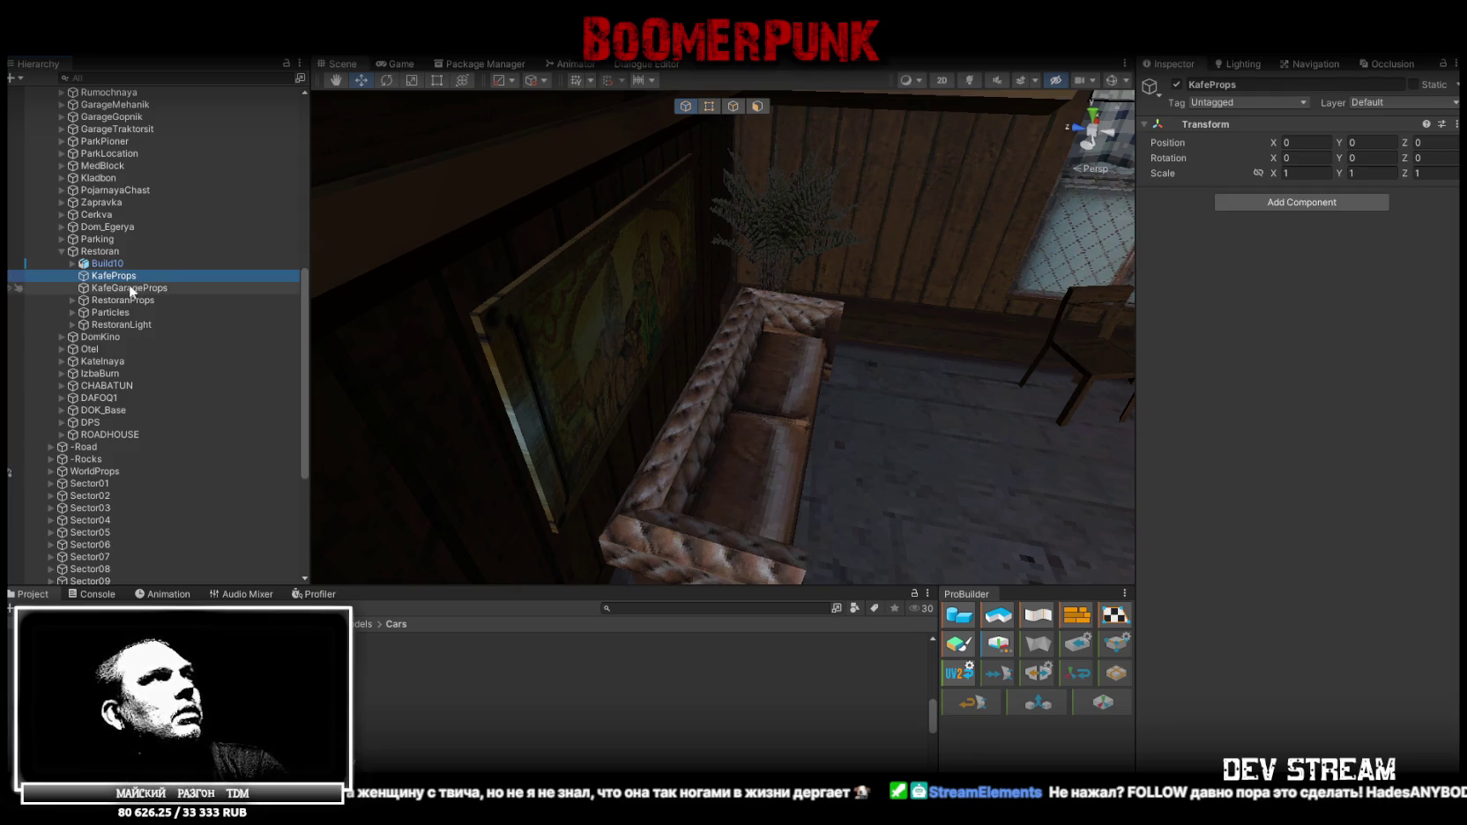
click(132, 300)
click(133, 300)
click(141, 288)
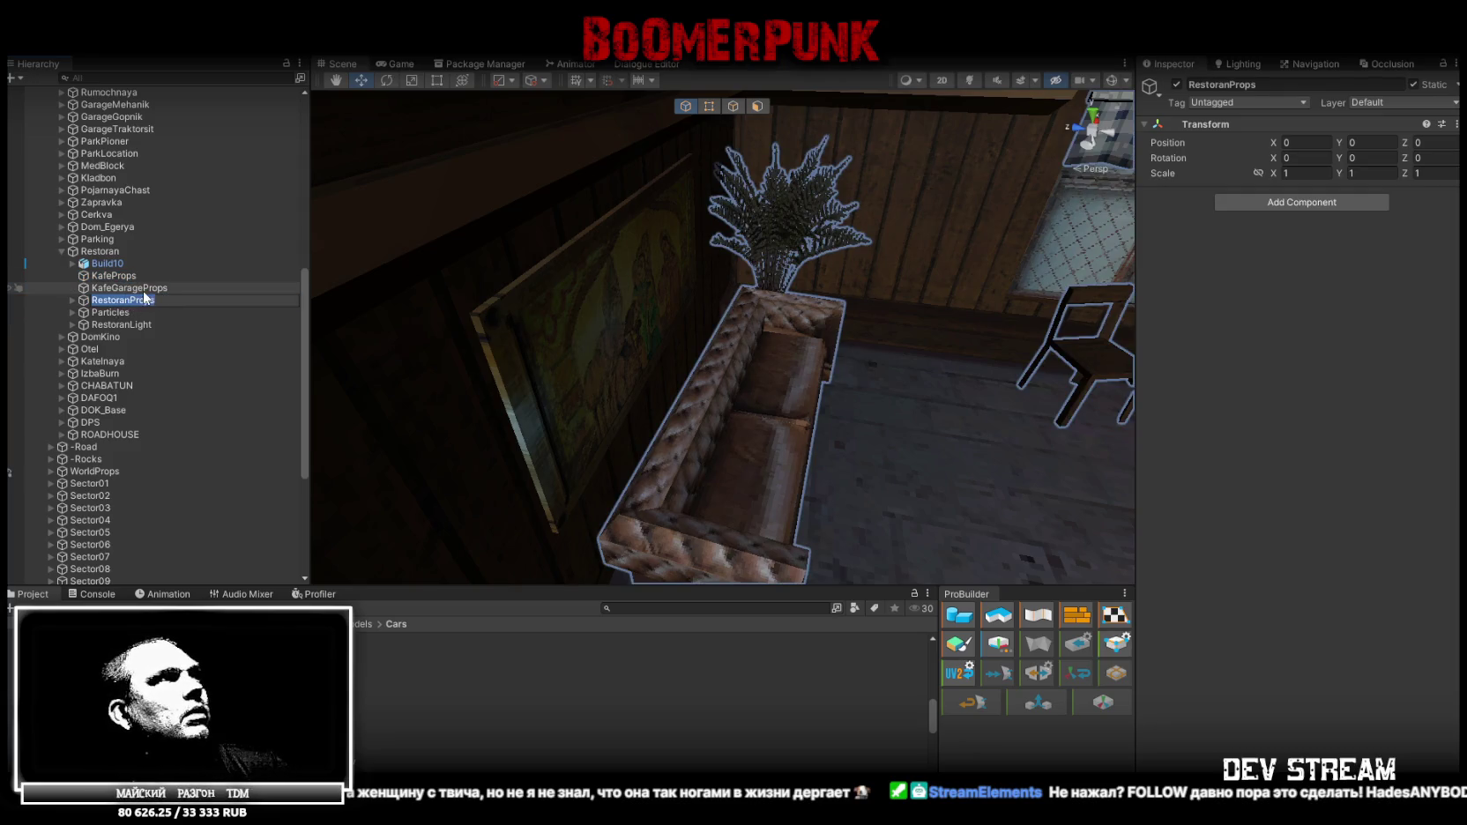
click(141, 288)
text(RestoranProps)
click(113, 275)
key(Delete)
Rename the copy to RestoranGarageProps and reselect Build10 to view its interior
click(156, 279)
click(156, 279)
key(Return)
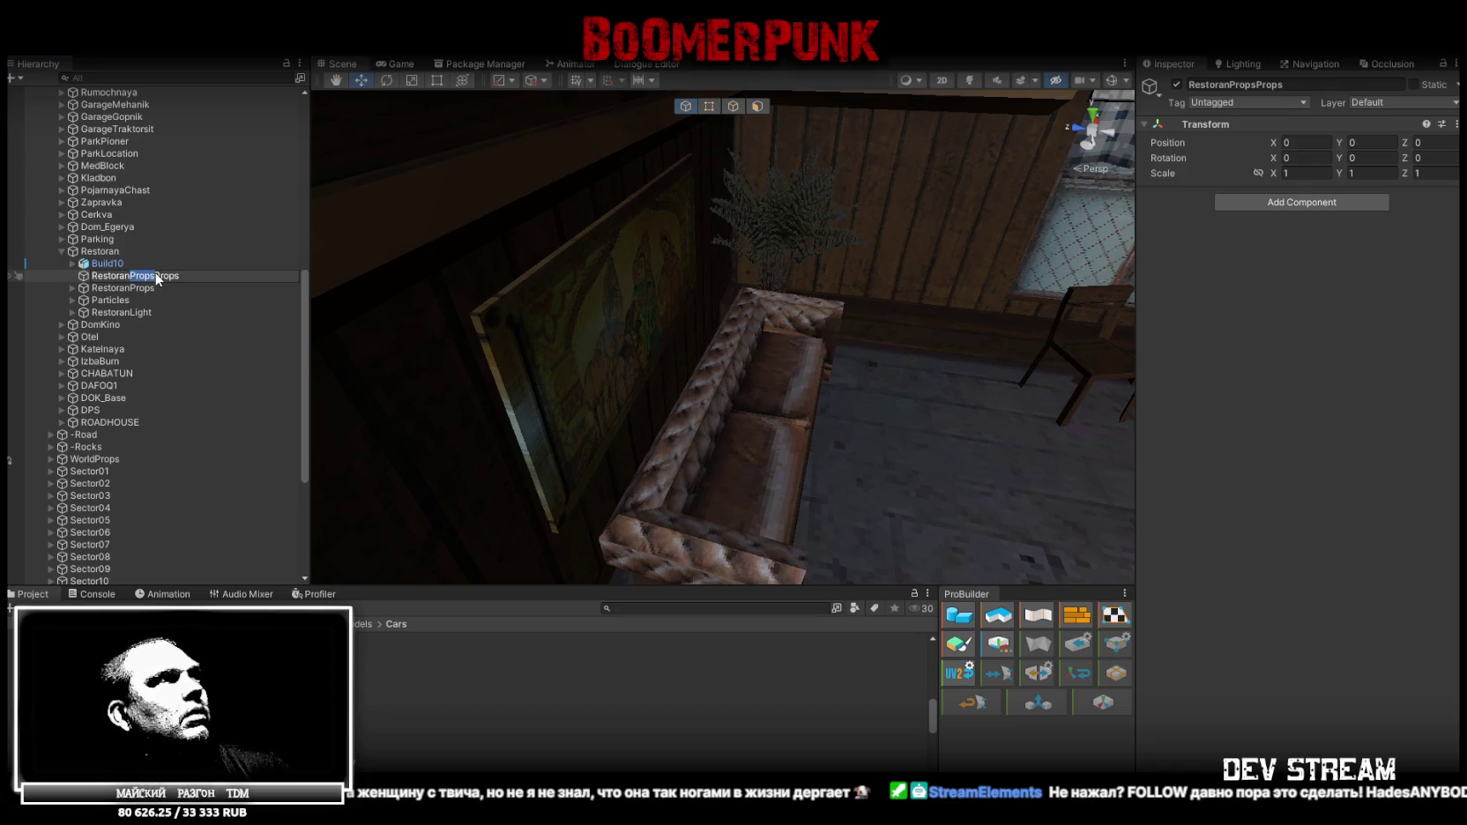
text(Garage)
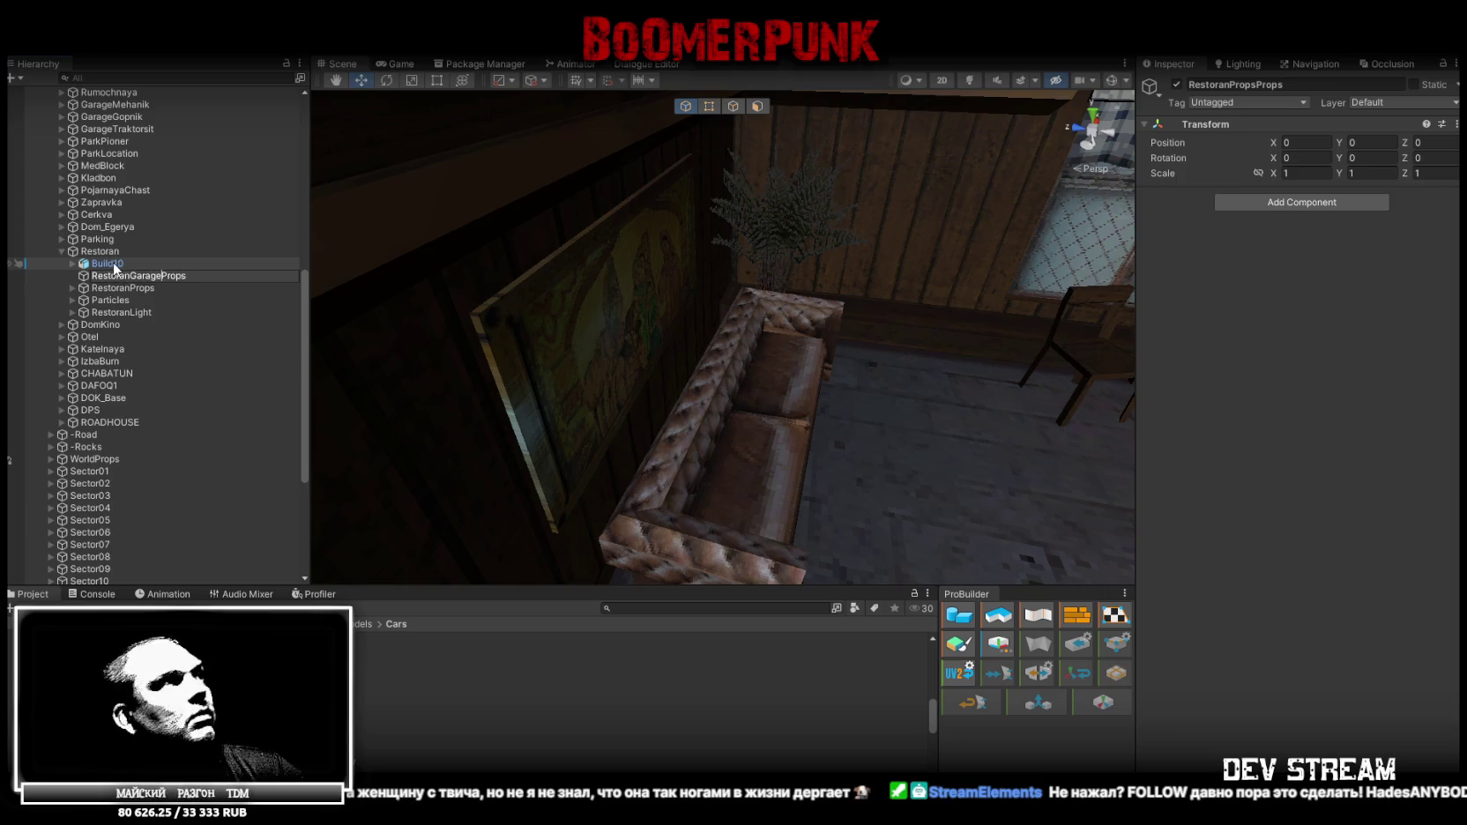
key(Return)
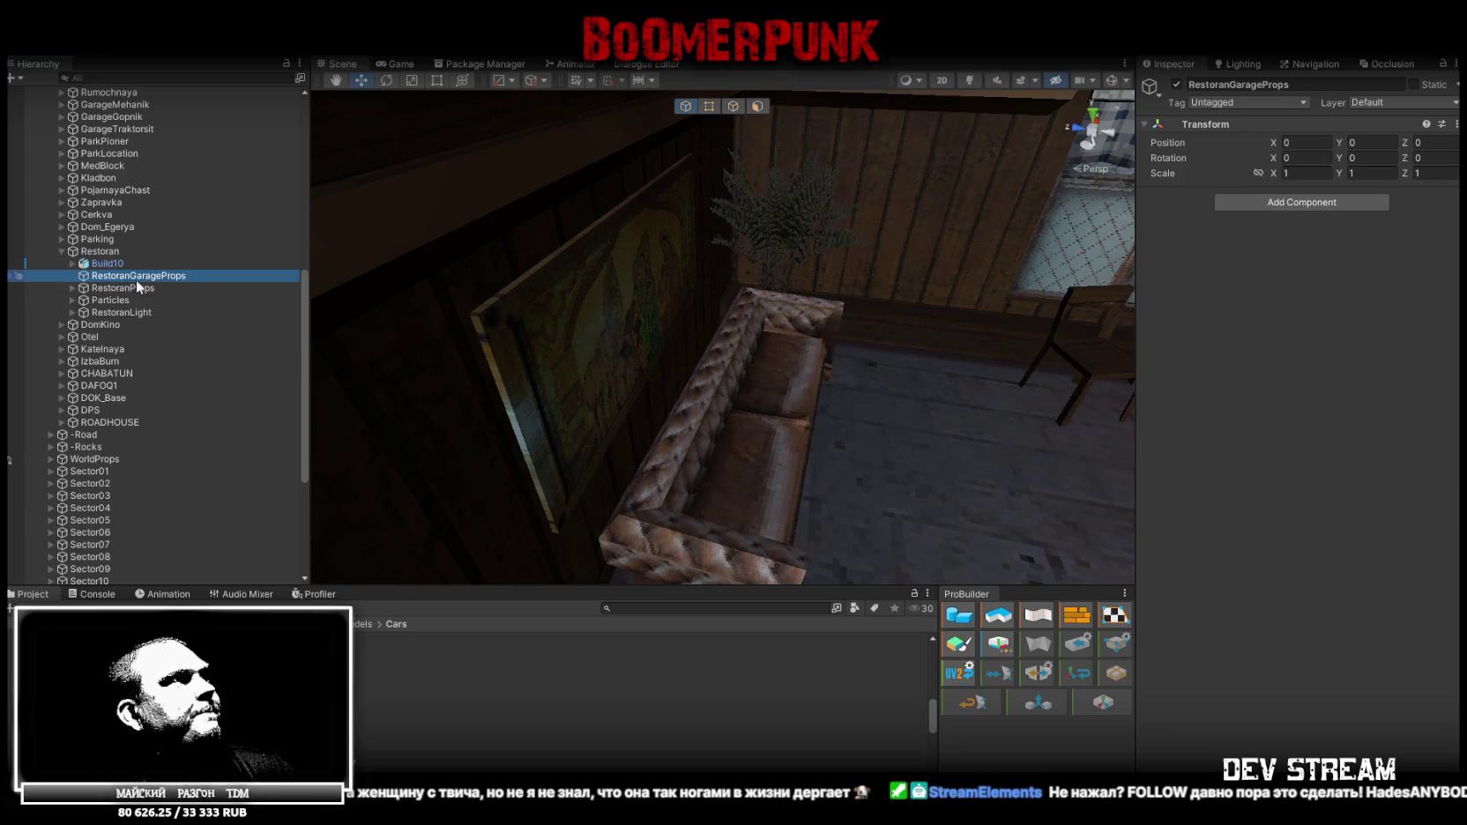
click(119, 312)
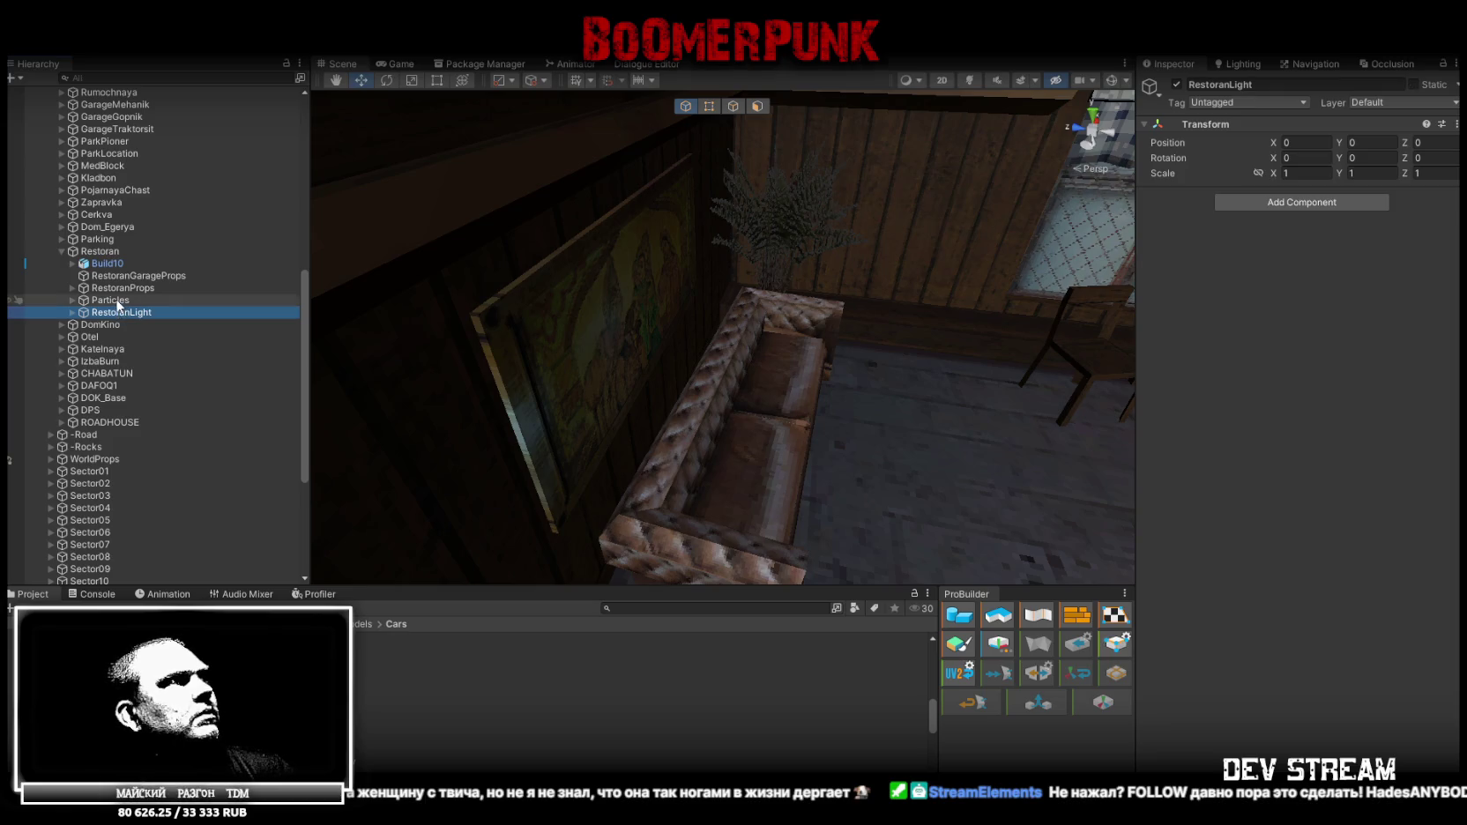
click(129, 276)
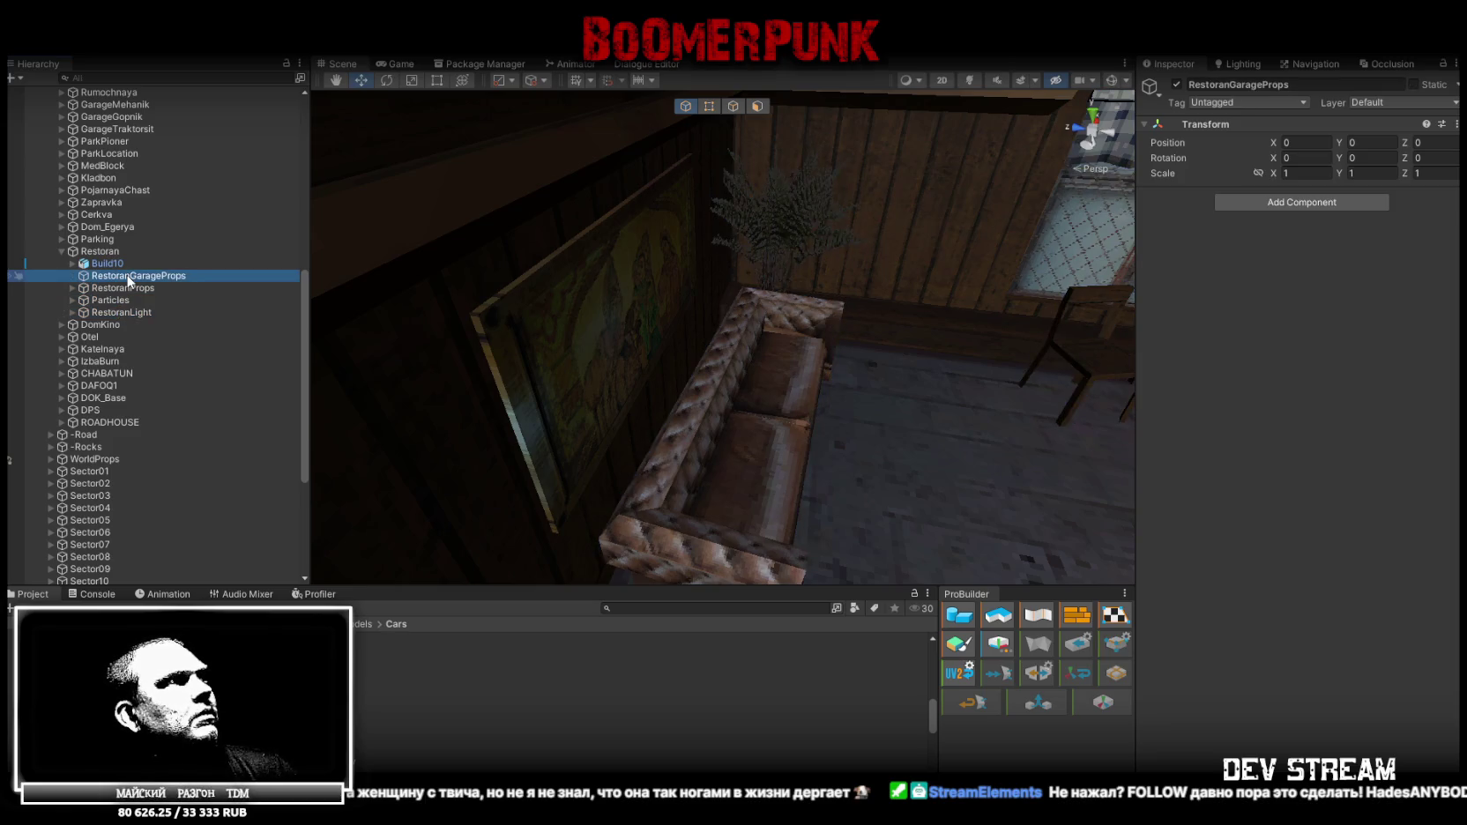
click(107, 263)
right_drag(359, 332, 224, 283)
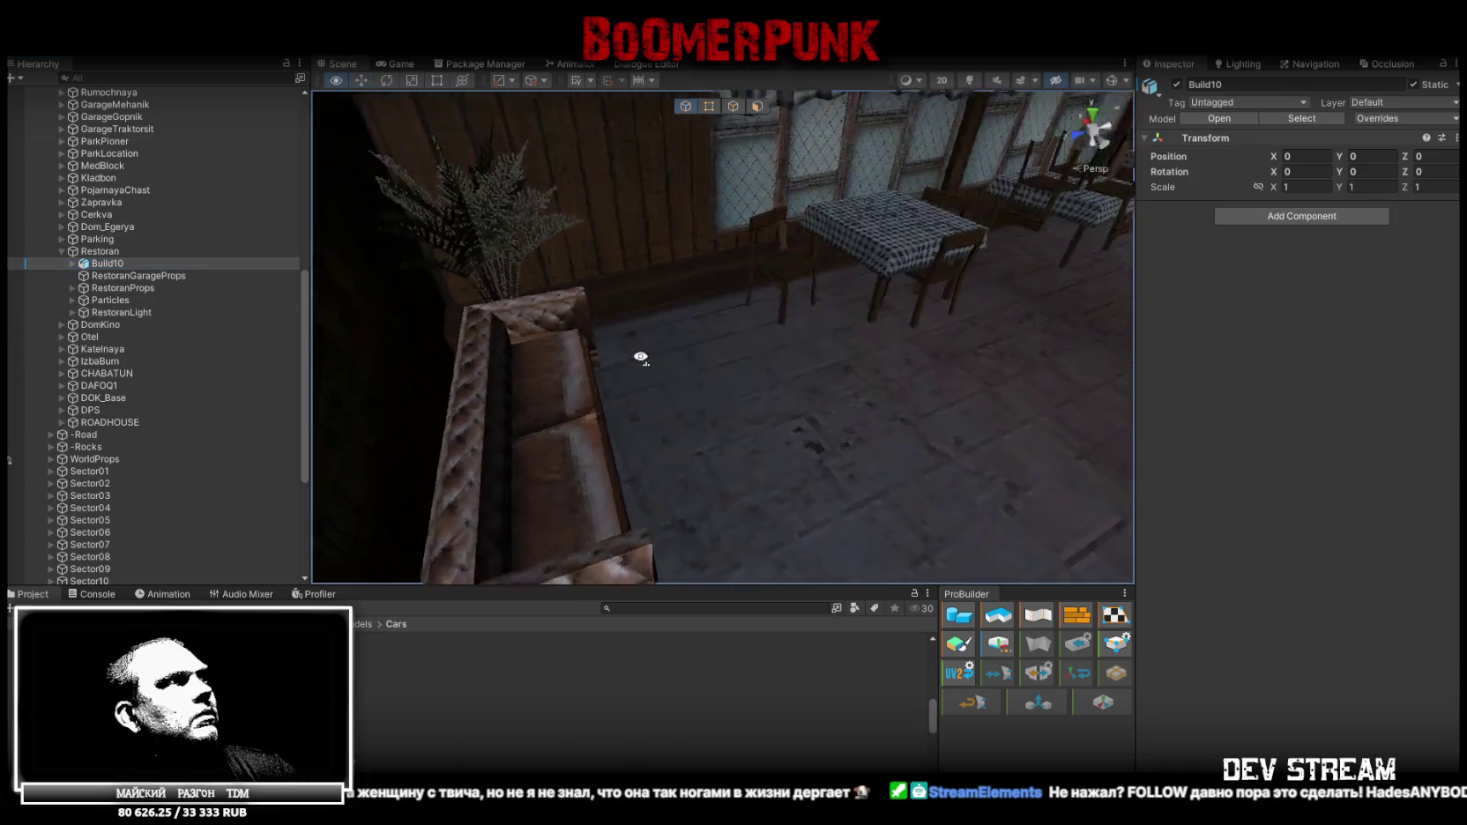
Frame Build10, select the grey Rest_Base1 part, and locate its material in the Project window
key(f)
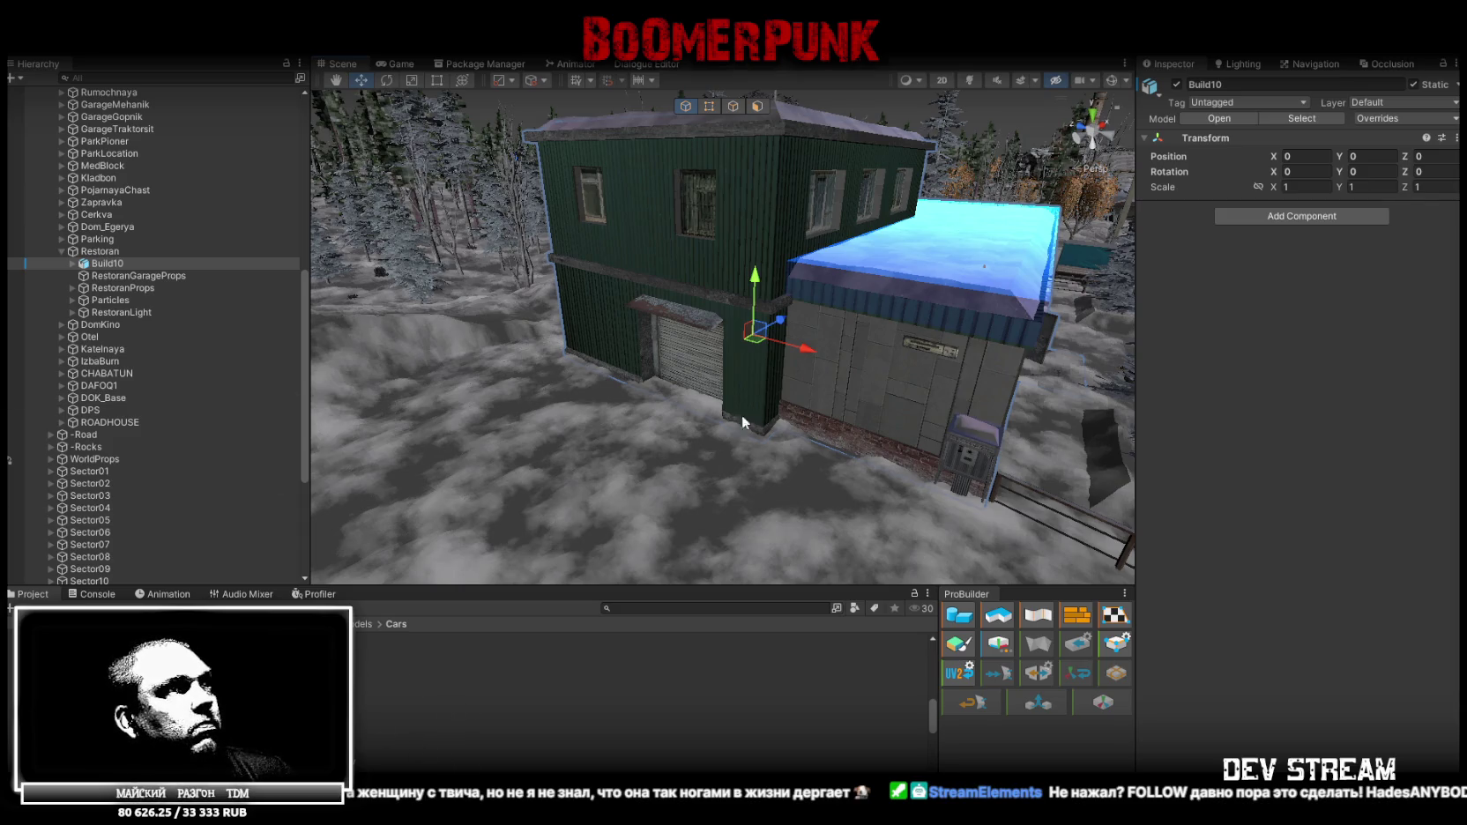
click(828, 386)
click(1311, 273)
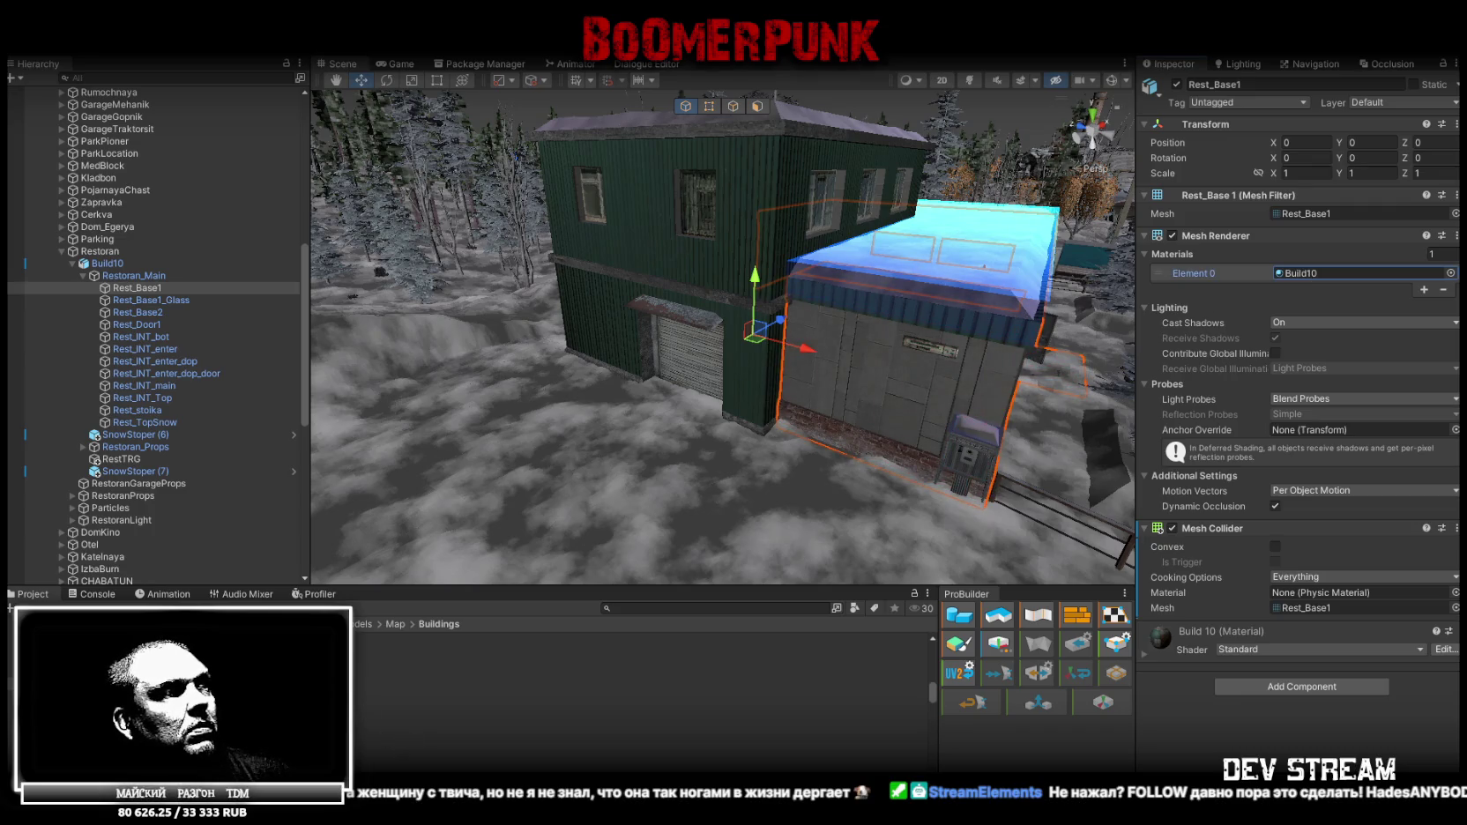
click(405, 736)
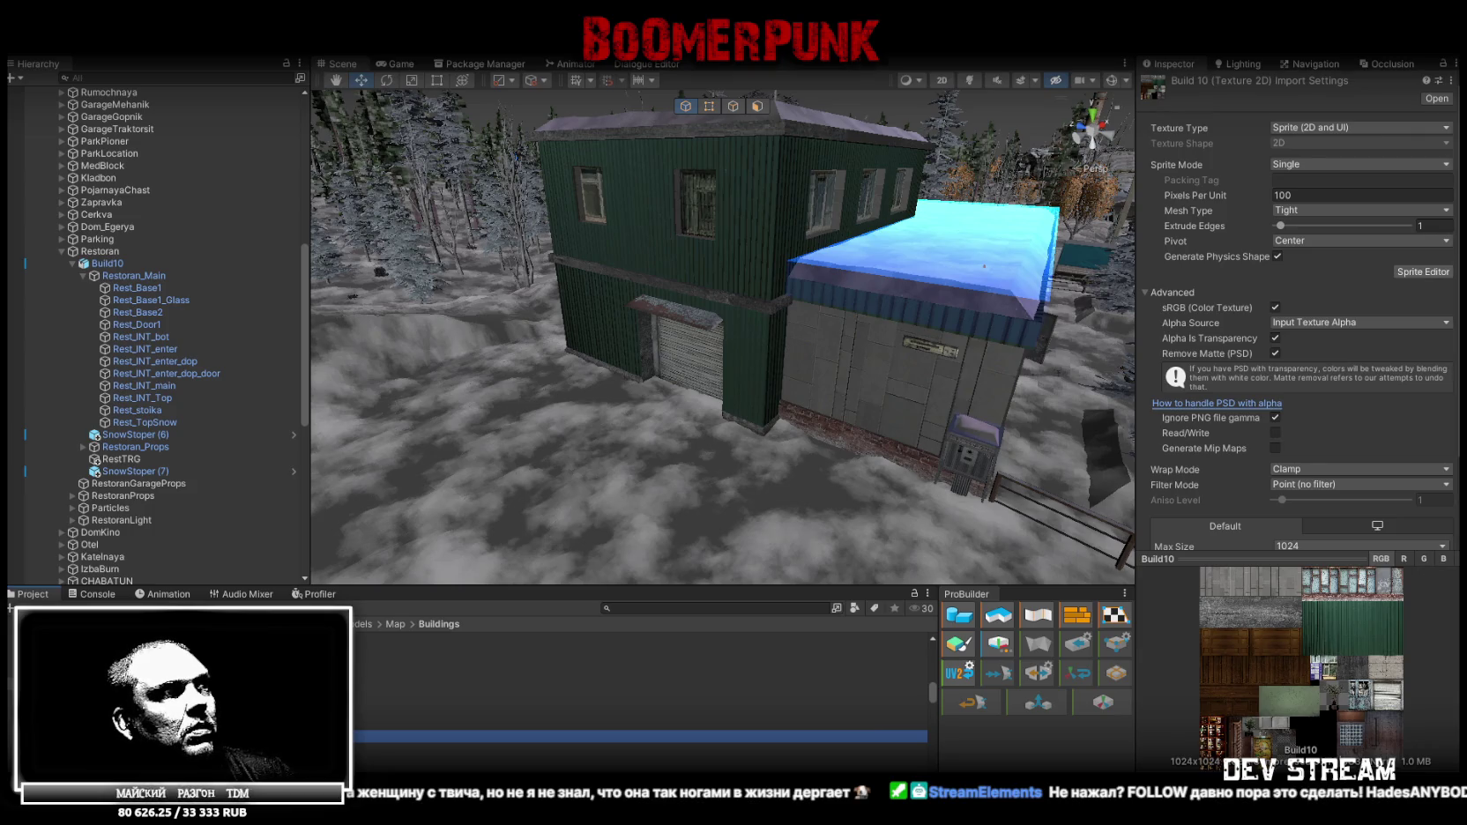
Browse the Build10 textures and show the Build10_2 texture's import settings
shift+click(405, 712)
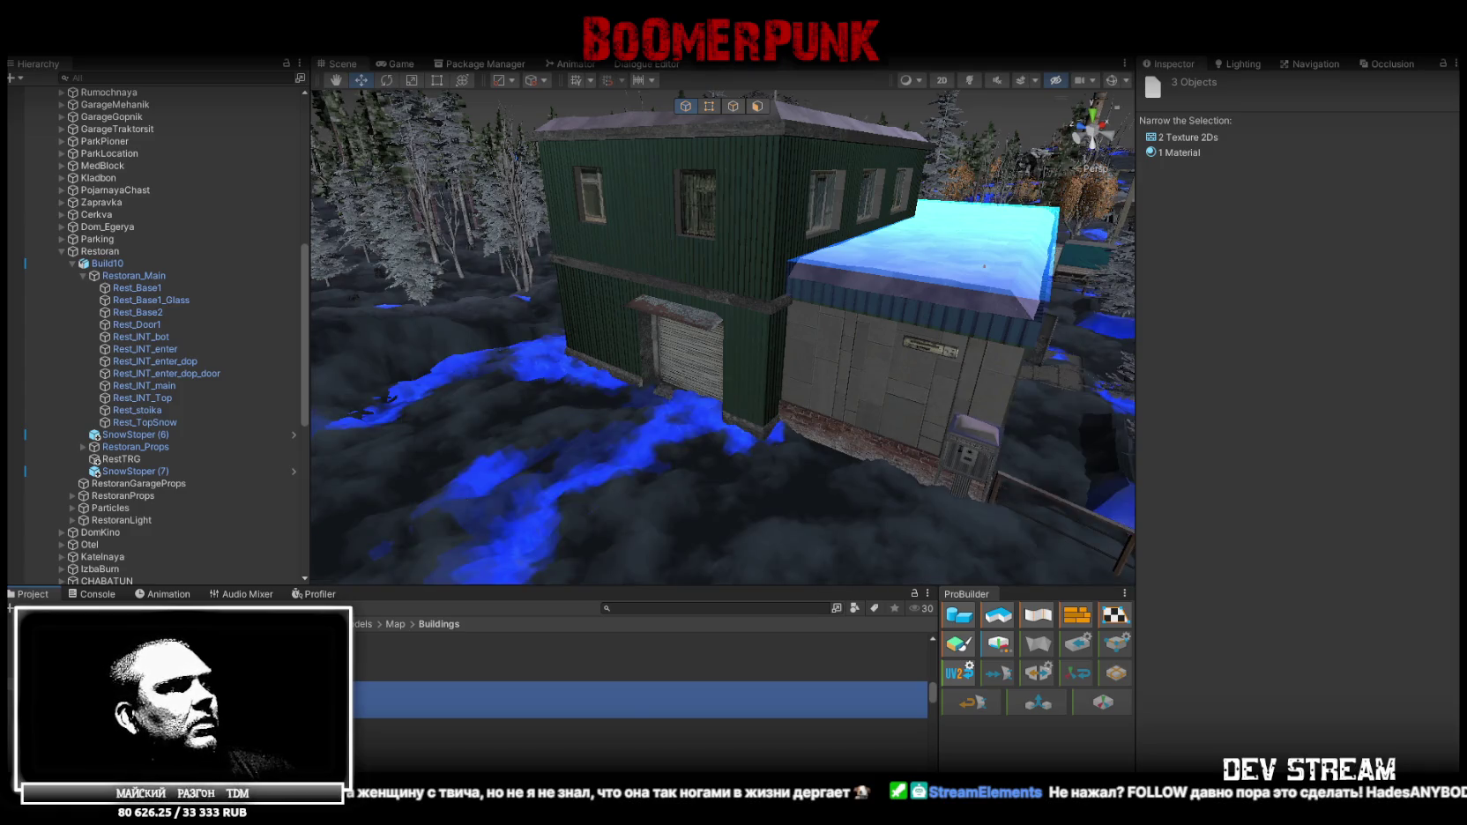
click(617, 699)
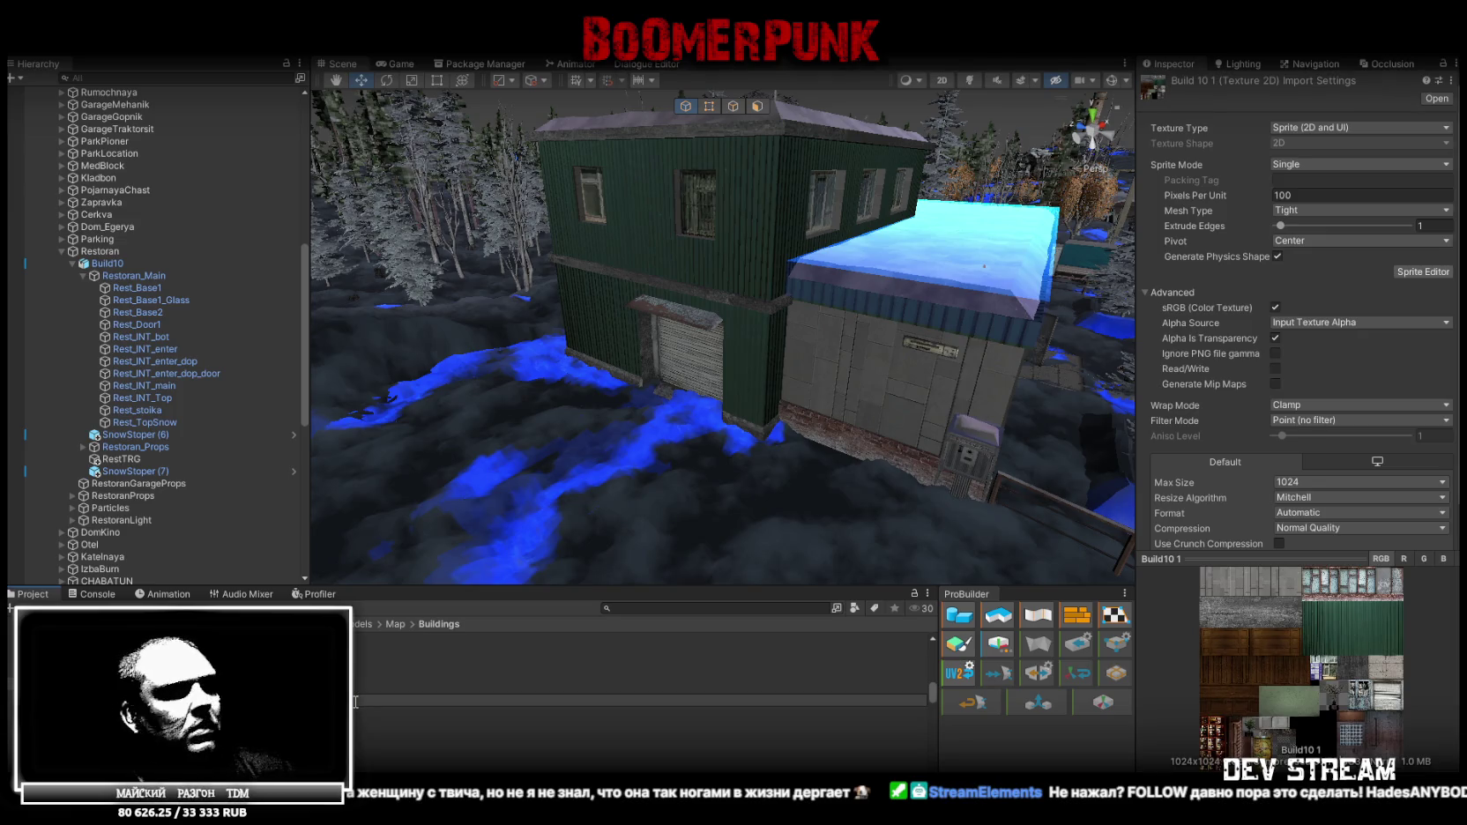
key(Return)
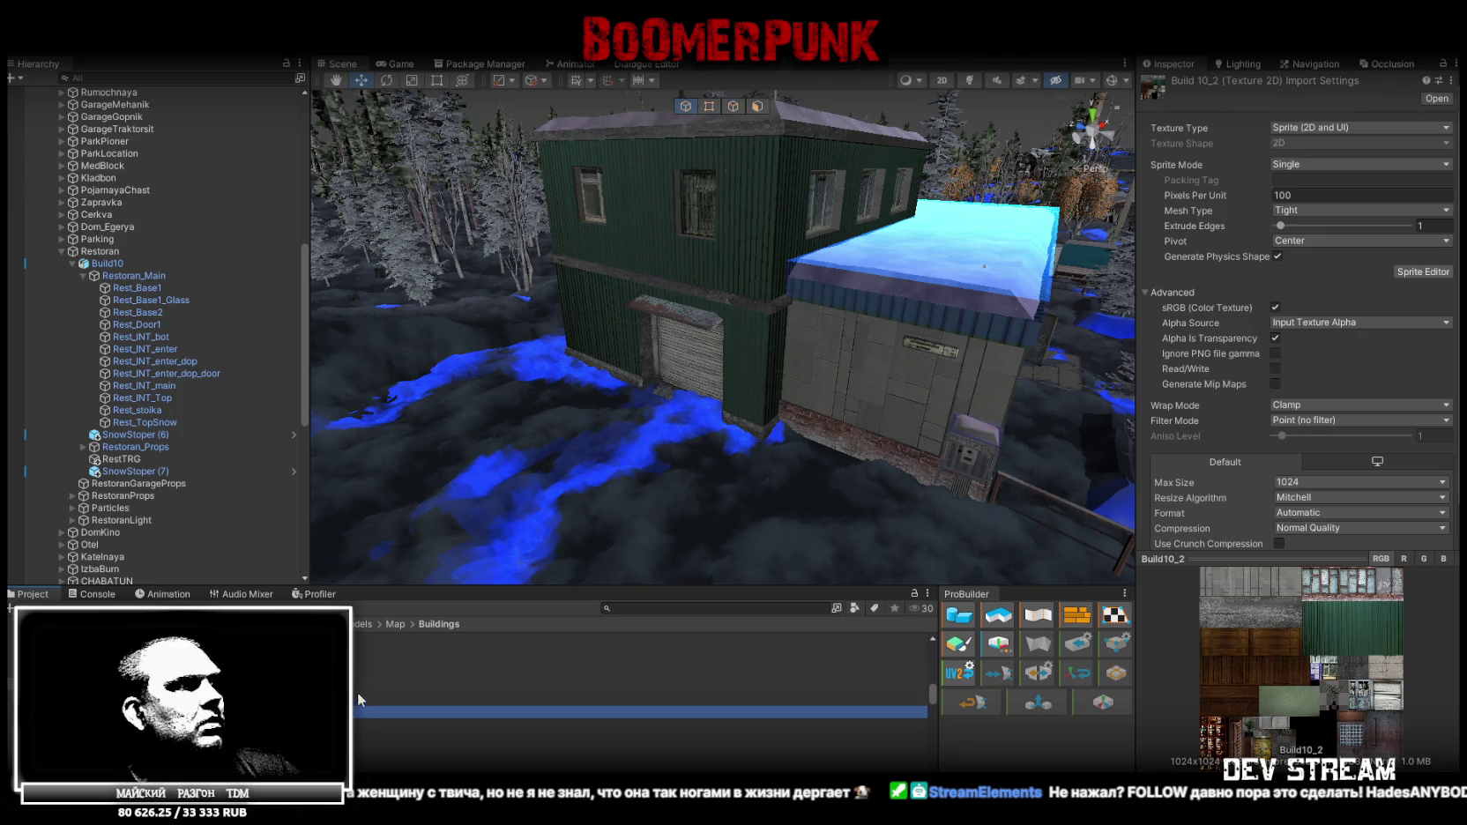
scroll(357, 710, up, 1)
click(617, 696)
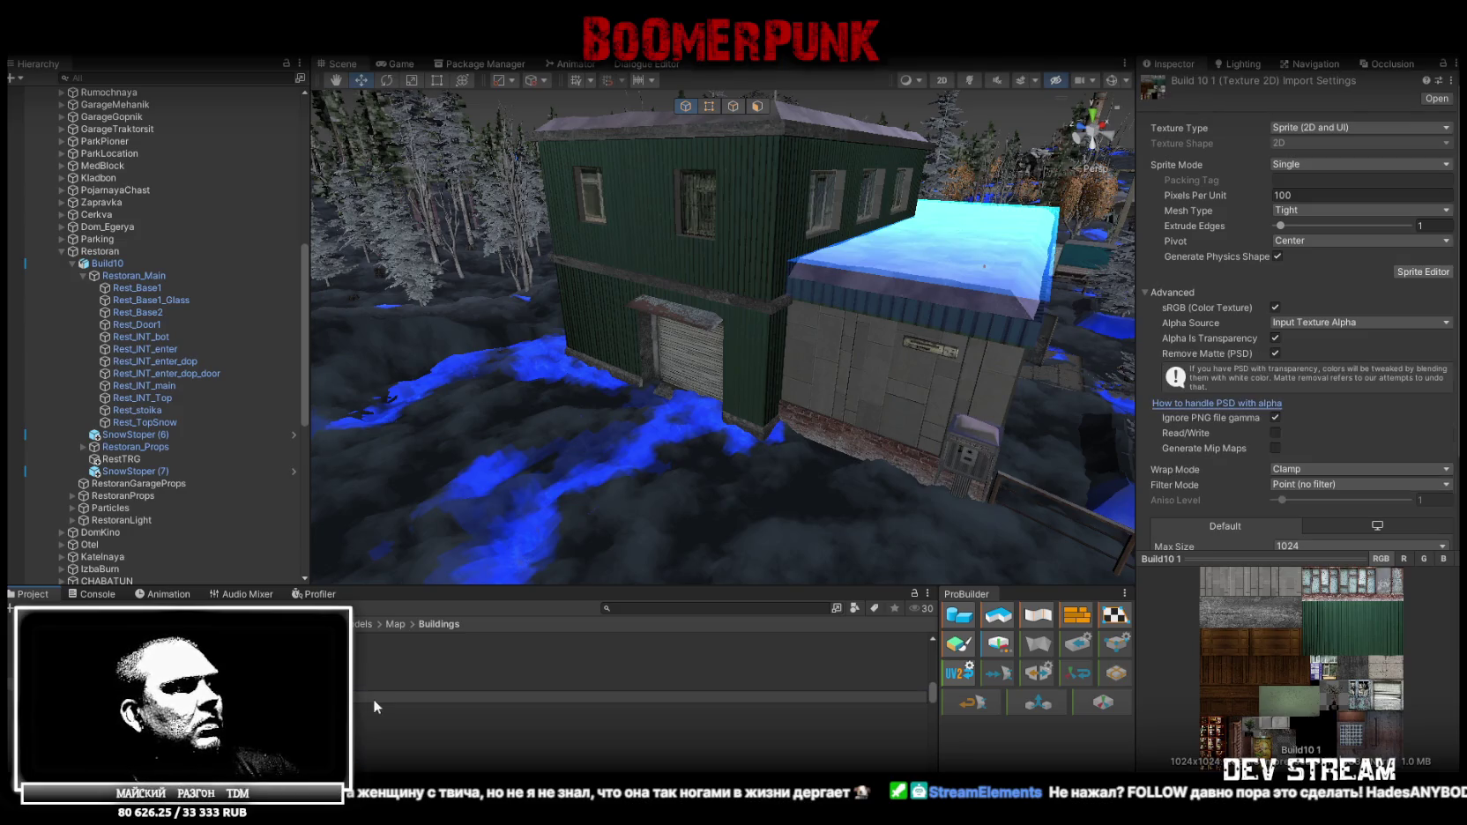
key(Down)
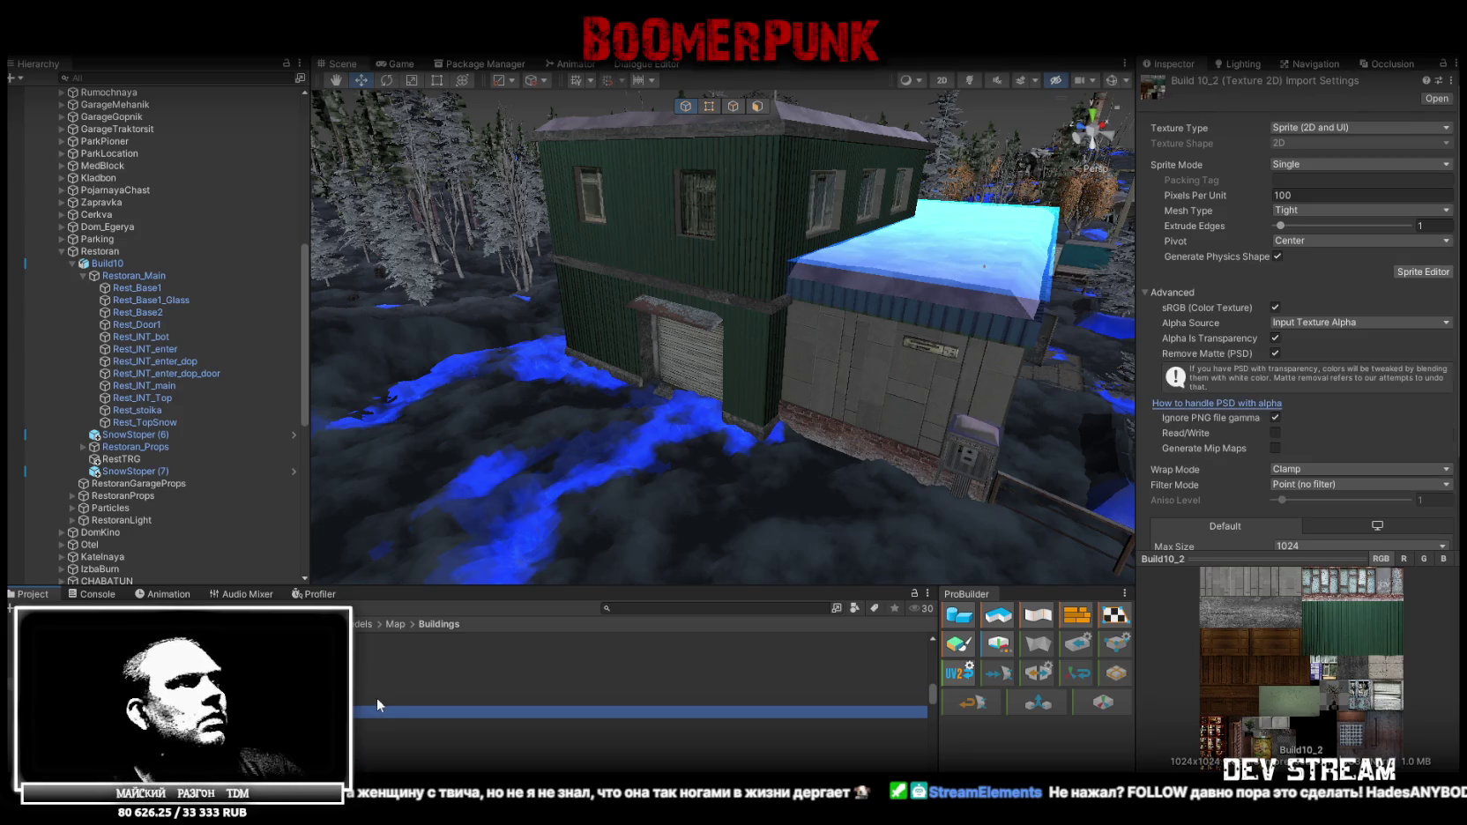
key(Down)
key(Down)
key(Down)
key(Up)
key(Up)
key(Up)
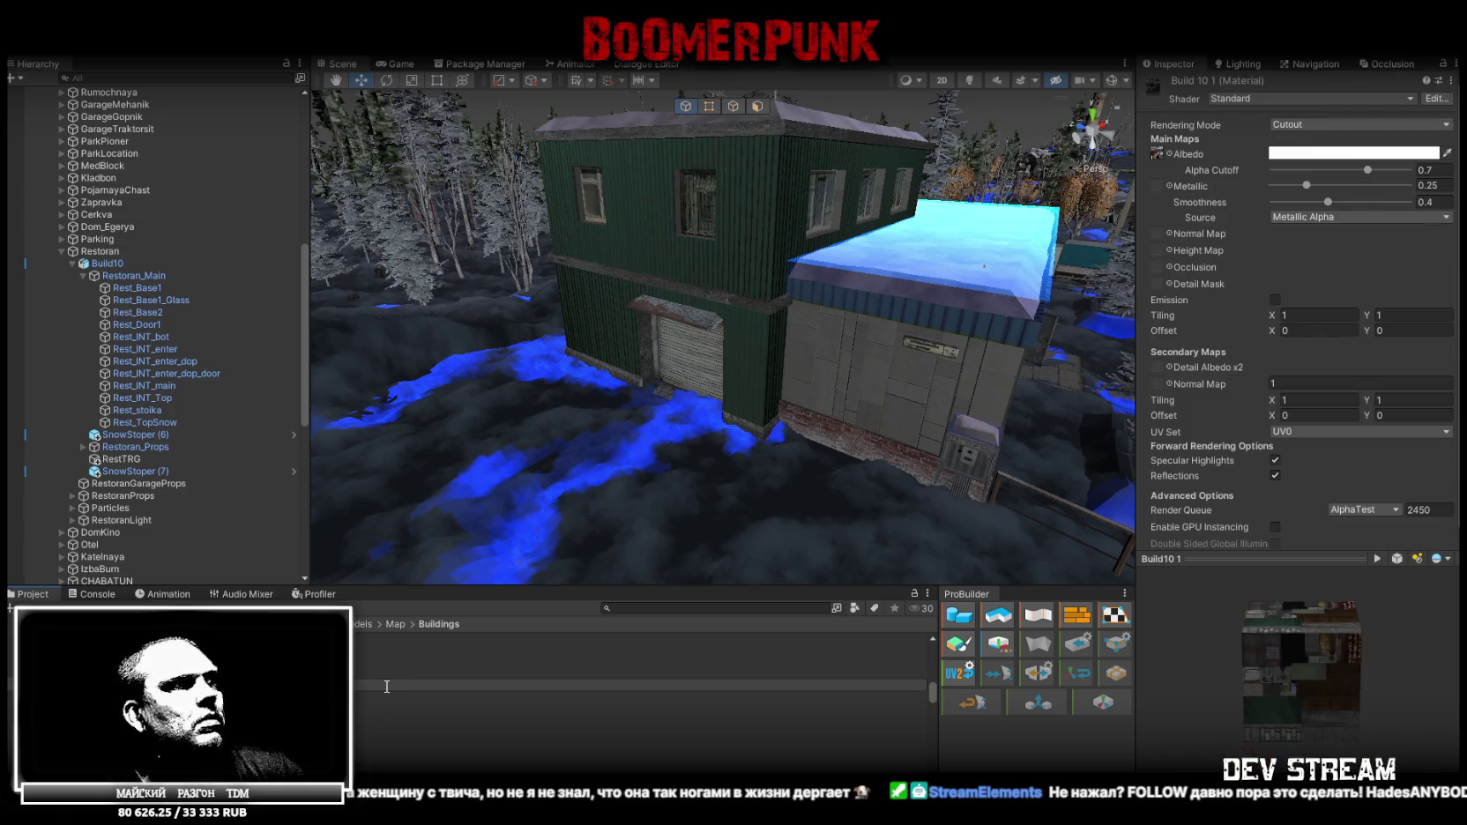
key(Down)
key(Down)
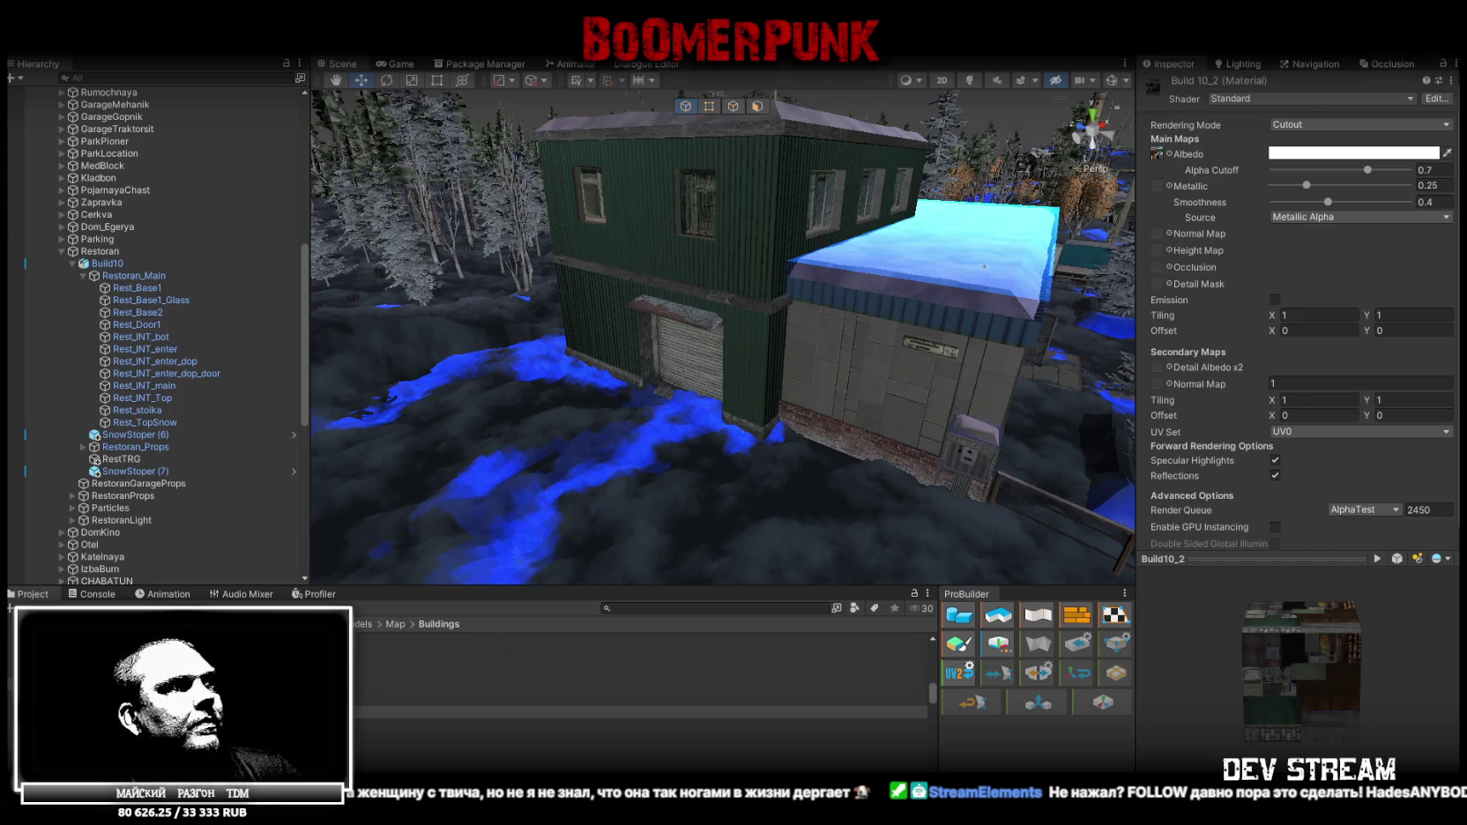
click(617, 736)
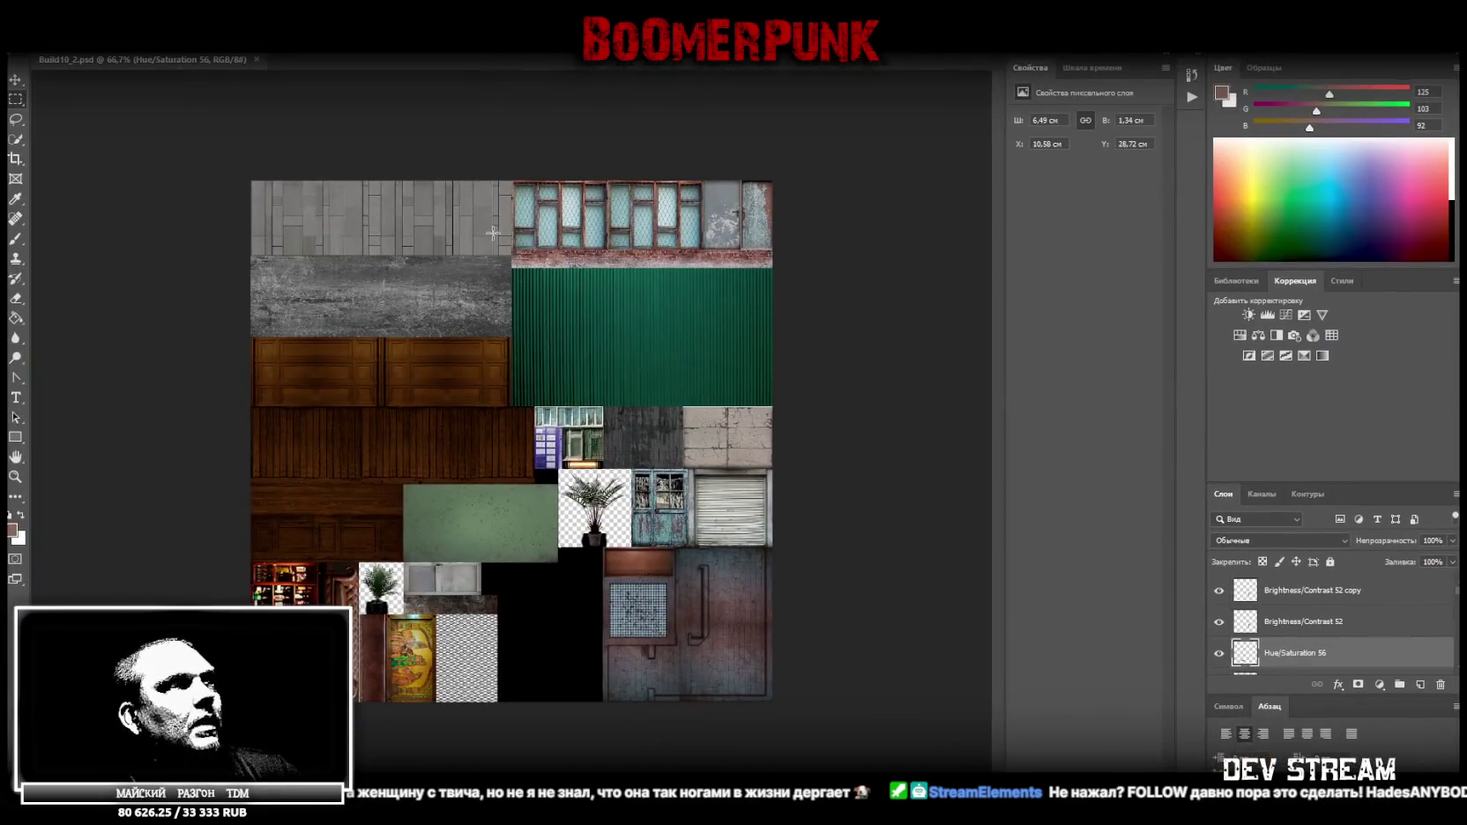
Select Layer 114 and inspect the Hue/Saturation 37 adjustment layer's settings
scroll(1357, 610, up, 1)
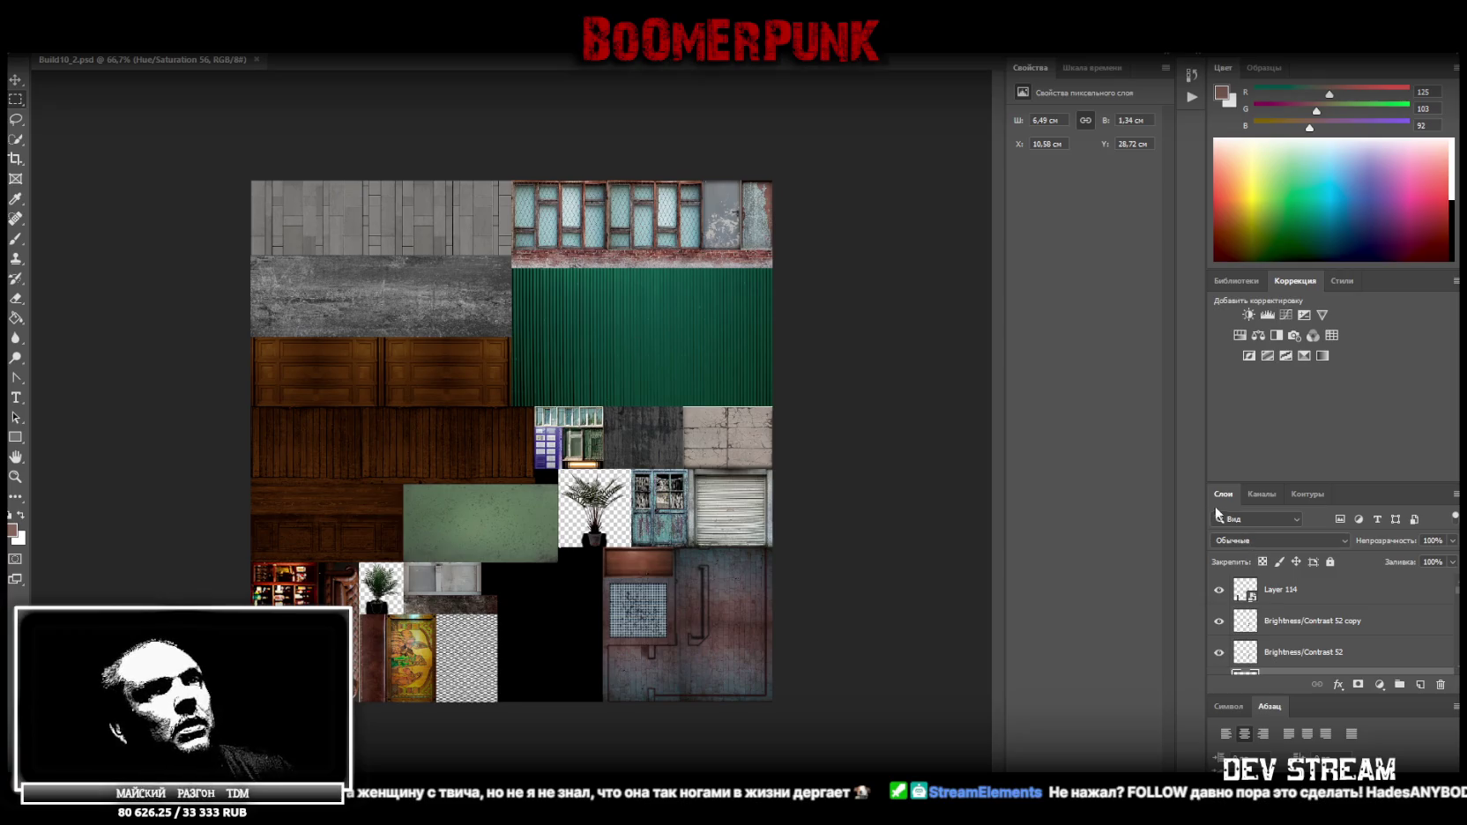
click(1310, 596)
scroll(1317, 608, down, 5)
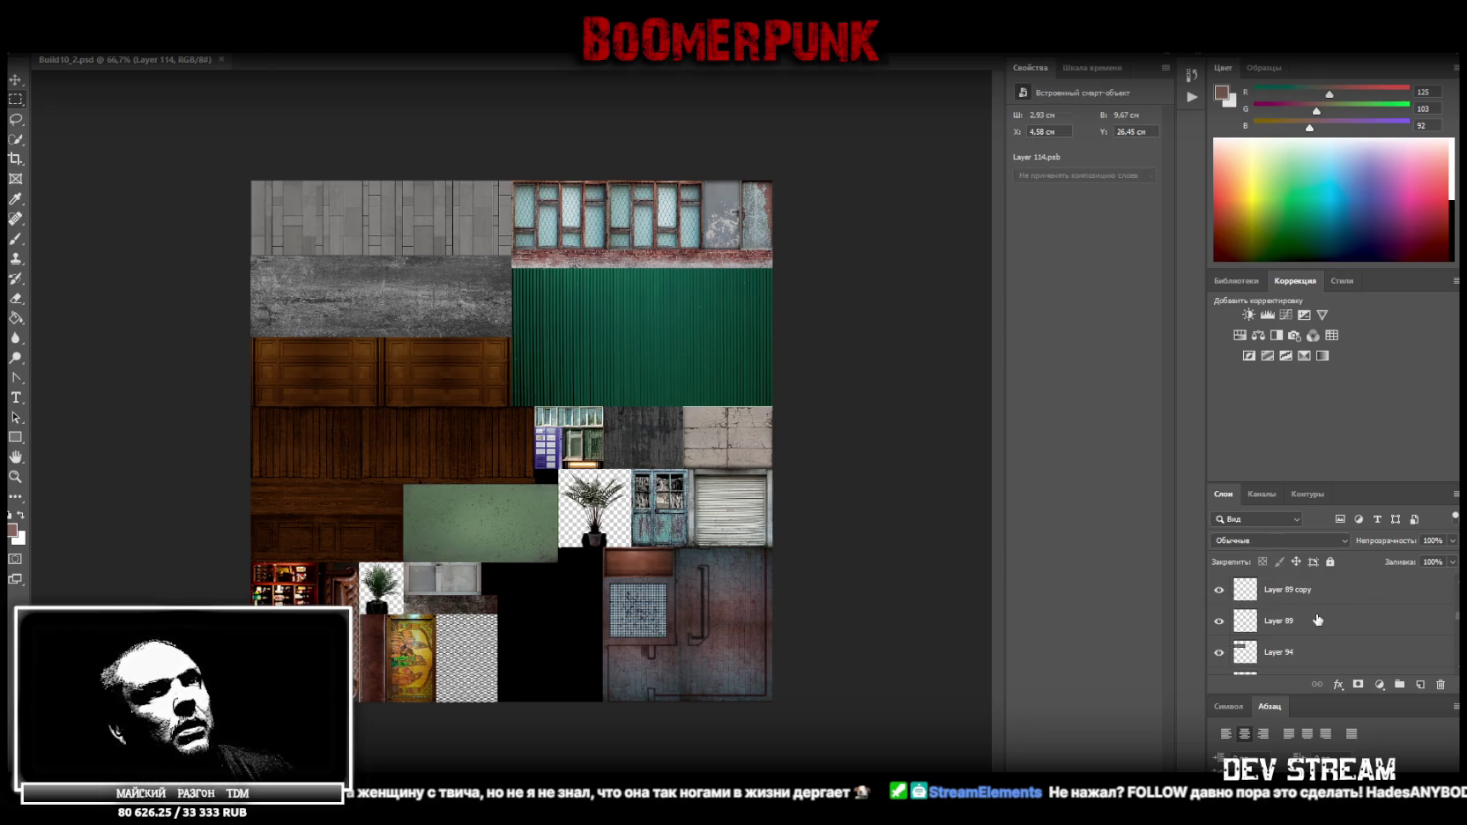
scroll(1324, 622, down, 2)
scroll(1331, 622, down, 3)
scroll(1331, 623, down, 3)
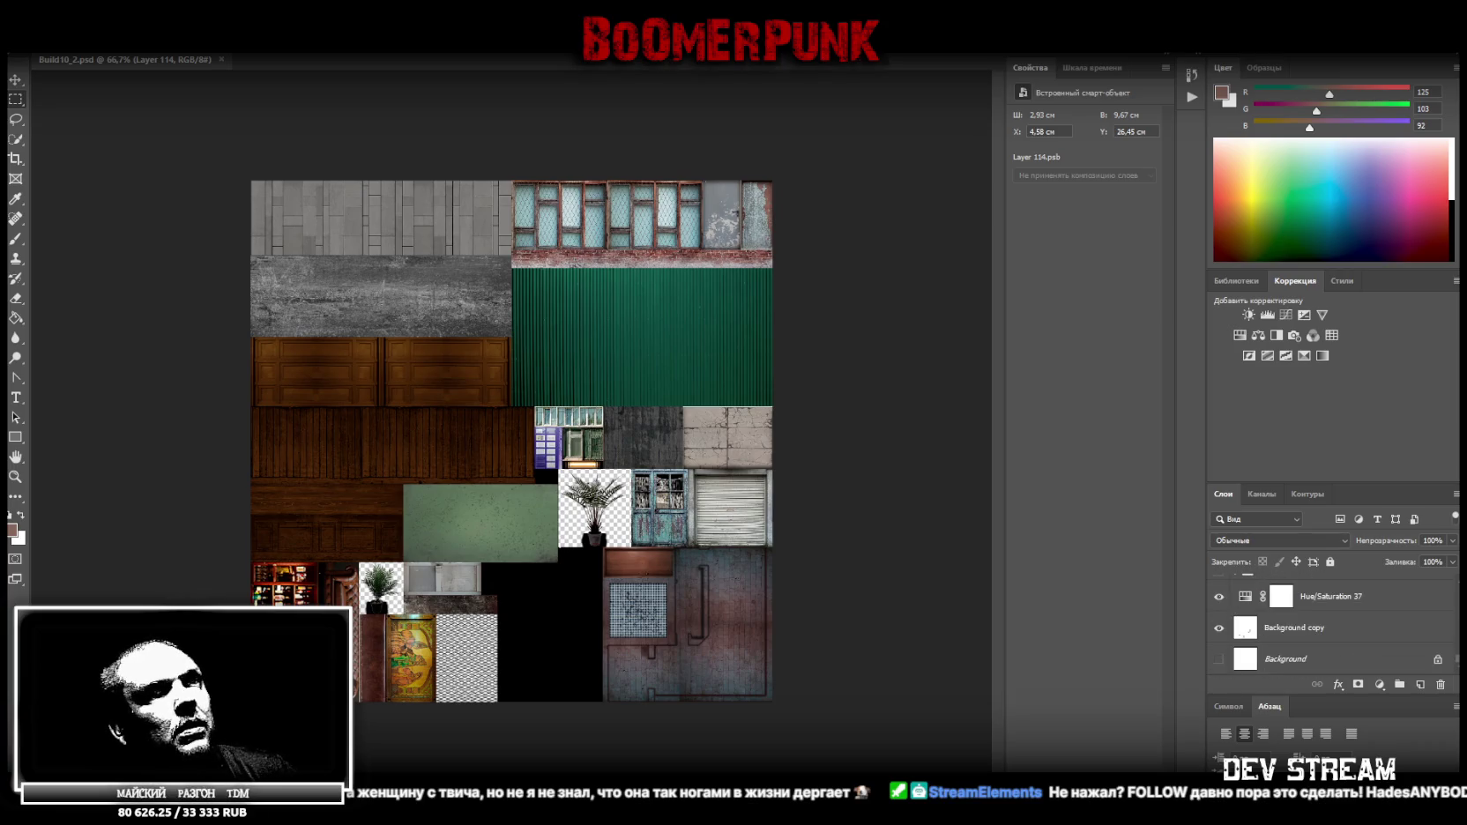
click(1351, 604)
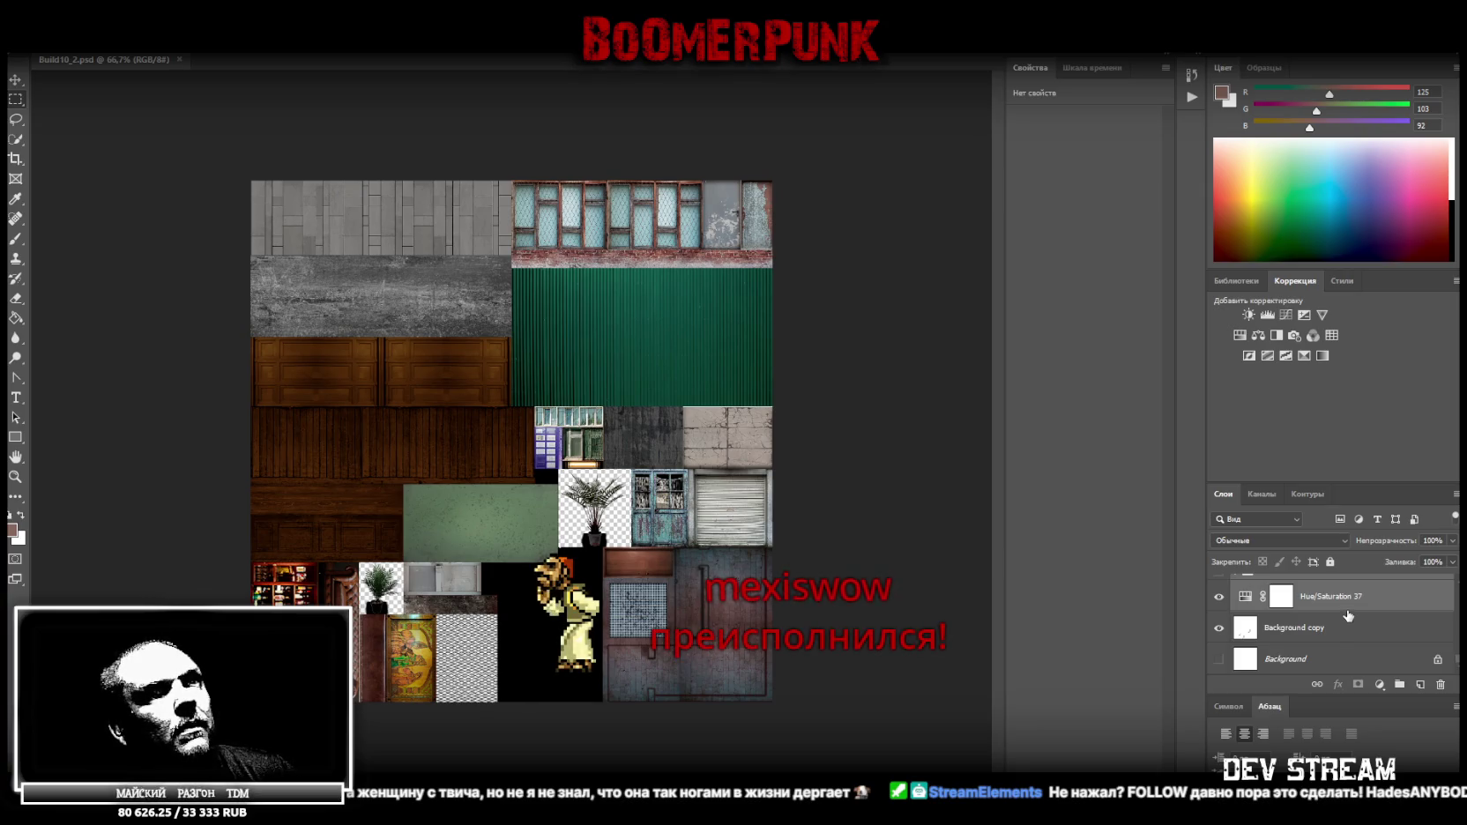
click(1341, 607)
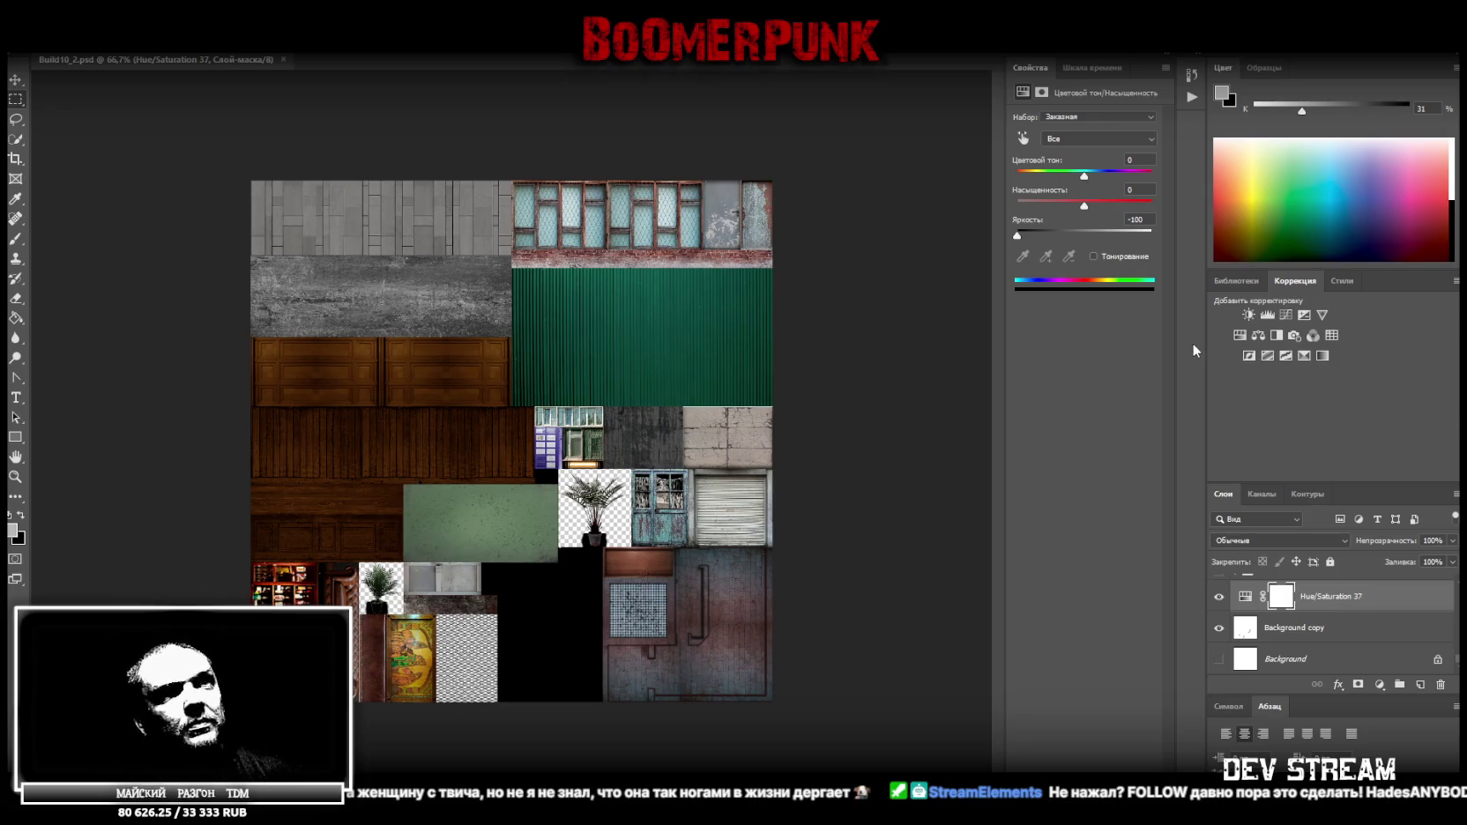
Merge the texture layers into Layer 114 and add a Hue/Saturation adjustment above it
scroll(1381, 565, up, 3)
scroll(1328, 606, up, 2)
scroll(1329, 606, up, 2)
scroll(1326, 604, up, 2)
scroll(1325, 602, up, 2)
scroll(1323, 600, up, 2)
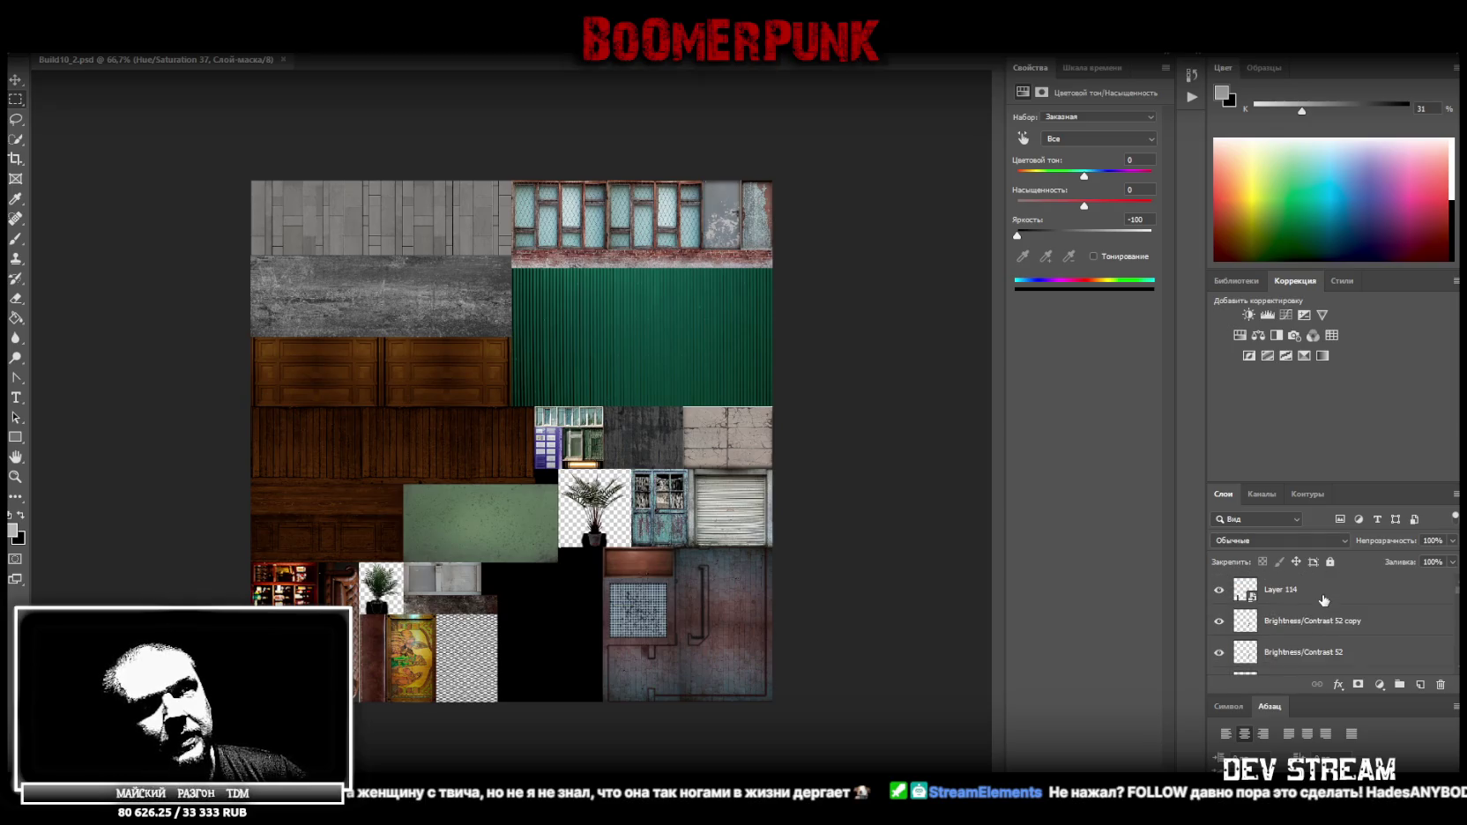
click(1326, 594)
scroll(1331, 621, down, 15)
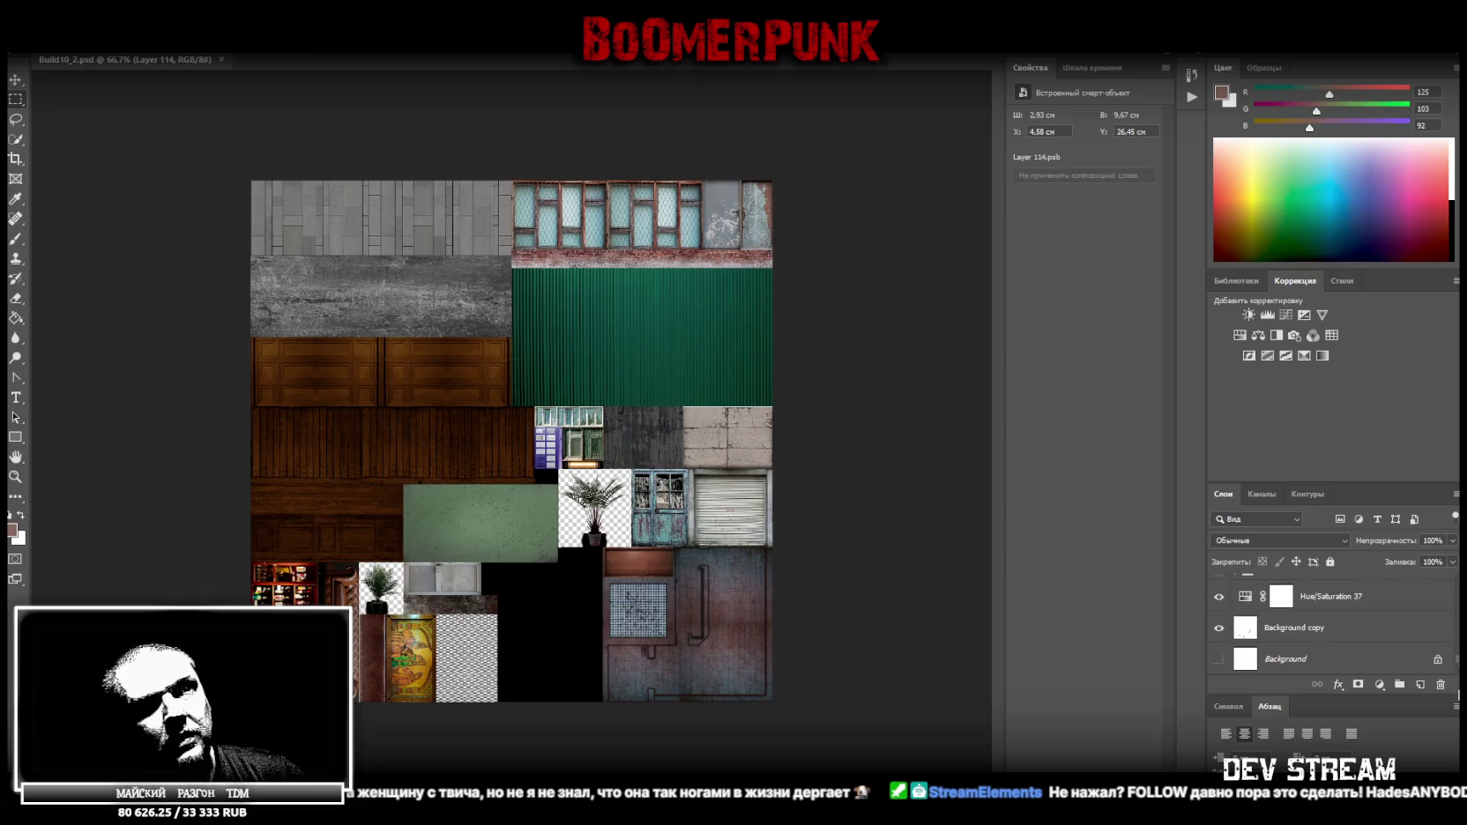
right_click(1303, 629)
click(1269, 634)
click(1237, 334)
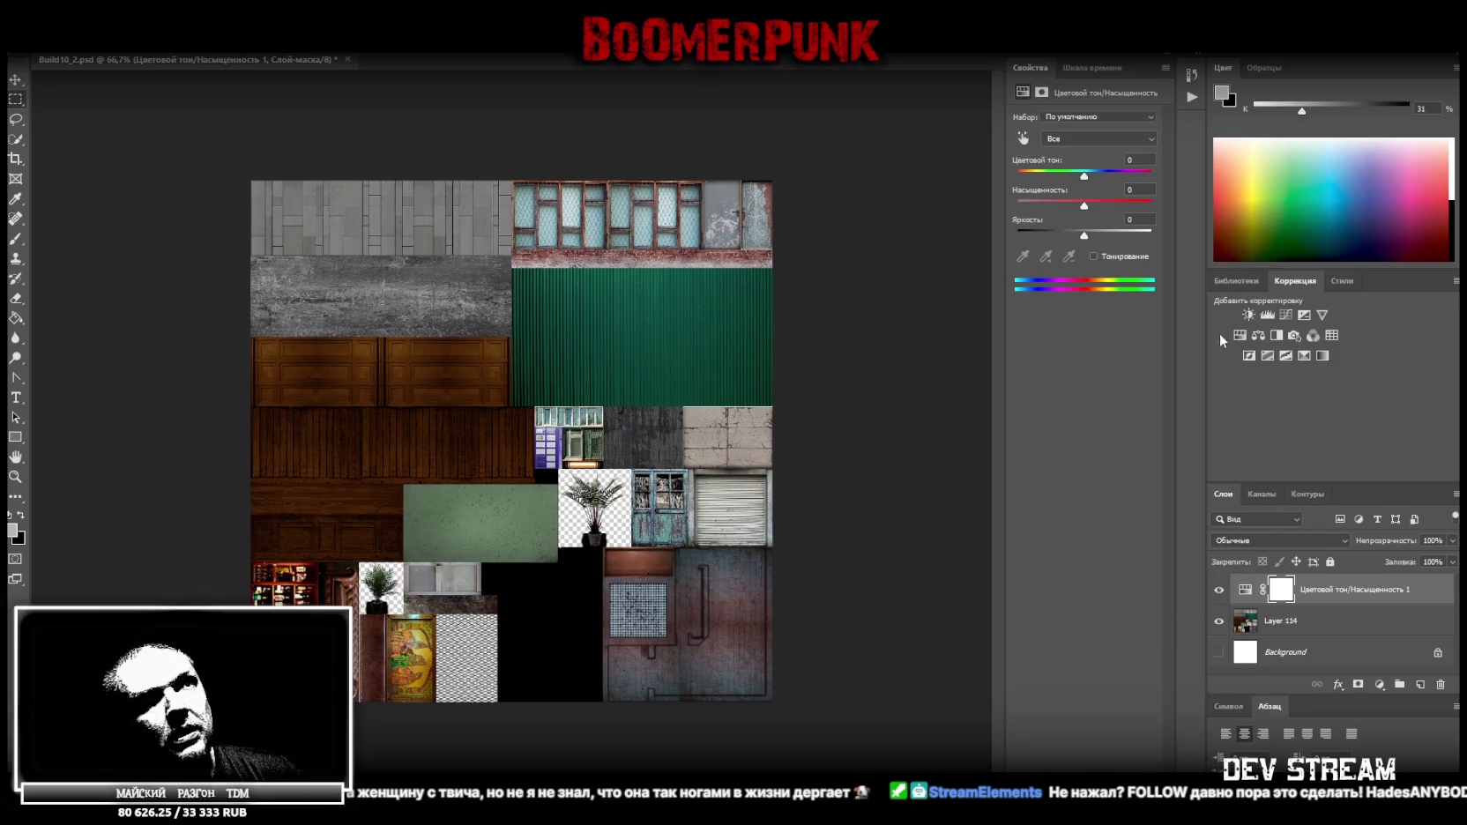
right_click(1290, 624)
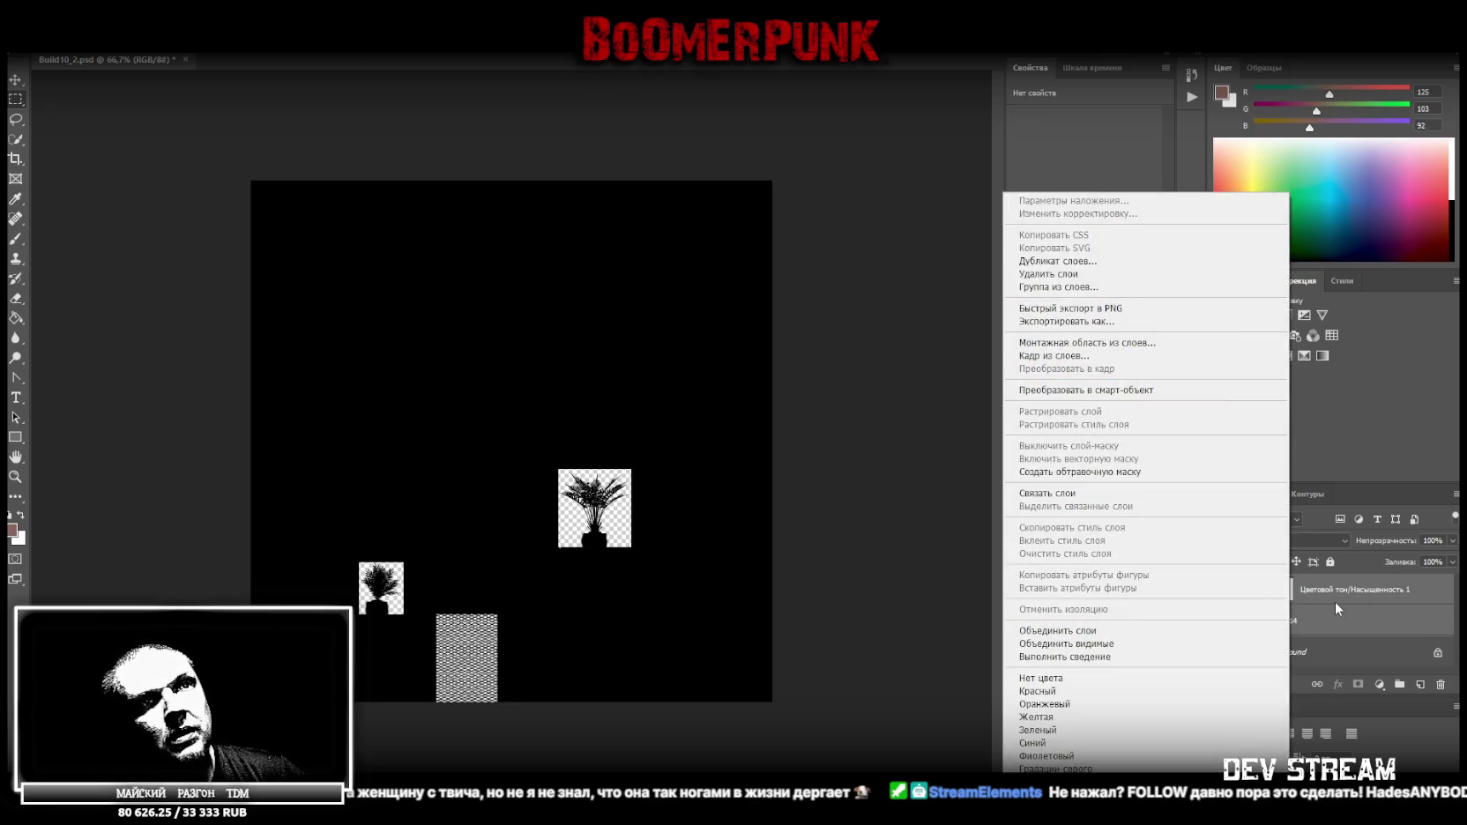
Delete Layer 114, leaving only the adjustment and Background layers
click(1335, 601)
click(1306, 630)
key(Delete)
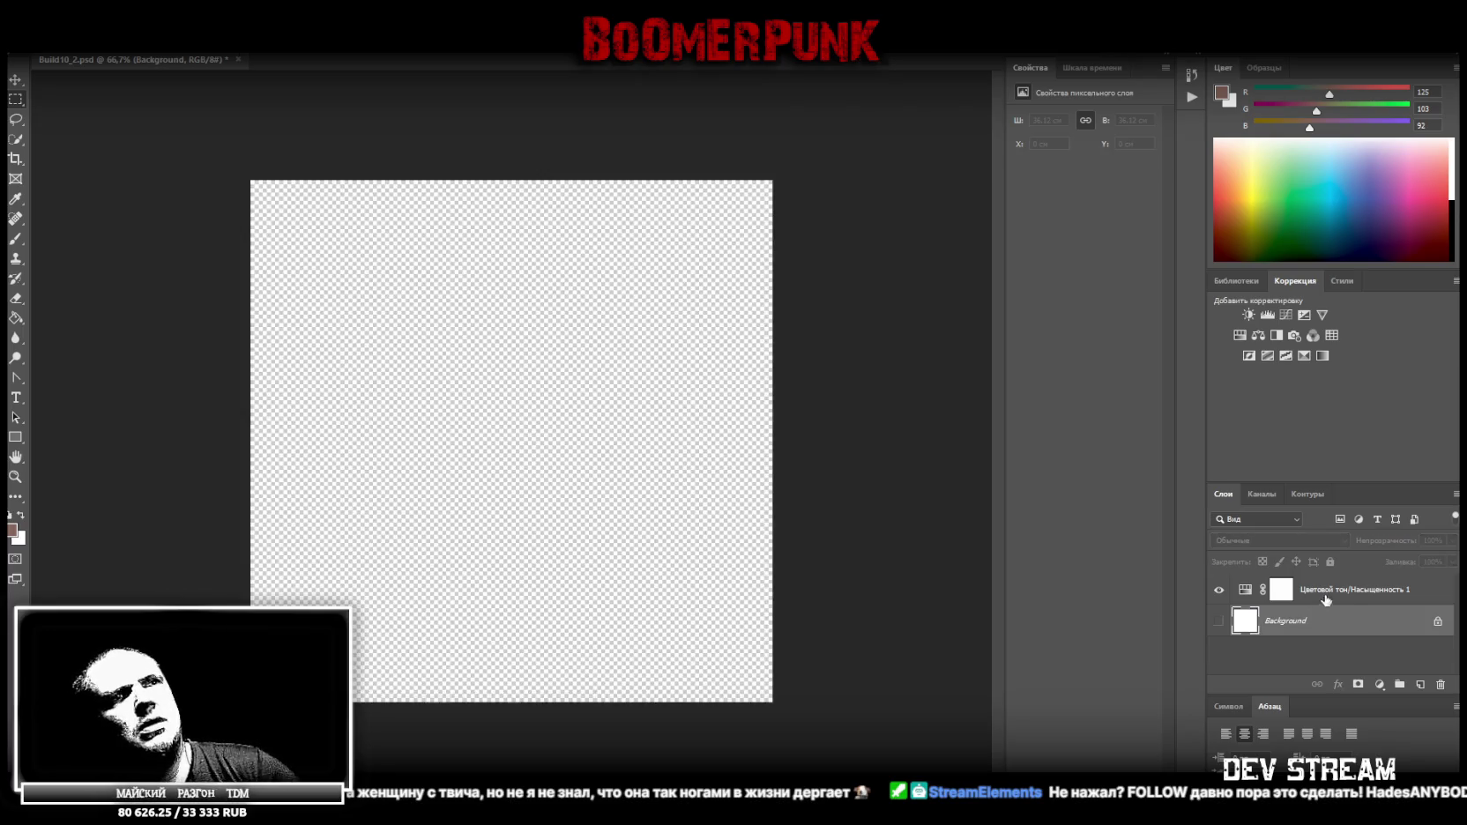
Show the Background layer and merge both layers into one solid black layer, Фон
click(1217, 623)
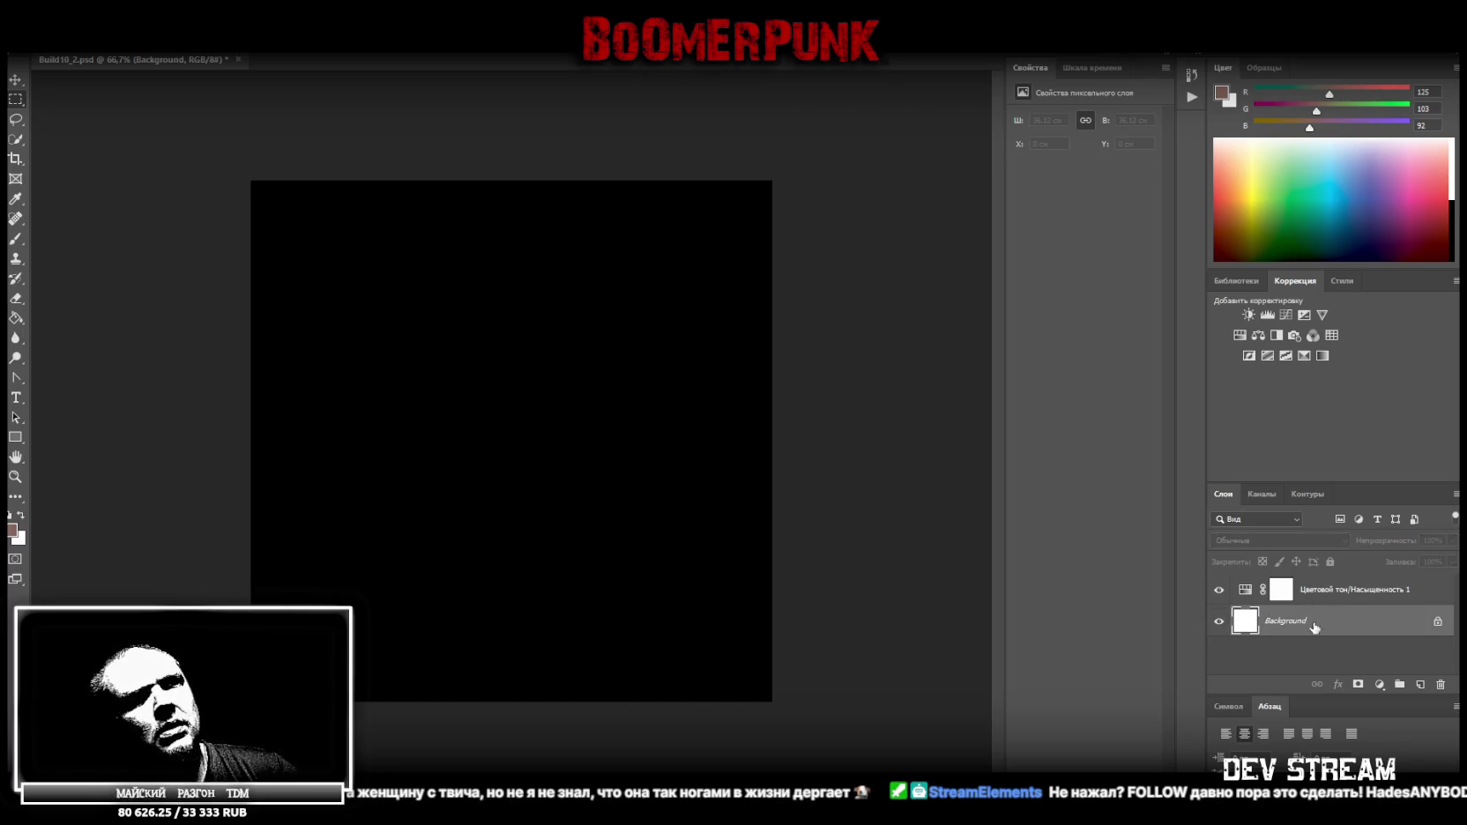
shift+click(1329, 598)
right_click(1299, 622)
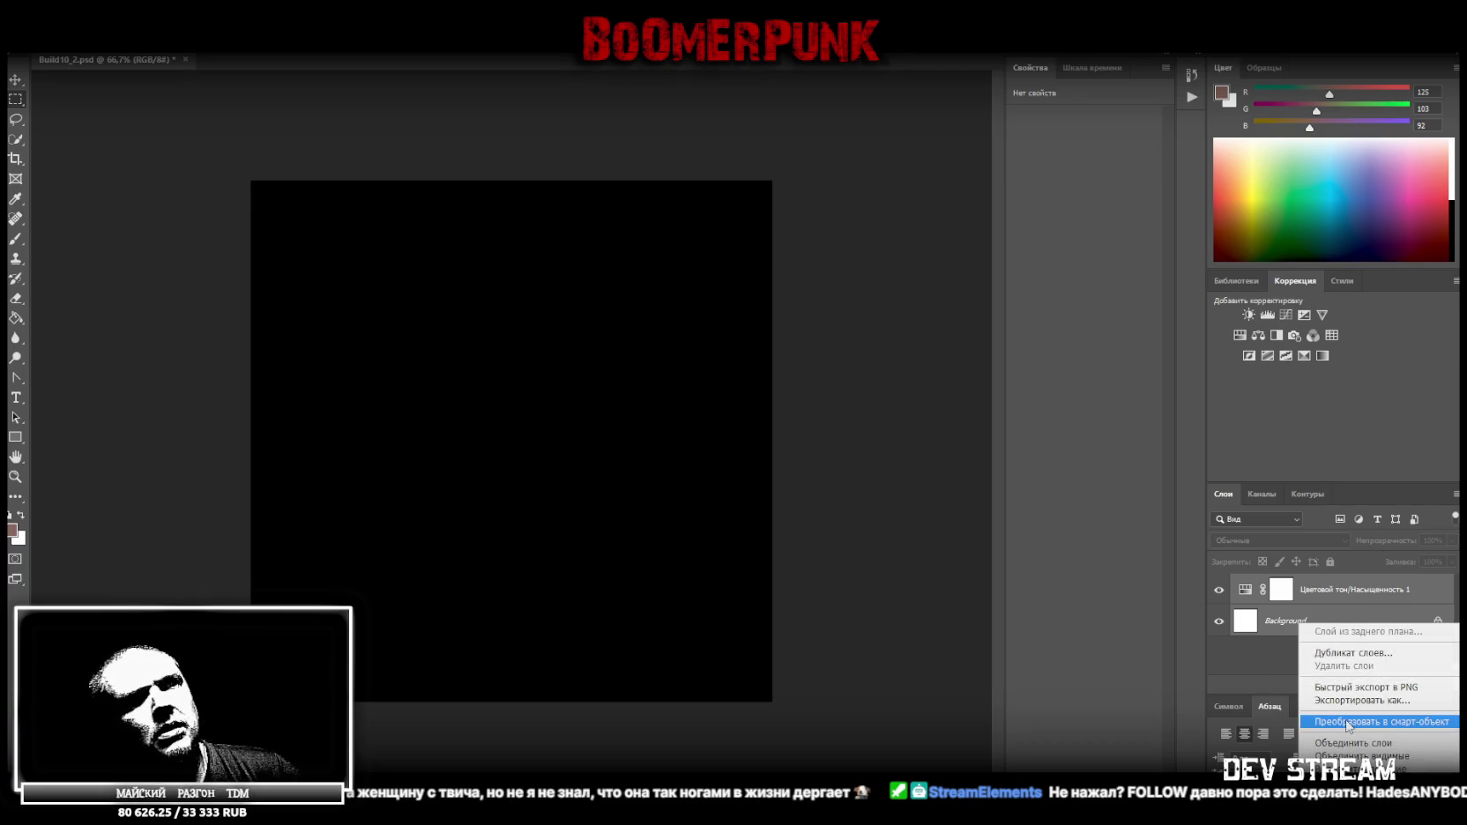
click(1412, 756)
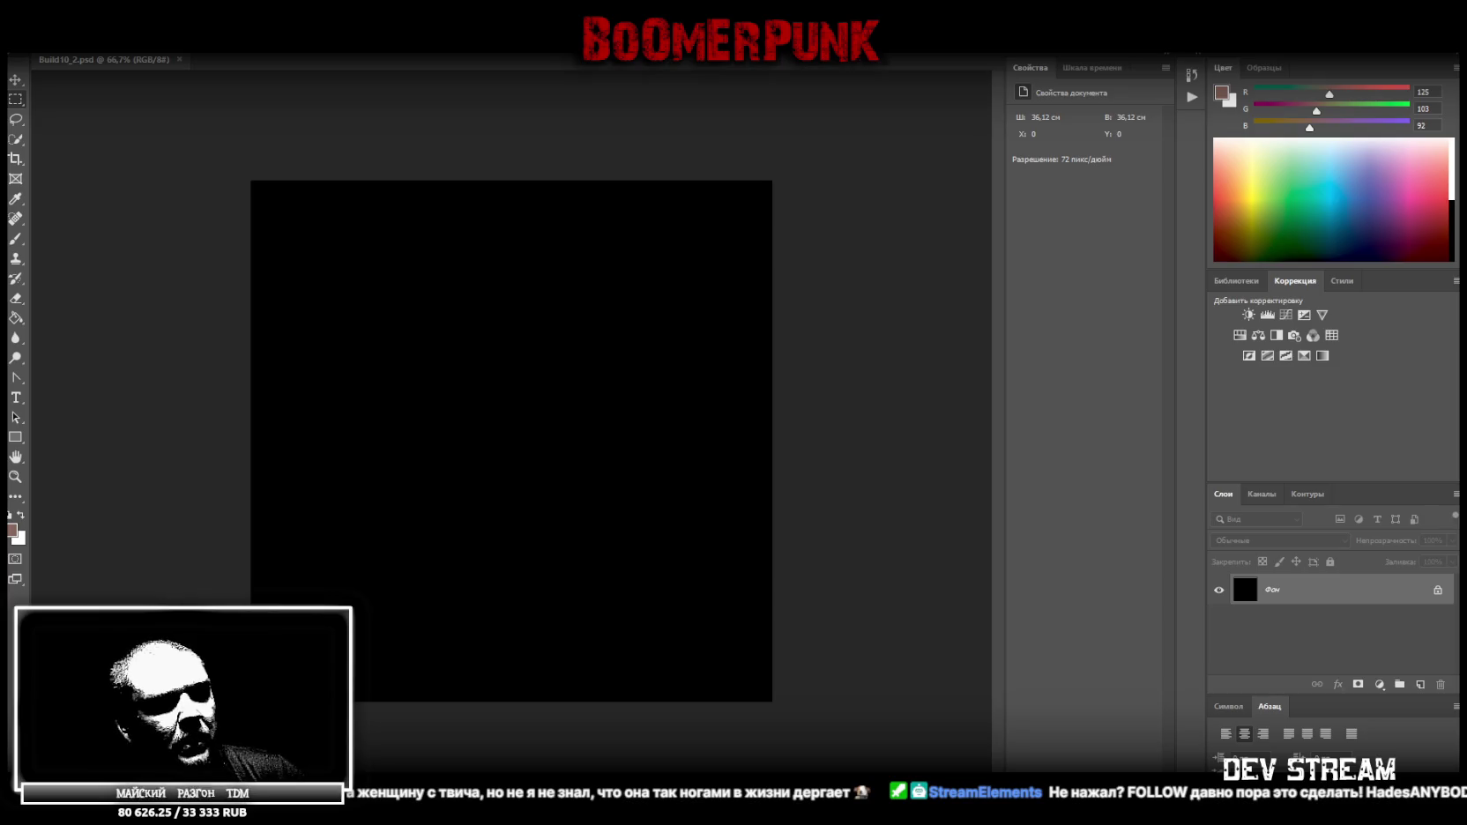
key(alt+Tab)
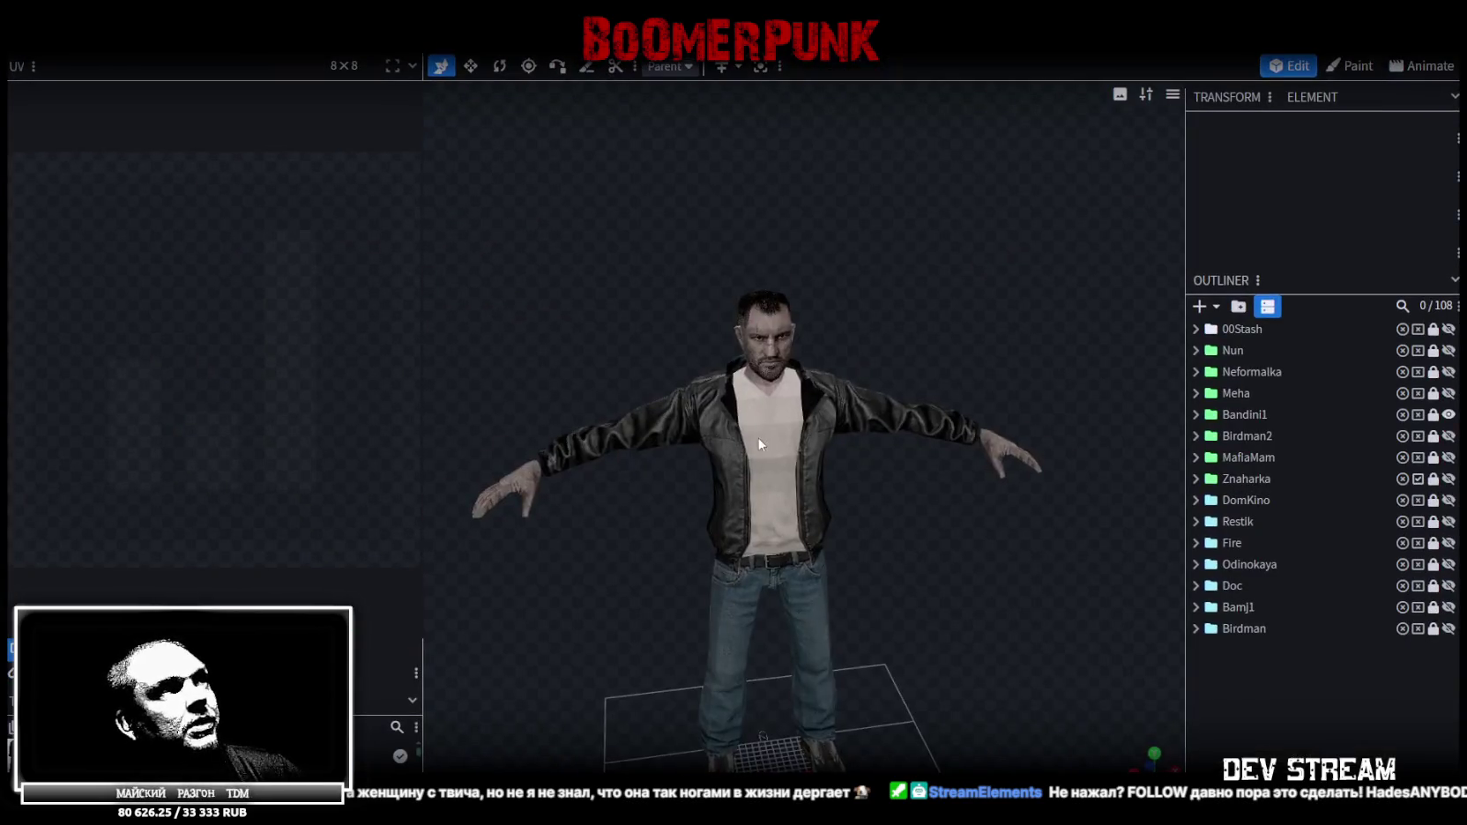
Hide the Bandini1 character, show Birdman2, and orbit to view its whole body
mouse_move(798, 511)
mouse_down()
mouse_move(648, 593)
mouse_move(869, 599)
mouse_move(896, 508)
mouse_move(939, 511)
mouse_move(1005, 597)
mouse_move(1013, 498)
mouse_up()
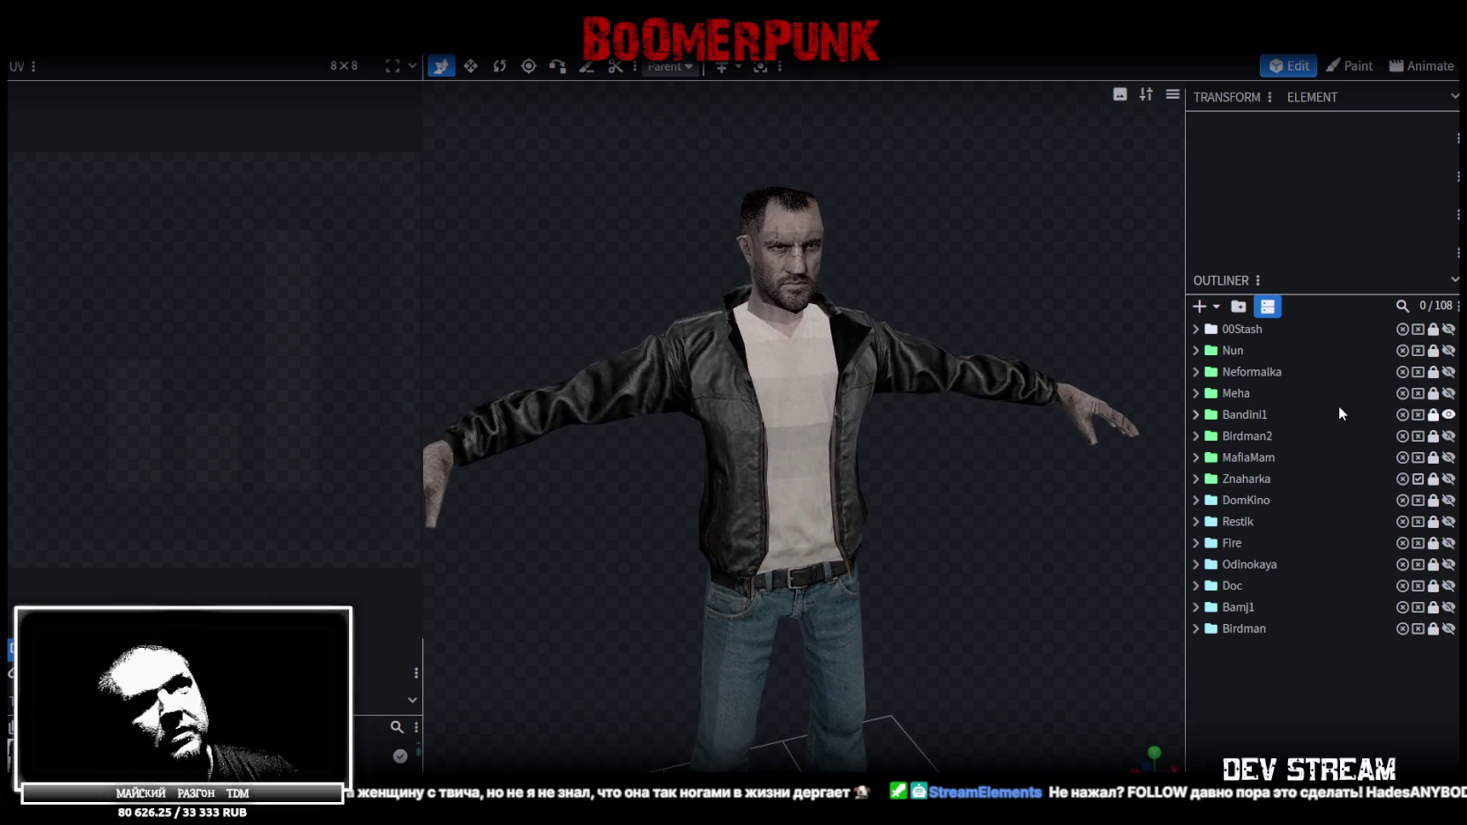
click(1450, 415)
click(1450, 436)
mouse_move(932, 507)
mouse_down()
mouse_move(783, 516)
mouse_move(927, 511)
mouse_move(871, 482)
mouse_up()
scroll(924, 634, up, 3)
scroll(930, 380, up, 3)
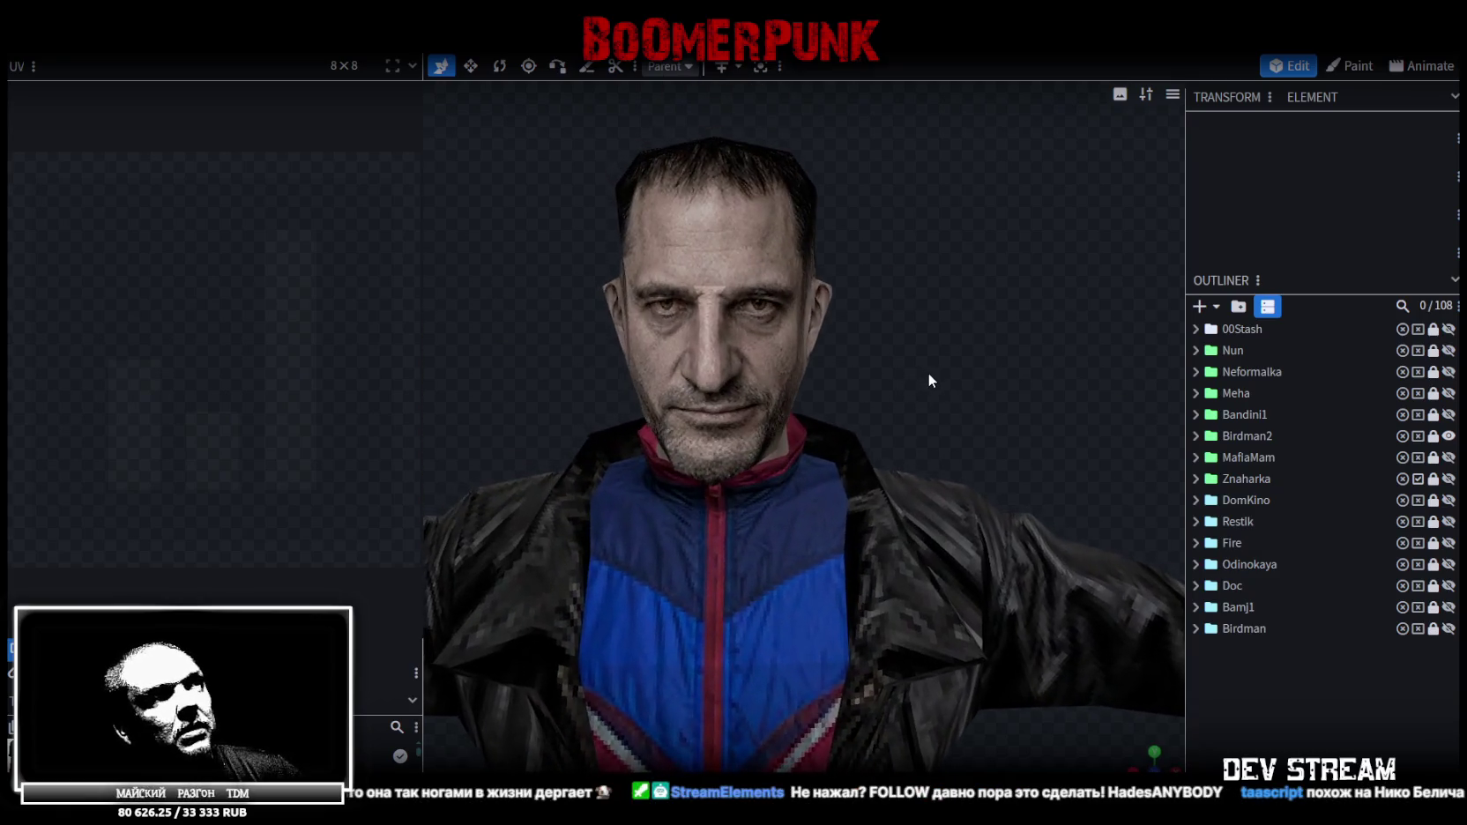
scroll(930, 381, down, 3)
scroll(959, 422, down, 2)
mouse_move(959, 423)
mouse_down()
mouse_move(943, 471)
mouse_move(625, 495)
mouse_move(969, 528)
mouse_move(569, 547)
mouse_move(829, 617)
mouse_up()
scroll(831, 621, up, 2)
scroll(859, 592, up, 1)
scroll(859, 592, up, 1)
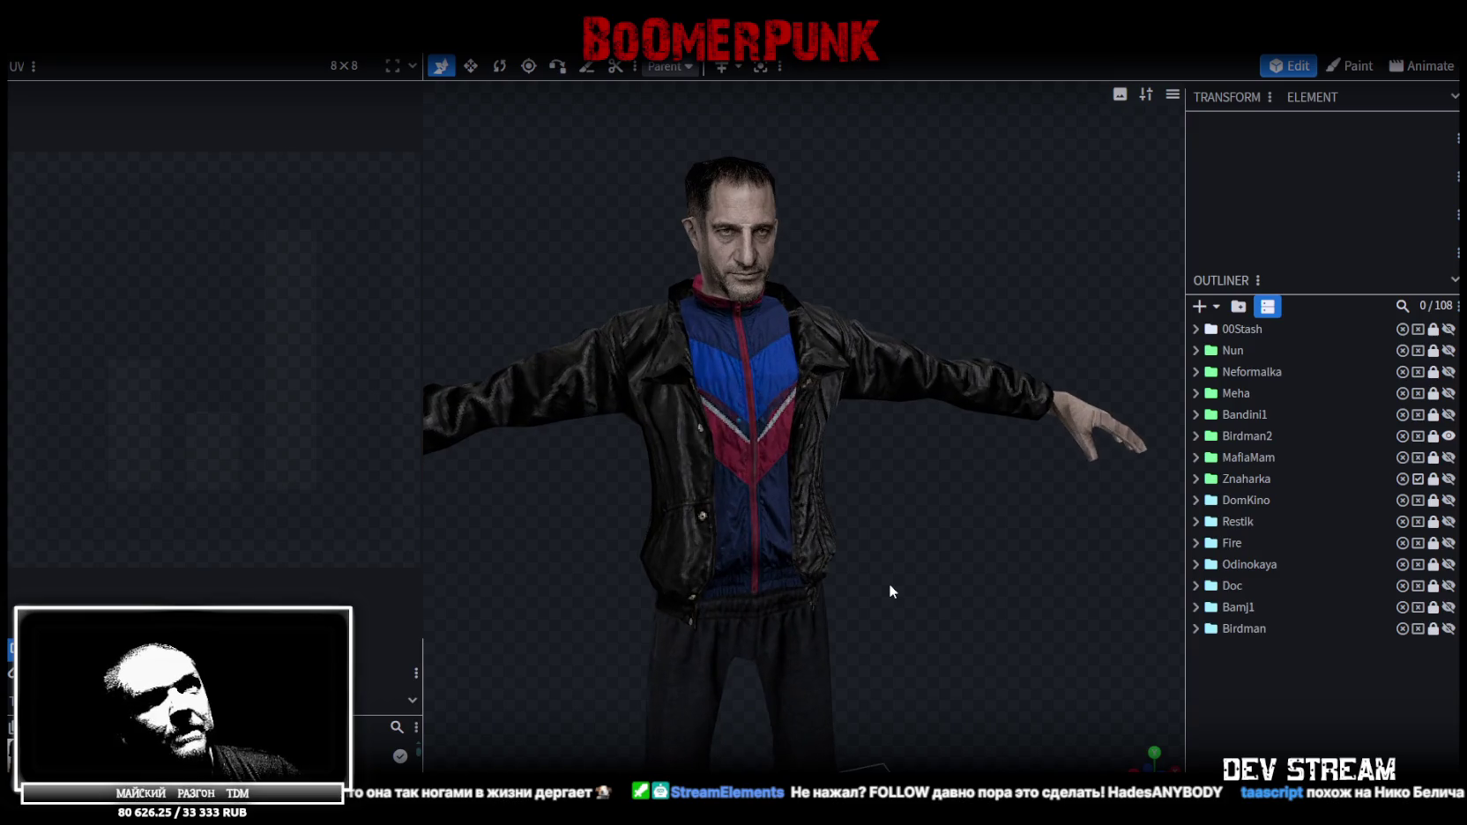
Switch back to the white-shirt character and inspect its face and side profile
click(1448, 435)
click(1448, 415)
scroll(858, 227, up, 1)
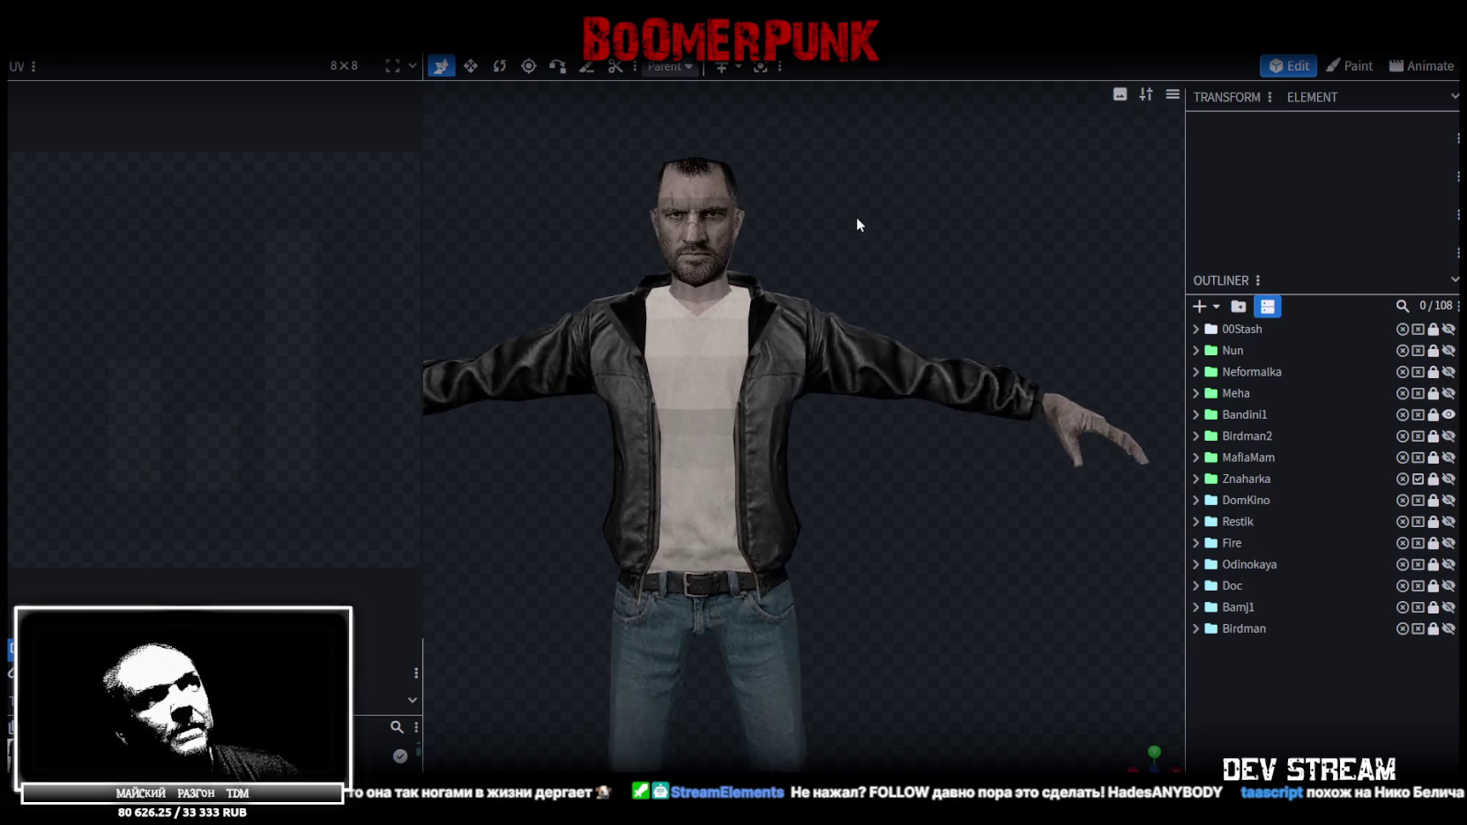
scroll(861, 234, up, 2)
right_drag(861, 234, 966, 524)
scroll(926, 459, up, 1)
scroll(943, 459, up, 1)
scroll(939, 455, up, 1)
mouse_move(939, 453)
mouse_down()
mouse_move(783, 337)
mouse_move(842, 360)
mouse_move(890, 557)
mouse_move(962, 541)
mouse_move(802, 491)
mouse_move(596, 508)
mouse_move(599, 485)
mouse_move(550, 498)
mouse_move(357, 485)
mouse_move(284, 451)
mouse_move(533, 484)
mouse_move(579, 416)
mouse_move(686, 502)
mouse_move(940, 524)
mouse_move(922, 535)
mouse_up()
drag(1027, 313, 714, 322)
Save the character project as TDMchars2.bbmodel and the restaurant project as Build10.bbmodel
key(ctrl+s)
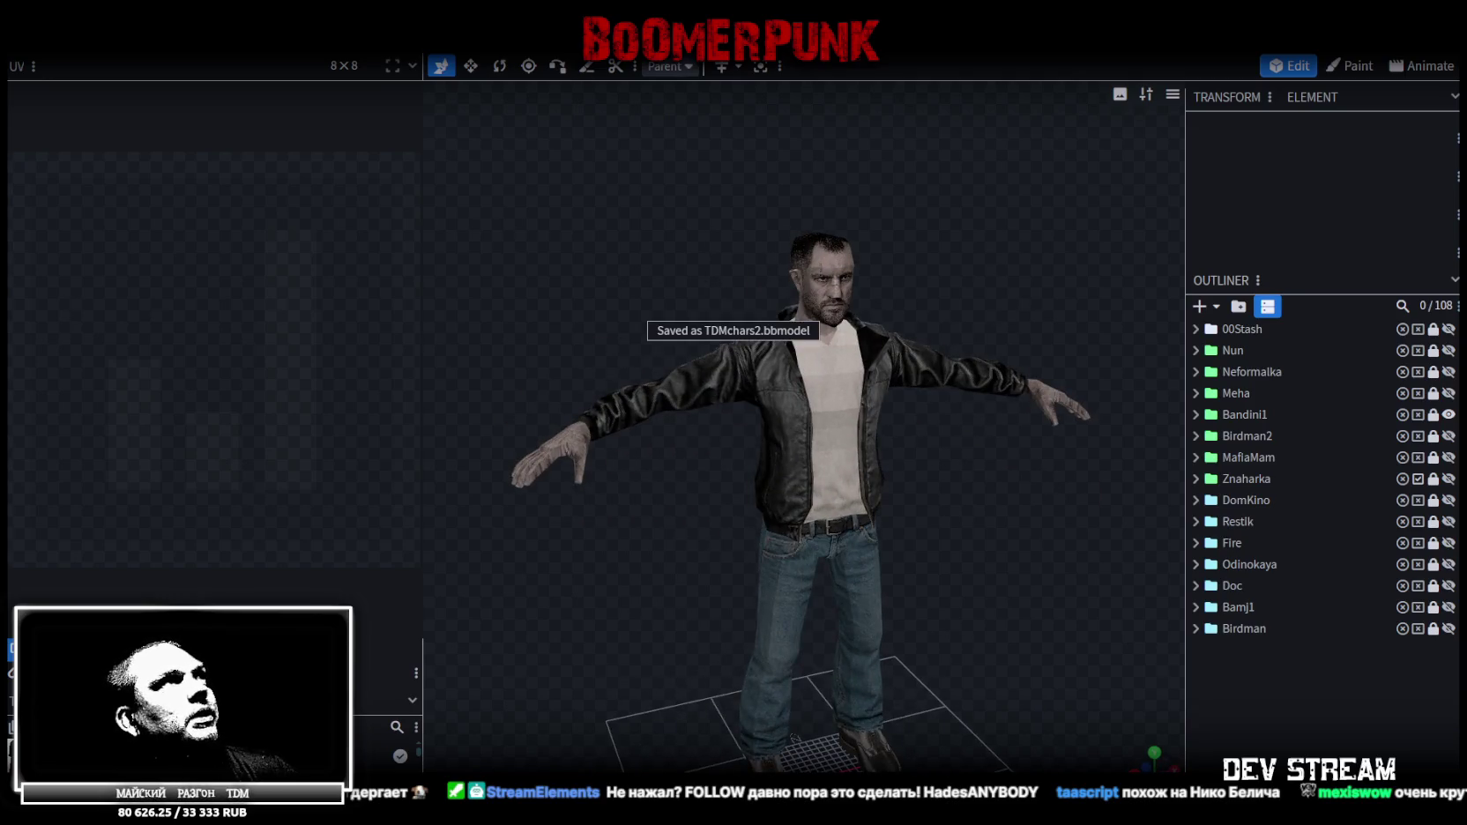
key(alt+Tab)
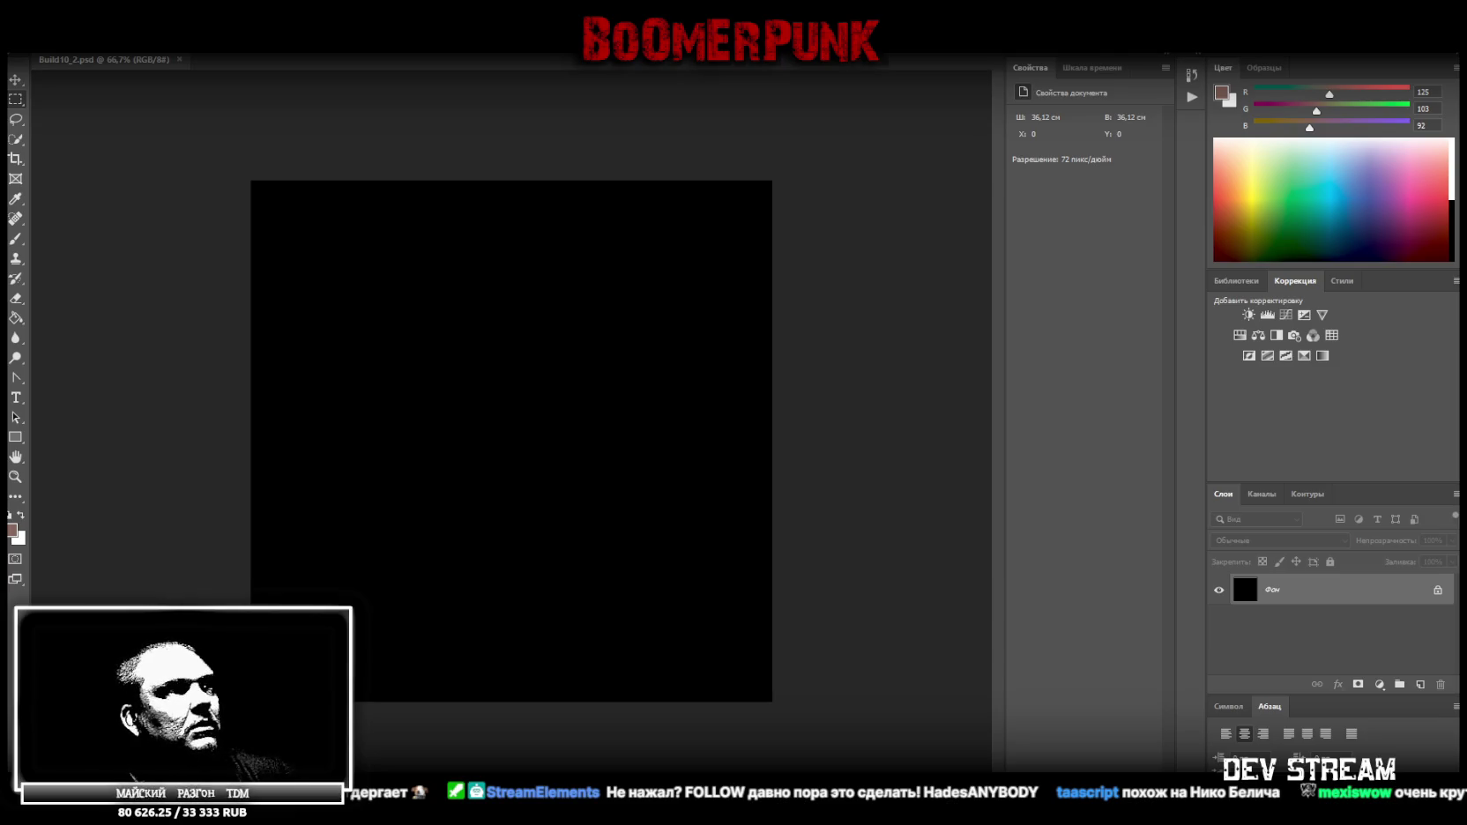
key(alt+Tab)
key(ctrl+s)
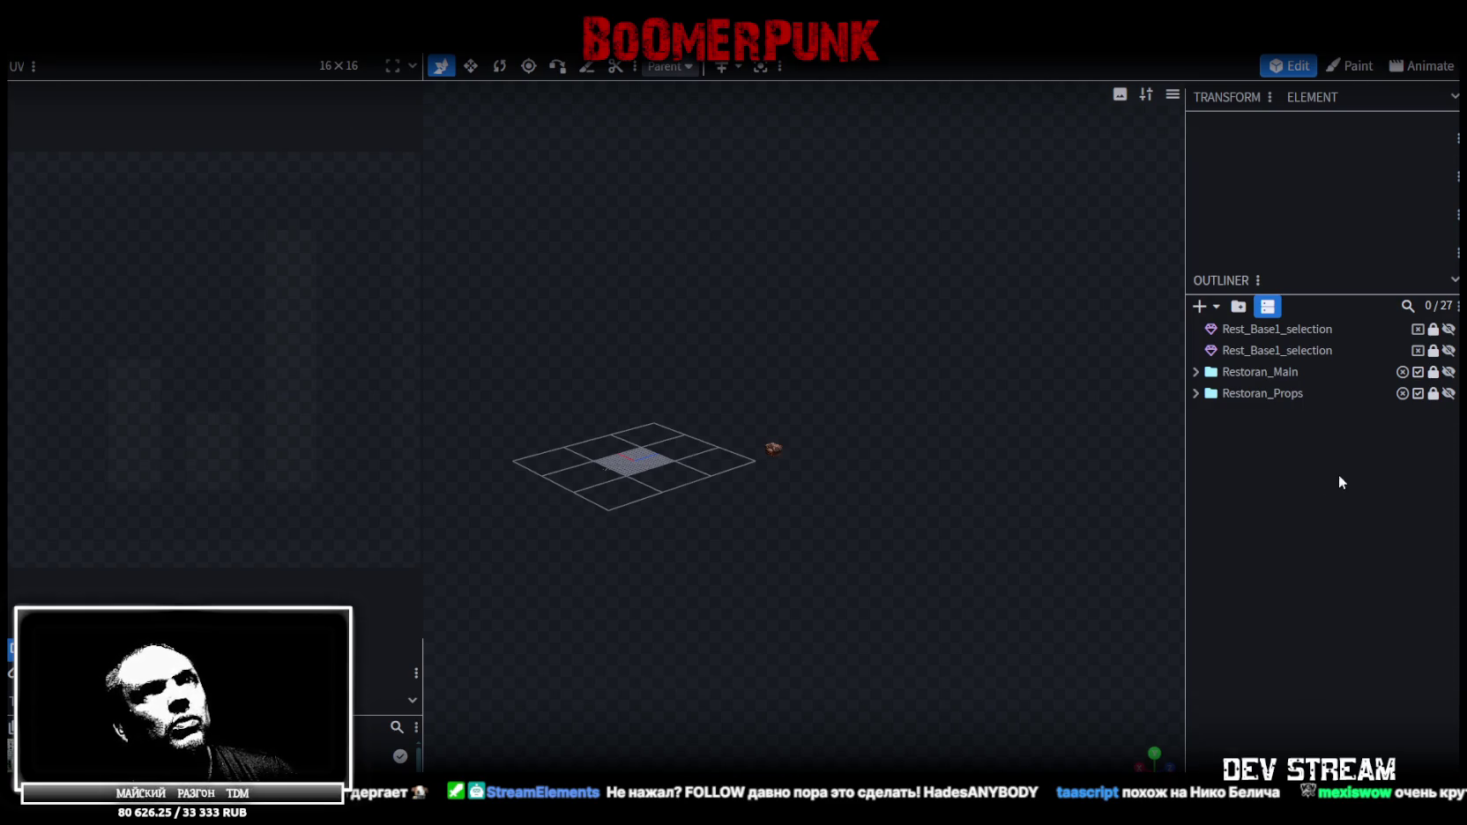
Make the Restoran_Main group visible and view the building from below
right_drag(844, 416, 1002, 406)
scroll(934, 449, up, 2)
scroll(994, 483, up, 3)
mouse_move(994, 483)
mouse_down()
mouse_move(922, 508)
mouse_move(1096, 559)
mouse_up()
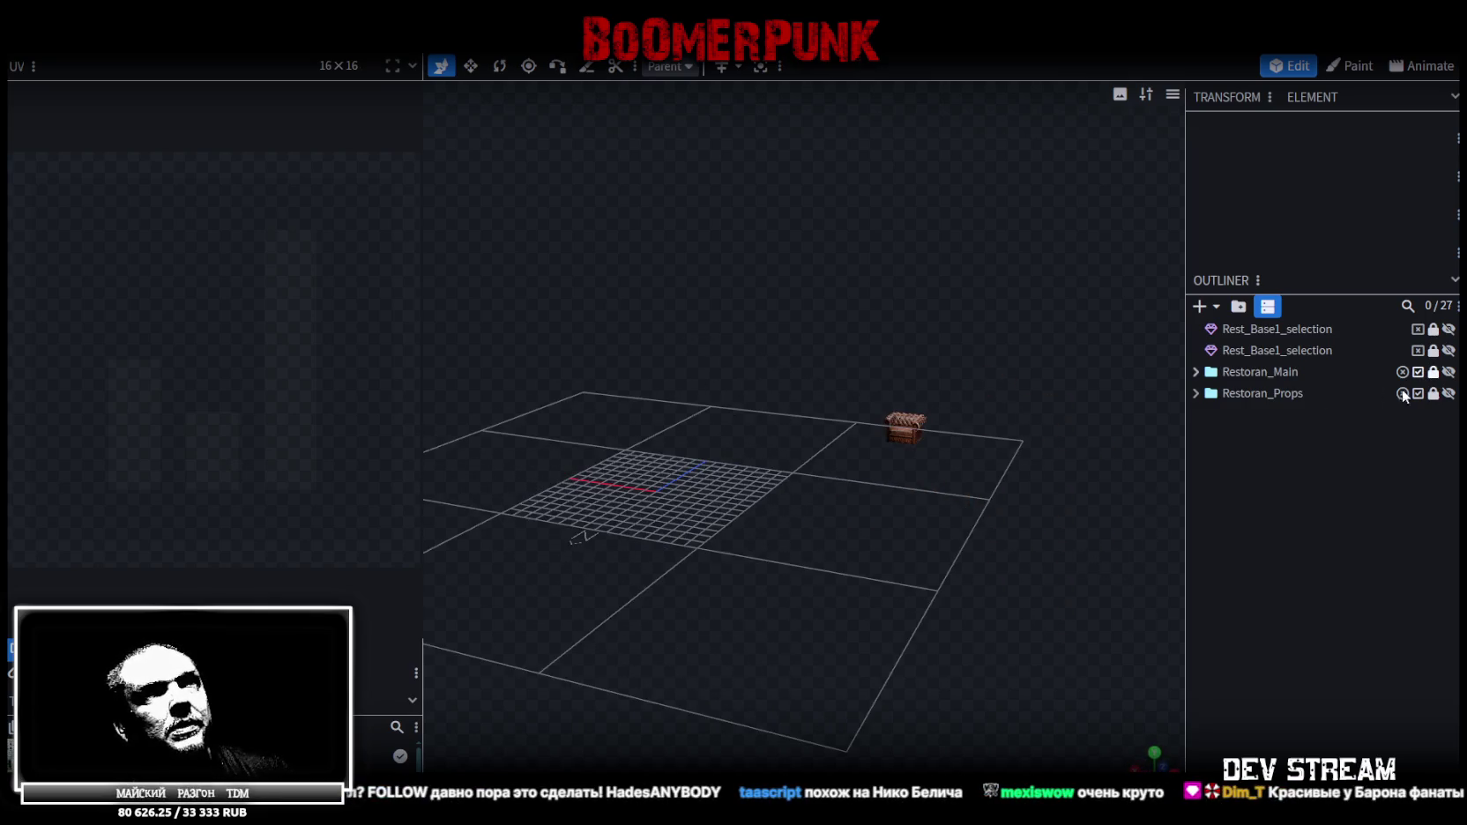
click(1449, 371)
scroll(926, 481, down, 3)
mouse_move(950, 514)
mouse_down()
mouse_move(1031, 494)
mouse_move(706, 350)
mouse_move(962, 393)
mouse_move(917, 514)
mouse_move(876, 563)
mouse_move(1064, 481)
mouse_move(1104, 510)
mouse_up()
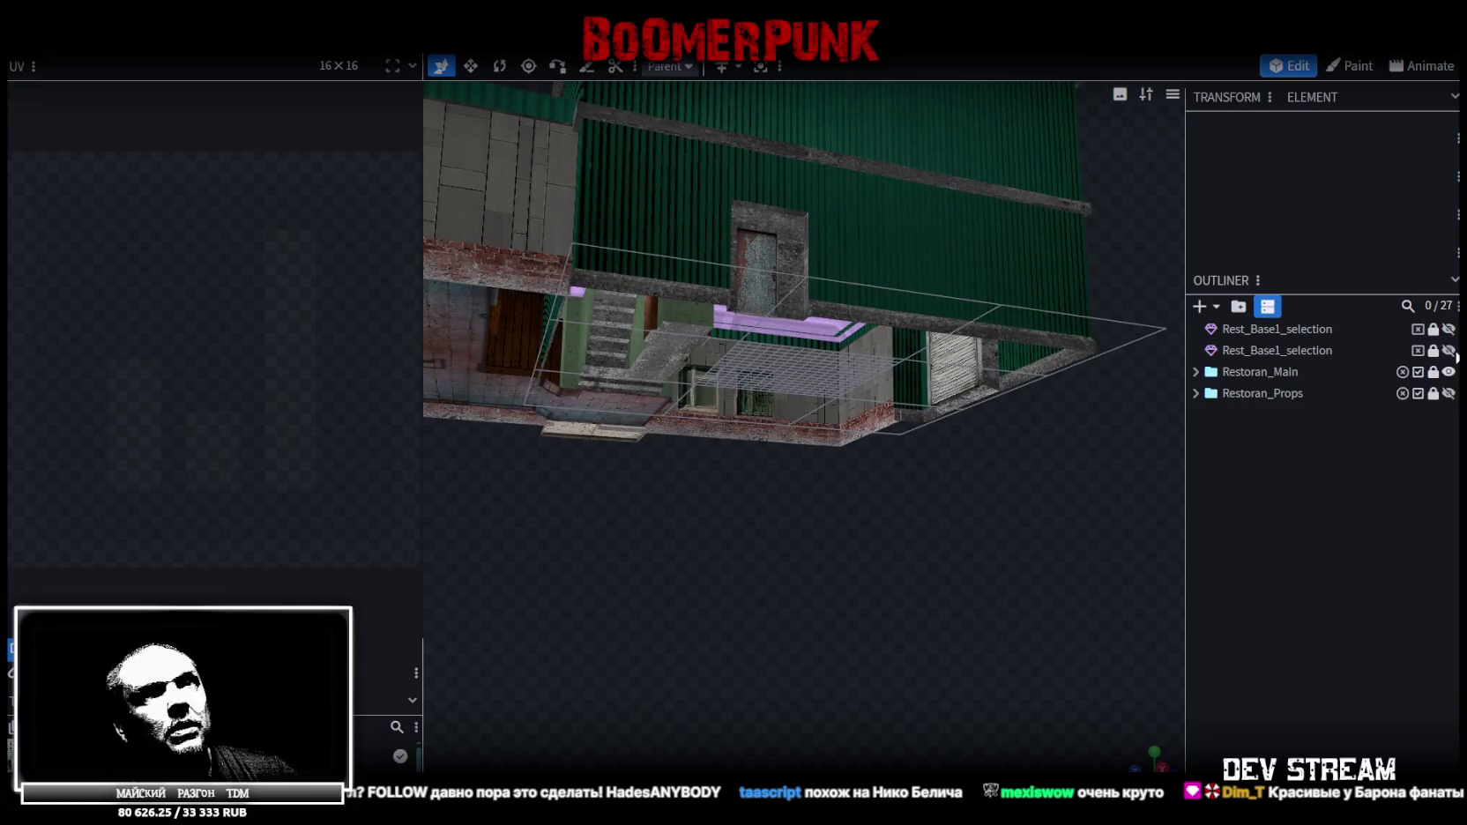
Expand Restoran_Main, focus on Rest_Base1, then select the Rest_Base2 wall element
click(1195, 393)
click(1195, 393)
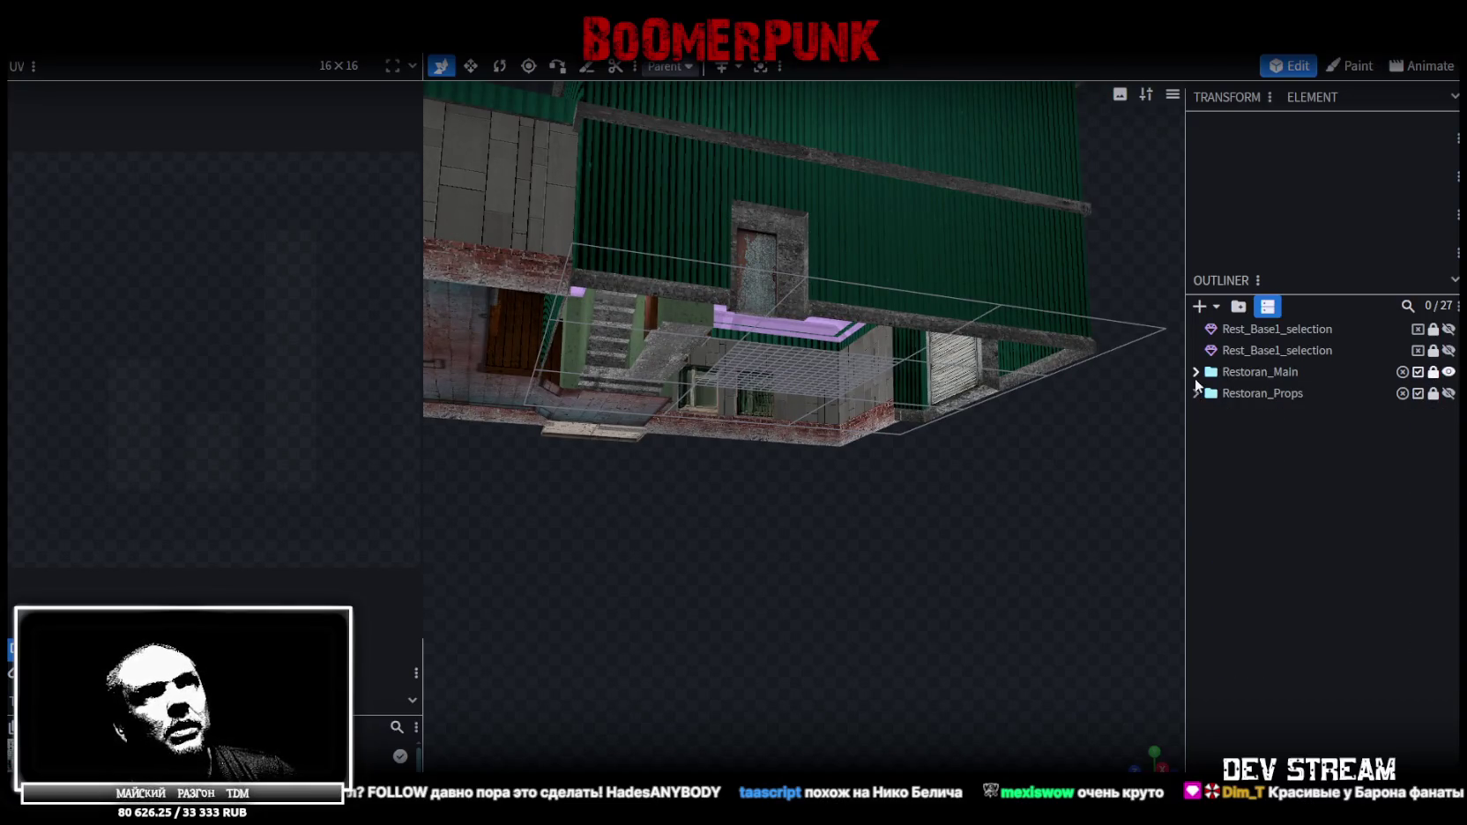
click(1195, 372)
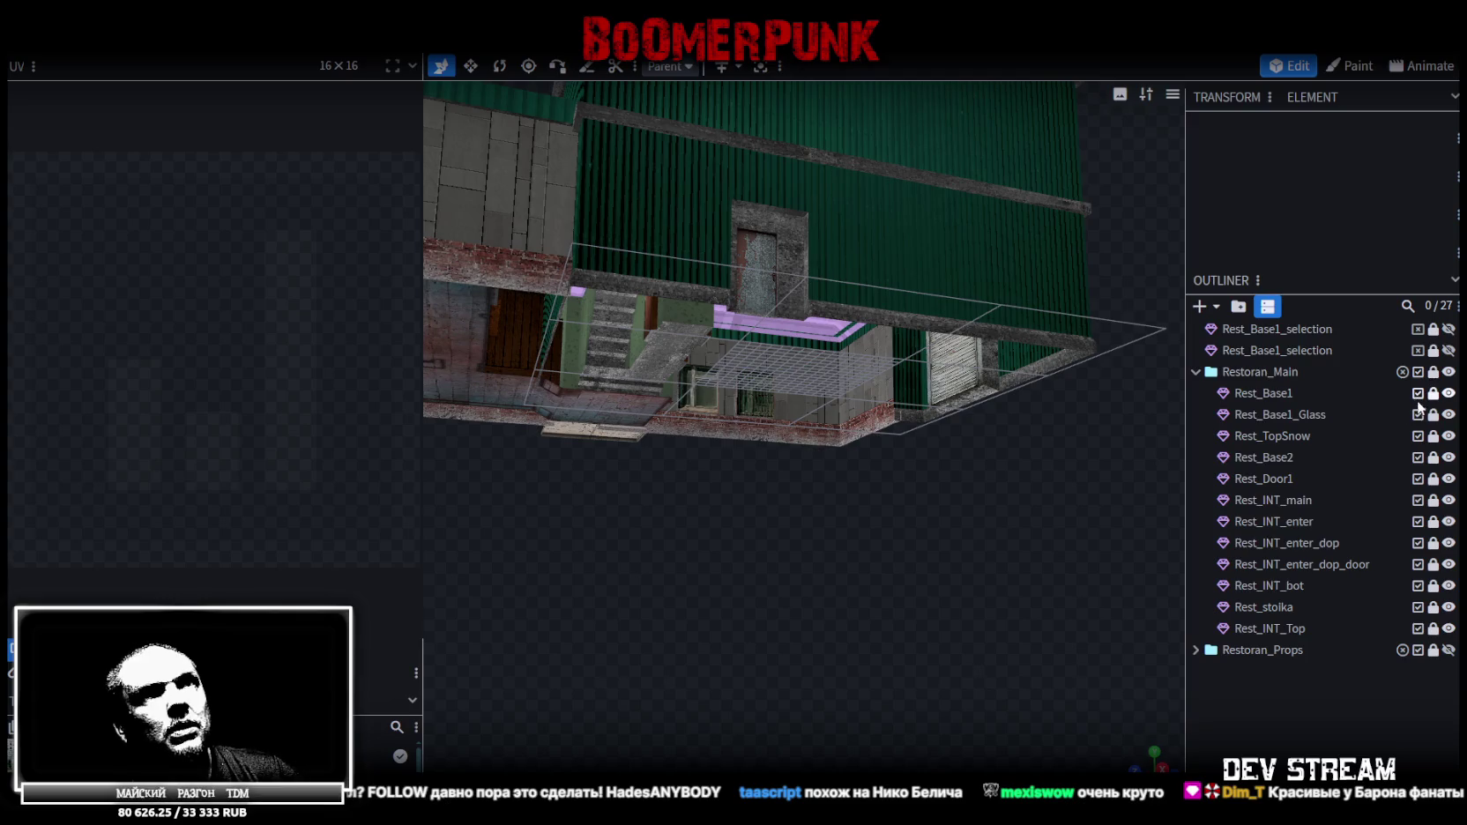
double_click(1272, 401)
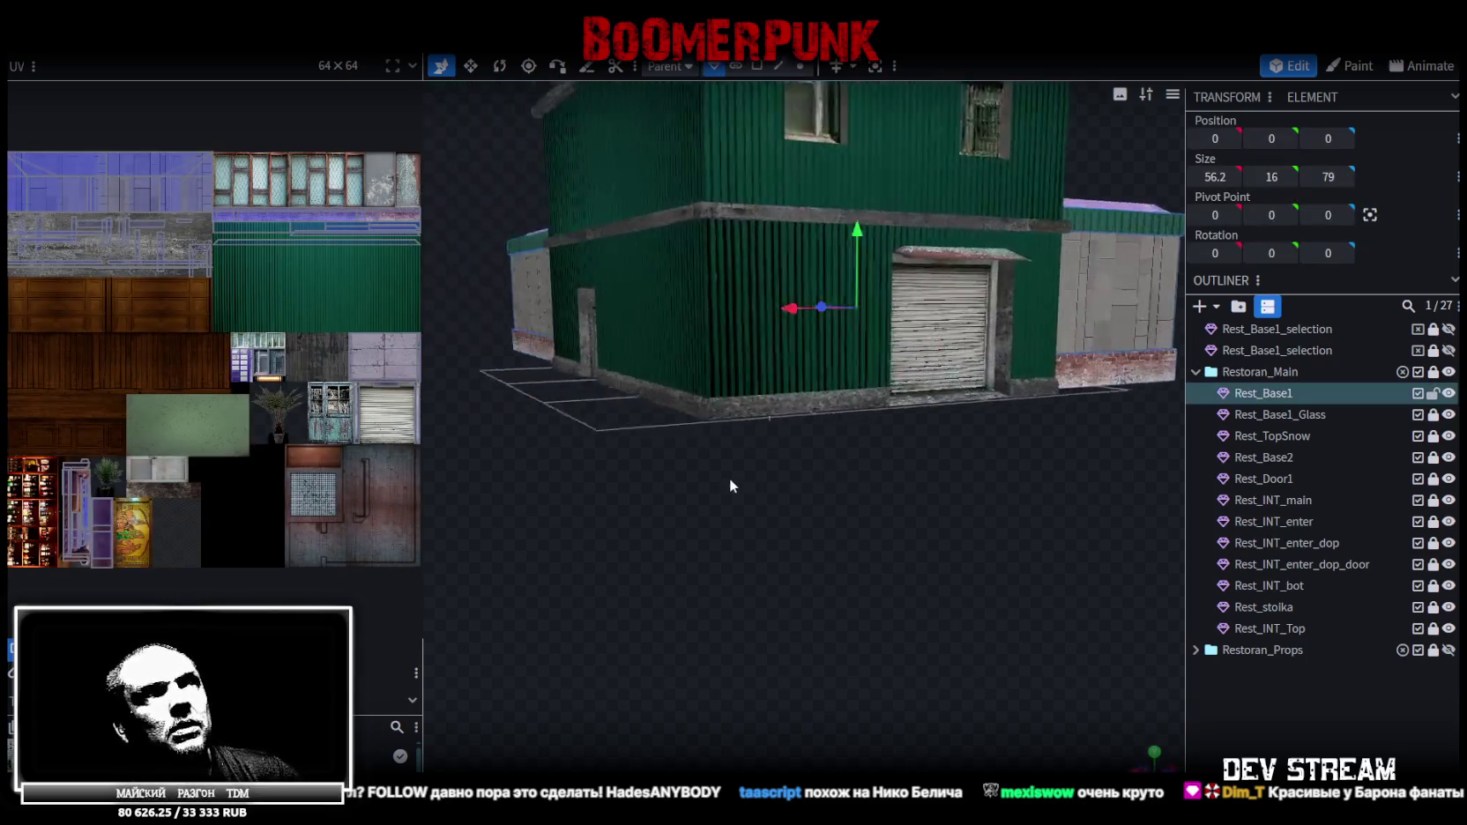
click(1433, 393)
click(1450, 457)
click(1446, 459)
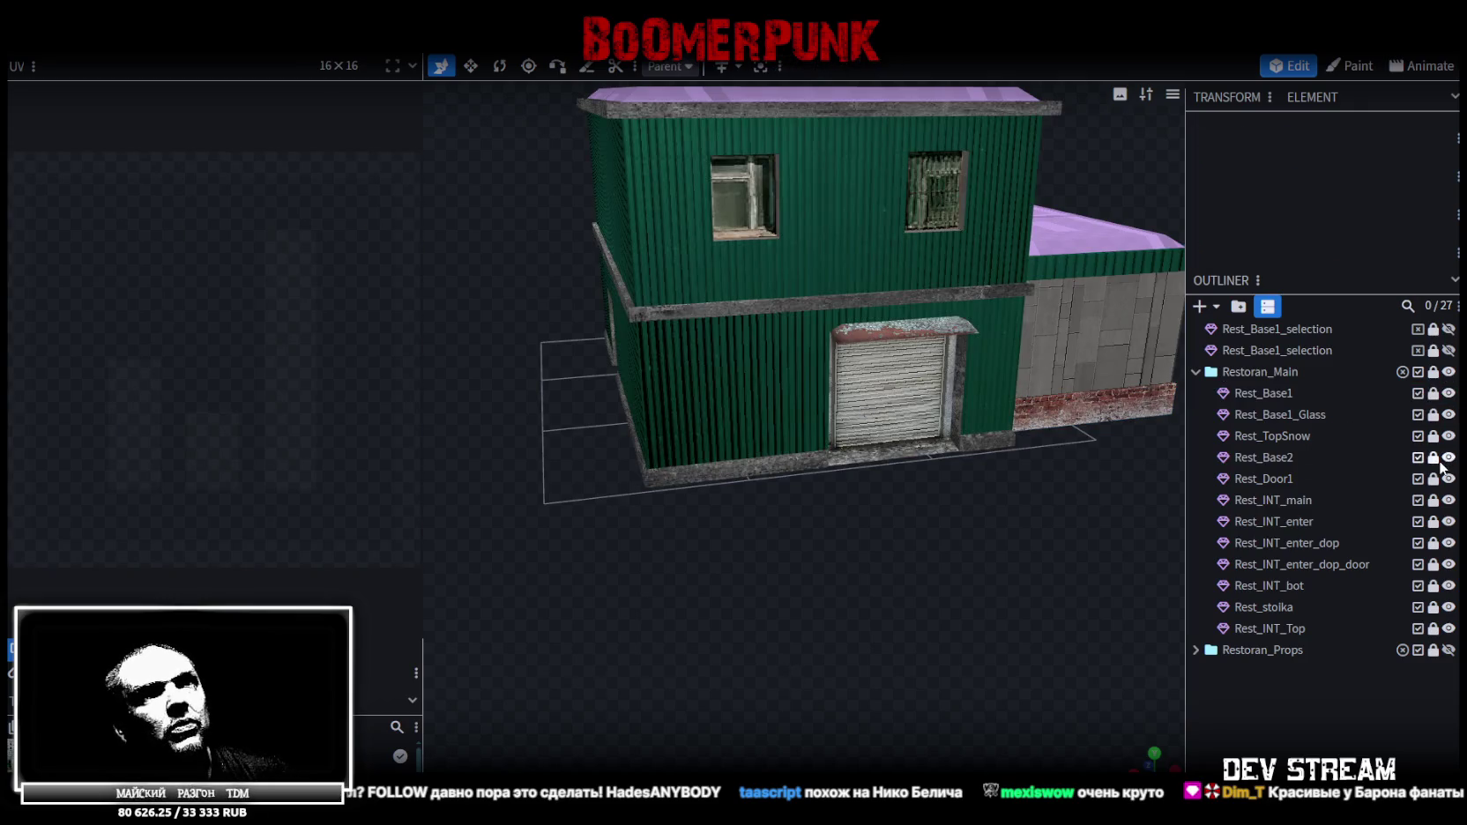
double_click(1249, 460)
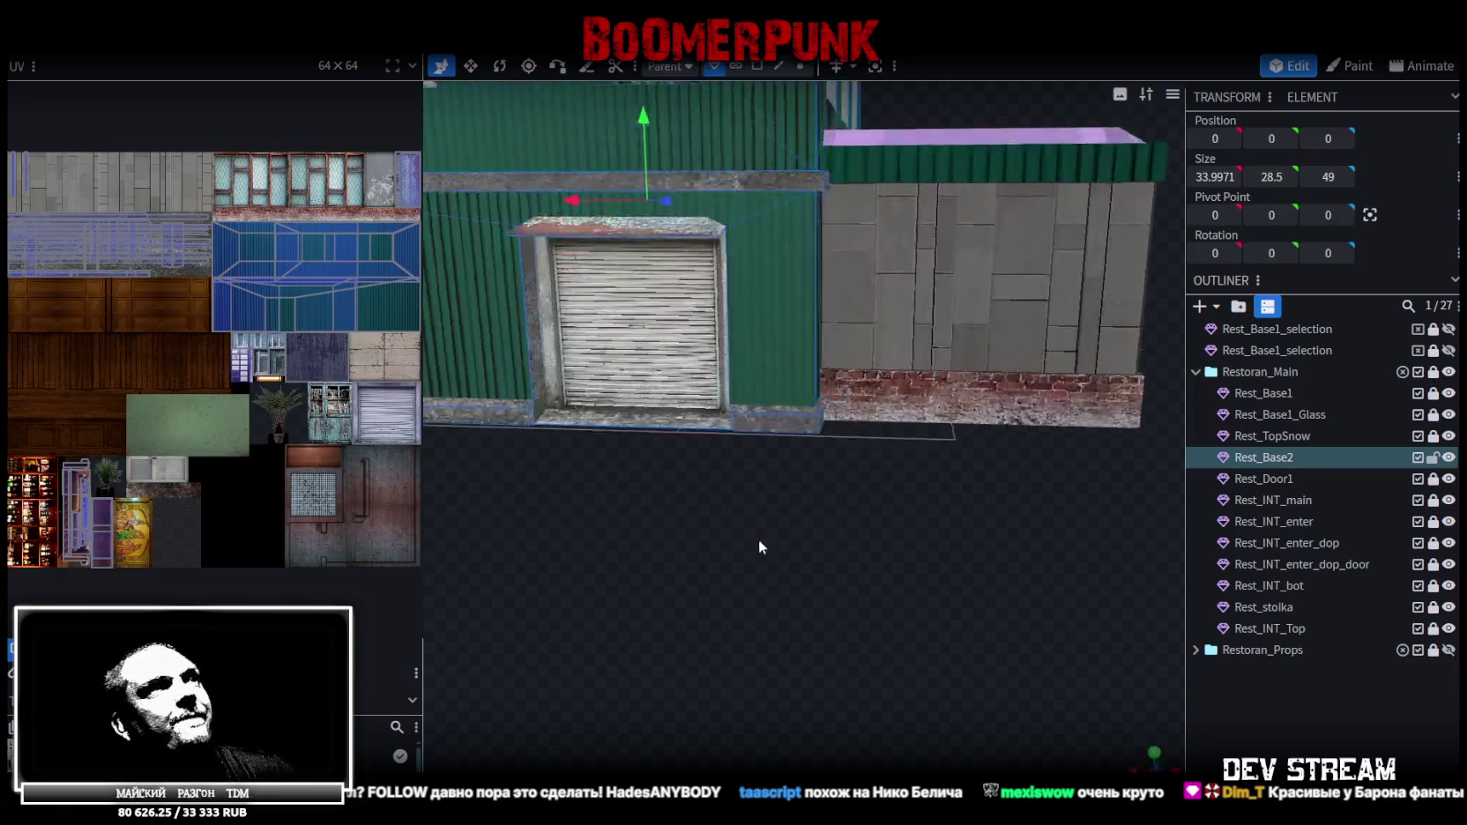
Inspect Rest_Base2's wall faces, toggling the building's visibility to isolate them
mouse_move(759, 539)
mouse_down()
mouse_move(871, 578)
mouse_move(922, 511)
mouse_up()
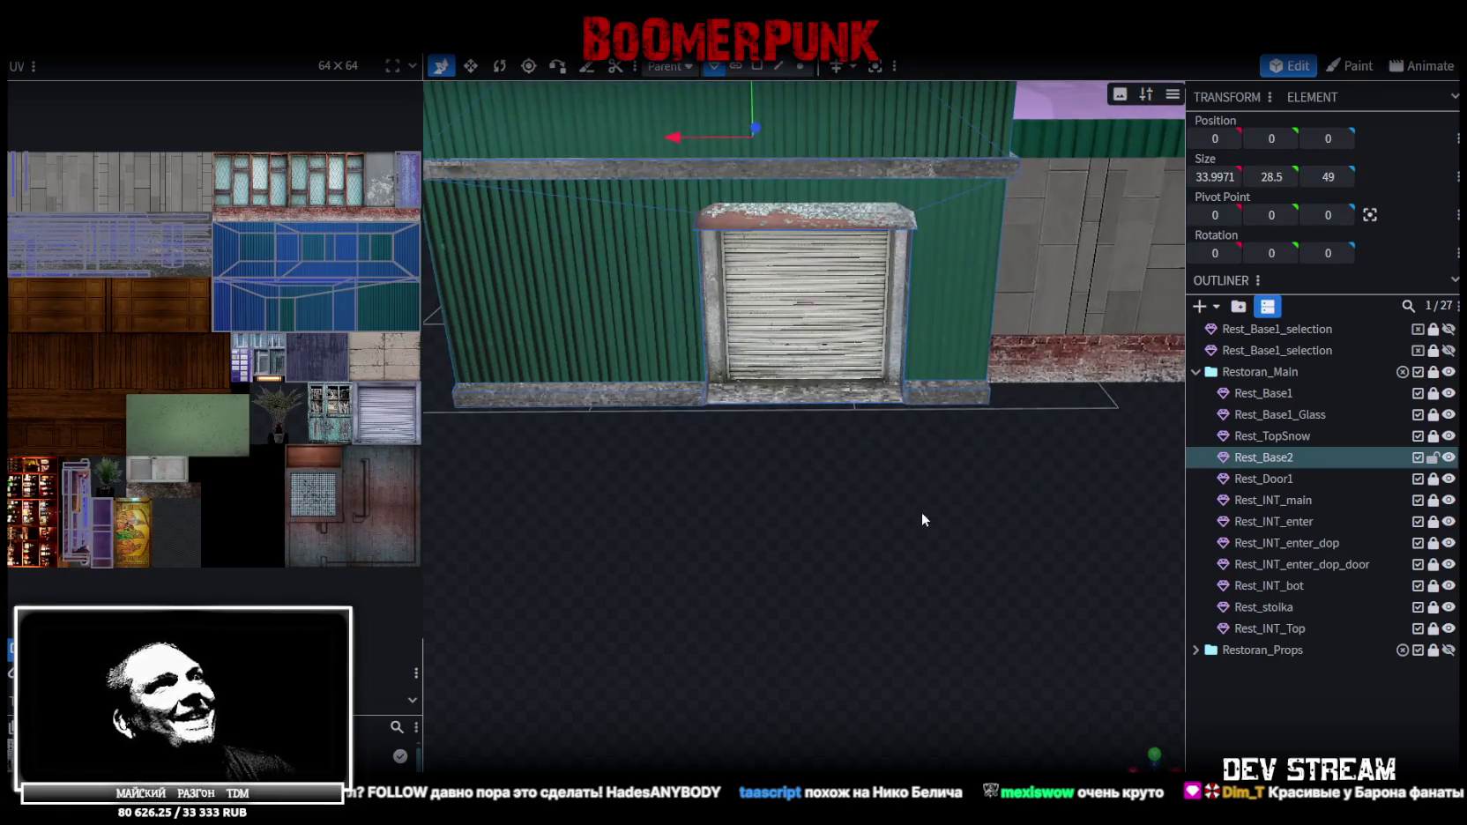
mouse_move(873, 464)
mouse_down()
mouse_move(902, 449)
mouse_move(863, 513)
mouse_move(847, 428)
mouse_move(784, 510)
mouse_move(829, 517)
mouse_move(994, 455)
mouse_move(876, 513)
mouse_move(862, 422)
mouse_move(894, 413)
mouse_move(912, 446)
mouse_move(968, 409)
mouse_move(1022, 427)
mouse_move(1005, 428)
mouse_move(1049, 410)
mouse_move(799, 476)
mouse_move(943, 487)
mouse_move(947, 503)
mouse_move(928, 508)
mouse_move(928, 462)
mouse_move(1049, 500)
mouse_move(886, 489)
mouse_move(754, 452)
mouse_move(860, 452)
mouse_up()
click(934, 360)
mouse_move(616, 626)
mouse_down()
mouse_move(912, 569)
mouse_move(650, 631)
mouse_move(811, 539)
mouse_move(924, 531)
mouse_move(897, 560)
mouse_up()
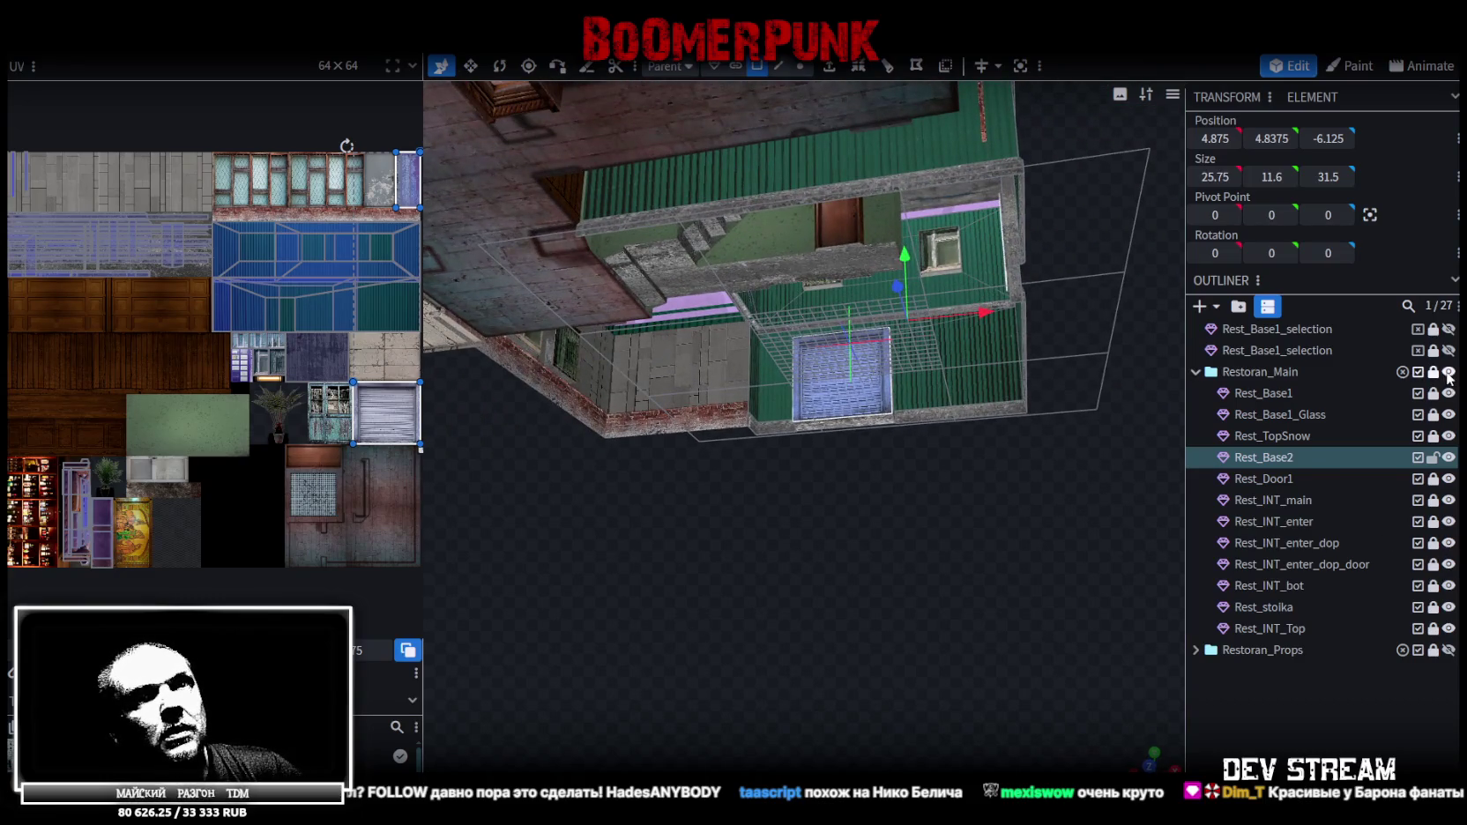
click(1448, 372)
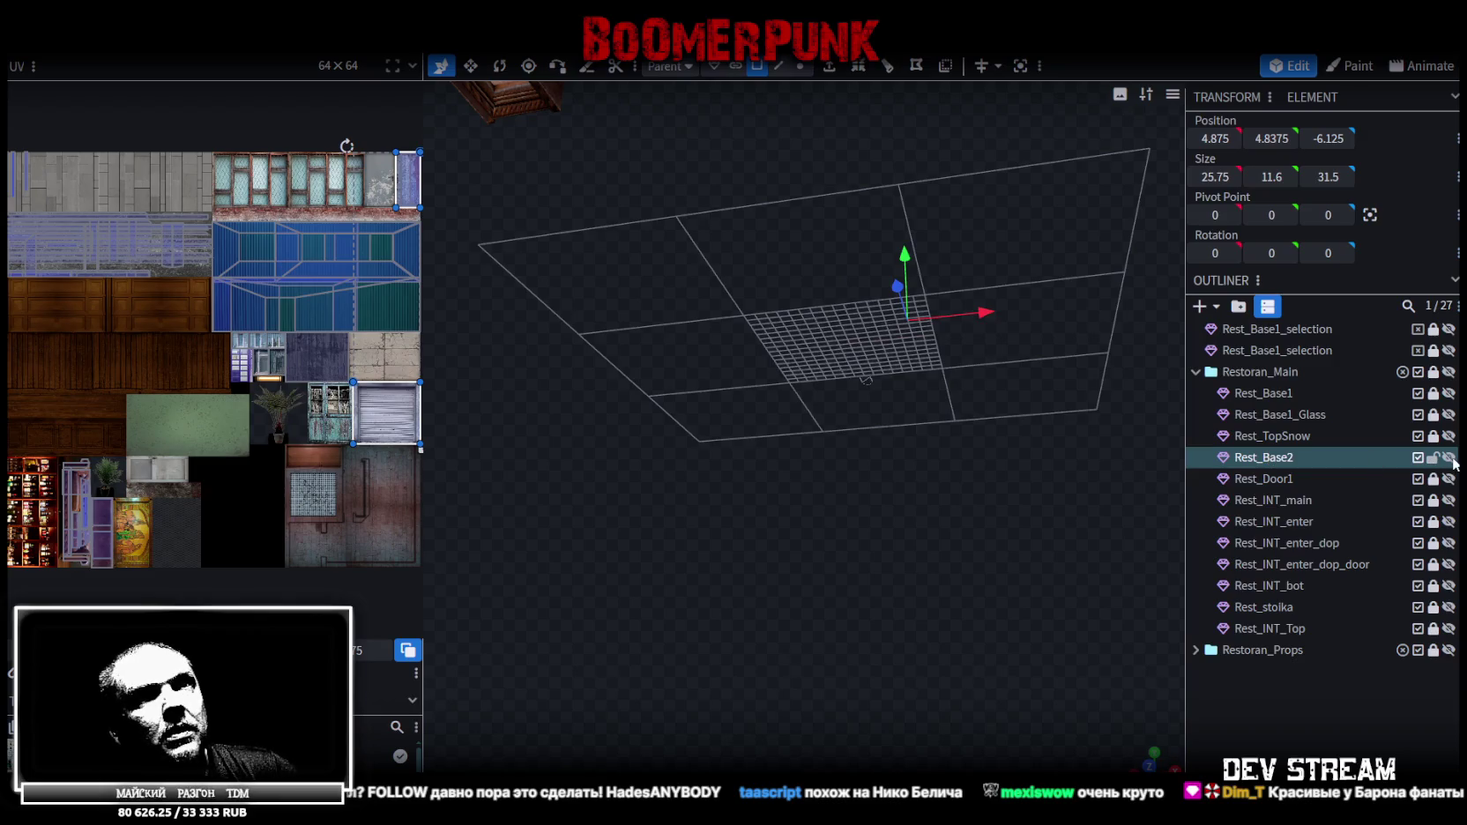
click(1449, 457)
click(771, 423)
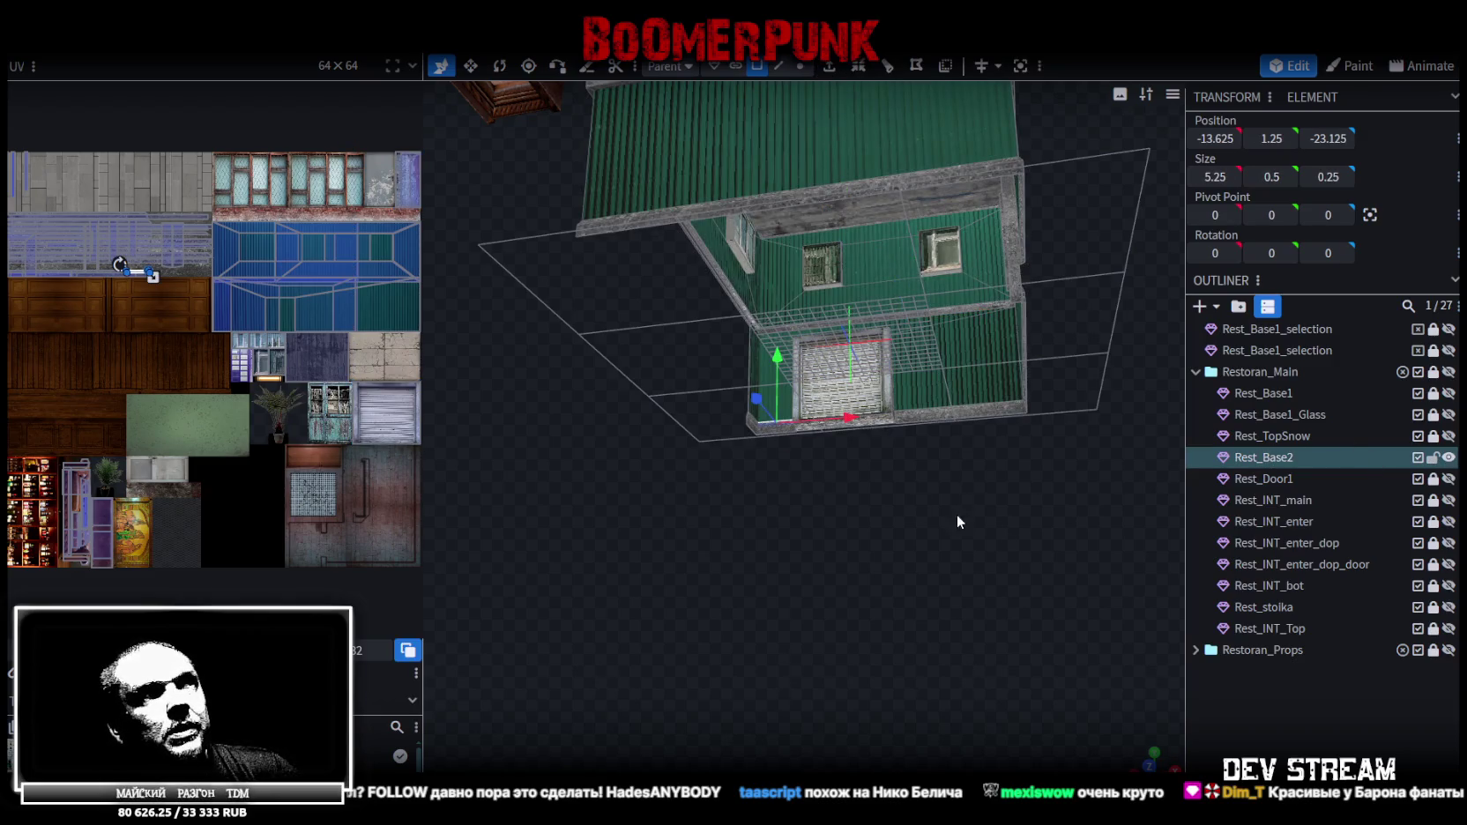
key(h)
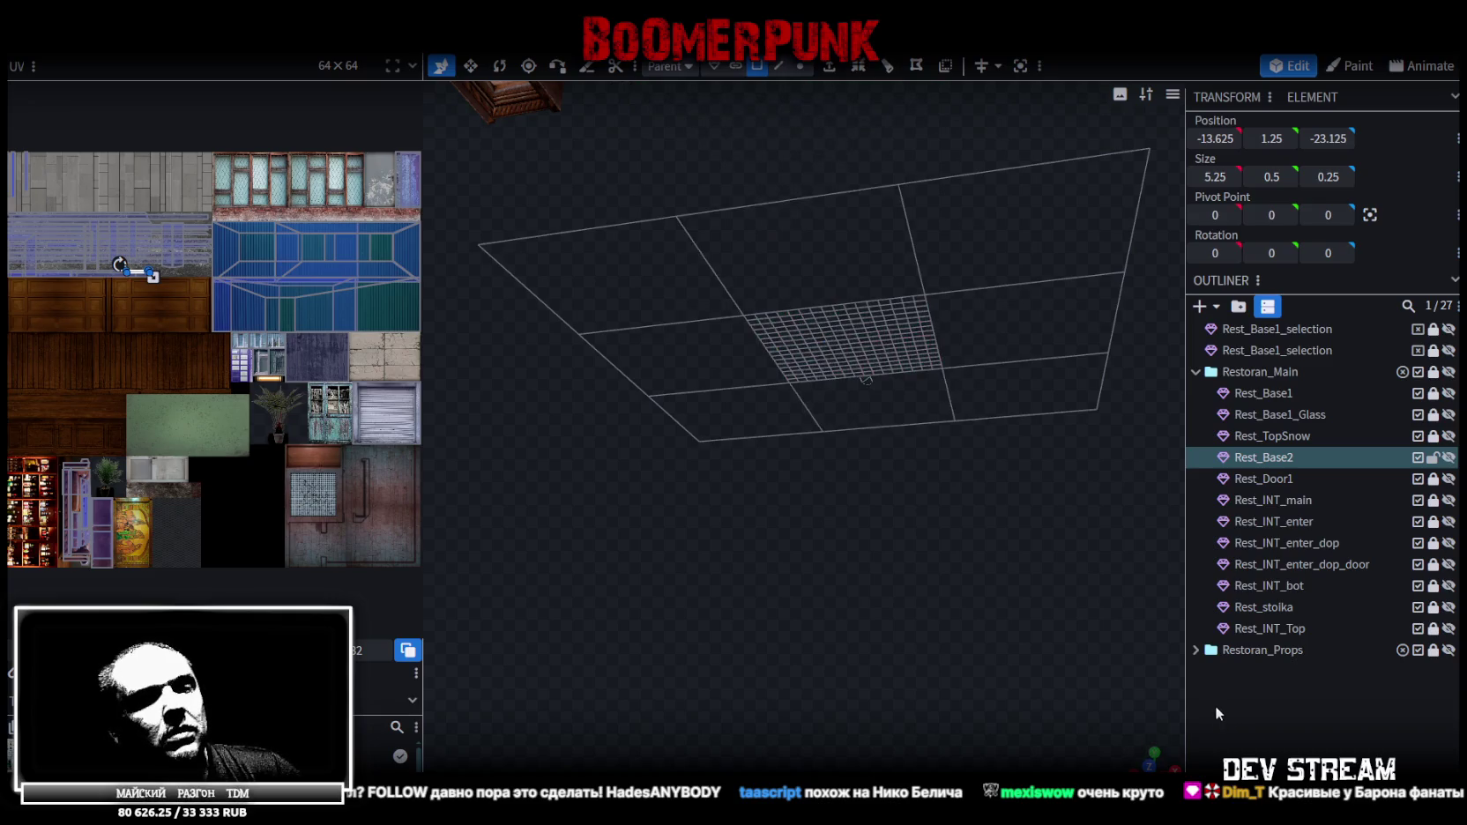
key(h)
mouse_move(1102, 643)
mouse_down()
mouse_move(999, 569)
mouse_move(937, 481)
mouse_move(832, 481)
mouse_up()
Save as Build10.bbmodel, then select and copy the roller shutter and back door faces
key(ctrl+s)
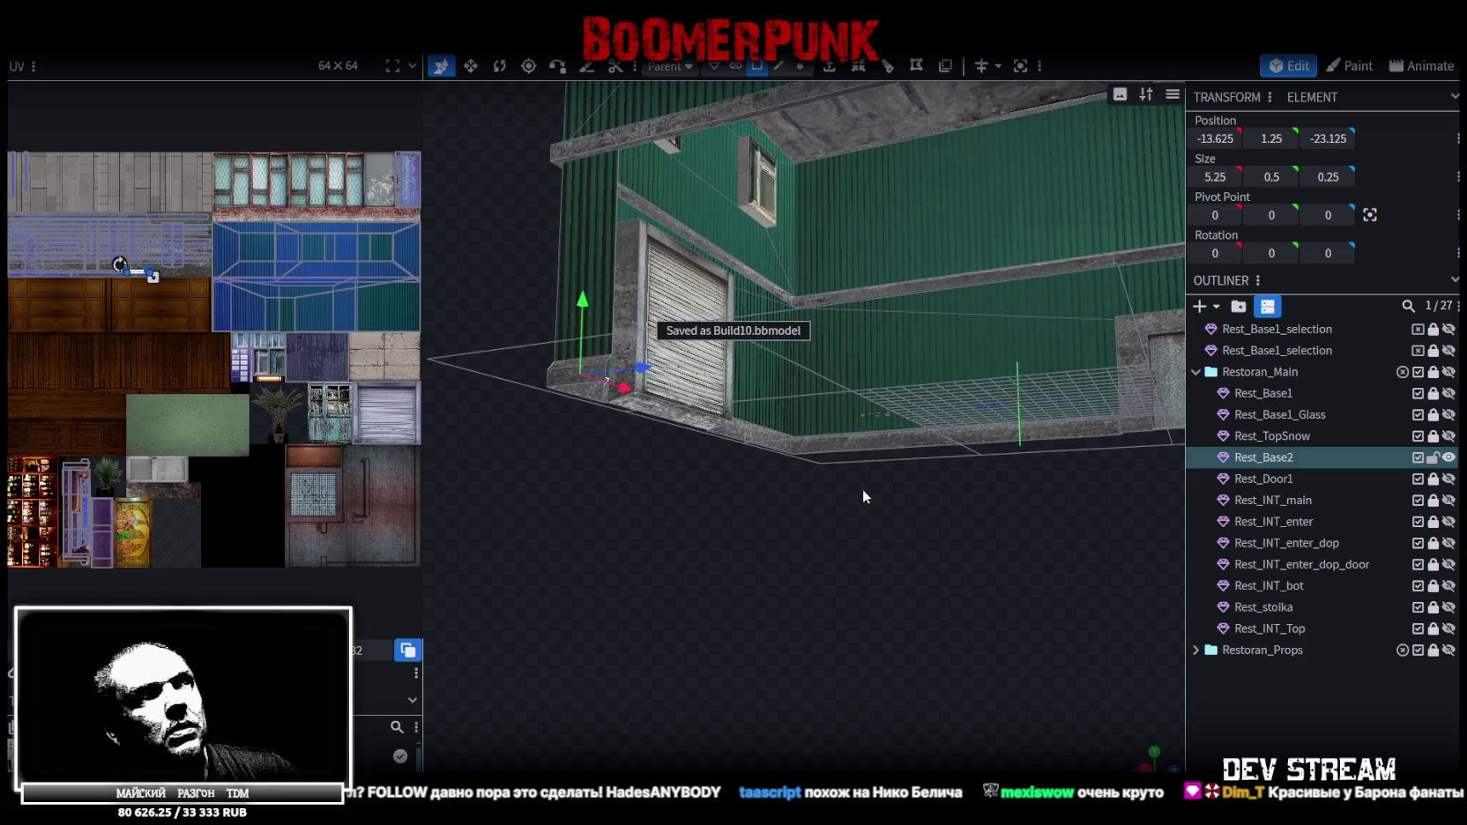
click(679, 261)
mouse_move(814, 444)
mouse_down()
mouse_move(816, 513)
mouse_move(1024, 337)
mouse_up()
click(1041, 303)
drag(798, 453, 835, 471)
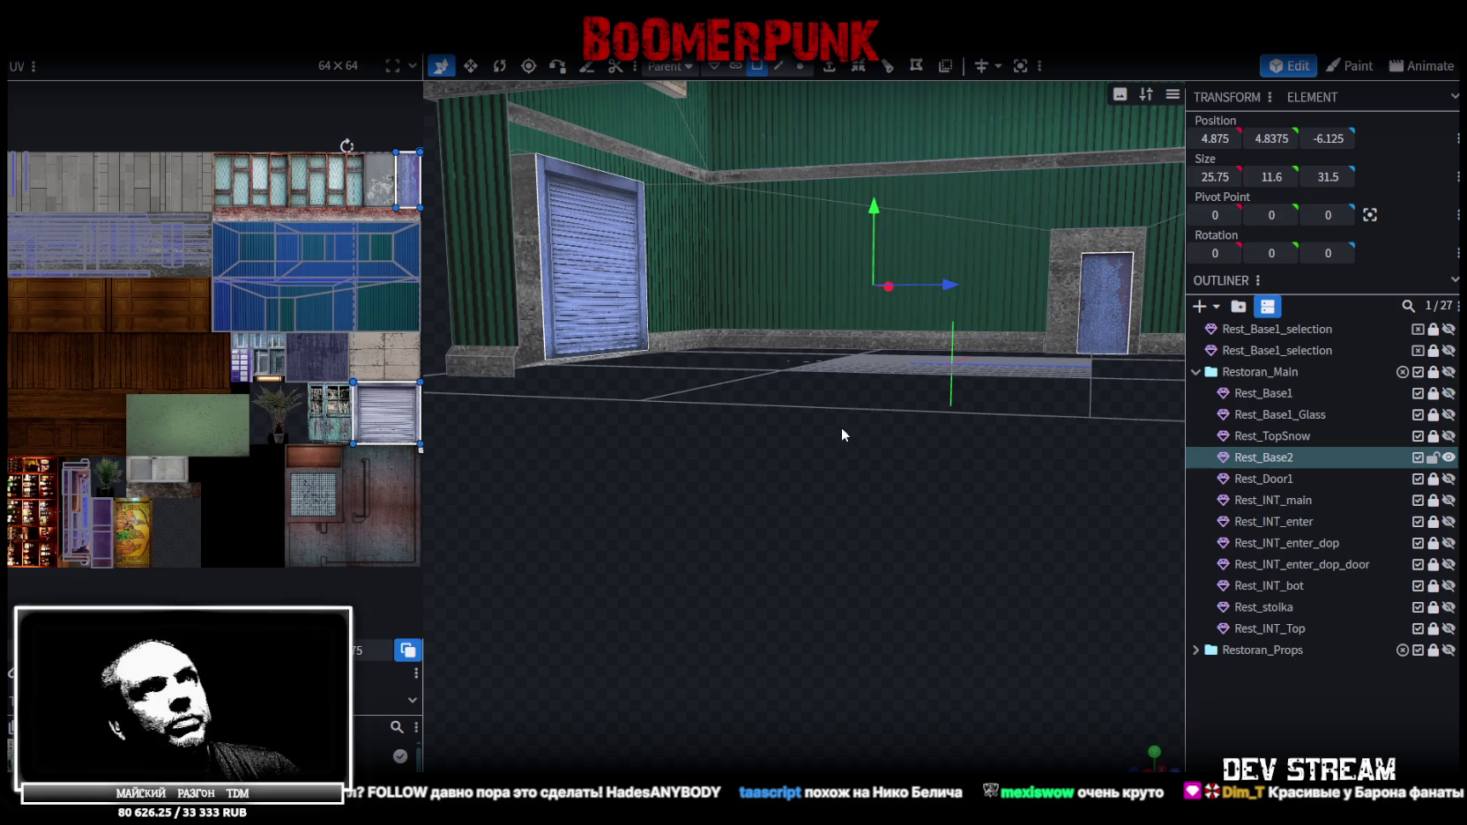
key(ctrl+c)
Split the two door faces into their own mesh named Rest_Base2_INT
key(ctrl+v)
click(917, 441)
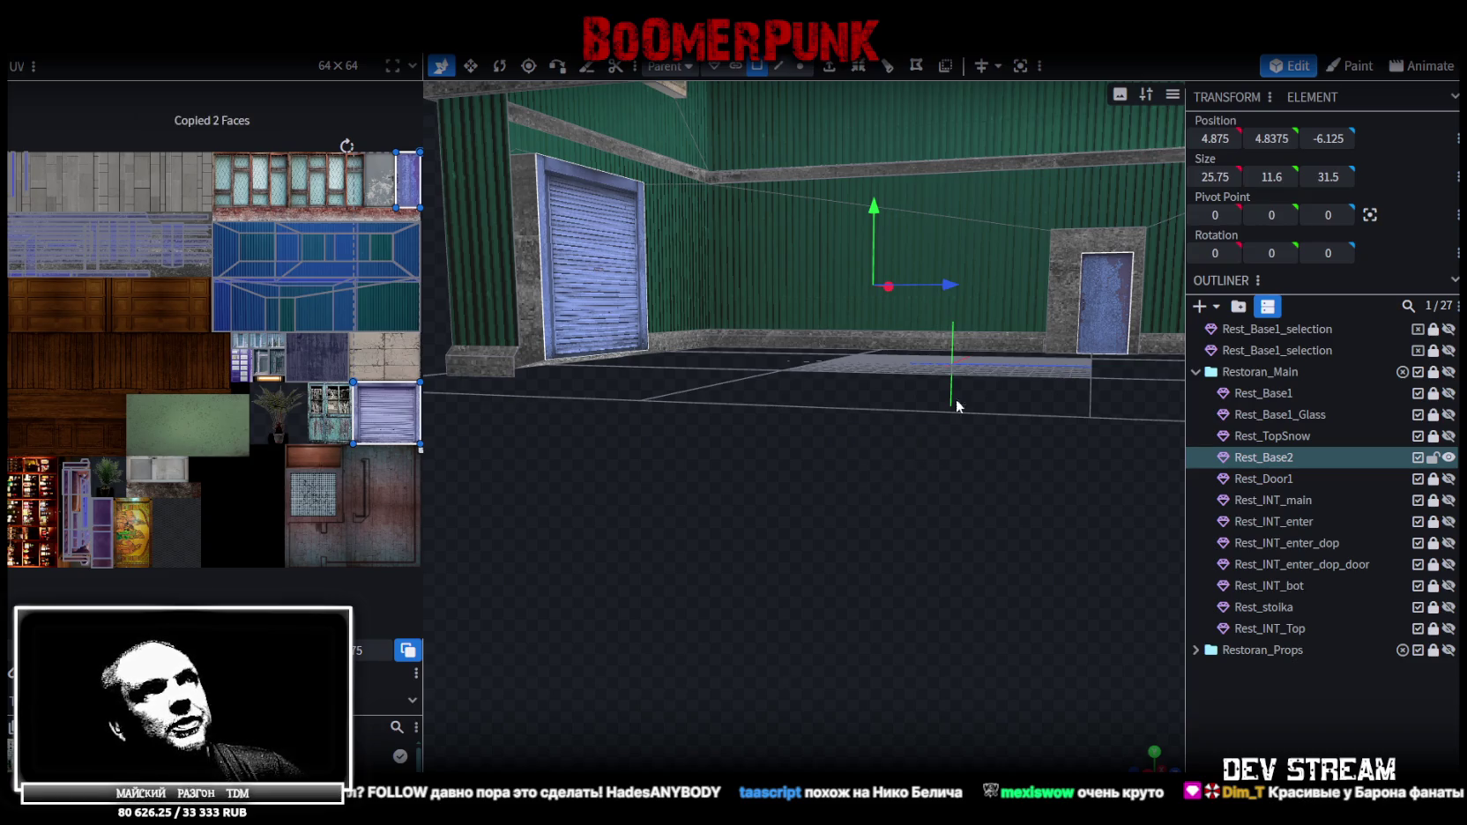
right_click(1115, 284)
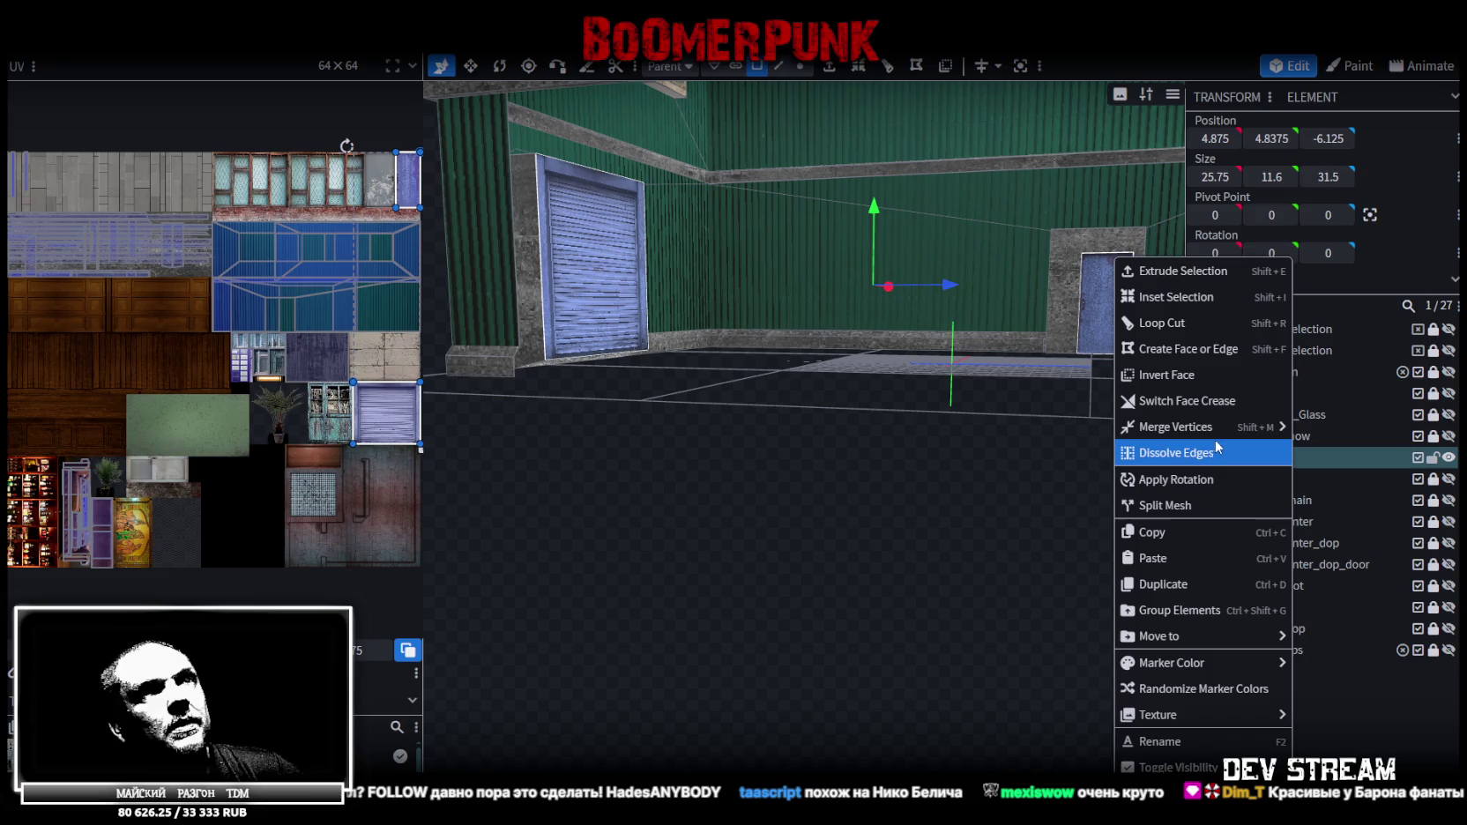
click(1181, 506)
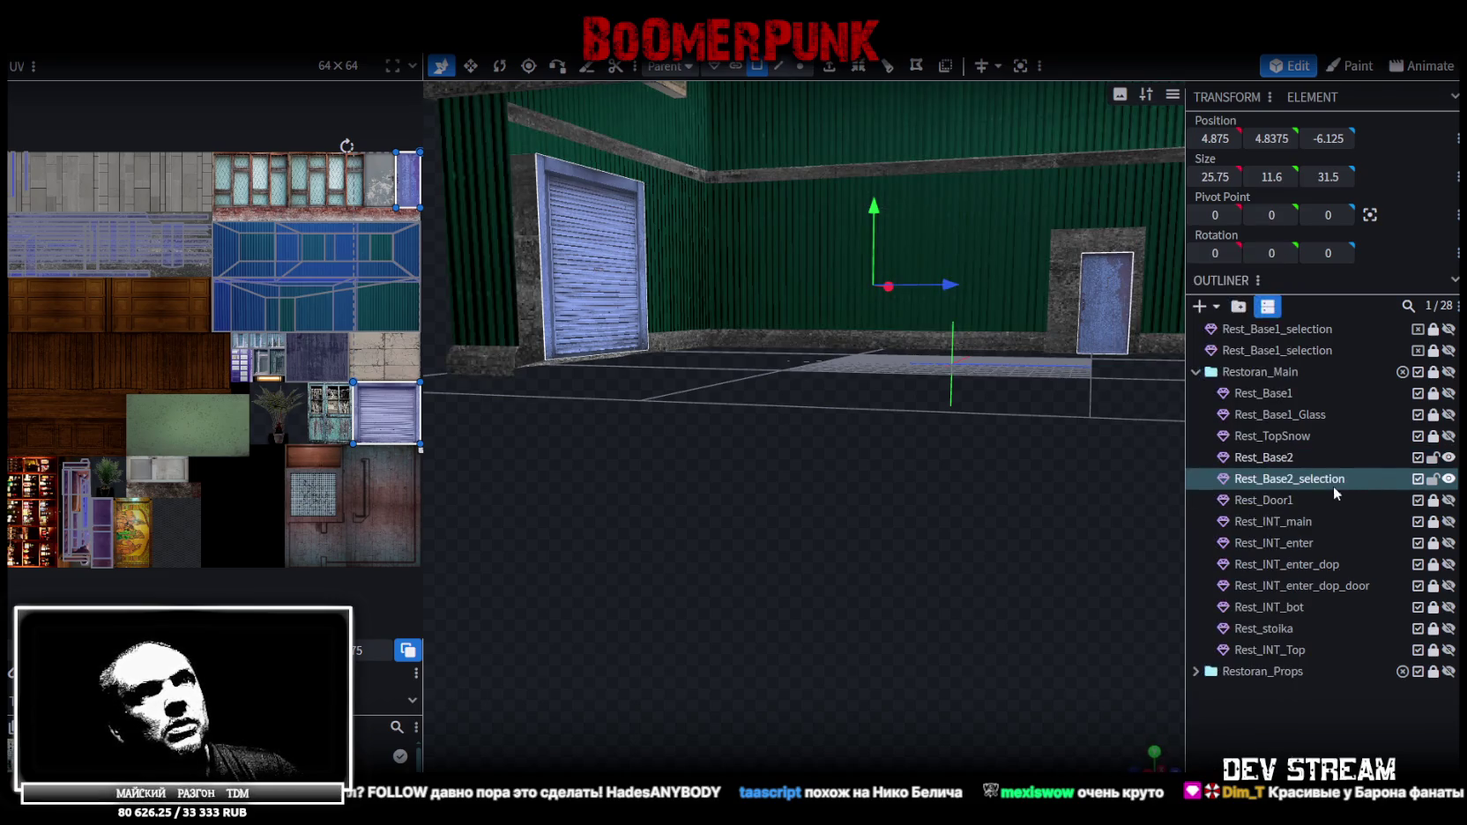
double_click(1304, 479)
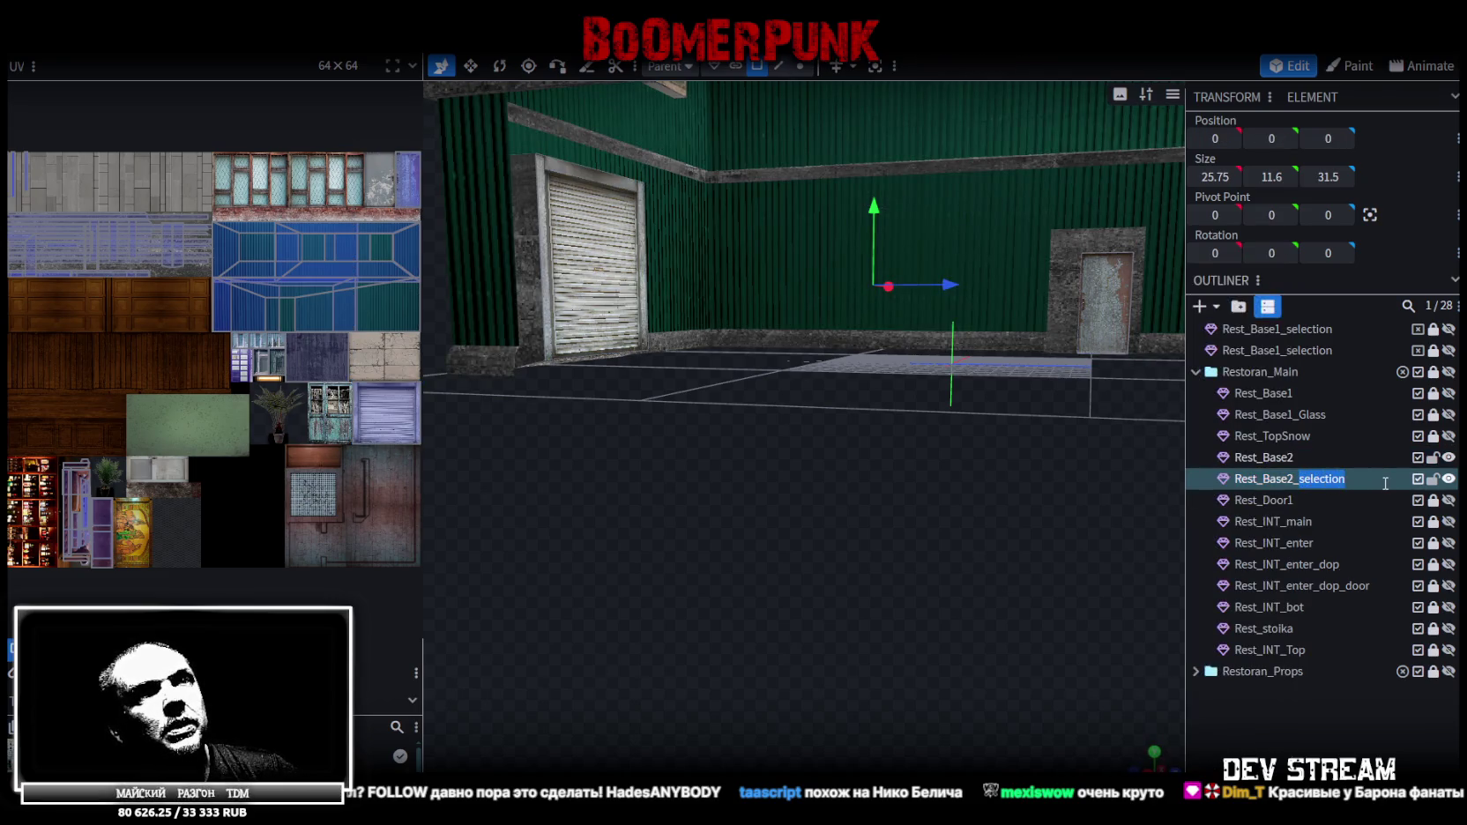
text(INT)
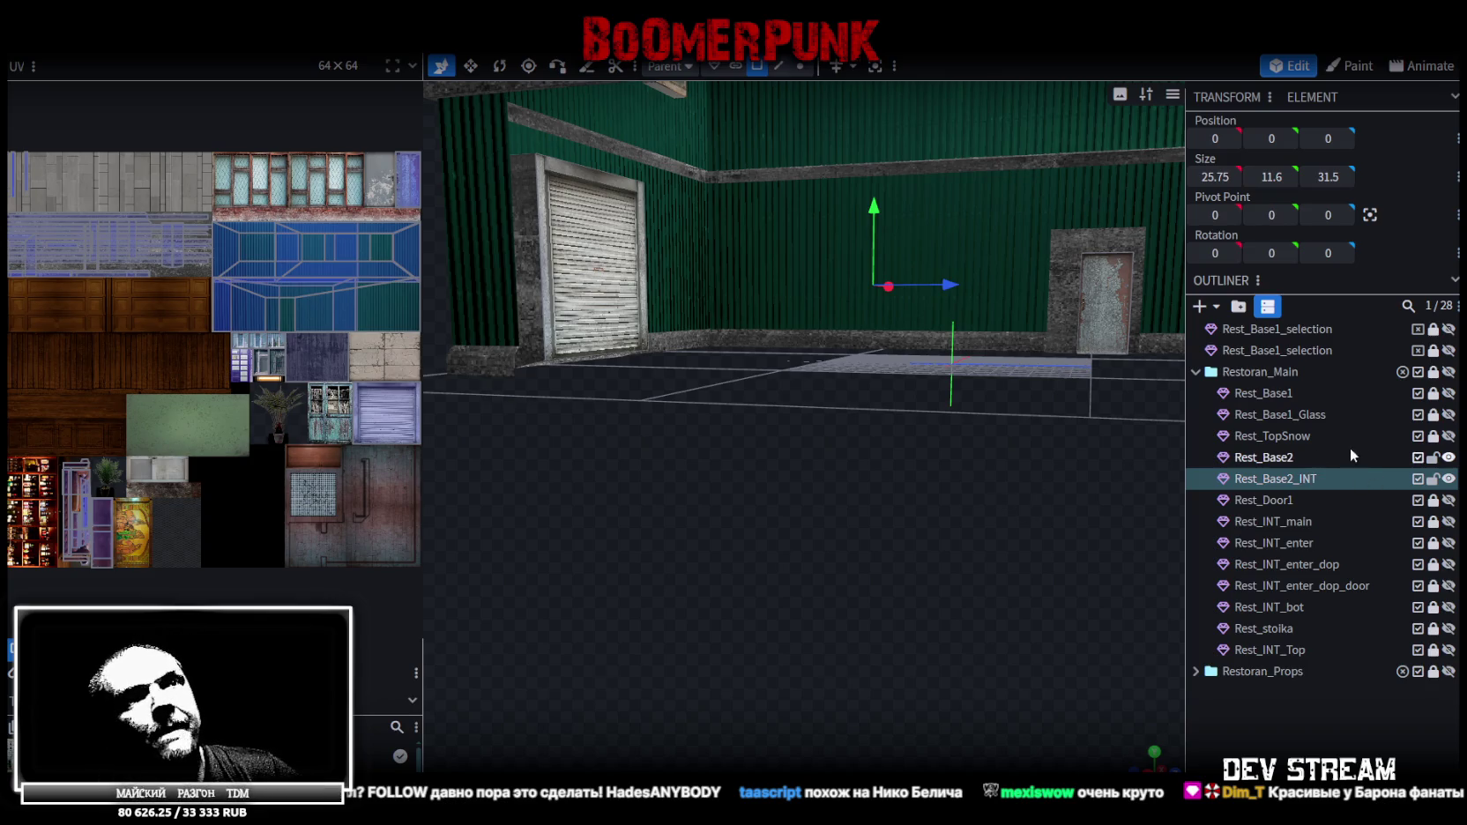
Hide the Rest_Base2 walls, check the split back door and shutter faces, and deselect
click(1447, 457)
mouse_move(845, 504)
mouse_down()
mouse_move(902, 518)
mouse_move(697, 508)
mouse_move(909, 487)
mouse_move(917, 510)
mouse_move(840, 486)
mouse_move(724, 532)
mouse_up()
click(917, 509)
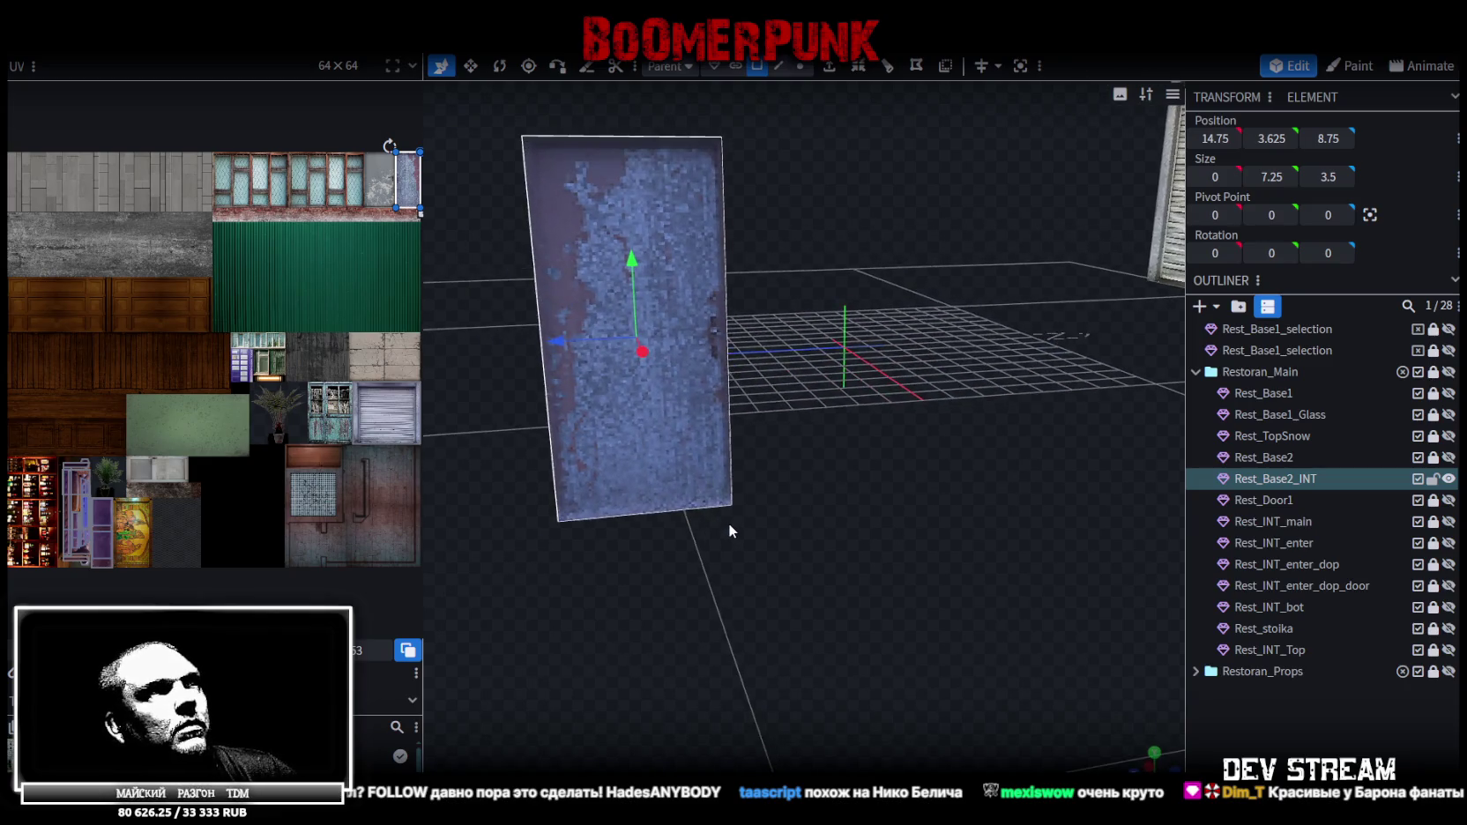
scroll(810, 546, down, 5)
mouse_move(811, 545)
mouse_down()
mouse_move(802, 450)
mouse_move(692, 282)
mouse_move(810, 492)
mouse_move(882, 529)
mouse_up()
click(692, 282)
click(1237, 703)
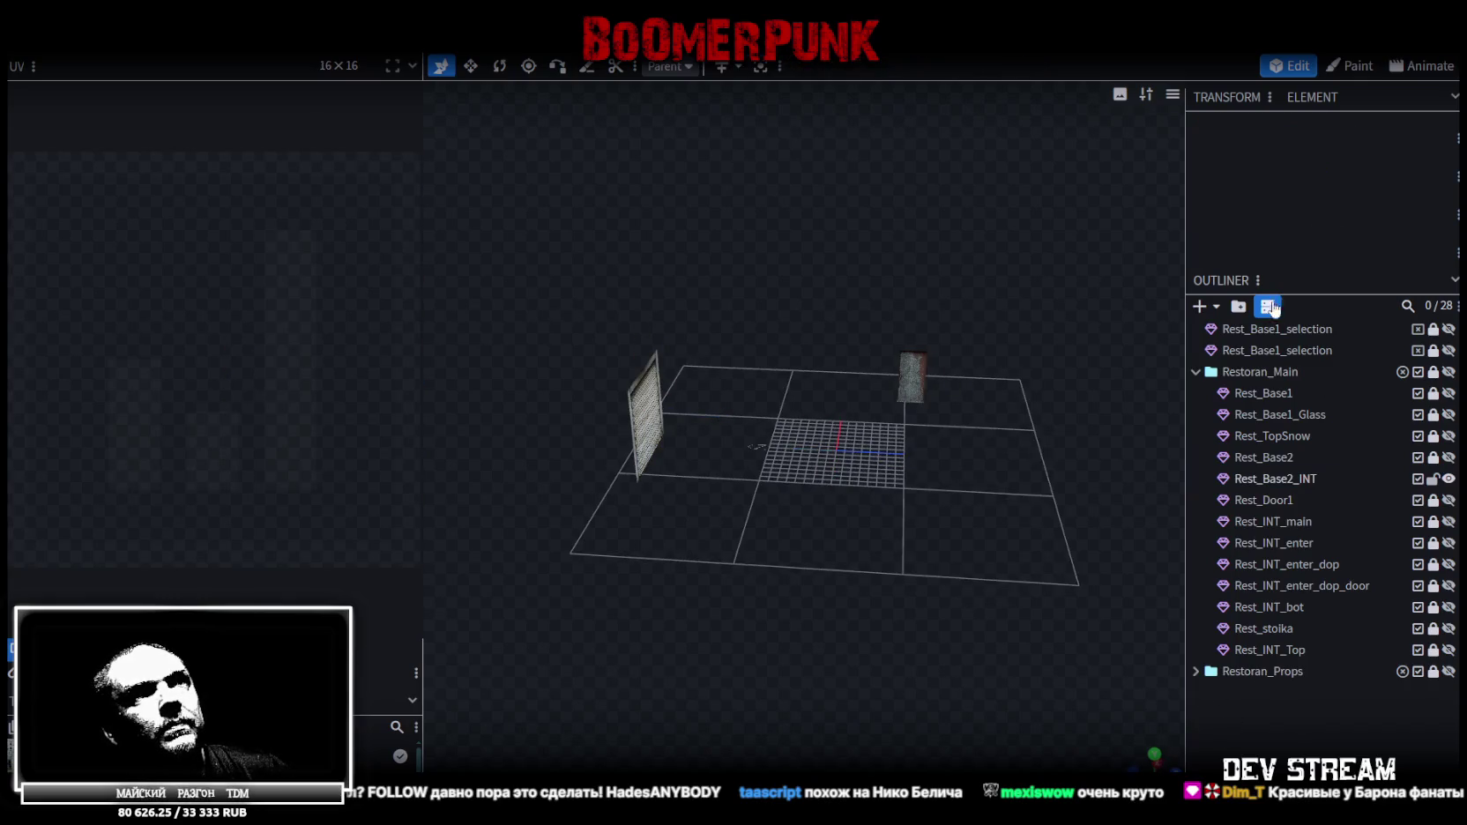
key(ctrl+shift+n)
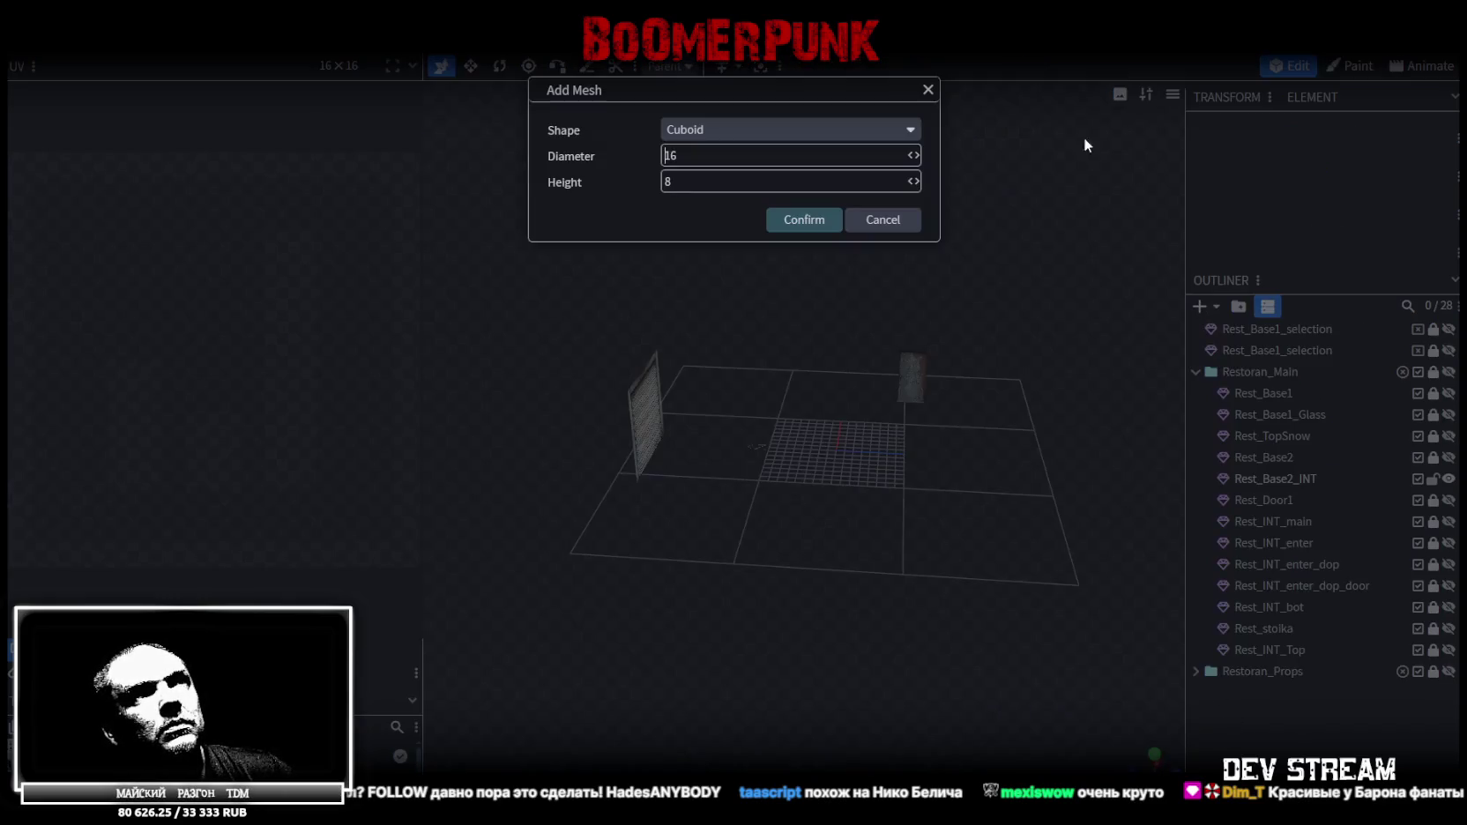
Add a 16-wide, 8-high cuboid mesh and turn the roller shutter toward the camera
click(787, 225)
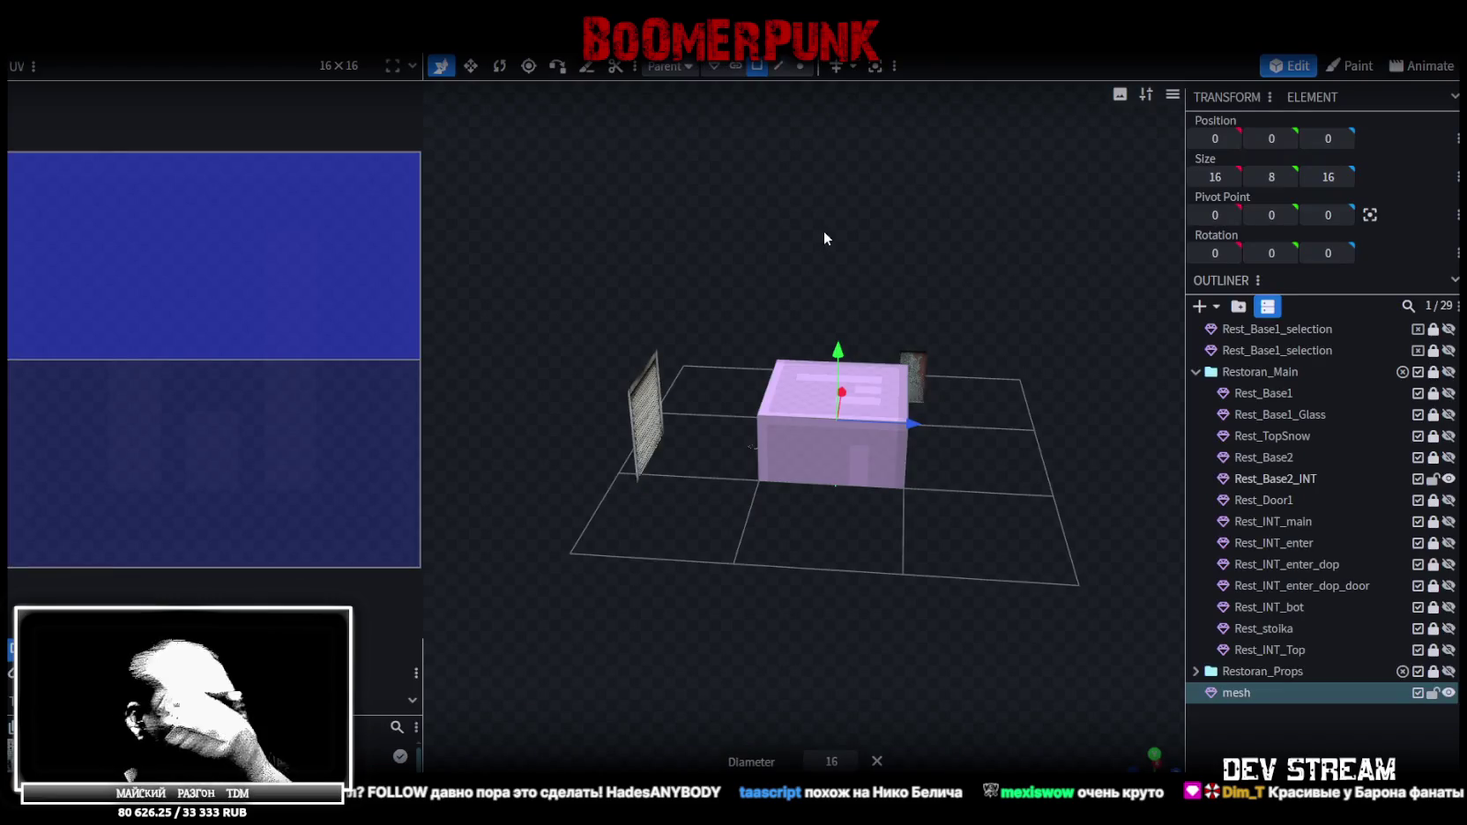
mouse_move(889, 225)
mouse_down()
mouse_move(772, 224)
mouse_move(717, 481)
mouse_up()
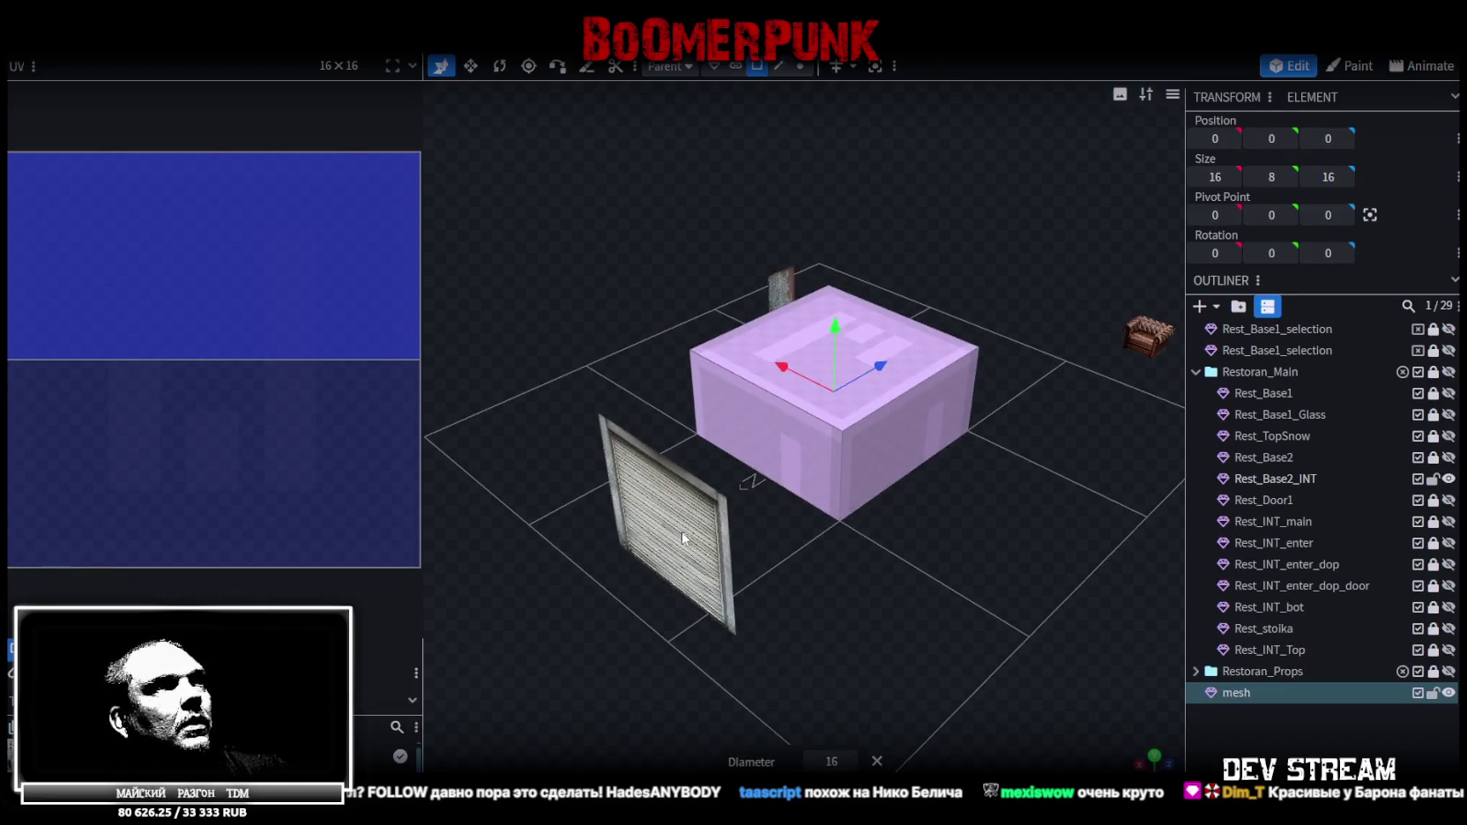
click(655, 533)
scroll(1037, 494, up, 3)
drag(1037, 486, 805, 82)
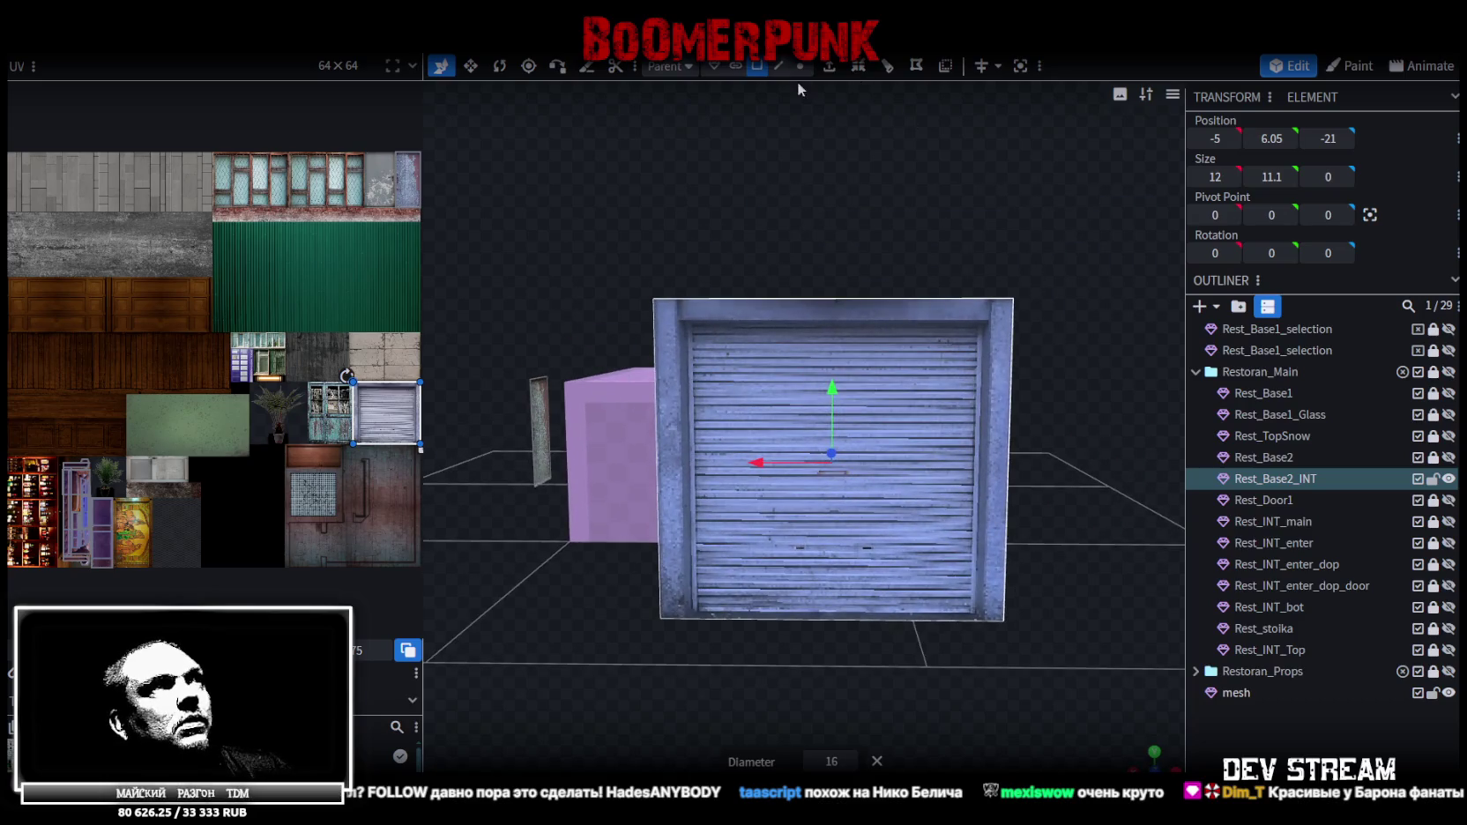
Loop-cut the roller-door face with 1 cut at offset 0.75
click(778, 66)
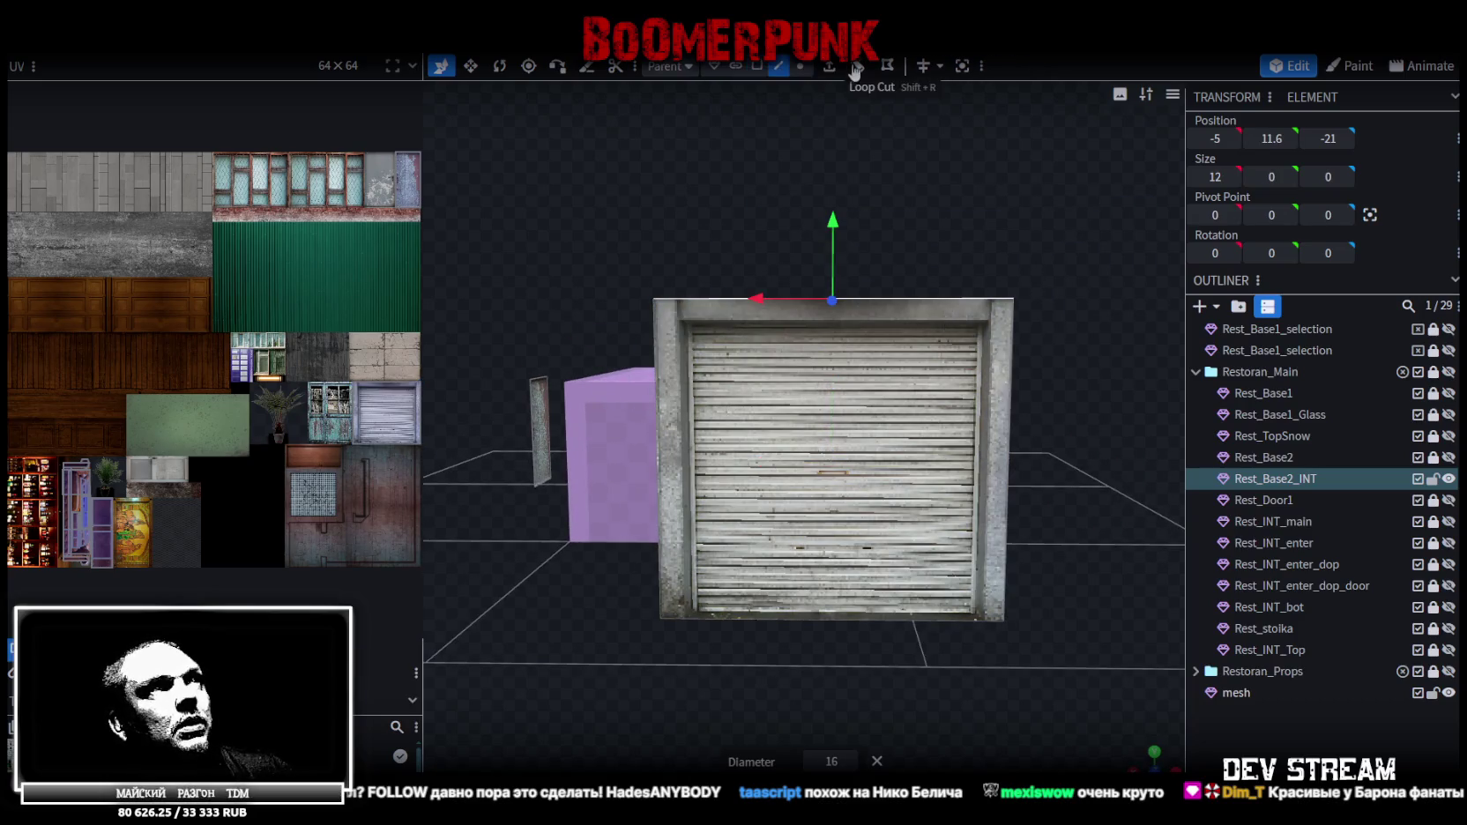
click(858, 67)
scroll(885, 565, up, 3)
drag(829, 762, 873, 761)
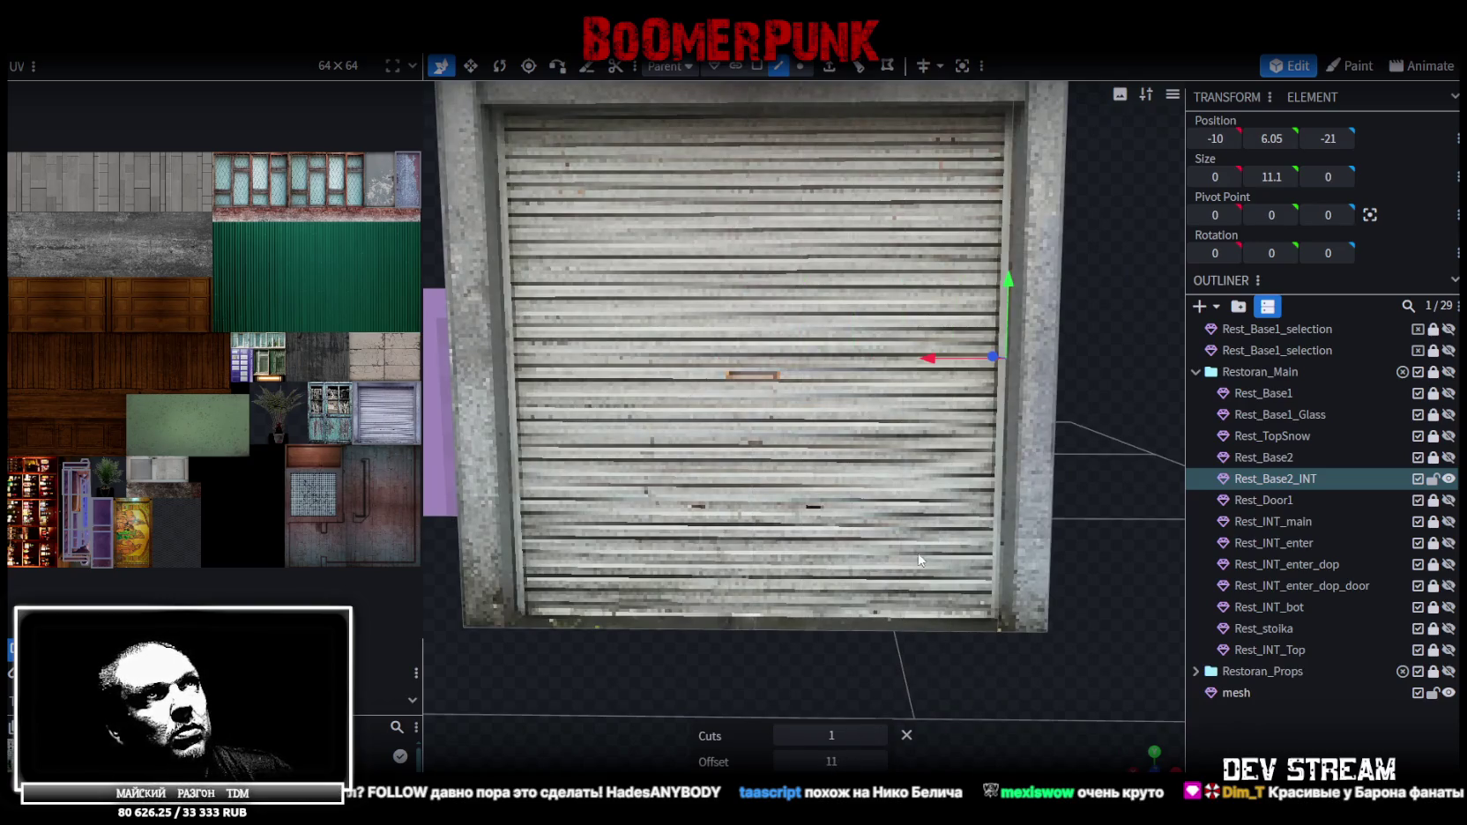
scroll(824, 539, up, 5)
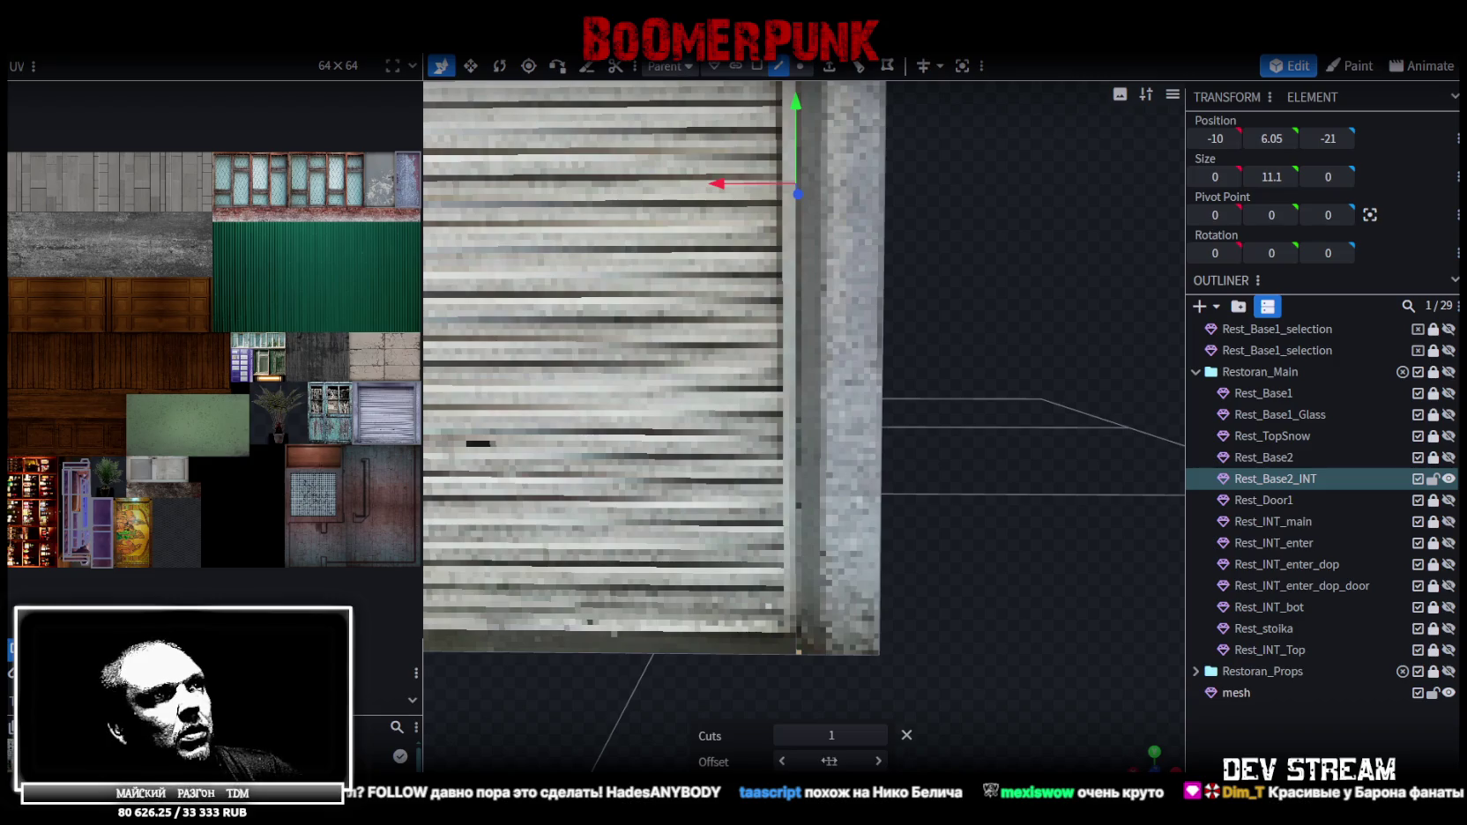
drag(829, 761, 832, 761)
scroll(784, 637, down, 5)
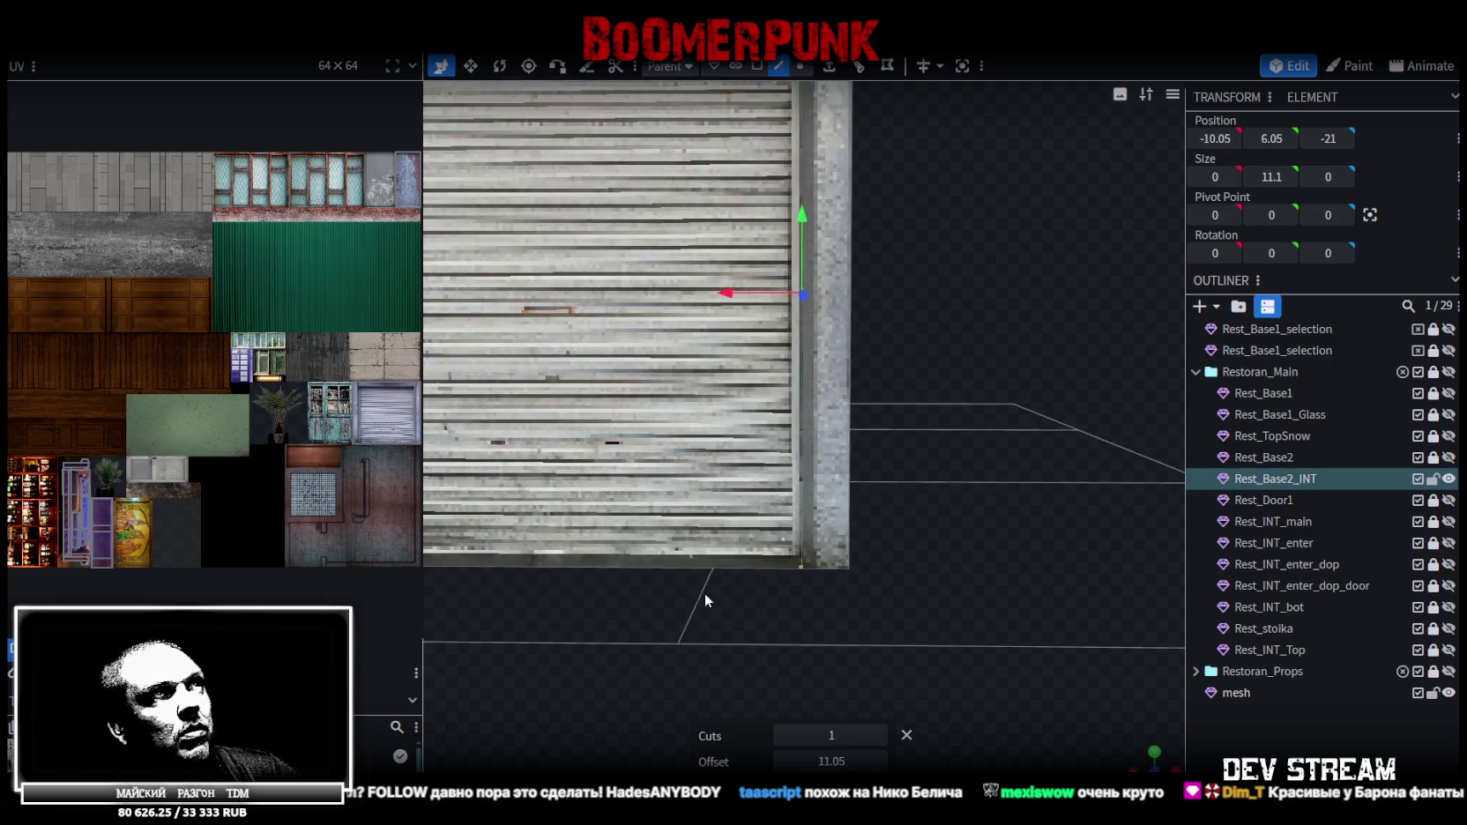
scroll(705, 593, down, 2)
scroll(698, 320, down, 1)
click(670, 214)
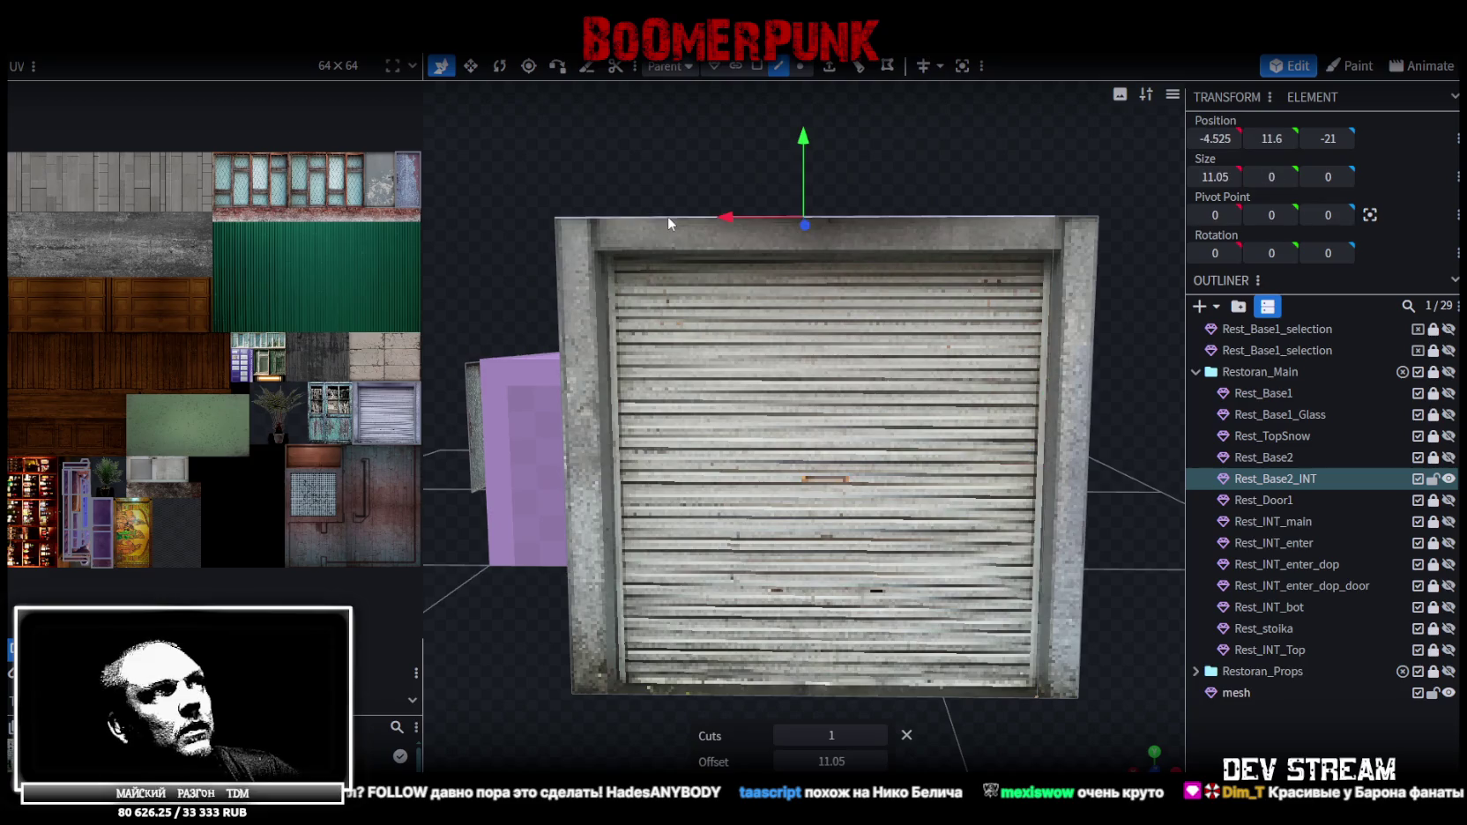
right_drag(822, 335, 896, 251)
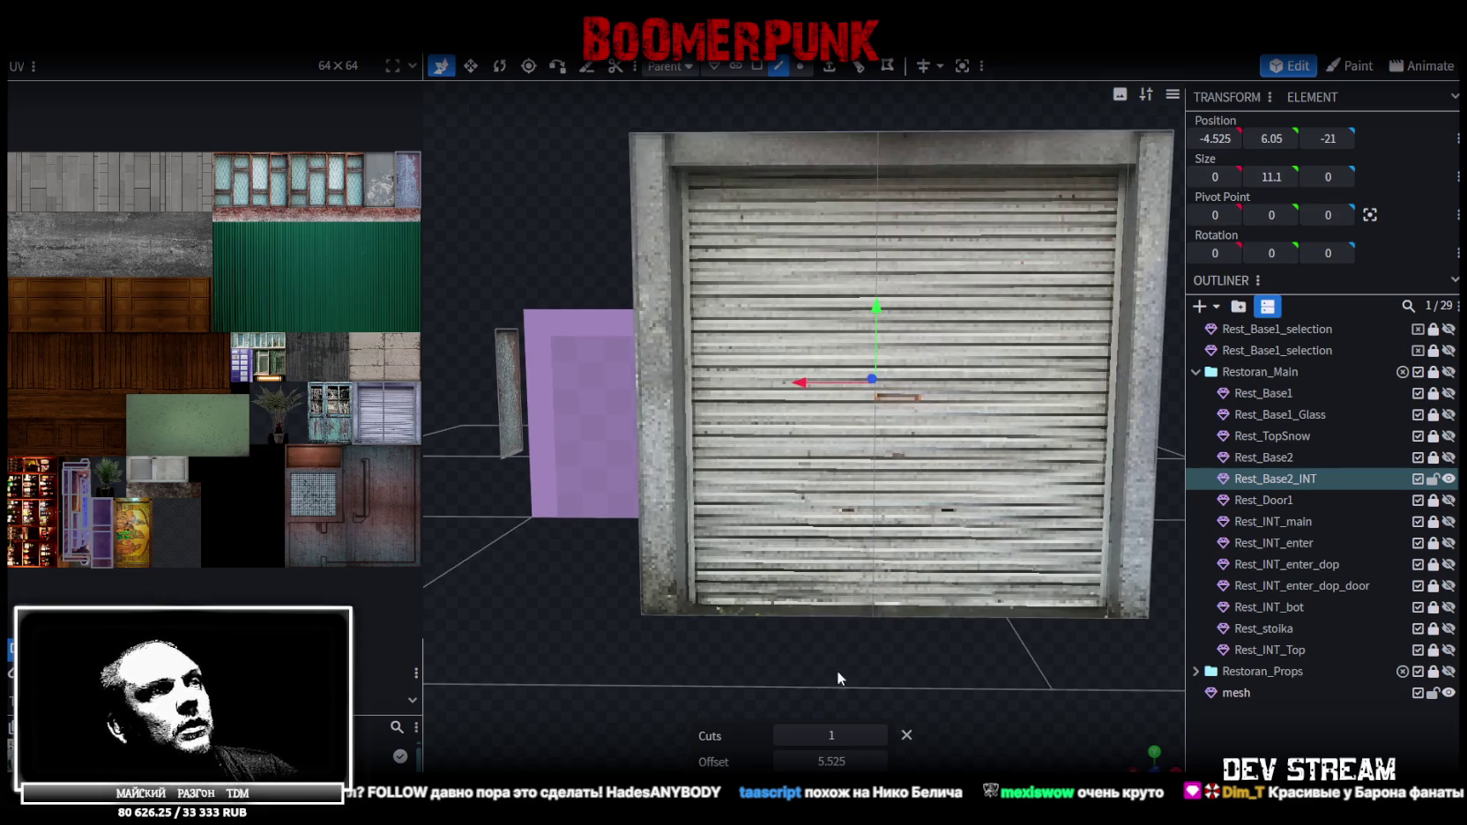
drag(832, 760, 801, 761)
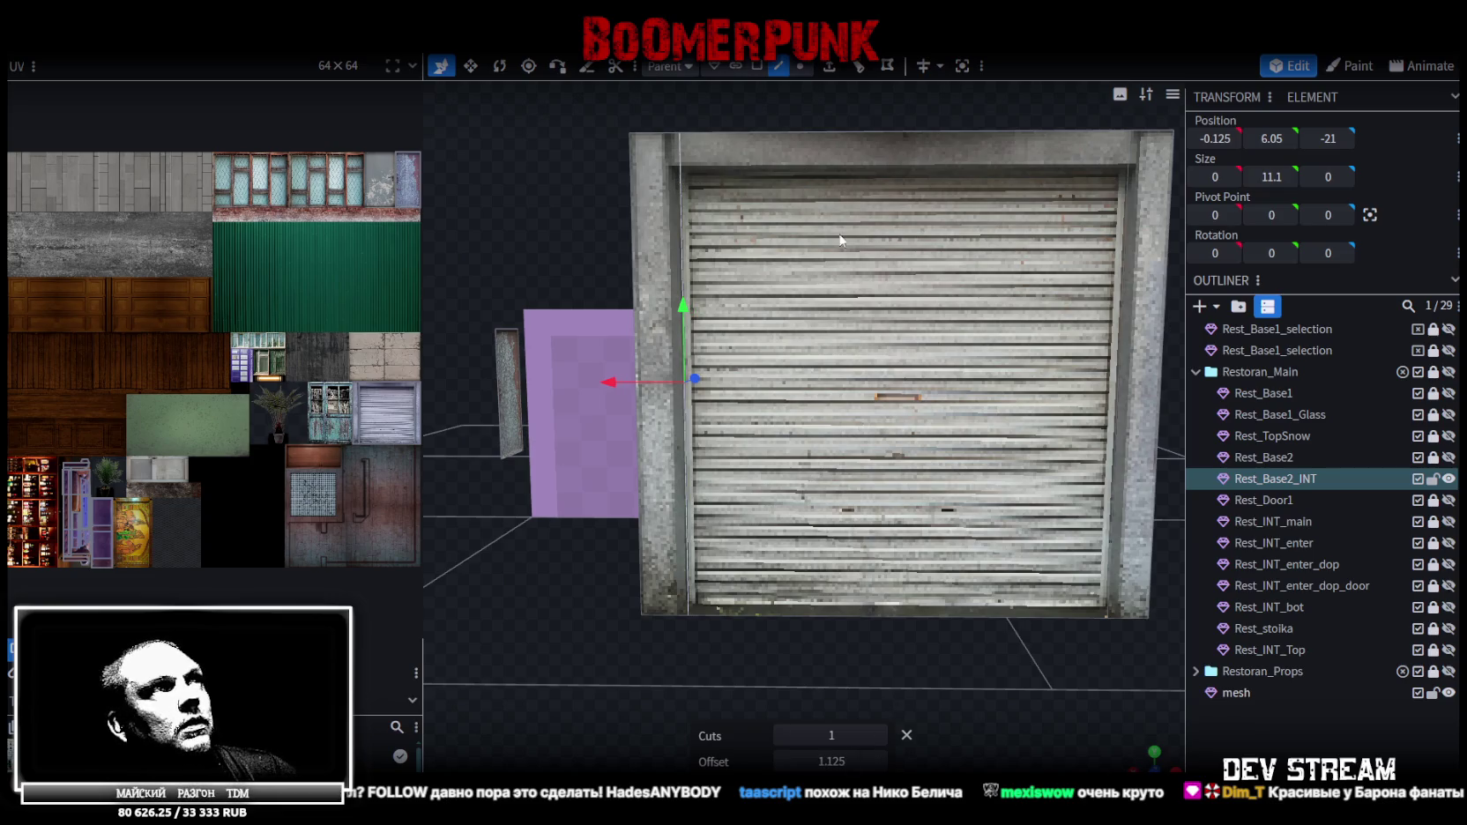
right_drag(676, 176, 624, 315)
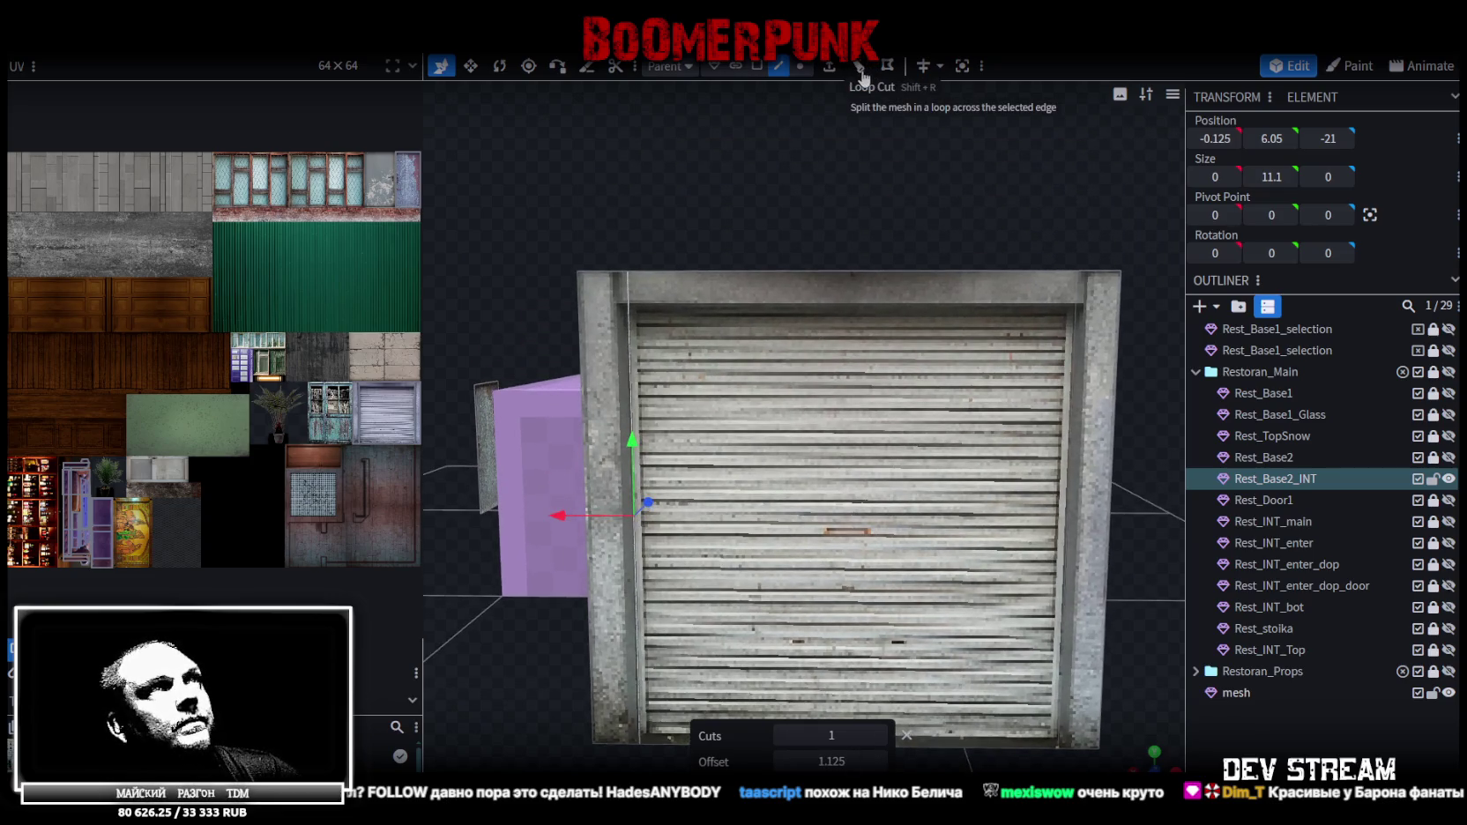
mouse_move(828, 762)
mouse_down()
mouse_move(846, 764)
mouse_move(806, 762)
mouse_up()
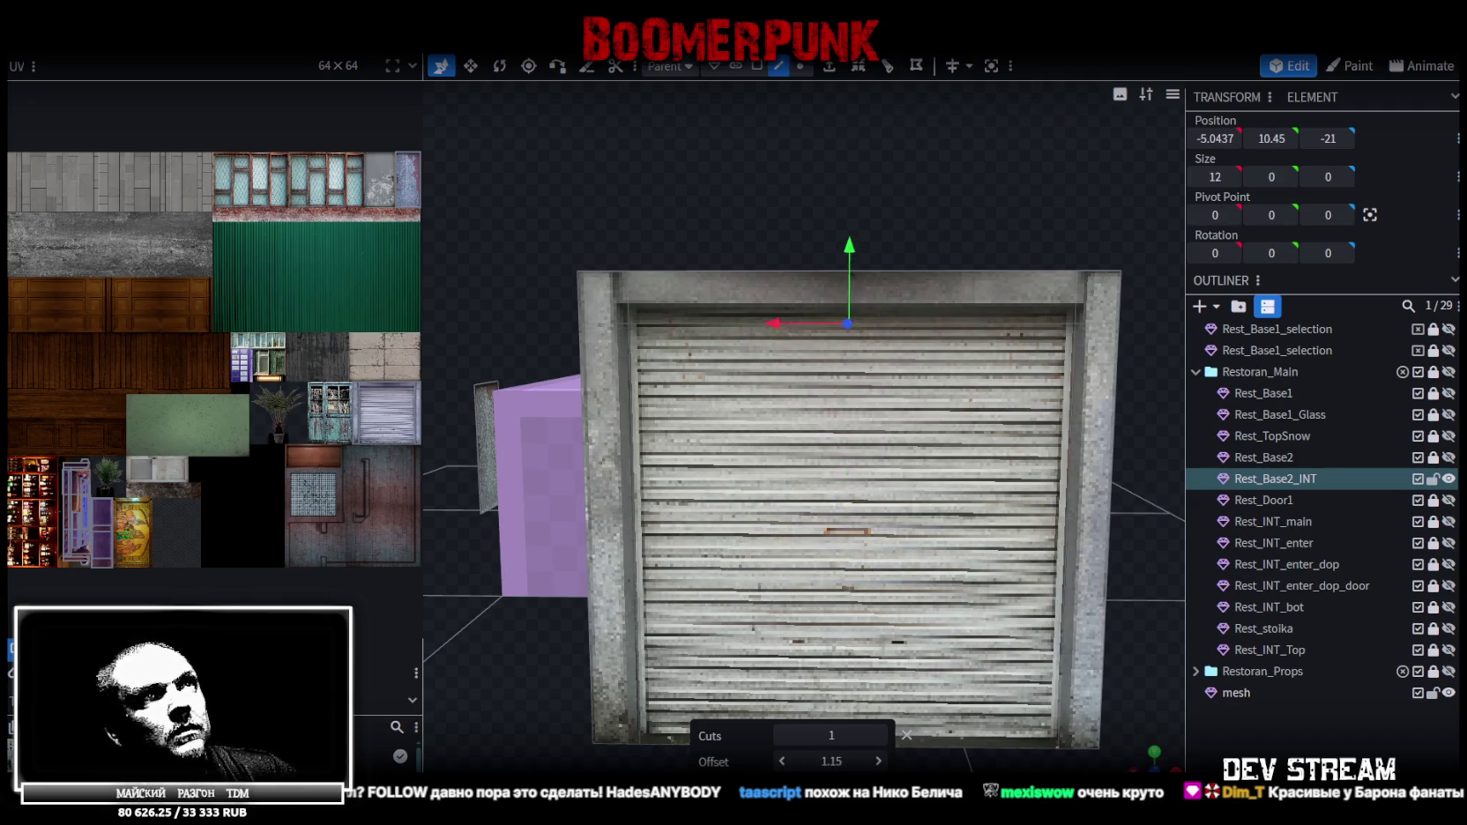
drag(829, 761, 815, 762)
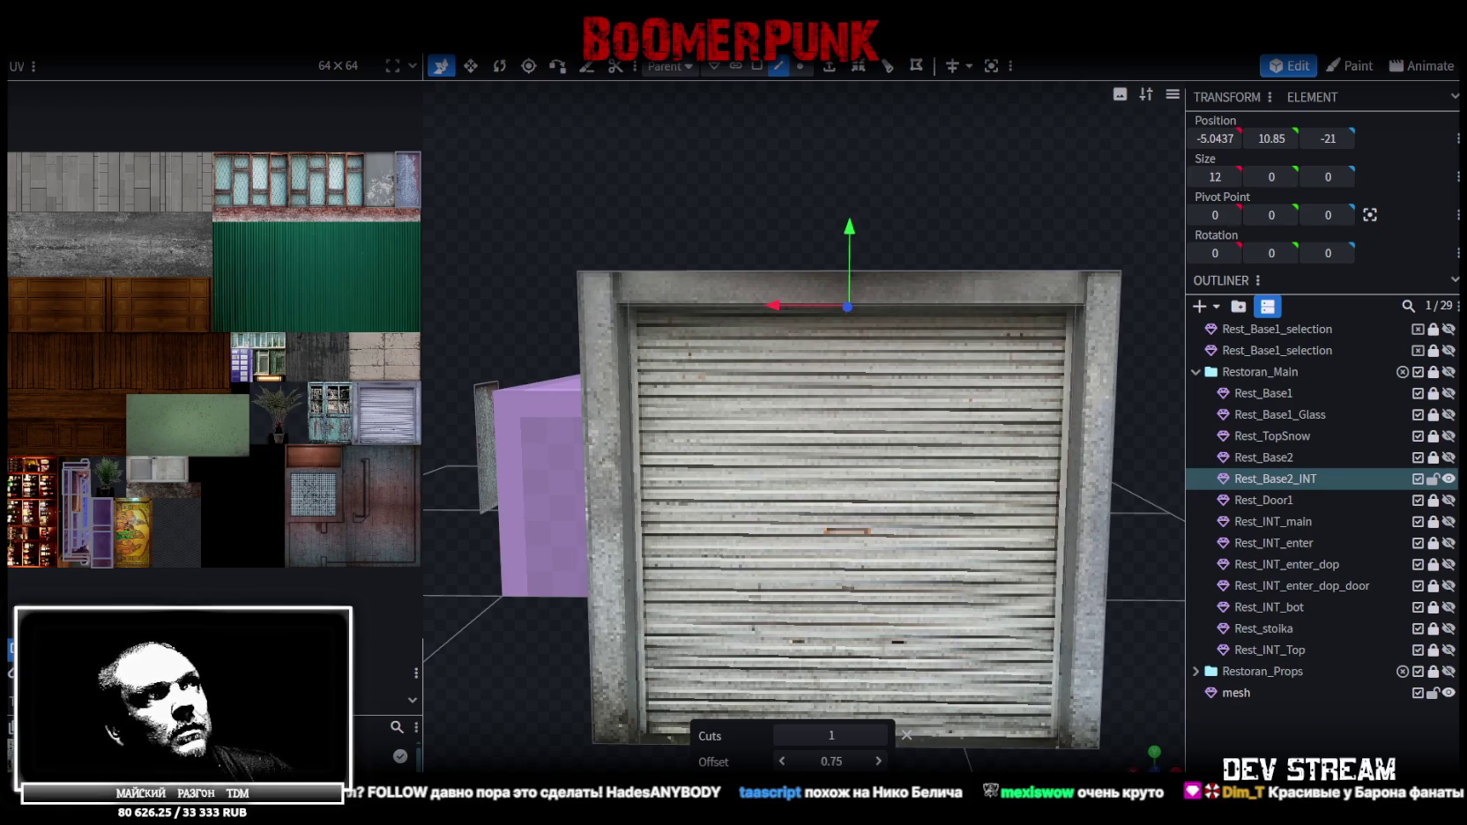
scroll(935, 710, down, 4)
Select the door's right, top and left frame strips and top-left corner as faces
click(757, 66)
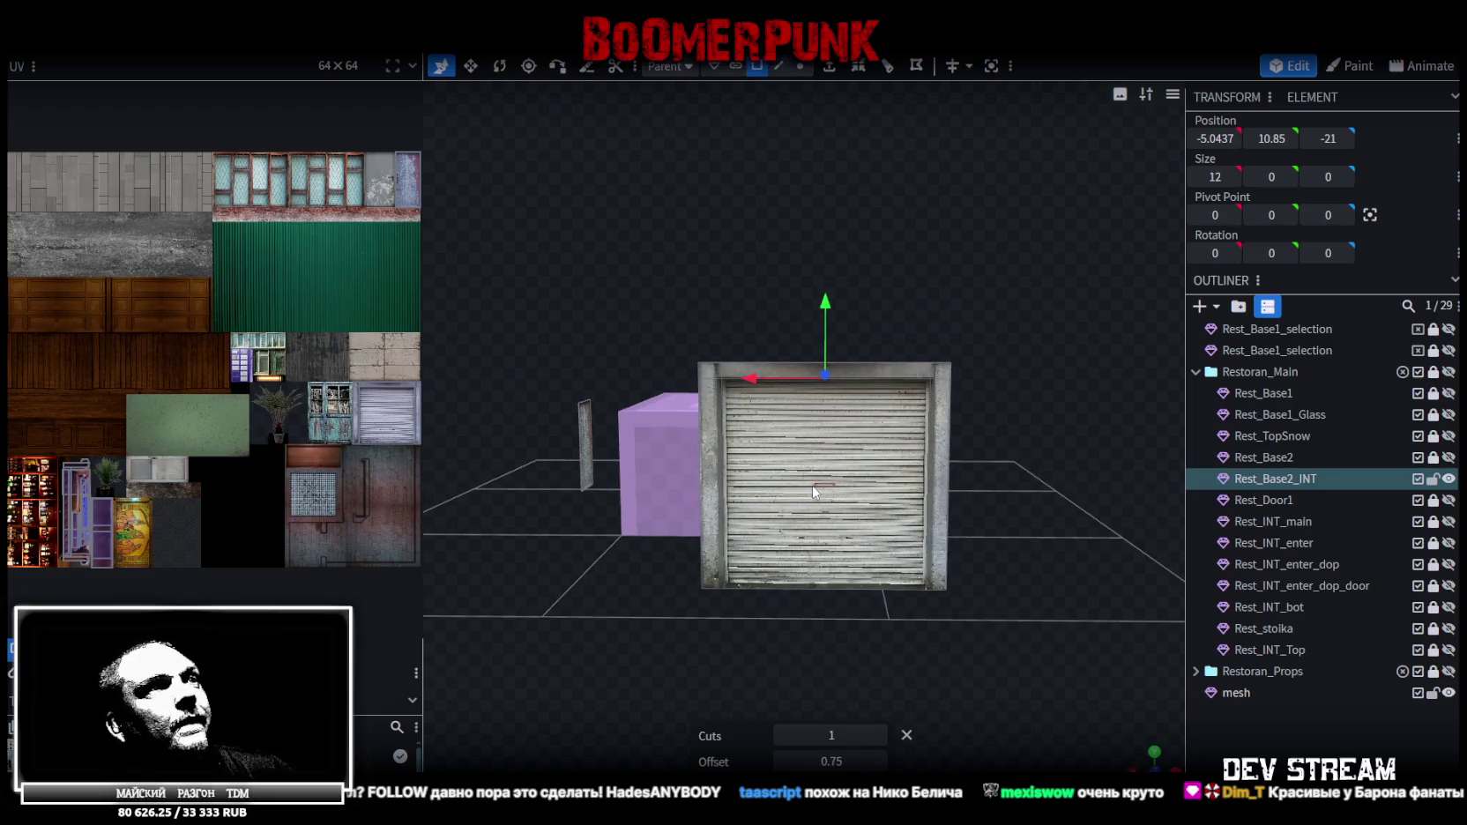
click(905, 509)
mouse_move(901, 485)
mouse_down()
mouse_move(974, 582)
mouse_move(857, 636)
mouse_move(825, 550)
mouse_move(911, 562)
mouse_up()
scroll(912, 562, up, 3)
click(978, 503)
shift+click(899, 401)
shift+click(720, 414)
shift+click(718, 381)
Split the selected frame faces into a new mesh, then unlock and reselect the original door mesh
right_click(728, 396)
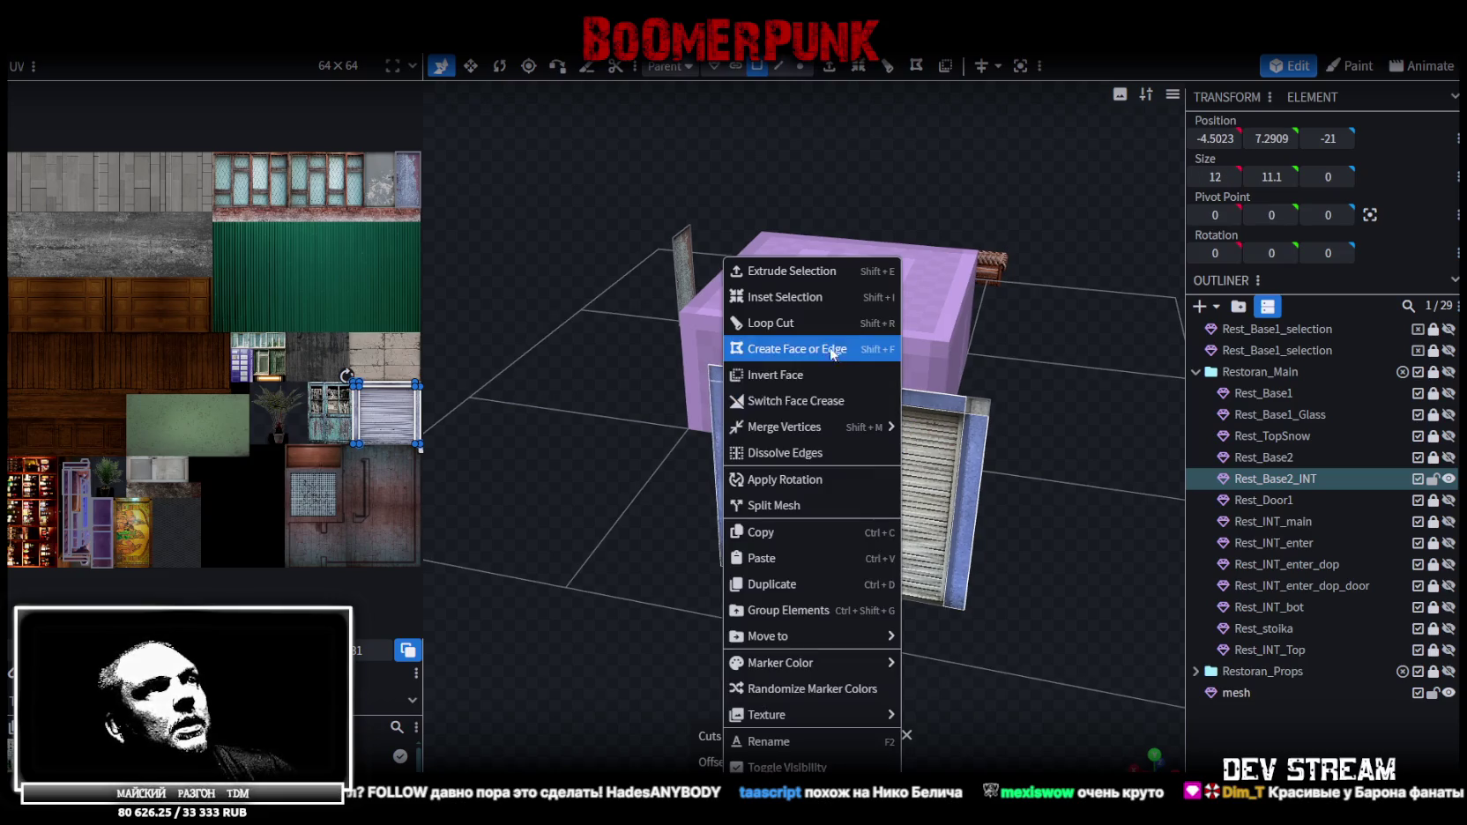
click(813, 504)
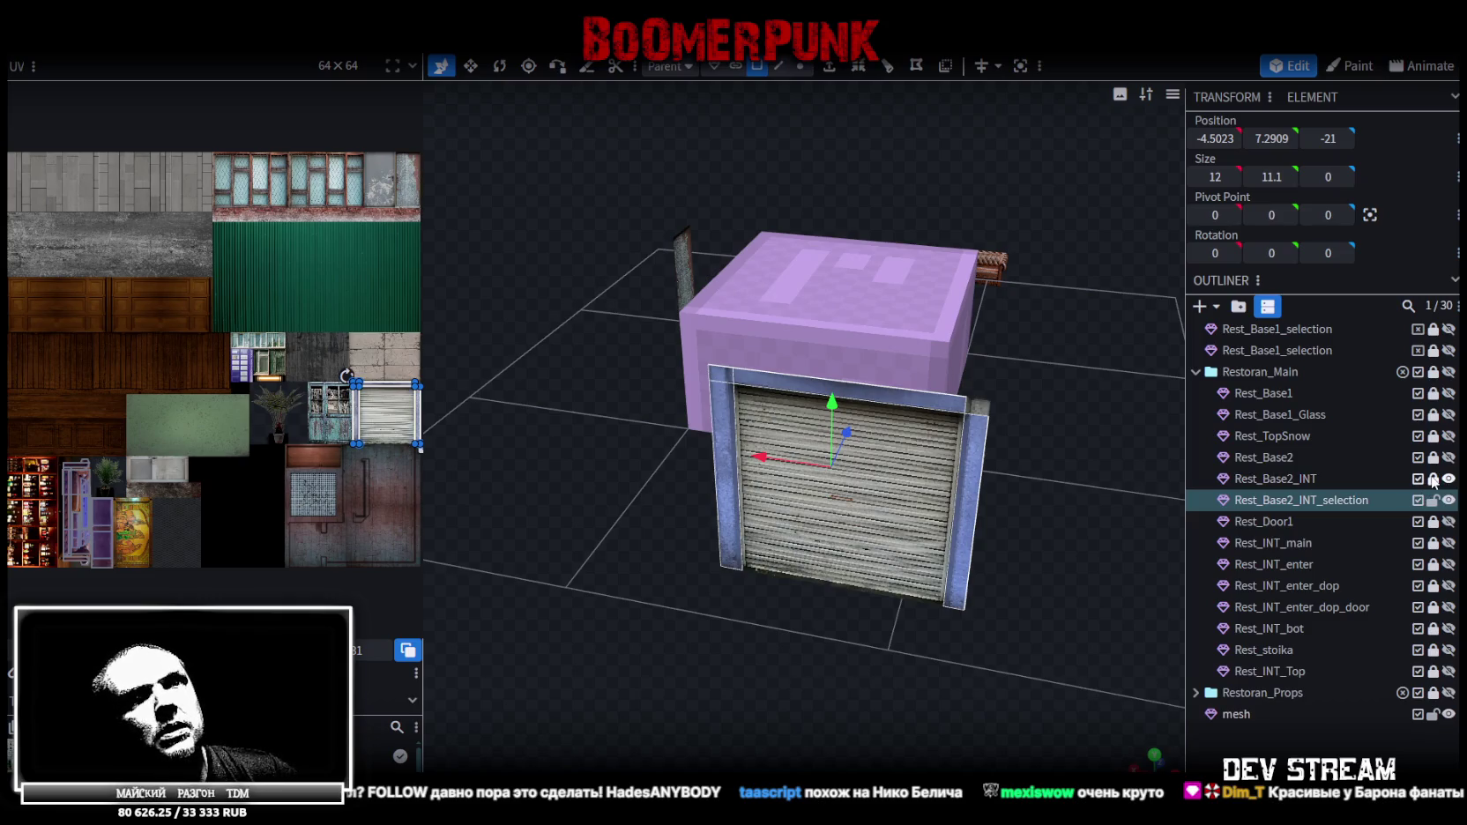
click(1448, 479)
key(ctrl+z)
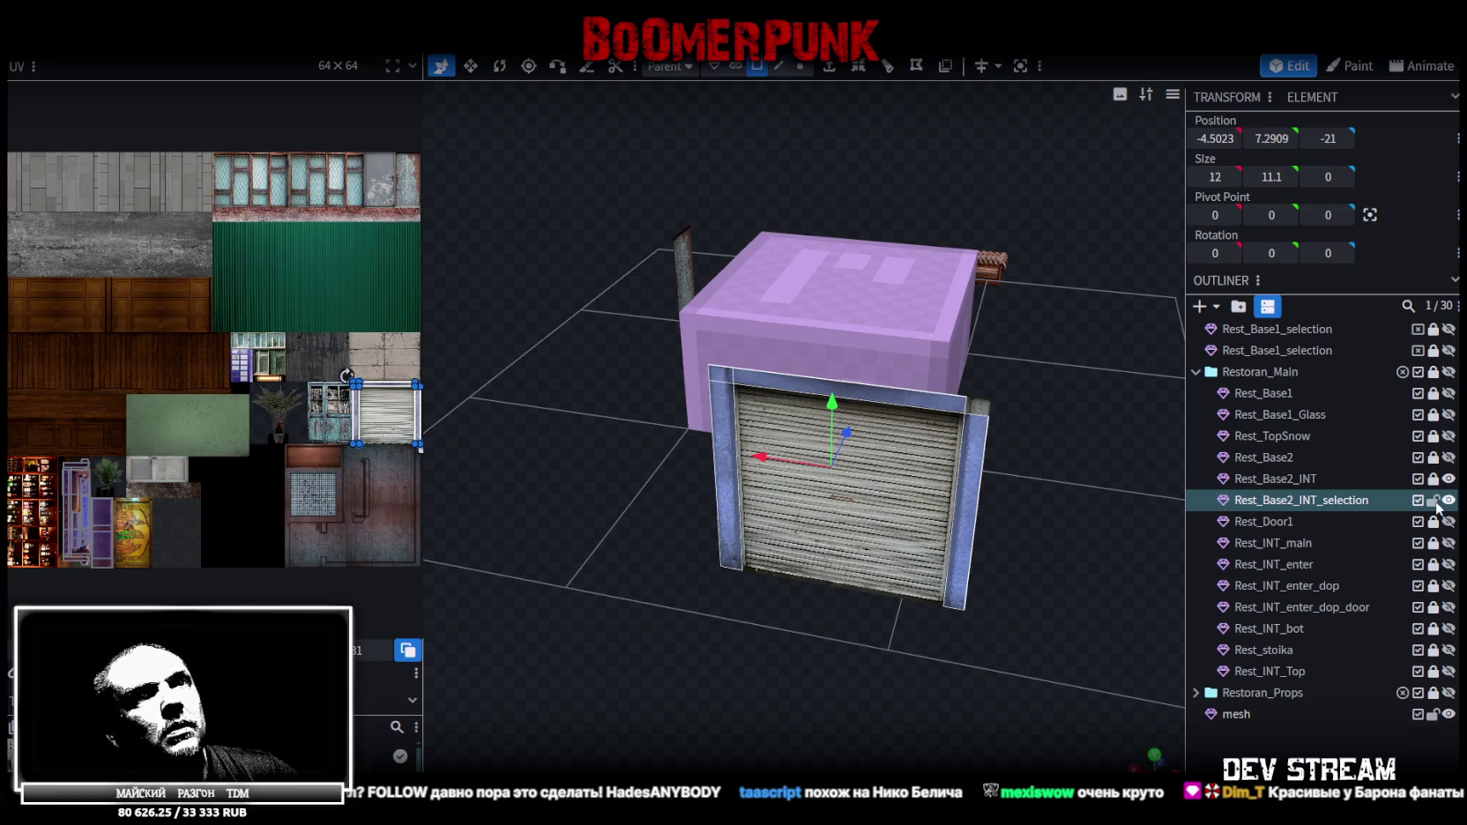
click(1433, 479)
click(1287, 479)
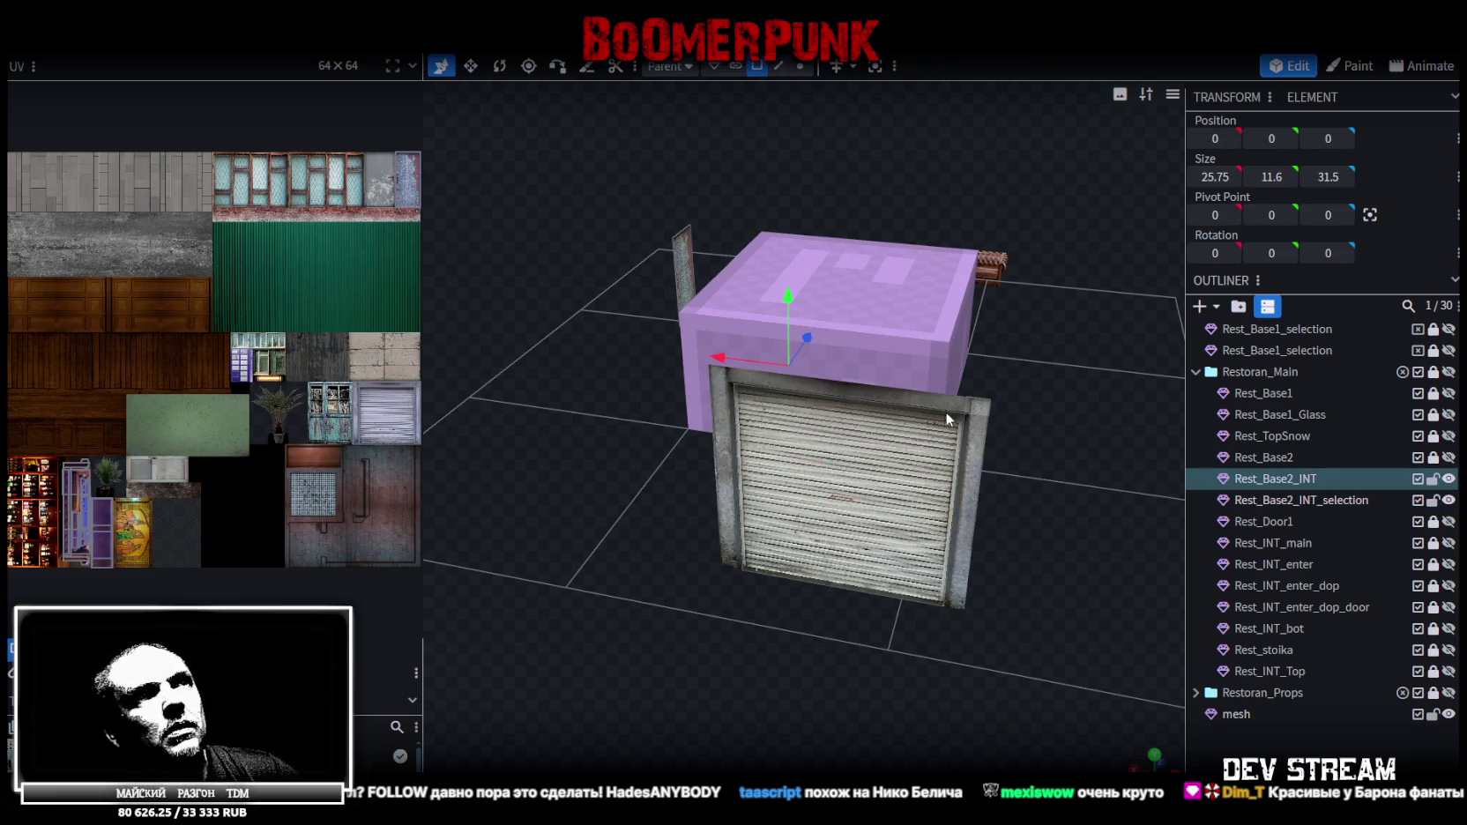
Split off another piece and merge both split-off pieces into one mesh
right_click(973, 411)
click(1036, 509)
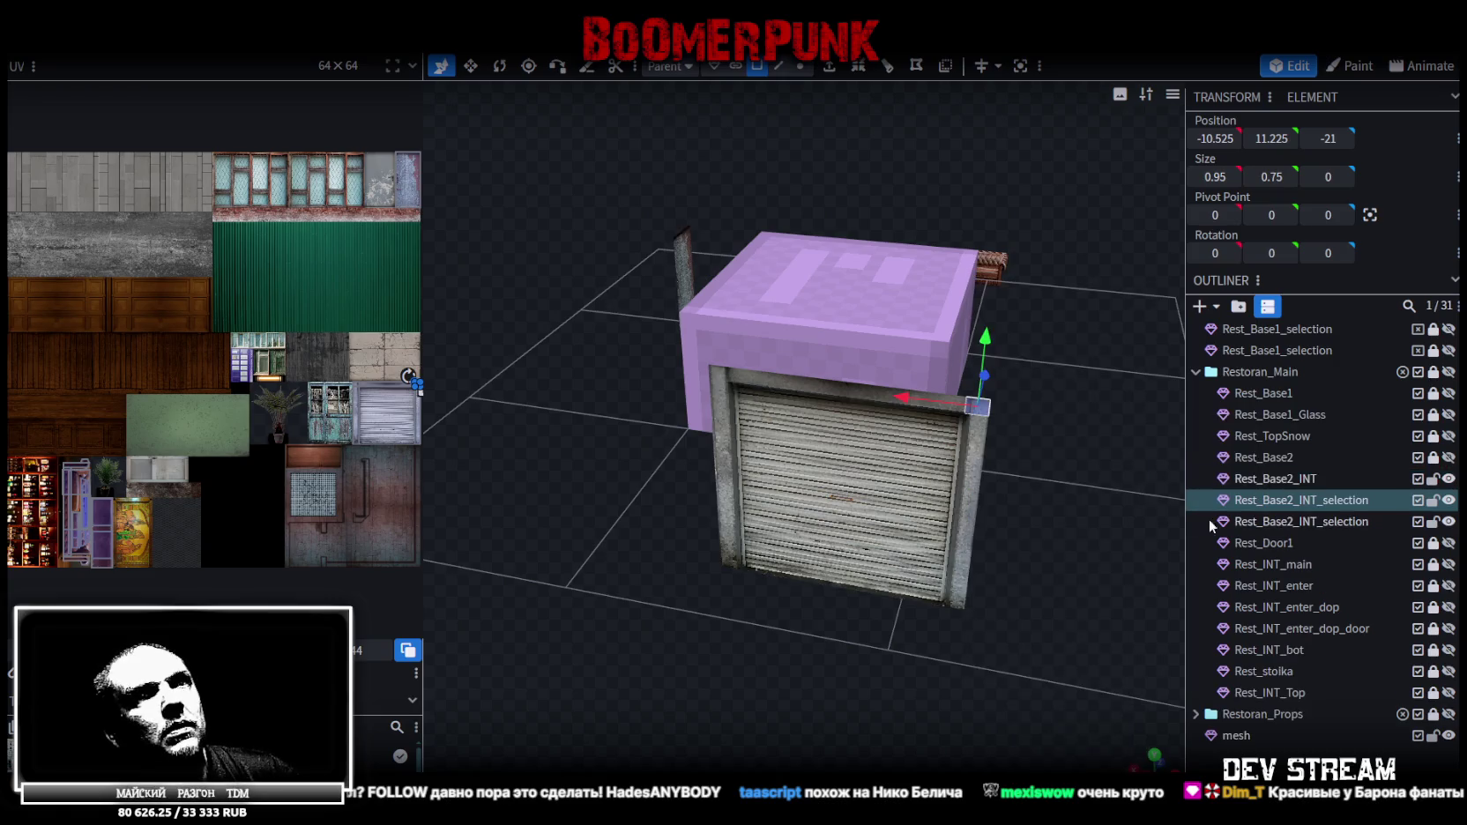
click(1433, 478)
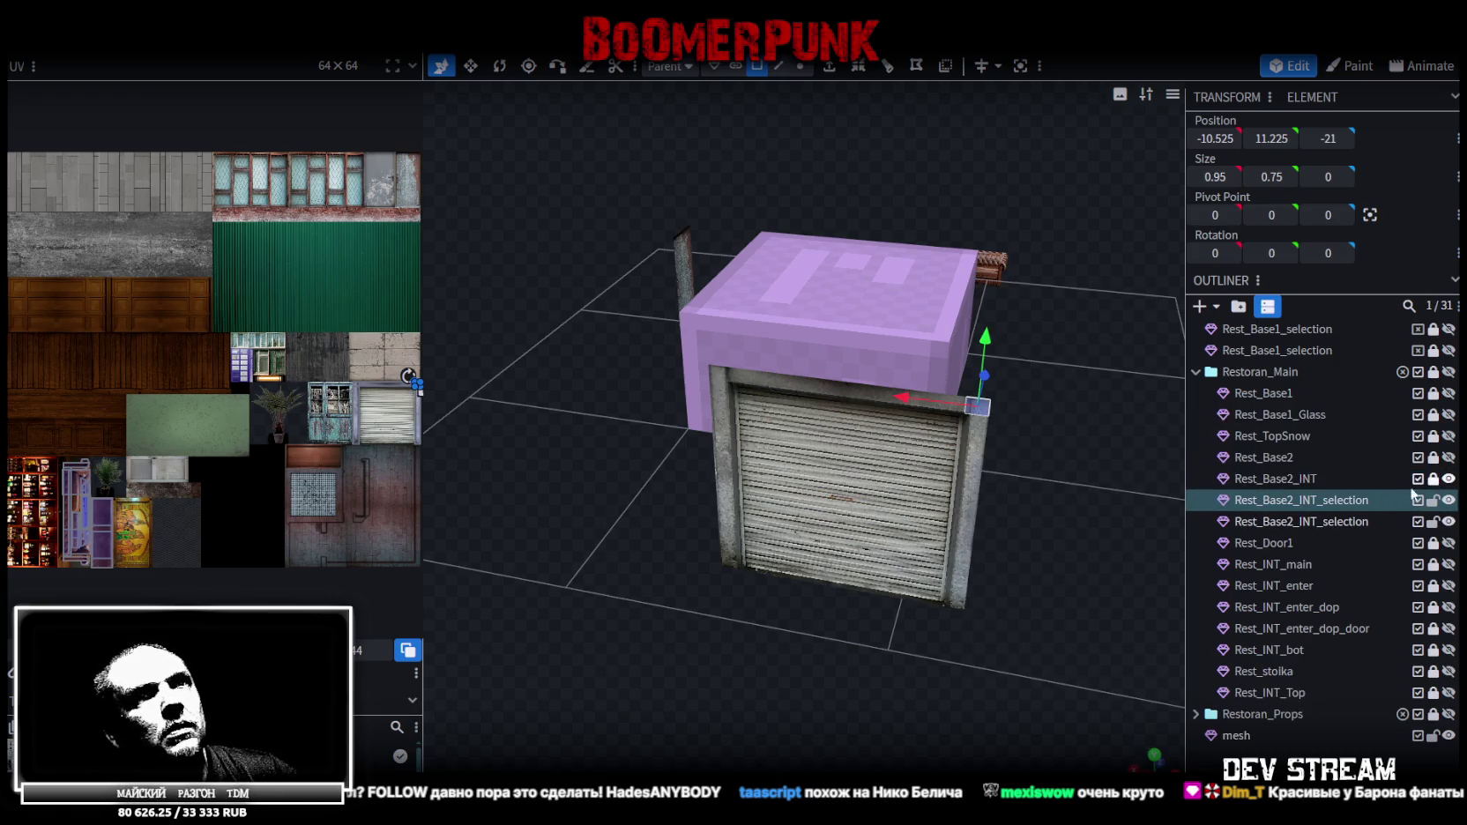
ctrl+click(1302, 522)
right_click(1304, 522)
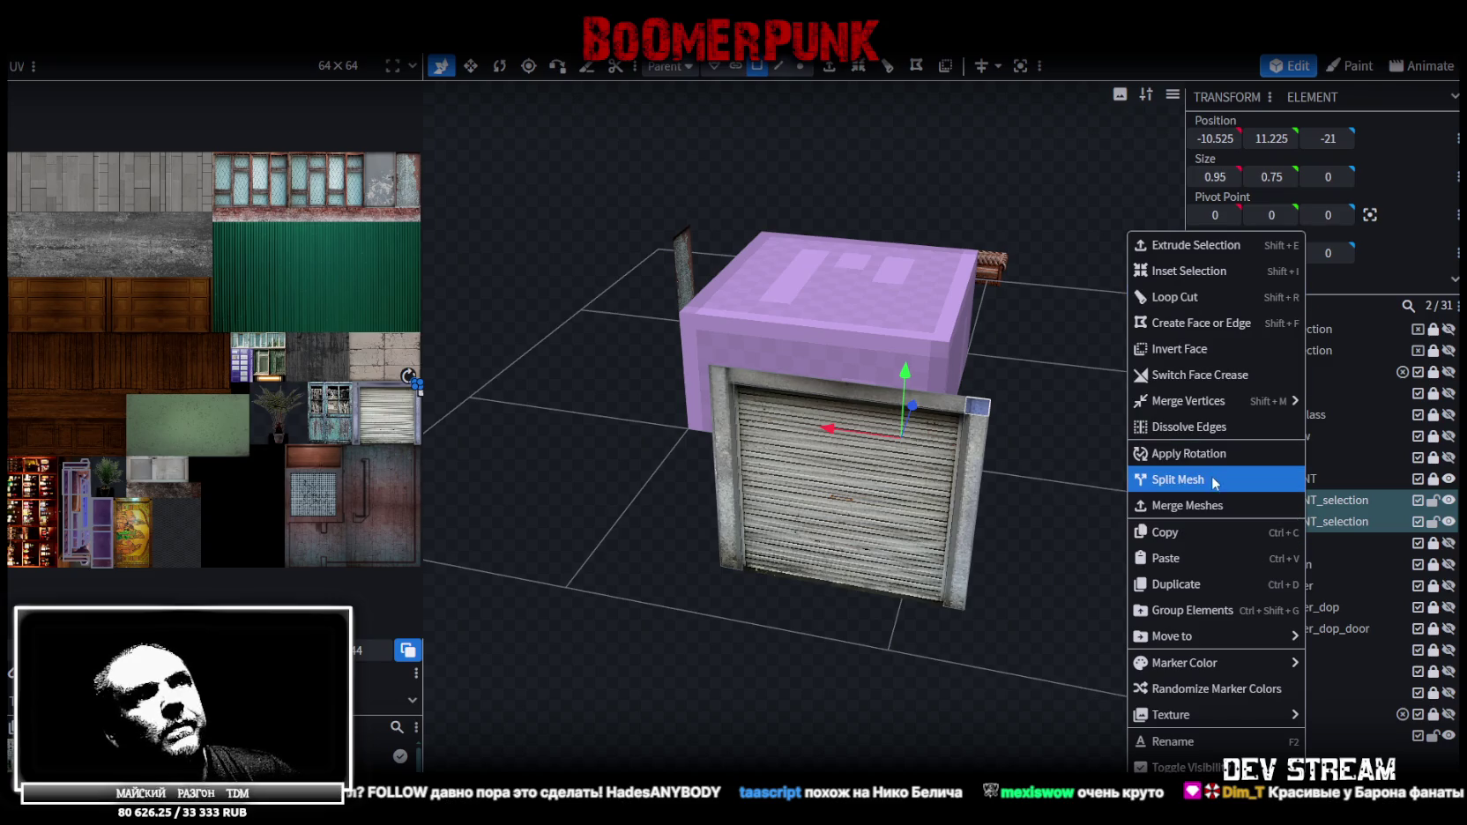
click(1186, 505)
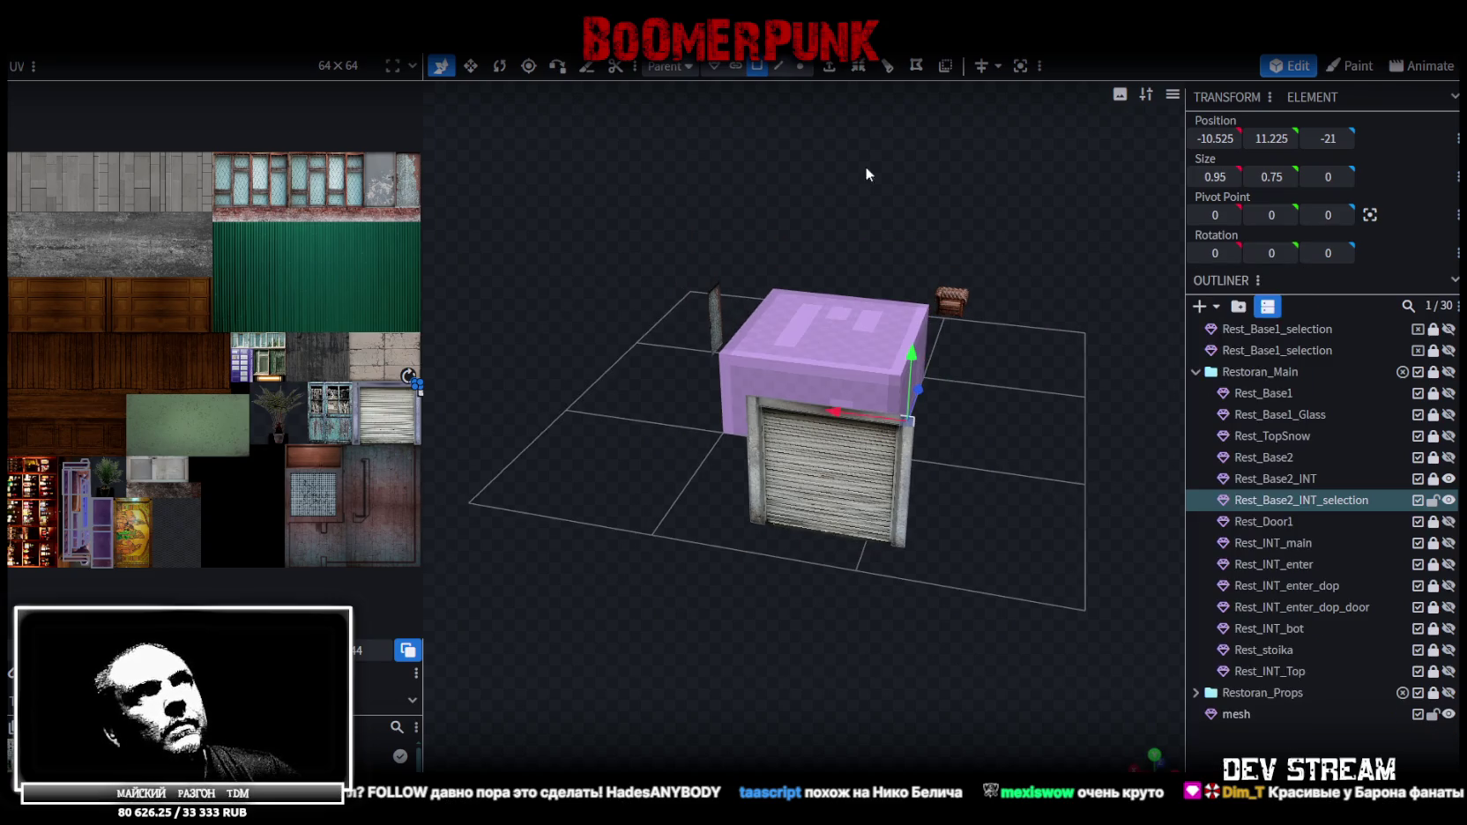
Raise the selected vertices to the frame's top edge and merge the overlapping ones
click(800, 68)
drag(838, 398, 842, 384)
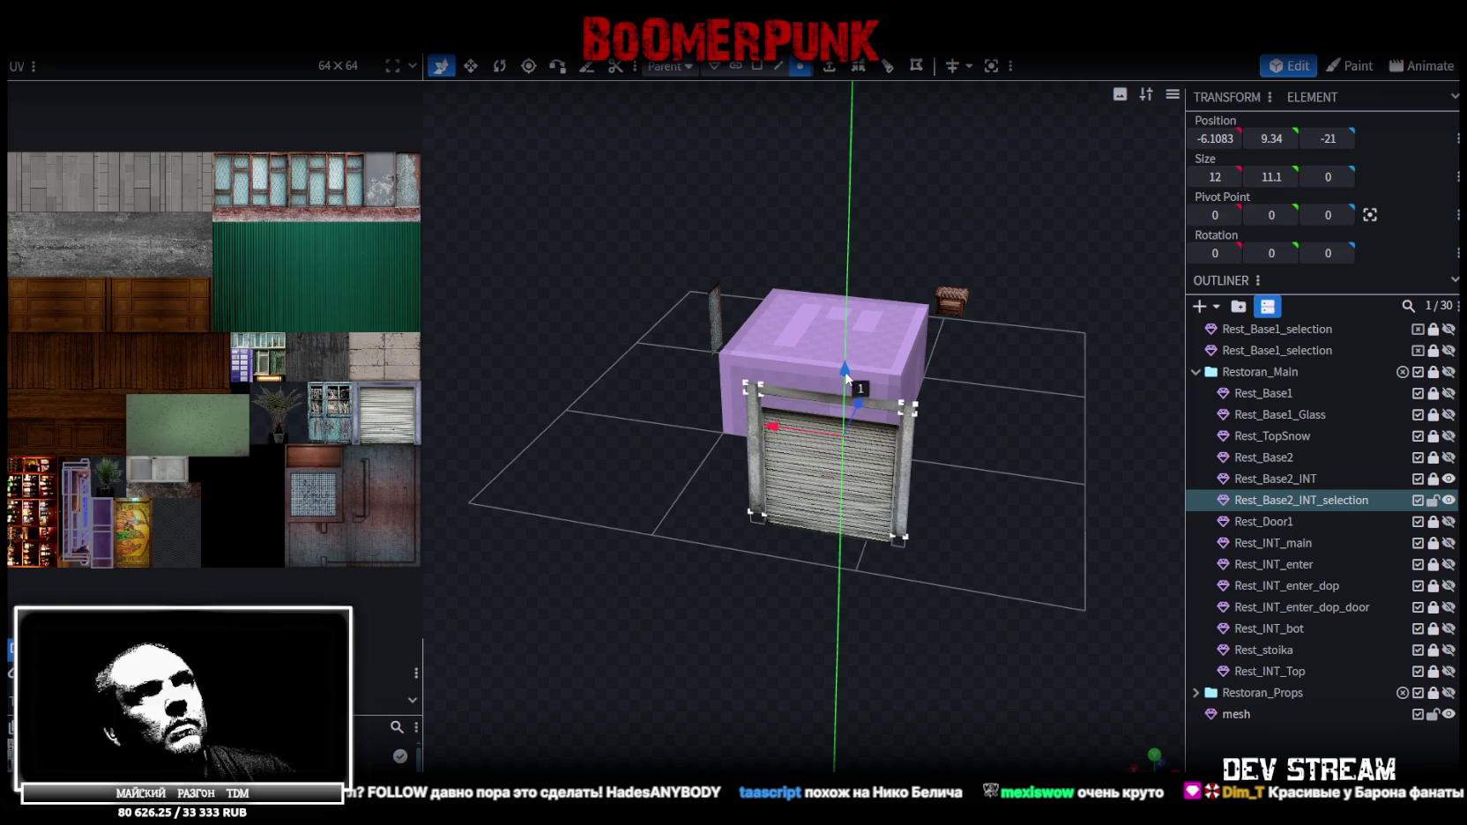
click(715, 194)
scroll(937, 477, up, 2)
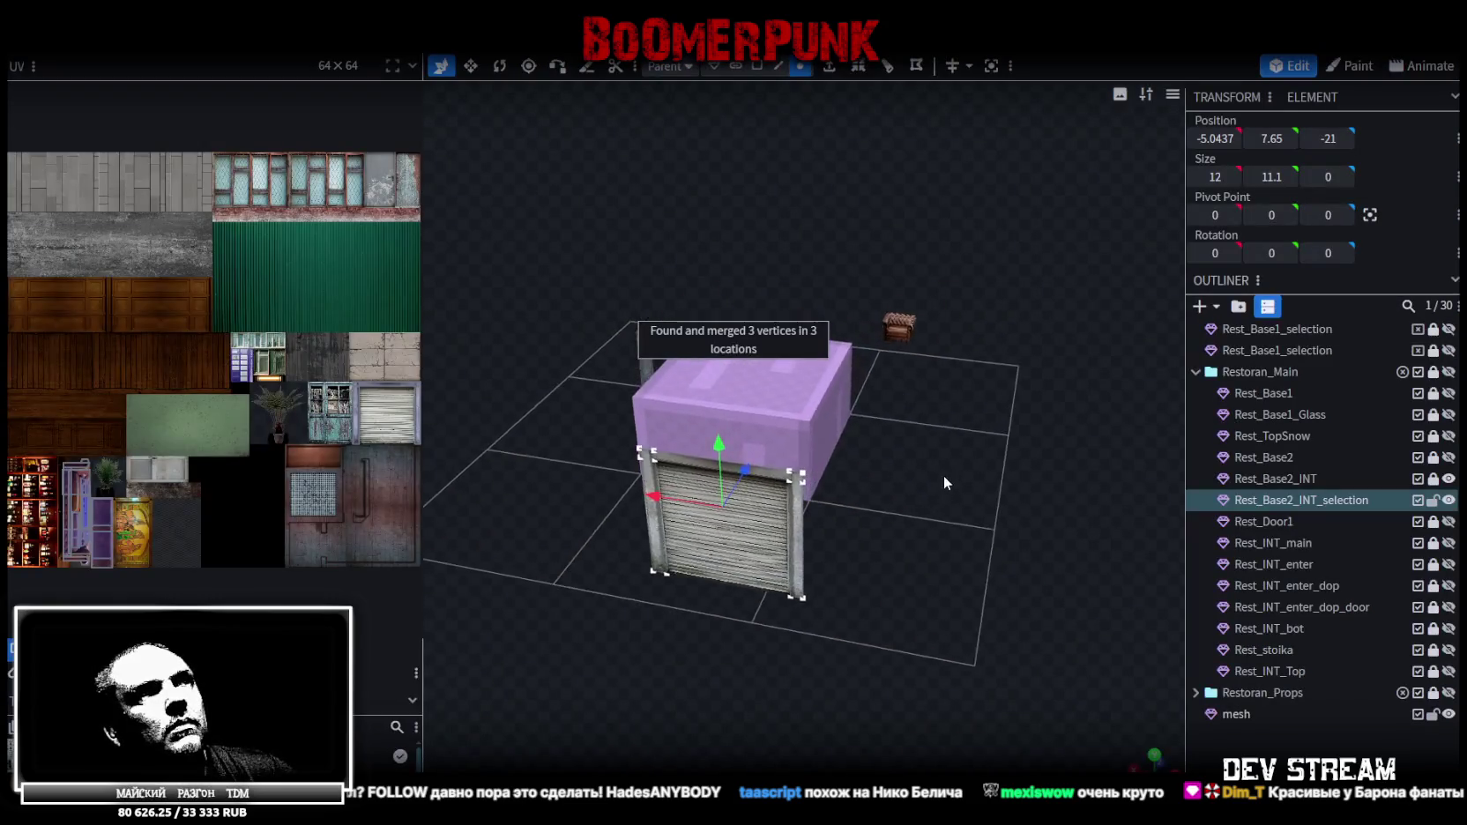
scroll(958, 470, up, 3)
scroll(961, 479, up, 3)
Merge the three top-right corner vertices of the frame into one
click(969, 472)
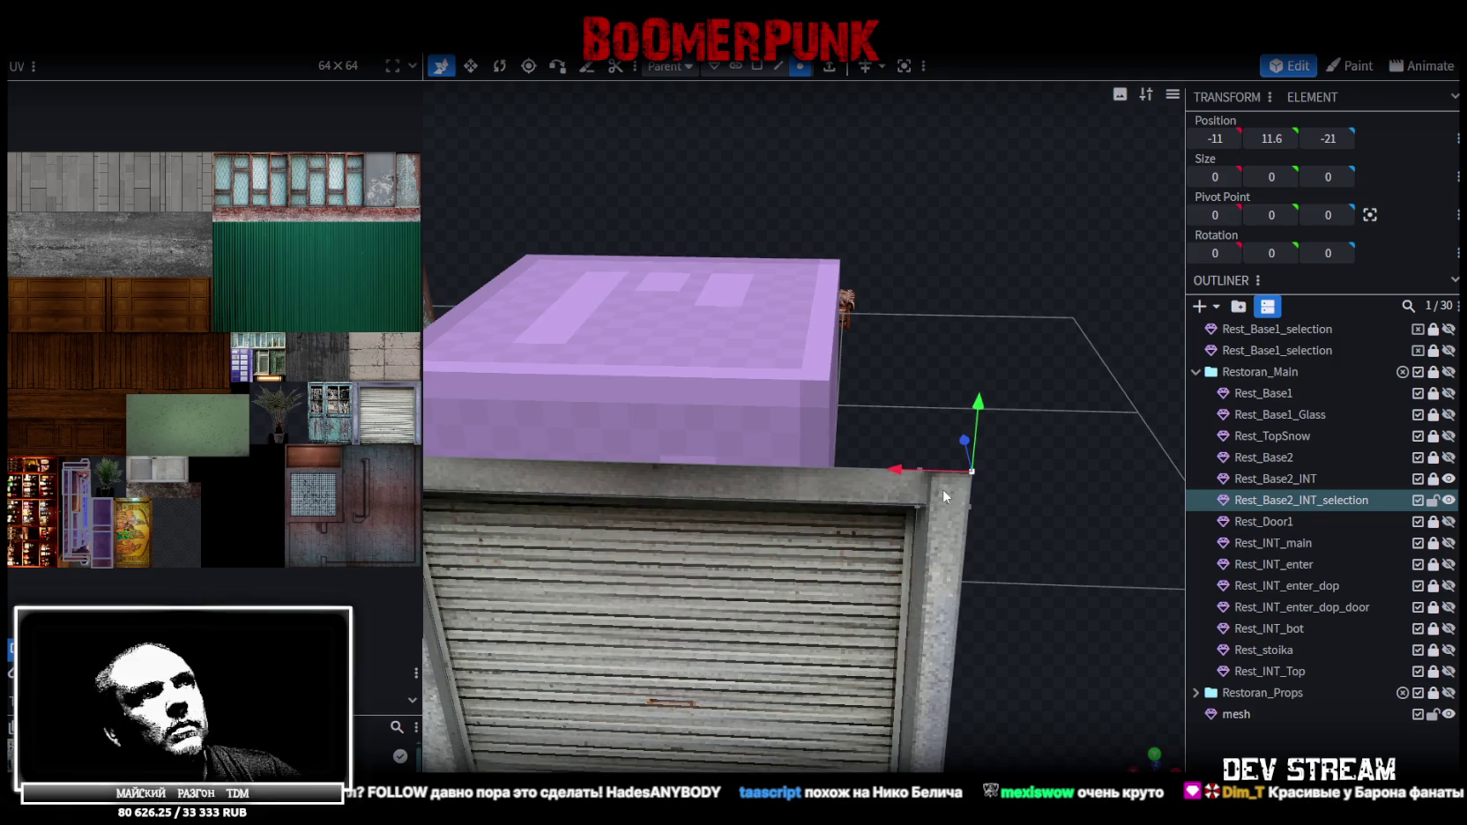
shift+click(970, 501)
shift+click(920, 467)
right_click(919, 469)
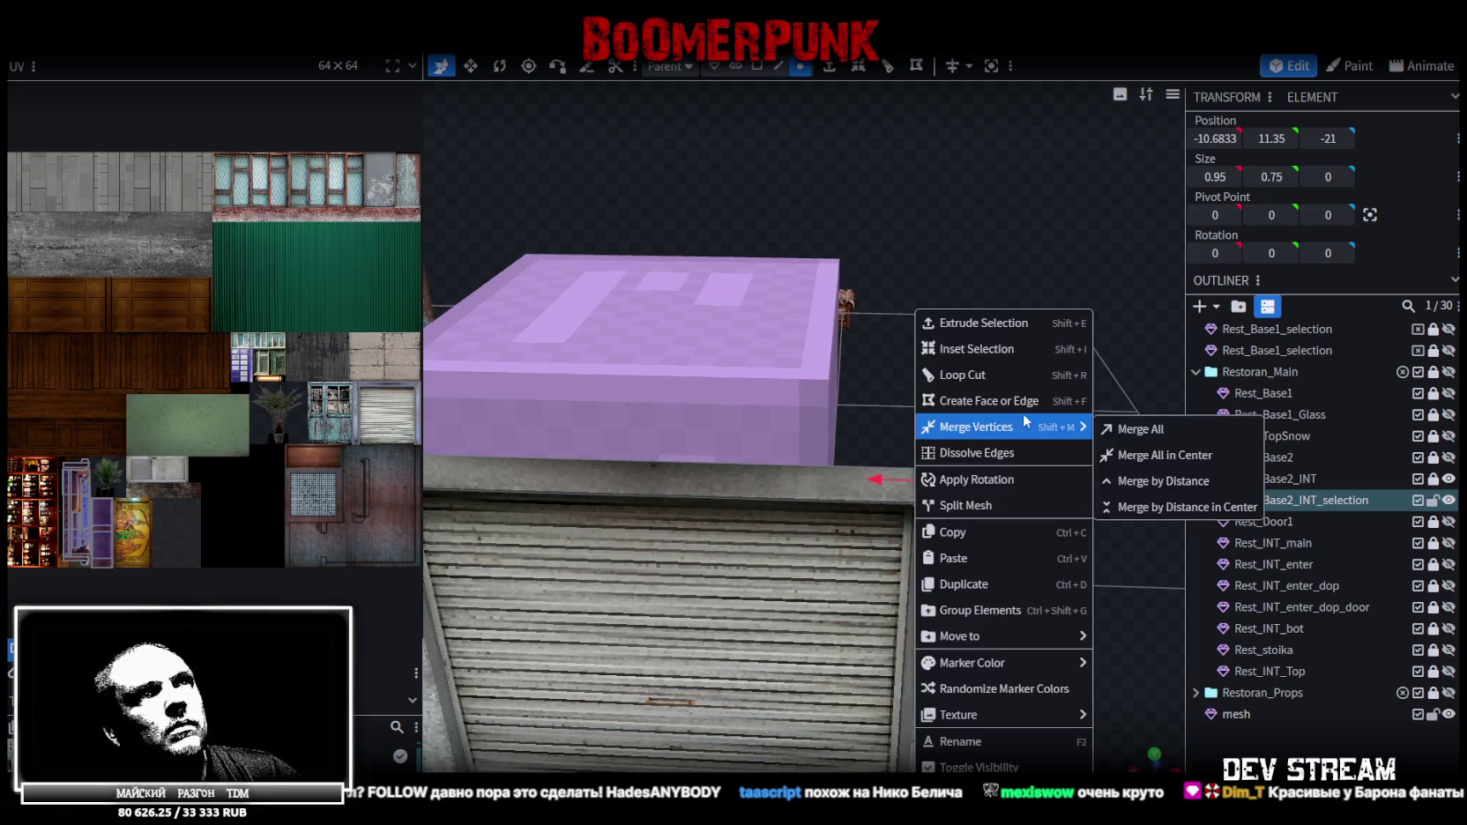
click(1139, 429)
Merge the corner vertices on the frame's other side into one
shift+click(980, 483)
shift+click(920, 515)
right_click(920, 515)
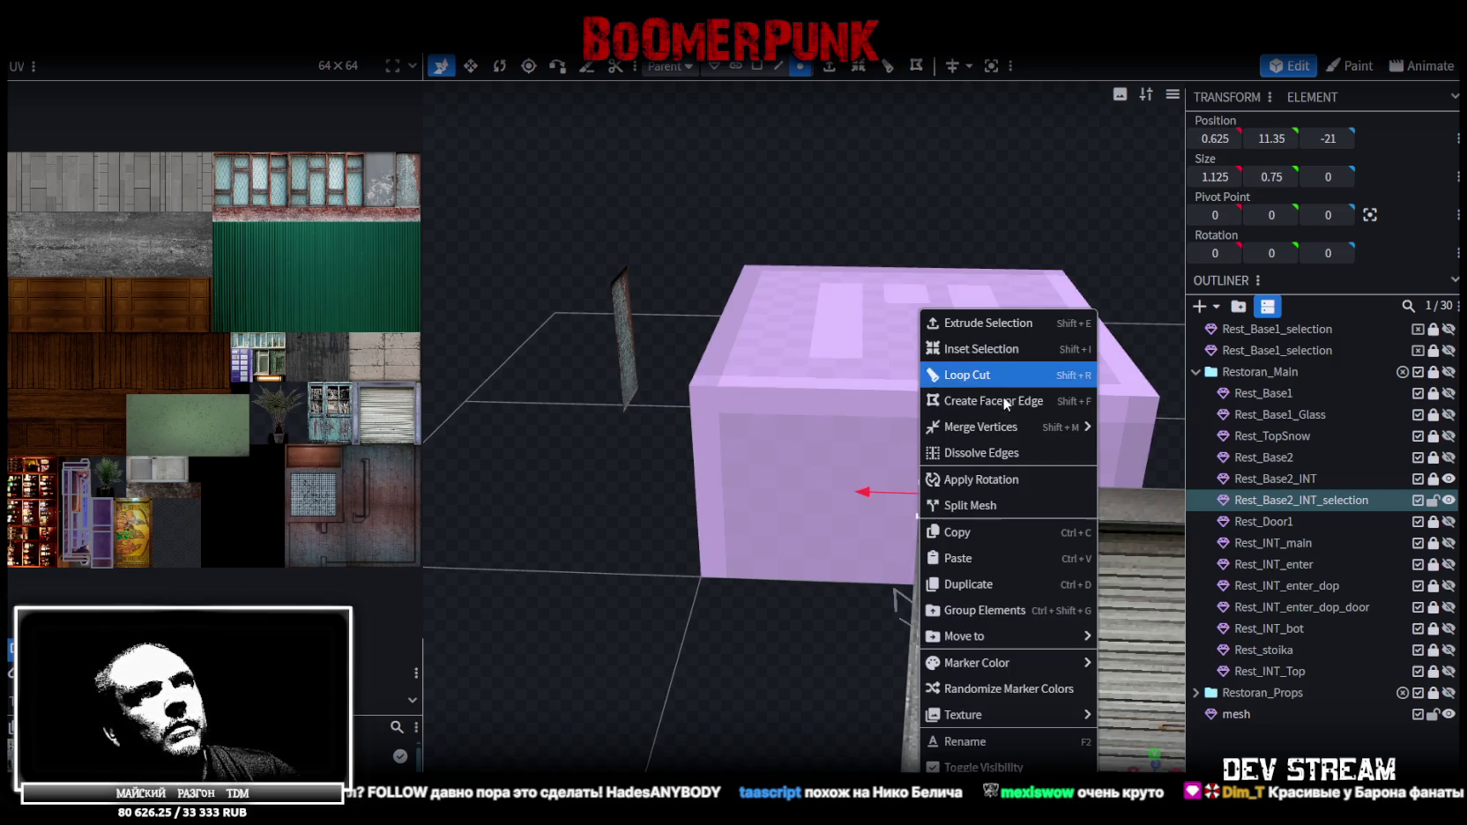
click(1137, 430)
scroll(407, 363, up, 2)
scroll(340, 343, up, 2)
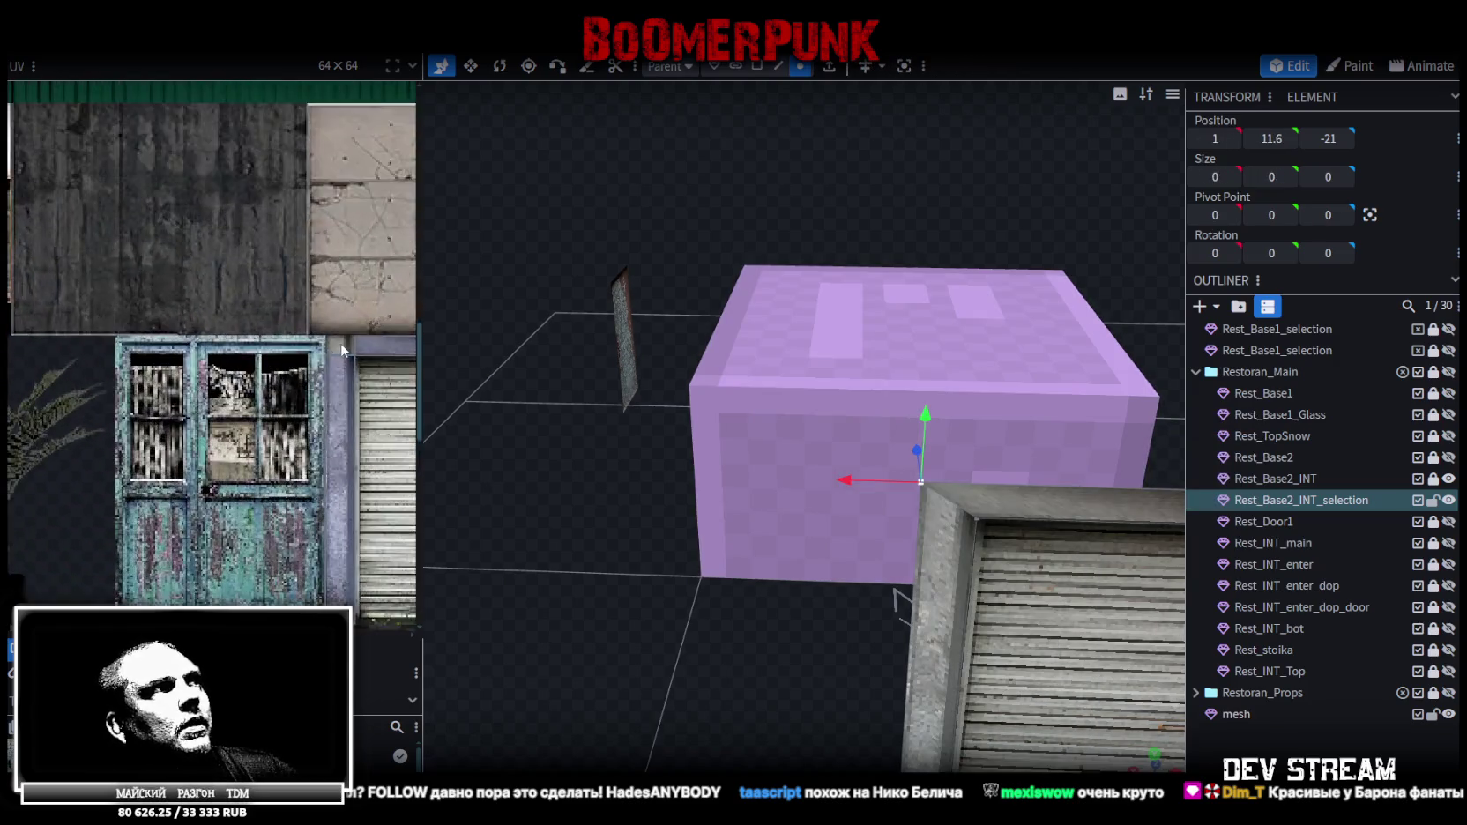
Stretch the frame face's UV over the frame strip of the door texture
scroll(340, 343, up, 2)
scroll(172, 332, up, 2)
middle_drag(172, 333, 116, 322)
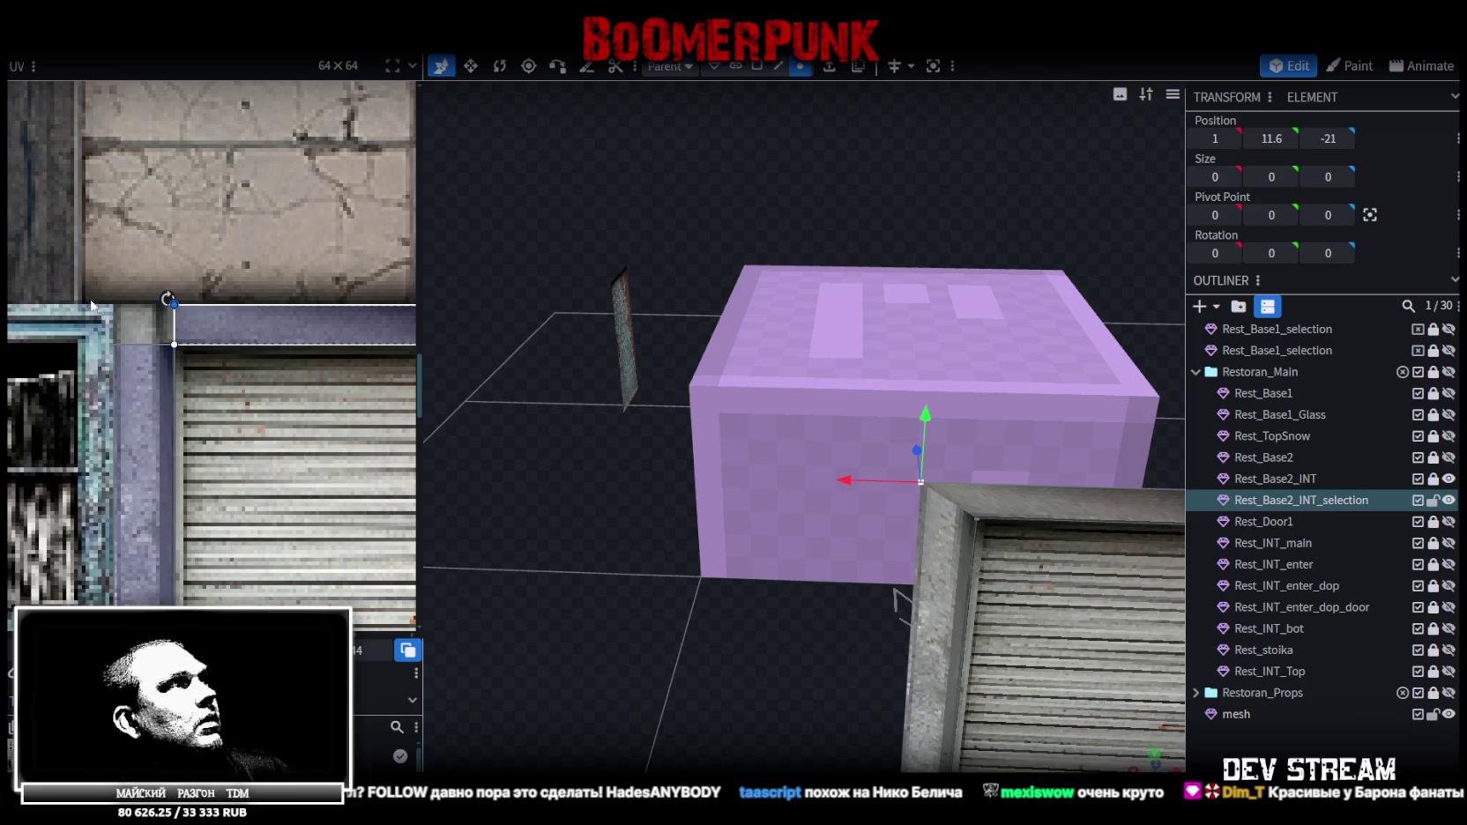
drag(119, 344, 302, 600)
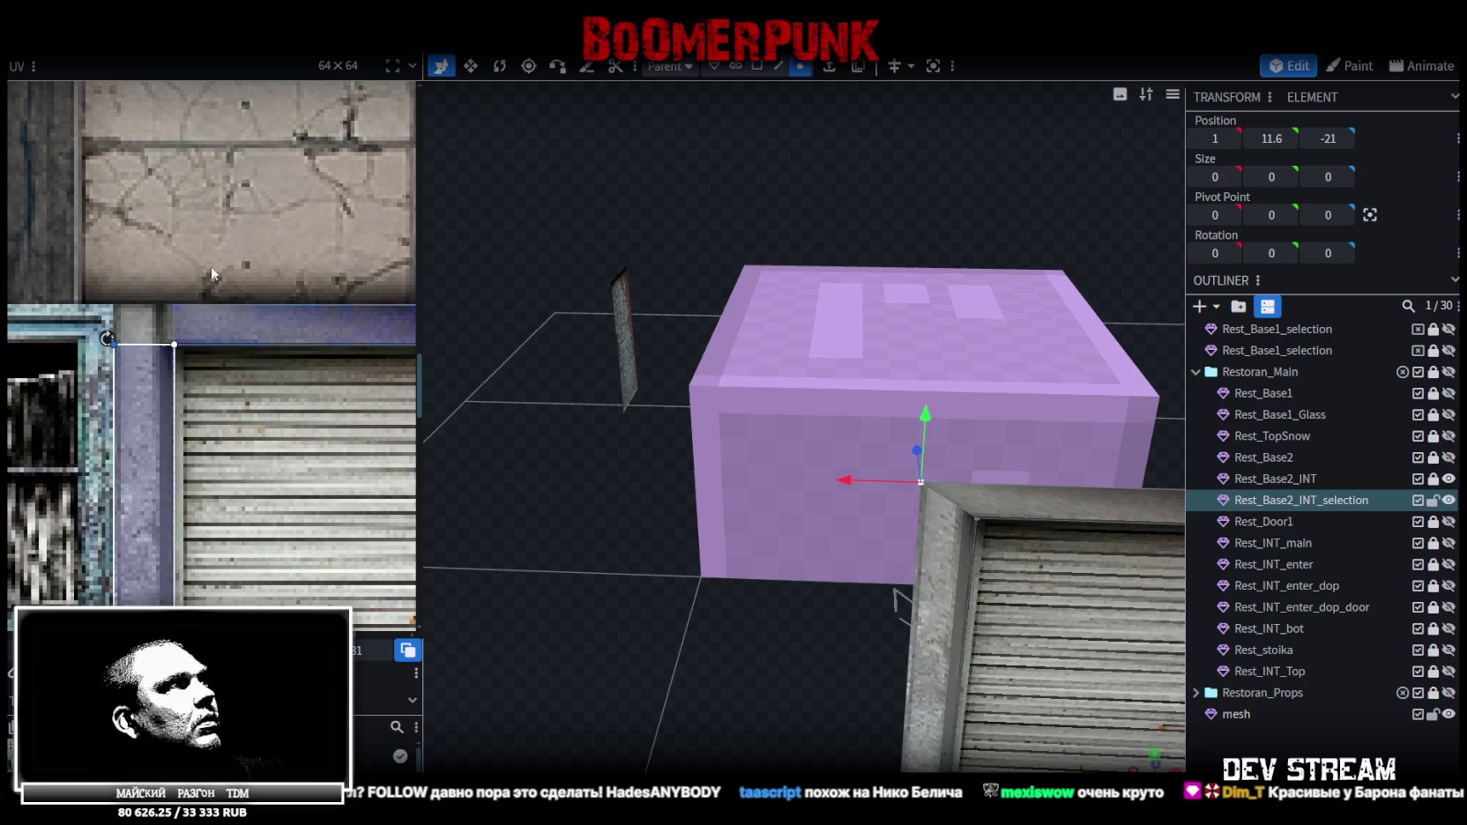
Fit the left pillar and top beam UVs to the strips, meeting at the mitred corner
middle_drag(241, 217, 64, 187)
click(277, 415)
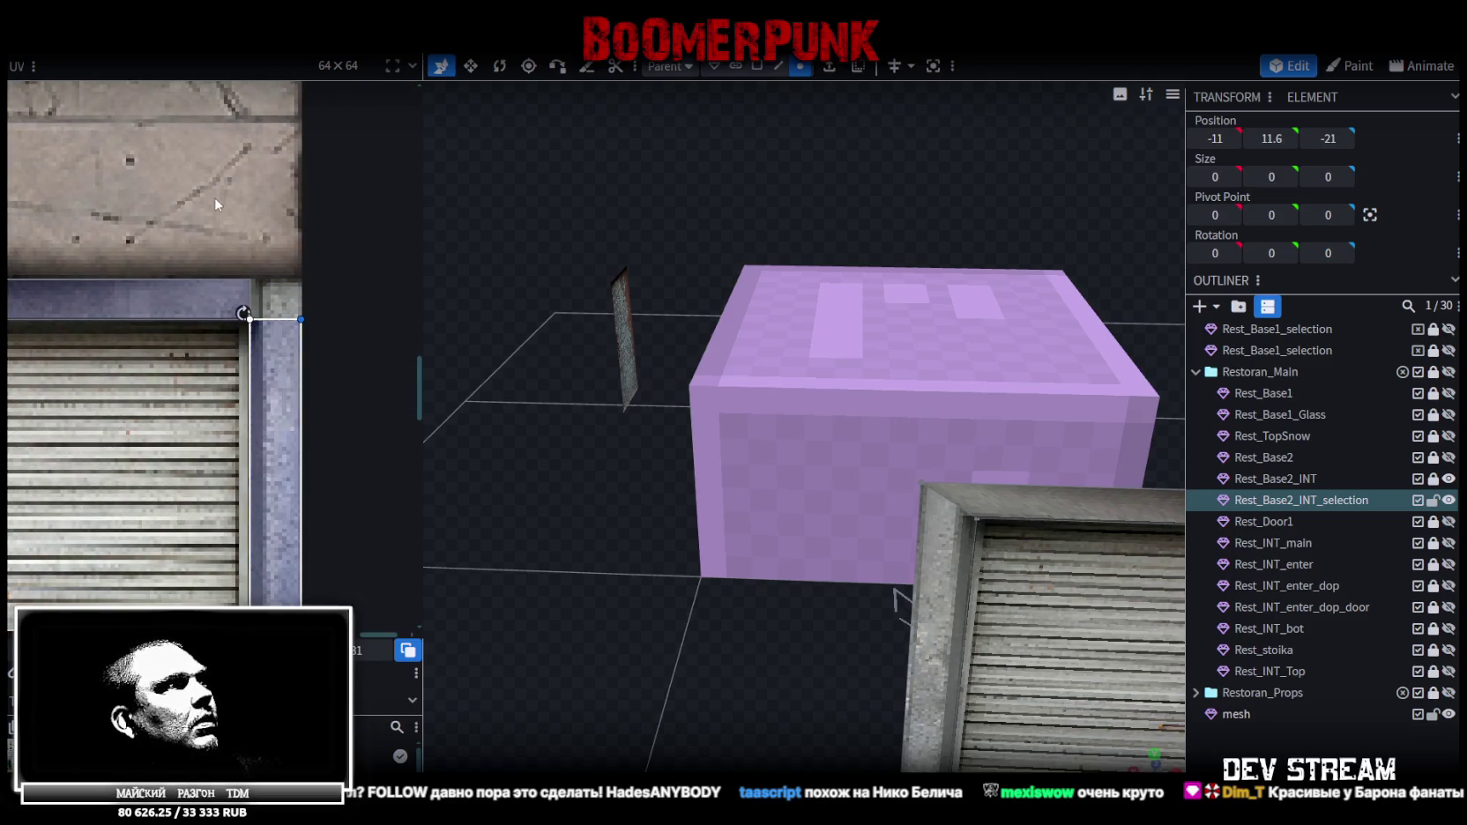
click(246, 298)
click(274, 298)
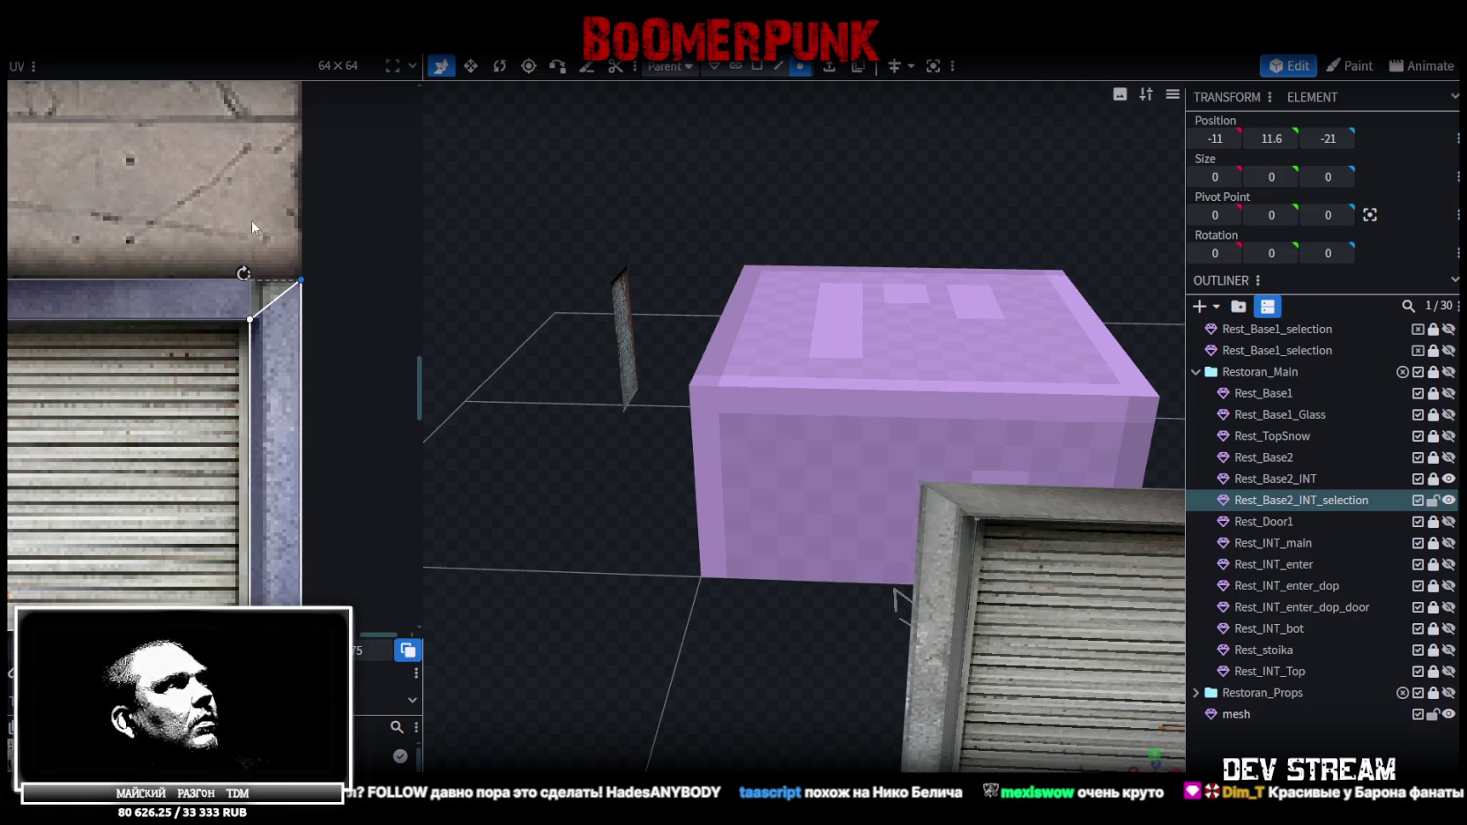
click(258, 296)
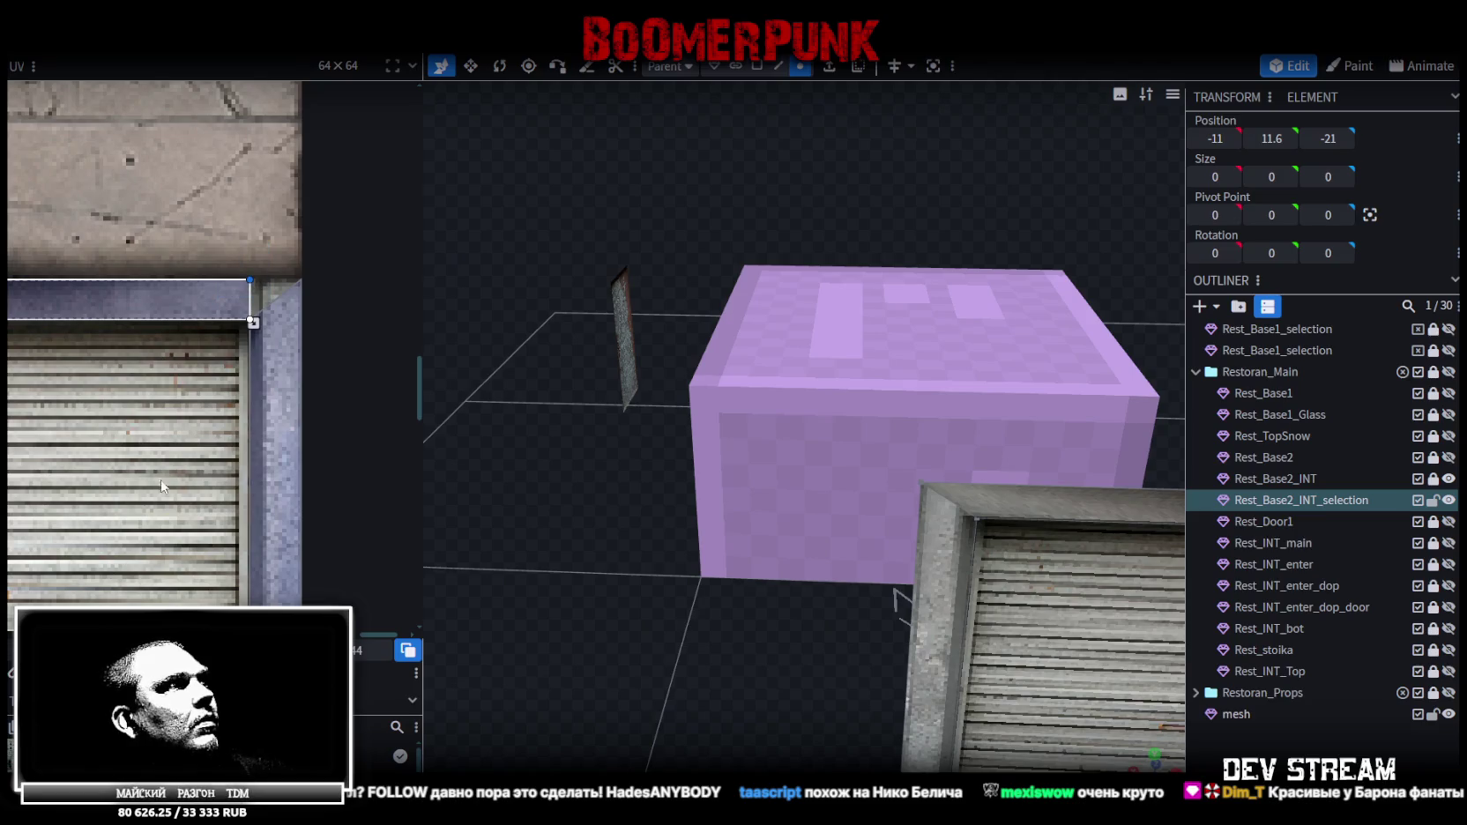
click(134, 218)
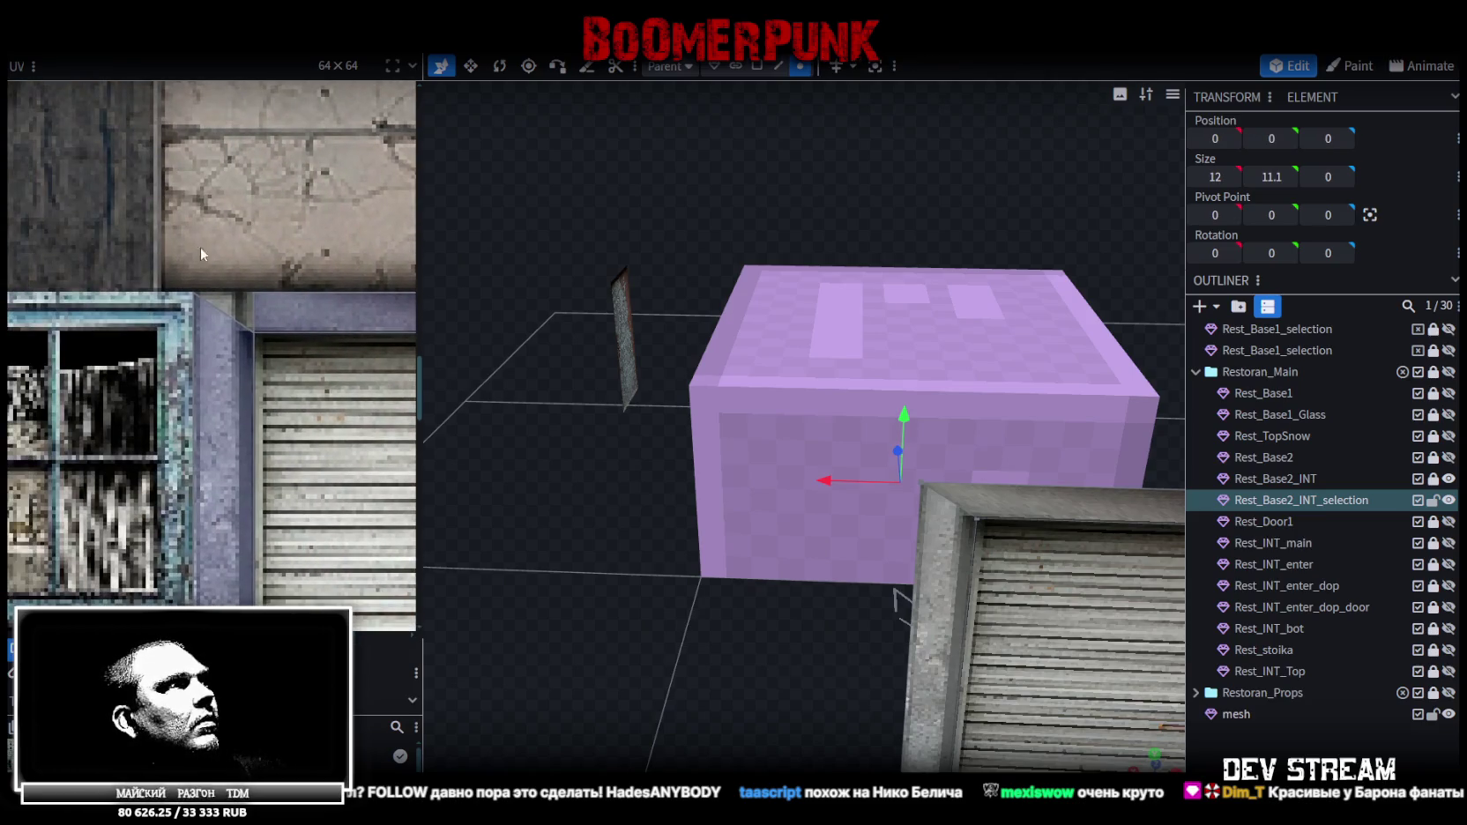
click(187, 287)
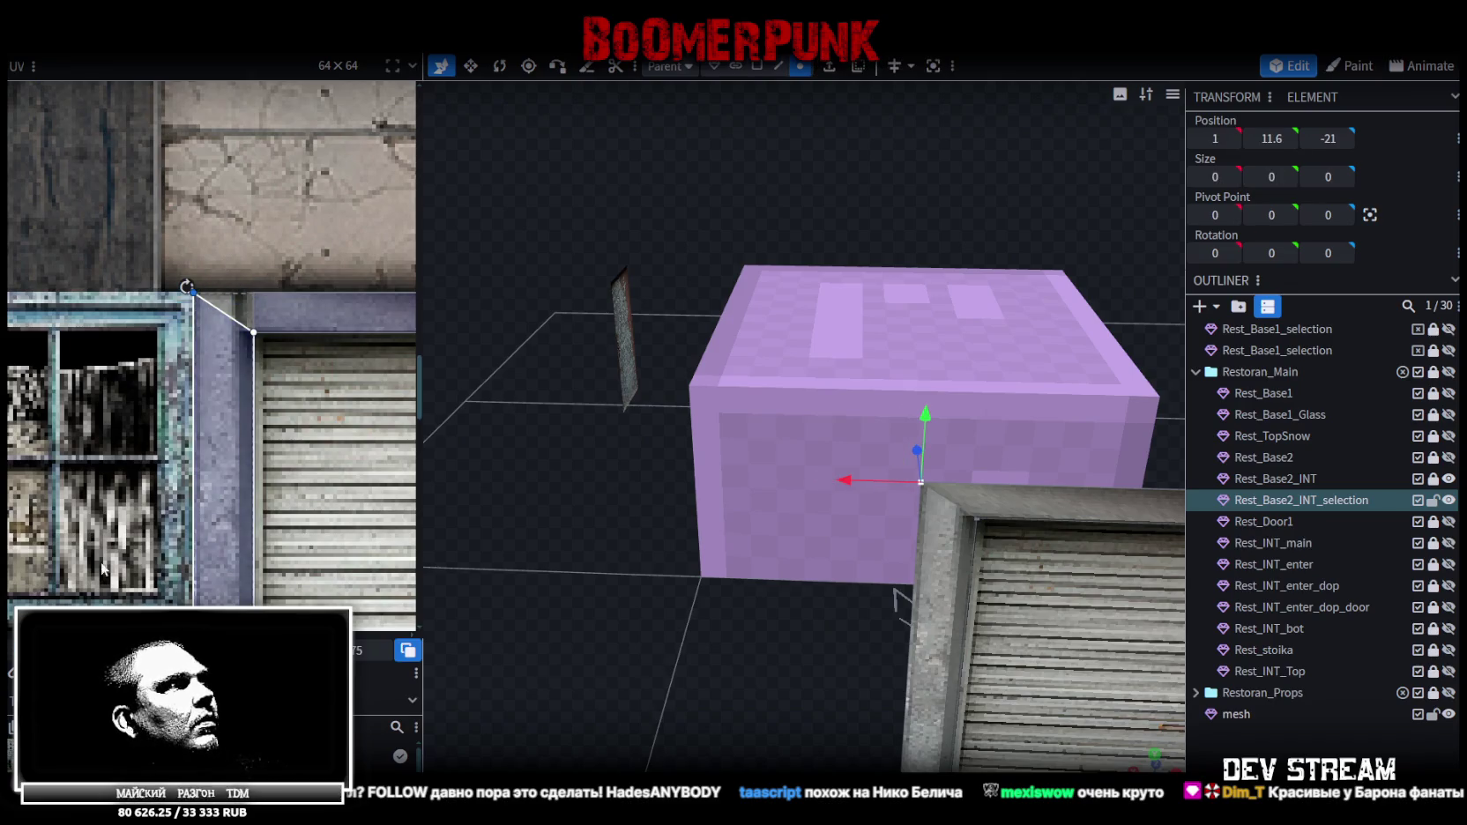
click(273, 300)
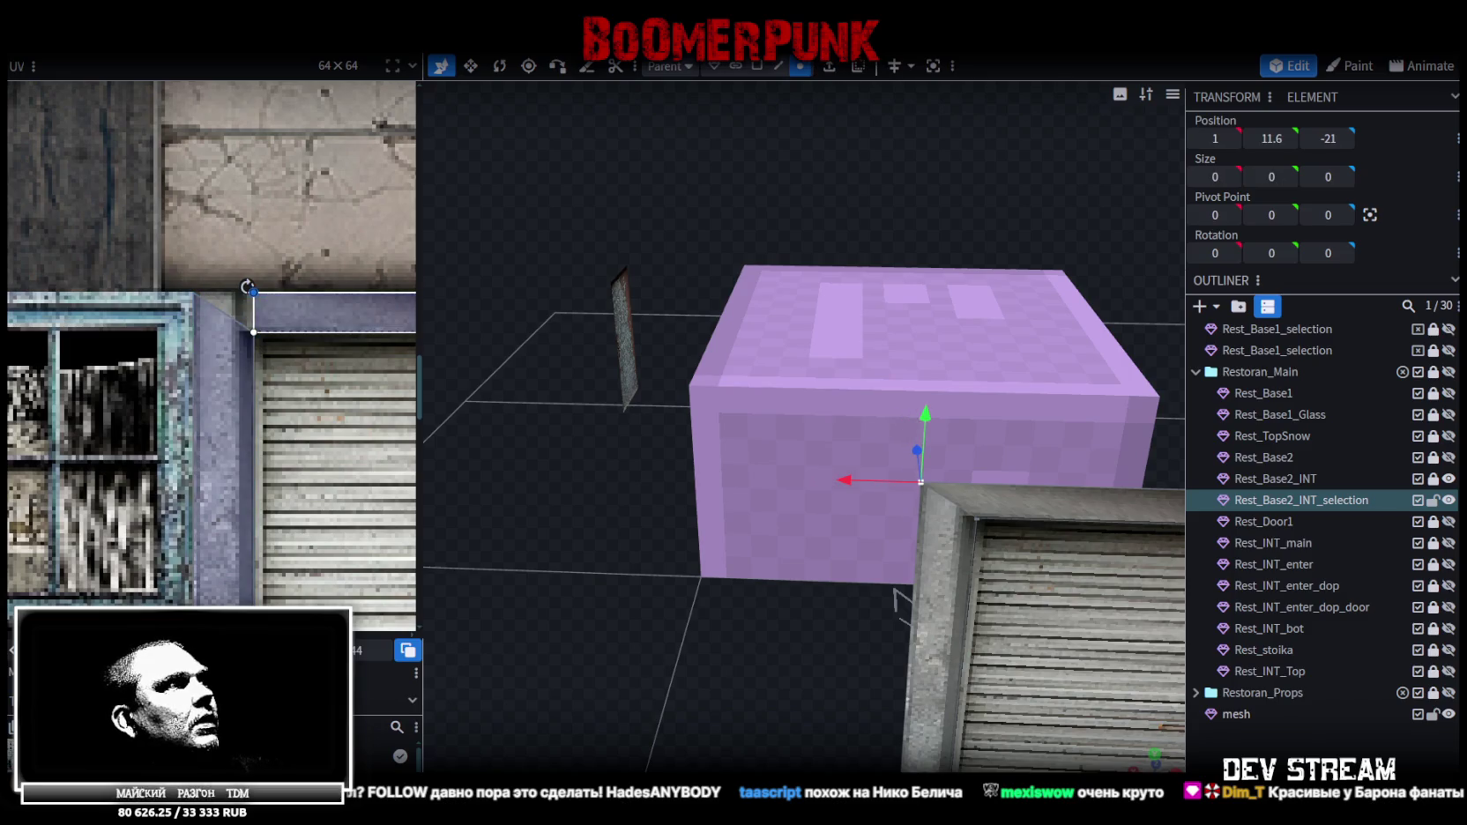
click(206, 218)
scroll(751, 604, down, 3)
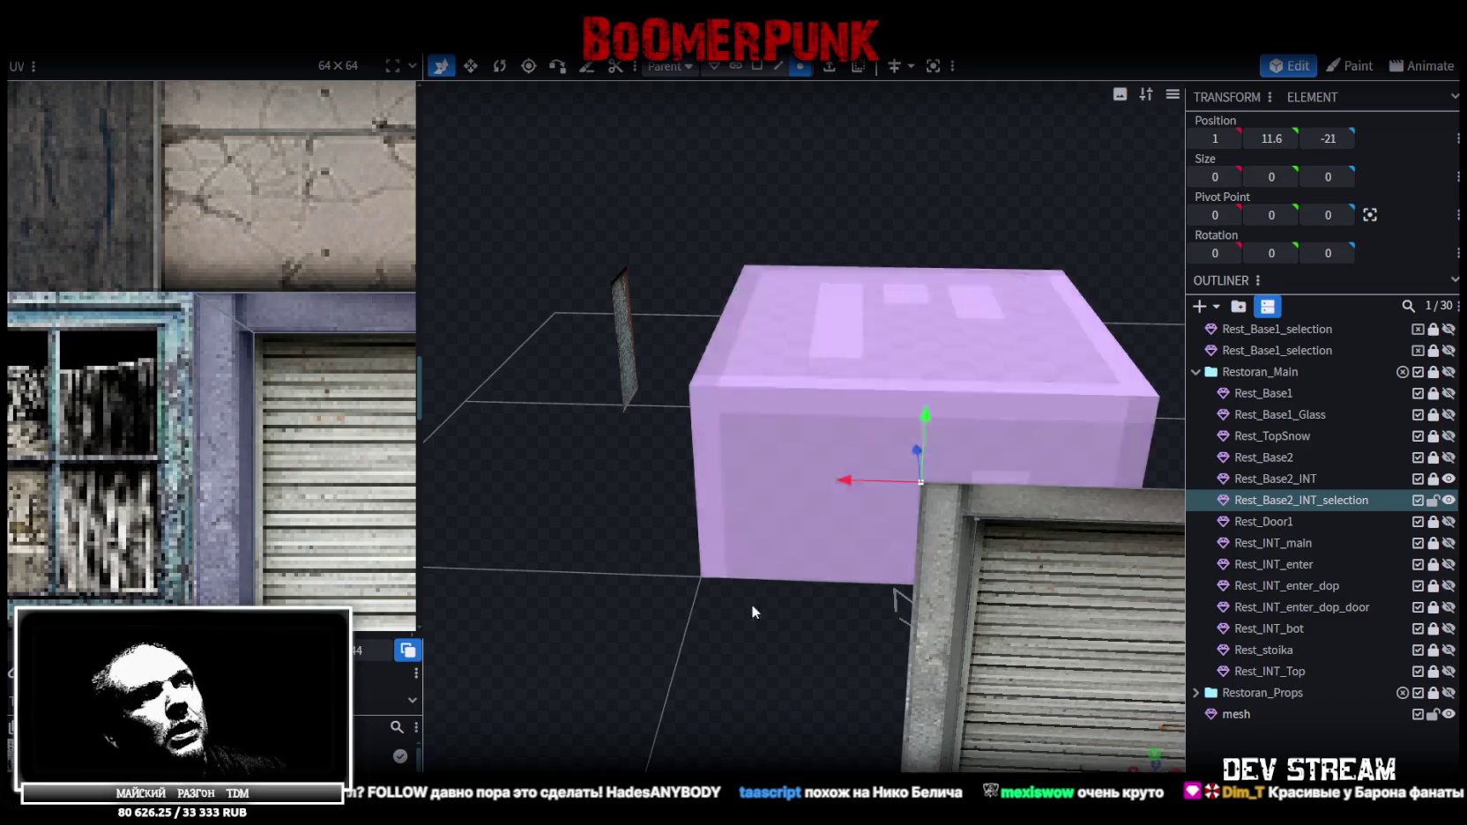
mouse_move(663, 604)
mouse_down()
mouse_move(754, 639)
mouse_move(807, 384)
mouse_up()
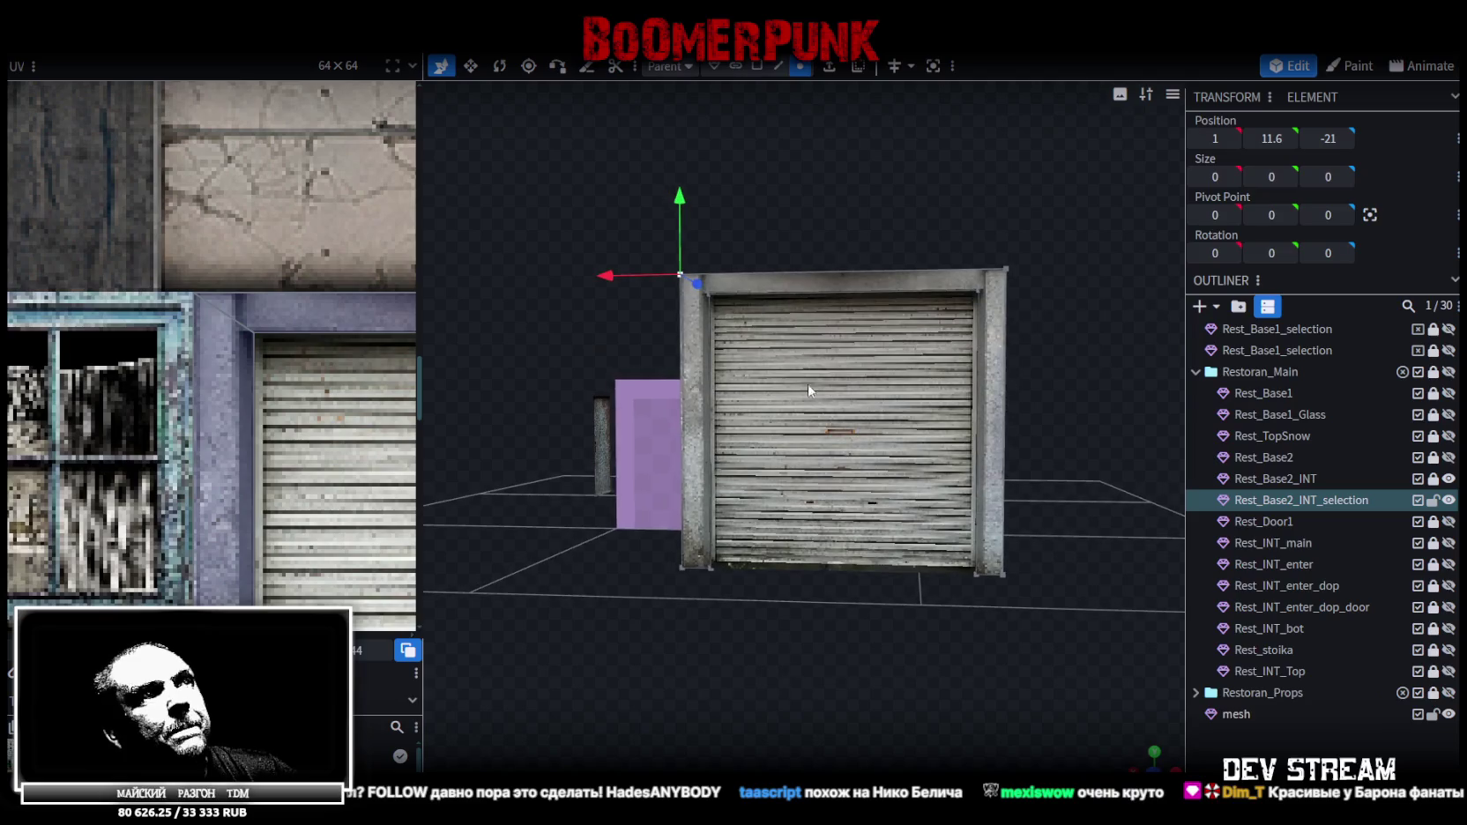
Show and unlock Rest_Base2, and delete its door-frame faces
click(755, 66)
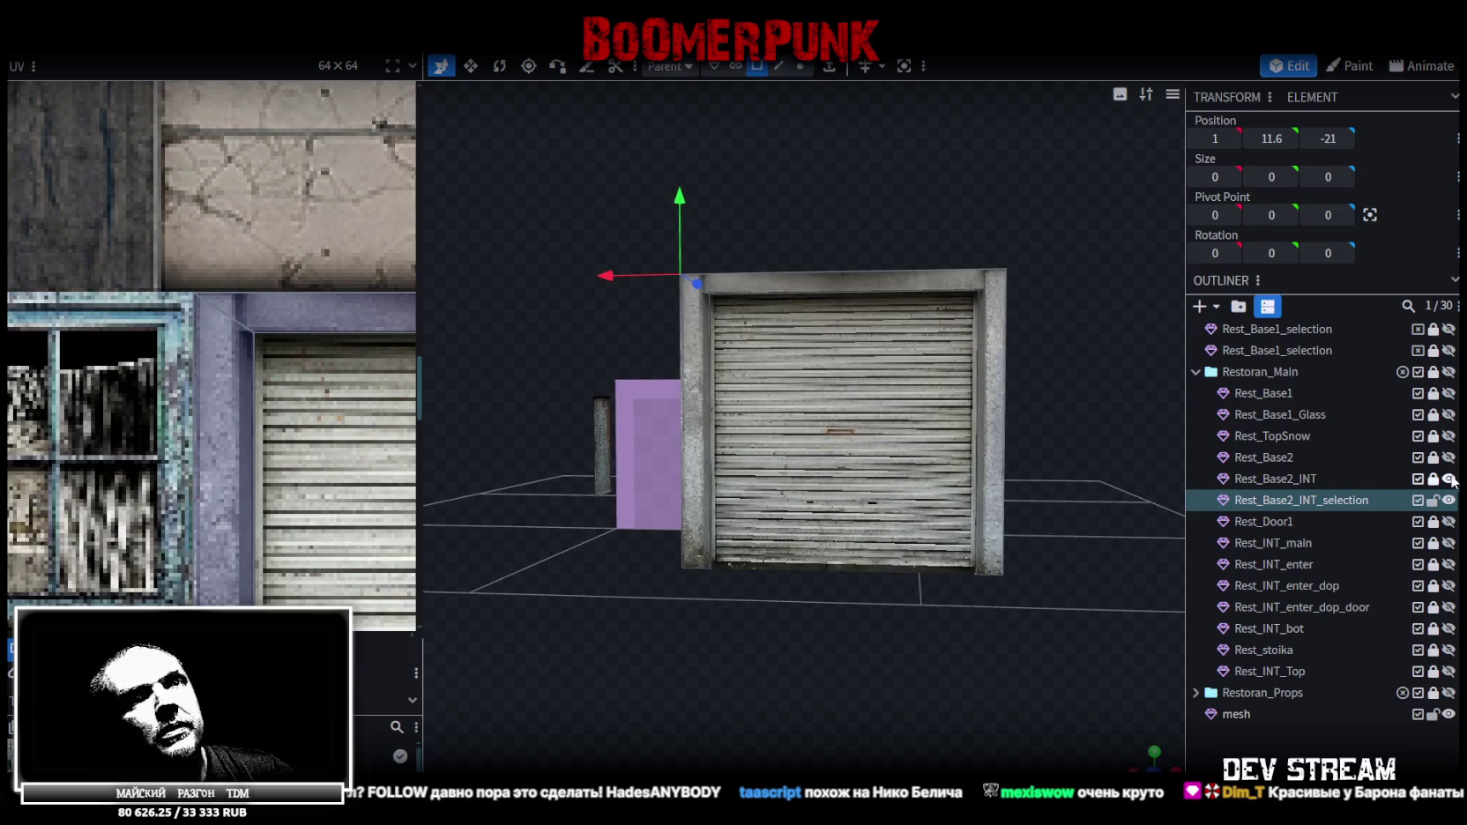
click(1448, 459)
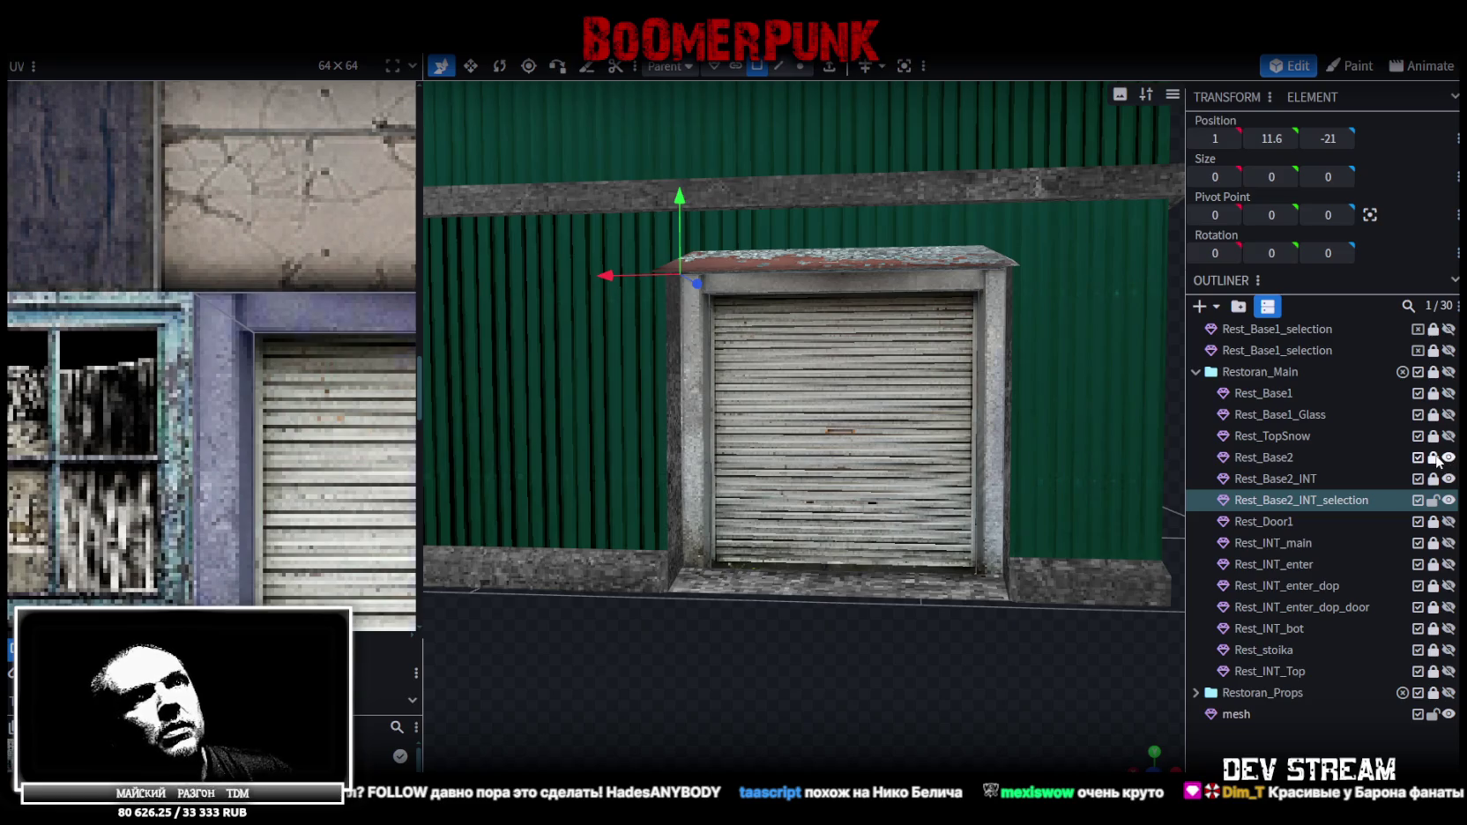
click(1433, 458)
scroll(936, 442, down, 1)
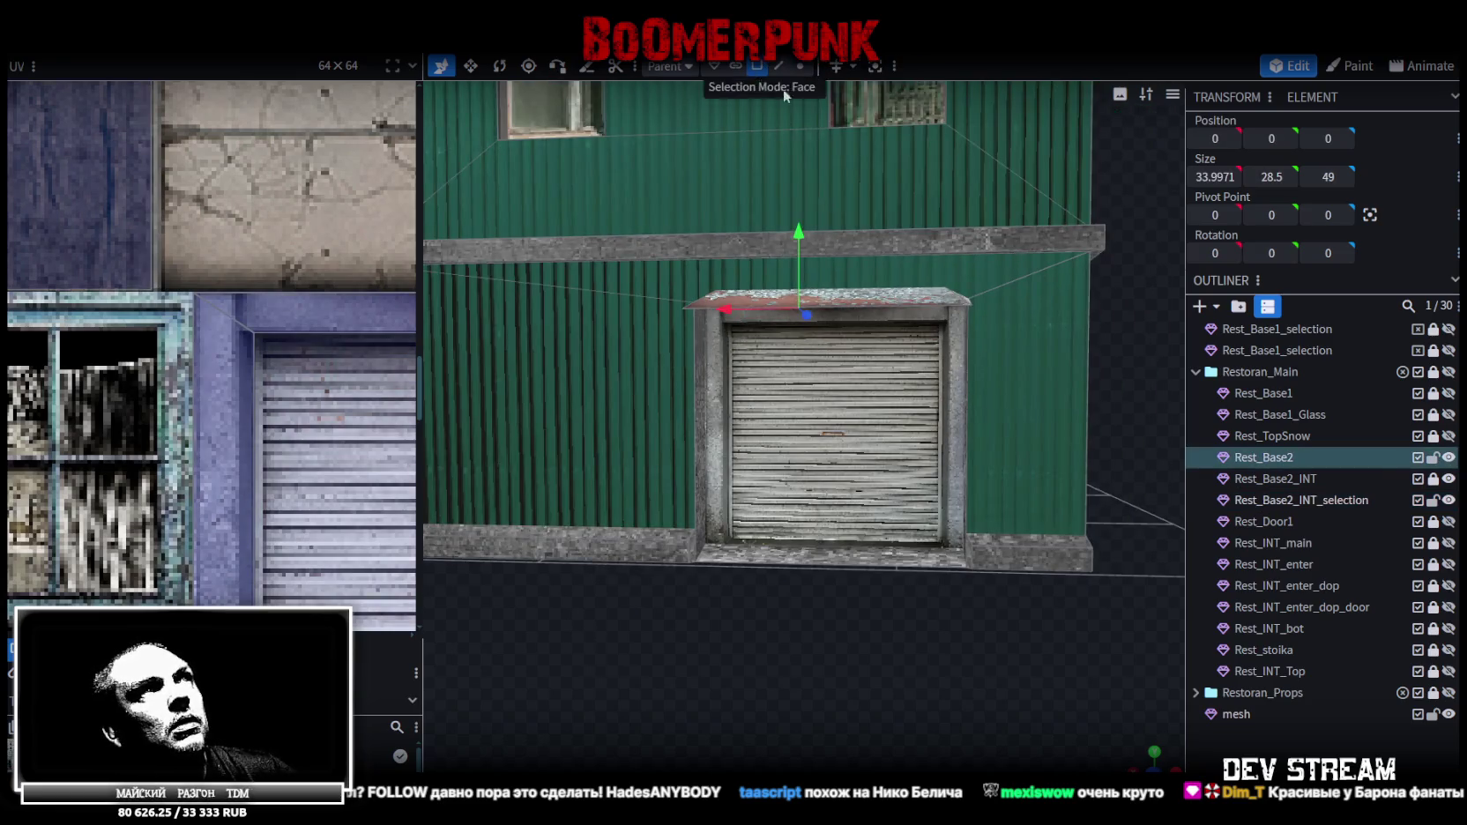
click(1449, 500)
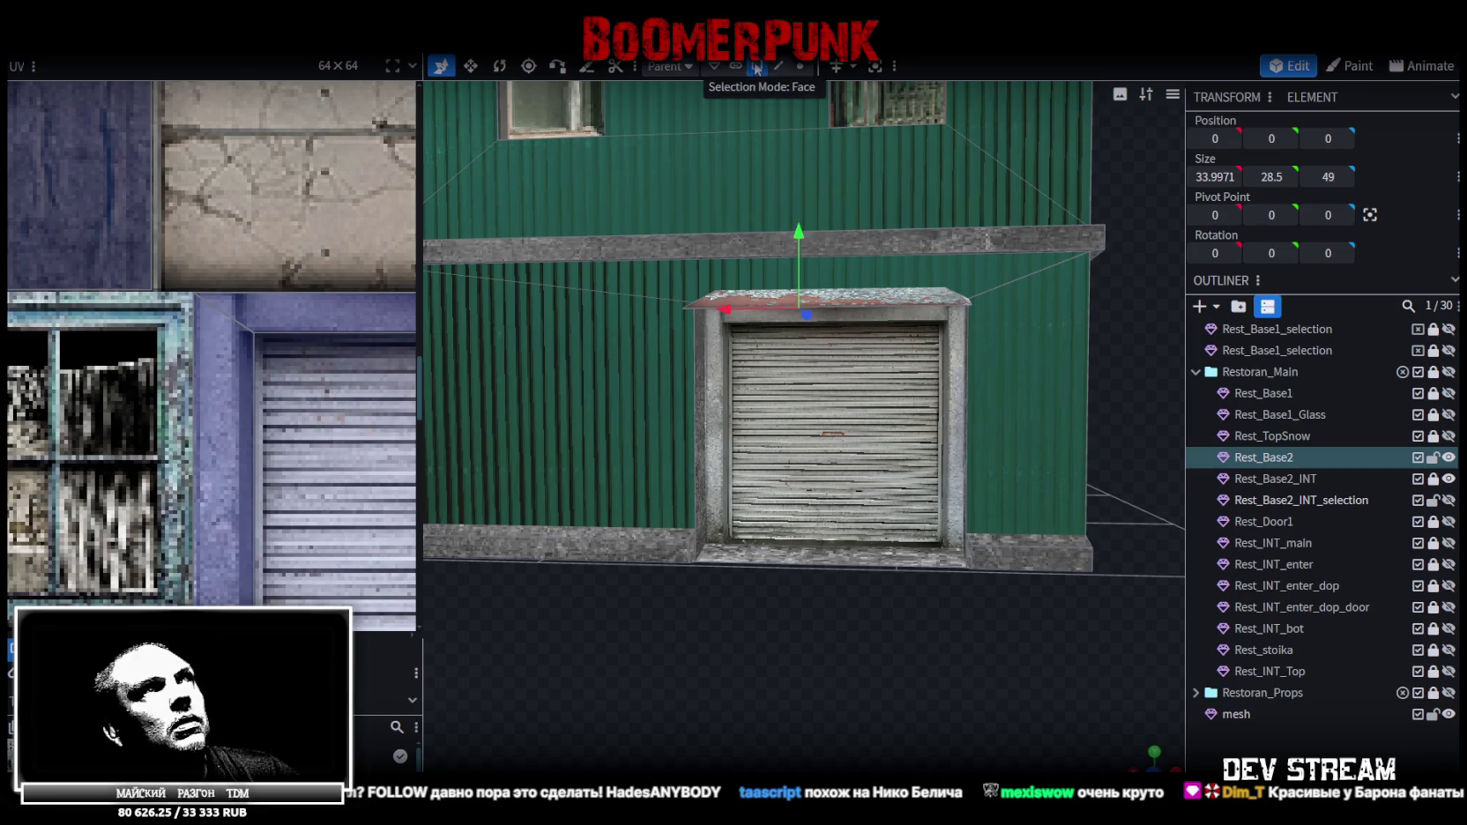
click(802, 465)
key(Delete)
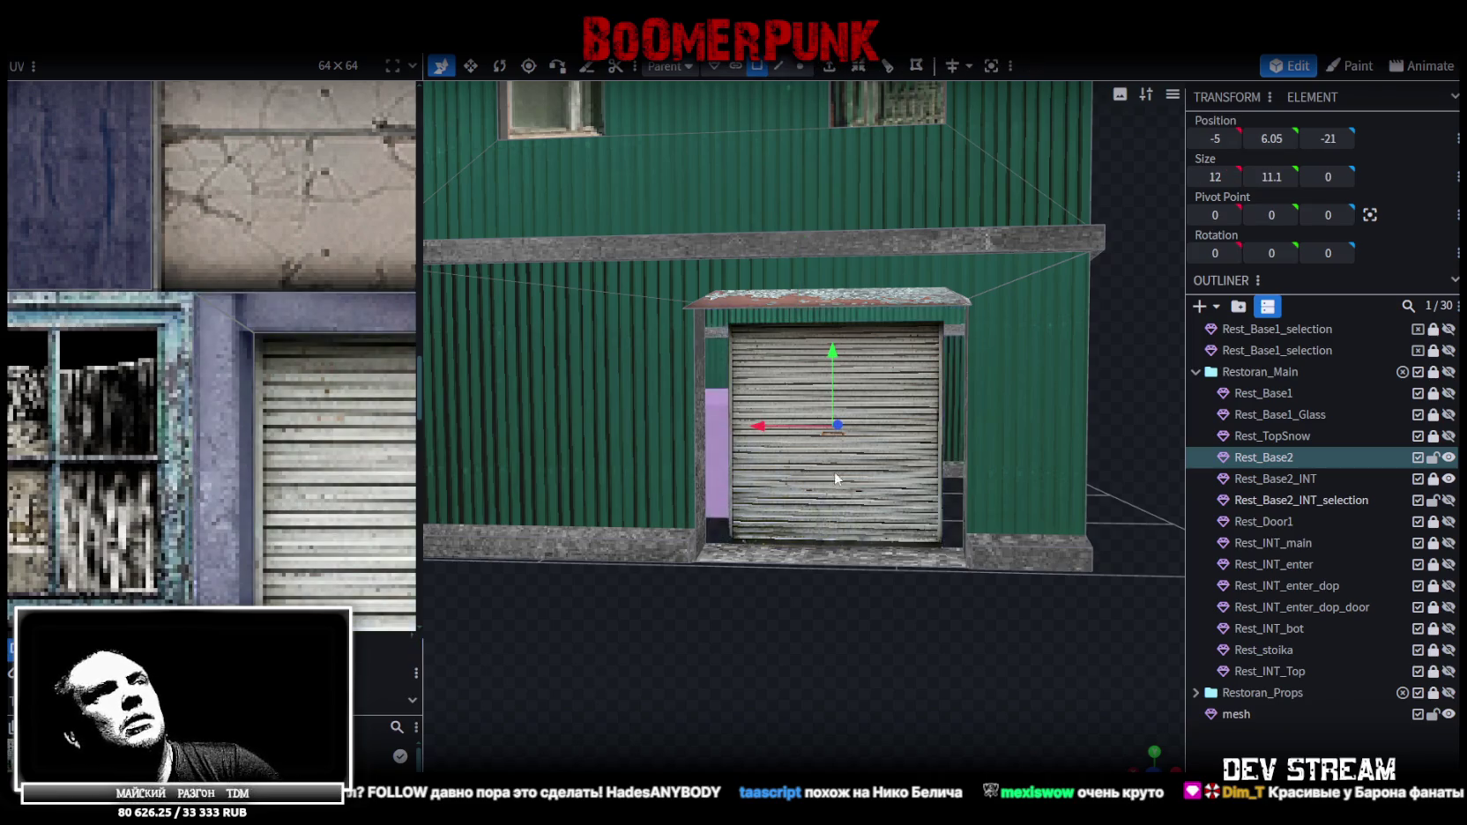
Merge the Rest_Base2_INT_selection door frame into Rest_Base2 with Merge Meshes
click(1448, 499)
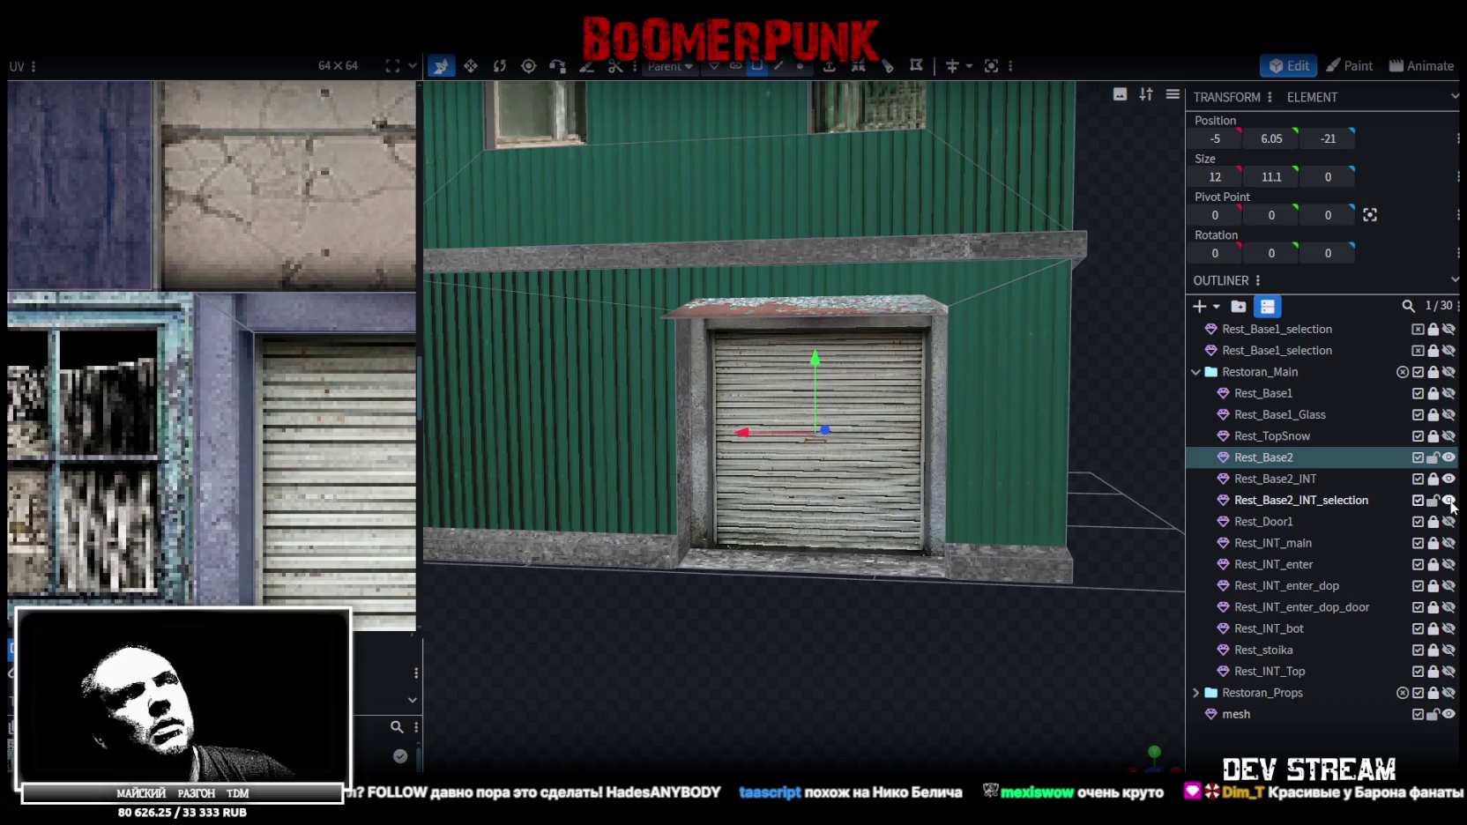
click(1259, 502)
right_click(1258, 503)
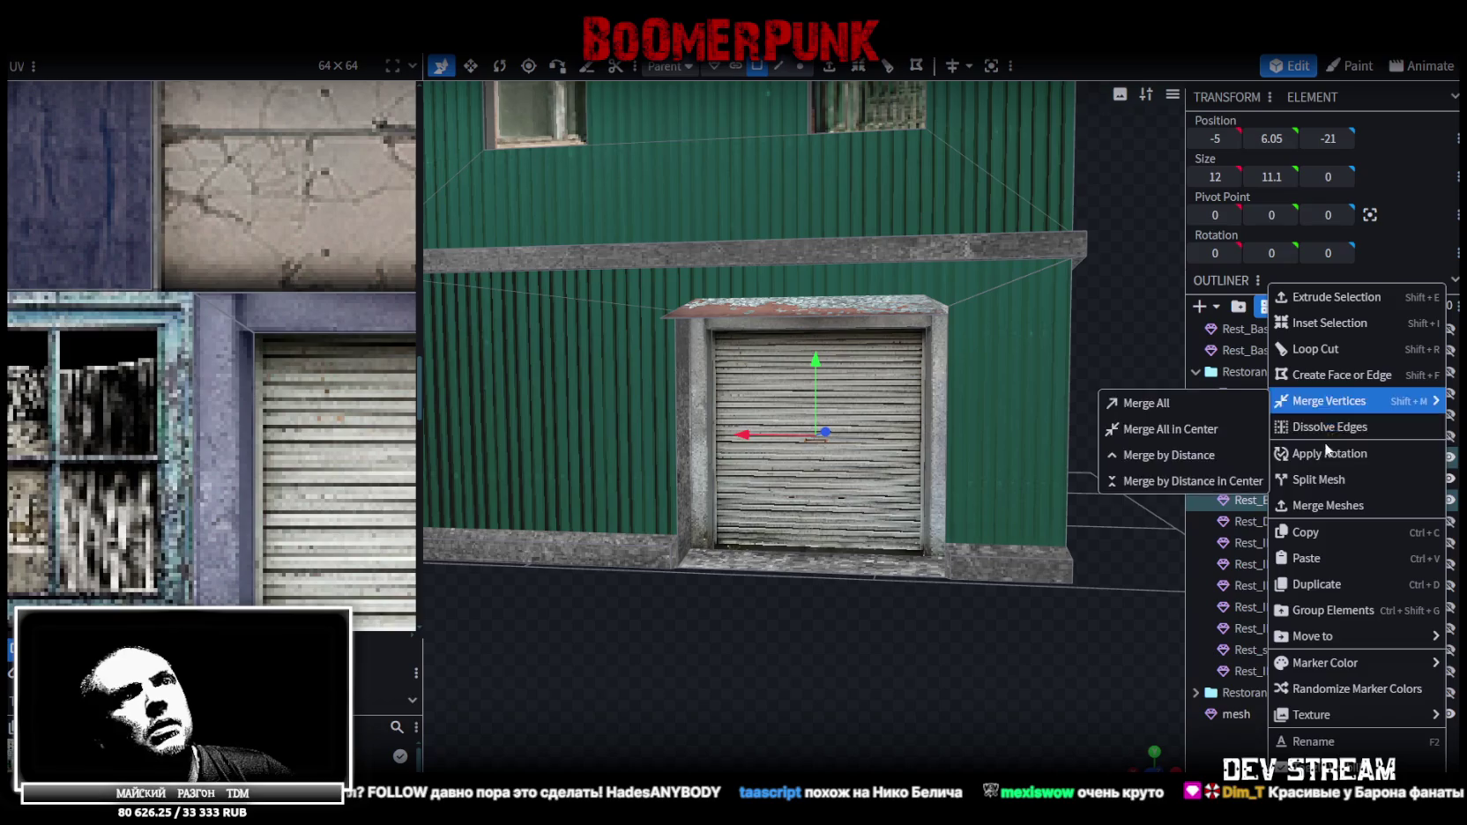
click(1325, 505)
scroll(807, 293, down, 5)
Select all Rest_Base2 vertices and move them vertically, triggering the overlapping-vertex merge prompt
click(800, 67)
key(ctrl+a)
drag(801, 303, 785, 217)
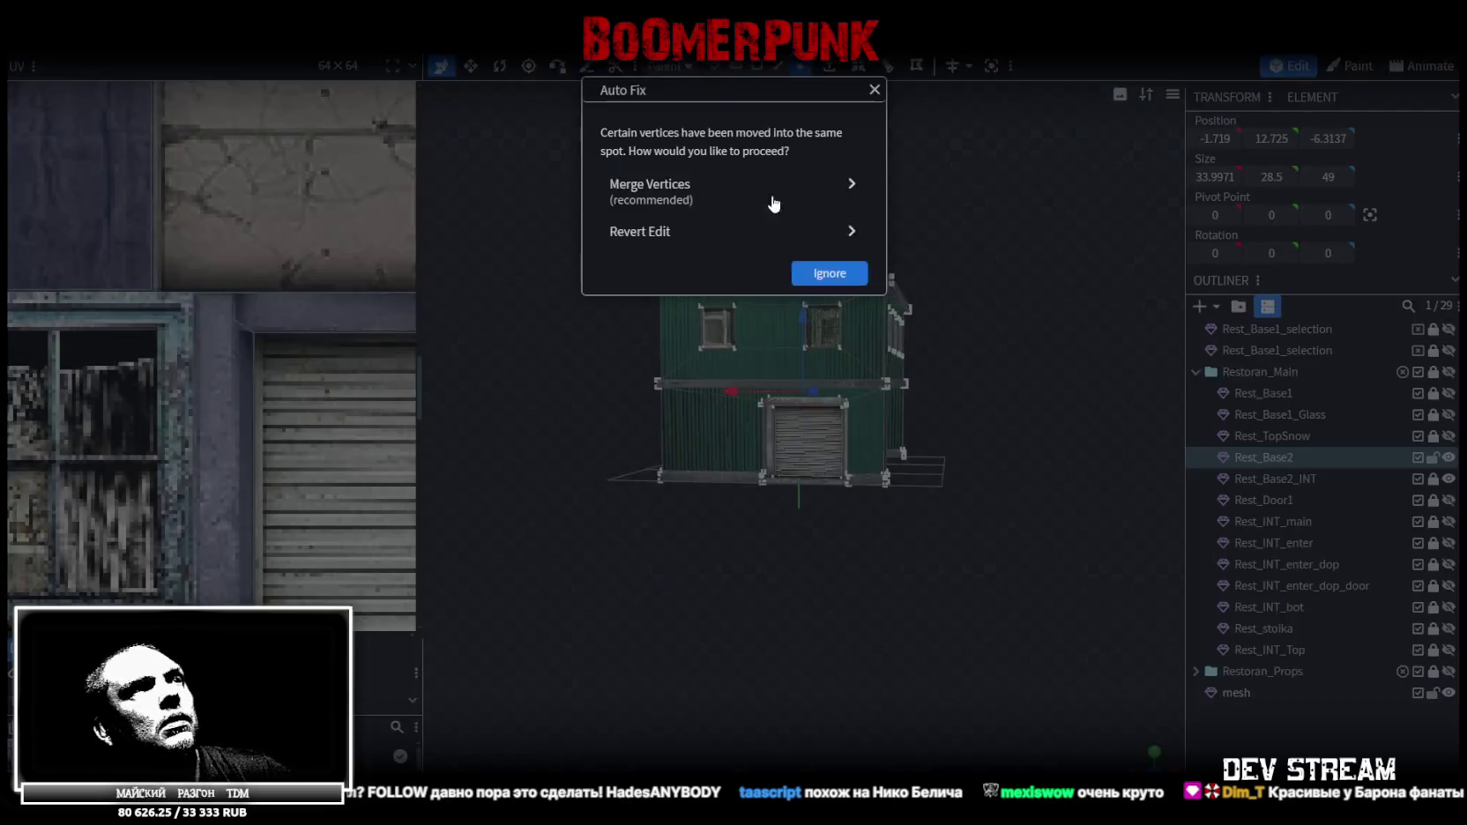
click(784, 199)
Orbit to a side view of the merged Rest_Base2 building wall
scroll(846, 405, up, 5)
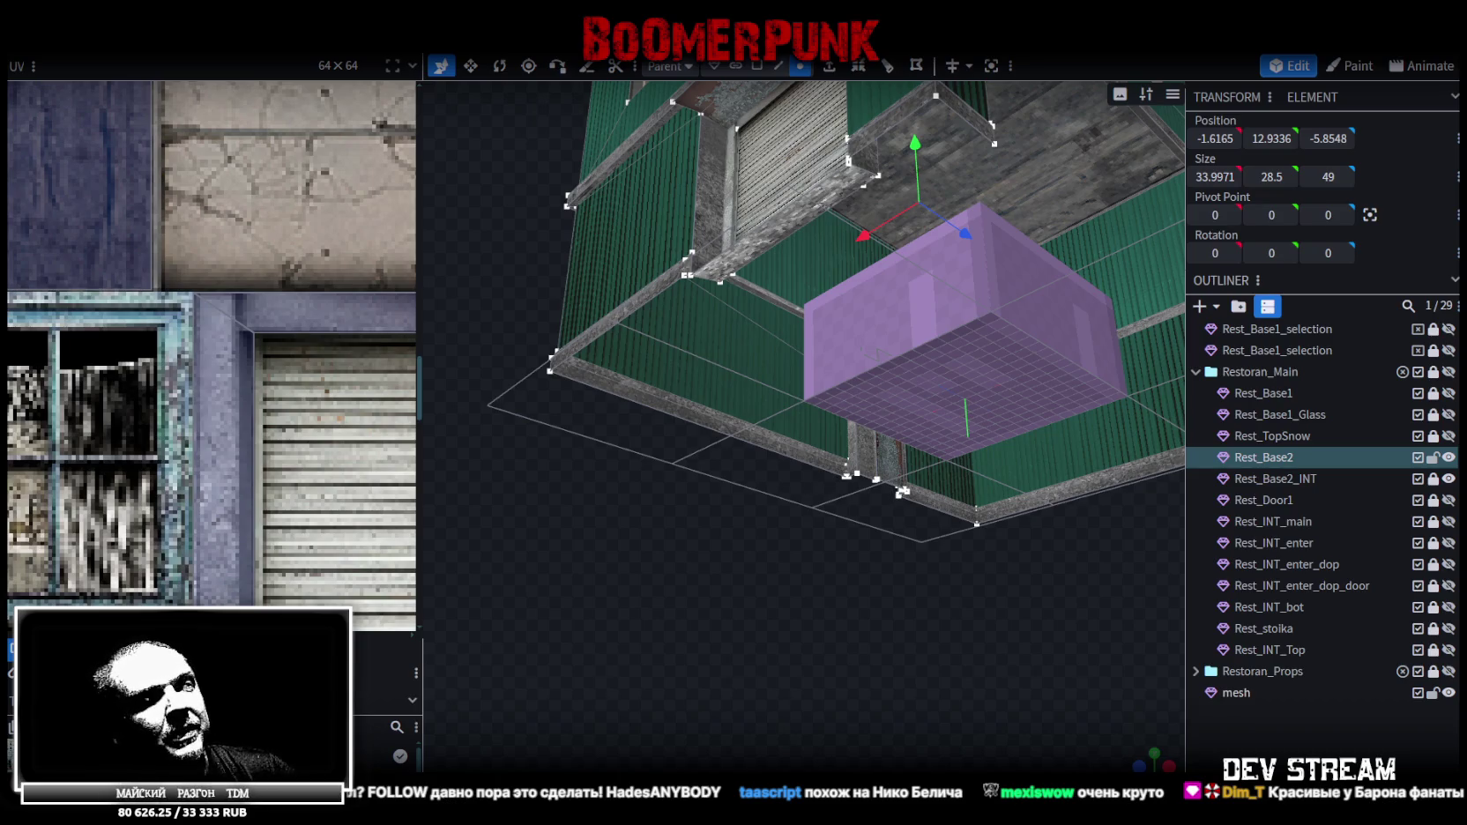
drag(733, 423, 728, 634)
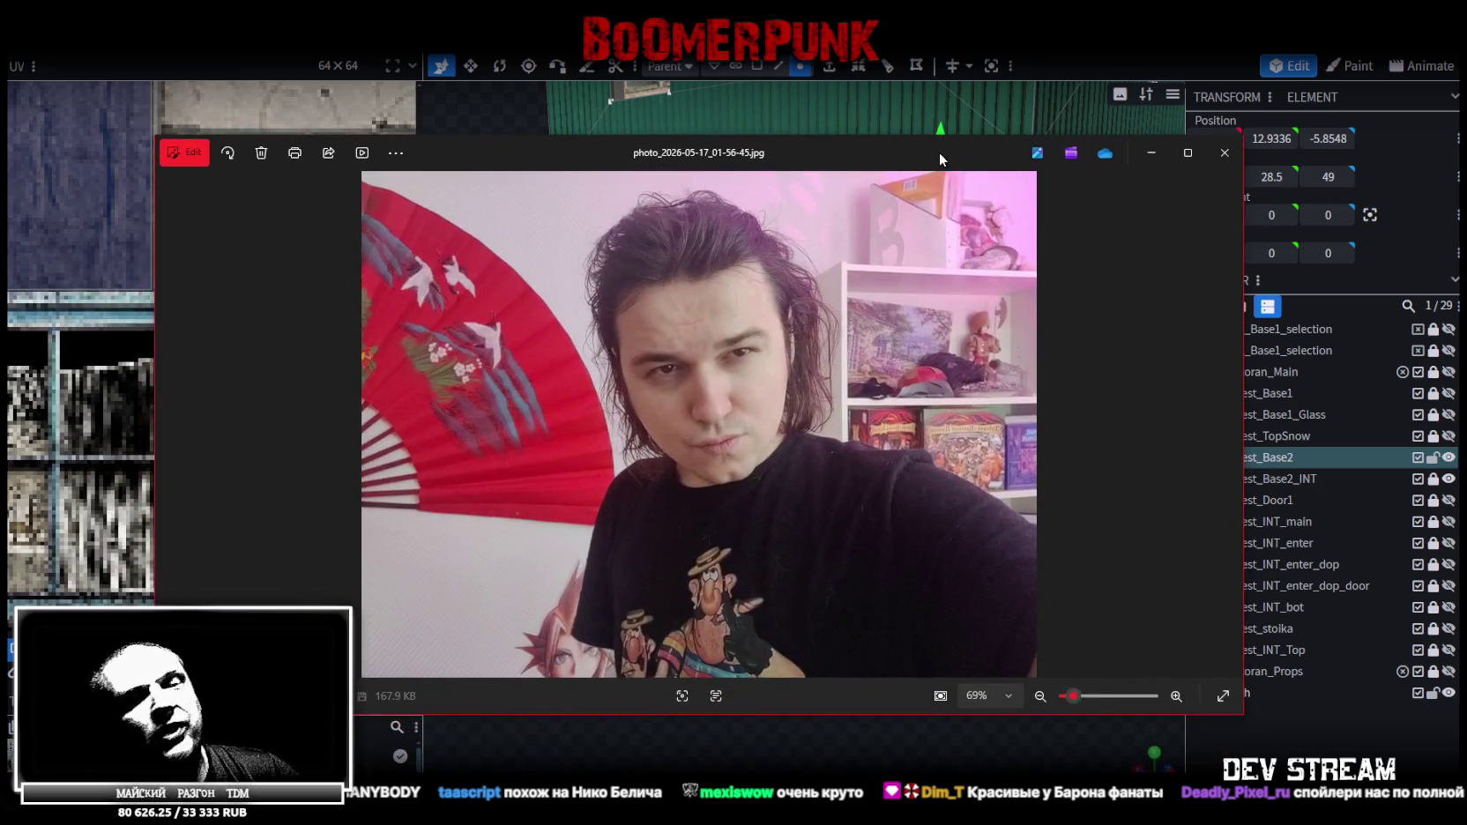
Close the selfie photo and the four-view head reference image
drag(940, 154, 938, 153)
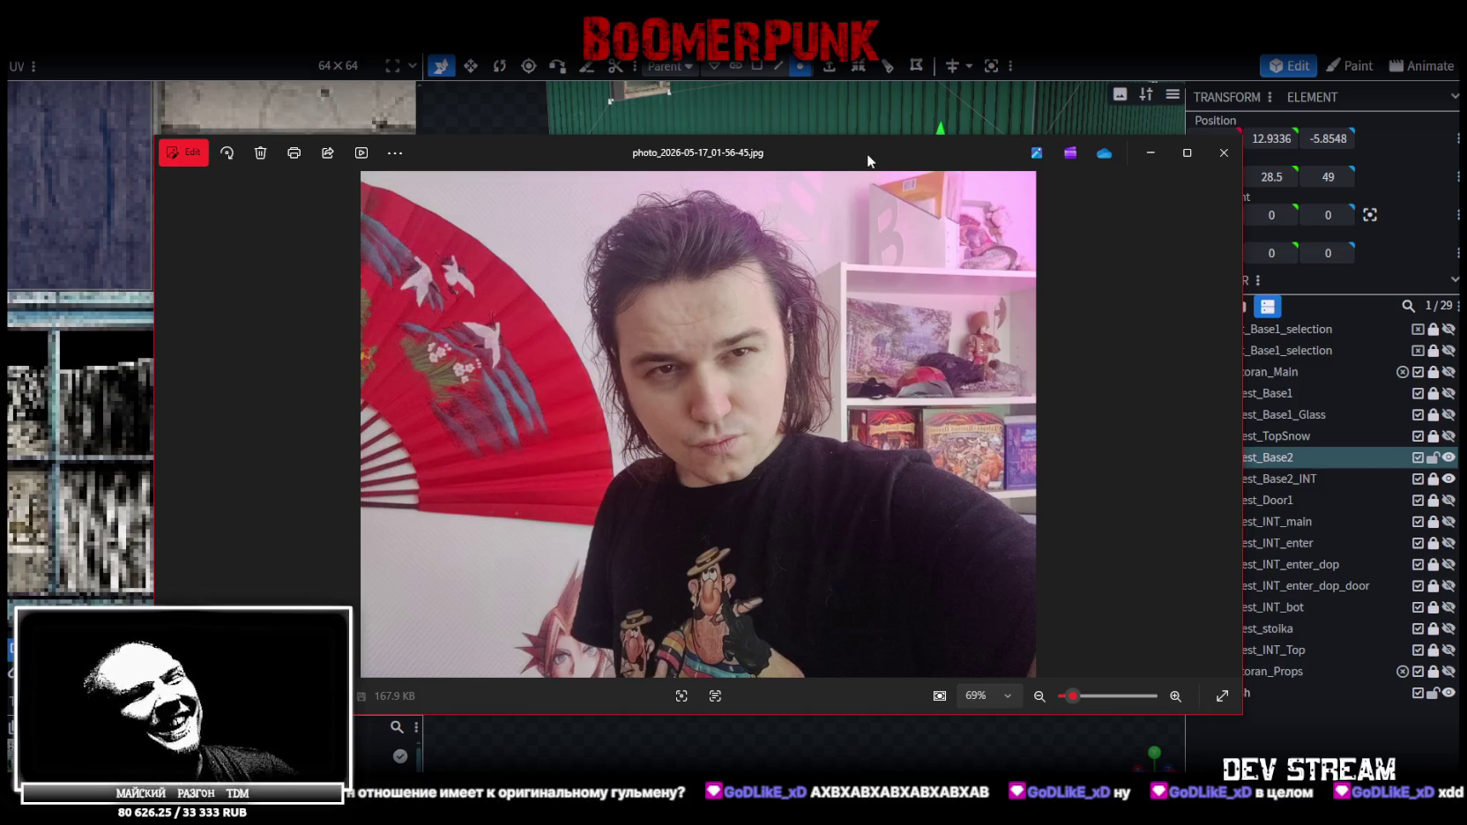
key(Escape)
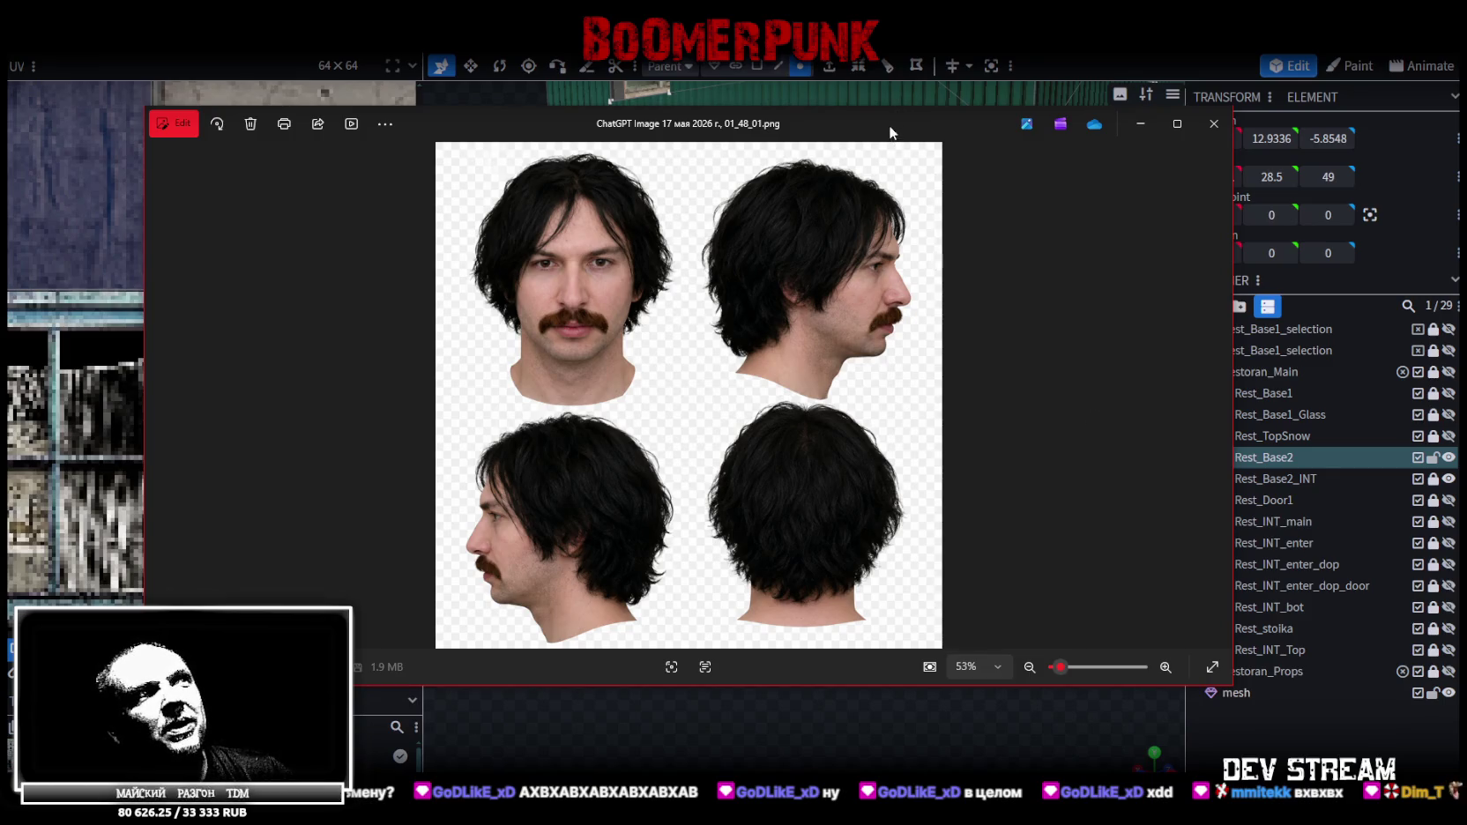
key(alt+Tab)
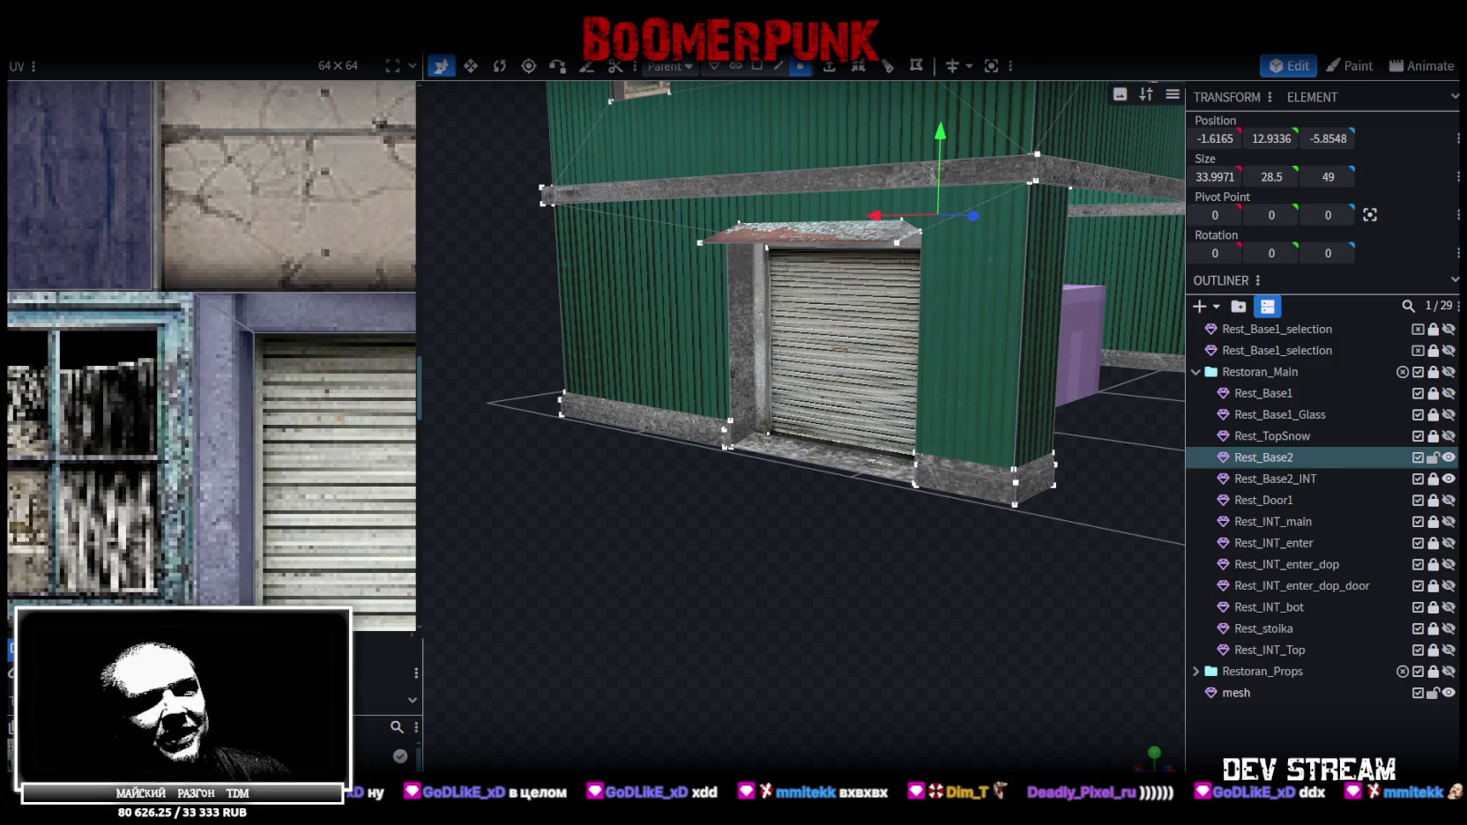
Bring the four-angle ChatGPT head reference image back over Blockbench
key(alt+Tab)
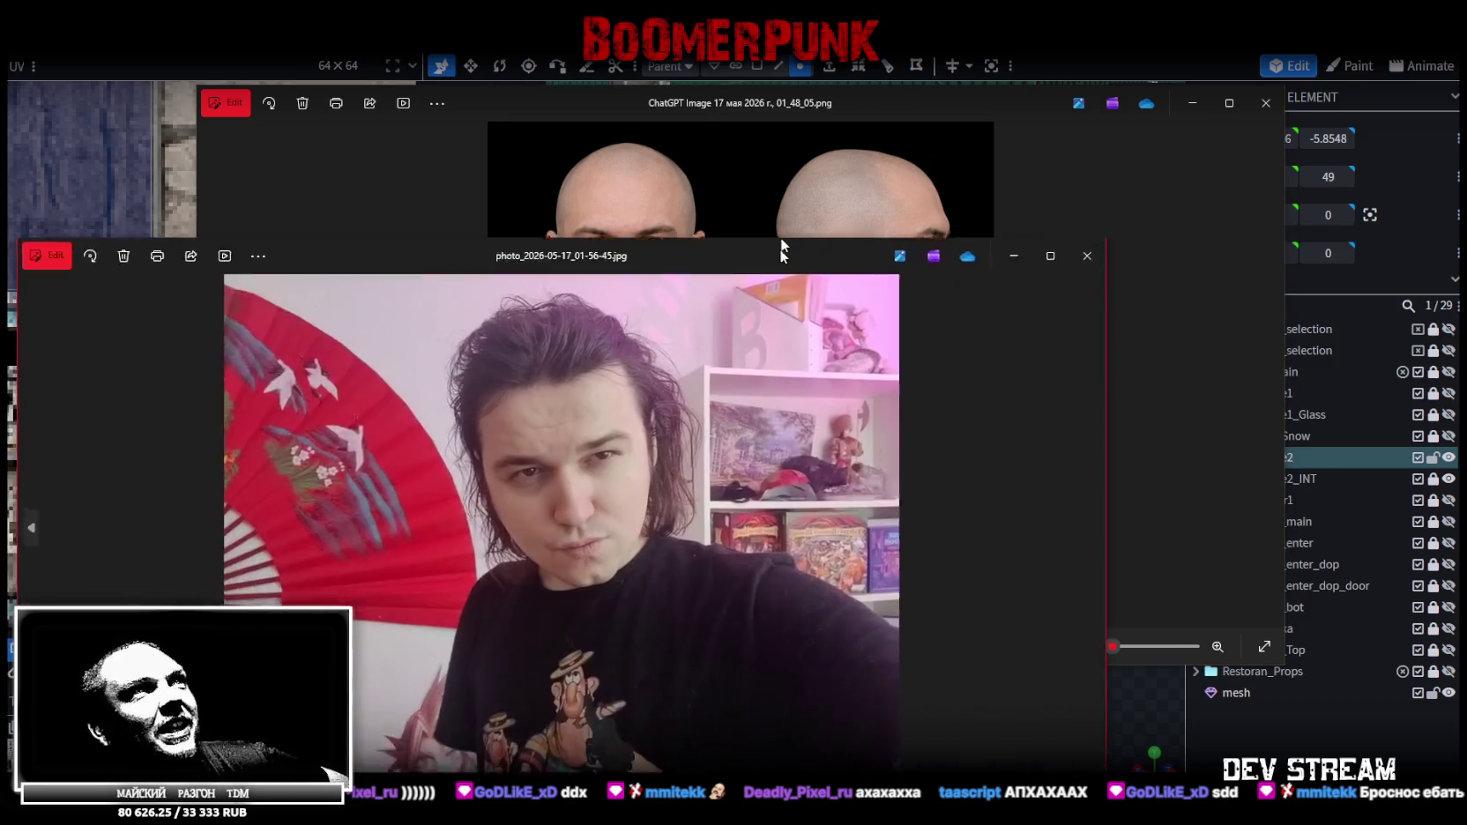
Arrange the selfie photo and head reference windows side by side, then close both
drag(779, 248, 790, 111)
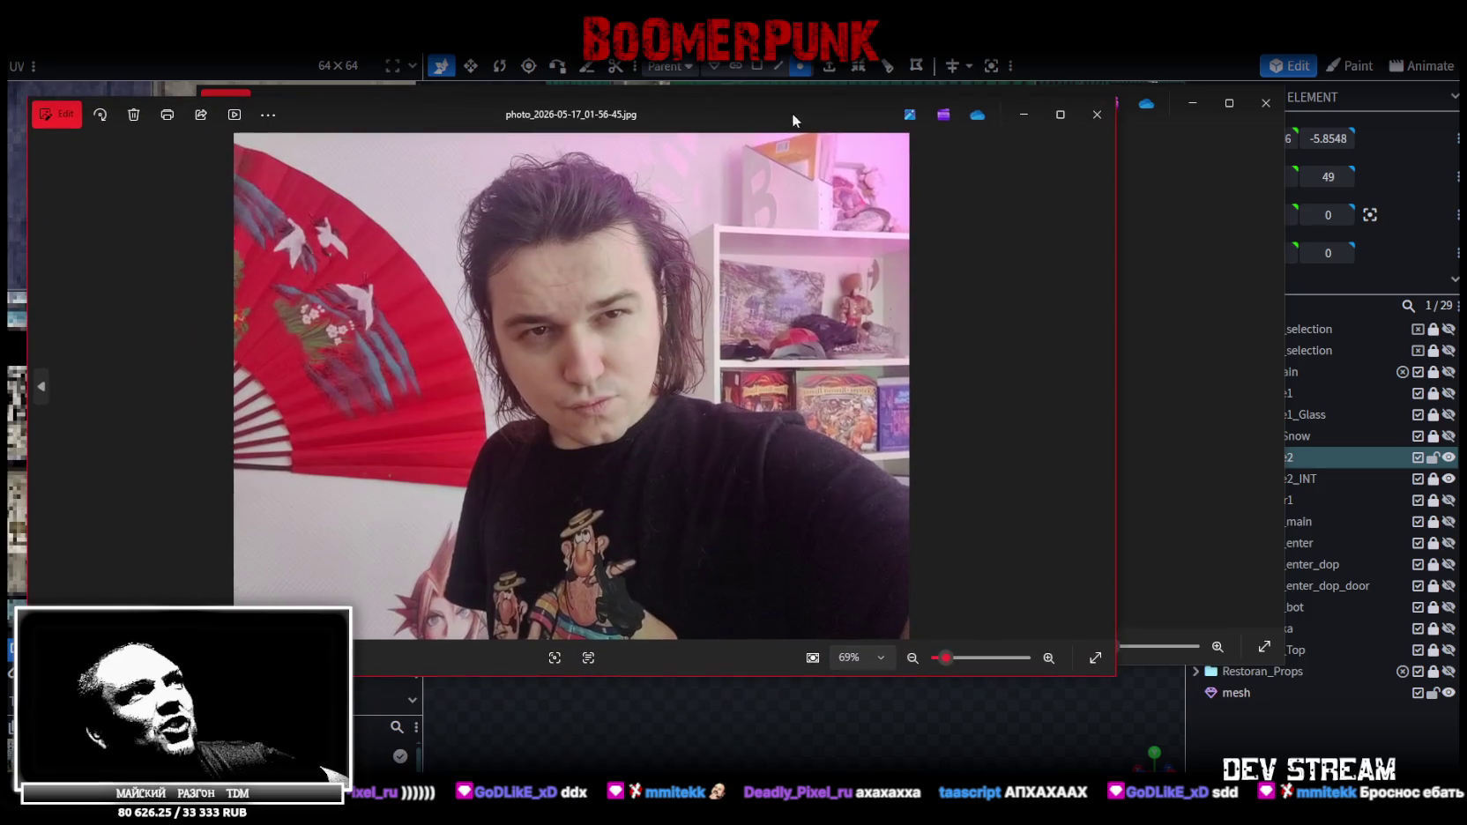
drag(1116, 328, 624, 327)
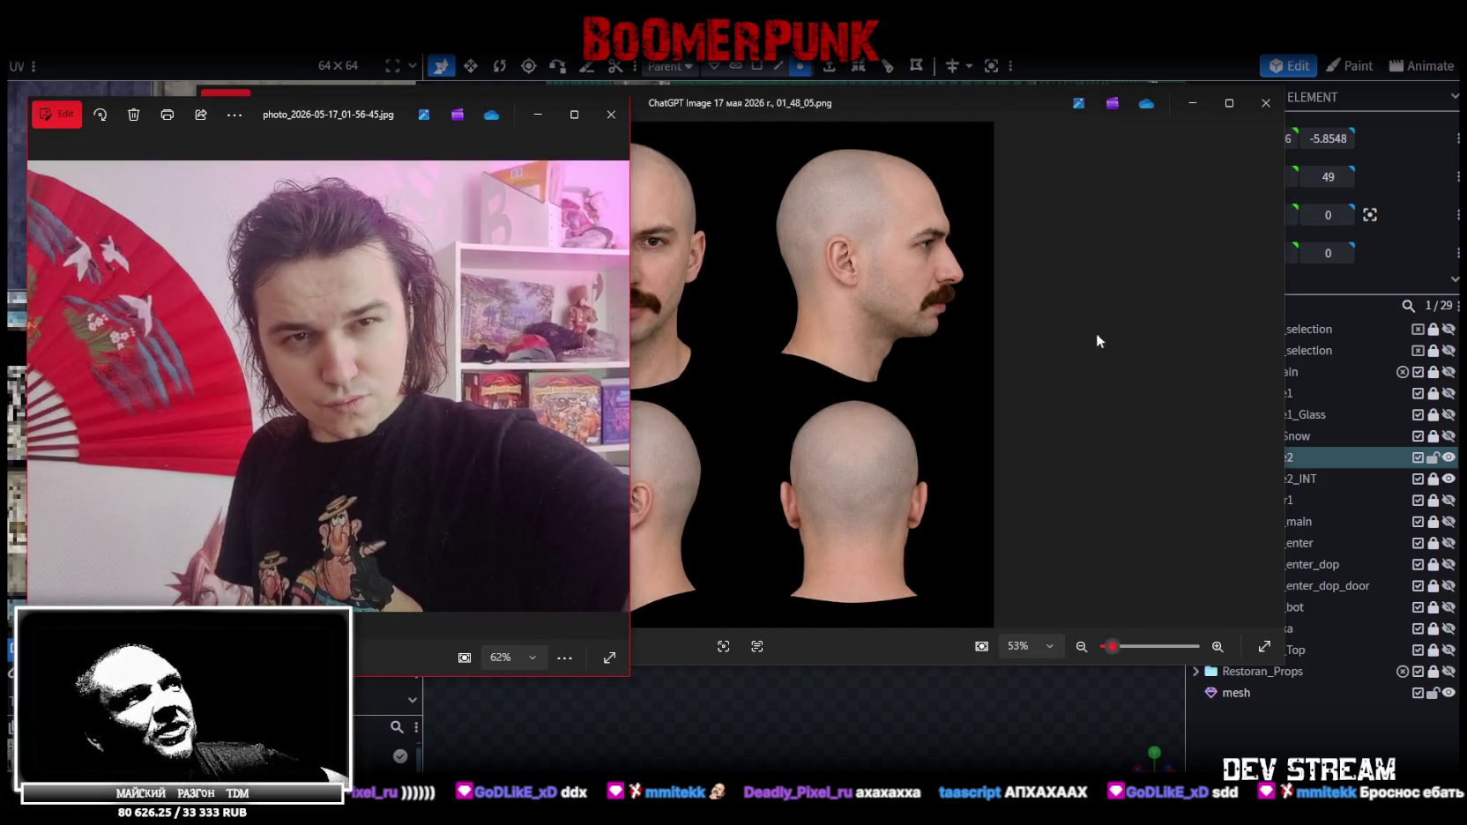
click(1068, 326)
drag(197, 323, 667, 324)
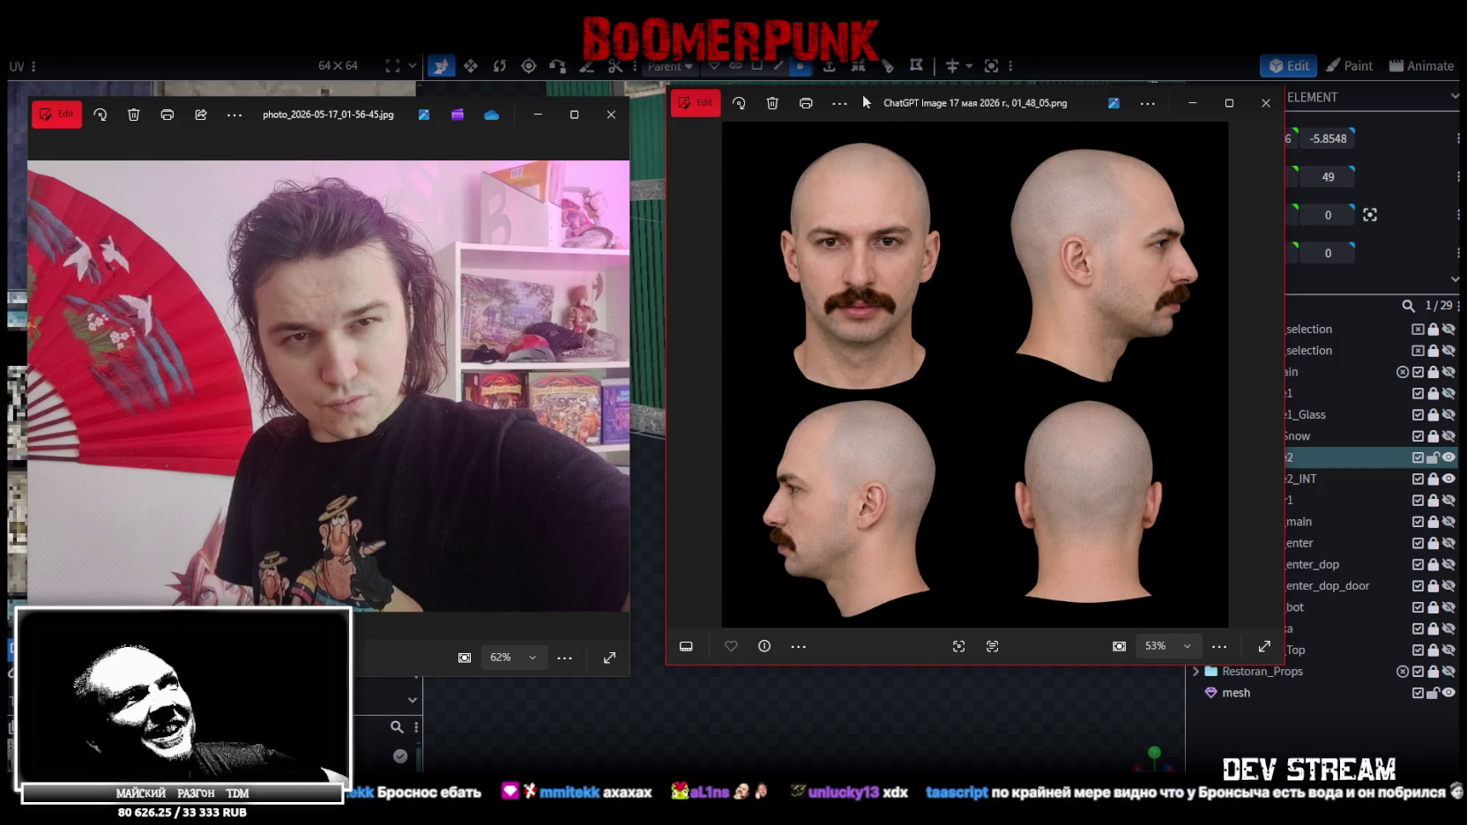
key(alt+F4)
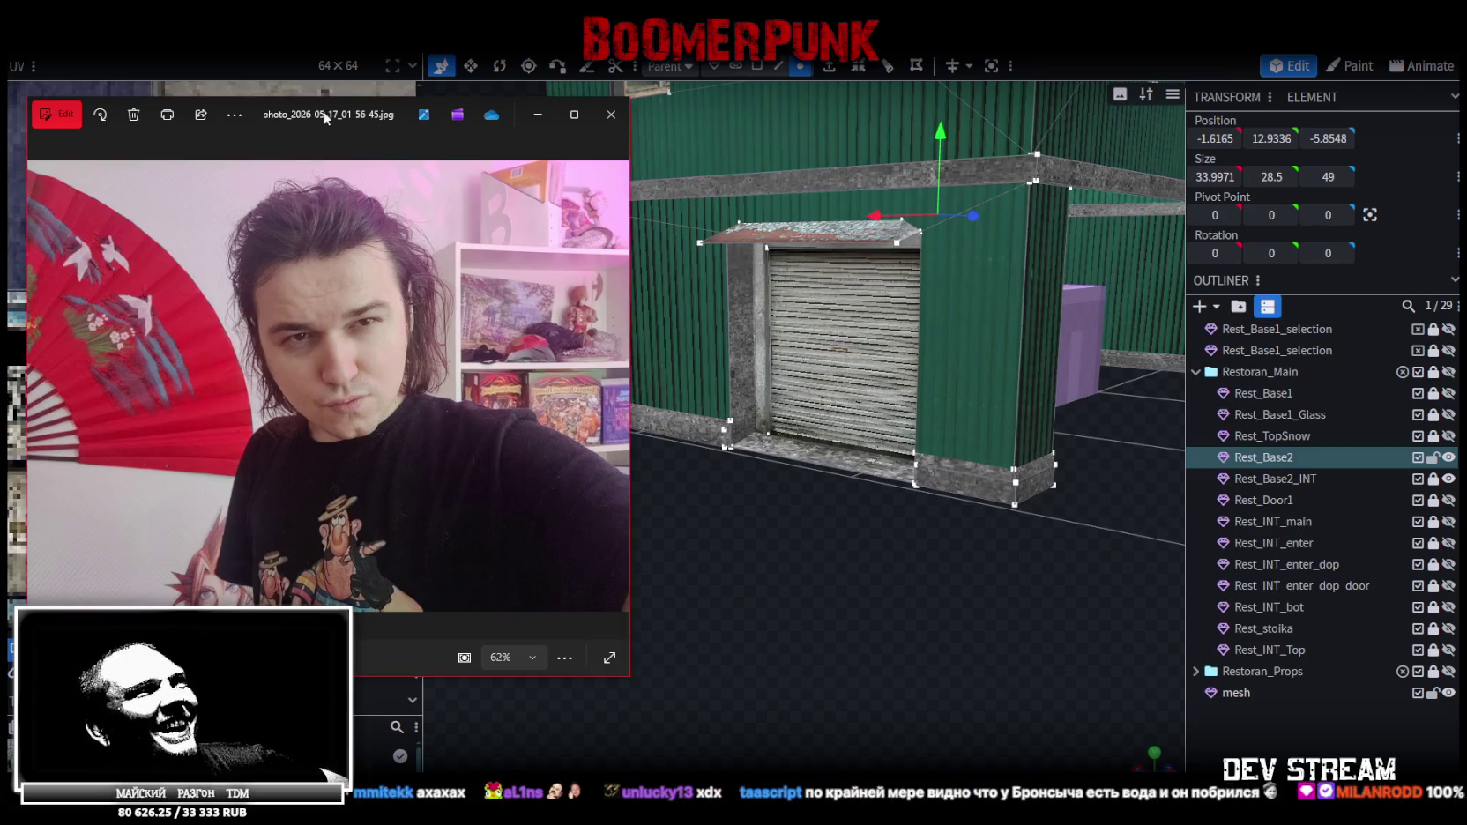
key(alt+F4)
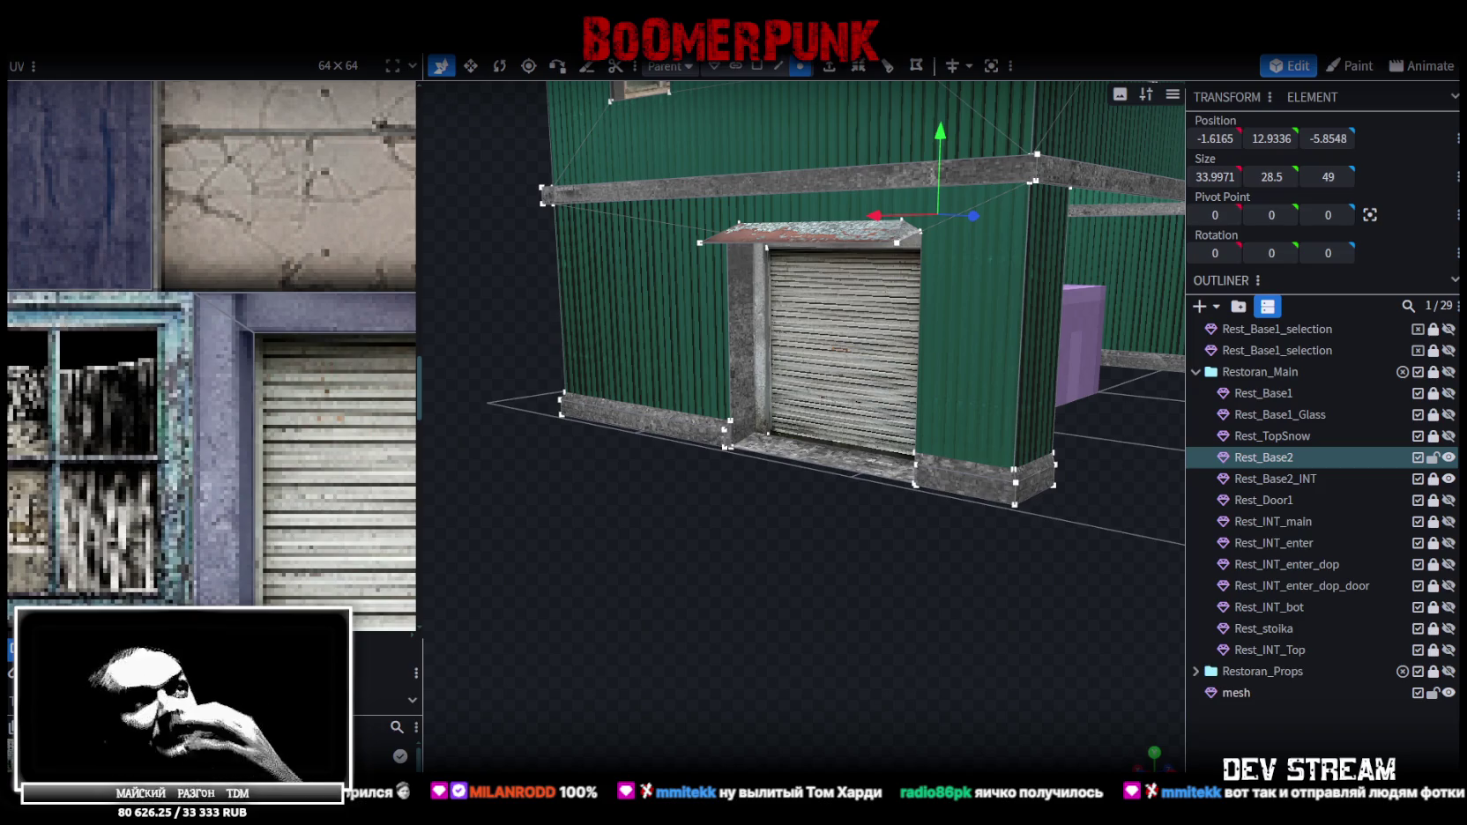
Lock the Rest_Base2 building mesh, then select the Rest_Base2_INT door mesh
mouse_move(803, 651)
mouse_down()
mouse_move(885, 668)
mouse_move(928, 726)
mouse_move(916, 684)
mouse_move(791, 654)
mouse_up()
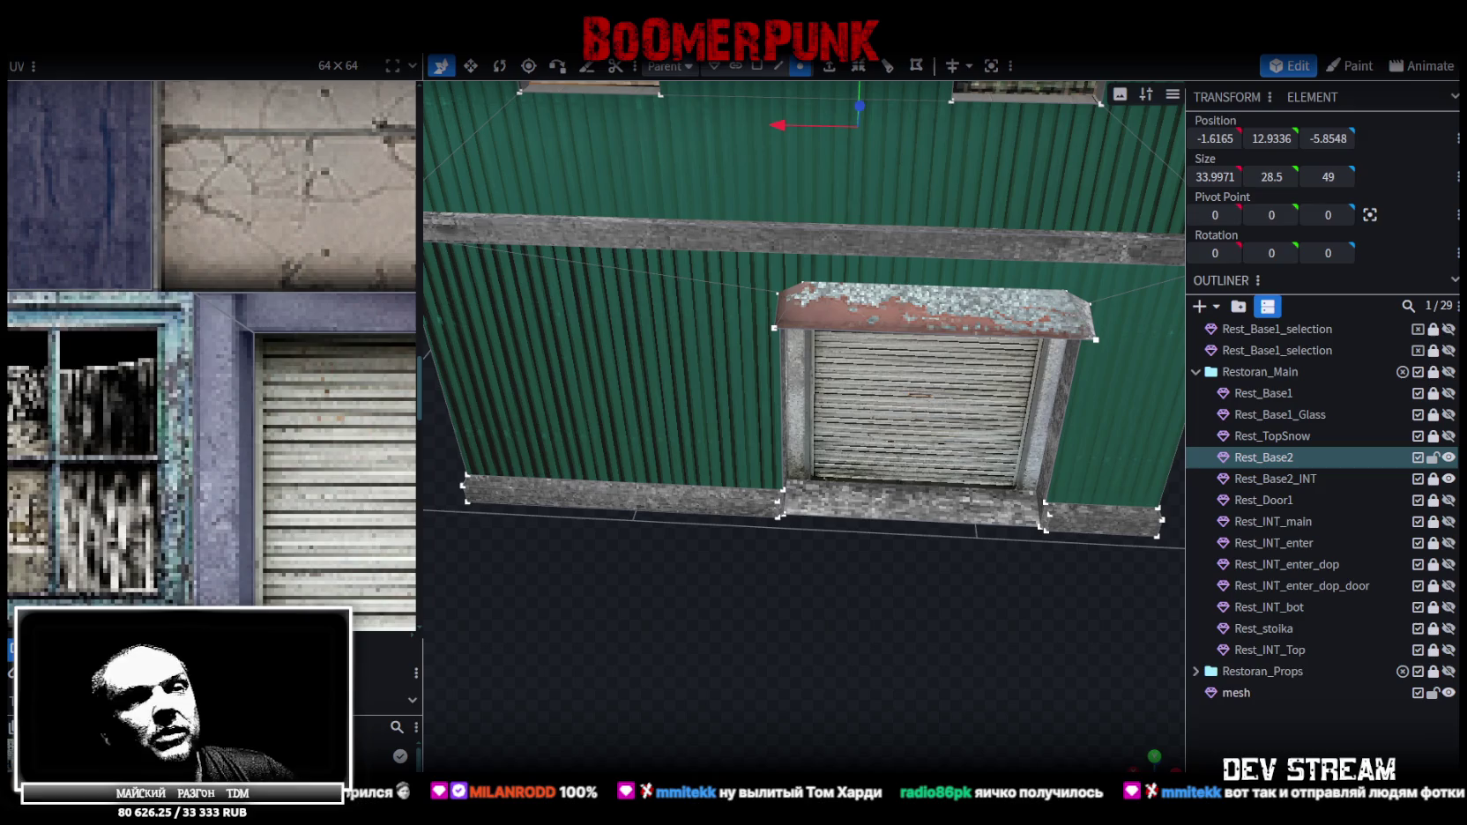
scroll(760, 606, down, 5)
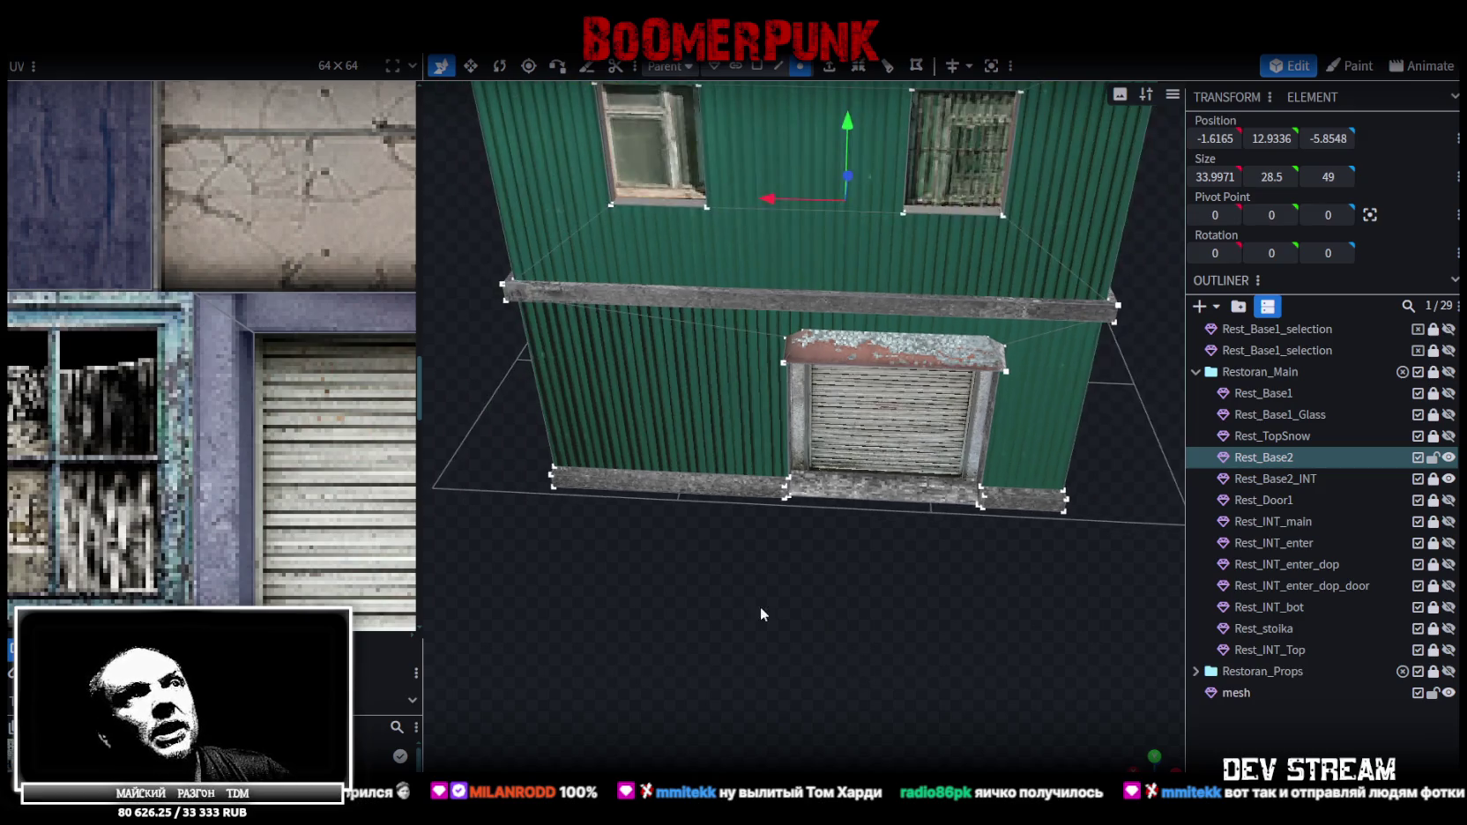
scroll(699, 561, up, 5)
mouse_move(699, 562)
mouse_down()
mouse_move(534, 588)
mouse_move(673, 576)
mouse_move(612, 655)
mouse_move(639, 578)
mouse_move(772, 372)
mouse_move(705, 601)
mouse_up()
click(758, 384)
scroll(751, 672, up, 5)
drag(751, 671, 593, 525)
click(621, 544)
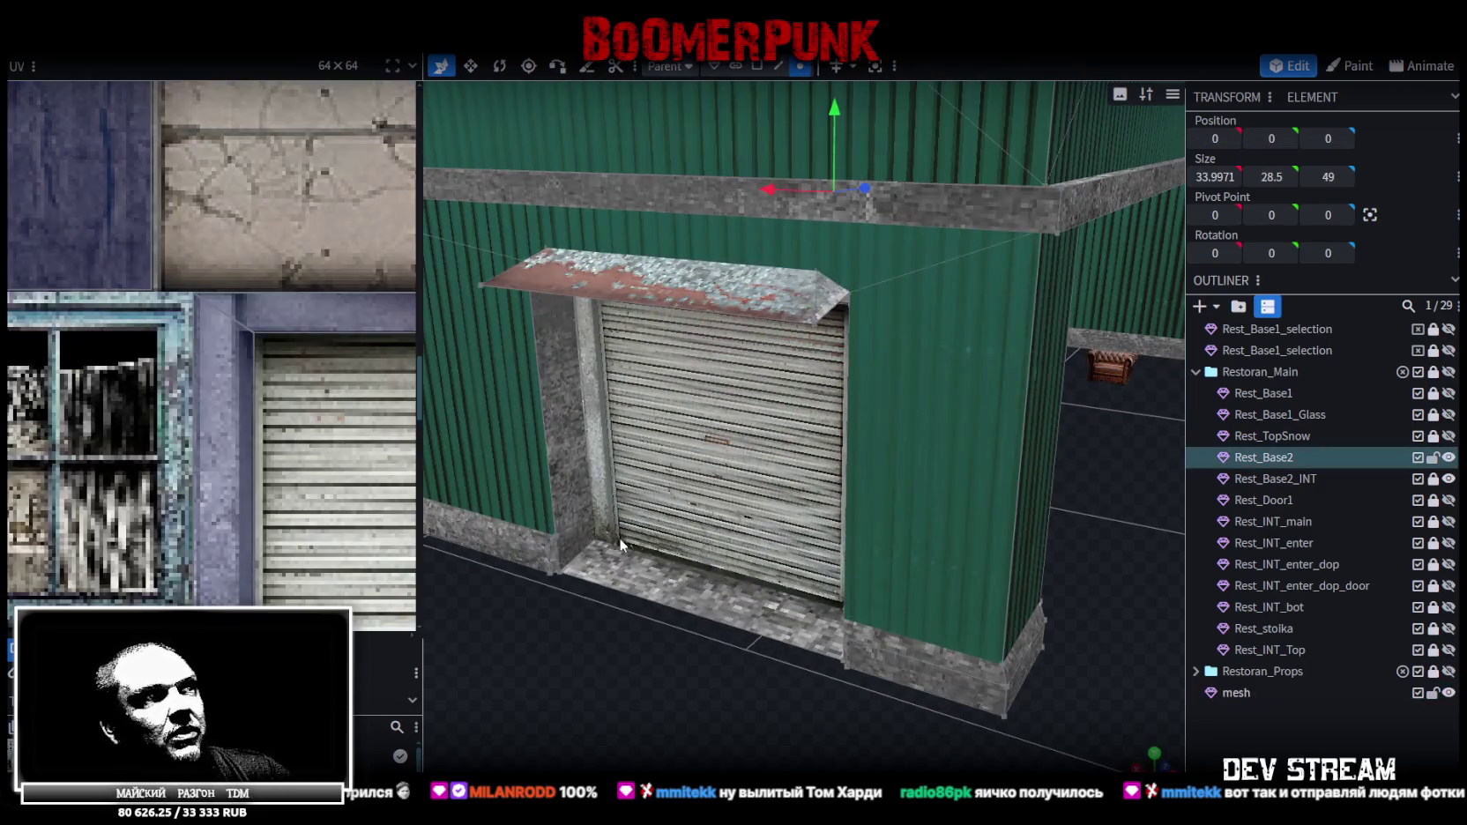
click(1432, 458)
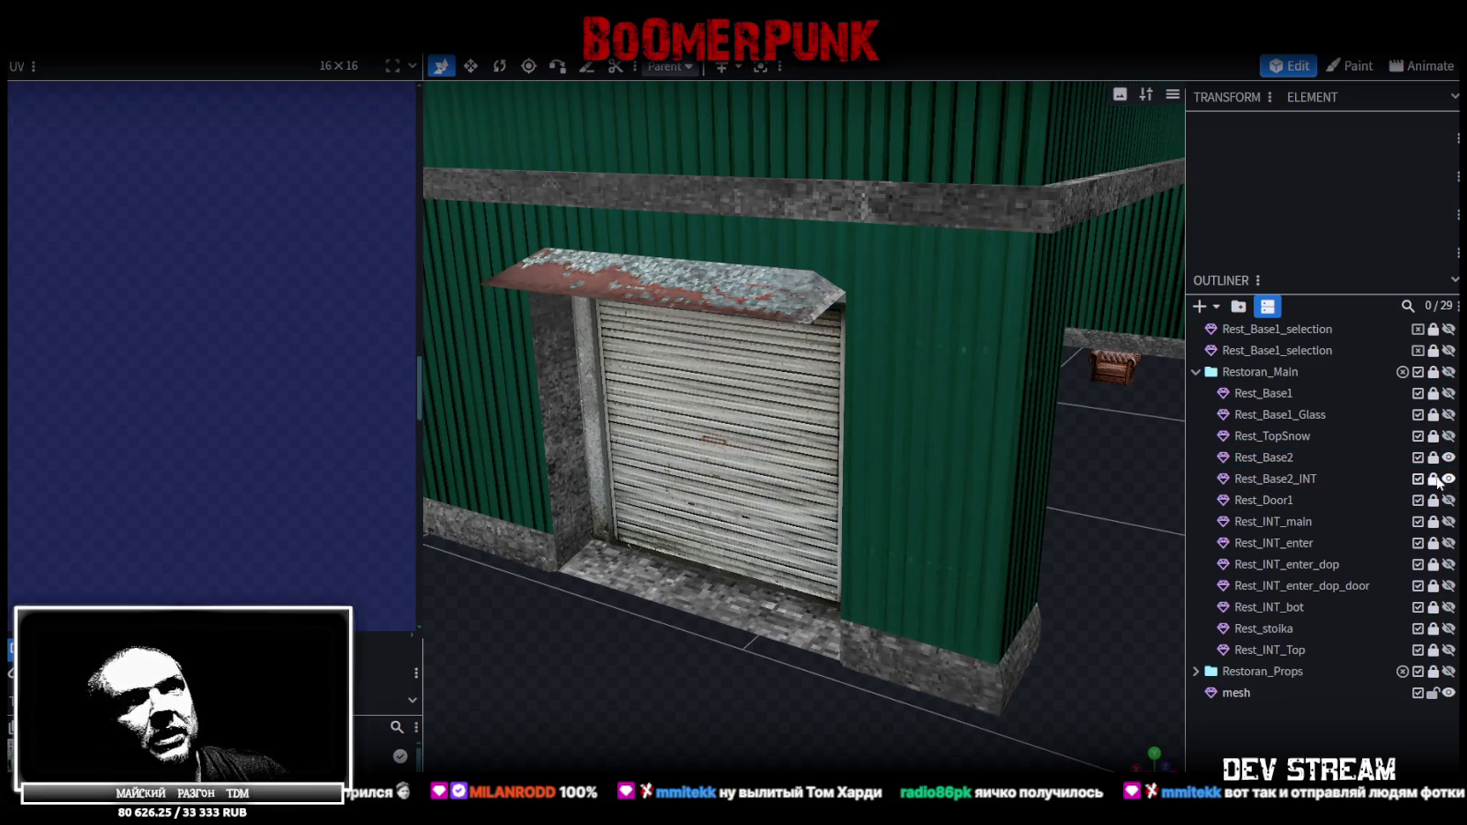
click(1292, 480)
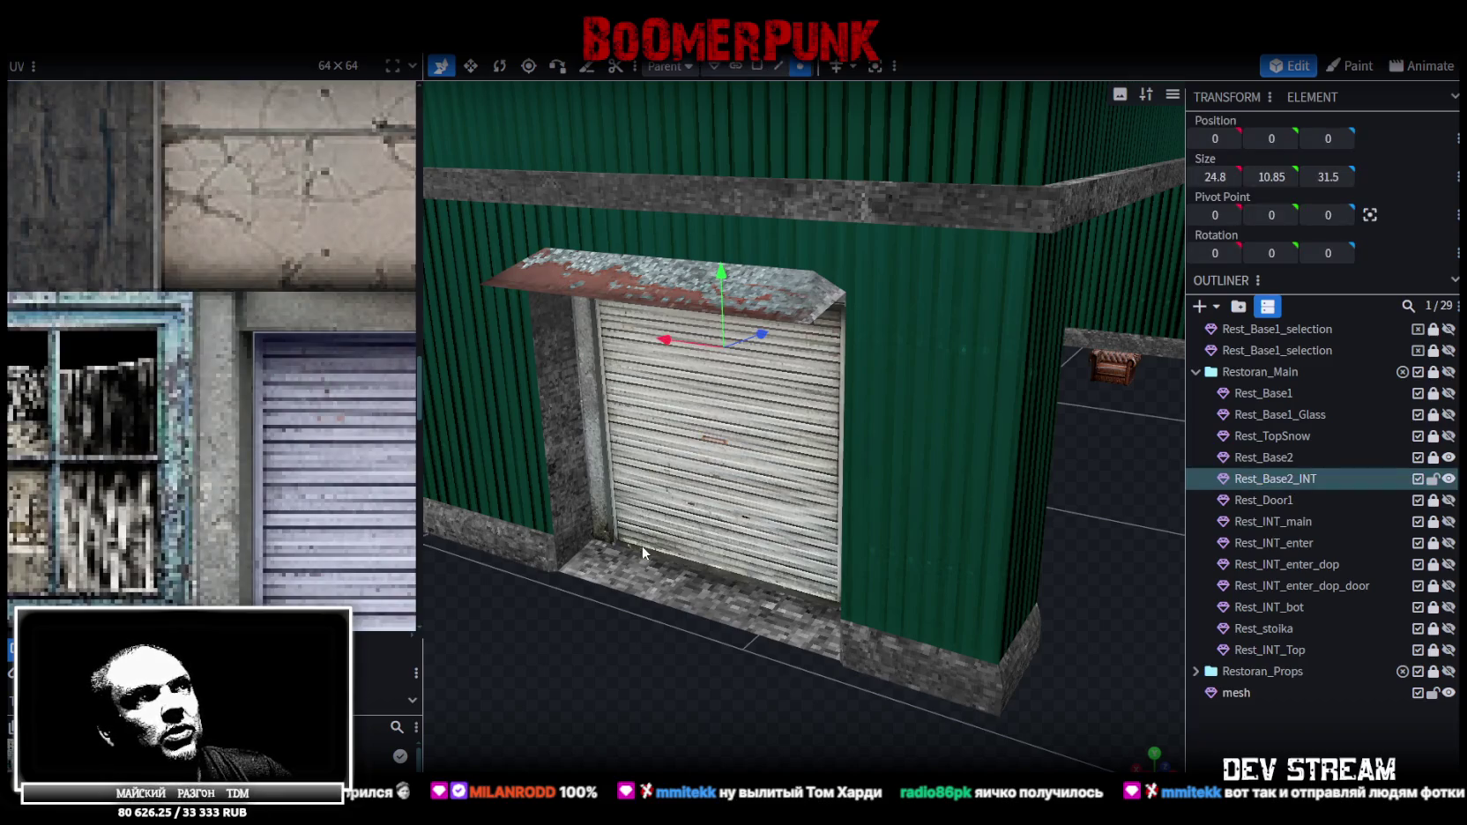
Raise the purple box's bottom face to height 0.5
click(1448, 479)
click(1449, 478)
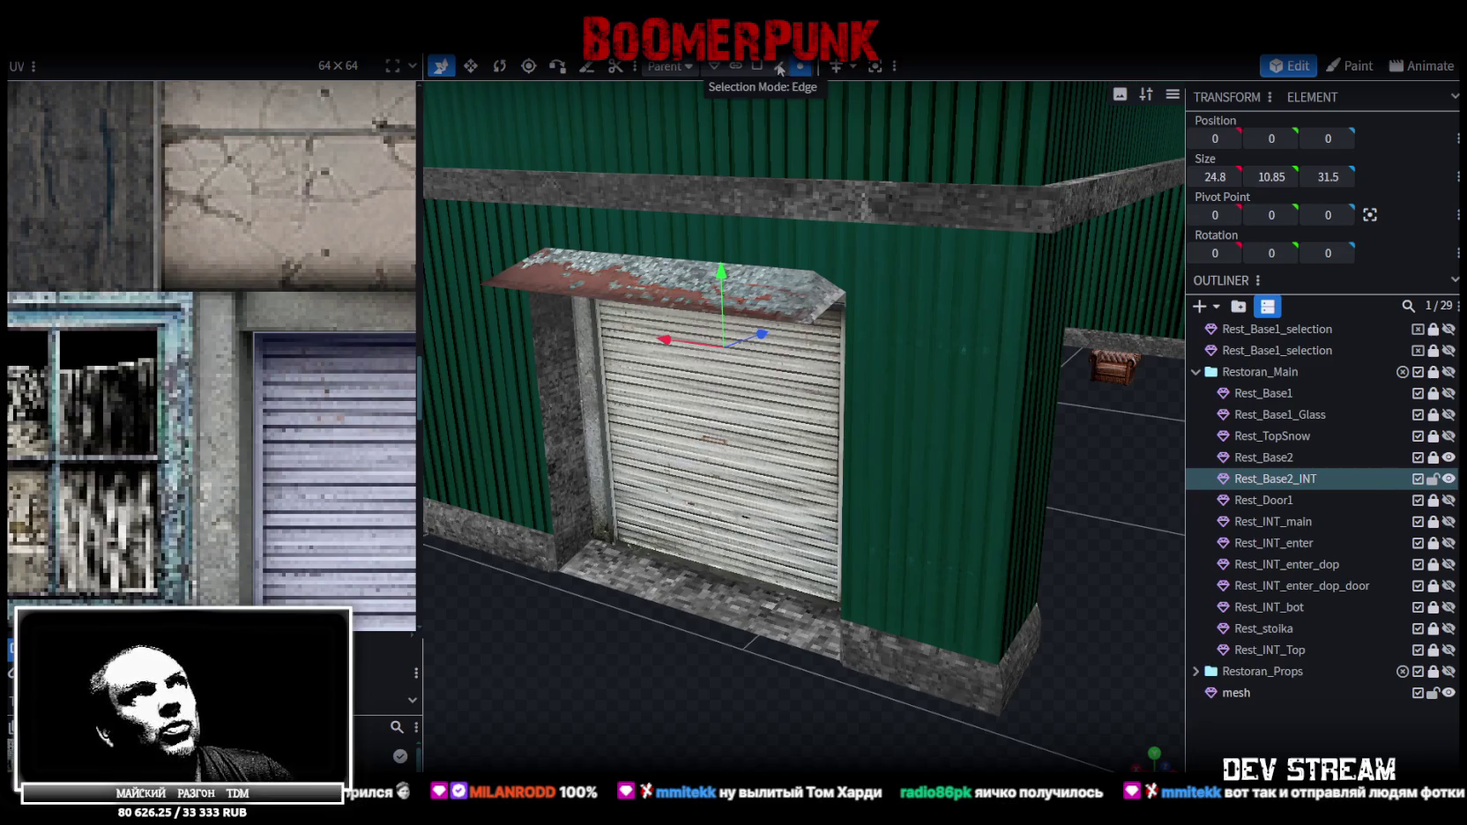
click(664, 555)
scroll(912, 564, down, 5)
drag(1048, 522, 1172, 370)
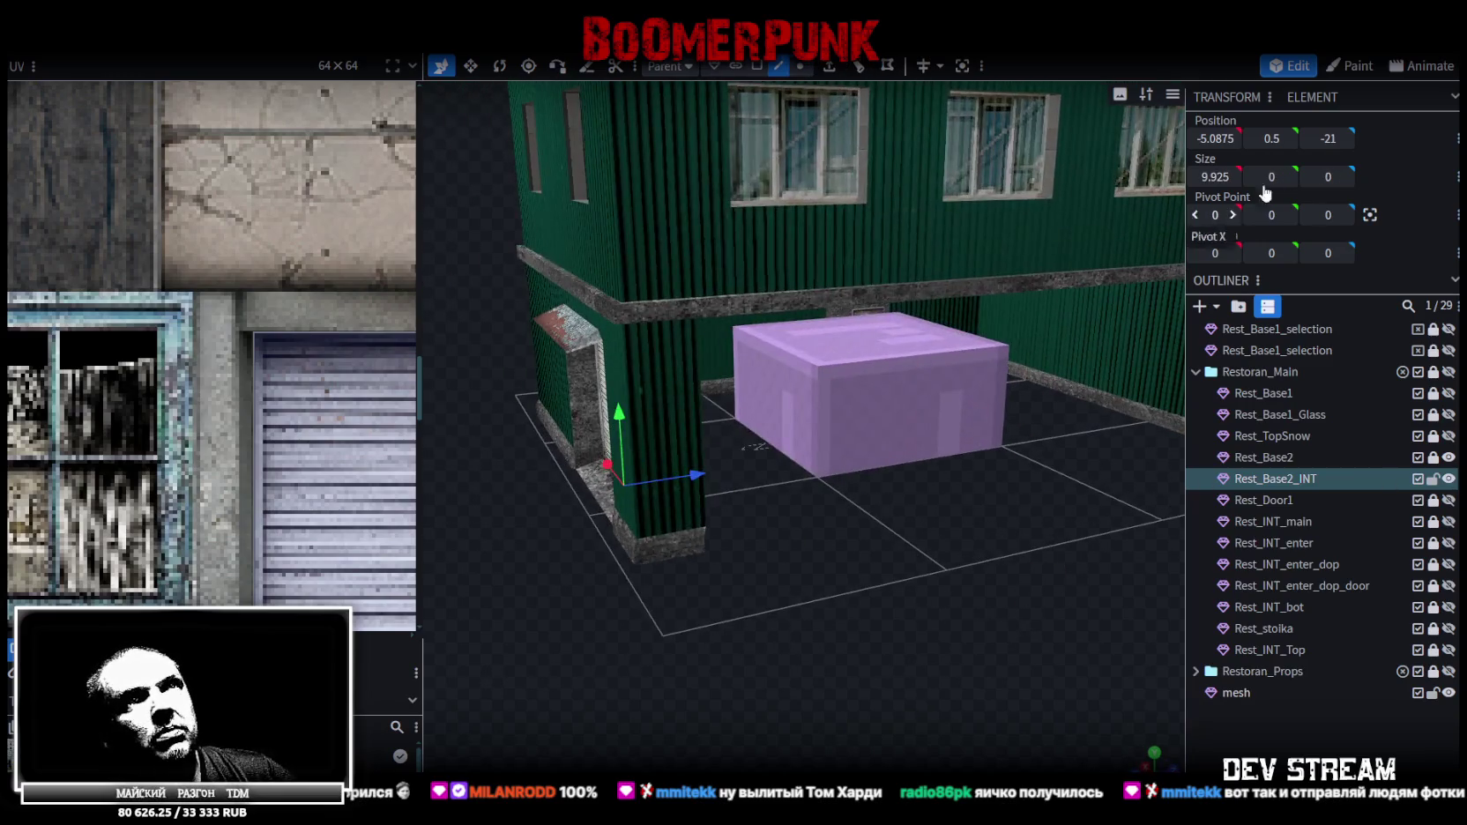
drag(922, 596, 844, 211)
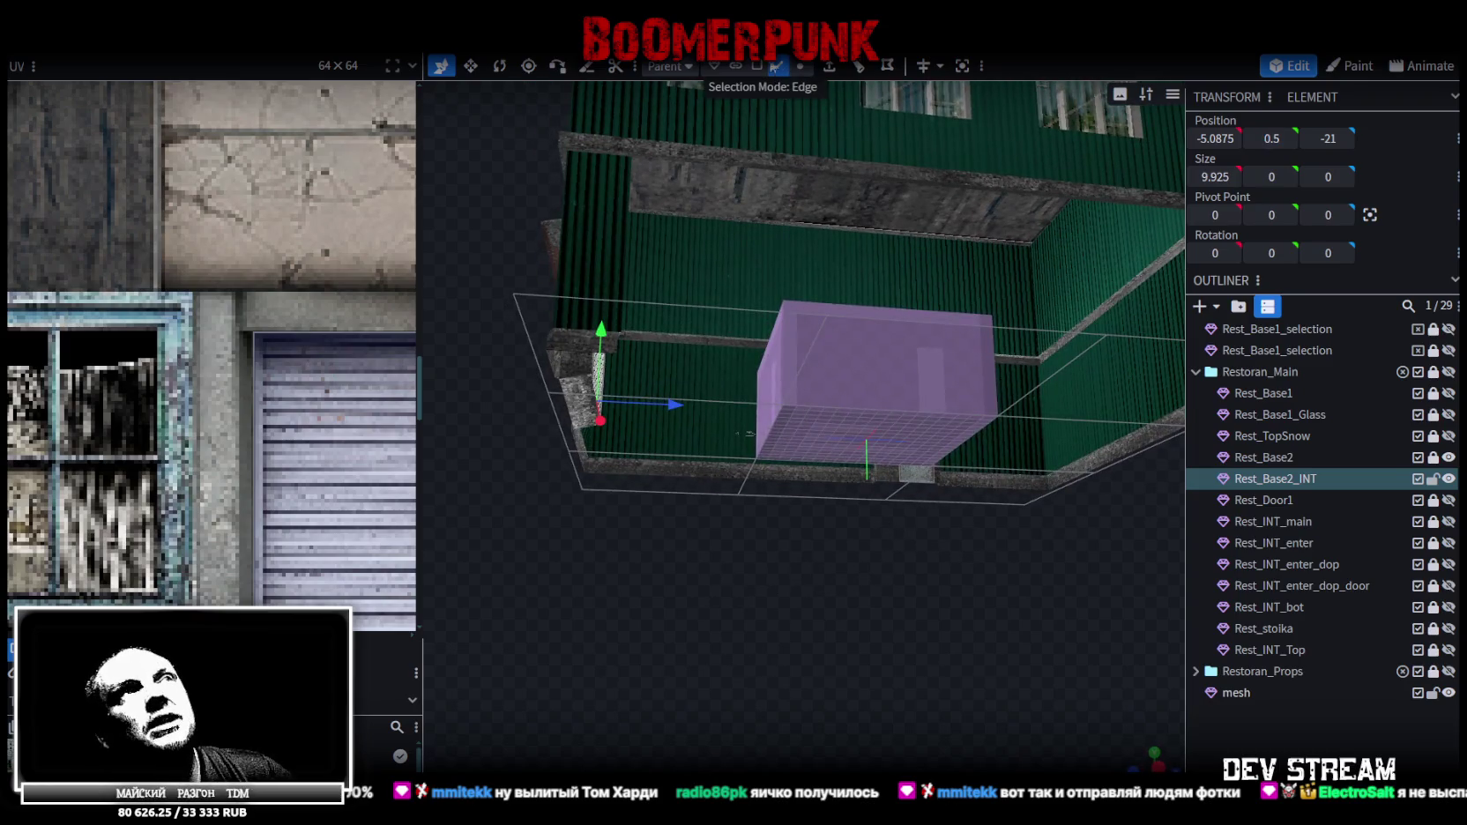
click(877, 424)
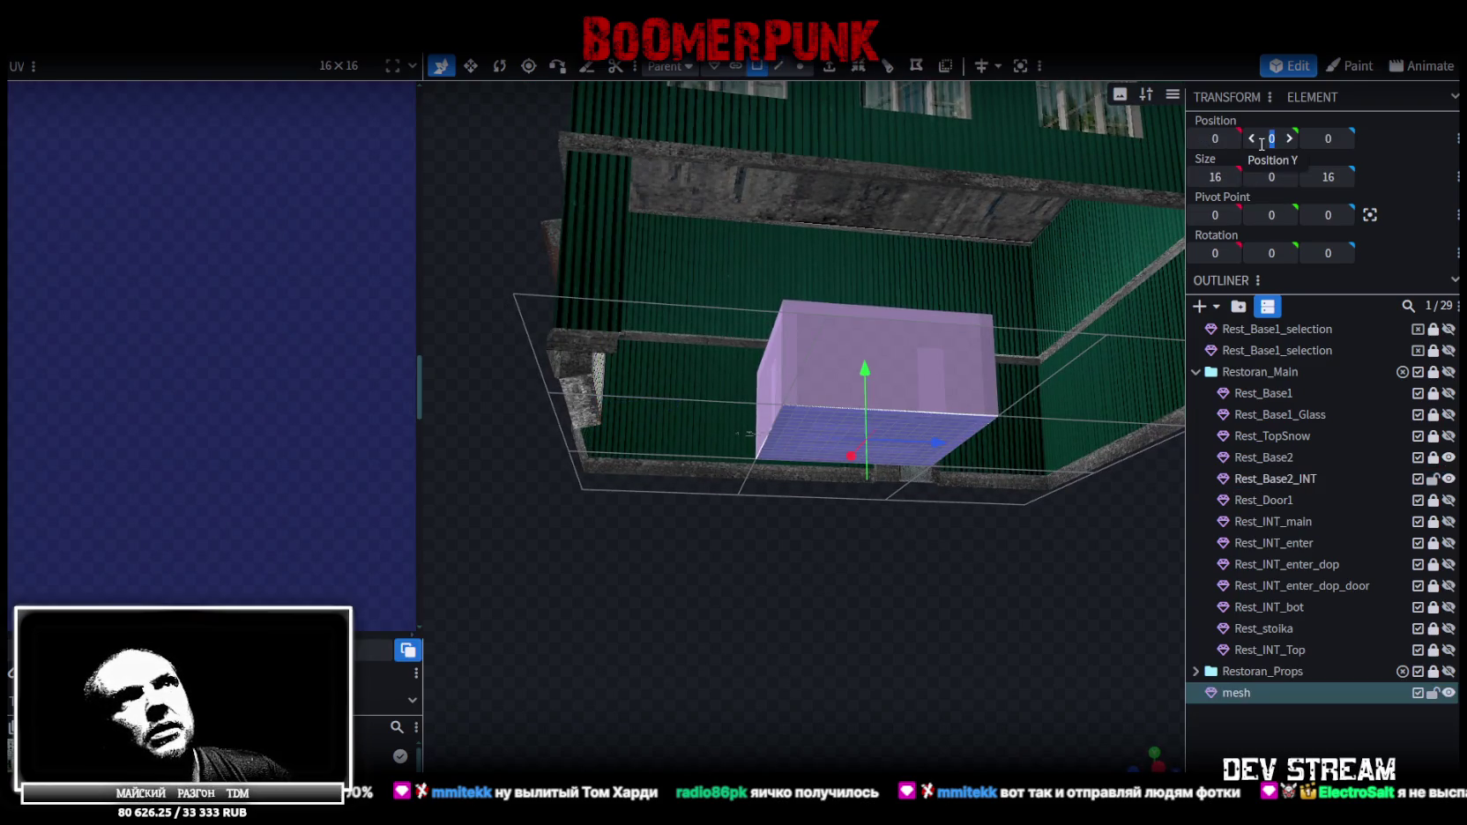
text(.5)
key(Return)
Line up the box's side face nearest the door at Z -21
drag(825, 596, 899, 676)
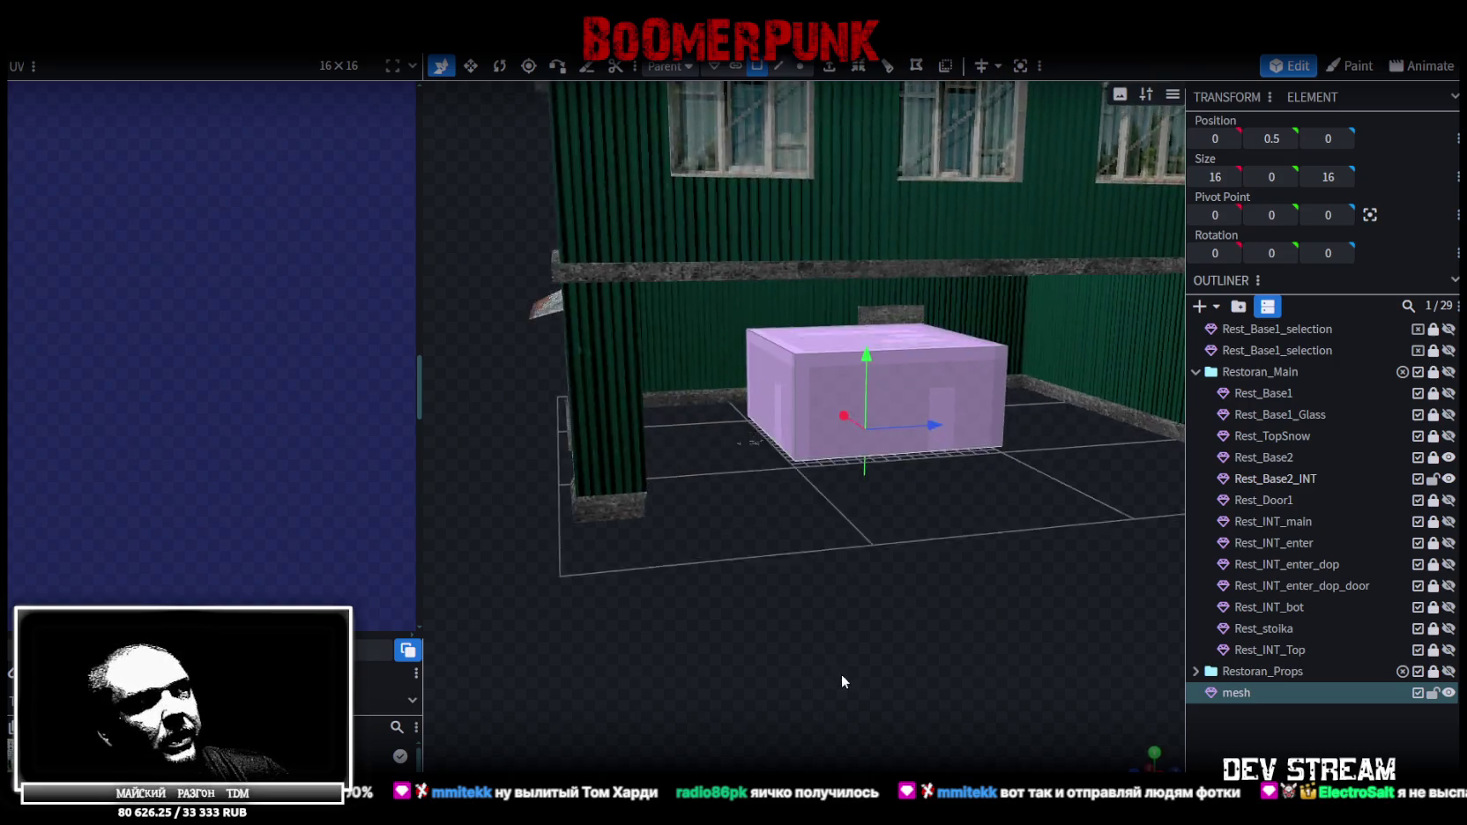
click(704, 431)
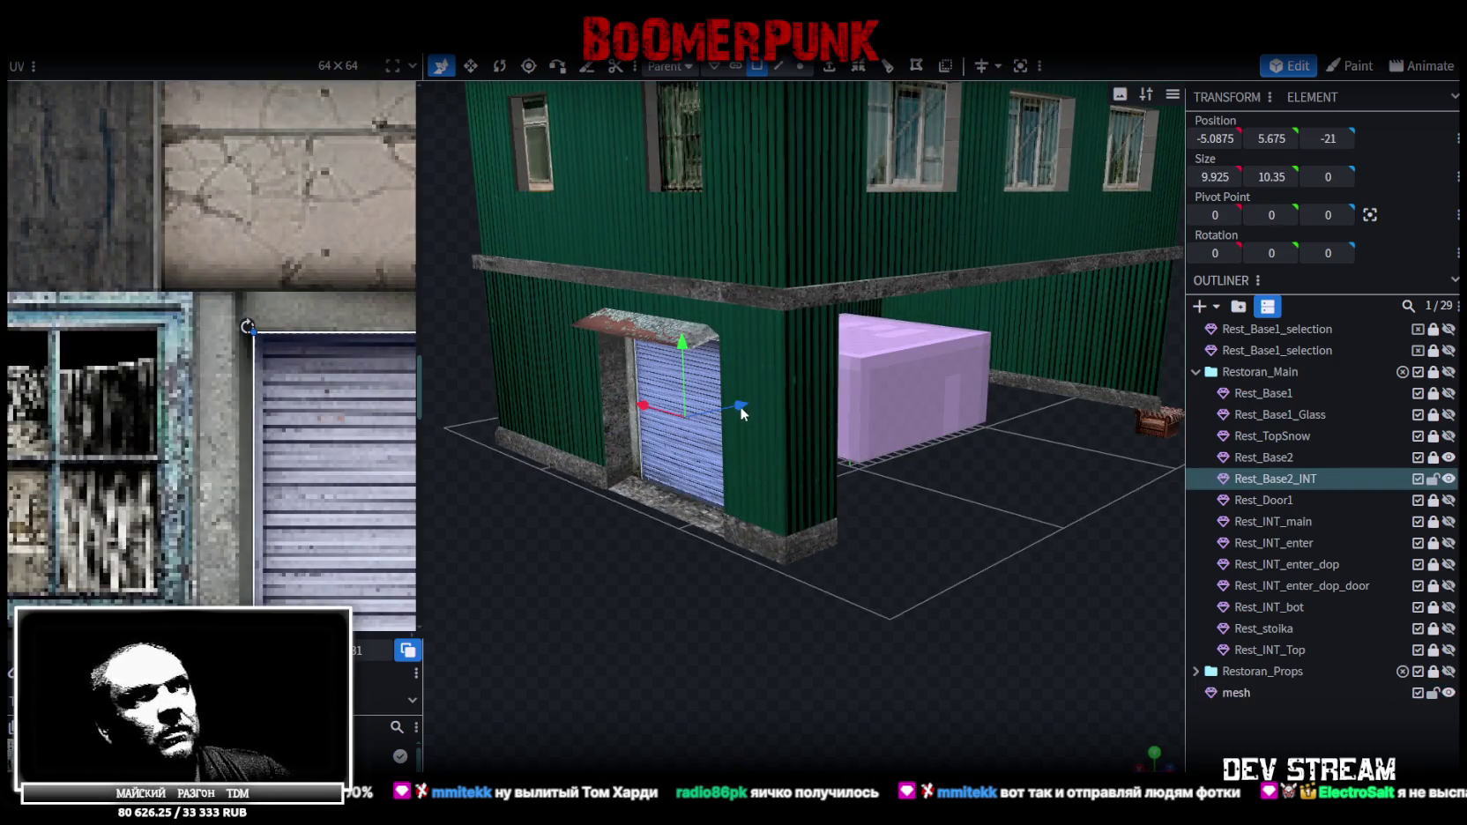
mouse_move(821, 380)
mouse_down()
mouse_move(934, 567)
mouse_move(782, 387)
mouse_up()
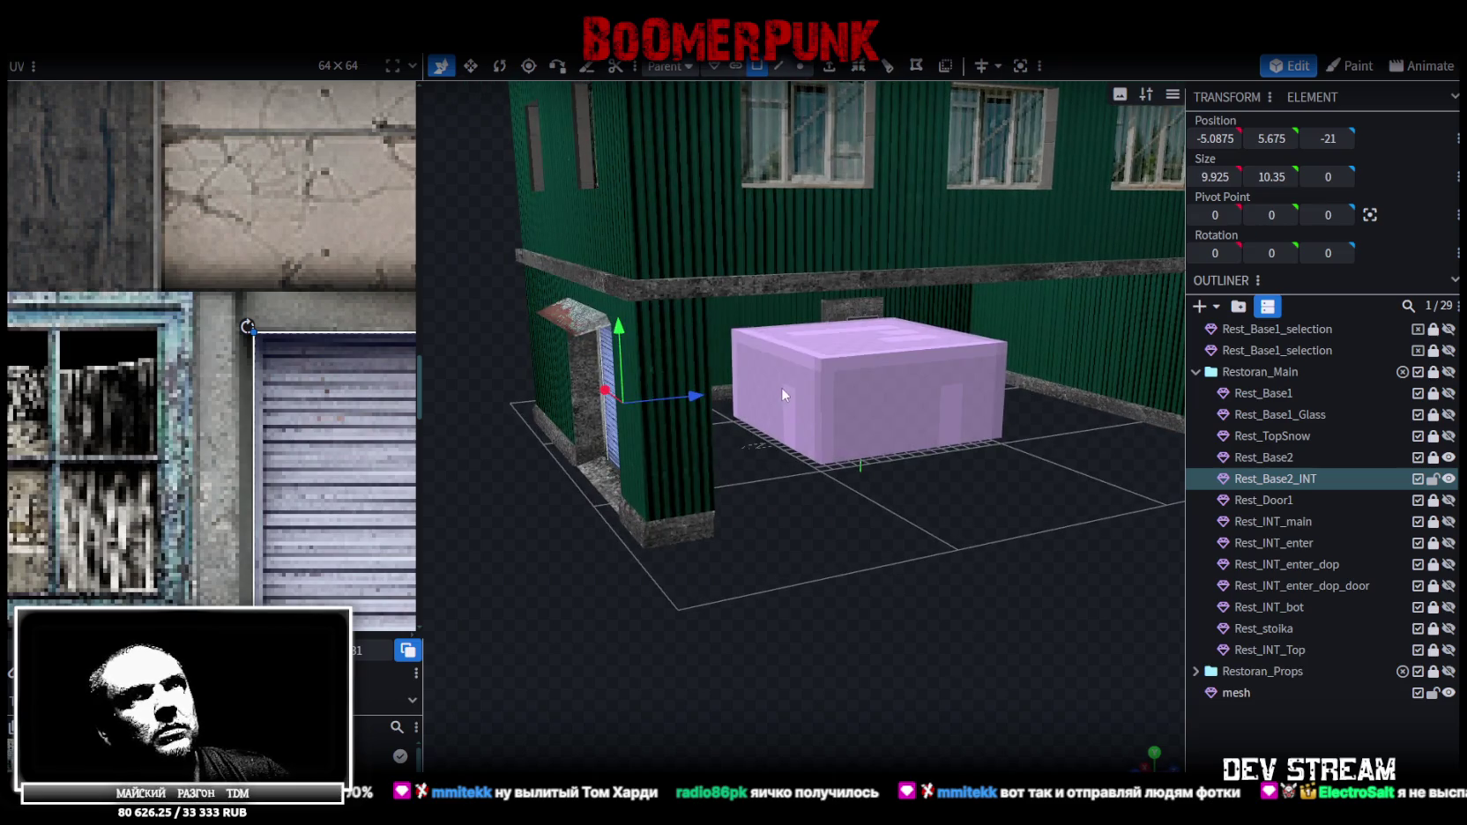
click(787, 380)
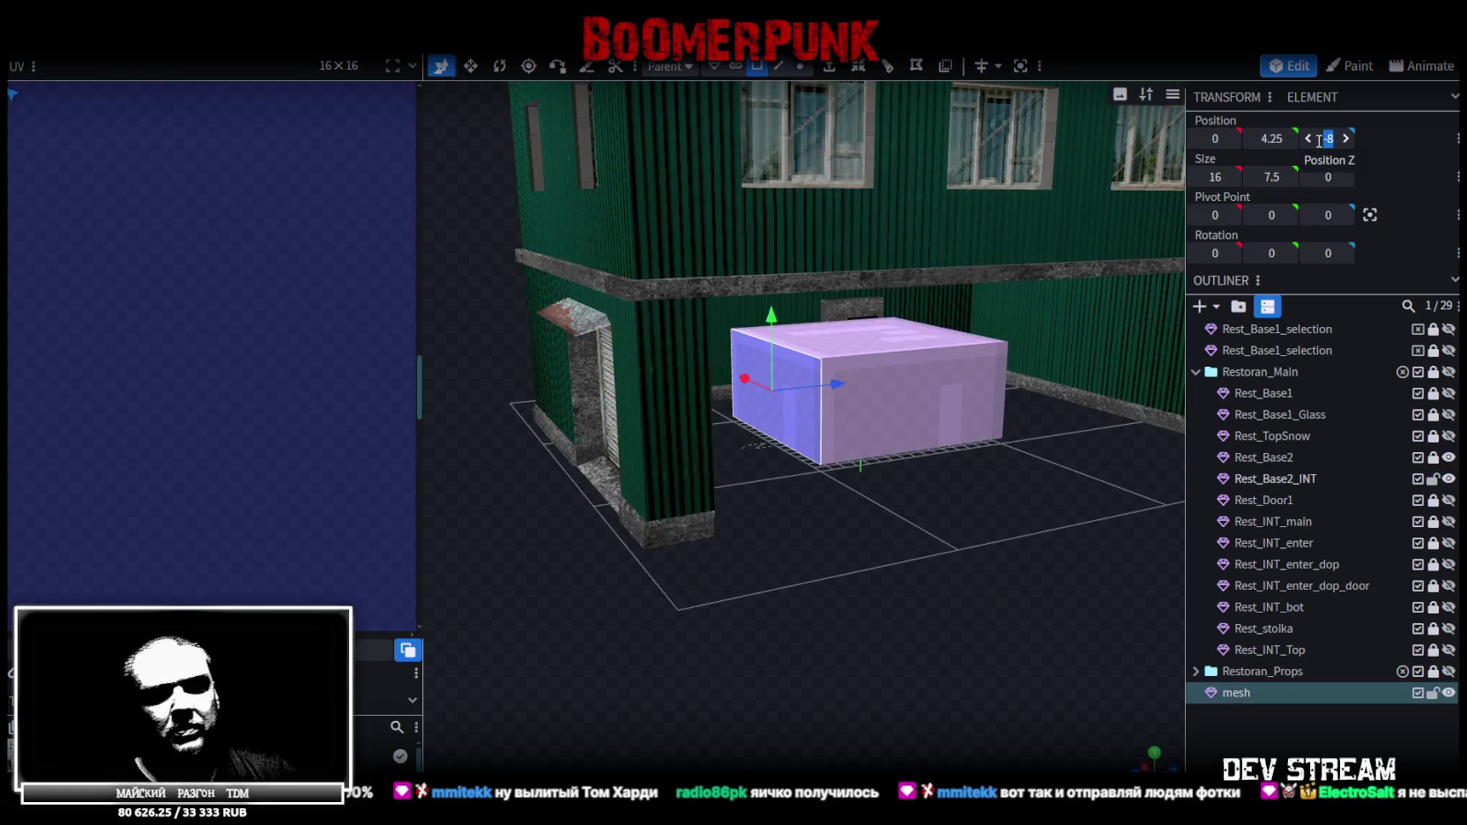
key(Return)
Raise the box's top face to 13.5 in front orthographic view
mouse_move(951, 532)
mouse_down()
mouse_move(807, 462)
mouse_move(676, 315)
mouse_up()
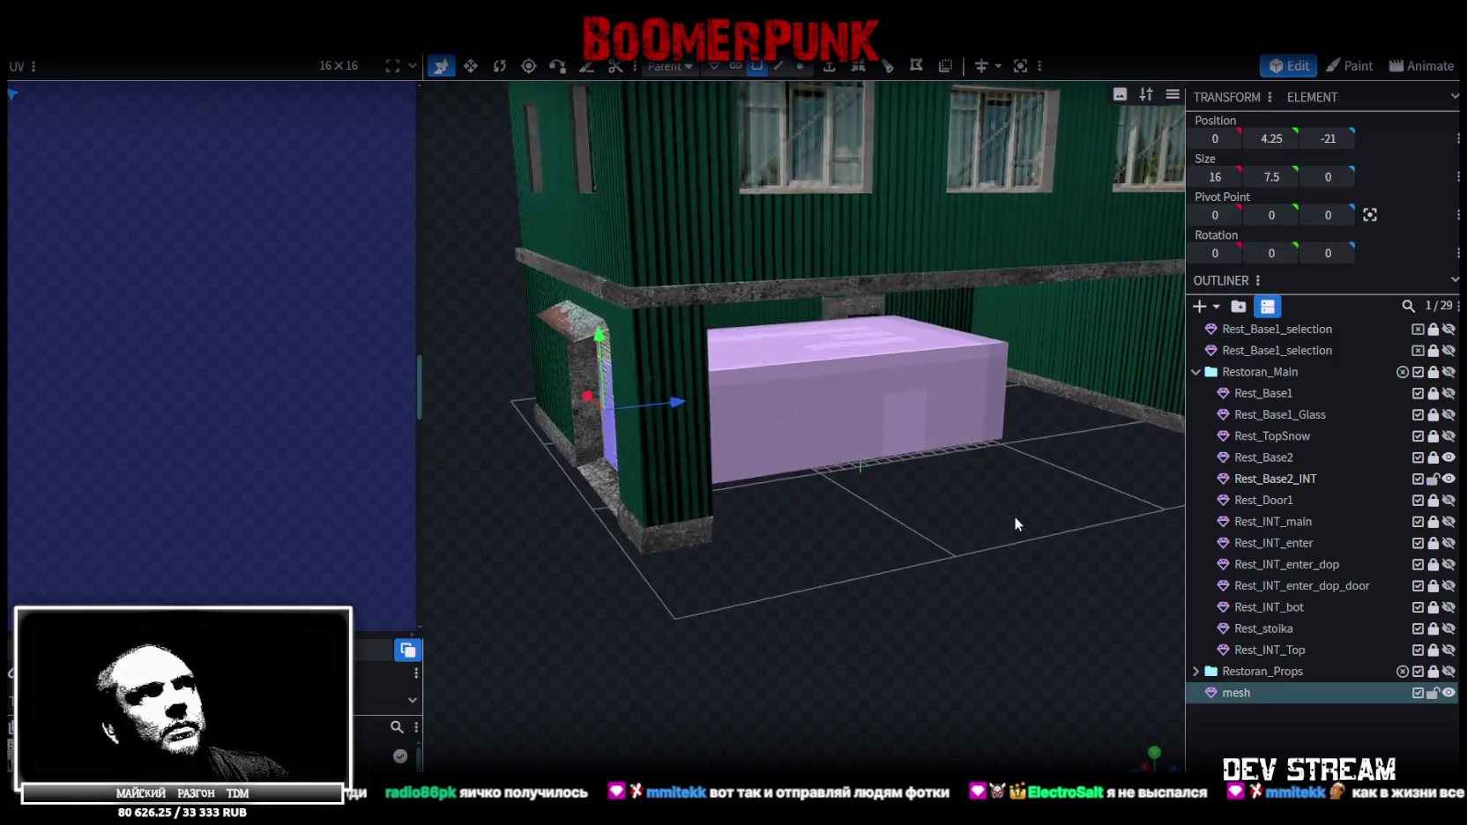
mouse_move(934, 544)
mouse_down()
mouse_move(871, 510)
mouse_move(884, 697)
mouse_move(818, 335)
mouse_up()
click(819, 335)
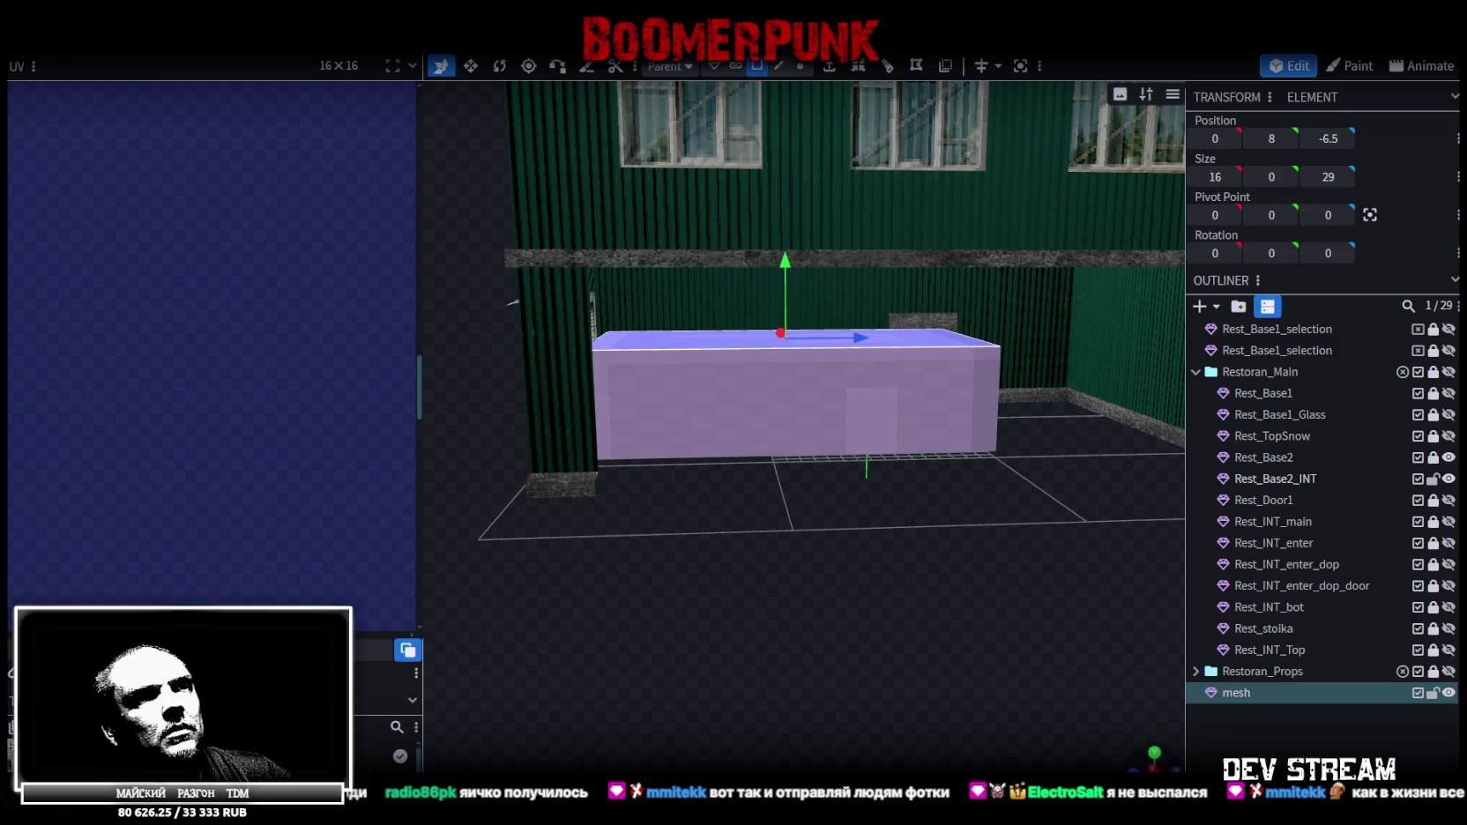
key(KP_1)
scroll(828, 464, up, 2)
scroll(761, 458, up, 4)
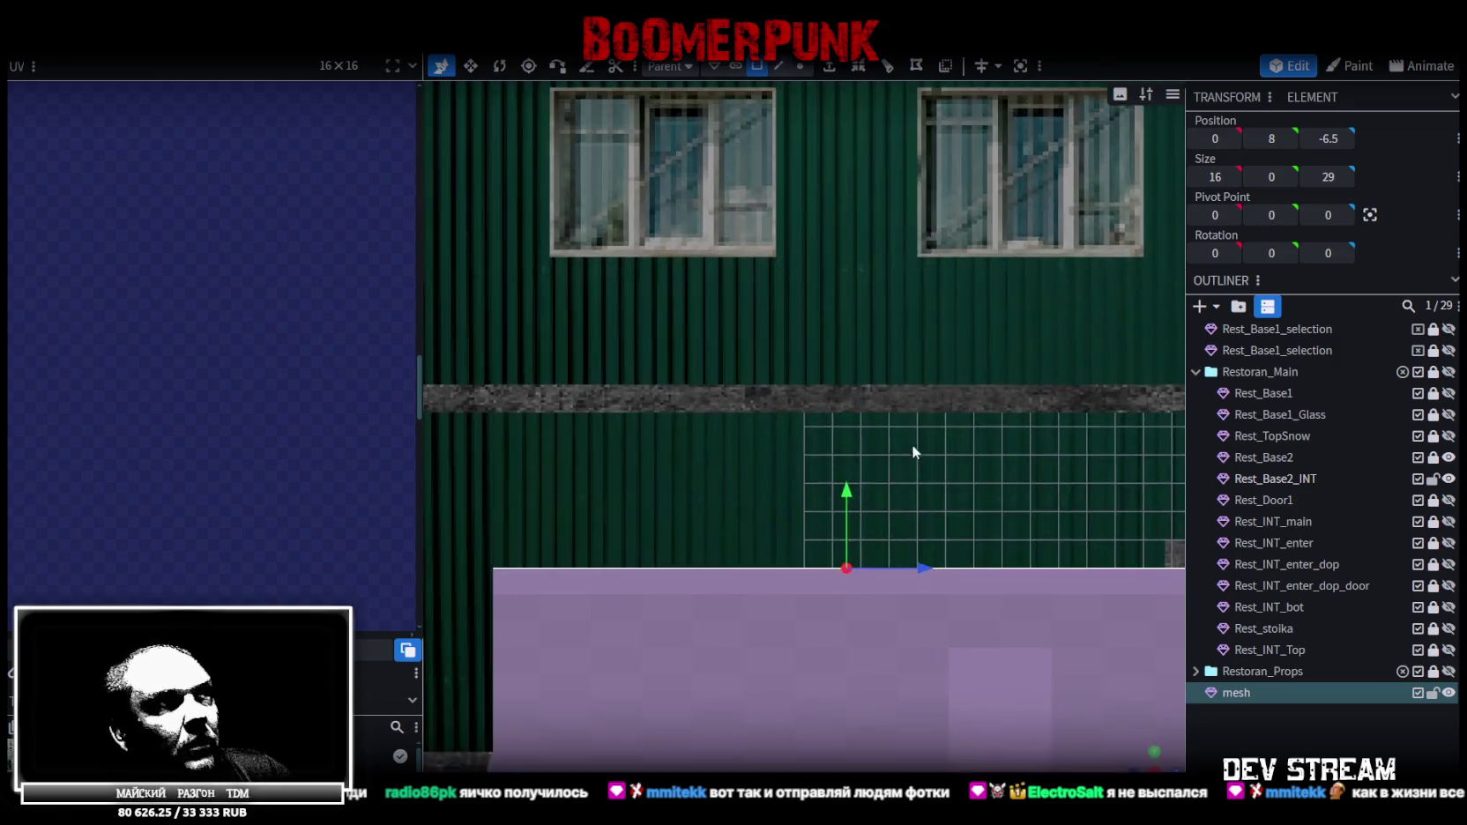
drag(851, 487, 847, 352)
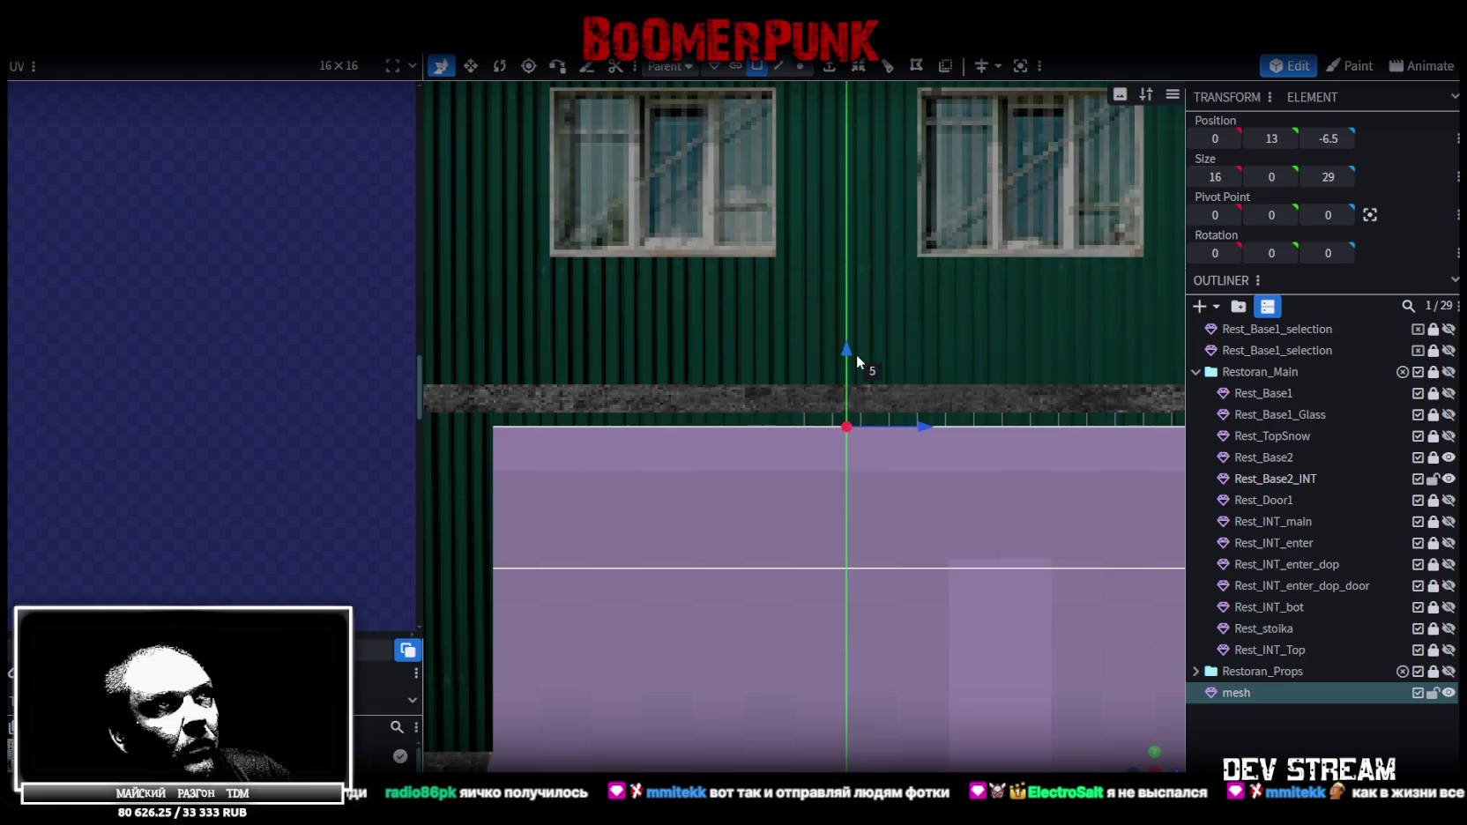
drag(847, 352, 855, 347)
Select the Rest_Base2_INT part from below the building
scroll(1158, 743, down, 2)
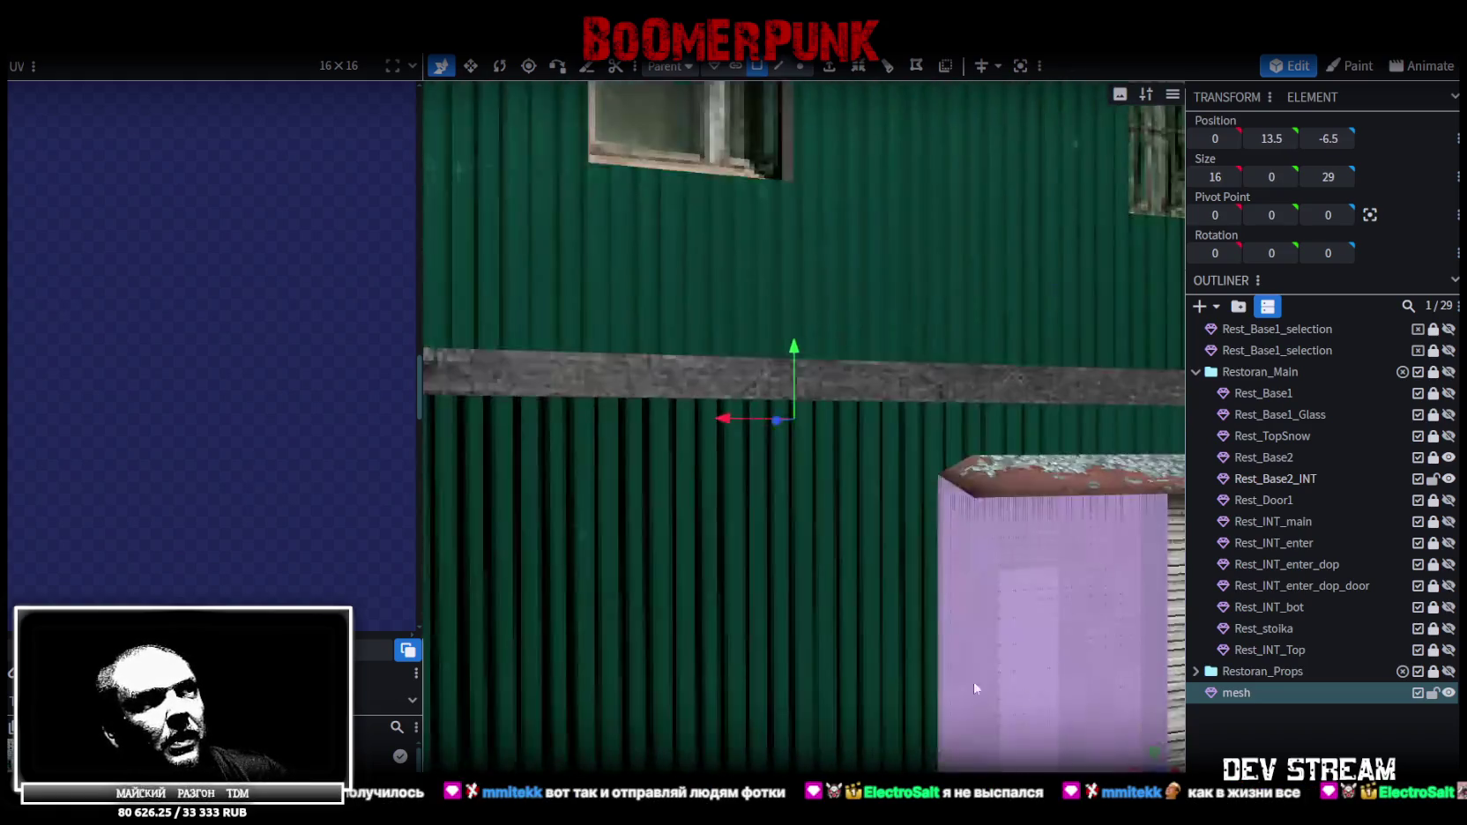
scroll(973, 680, down, 5)
mouse_move(817, 684)
mouse_down()
mouse_move(917, 656)
mouse_move(789, 532)
mouse_up()
click(781, 527)
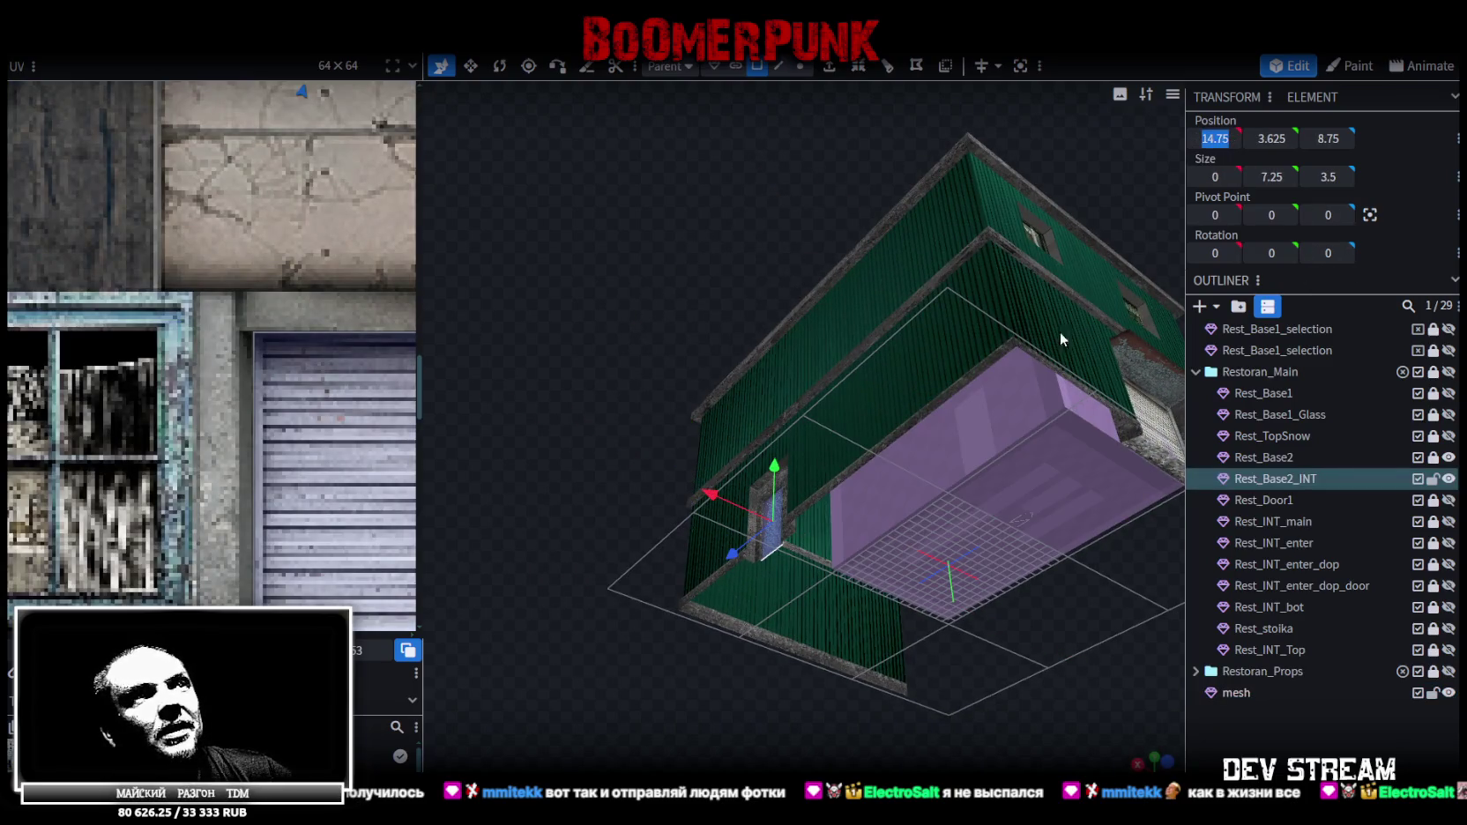
Unhide Rest_Base1 and Rest_INT_main in the Outliner around the selected purple mesh
click(971, 431)
mouse_move(1121, 164)
mouse_down()
mouse_move(656, 203)
mouse_move(912, 184)
mouse_move(767, 542)
mouse_move(651, 346)
mouse_move(1062, 417)
mouse_move(875, 441)
mouse_up()
scroll(875, 440, down, 2)
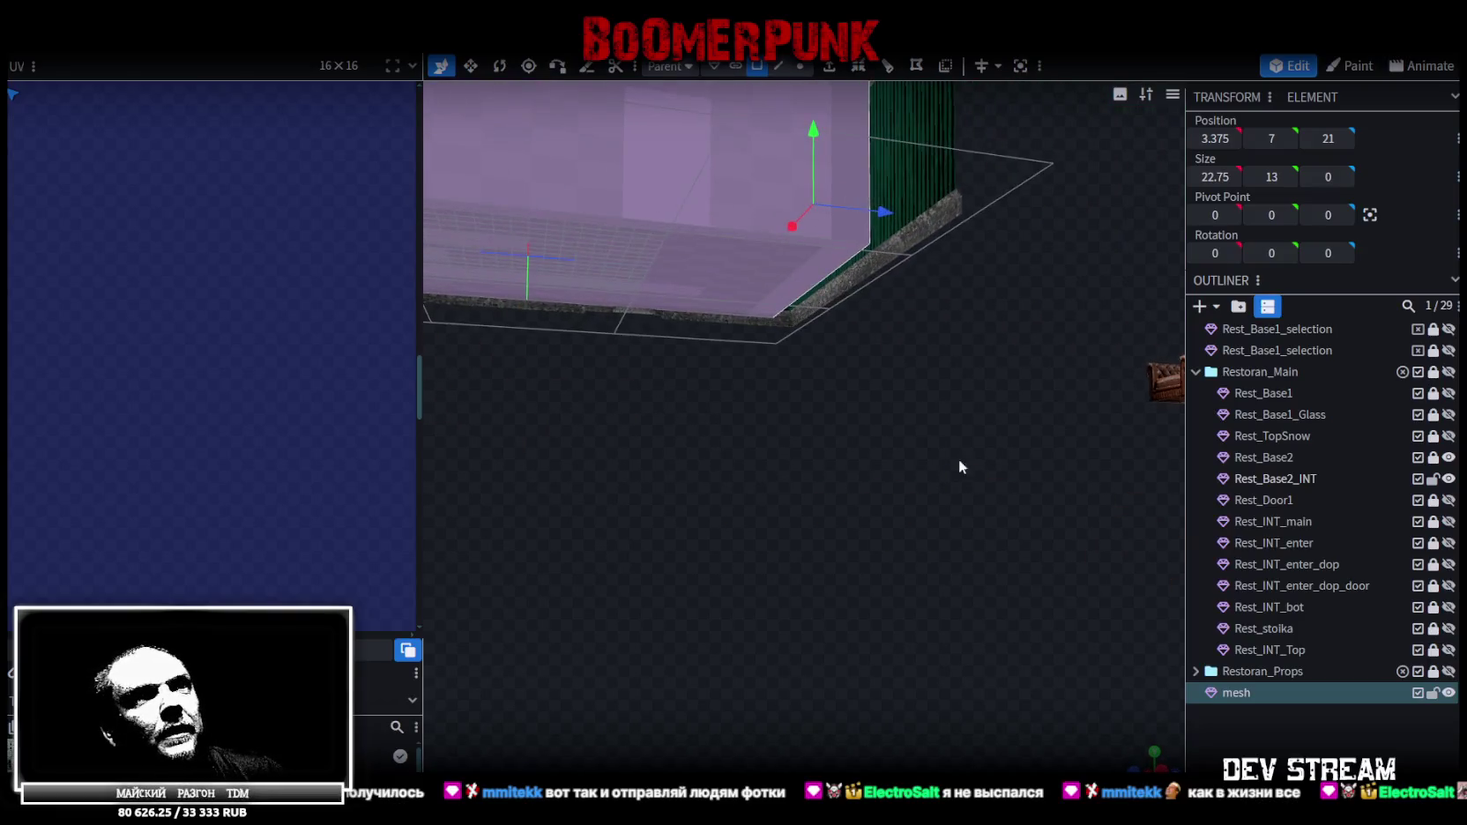
scroll(1298, 550, down, 1)
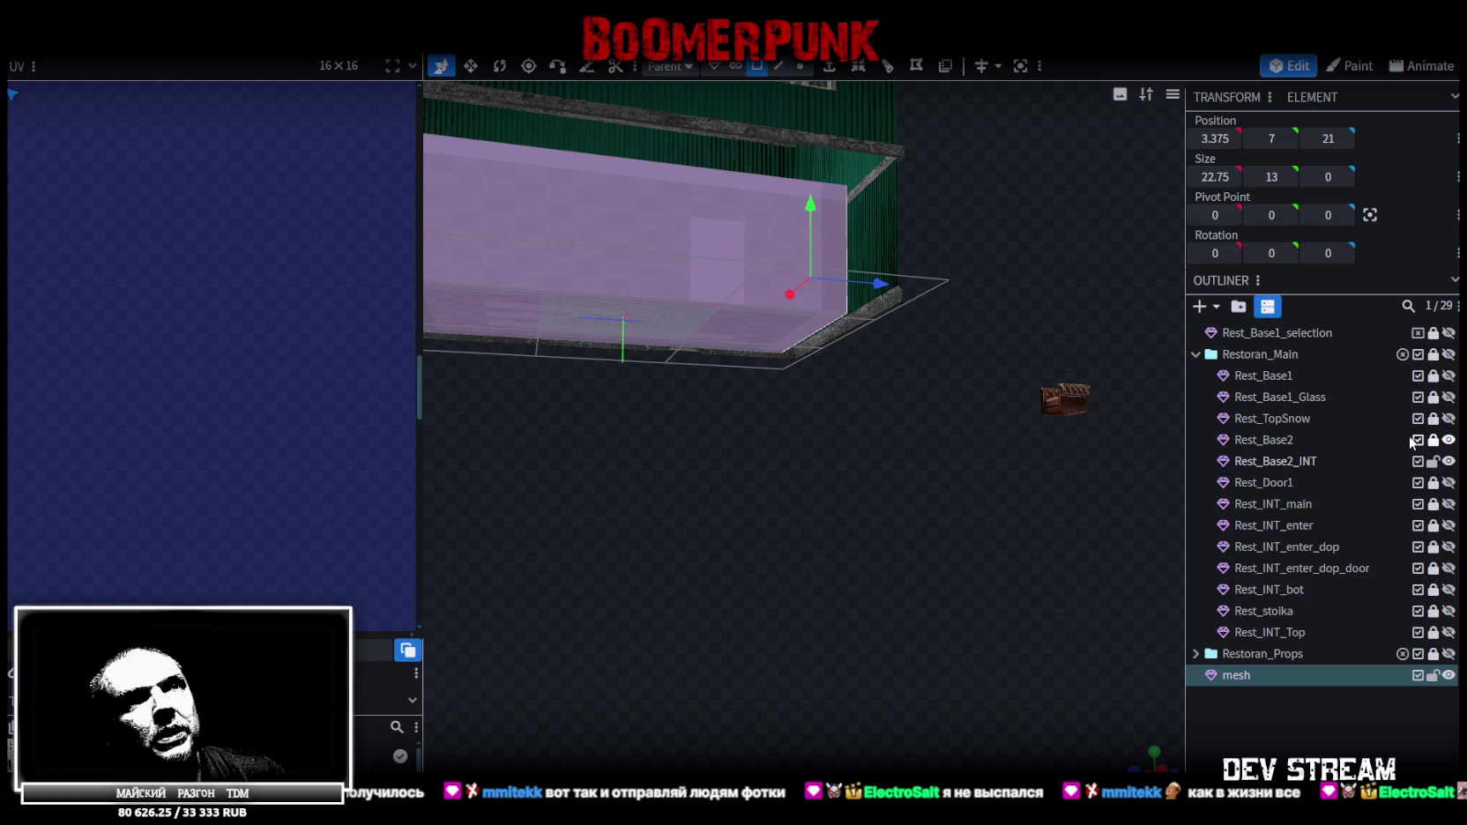
click(1447, 376)
mouse_move(837, 508)
mouse_down()
mouse_move(771, 418)
mouse_move(725, 496)
mouse_move(1138, 437)
mouse_up()
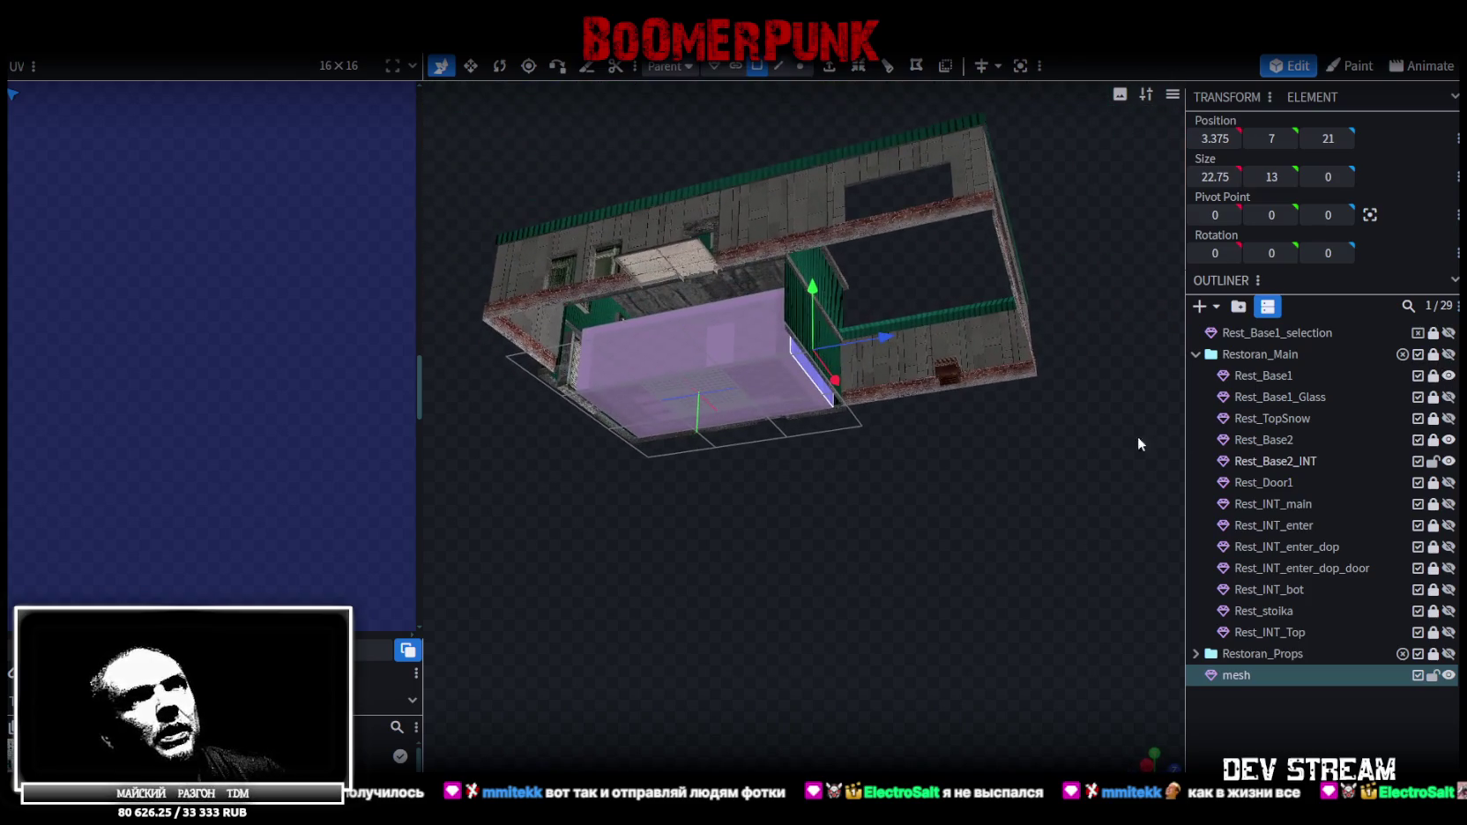
click(1448, 504)
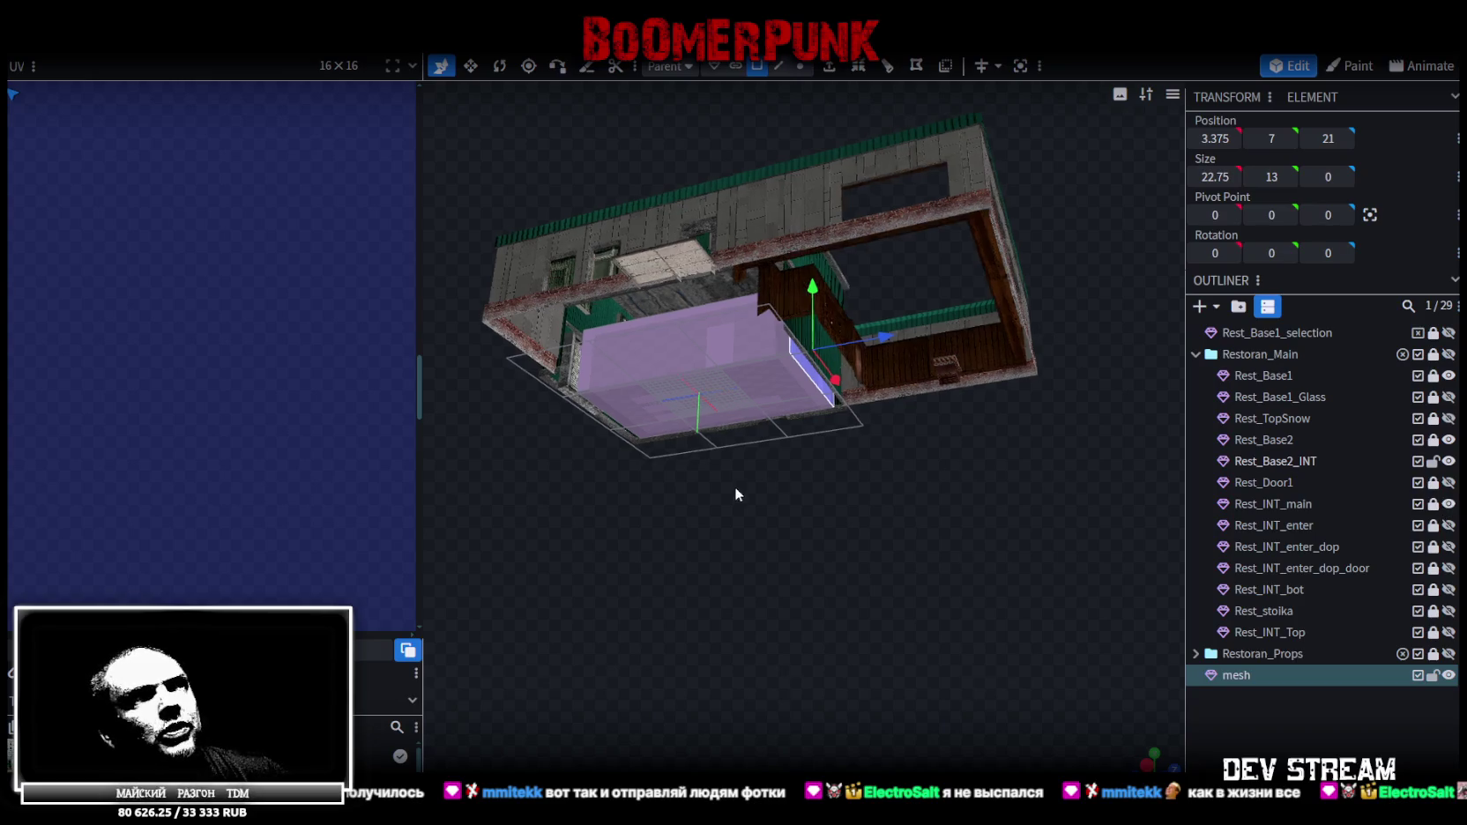
scroll(734, 487, up, 3)
mouse_move(796, 487)
mouse_down()
mouse_move(929, 484)
mouse_move(981, 457)
mouse_move(825, 474)
mouse_move(851, 480)
mouse_up()
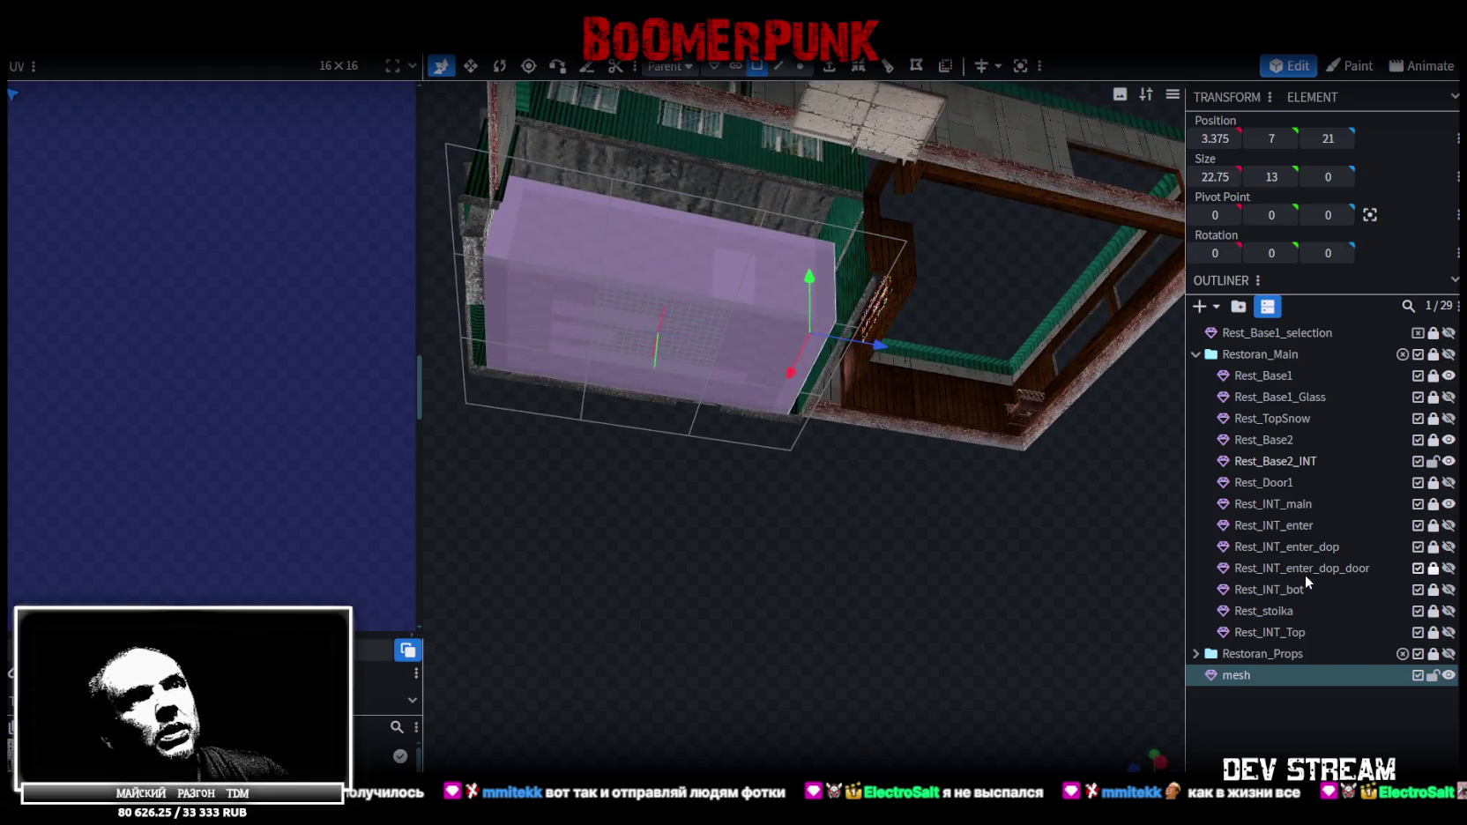
Unhide the whole Restoran_Main group in the Outliner
click(1448, 376)
click(1448, 376)
click(1450, 354)
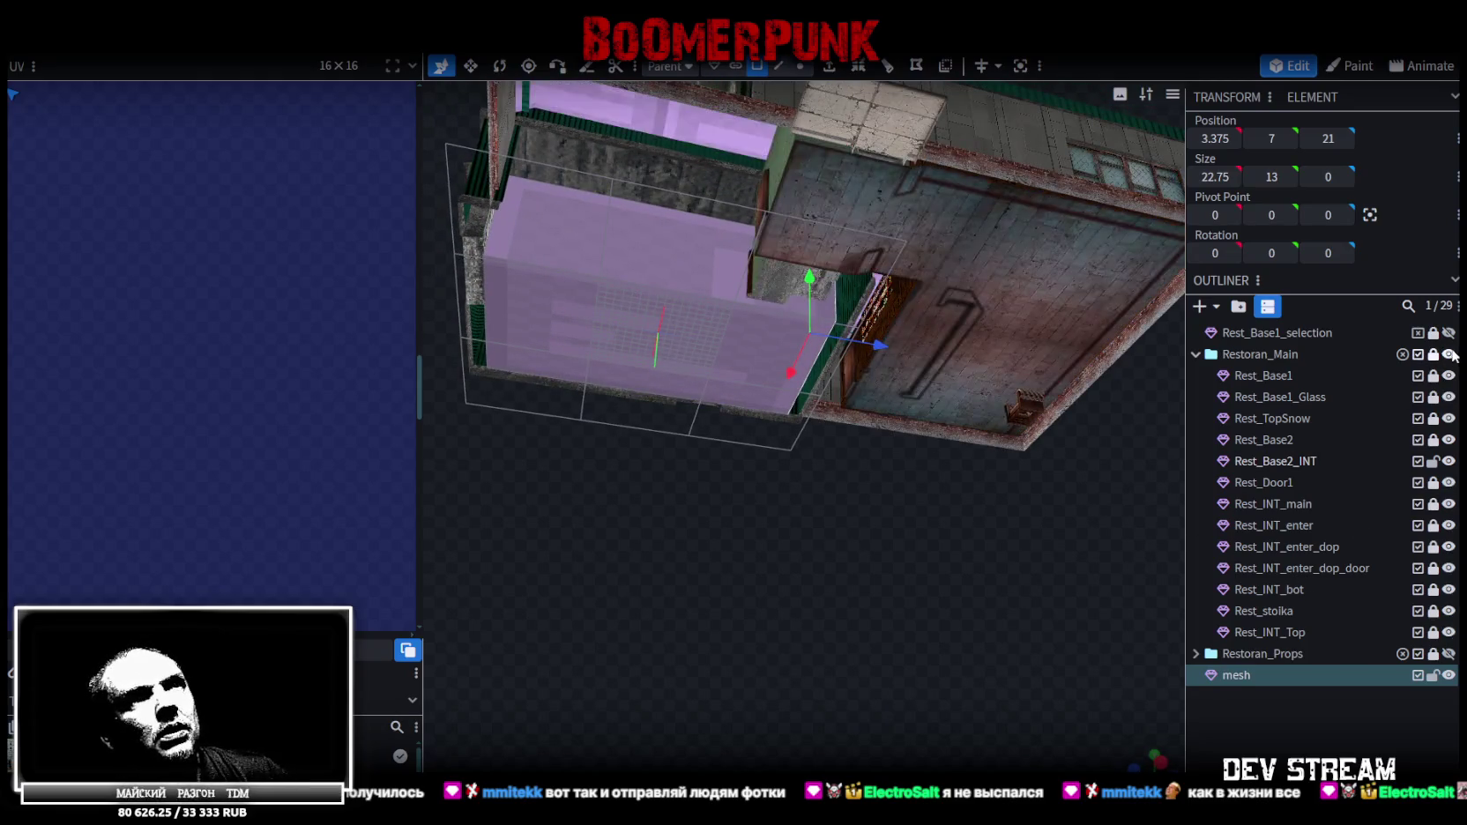
Move the purple mesh's side face 10 units along X toward the building wall
mouse_move(763, 494)
mouse_down()
mouse_move(877, 497)
mouse_move(887, 516)
mouse_up()
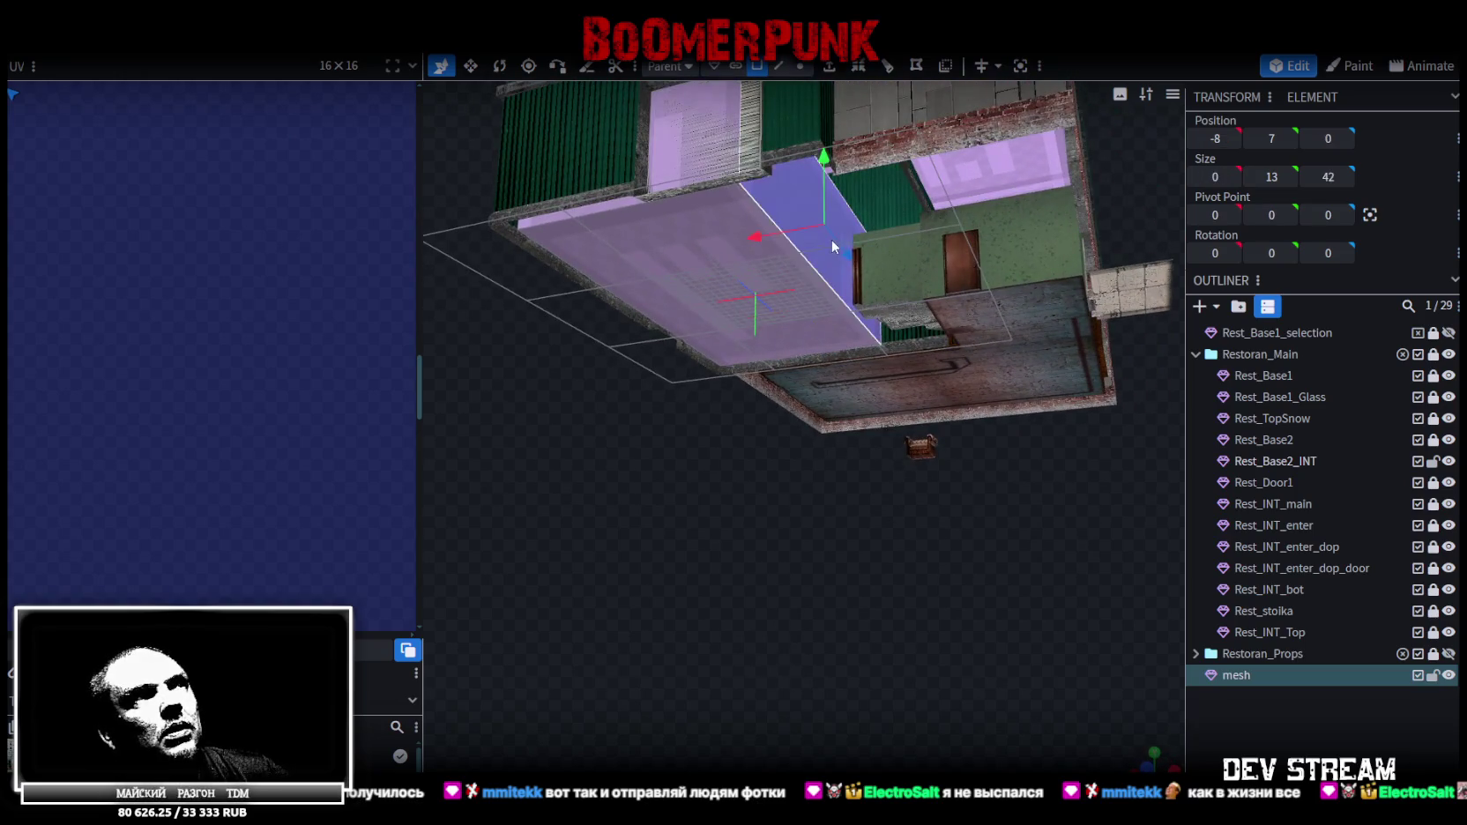
mouse_move(832, 247)
mouse_down()
mouse_move(913, 615)
mouse_move(920, 575)
mouse_up()
scroll(940, 582, up, 2)
scroll(934, 595, up, 2)
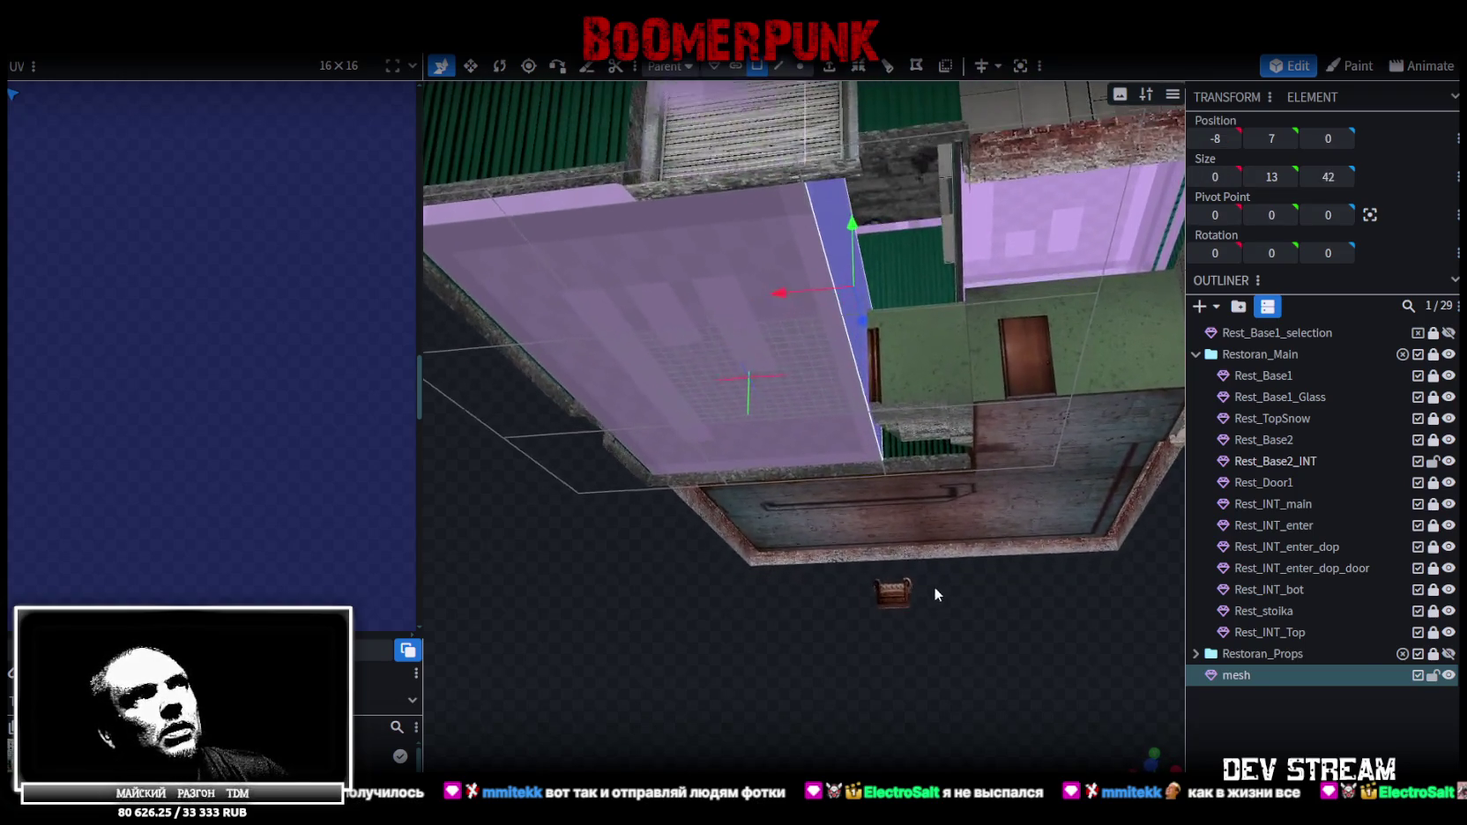
mouse_move(806, 291)
mouse_down()
mouse_move(663, 306)
mouse_move(879, 323)
mouse_up()
Select the mesh's thin side face, view it from above, and change to edge selection mode
mouse_move(1035, 659)
mouse_down()
mouse_move(782, 610)
mouse_move(825, 581)
mouse_move(838, 418)
mouse_up()
mouse_move(883, 692)
mouse_down()
mouse_move(817, 421)
mouse_move(886, 630)
mouse_move(902, 416)
mouse_move(767, 428)
mouse_move(787, 424)
mouse_up()
click(833, 401)
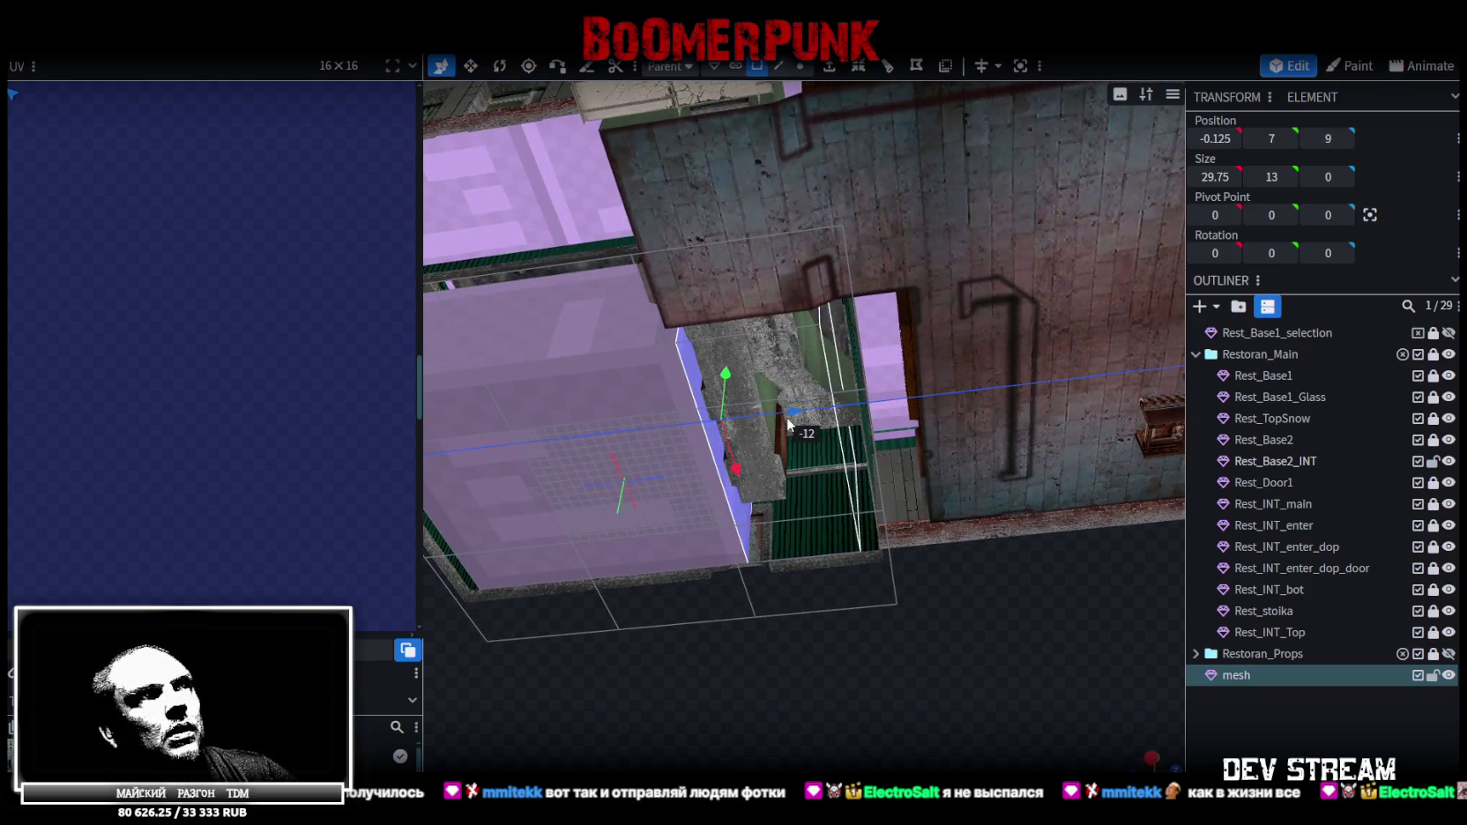
mouse_move(692, 667)
mouse_down()
mouse_move(825, 616)
mouse_move(798, 573)
mouse_move(799, 540)
mouse_move(878, 622)
mouse_move(800, 522)
mouse_move(816, 652)
mouse_move(780, 691)
mouse_move(855, 591)
mouse_move(846, 658)
mouse_move(952, 689)
mouse_move(830, 618)
mouse_move(699, 635)
mouse_move(803, 631)
mouse_move(723, 582)
mouse_move(600, 623)
mouse_move(538, 587)
mouse_move(908, 592)
mouse_move(747, 597)
mouse_move(950, 466)
mouse_move(951, 368)
mouse_up()
click(777, 65)
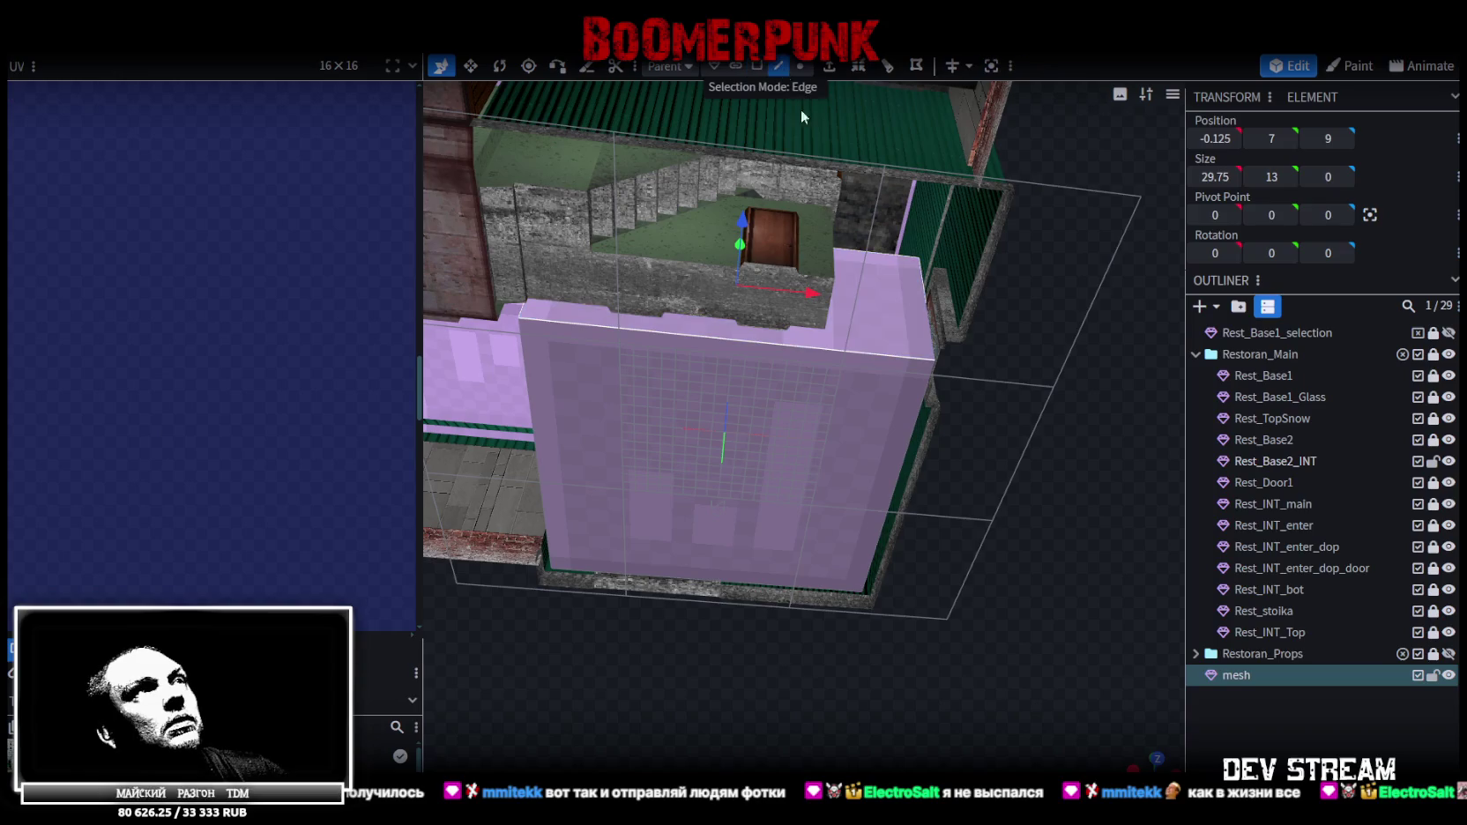
Add a cut at the mesh's top edge and slide the new edge 10 units along X
click(876, 352)
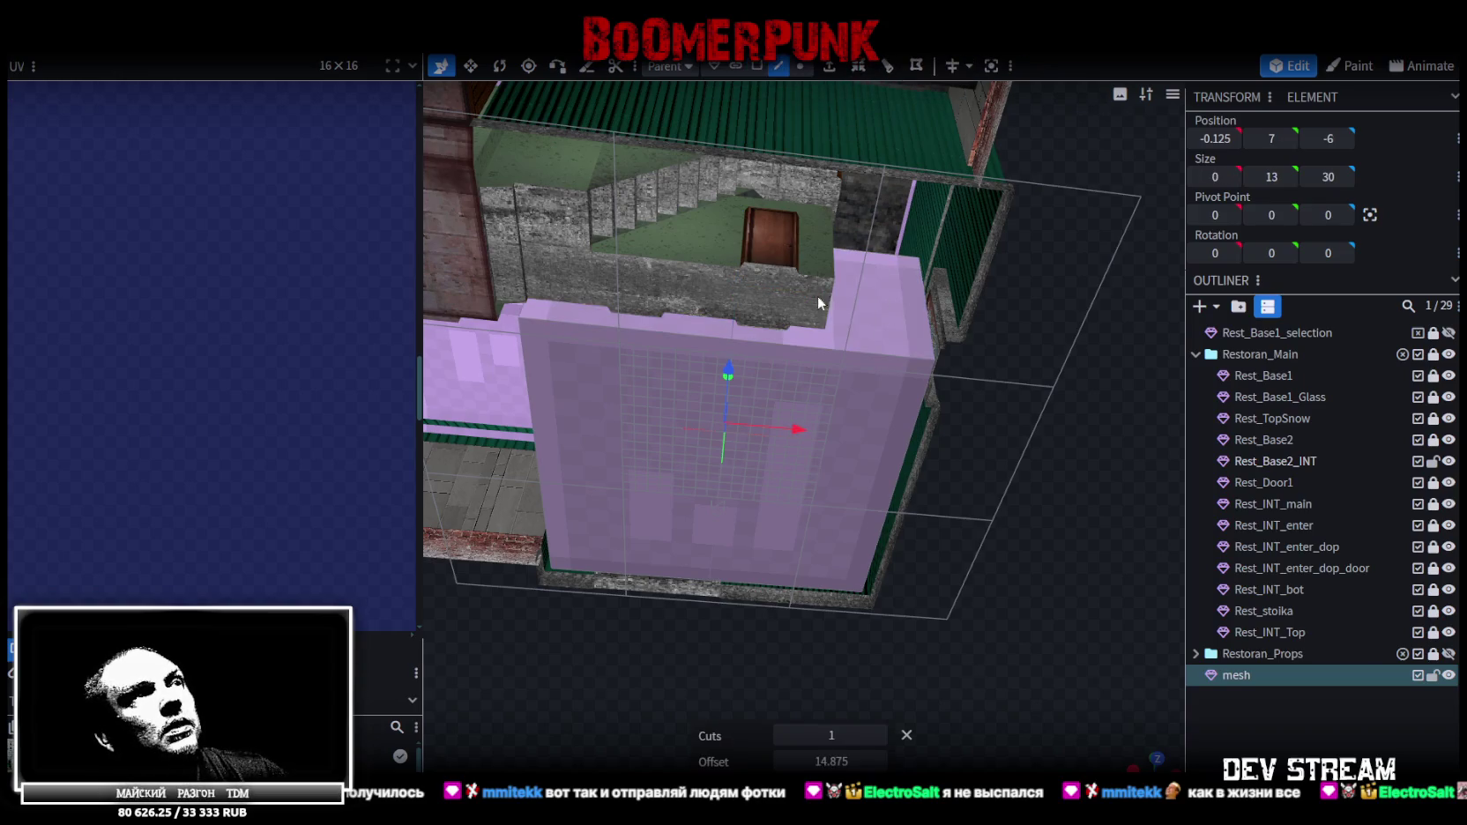
mouse_move(799, 428)
mouse_down()
mouse_move(974, 457)
mouse_move(916, 484)
mouse_move(904, 473)
mouse_move(949, 455)
mouse_move(964, 473)
mouse_move(909, 492)
mouse_move(1154, 509)
mouse_move(1253, 541)
mouse_move(1048, 527)
mouse_move(748, 559)
mouse_move(1091, 634)
mouse_move(853, 604)
mouse_move(799, 574)
mouse_move(803, 546)
mouse_up()
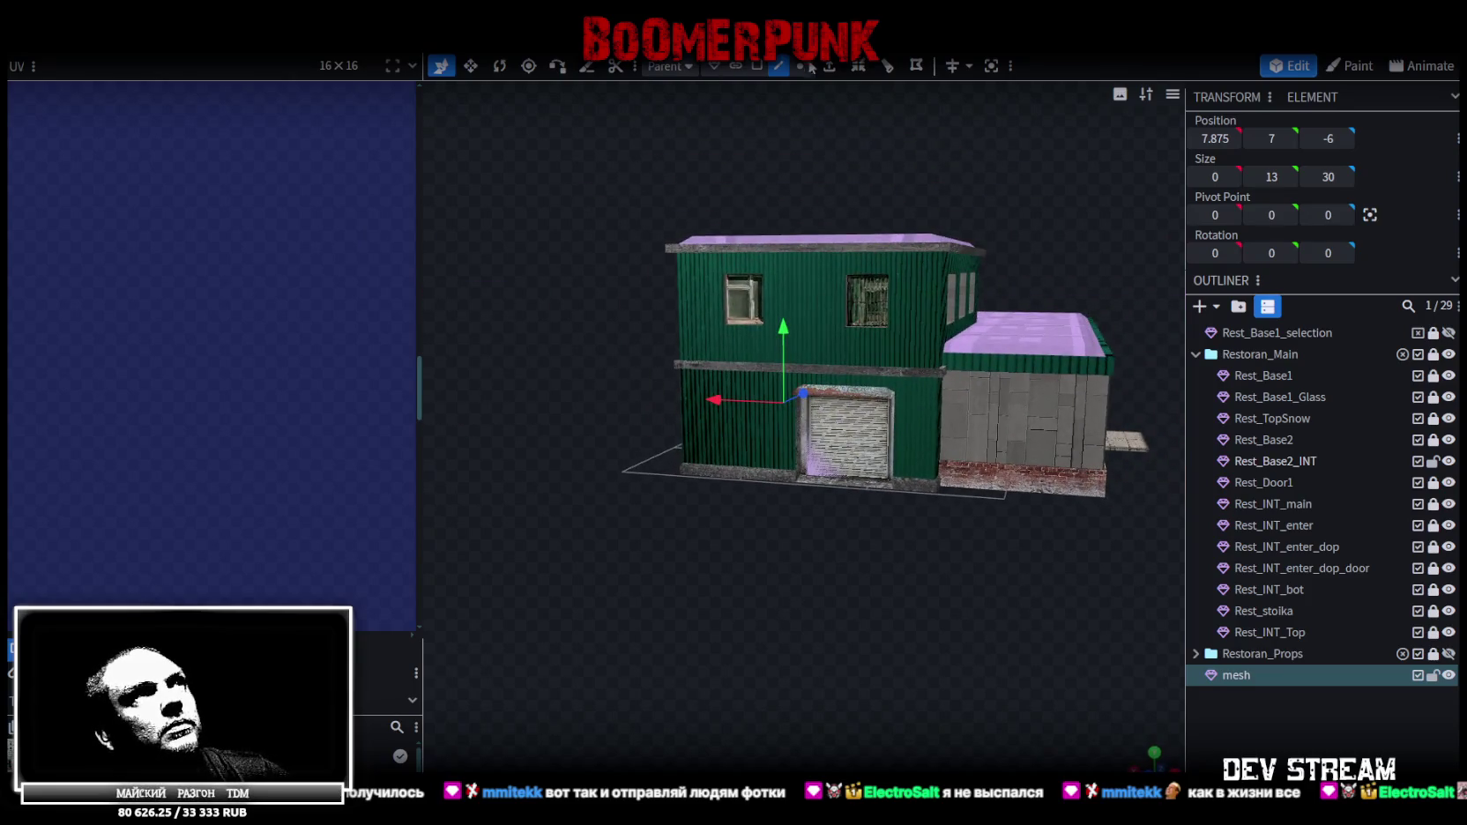
mouse_move(869, 121)
mouse_down()
mouse_move(848, 169)
mouse_move(837, 134)
mouse_move(882, 339)
mouse_up()
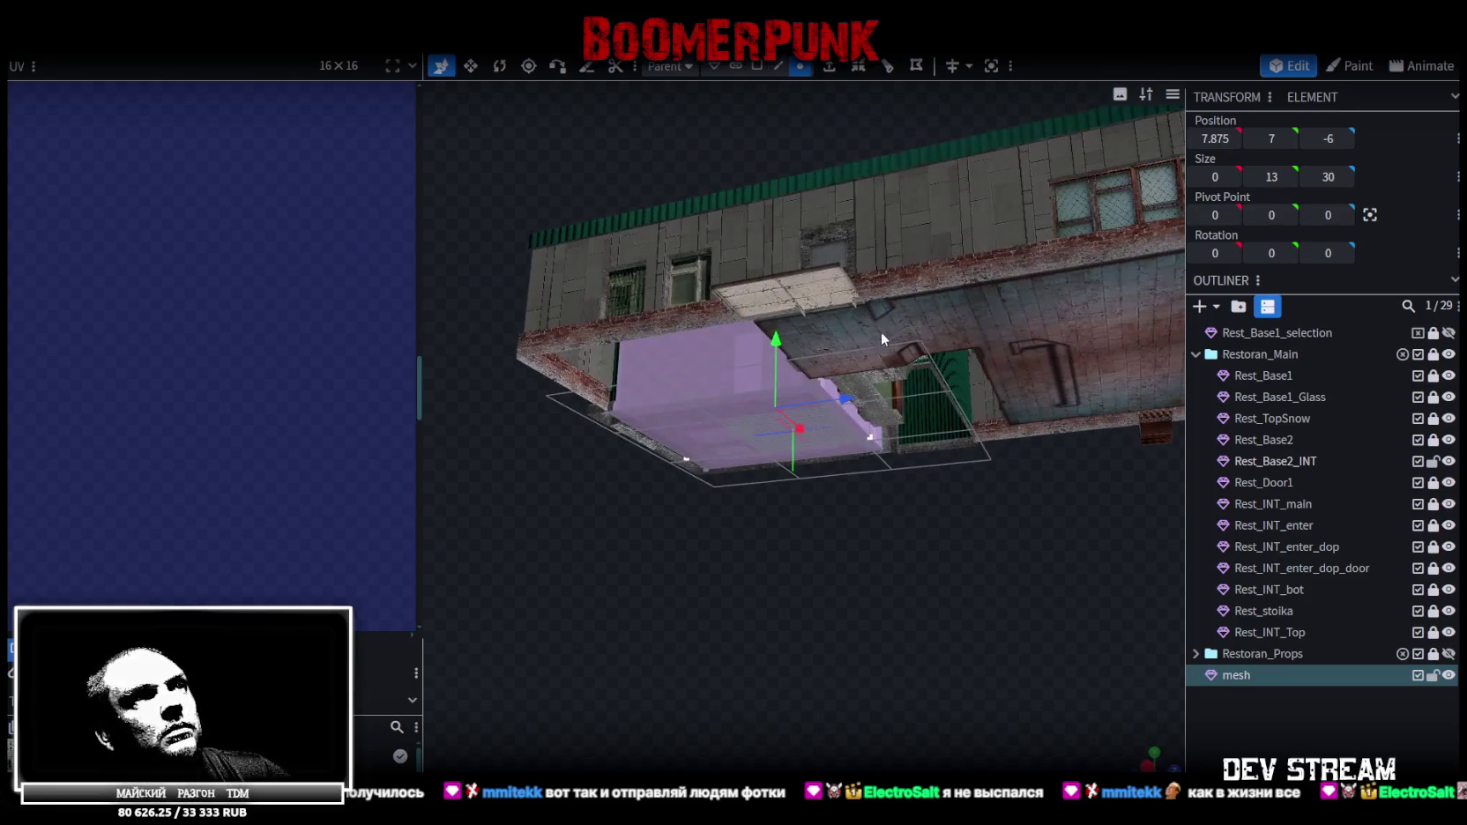
Hide the Rest_Base1 outer shell and box-select the mesh's top section
click(1448, 375)
mouse_move(876, 486)
mouse_down()
mouse_move(919, 539)
mouse_move(1063, 614)
mouse_up()
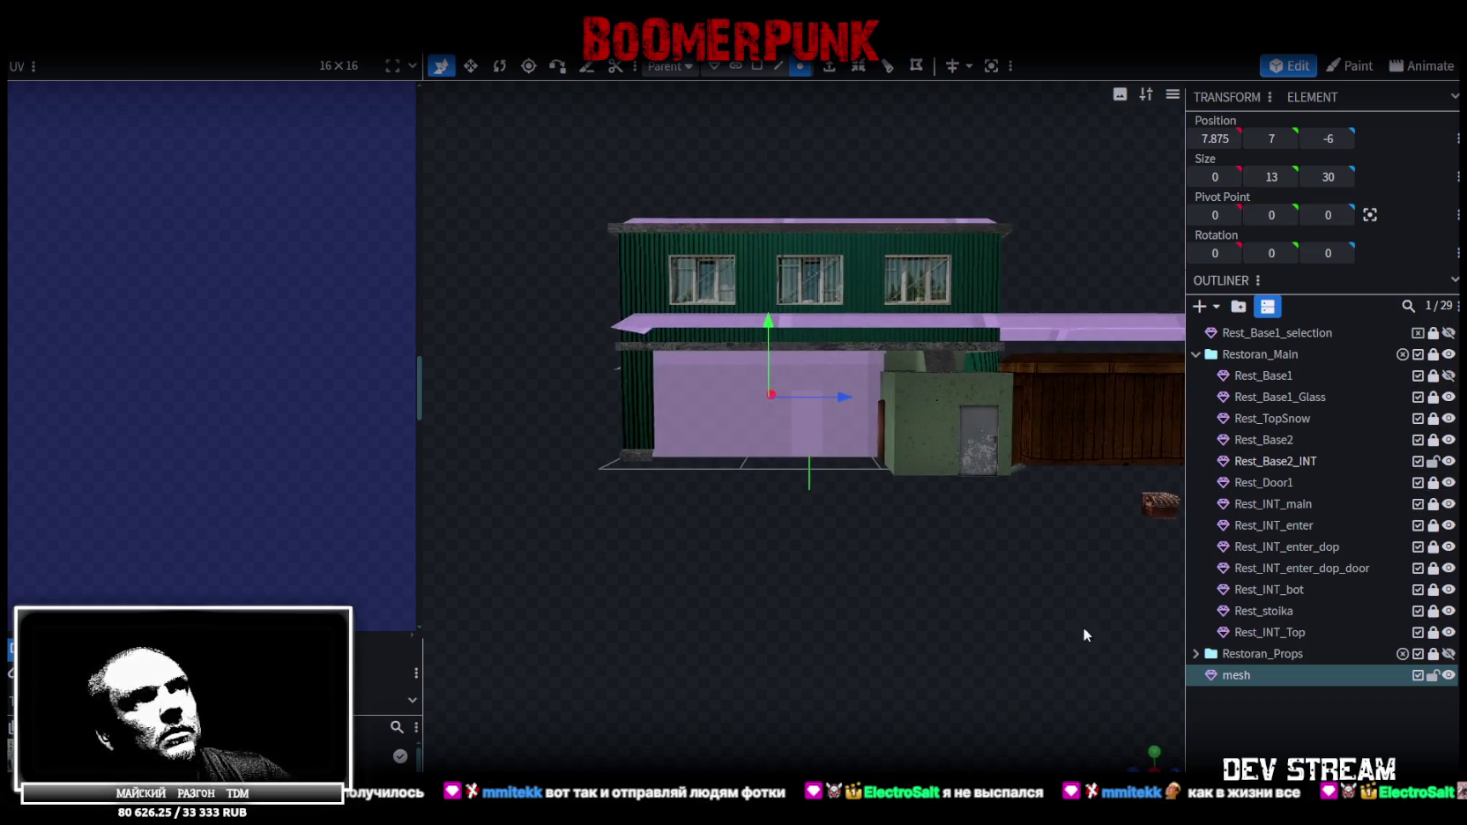
scroll(957, 563, up, 3)
scroll(883, 566, down, 4)
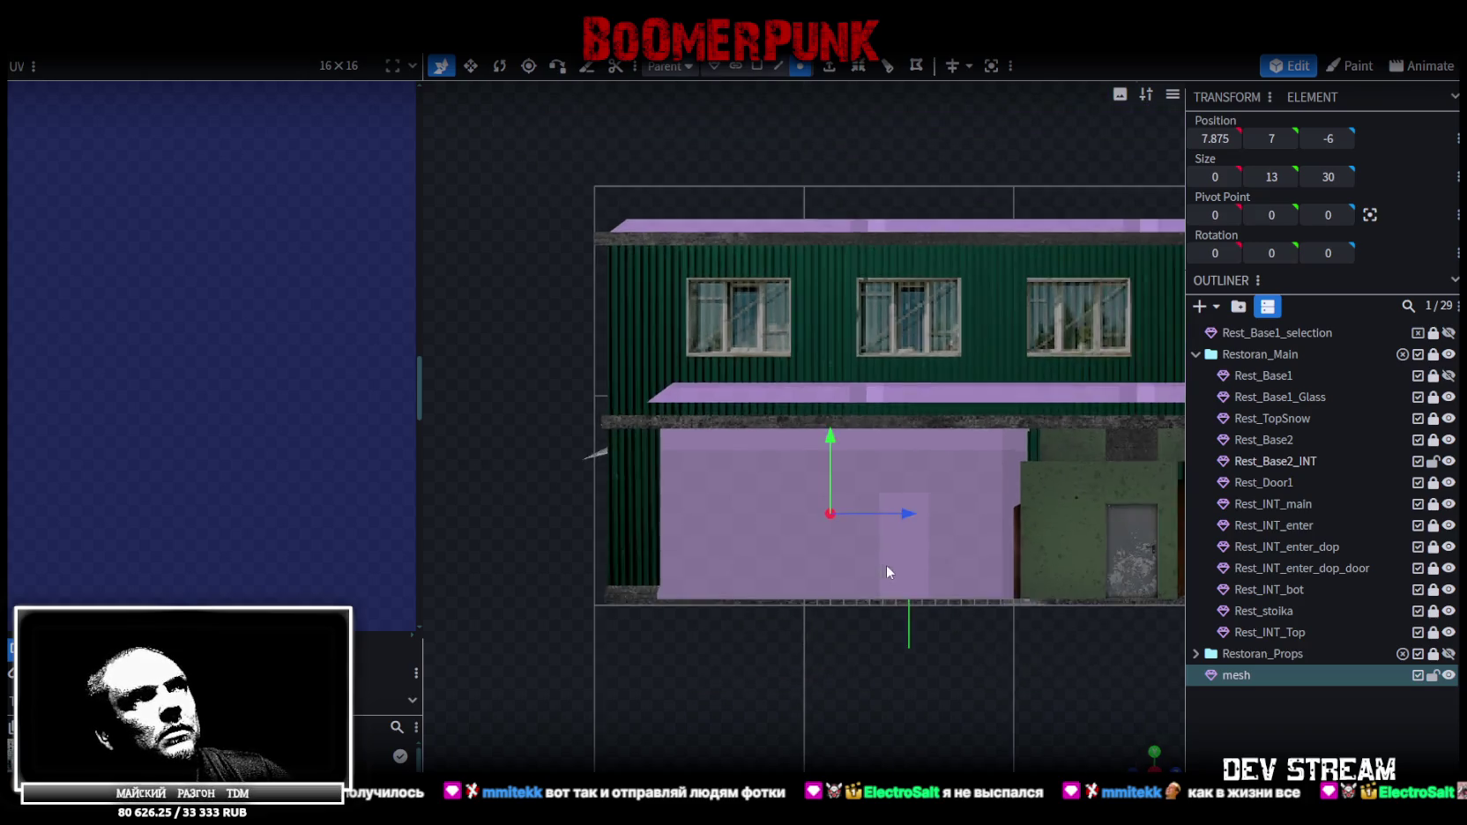
scroll(883, 566, down, 2)
drag(555, 232, 1168, 440)
scroll(1028, 624, up, 2)
scroll(957, 607, up, 1)
scroll(934, 612, up, 1)
scroll(900, 609, up, 1)
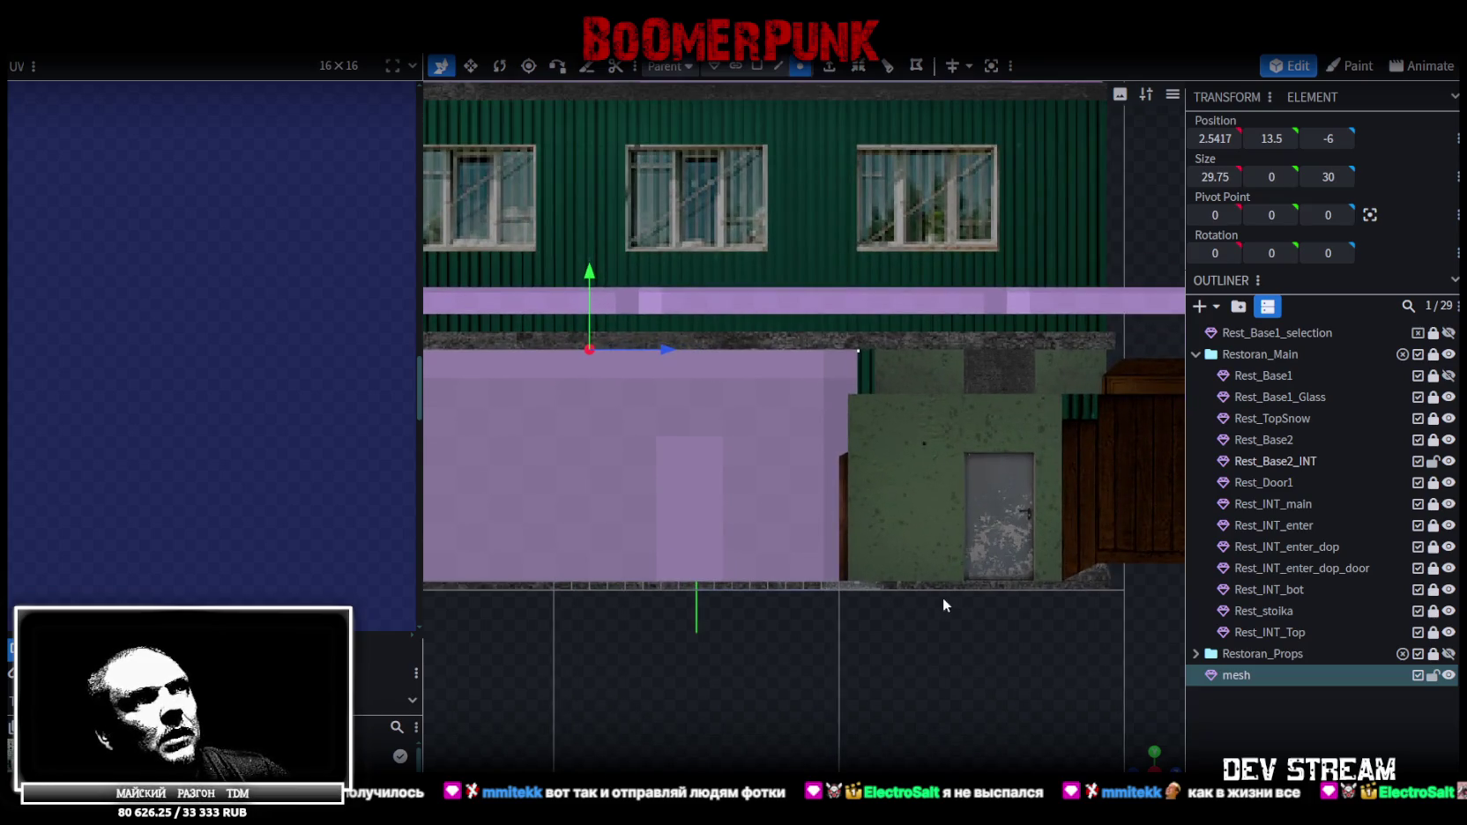
mouse_move(900, 609)
middle_down()
mouse_move(701, 578)
mouse_move(940, 570)
mouse_move(939, 674)
mouse_move(1011, 678)
mouse_move(870, 424)
middle_up()
scroll(1077, 690, up, 2)
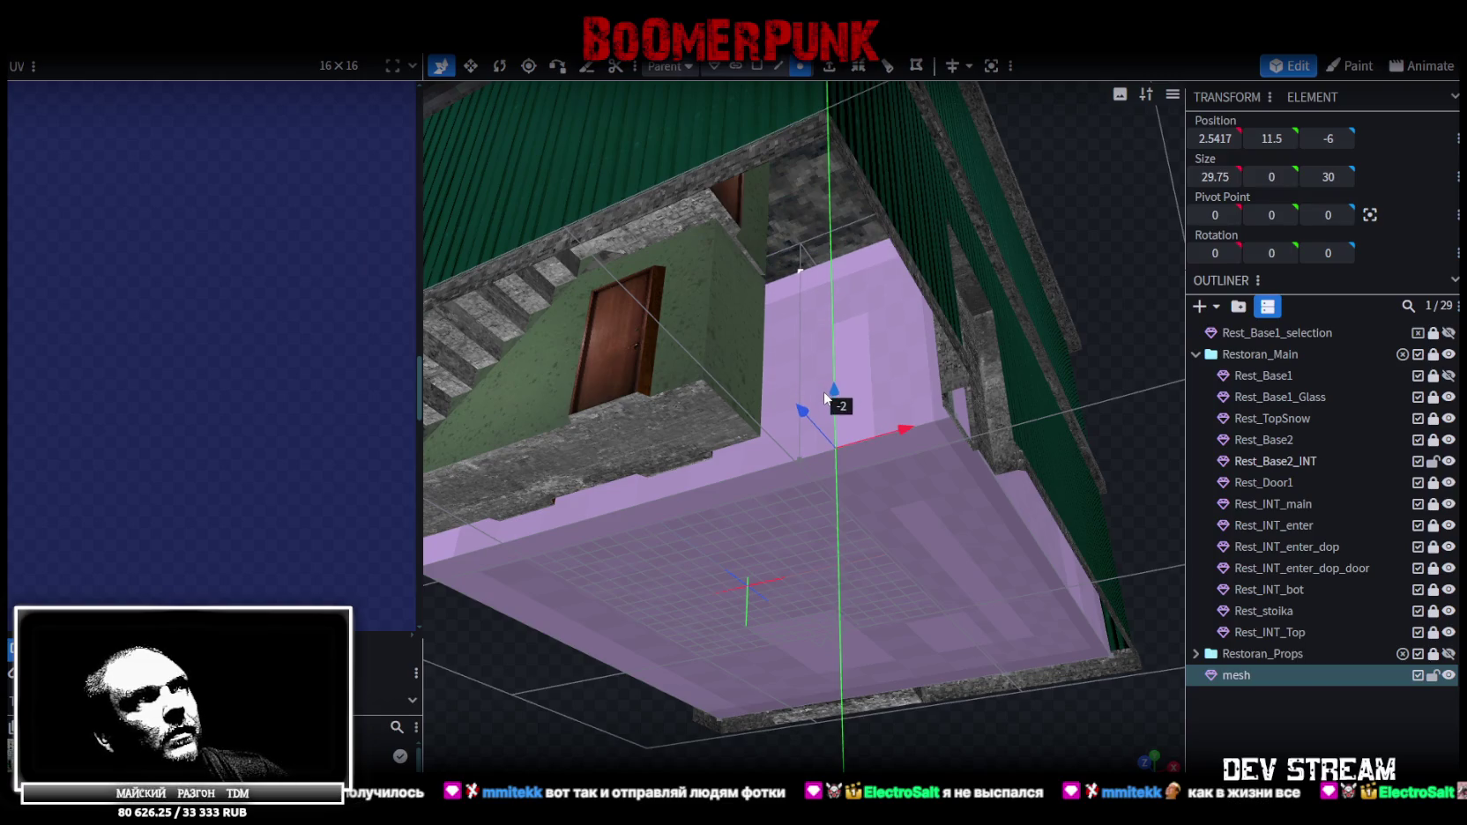
Lower the selected top section from 13.5 to 10.5, below the green wall's ledge
drag(834, 370, 990, 395)
scroll(1082, 253, up, 5)
middle_drag(1100, 318, 1089, 356)
drag(851, 154, 845, 192)
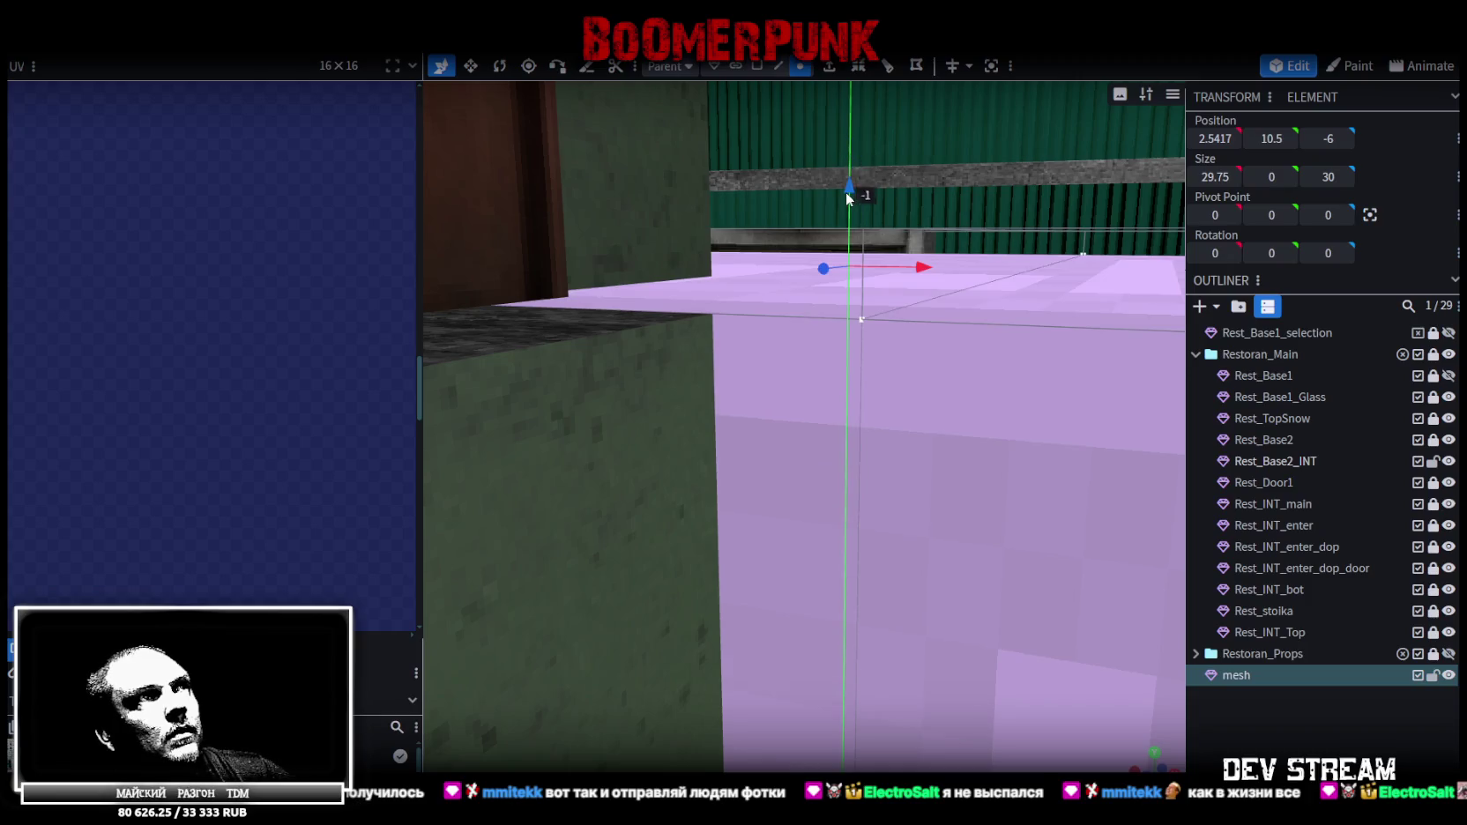
mouse_move(839, 346)
middle_down()
mouse_move(842, 504)
mouse_move(895, 511)
mouse_move(837, 509)
mouse_move(843, 525)
mouse_move(1058, 550)
mouse_move(882, 448)
mouse_move(878, 365)
mouse_move(976, 349)
mouse_move(1104, 390)
mouse_move(1108, 409)
mouse_move(934, 602)
mouse_move(1109, 563)
mouse_move(830, 594)
mouse_move(846, 676)
mouse_move(848, 613)
mouse_move(859, 652)
mouse_move(876, 642)
mouse_move(875, 659)
mouse_move(856, 655)
mouse_move(926, 648)
mouse_move(922, 663)
mouse_move(908, 659)
mouse_move(906, 617)
middle_up()
scroll(888, 503, up, 3)
scroll(859, 527, down, 5)
Extrude the mesh face and the face behind the roller door, raising them to Y 13.5
click(757, 66)
click(874, 436)
middle_drag(948, 593, 977, 582)
shift+click(705, 476)
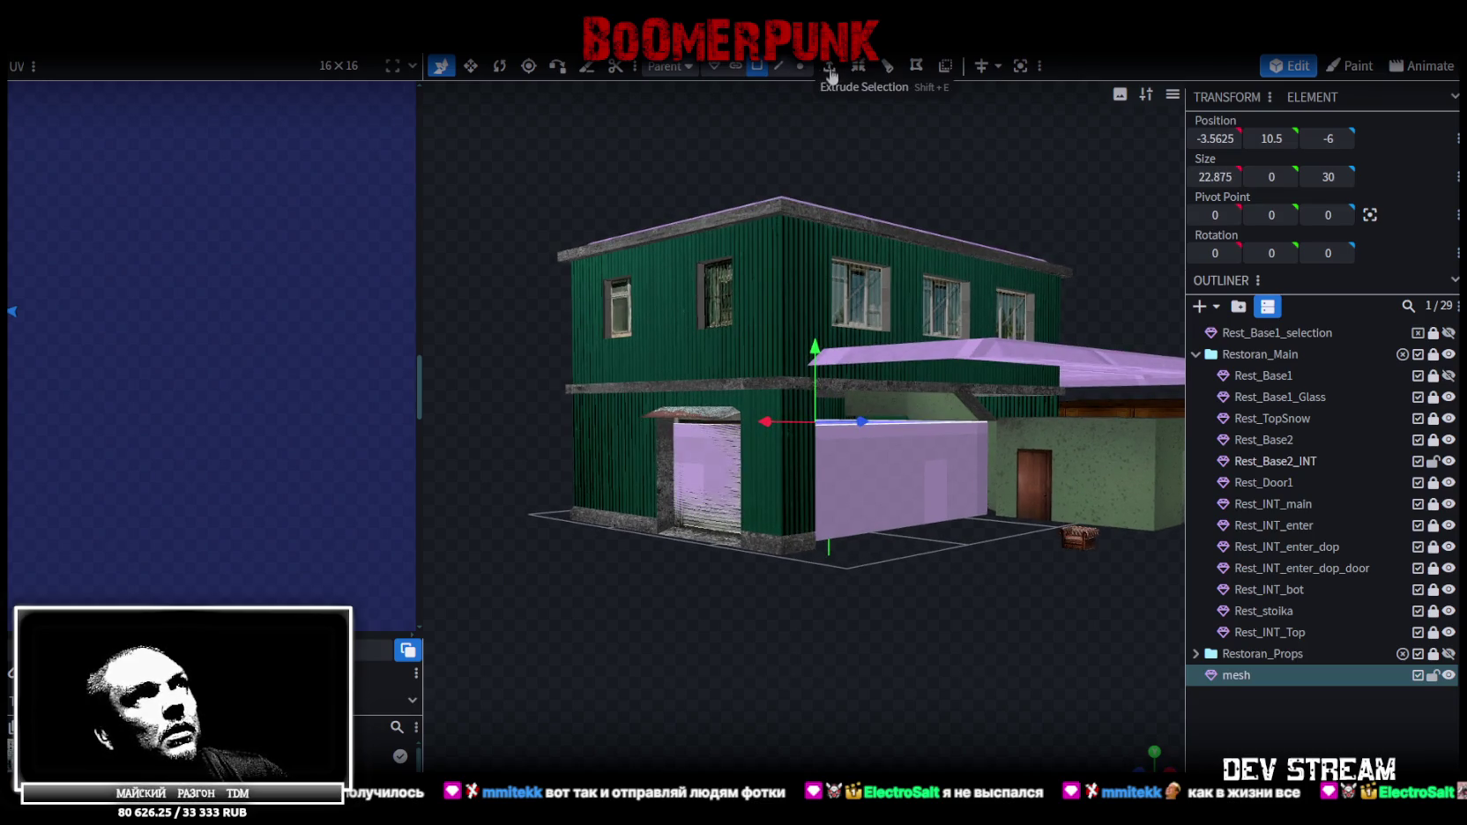
click(830, 69)
click(1136, 758)
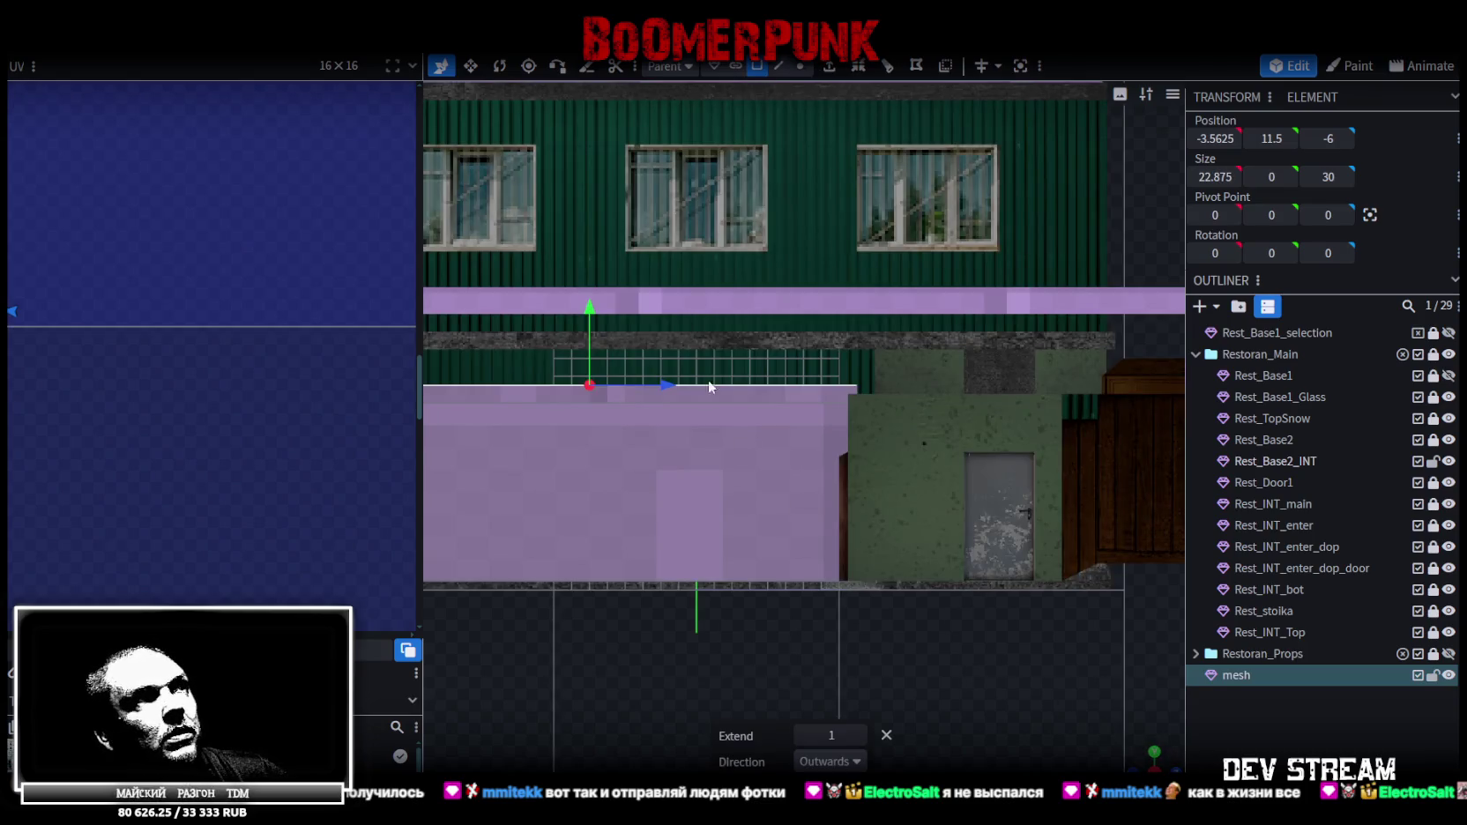
drag(608, 319, 593, 280)
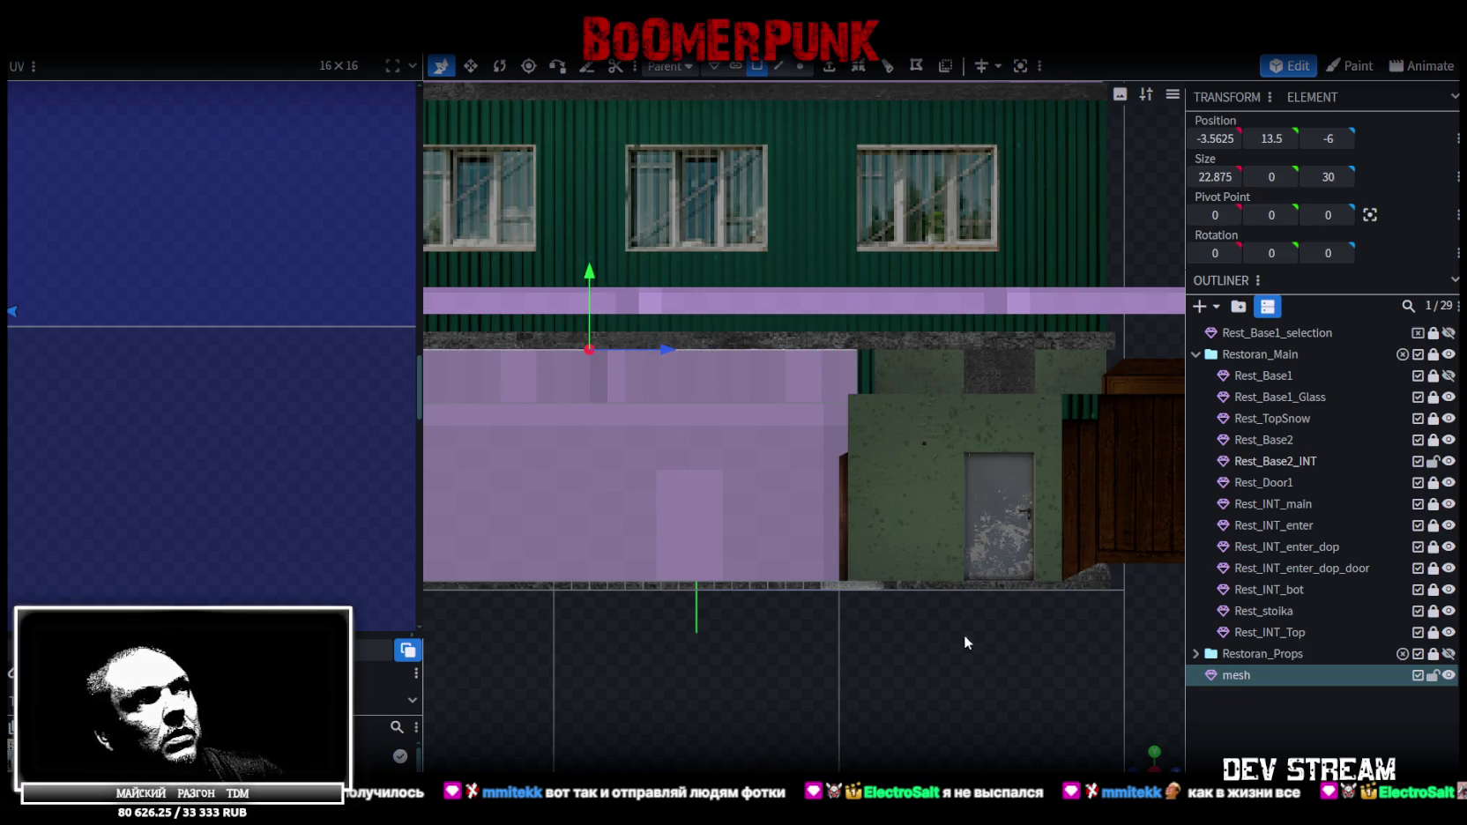
scroll(964, 635, down, 2)
Extrude a side face and stretch it out along Z to 22
drag(963, 635, 965, 385)
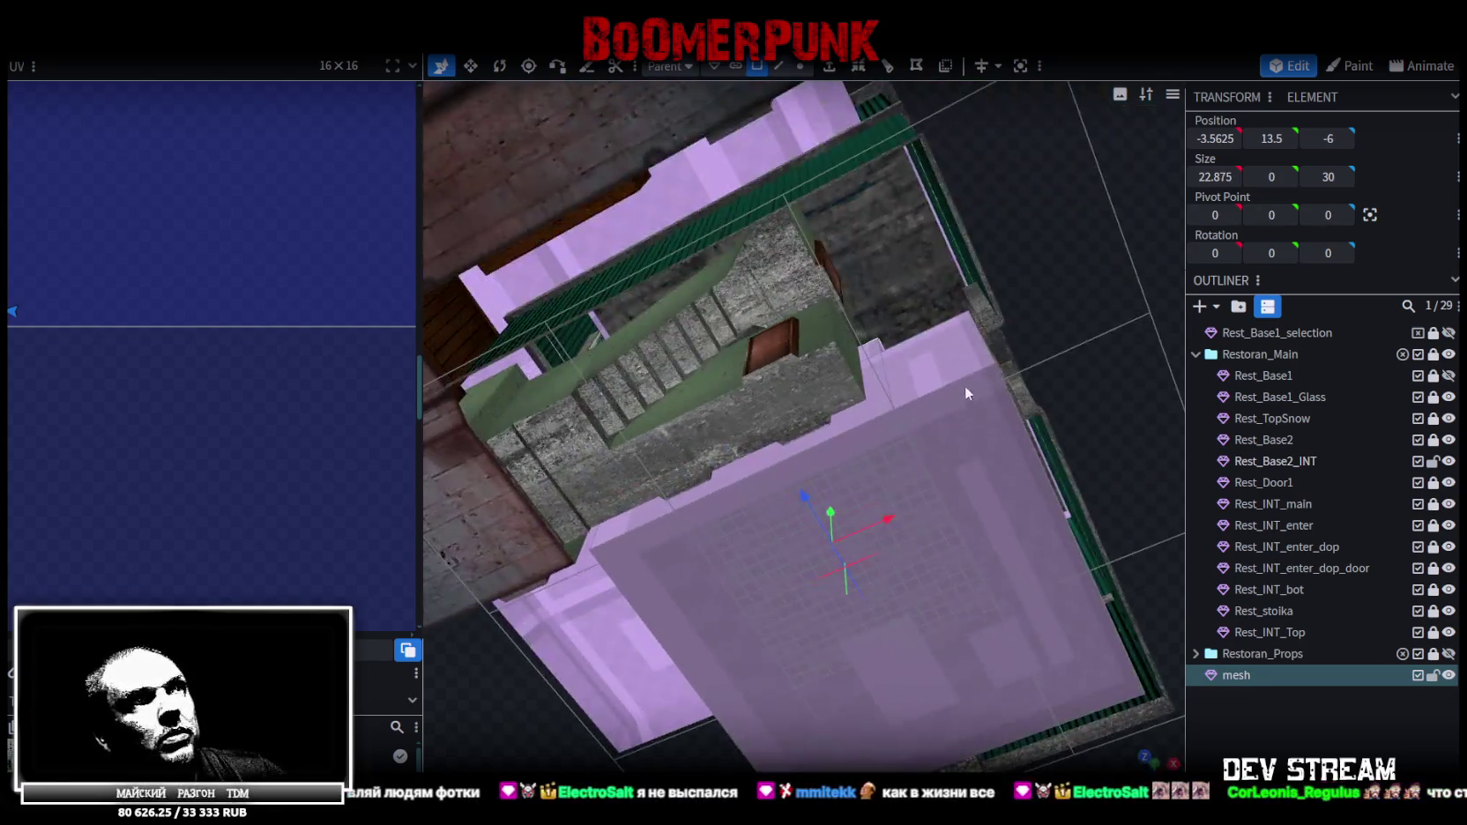
drag(1144, 417, 1042, 383)
click(825, 66)
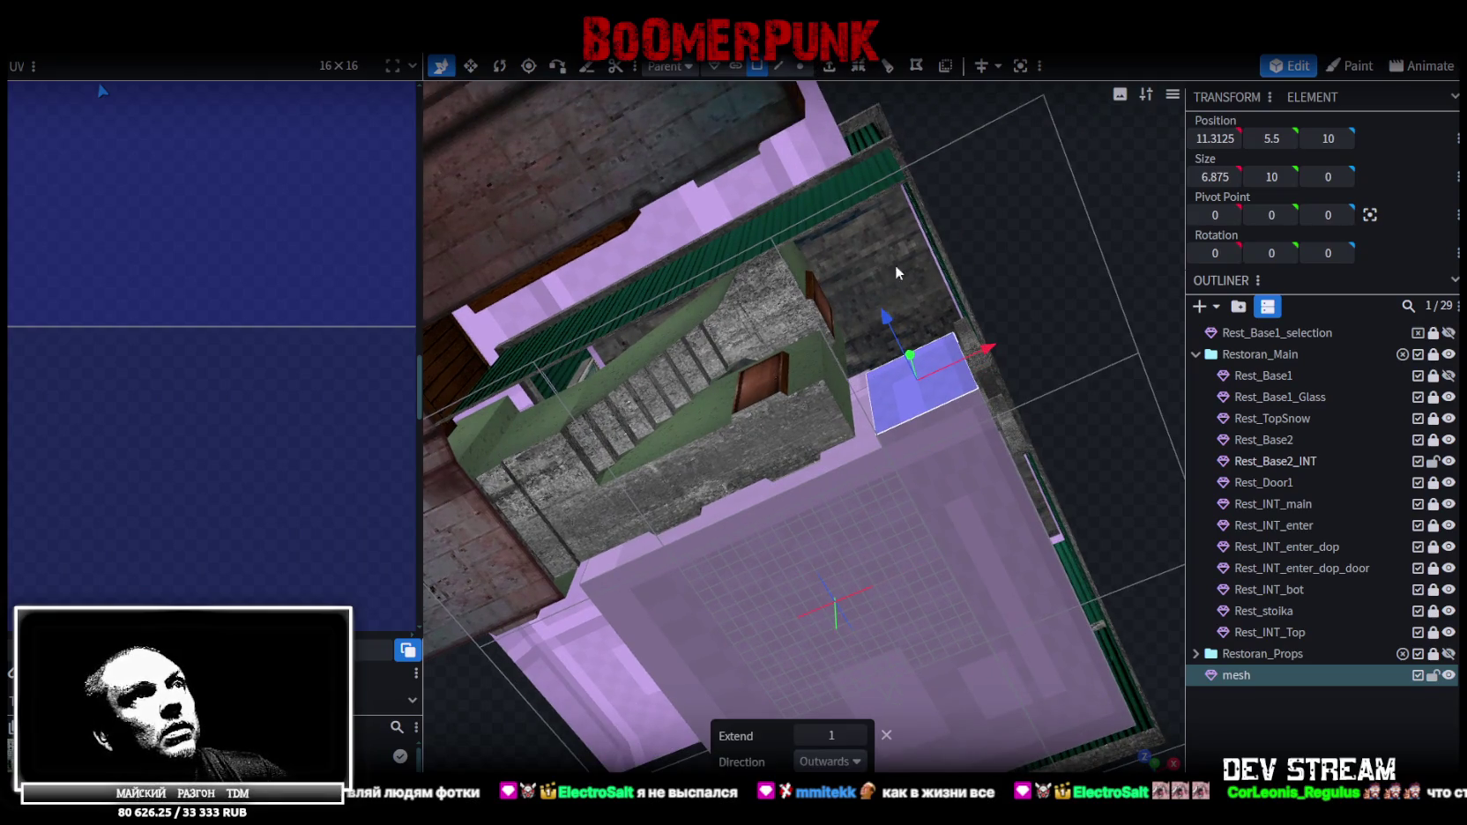
drag(887, 323, 804, 179)
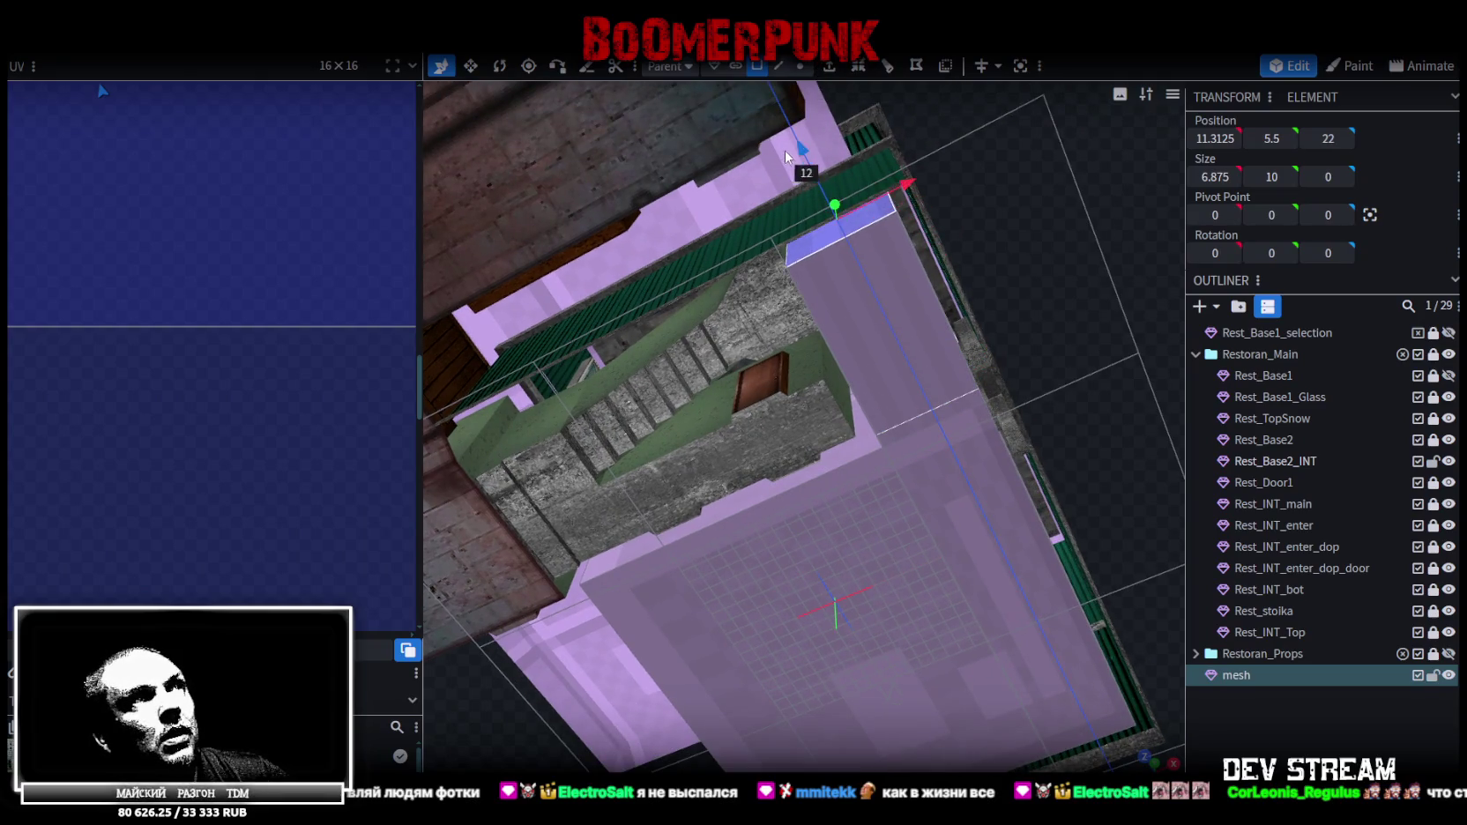
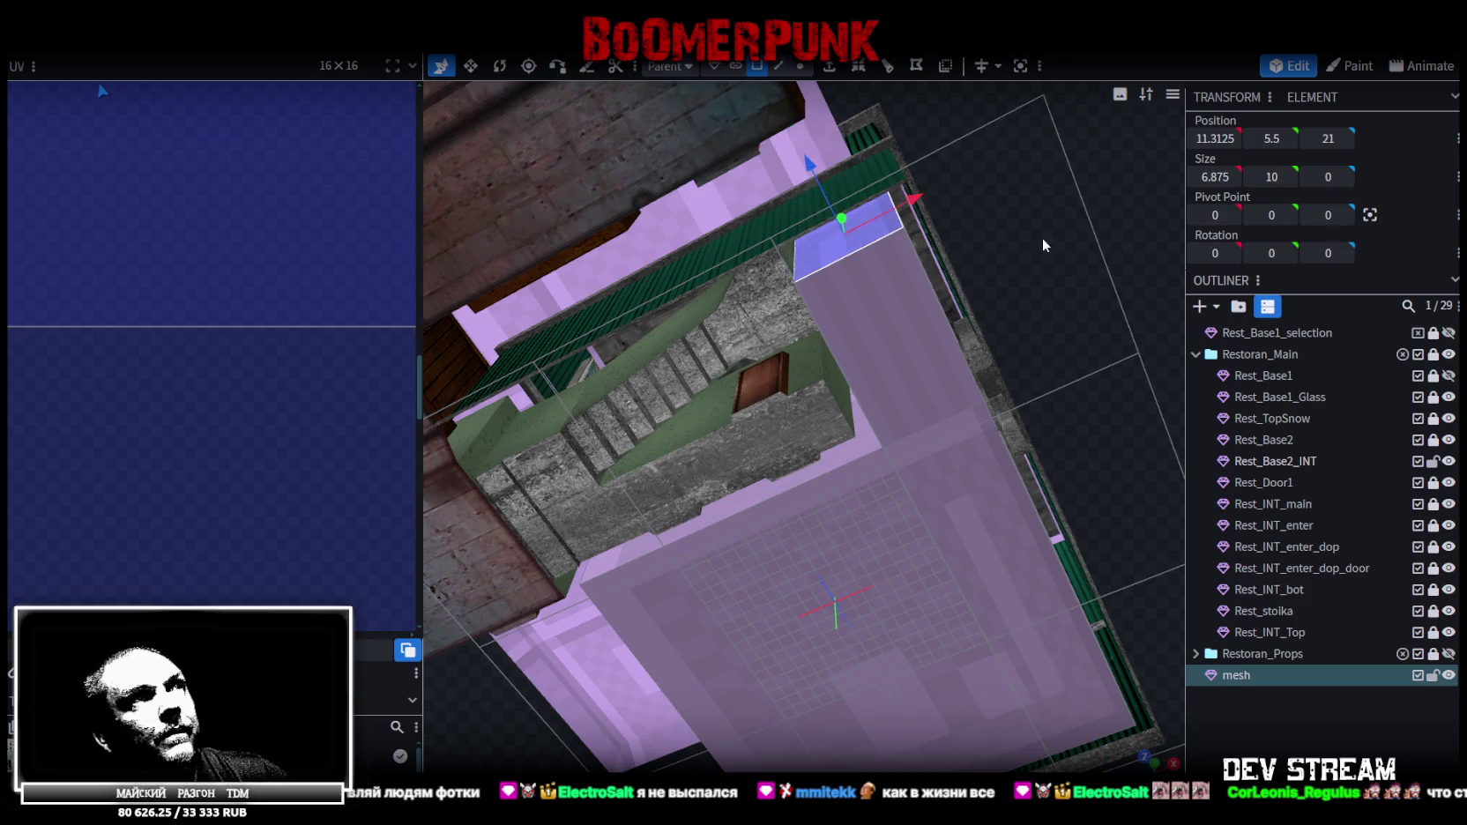
Merge the loose mesh into Rest_Base2_INT (now 29.75 × 13.5 × 42), then hide Restoran_Main
mouse_move(1043, 245)
mouse_down()
mouse_move(568, 227)
mouse_move(828, 237)
mouse_move(856, 294)
mouse_move(708, 356)
mouse_up()
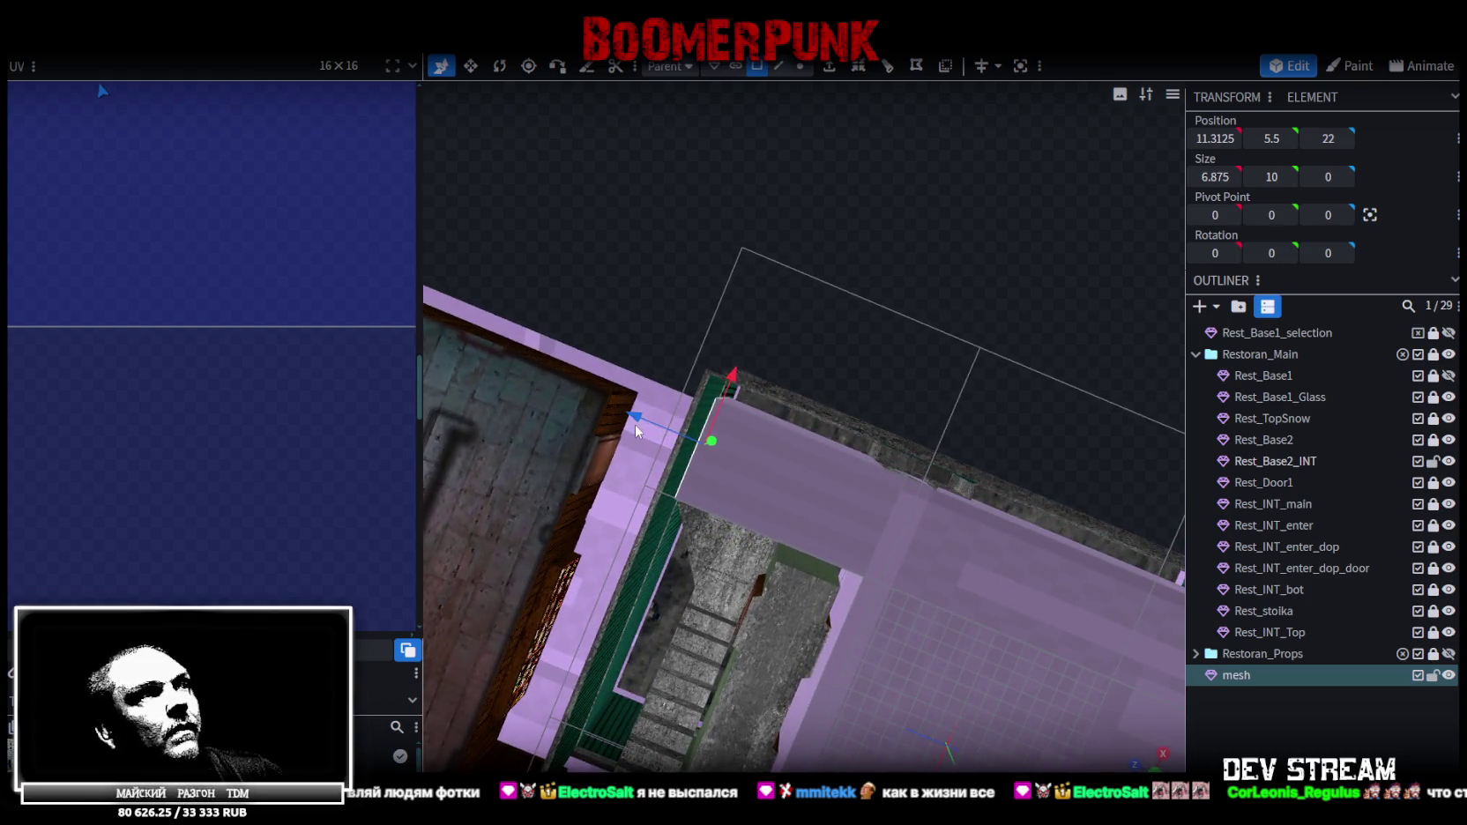
mouse_move(782, 282)
mouse_down()
mouse_move(866, 325)
mouse_move(1011, 318)
mouse_move(945, 487)
mouse_move(1057, 599)
mouse_move(874, 645)
mouse_move(960, 697)
mouse_move(910, 624)
mouse_move(847, 658)
mouse_move(865, 685)
mouse_up()
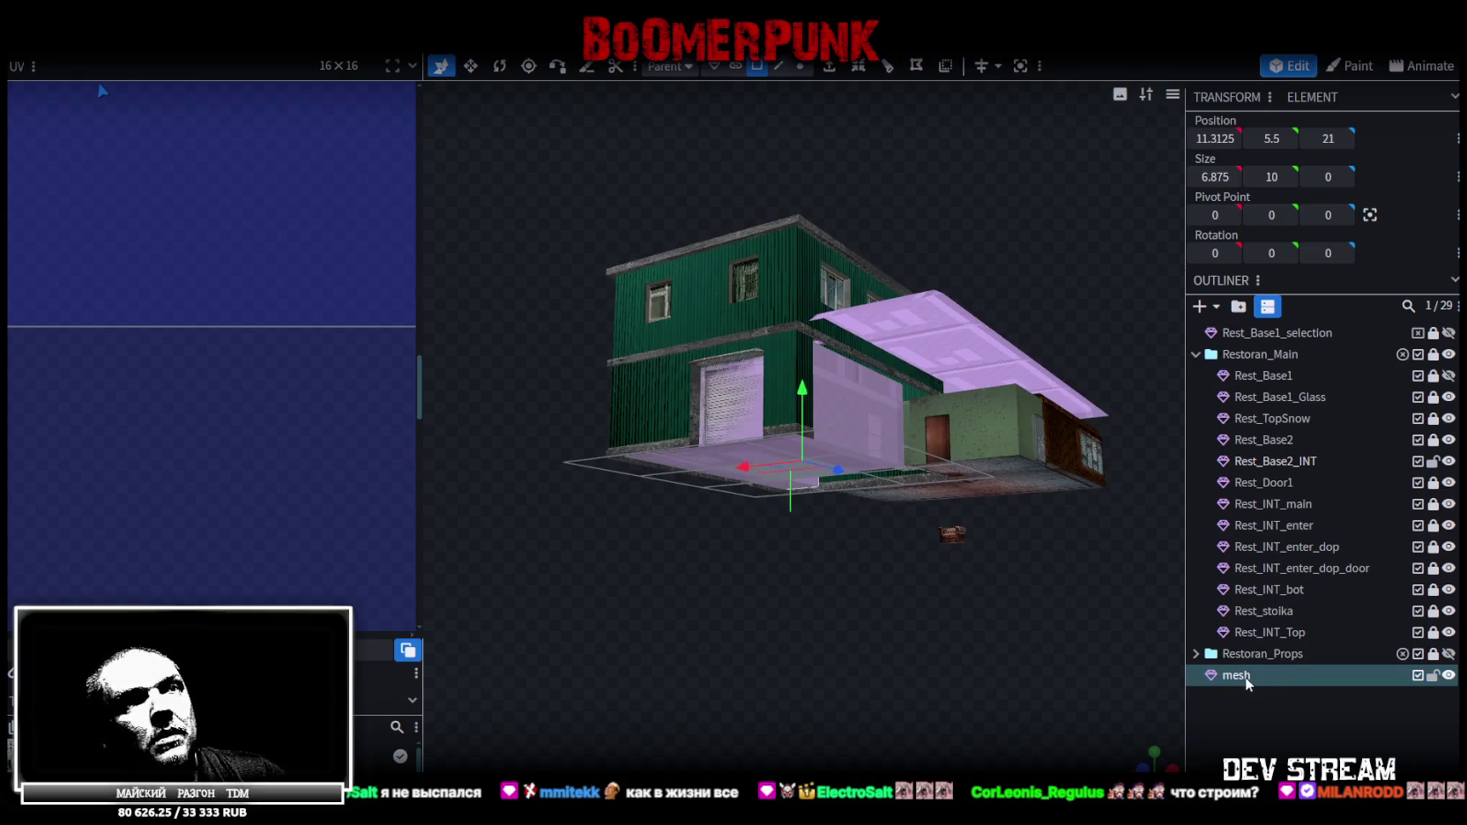
click(1302, 464)
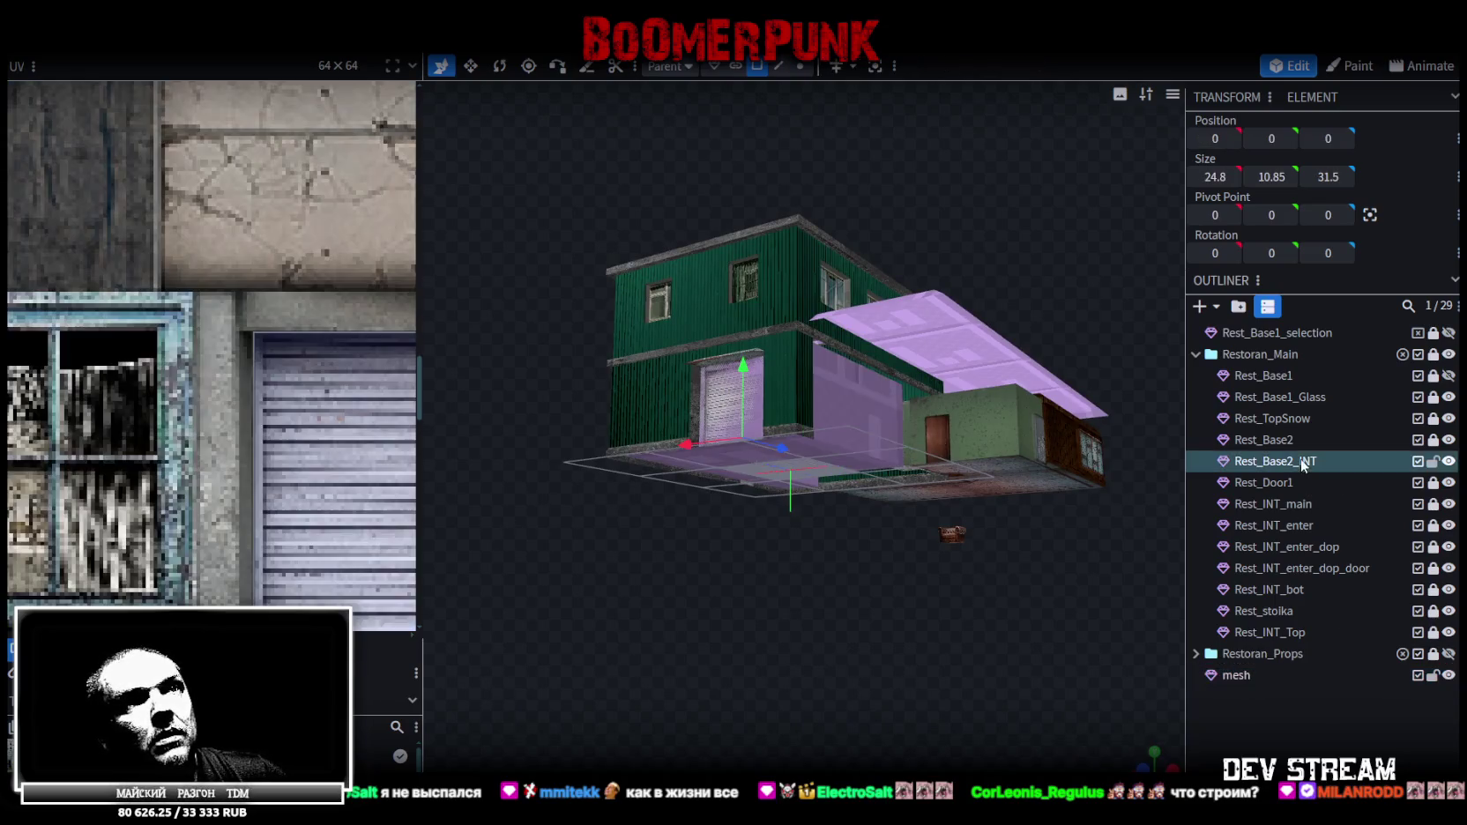
ctrl+click(1247, 675)
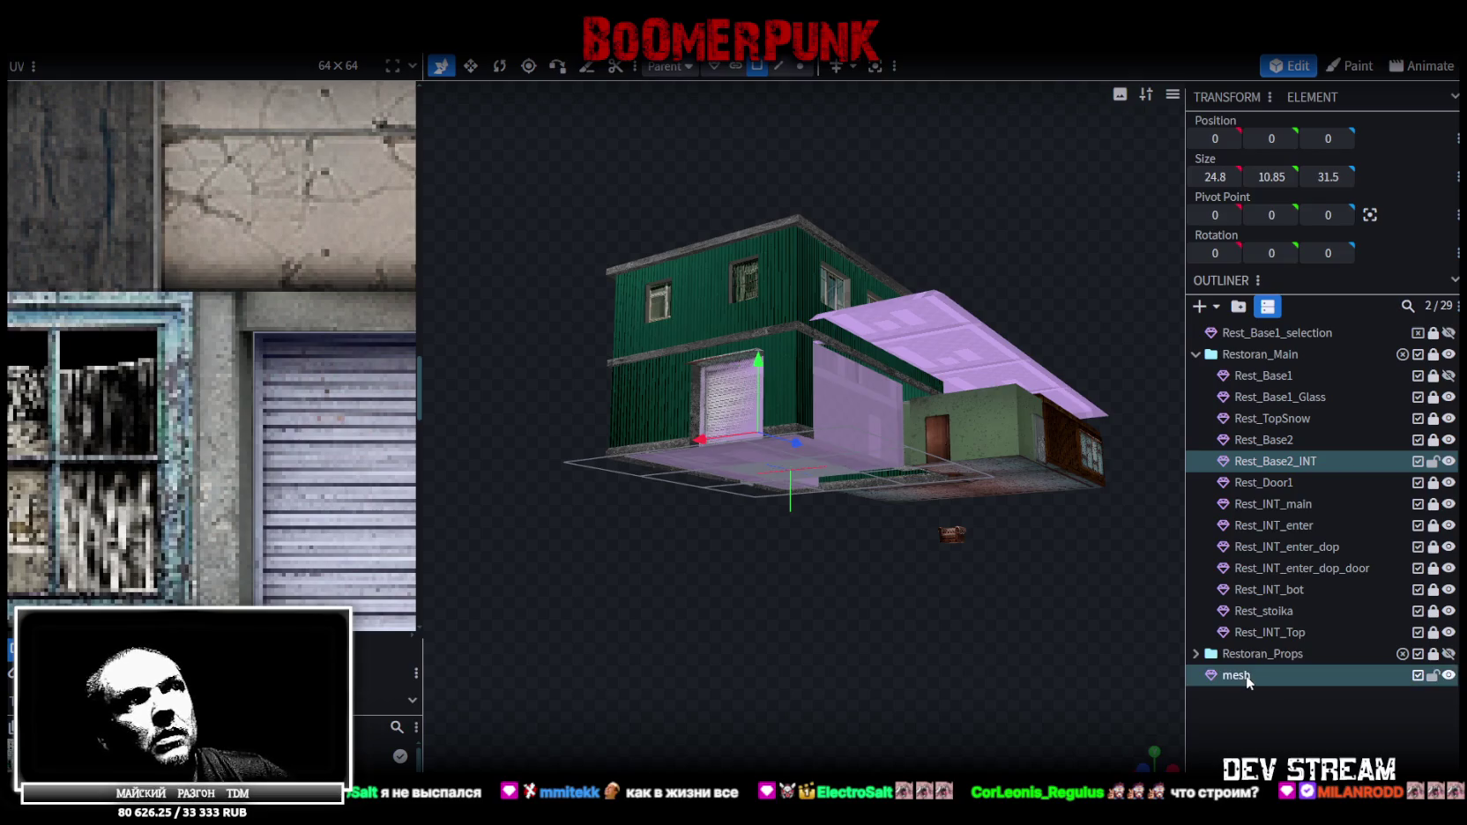
right_click(1246, 675)
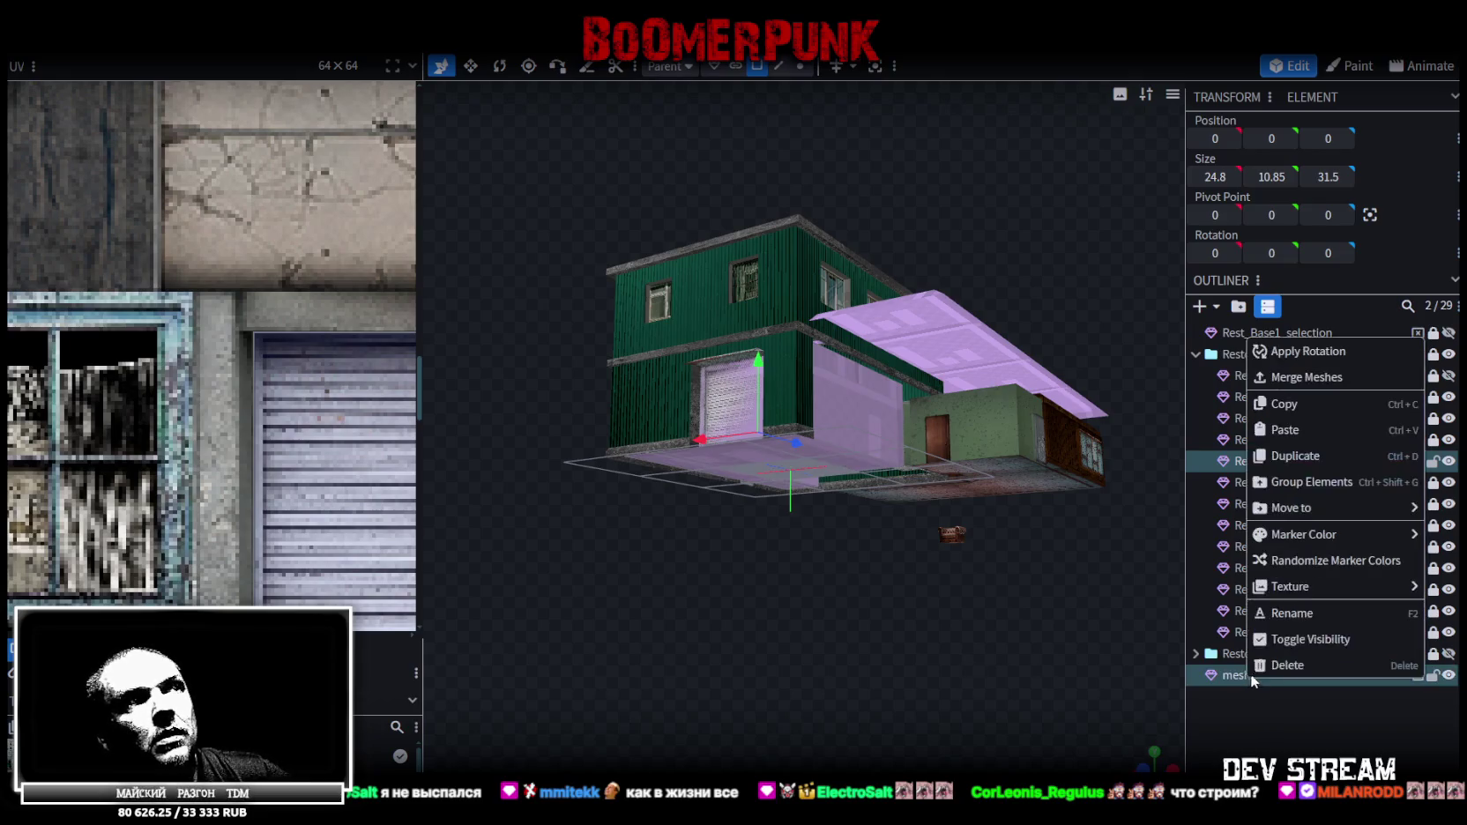
click(1336, 377)
drag(1043, 599, 1419, 413)
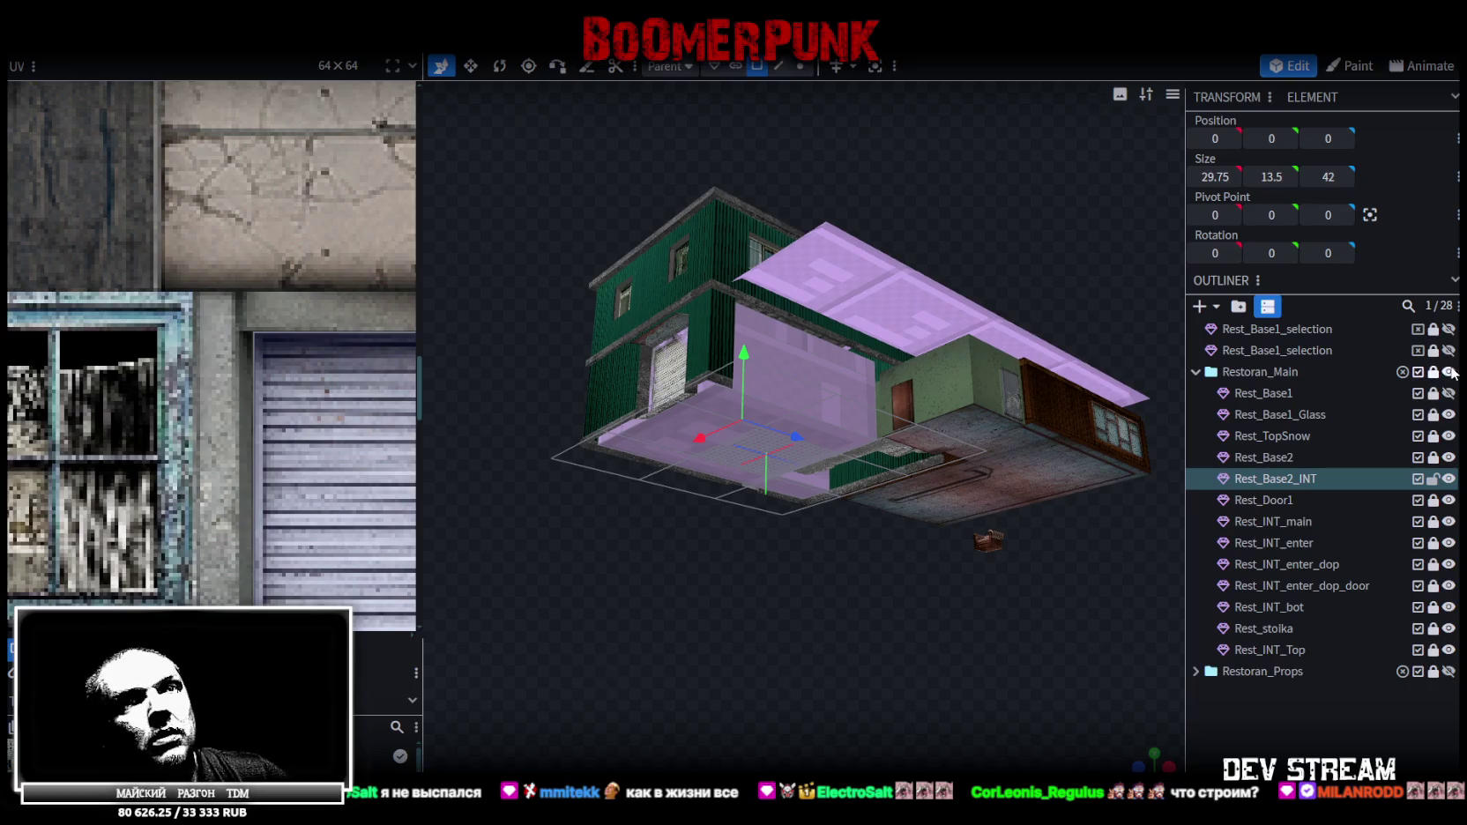
click(1450, 372)
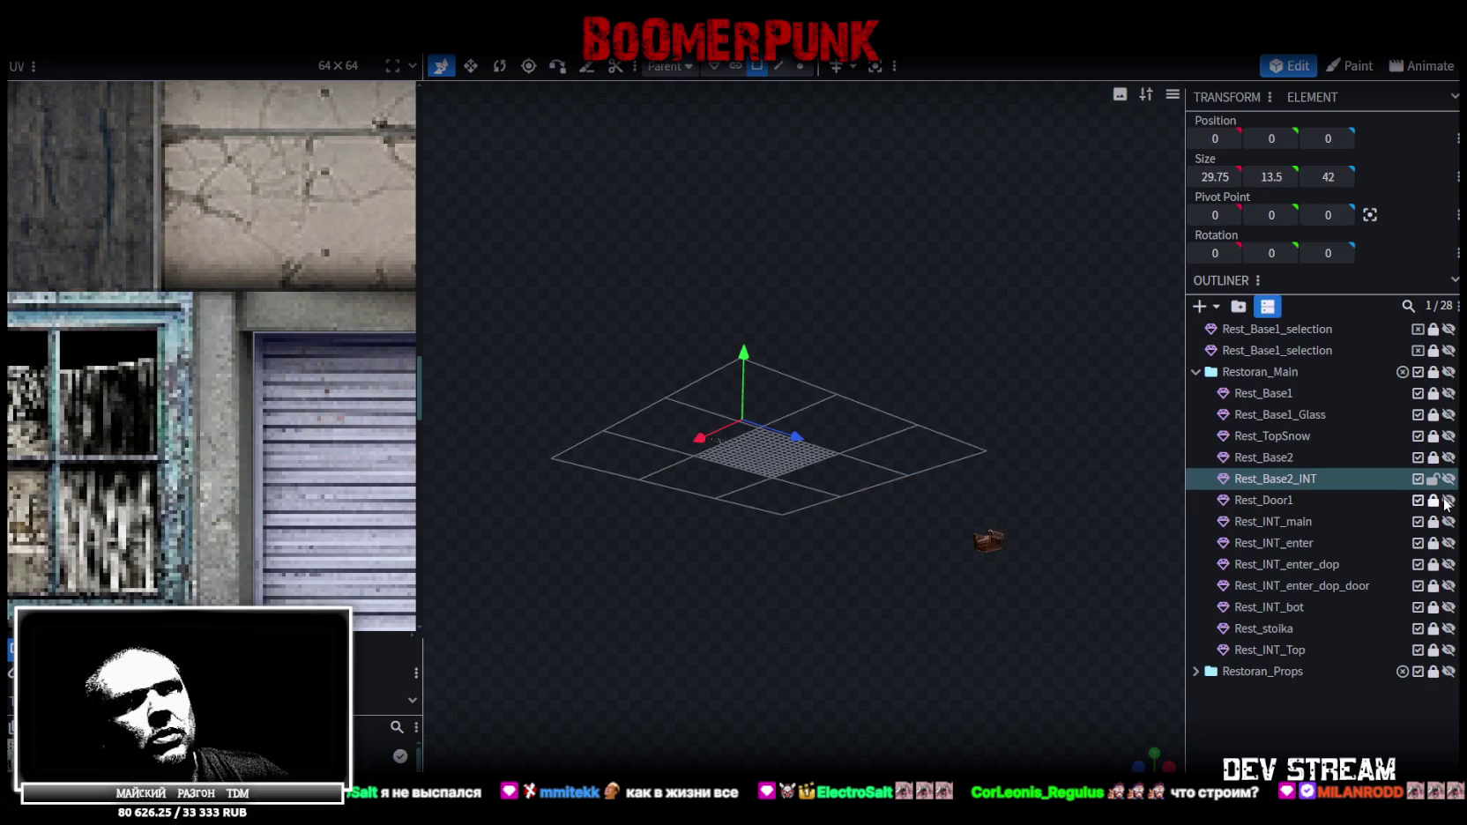
Make the Rest_INT_enter and Rest_INT_enter_dop interior pieces visible
click(1448, 543)
mouse_move(940, 541)
mouse_down()
mouse_move(930, 593)
mouse_move(1070, 634)
mouse_move(966, 582)
mouse_move(1032, 611)
mouse_up()
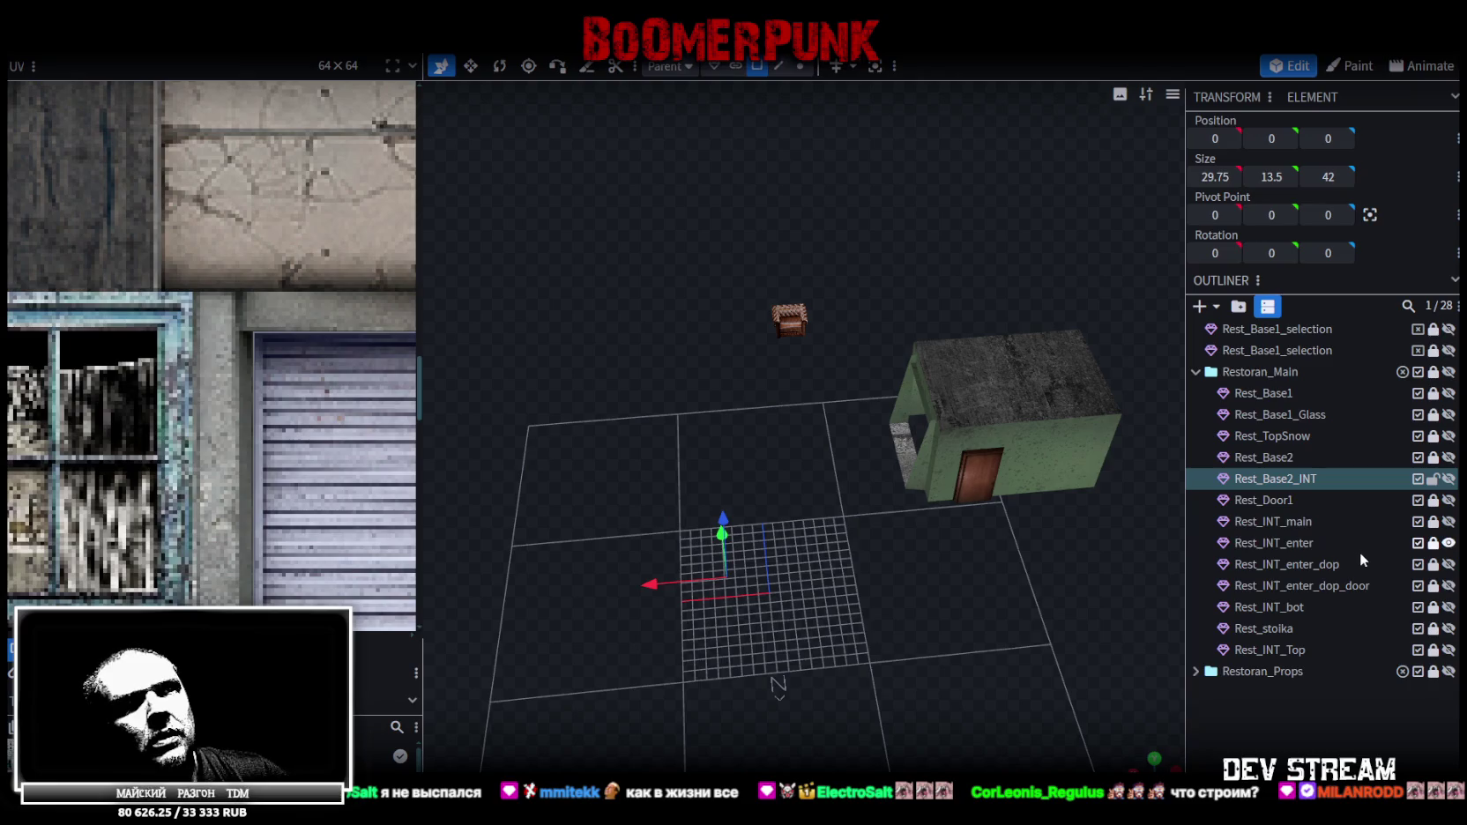
click(1449, 544)
click(1449, 543)
click(1447, 564)
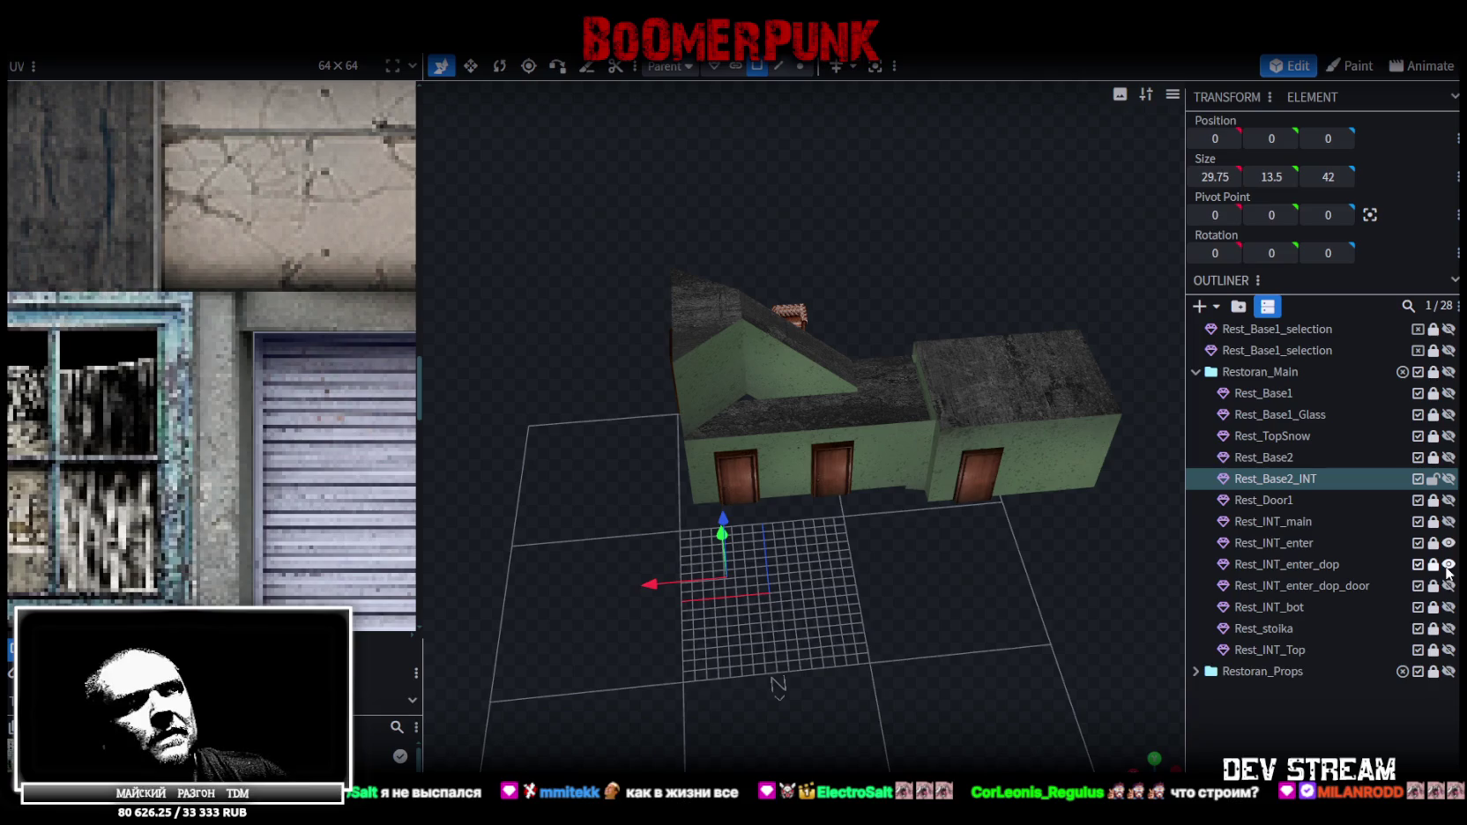
drag(1079, 554, 1444, 557)
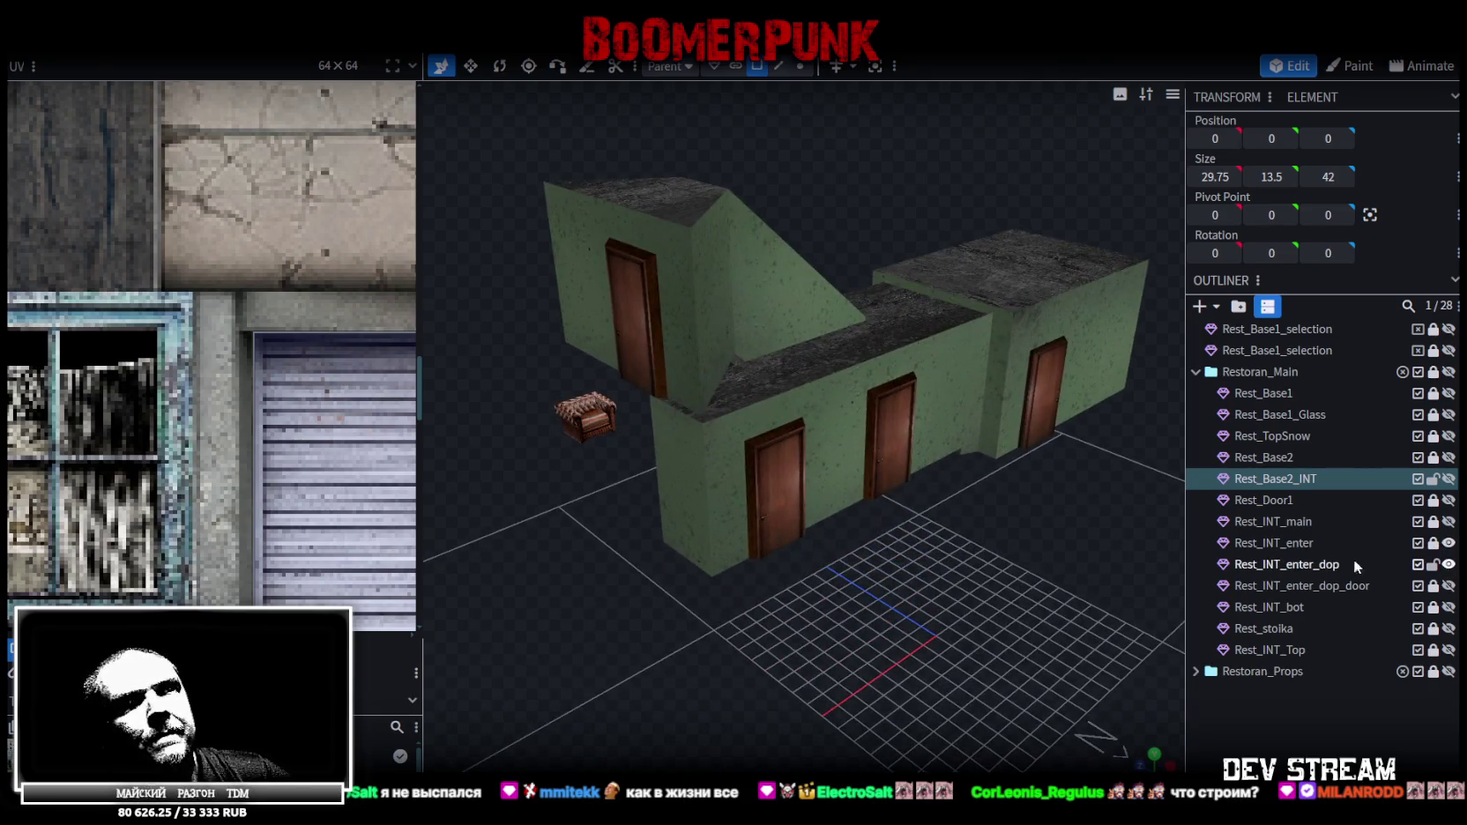
Split the door faces of Rest_INT_enter_dop off into a new mesh
click(1377, 564)
scroll(833, 132, up, 3)
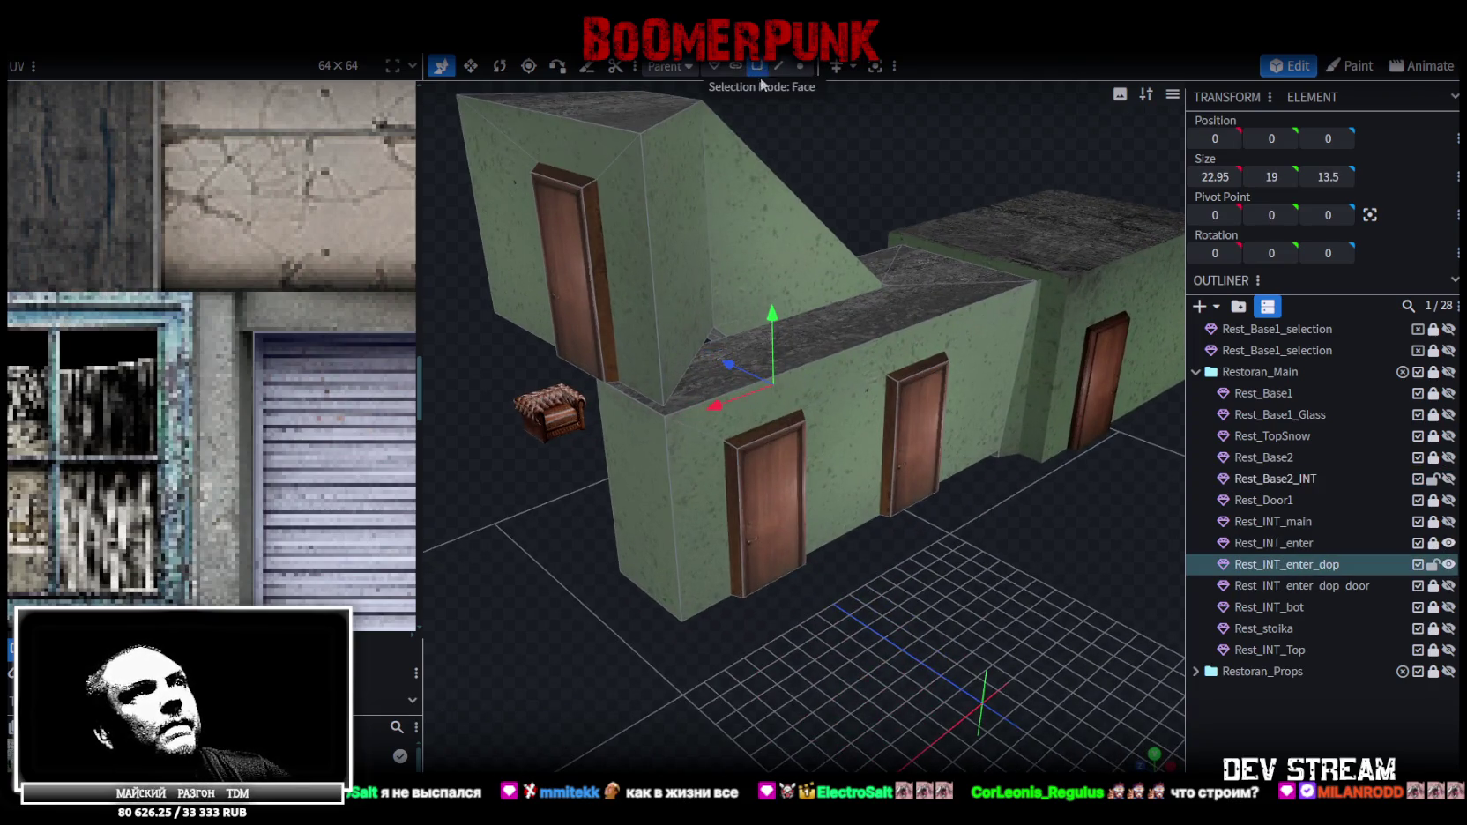
click(770, 531)
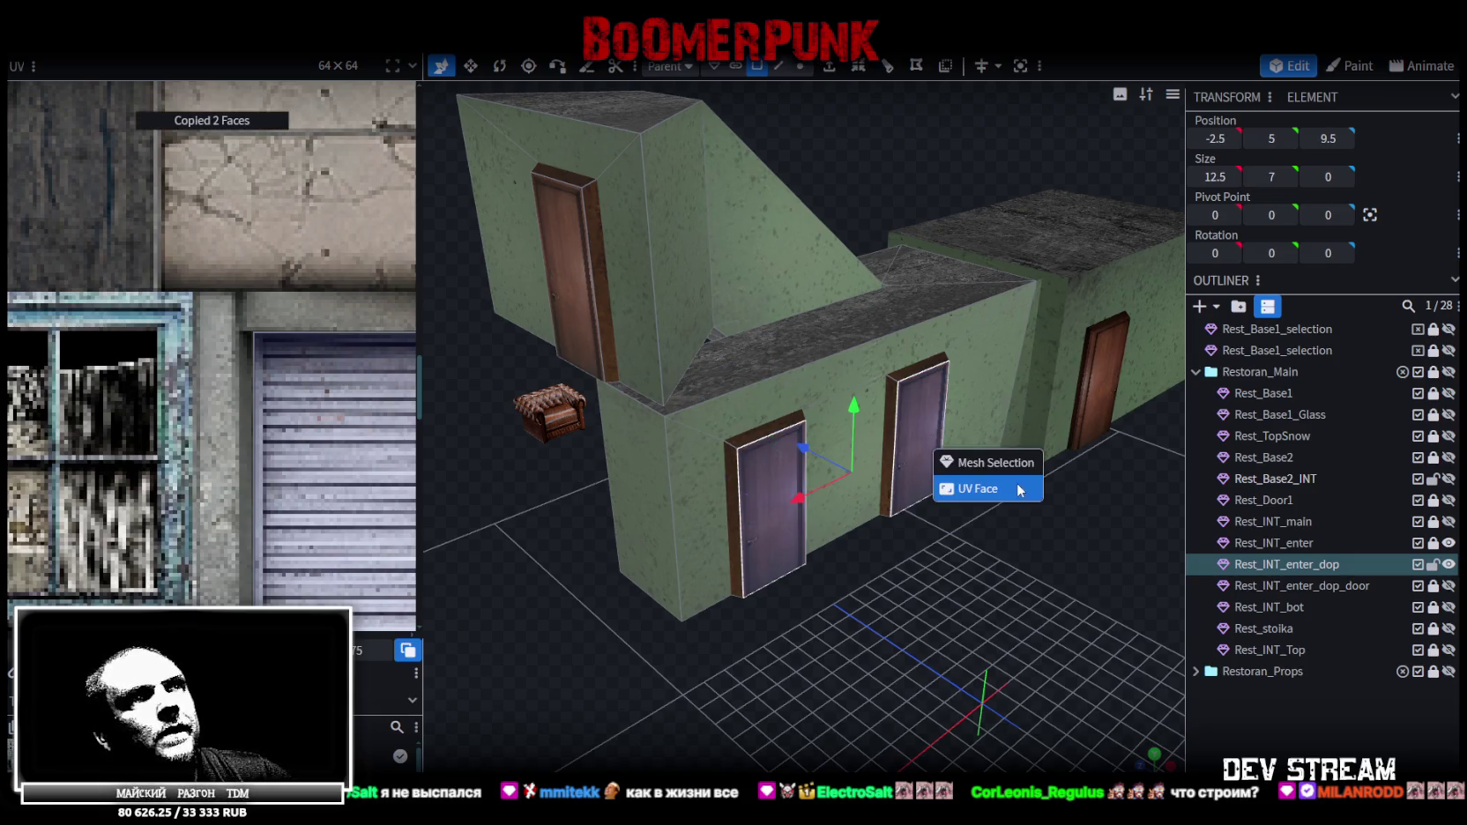
right_click(918, 454)
click(976, 504)
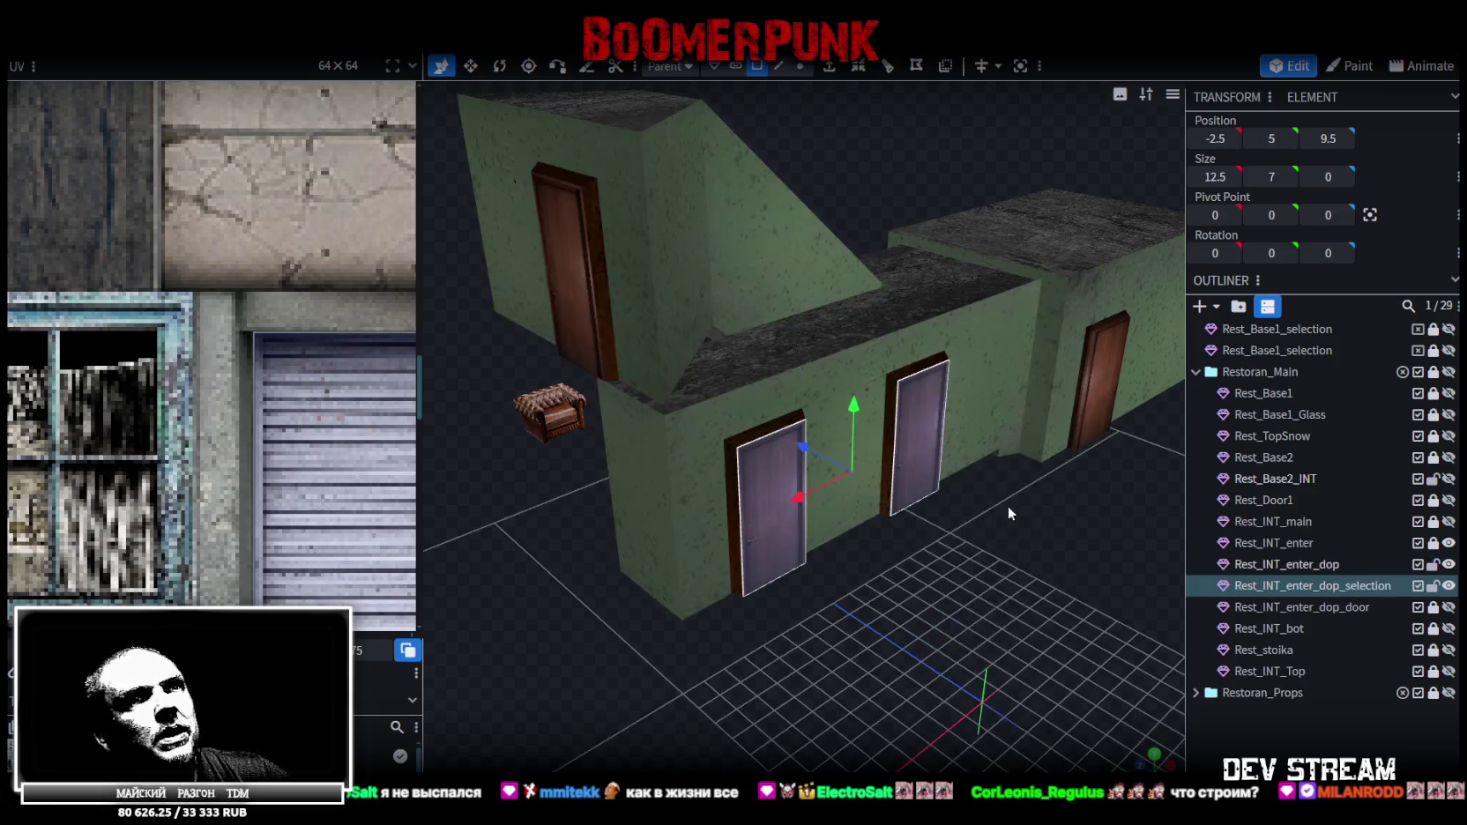
Merge the split-off door faces into Rest_Base2_INT and hide Restoran_Main again
click(1446, 479)
click(1336, 477)
ctrl+click(1298, 589)
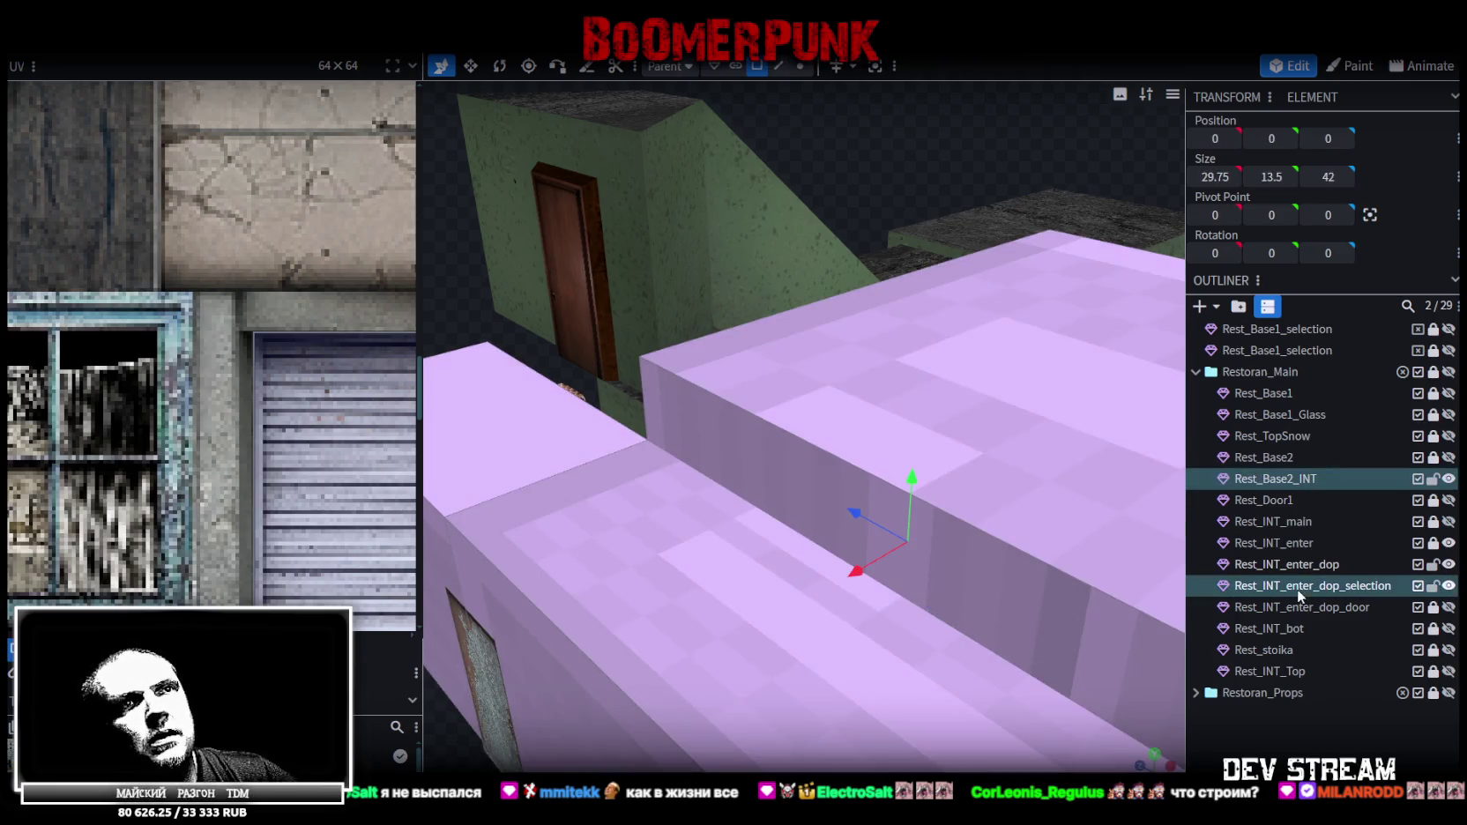
right_click(1297, 588)
click(1207, 289)
drag(891, 511, 828, 524)
scroll(829, 523, down, 5)
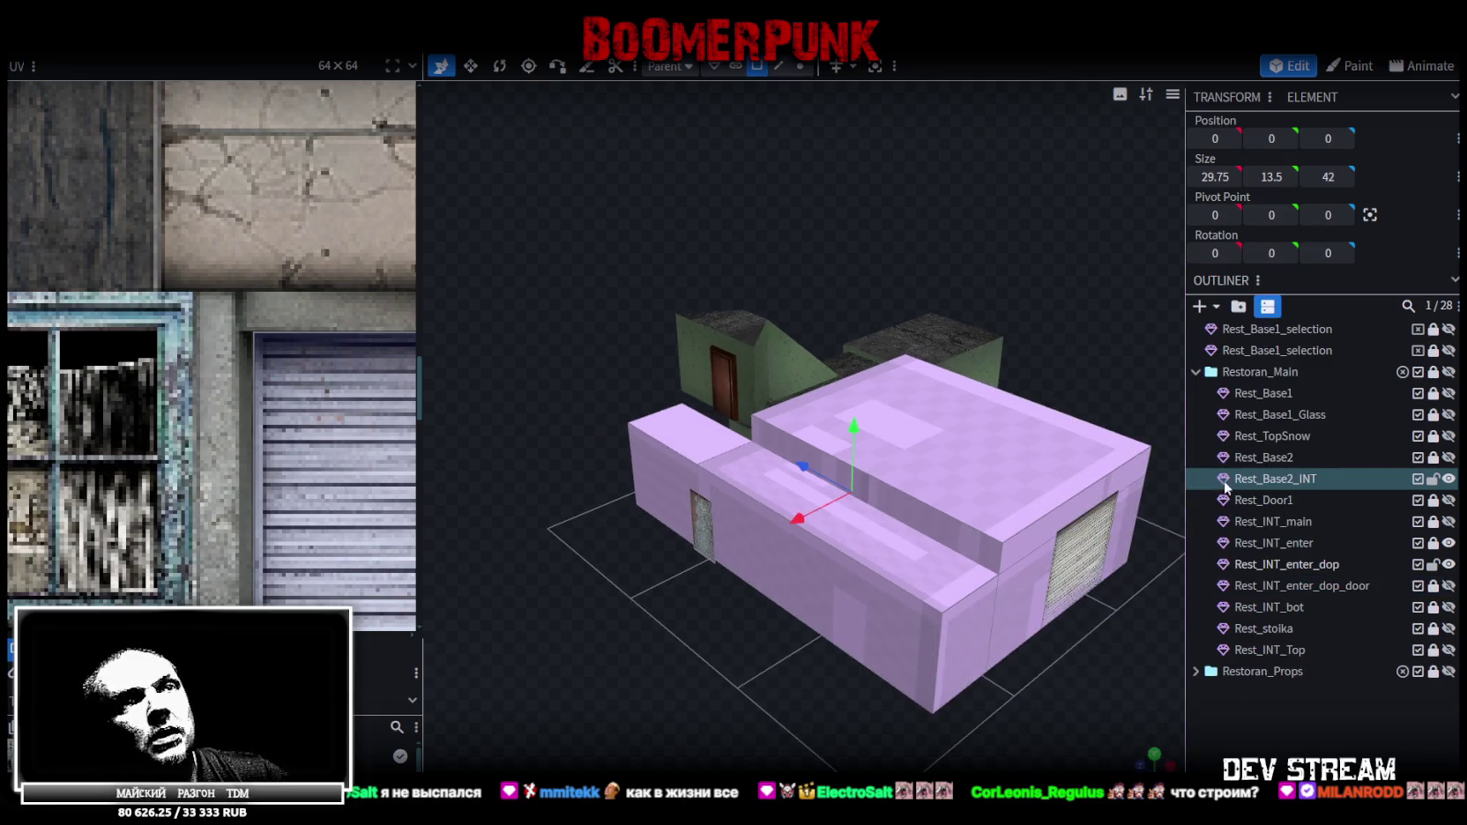
click(1448, 372)
click(1448, 372)
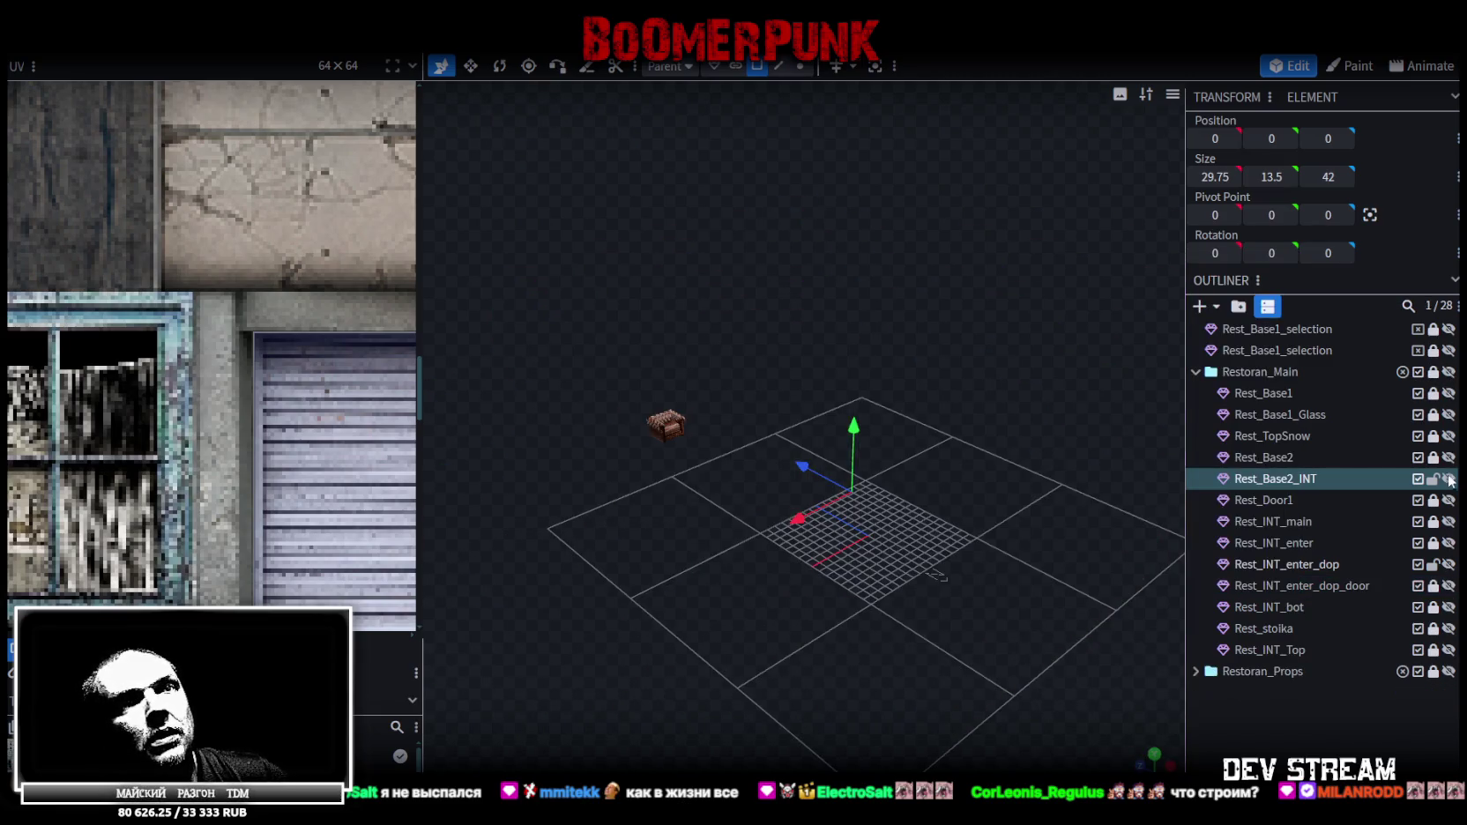
Show only Rest_Base2_INT and inspect it from several angles, including underneath
click(1448, 478)
mouse_move(843, 543)
mouse_down()
mouse_move(981, 664)
mouse_move(991, 555)
mouse_move(869, 538)
mouse_move(858, 556)
mouse_move(902, 499)
mouse_move(931, 509)
mouse_move(968, 496)
mouse_move(970, 551)
mouse_up()
scroll(966, 516, up, 5)
scroll(901, 499, down, 3)
scroll(974, 485, up, 3)
scroll(932, 446, down, 3)
mouse_move(932, 446)
mouse_down()
mouse_move(873, 569)
mouse_move(868, 551)
mouse_move(921, 550)
mouse_move(1050, 453)
mouse_move(1091, 391)
mouse_move(1132, 488)
mouse_up()
scroll(921, 550, up, 3)
scroll(788, 556, down, 3)
scroll(806, 618, up, 2)
mouse_move(788, 556)
mouse_down()
mouse_move(805, 619)
mouse_move(550, 615)
mouse_up()
scroll(550, 615, up, 1)
Remove the extra left door from Rest_Base2_INT's front wall, leaving one door
drag(889, 564, 797, 566)
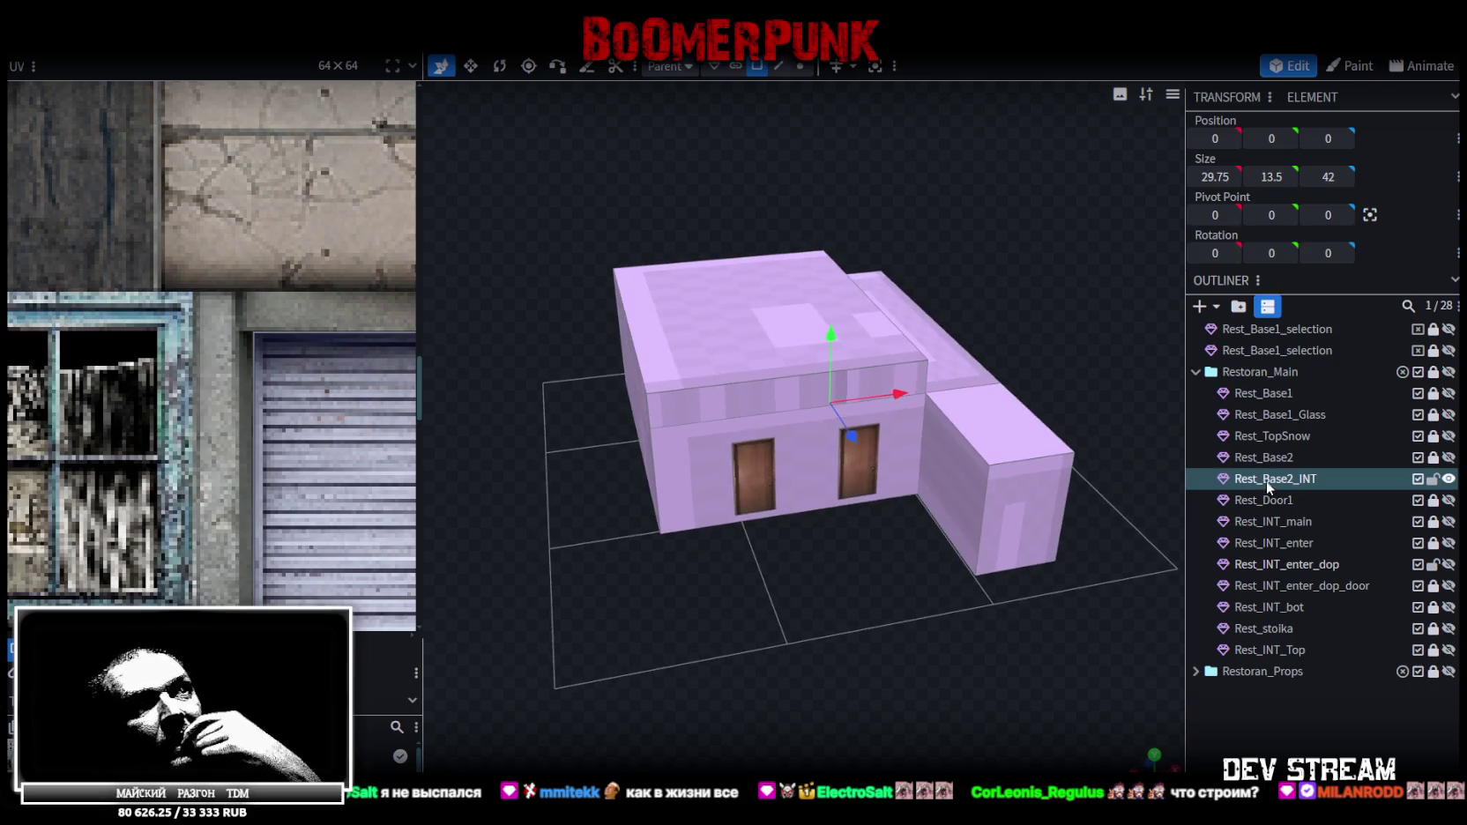
mouse_move(890, 573)
mouse_down()
mouse_move(845, 578)
mouse_move(888, 569)
mouse_move(797, 484)
mouse_up()
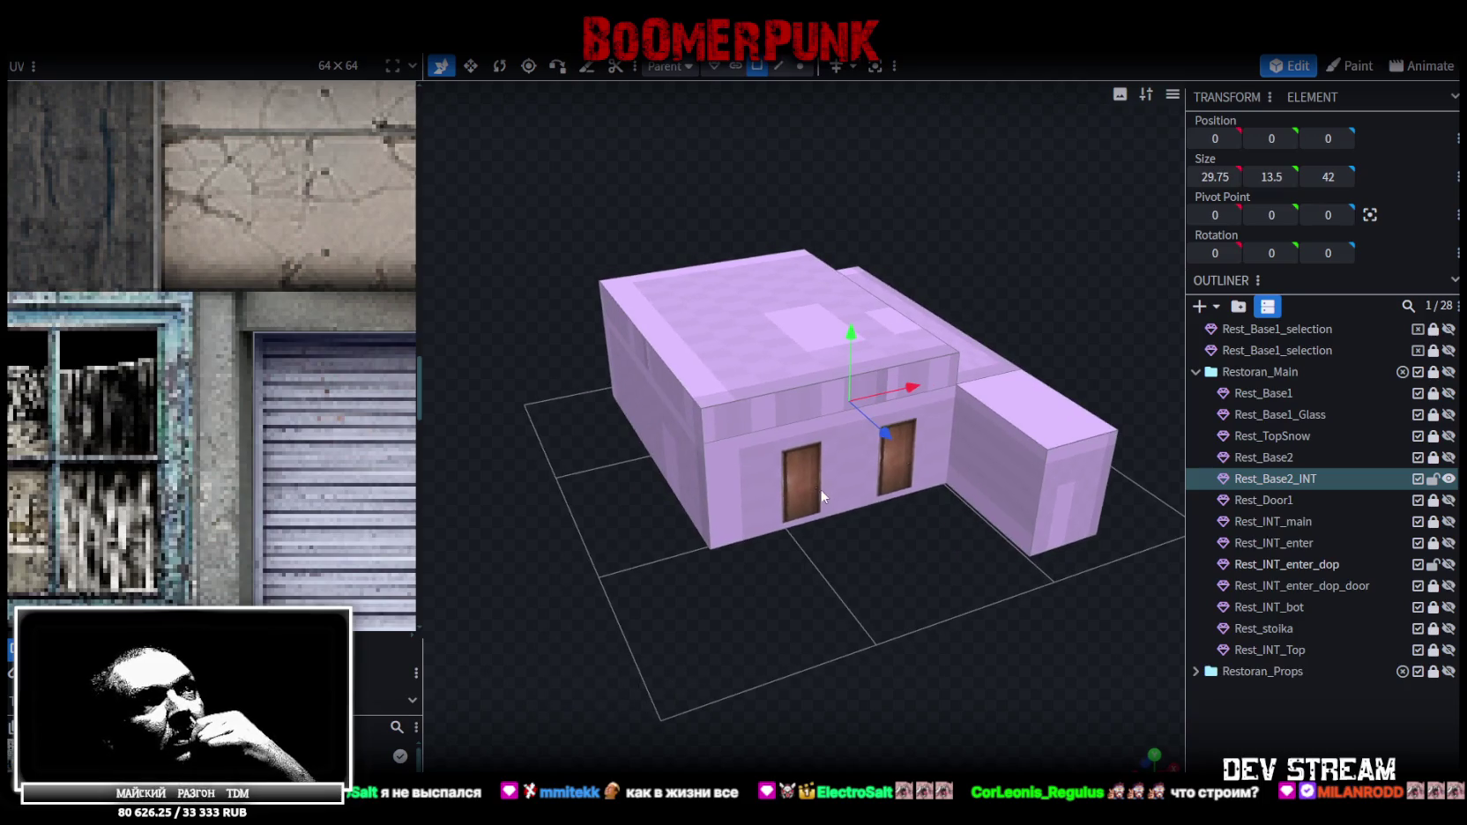
click(797, 484)
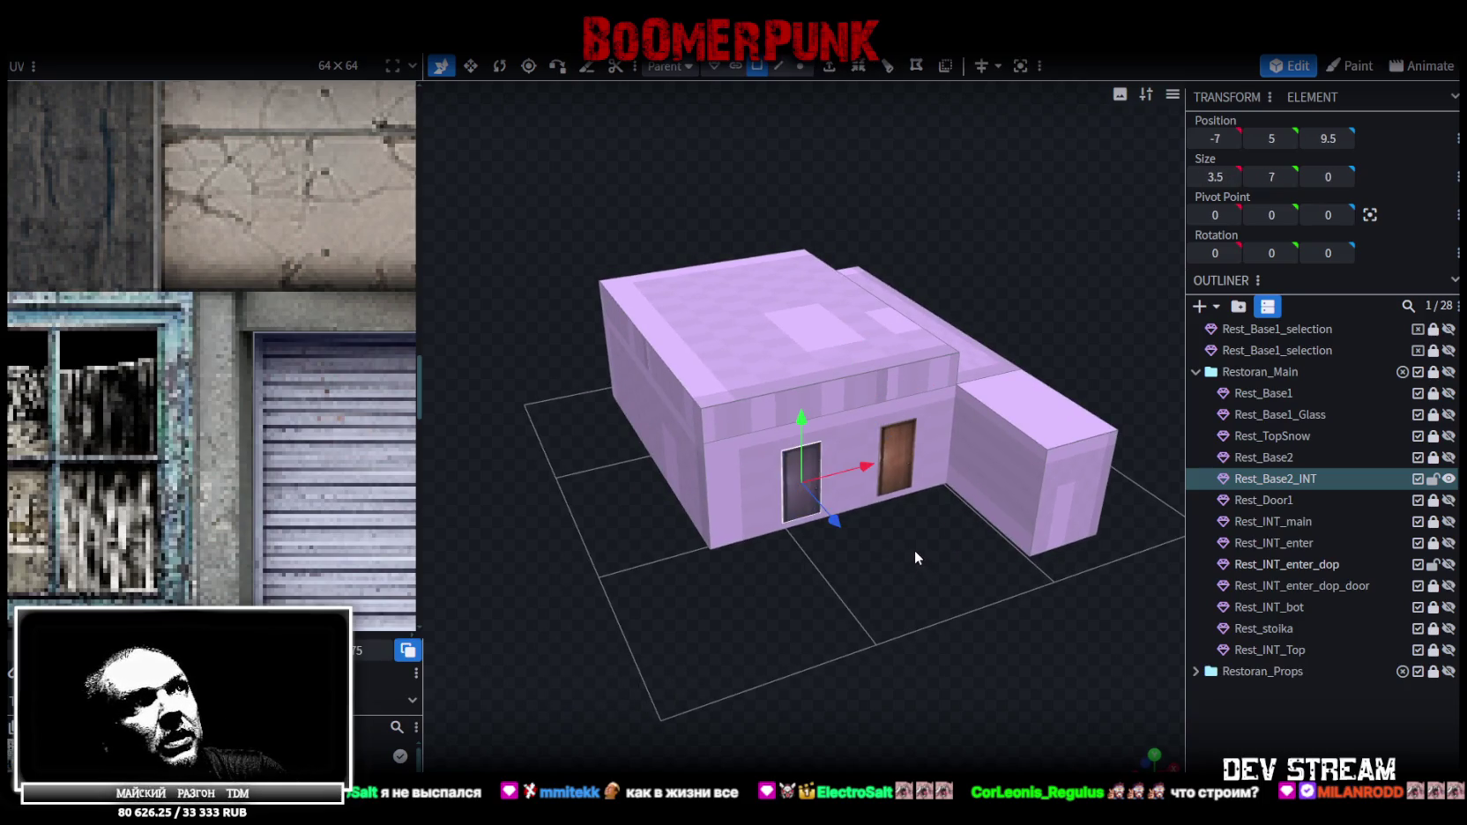
drag(804, 469, 899, 454)
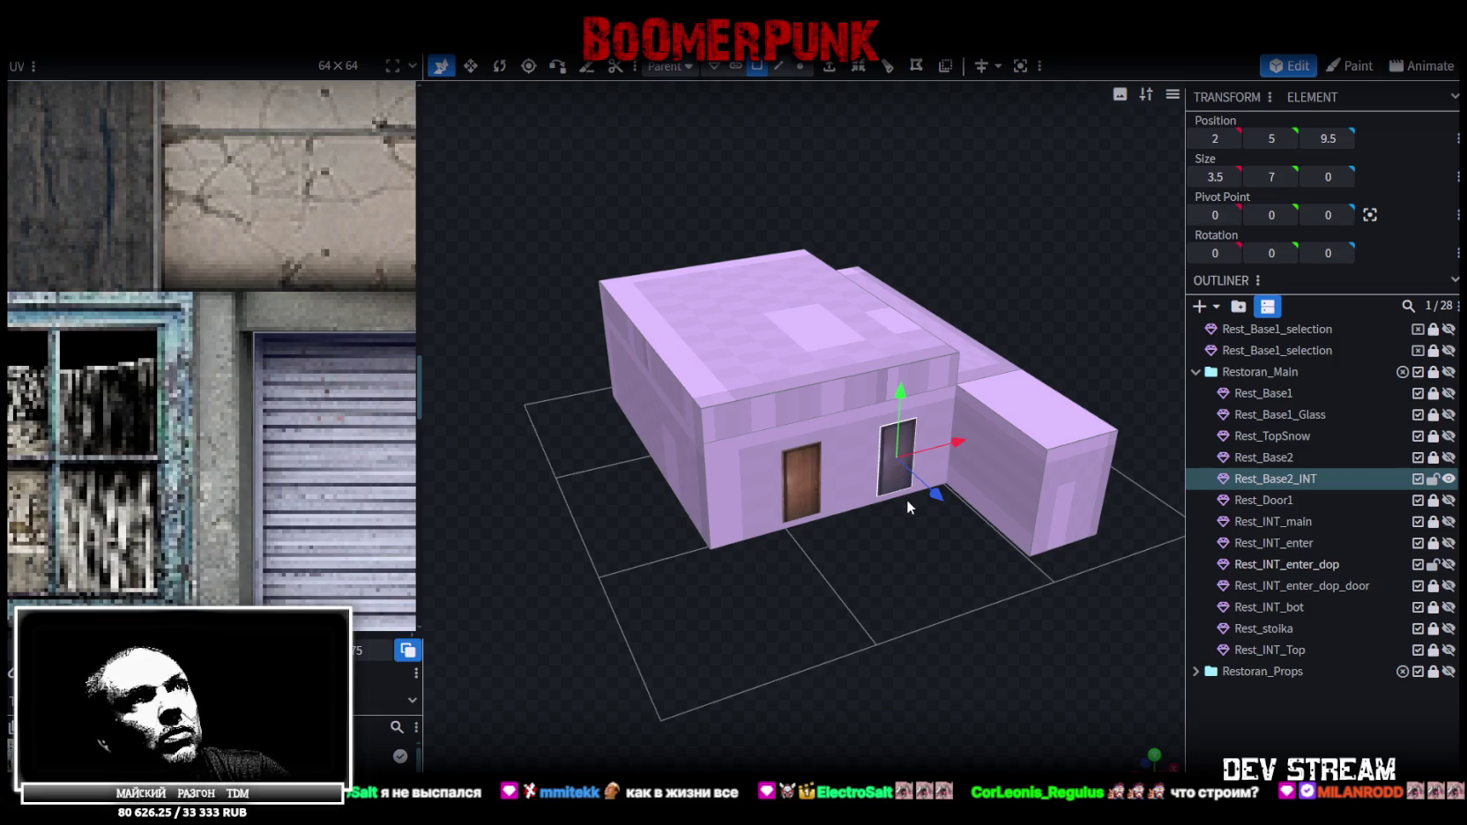
drag(914, 573, 924, 572)
drag(893, 520, 830, 485)
click(830, 485)
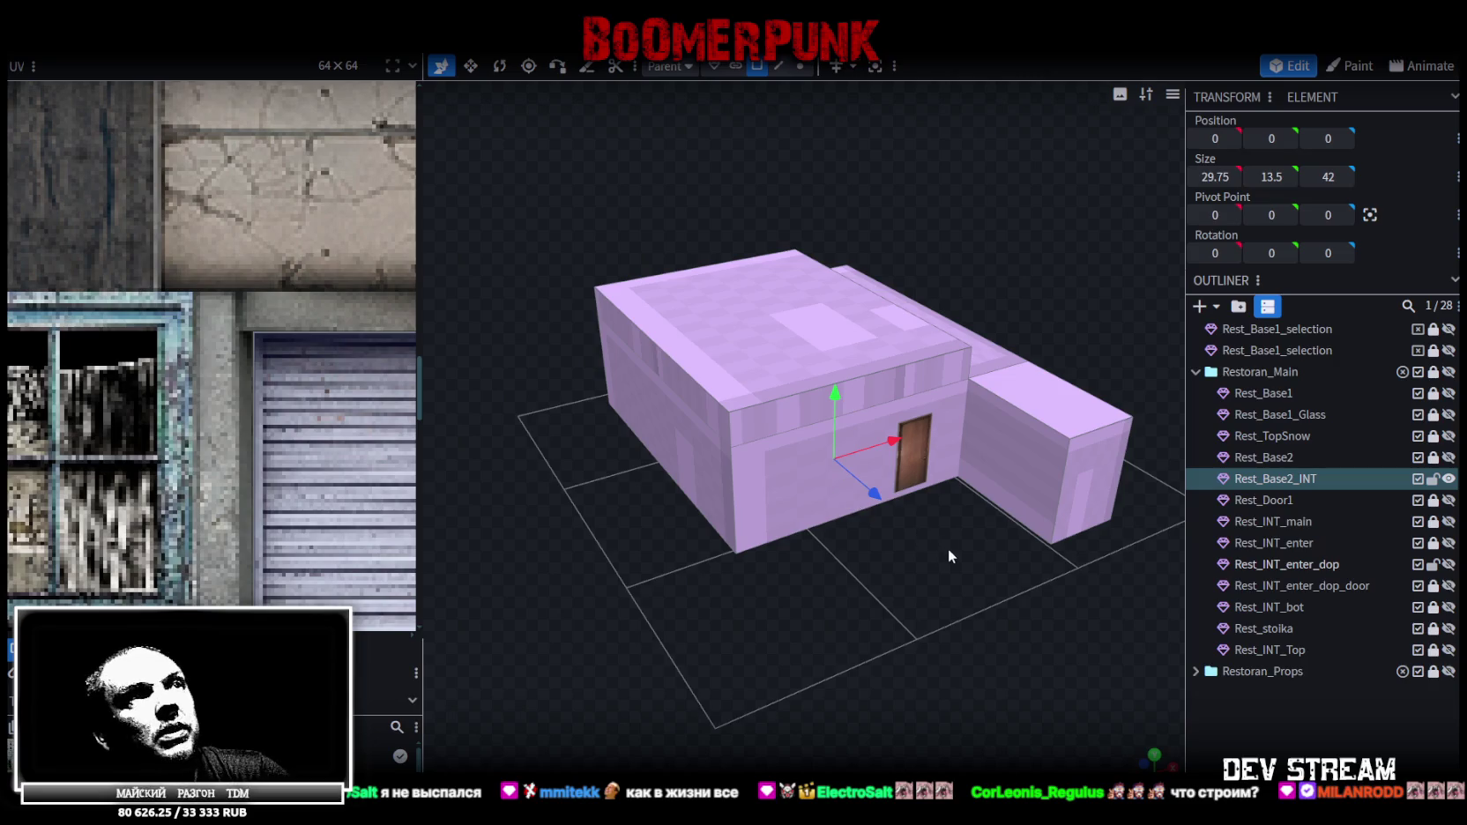
Show the green Rest_INT_enter_dop stair shell beside the box
drag(949, 550, 956, 547)
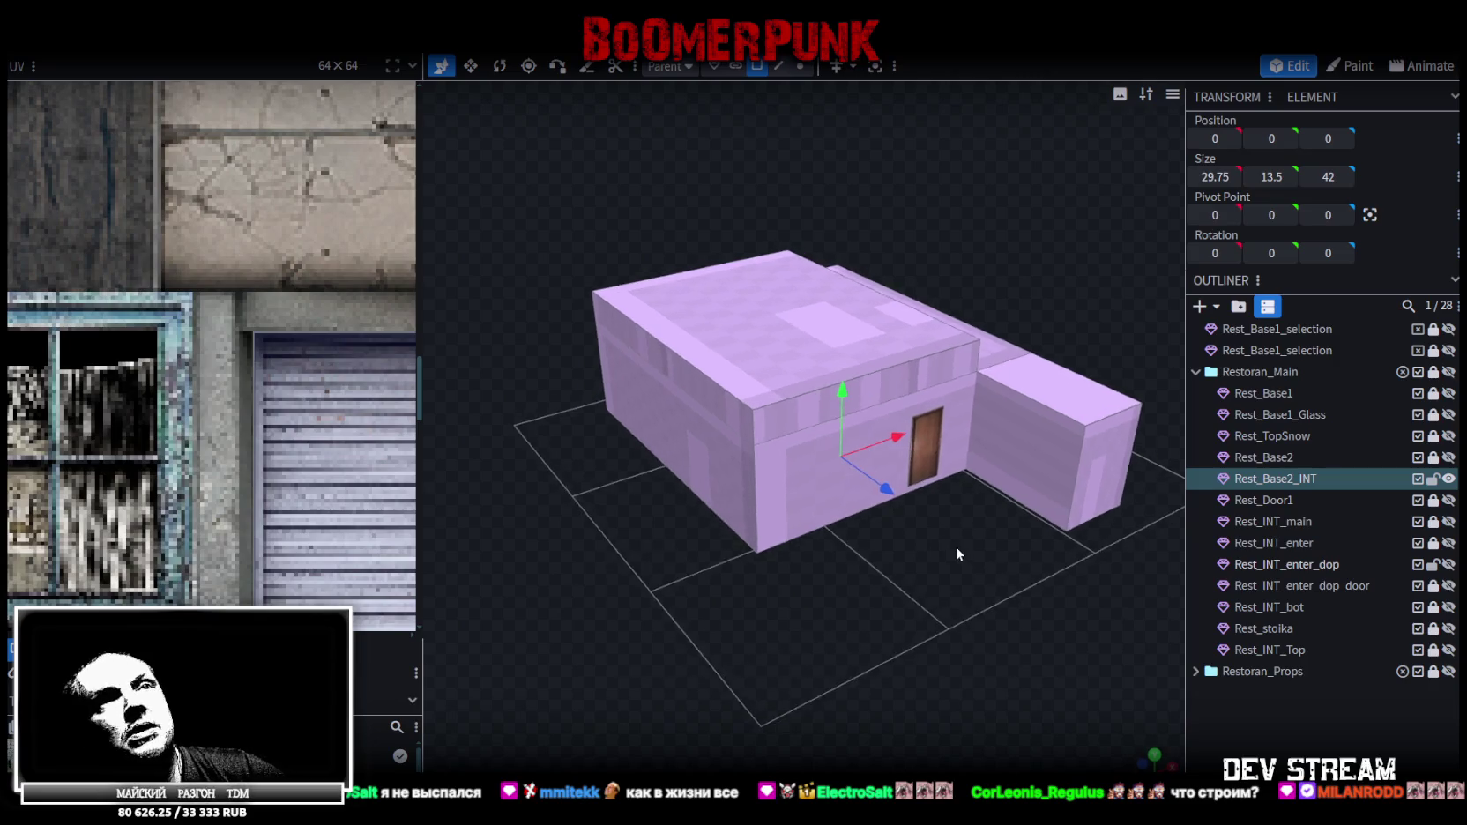
click(1448, 586)
click(1448, 586)
click(1448, 564)
mouse_move(890, 547)
mouse_down()
mouse_move(840, 532)
mouse_move(866, 484)
mouse_move(998, 533)
mouse_move(1200, 538)
mouse_up()
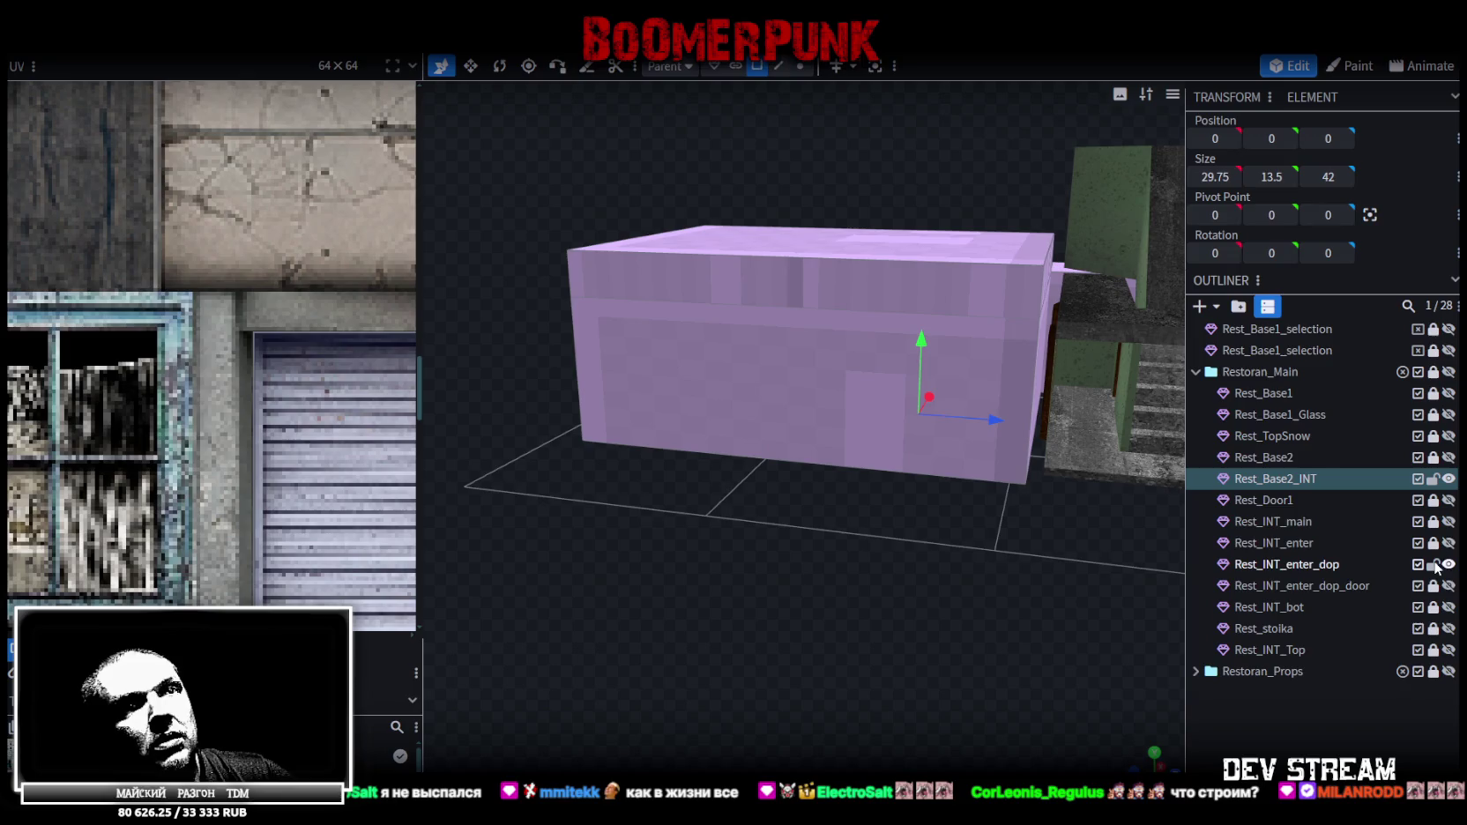
Hide Rest_Base2_INT and select the Rest_INT_enter_dop stair building
click(1446, 478)
mouse_move(826, 566)
mouse_down()
mouse_move(991, 479)
mouse_move(880, 518)
mouse_up()
scroll(916, 518, up, 3)
click(1072, 463)
mouse_move(1072, 463)
mouse_down()
mouse_move(874, 545)
mouse_move(697, 508)
mouse_move(711, 537)
mouse_up()
scroll(290, 356, down, 2)
scroll(289, 354, down, 2)
scroll(289, 352, down, 2)
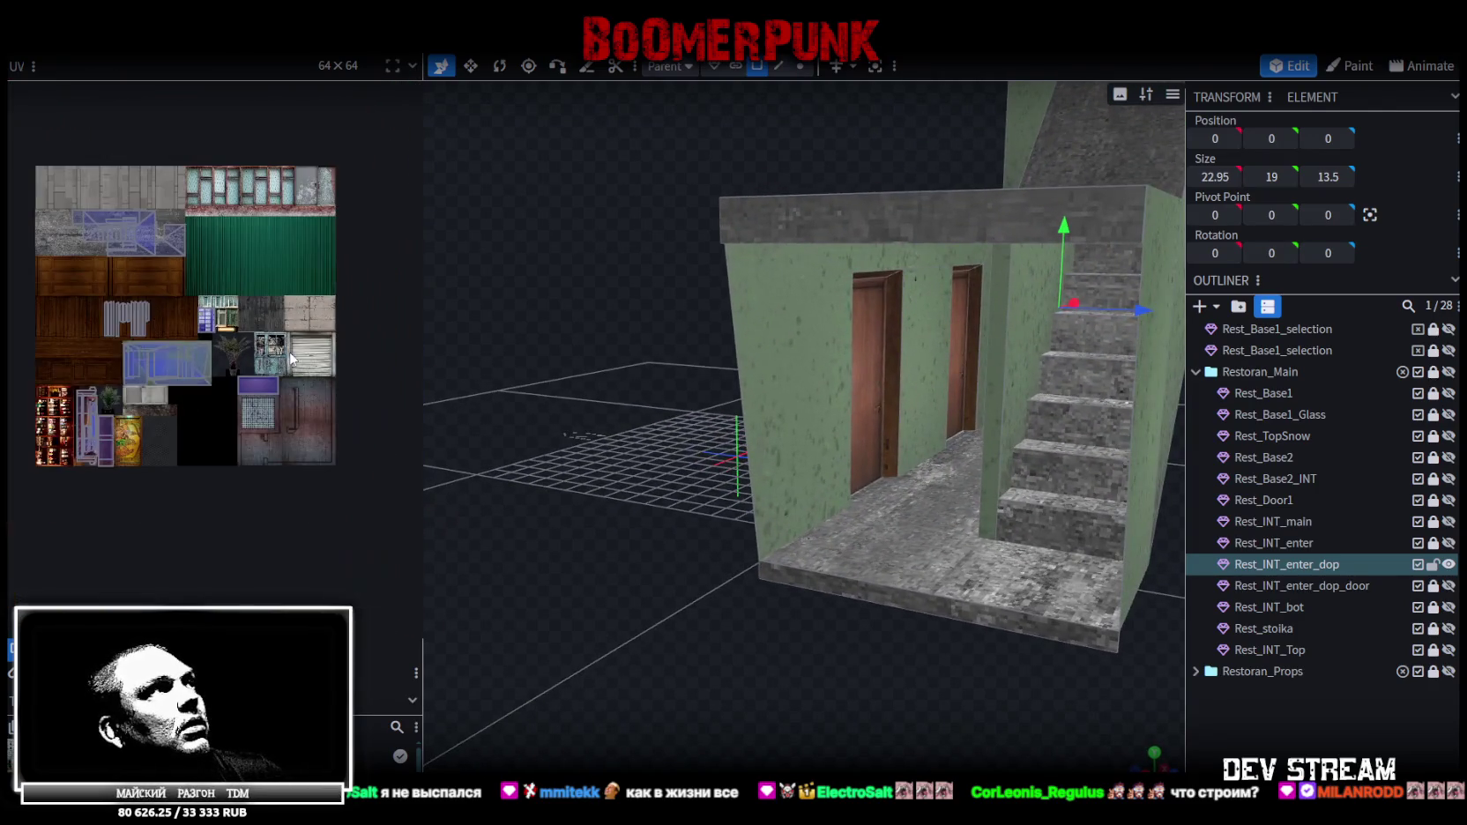
Inspect the left wall, door, door-frame jamb and top, and side wall faces
click(834, 399)
scroll(189, 366, up, 2)
scroll(204, 358, up, 2)
scroll(615, 499, up, 3)
scroll(599, 495, up, 3)
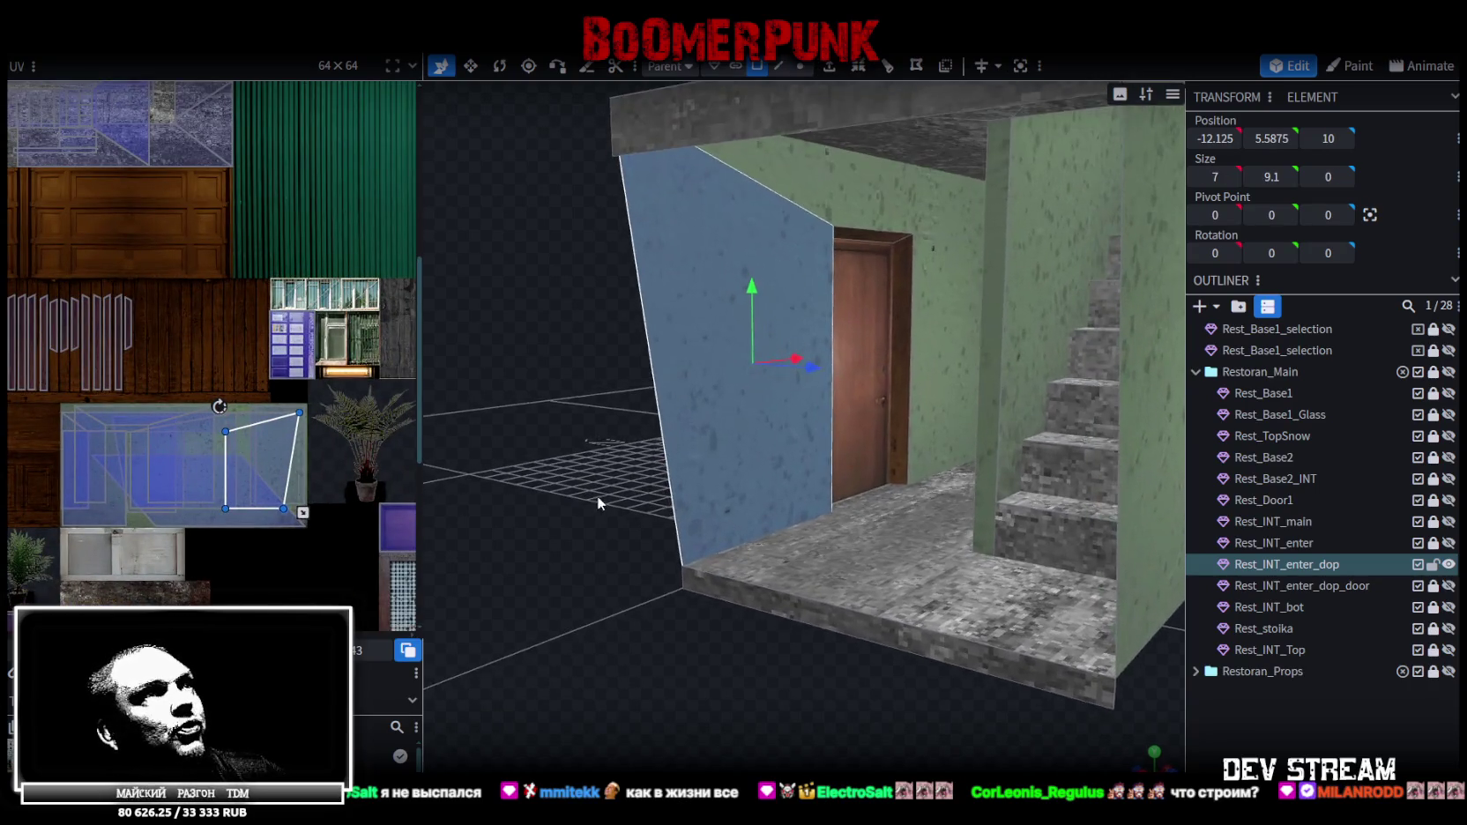
click(897, 280)
click(897, 275)
shift+click(876, 244)
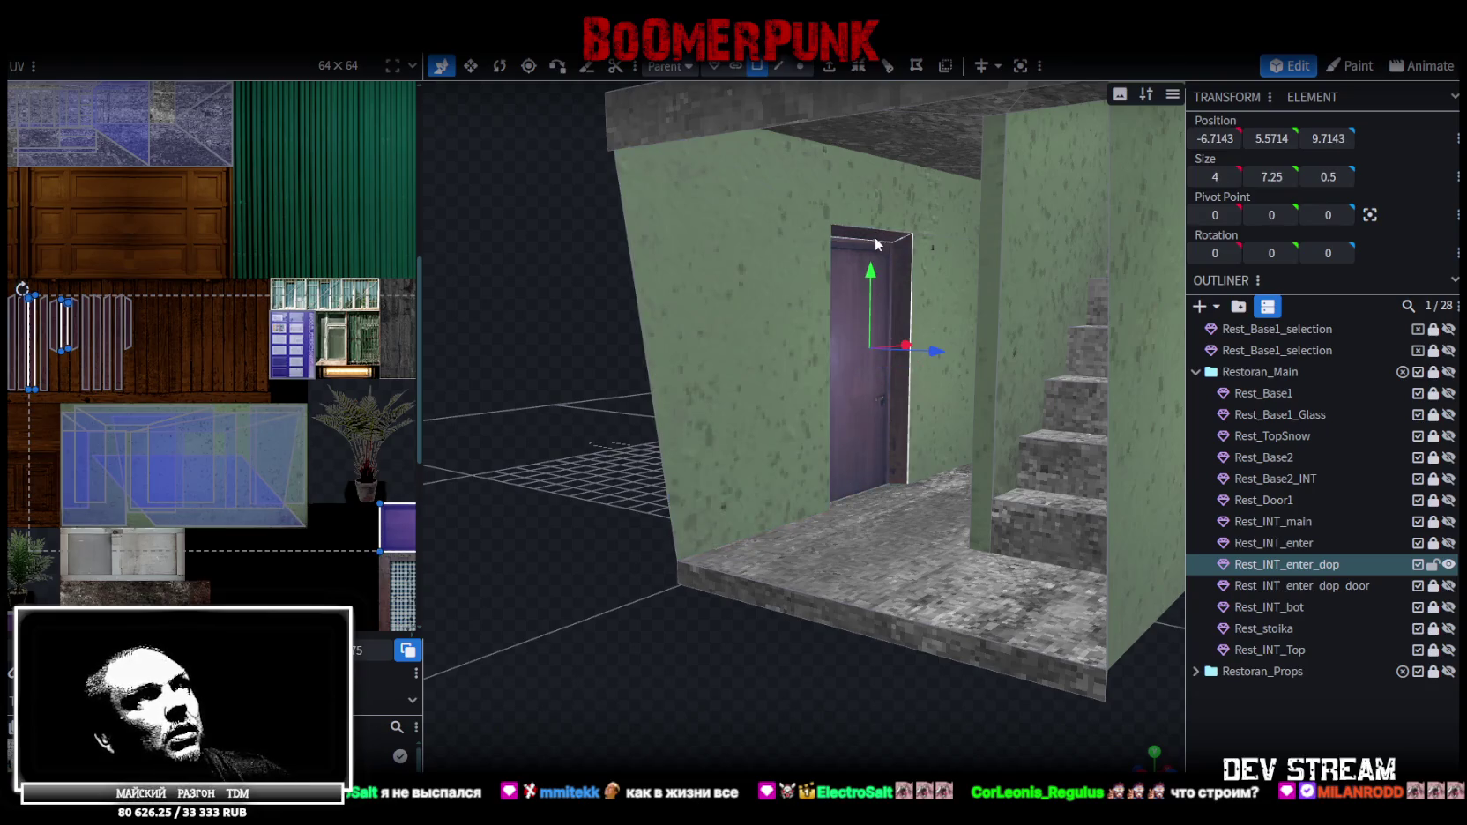
mouse_move(639, 337)
mouse_down()
mouse_move(717, 473)
mouse_move(883, 475)
mouse_up()
click(984, 240)
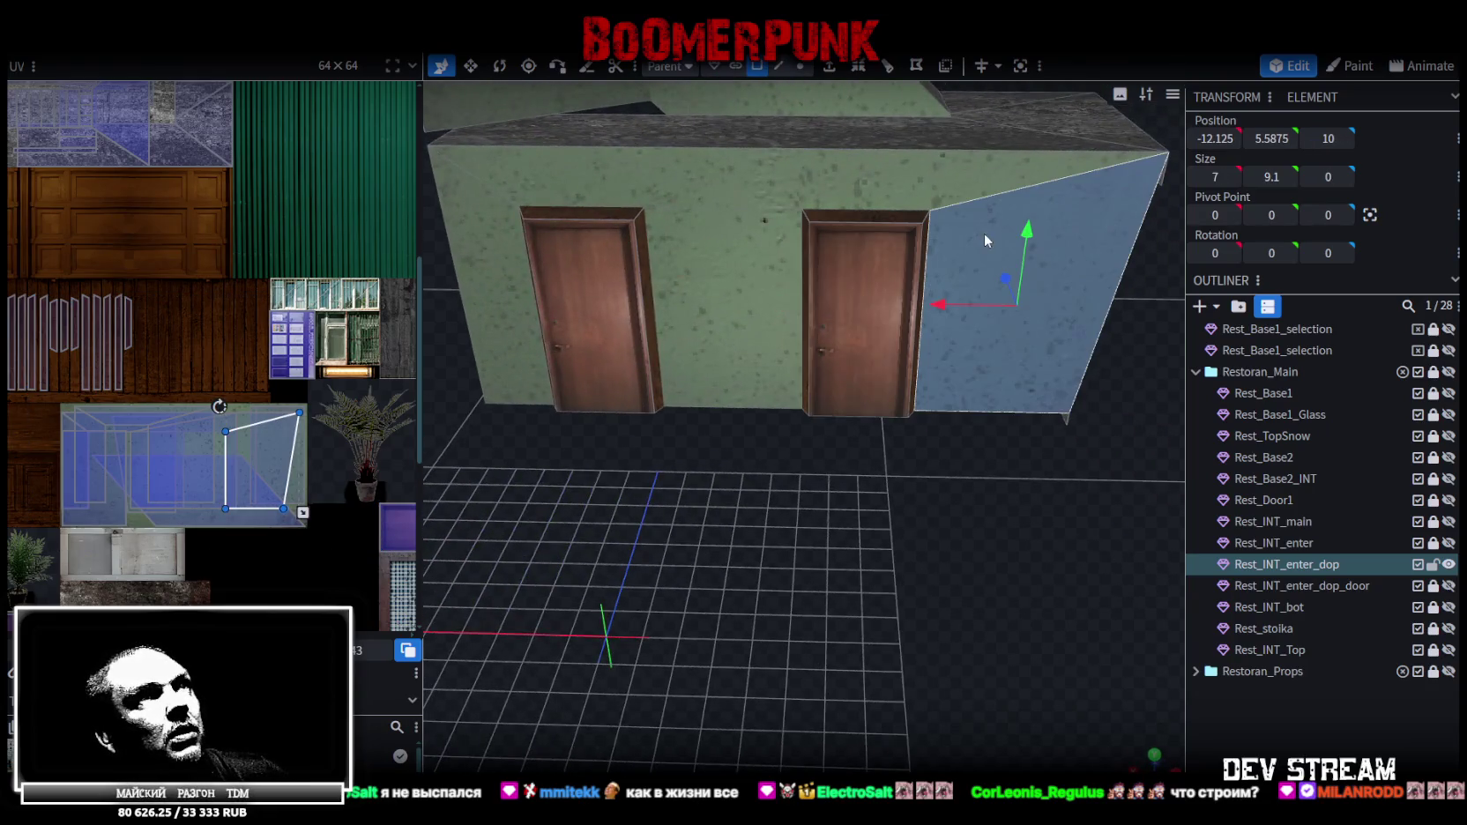
Switch the viewport shading to the UV checker pattern
key(z)
mouse_move(925, 348)
mouse_down()
mouse_move(899, 543)
mouse_move(816, 507)
mouse_move(964, 545)
mouse_move(857, 532)
mouse_move(873, 542)
mouse_up()
key(z)
key(z)
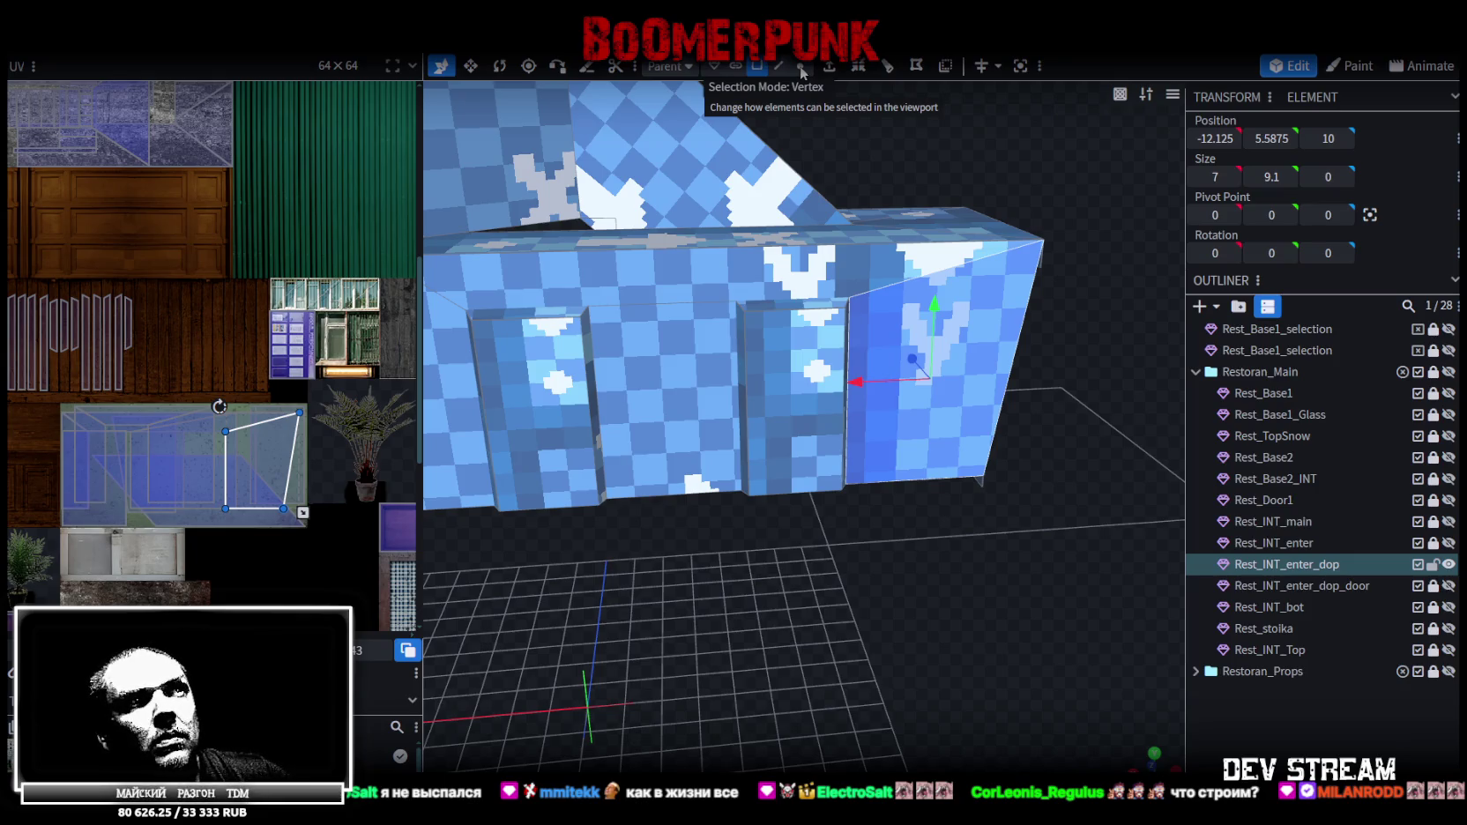
Pick the door's corner vertex, then return to face selection on the door face
click(801, 67)
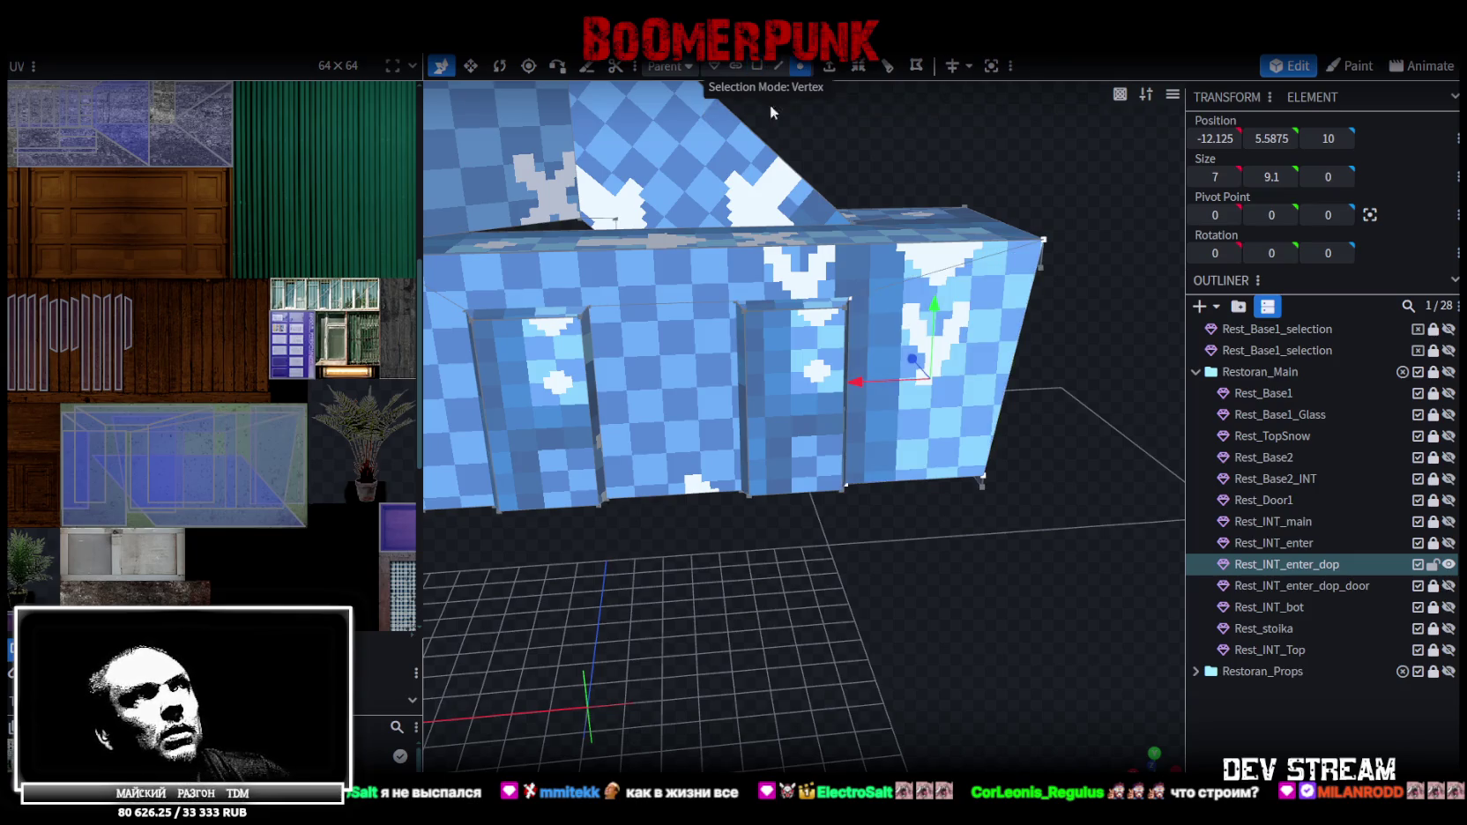
drag(771, 104, 604, 317)
click(574, 298)
mouse_move(774, 347)
mouse_down()
mouse_move(860, 583)
mouse_move(841, 587)
mouse_move(876, 490)
mouse_up()
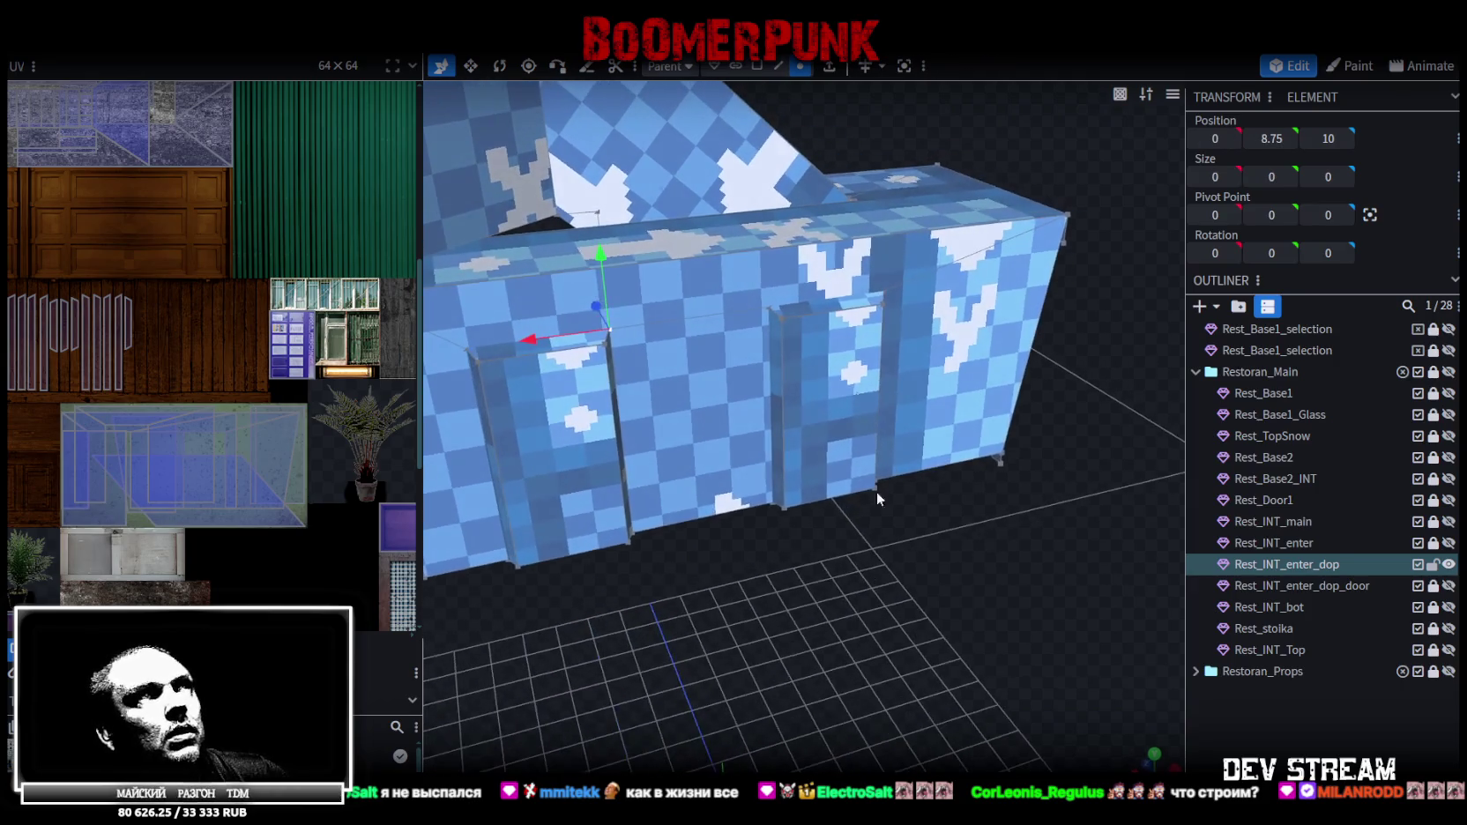
click(756, 67)
click(802, 379)
Delete the middle wall face between the openings, leaving a gap
mouse_move(919, 385)
mouse_down()
mouse_move(868, 521)
mouse_move(930, 427)
mouse_move(820, 558)
mouse_move(795, 438)
mouse_move(881, 516)
mouse_up()
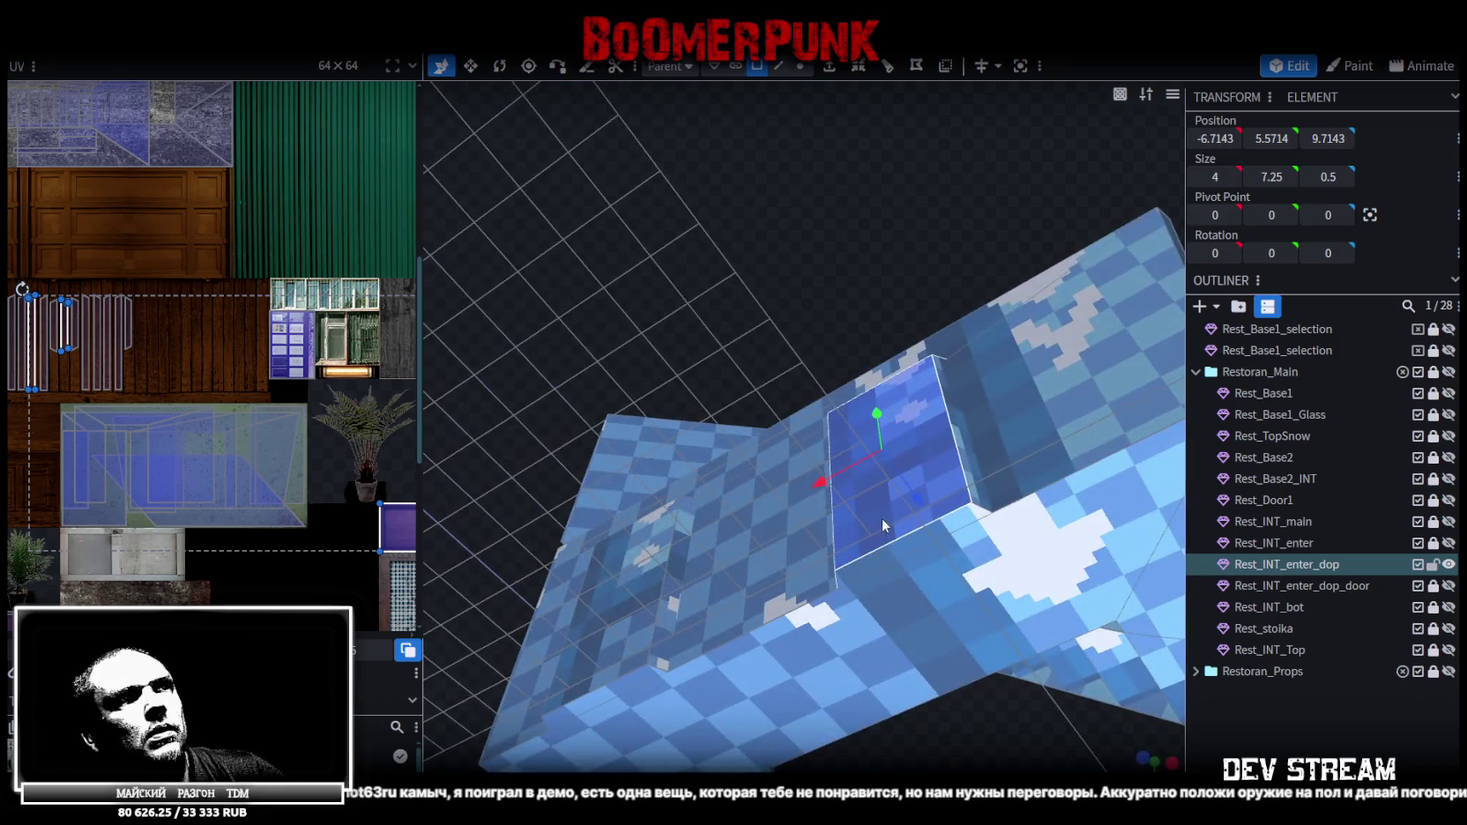
click(901, 410)
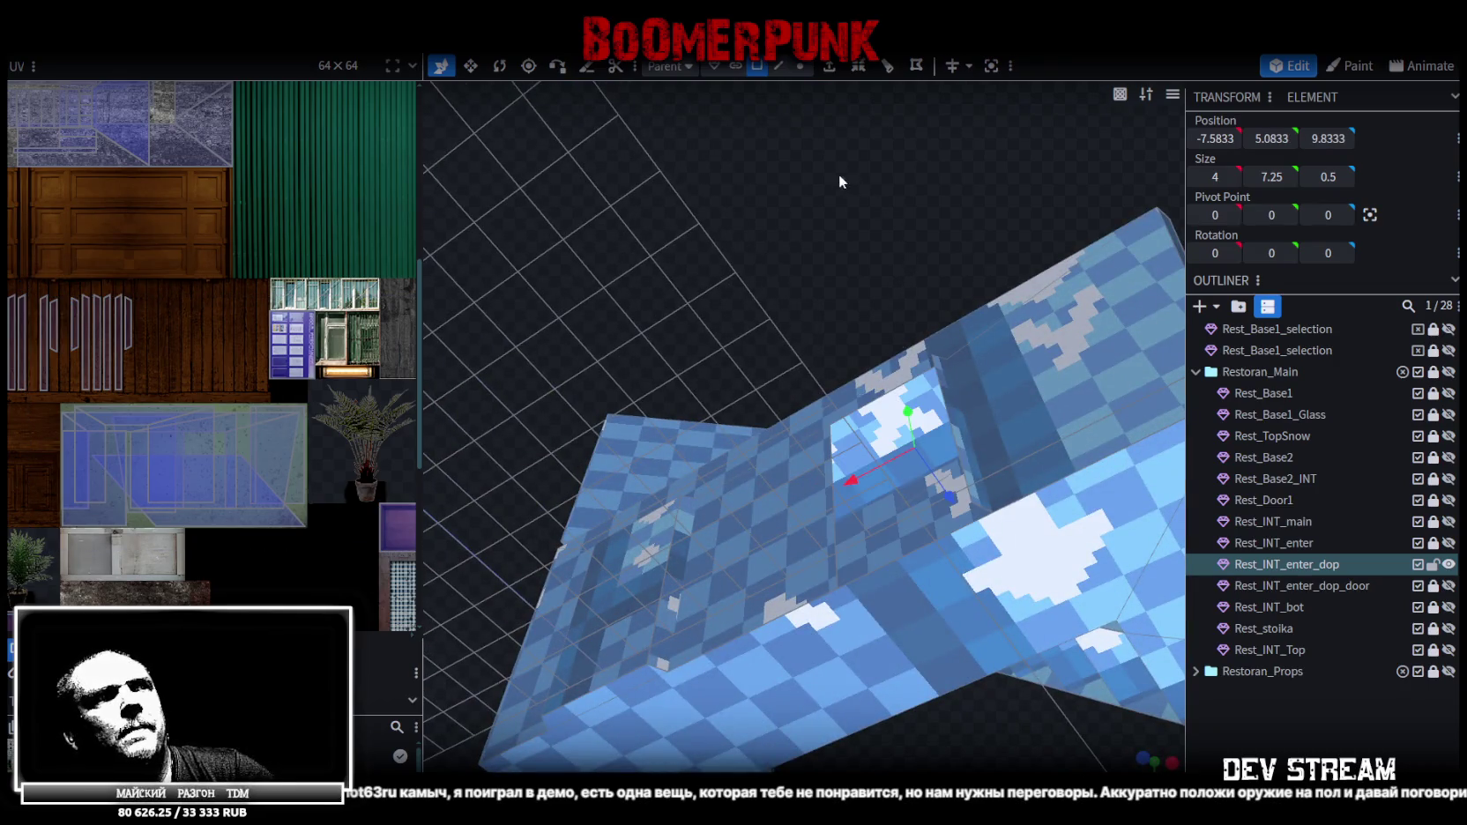
drag(842, 174, 928, 372)
click(922, 449)
drag(922, 450, 818, 651)
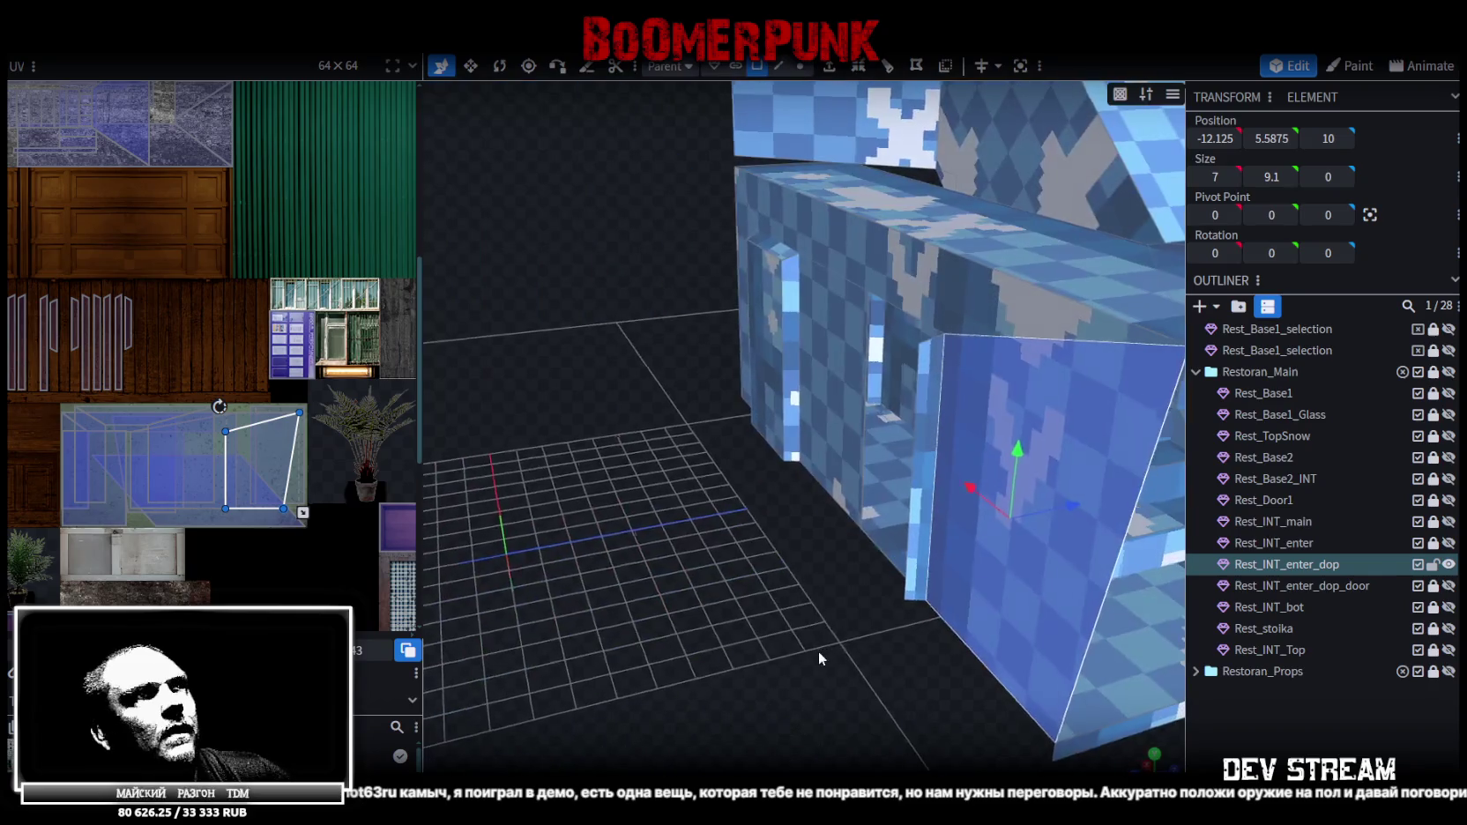
click(942, 363)
drag(684, 533, 813, 617)
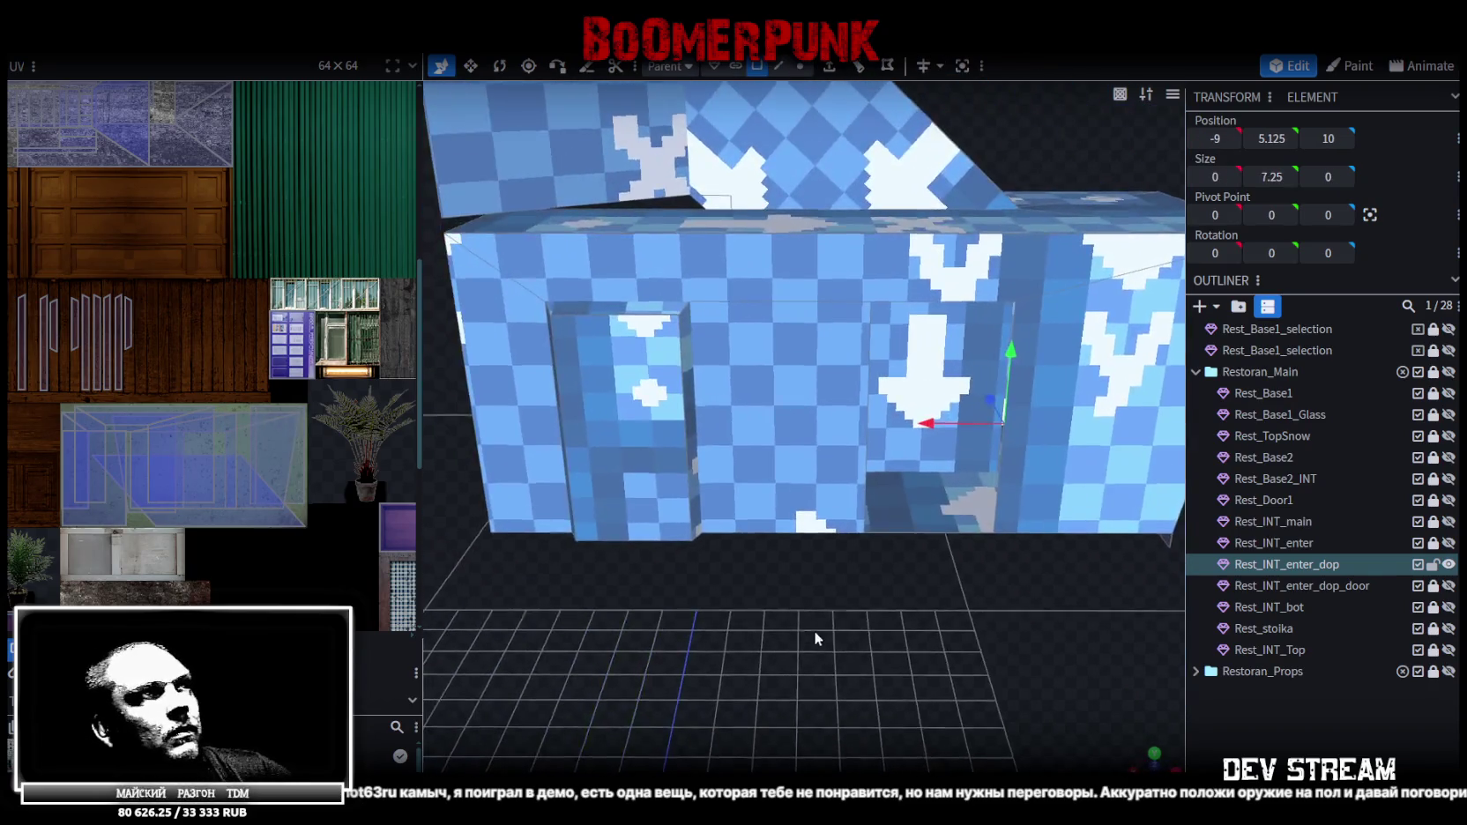
click(742, 404)
key(Delete)
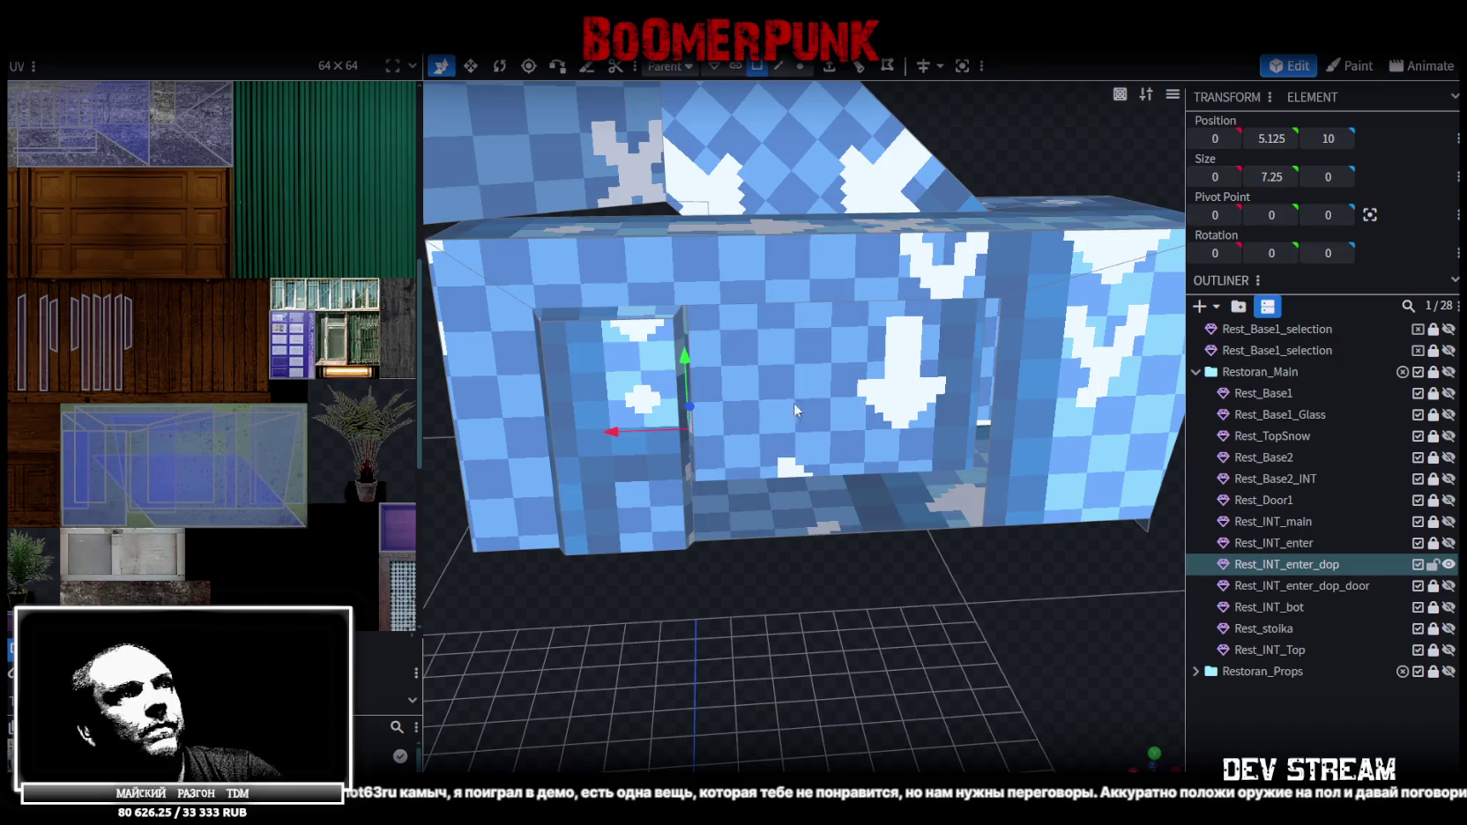
Select the door opening's top edge and bring up its editing actions
drag(794, 175, 755, 547)
click(719, 296)
right_click(1043, 316)
mouse_move(1103, 409)
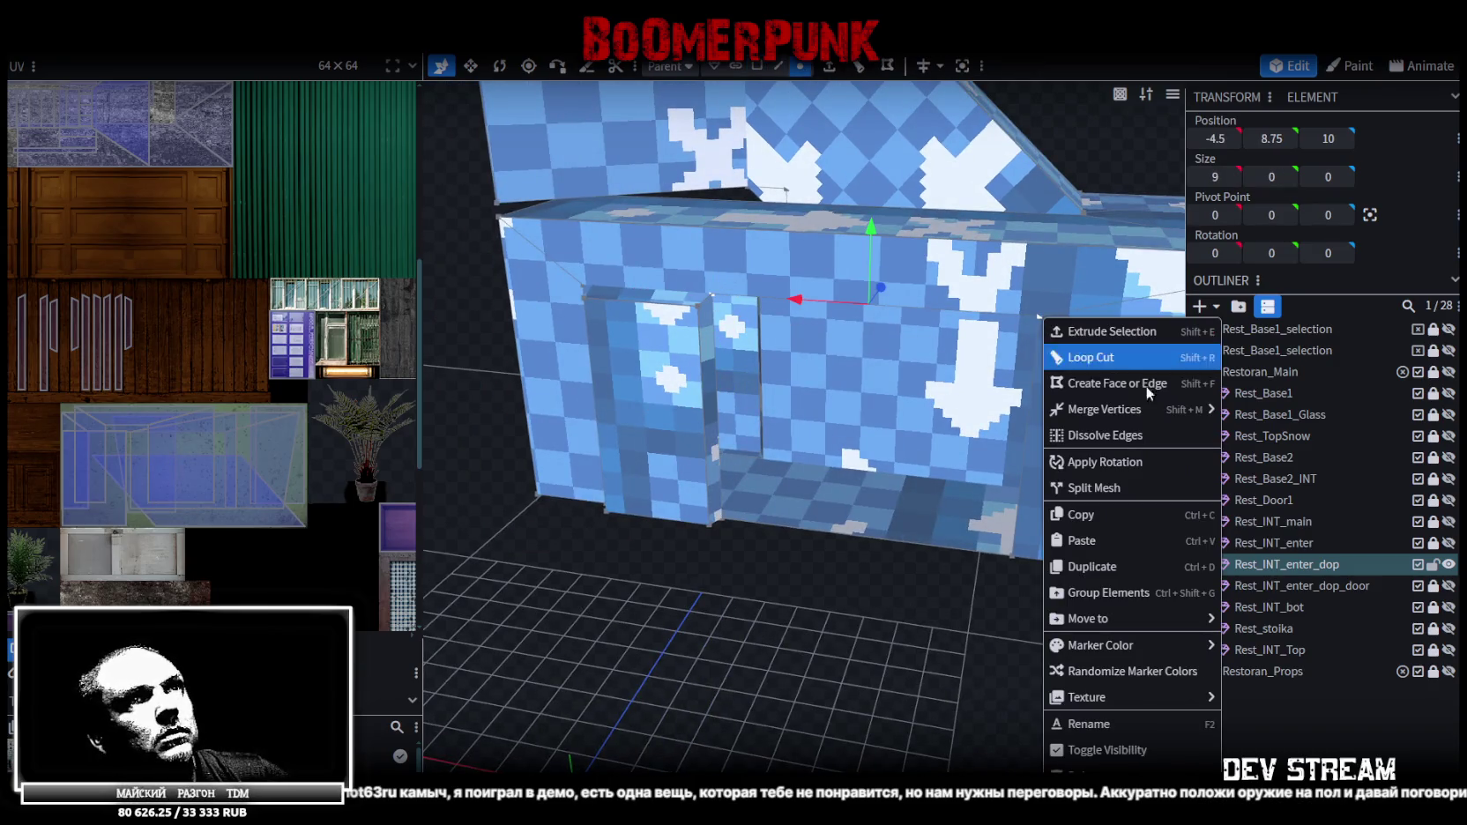
Merge the vertices of the door opening's top and bottom edges
click(1252, 413)
click(724, 517)
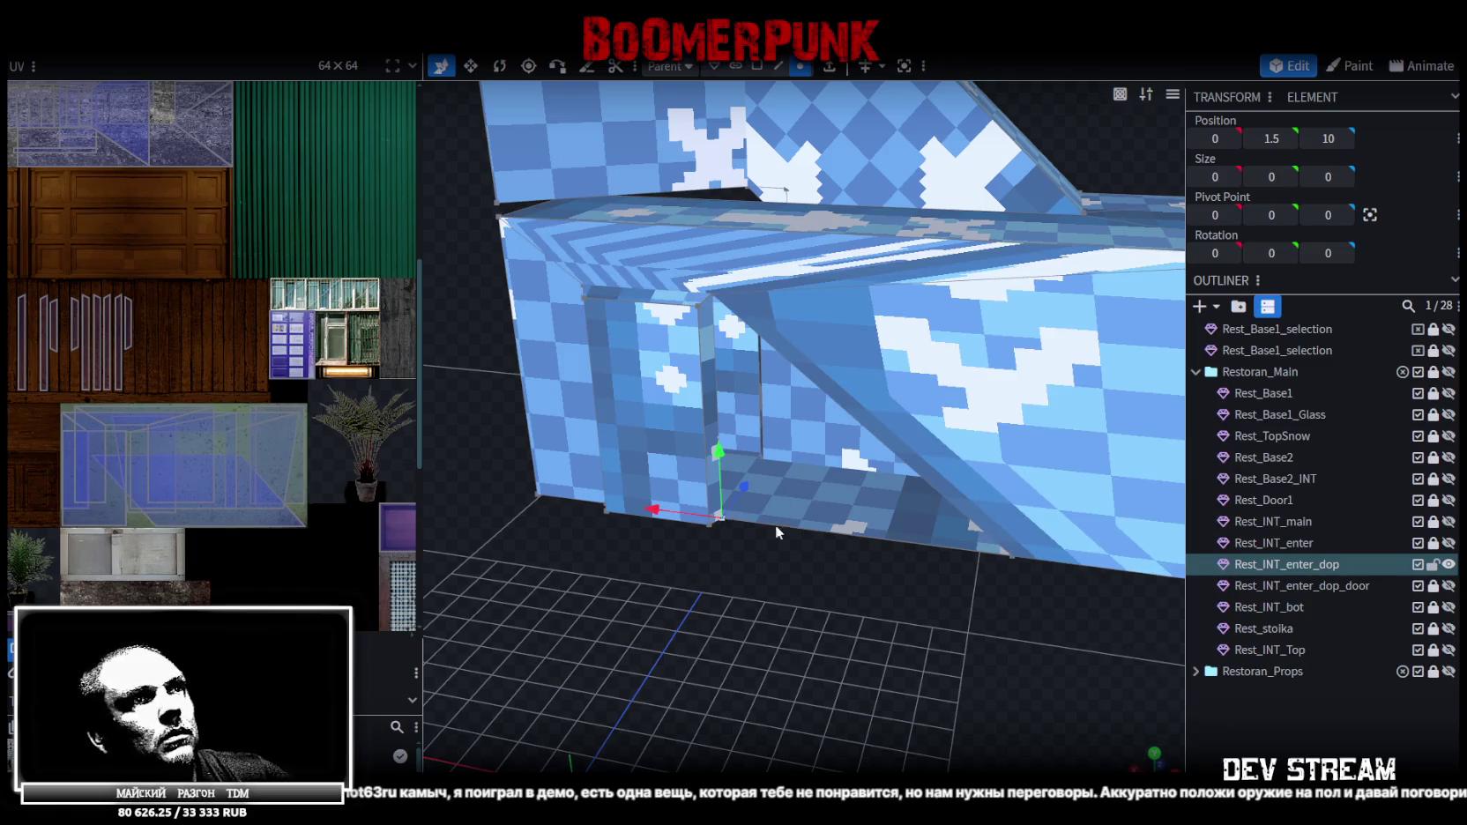
right_click(1011, 554)
mouse_move(1073, 177)
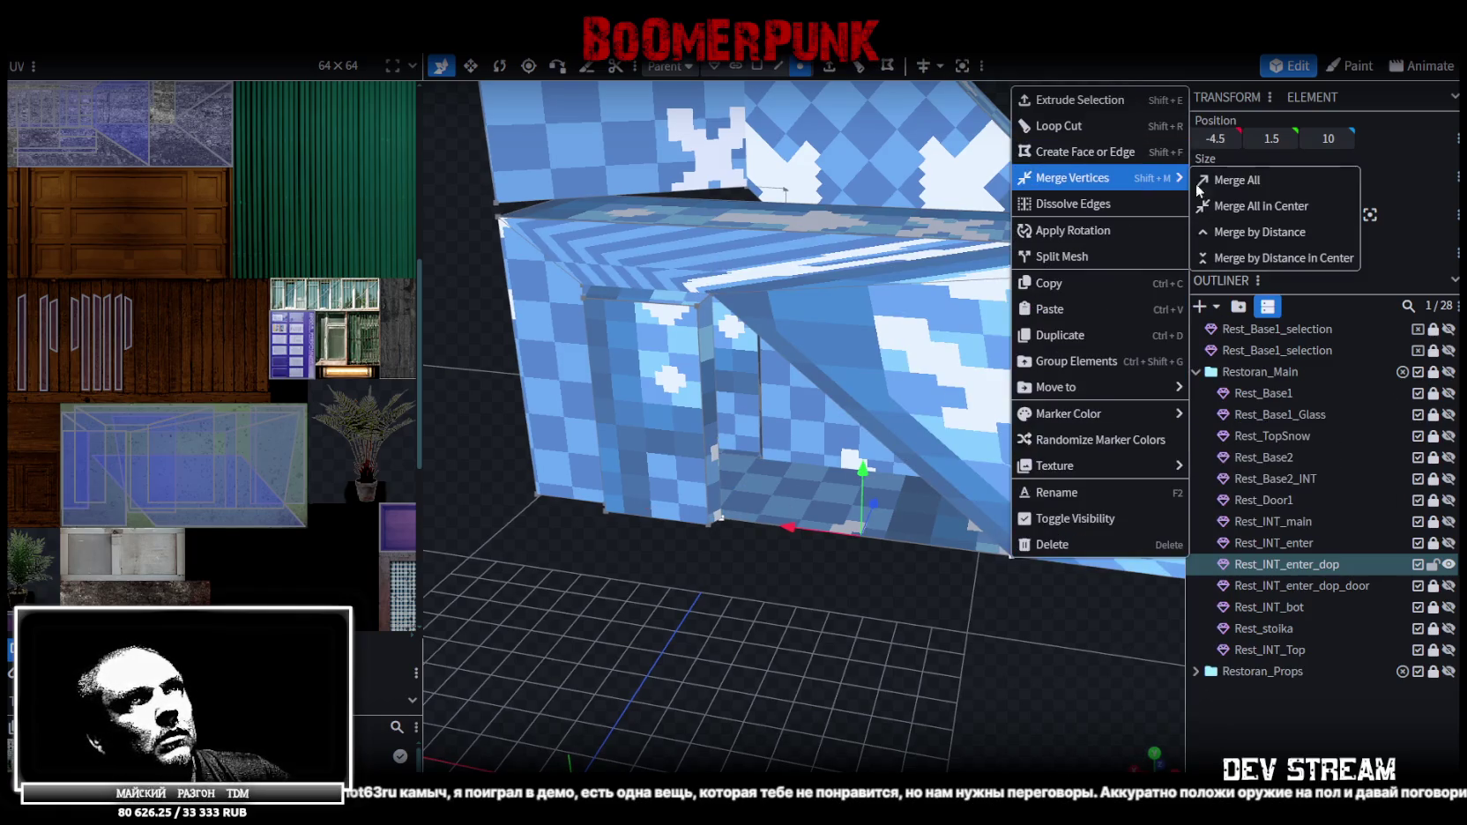
click(1234, 206)
mouse_move(1176, 208)
mouse_down()
mouse_move(820, 577)
mouse_move(820, 269)
mouse_up()
Select the wall faces and stretch the thin face's UV strip upward
click(763, 67)
click(589, 379)
click(784, 317)
click(897, 432)
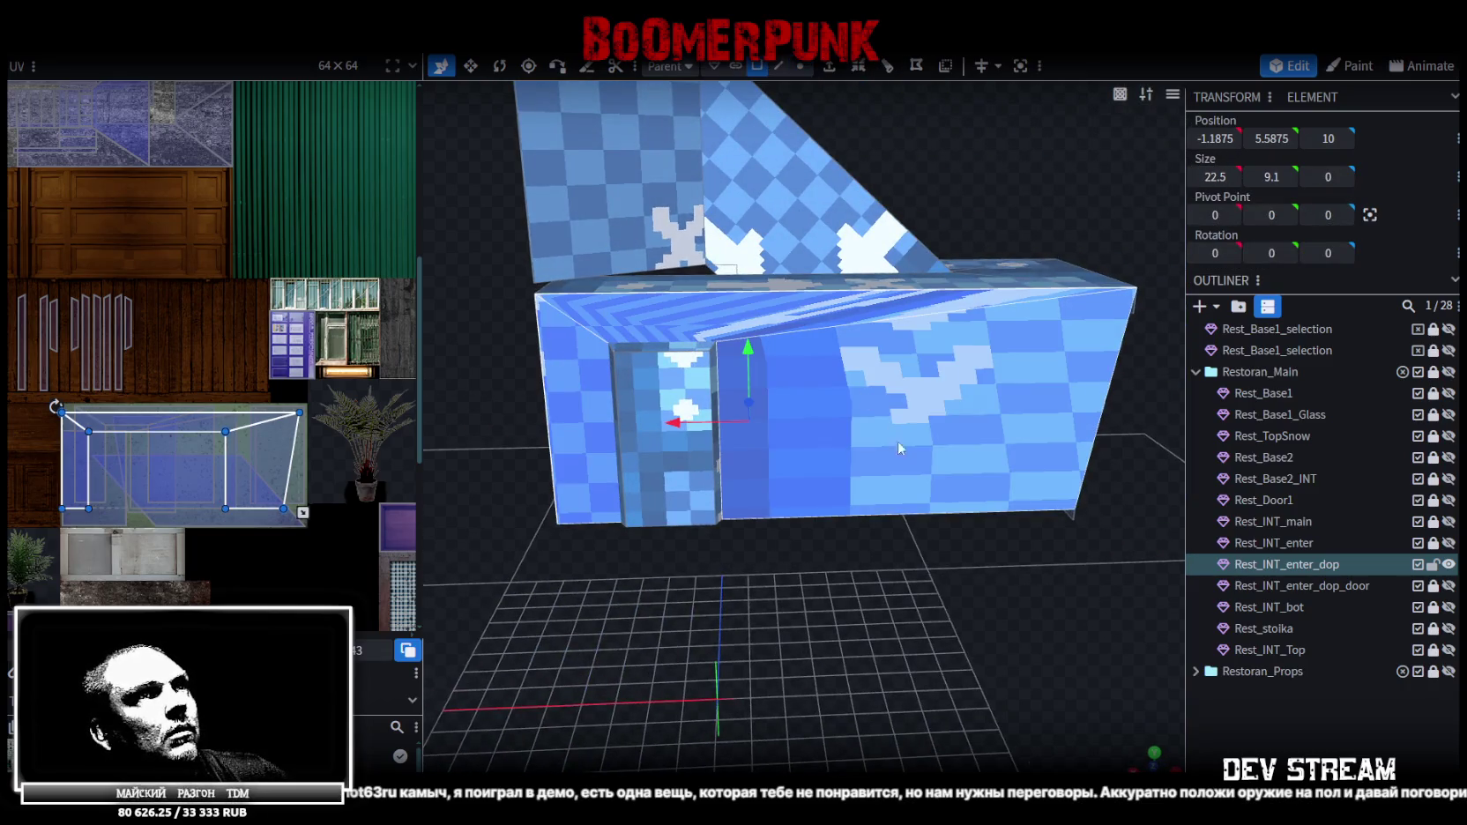
drag(820, 560, 818, 533)
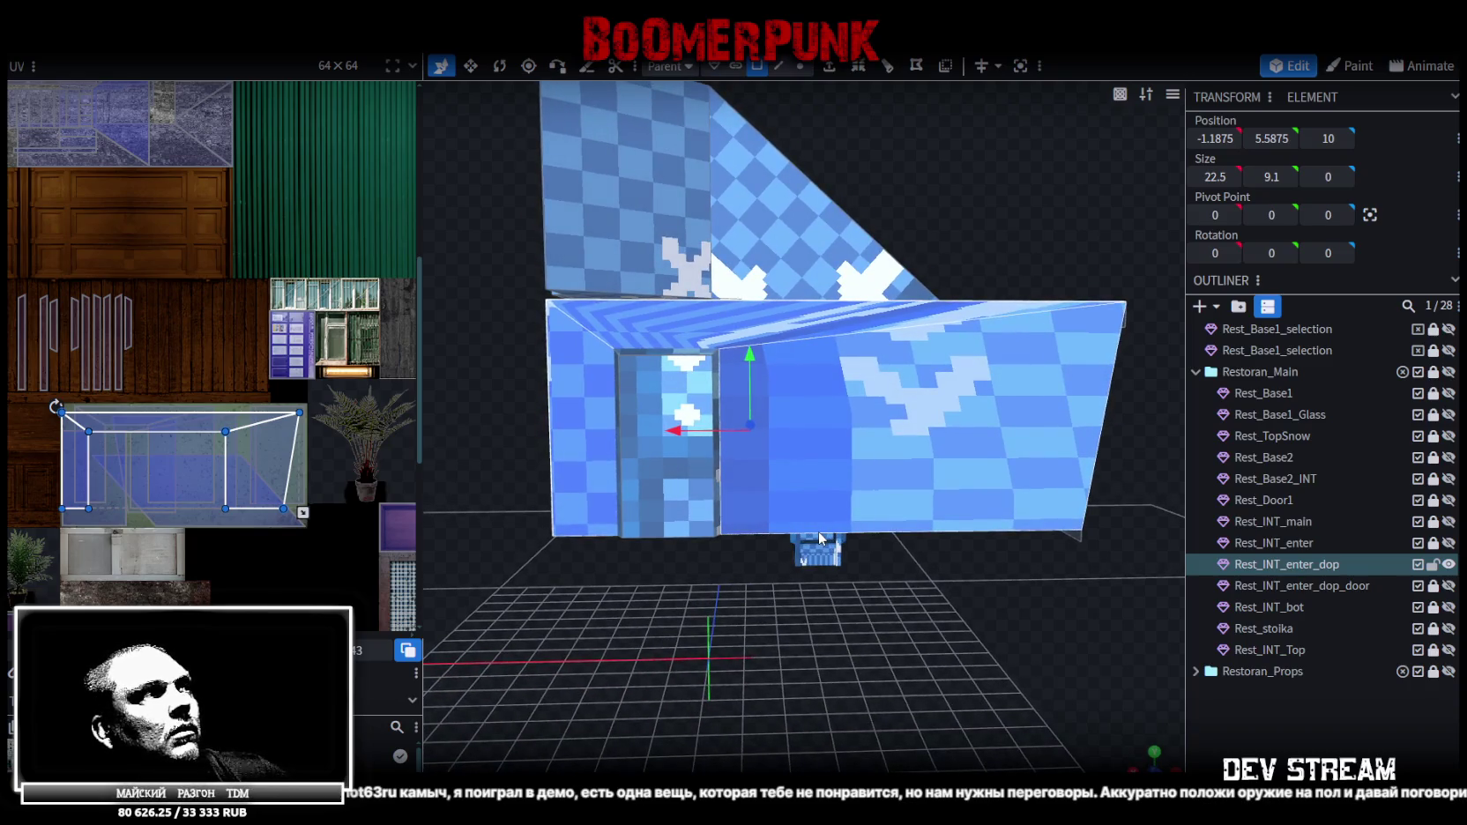
drag(818, 531, 426, 536)
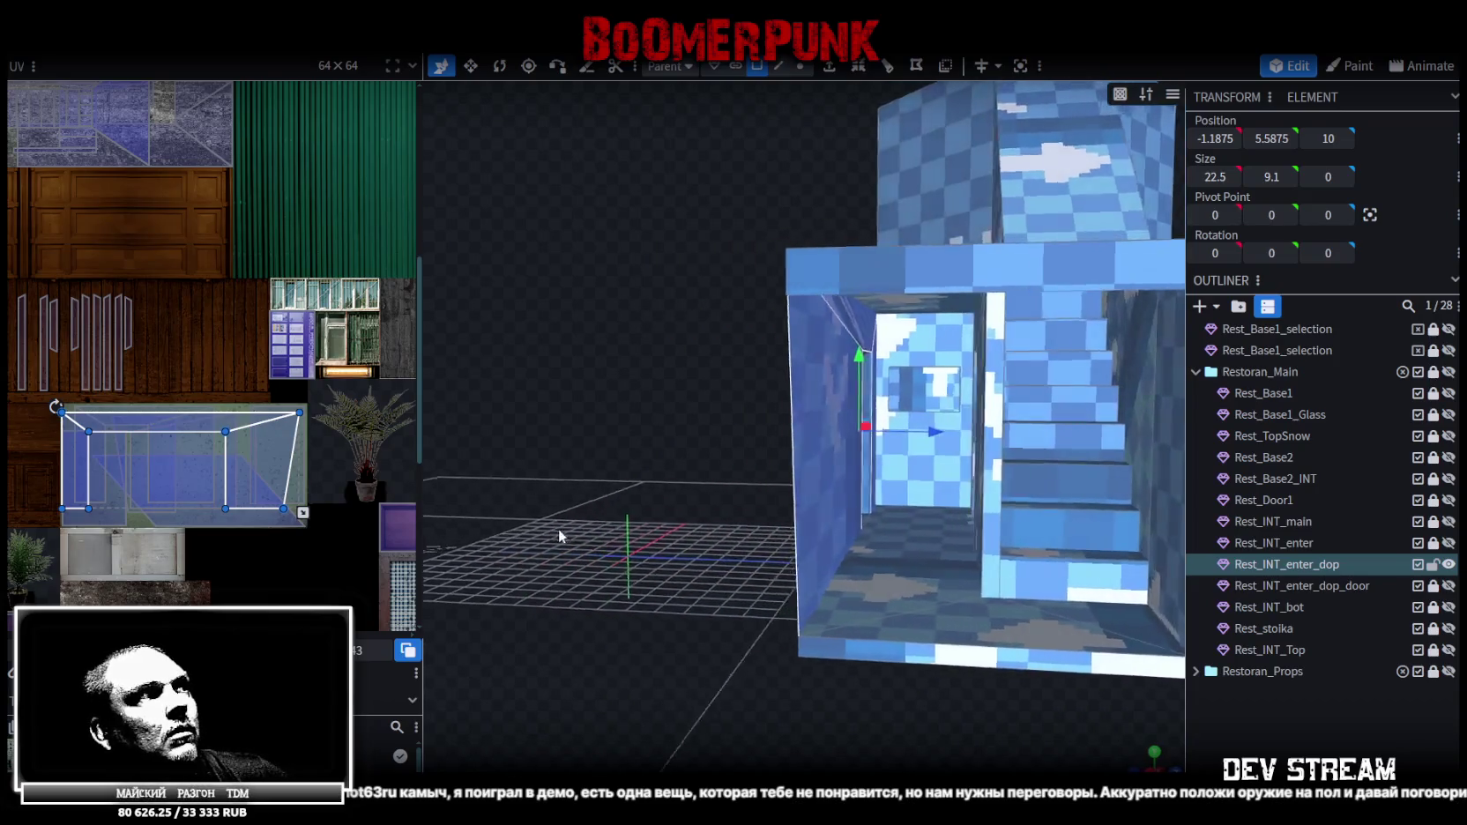
scroll(185, 492, up, 3)
scroll(206, 473, up, 2)
scroll(237, 482, up, 1)
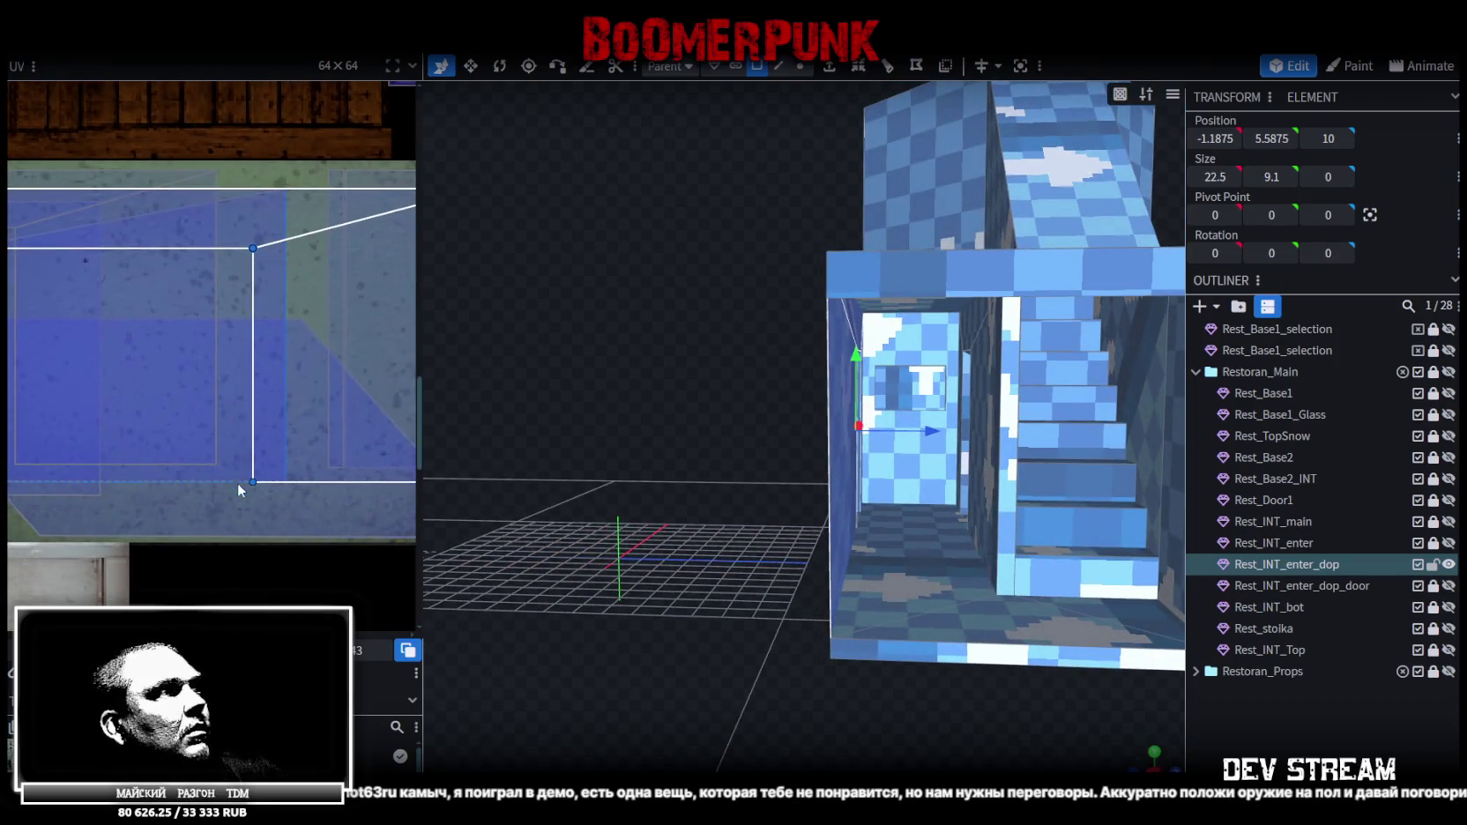
drag(255, 547, 250, 238)
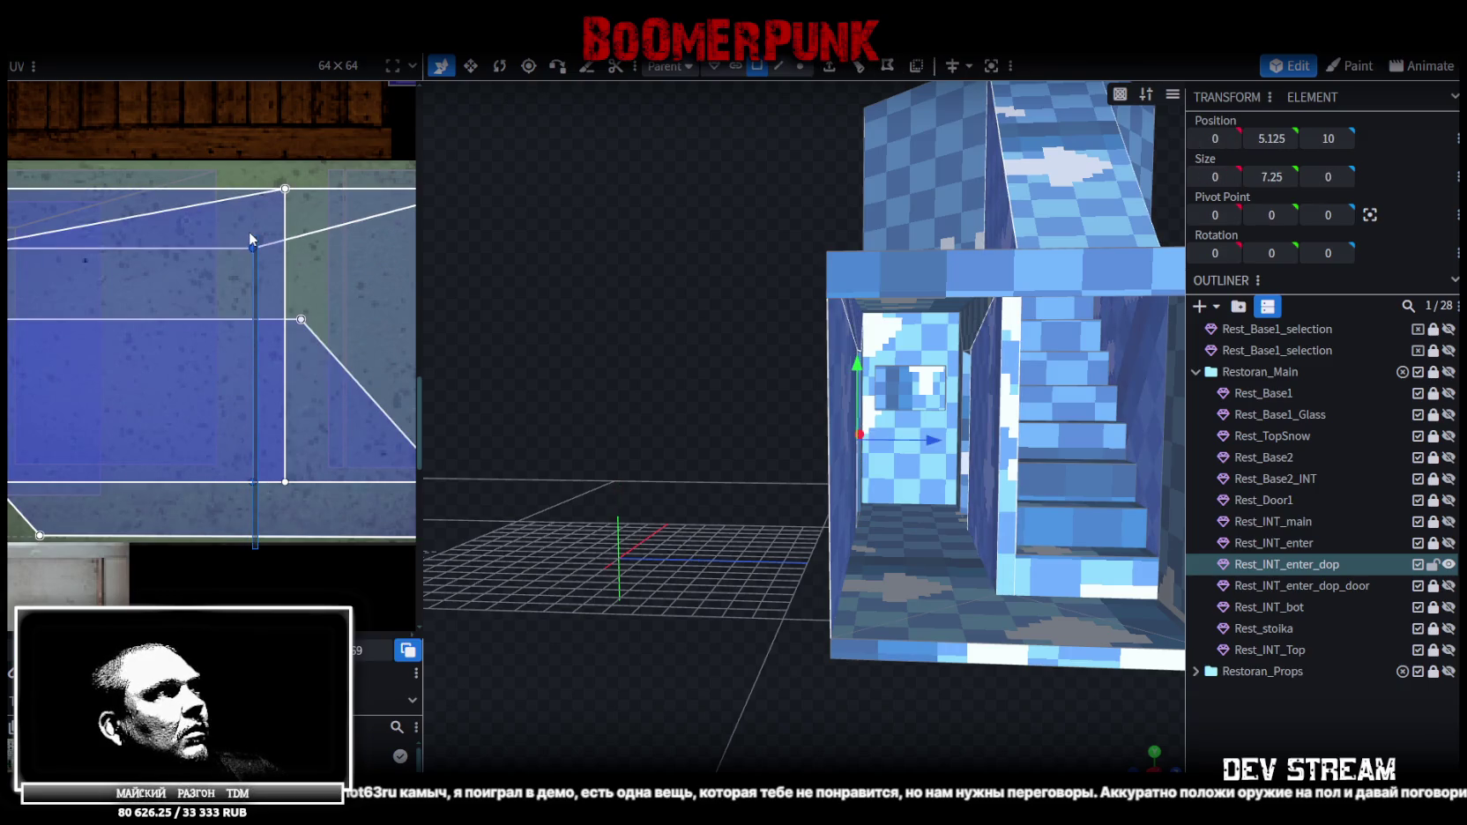
Change the shading view and move the wall face's vertical UV edge left
drag(705, 581, 677, 581)
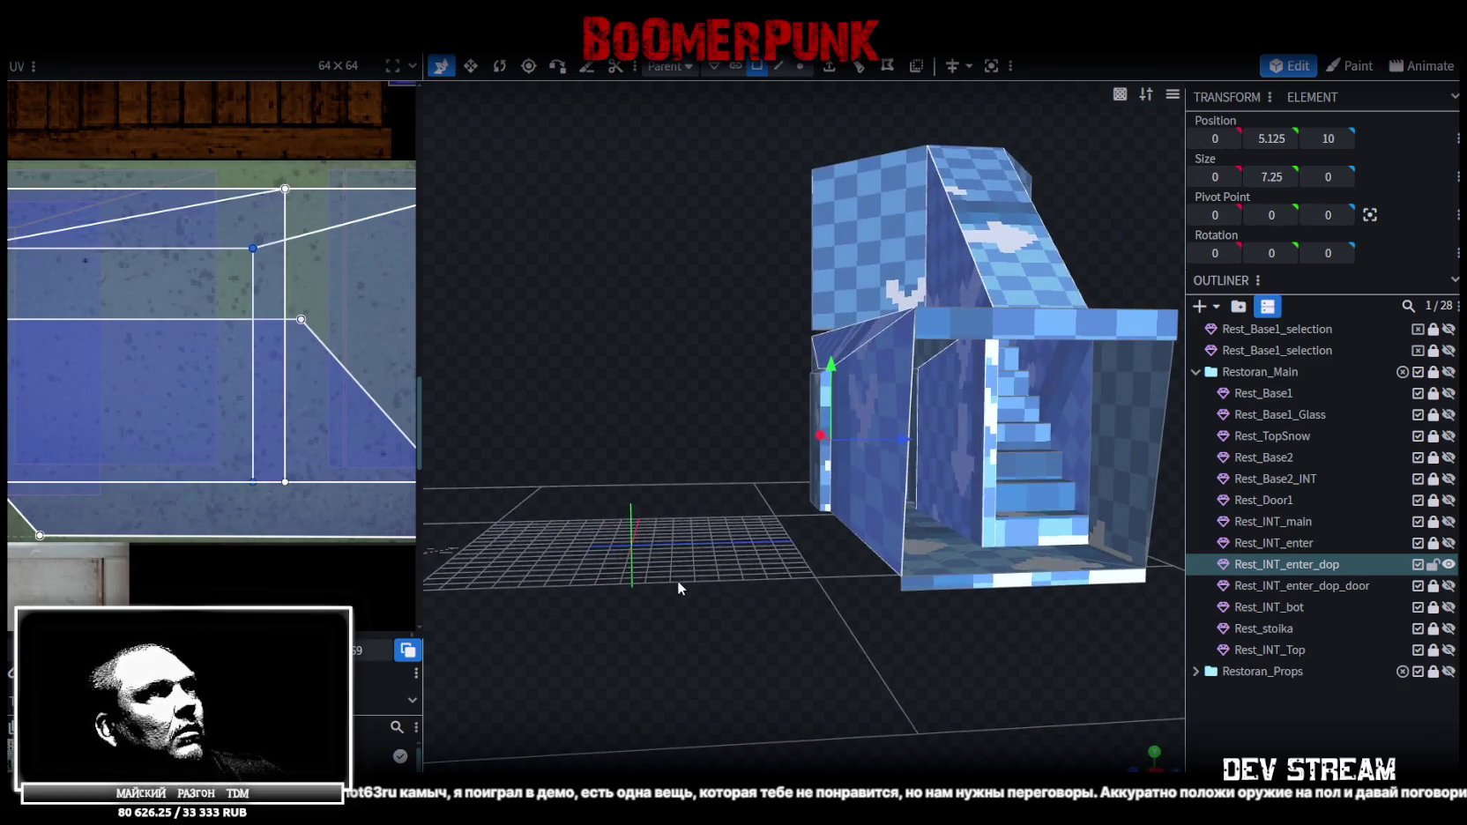
scroll(215, 432, down, 3)
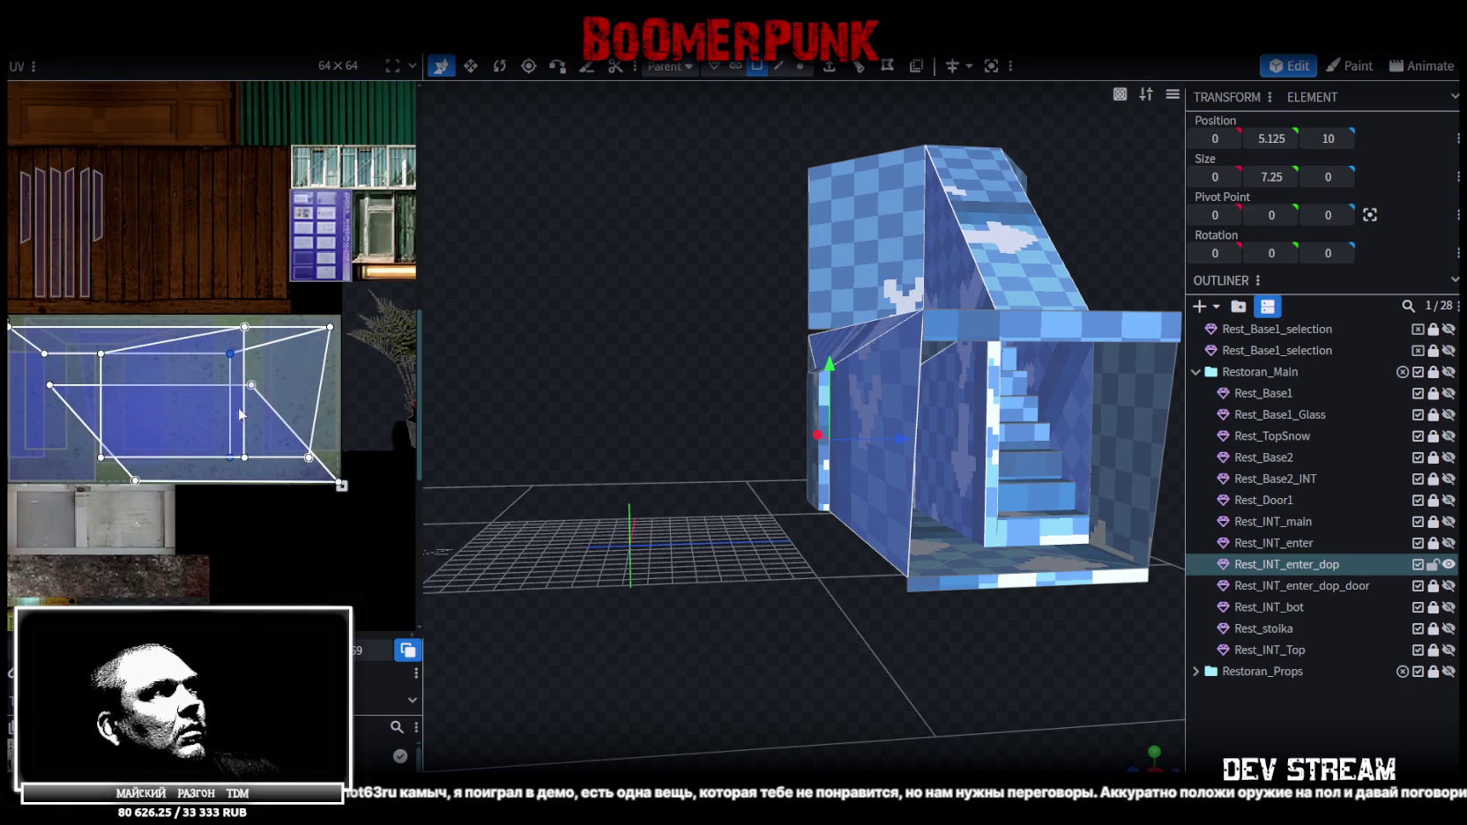
key(z)
mouse_move(784, 393)
mouse_down()
mouse_move(633, 432)
mouse_move(663, 559)
mouse_move(850, 232)
mouse_up()
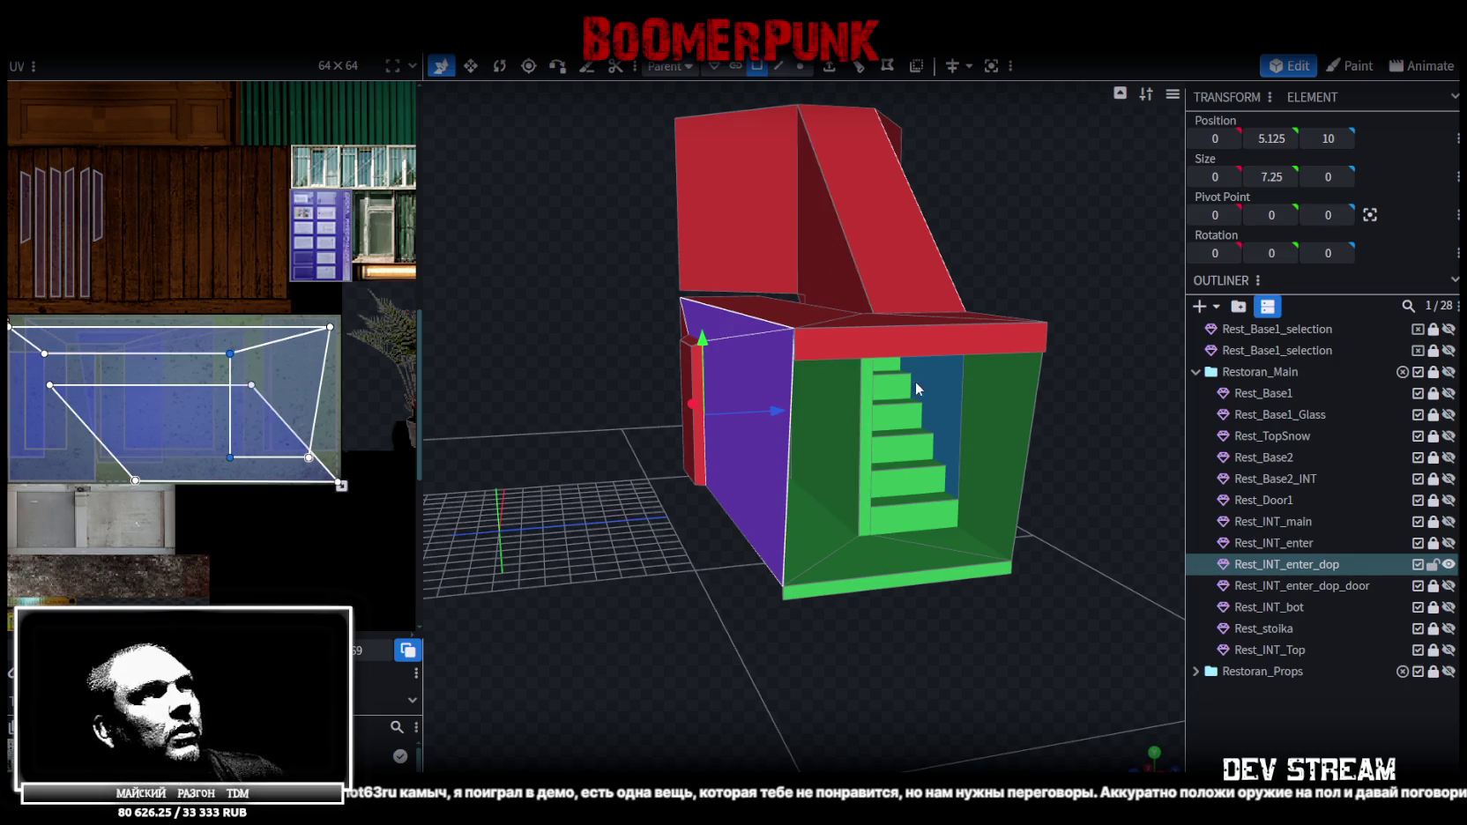
mouse_move(973, 642)
mouse_down()
mouse_move(796, 623)
mouse_move(888, 601)
mouse_move(901, 614)
mouse_move(871, 527)
mouse_up()
middle_drag(218, 497, 312, 472)
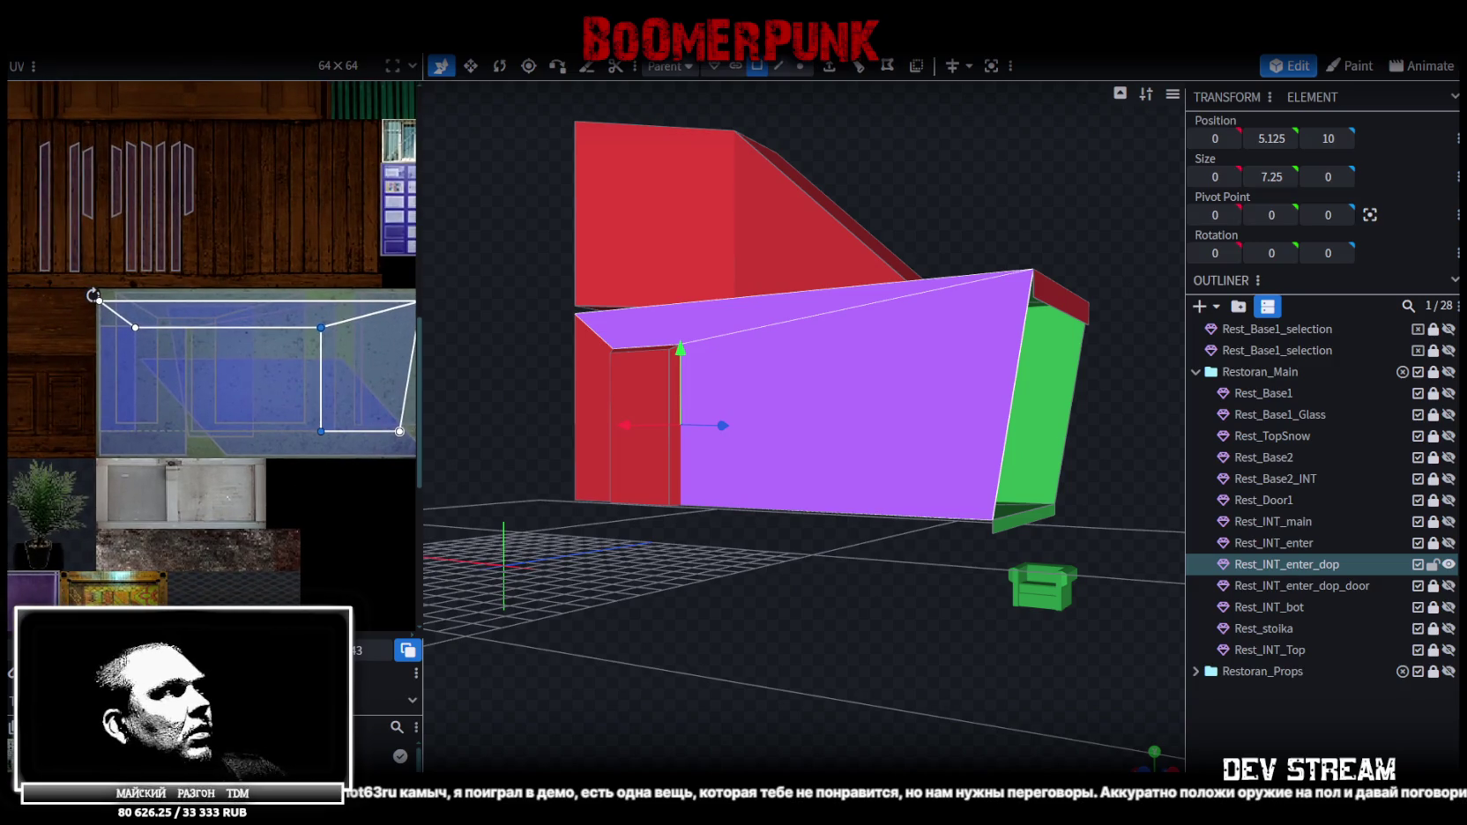
drag(294, 379, 251, 379)
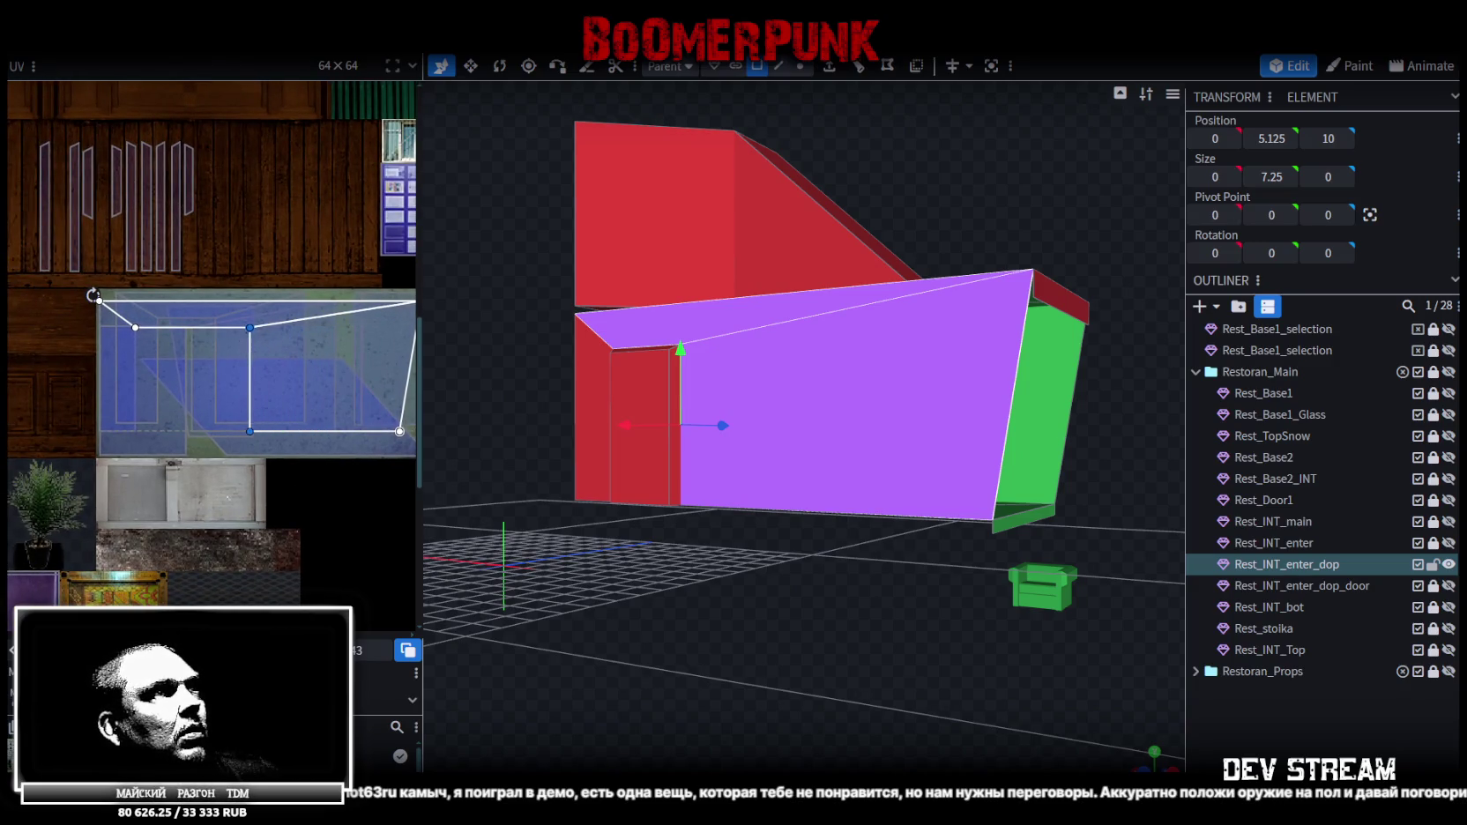
Shift the vertical UV edge further left, then nudge it slightly right to fit
mouse_move(572, 578)
mouse_down()
mouse_move(707, 588)
mouse_move(616, 624)
mouse_move(687, 646)
mouse_move(672, 669)
mouse_up()
scroll(660, 647, up, 5)
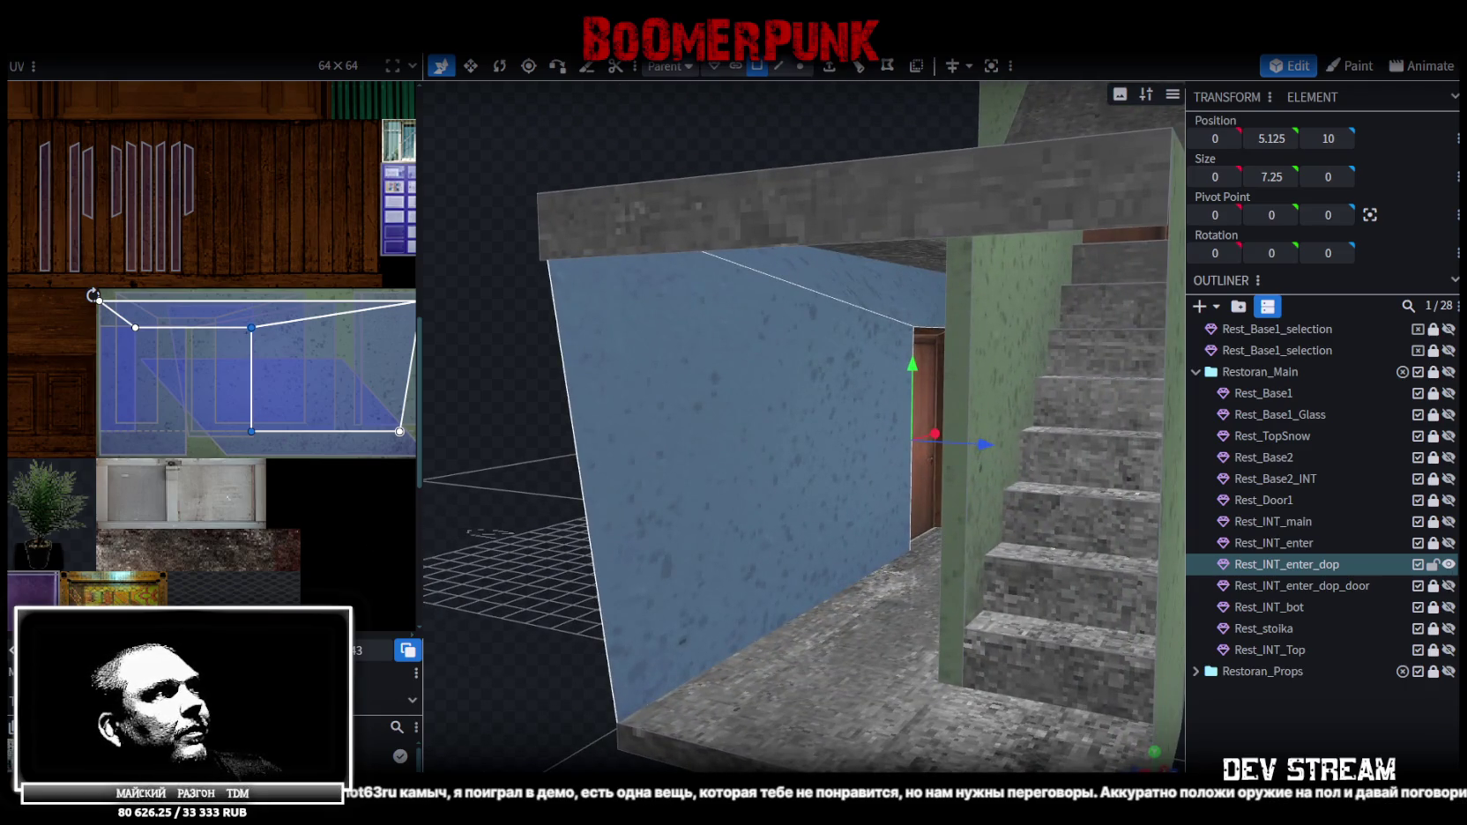
drag(251, 379, 200, 379)
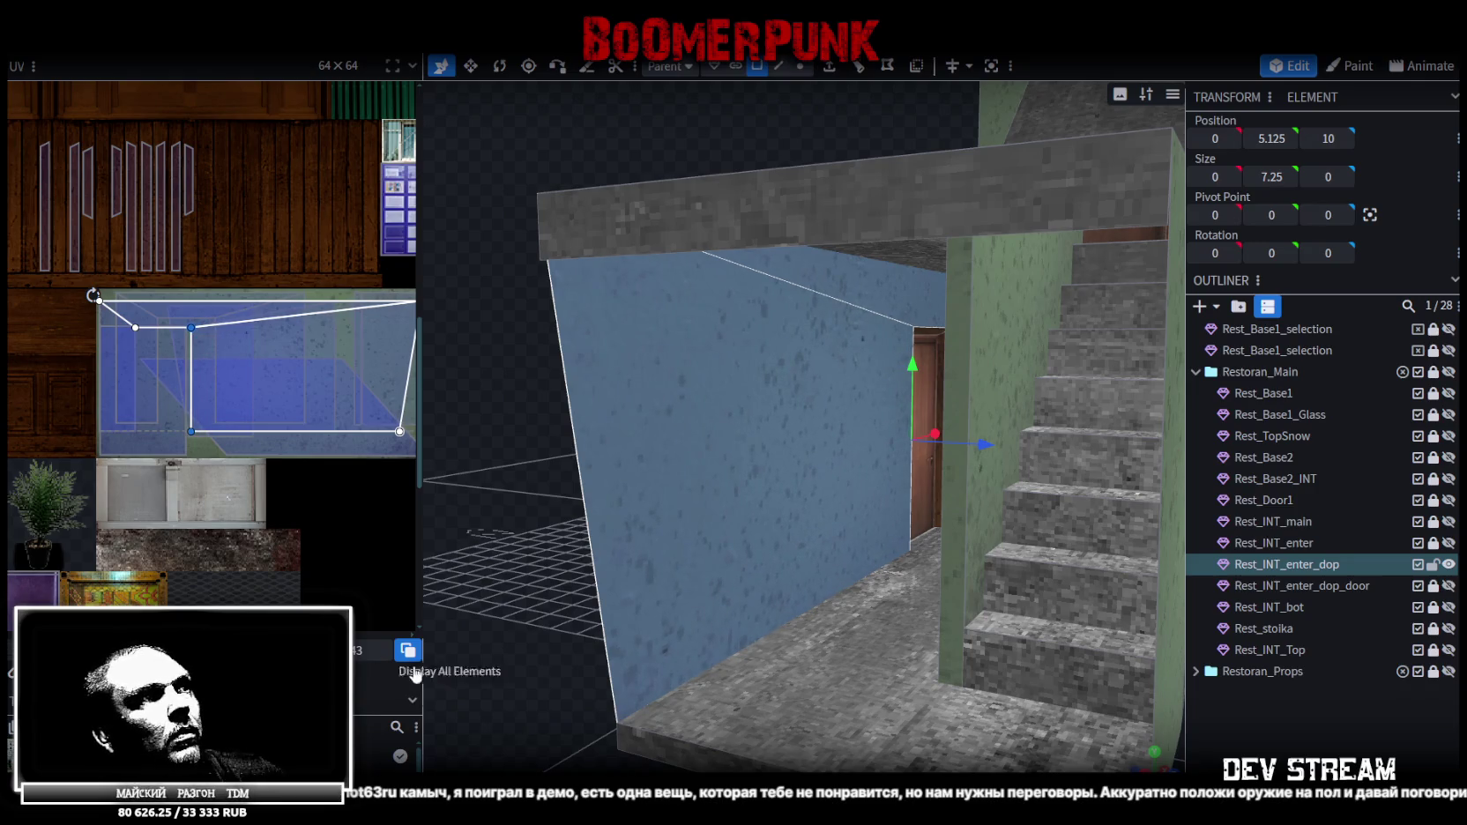
drag(521, 679, 793, 696)
scroll(998, 740, up, 5)
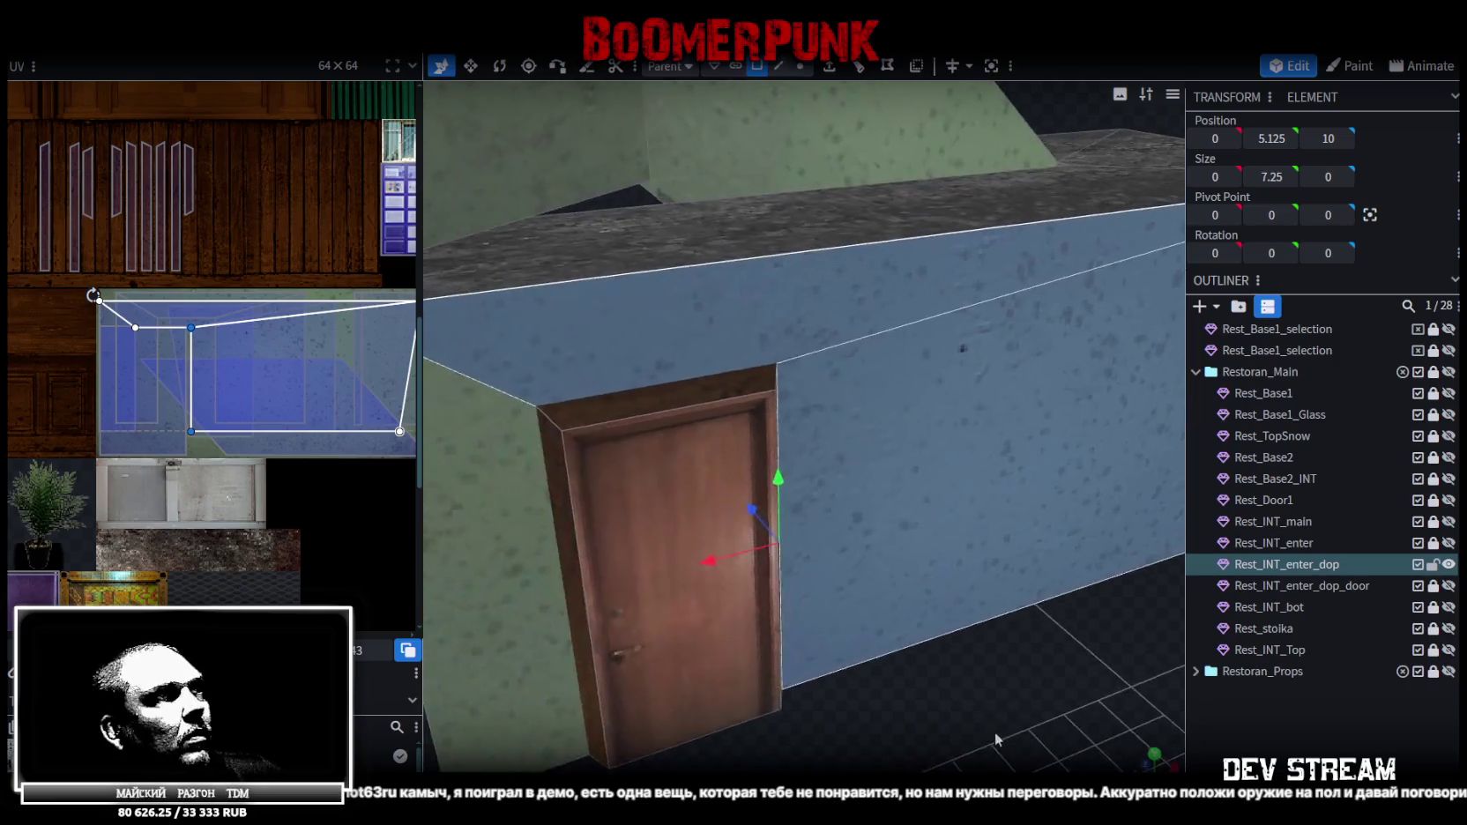
drag(999, 740, 944, 706)
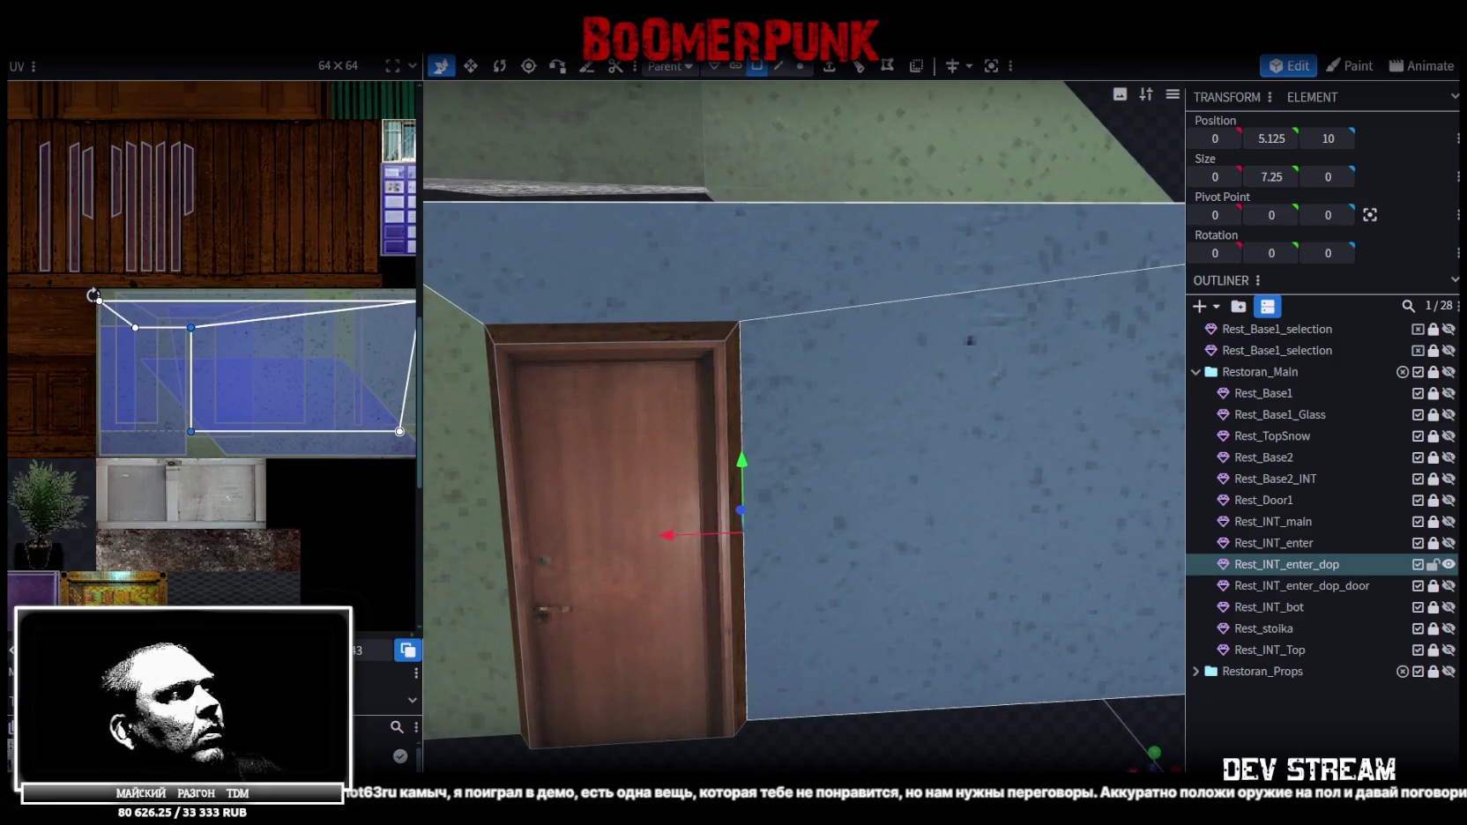
drag(191, 379, 198, 379)
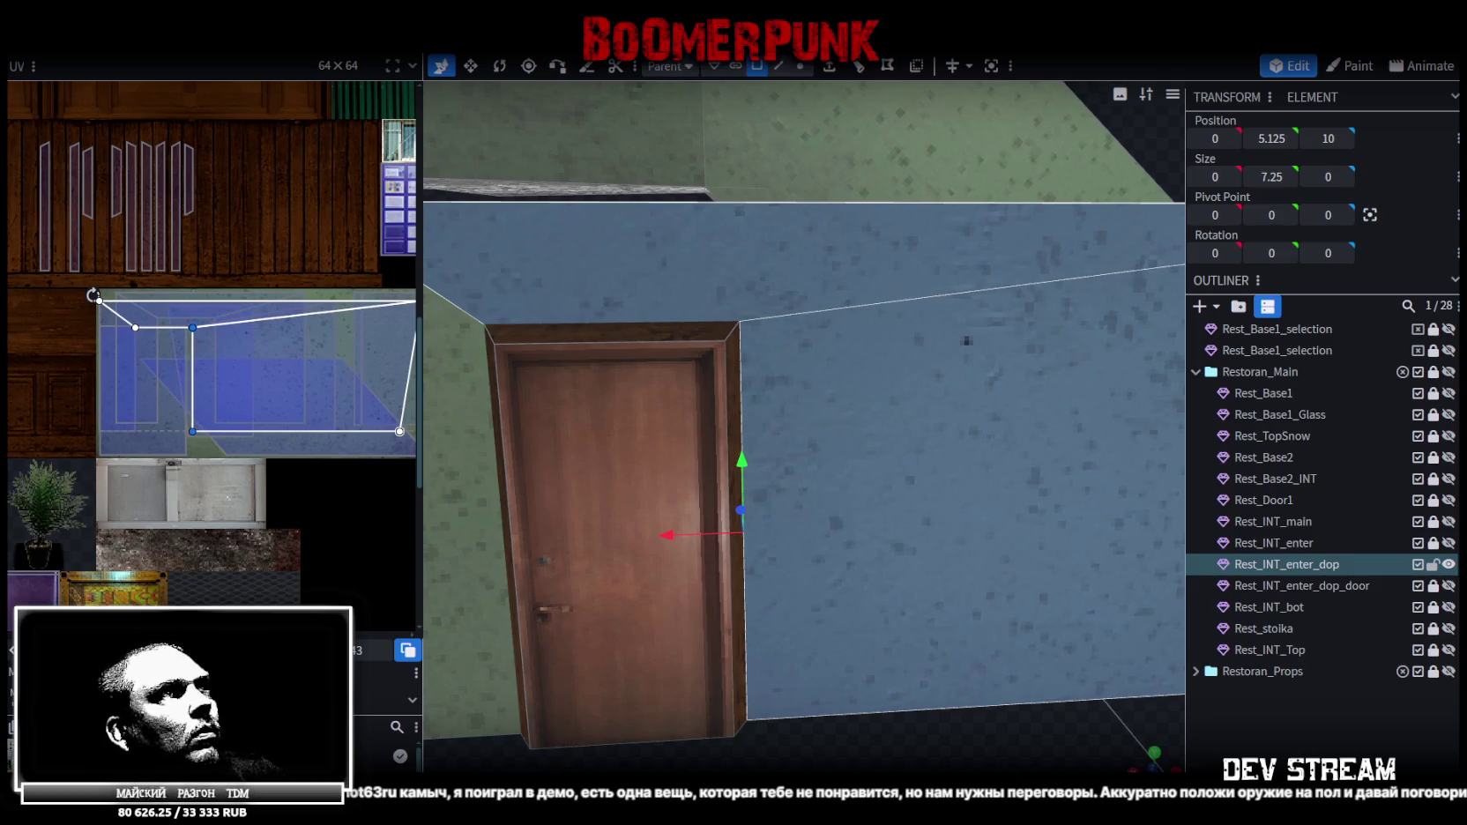
Zoom to check the textured wall and clear the selection
scroll(865, 503, up, 3)
scroll(857, 655, up, 3)
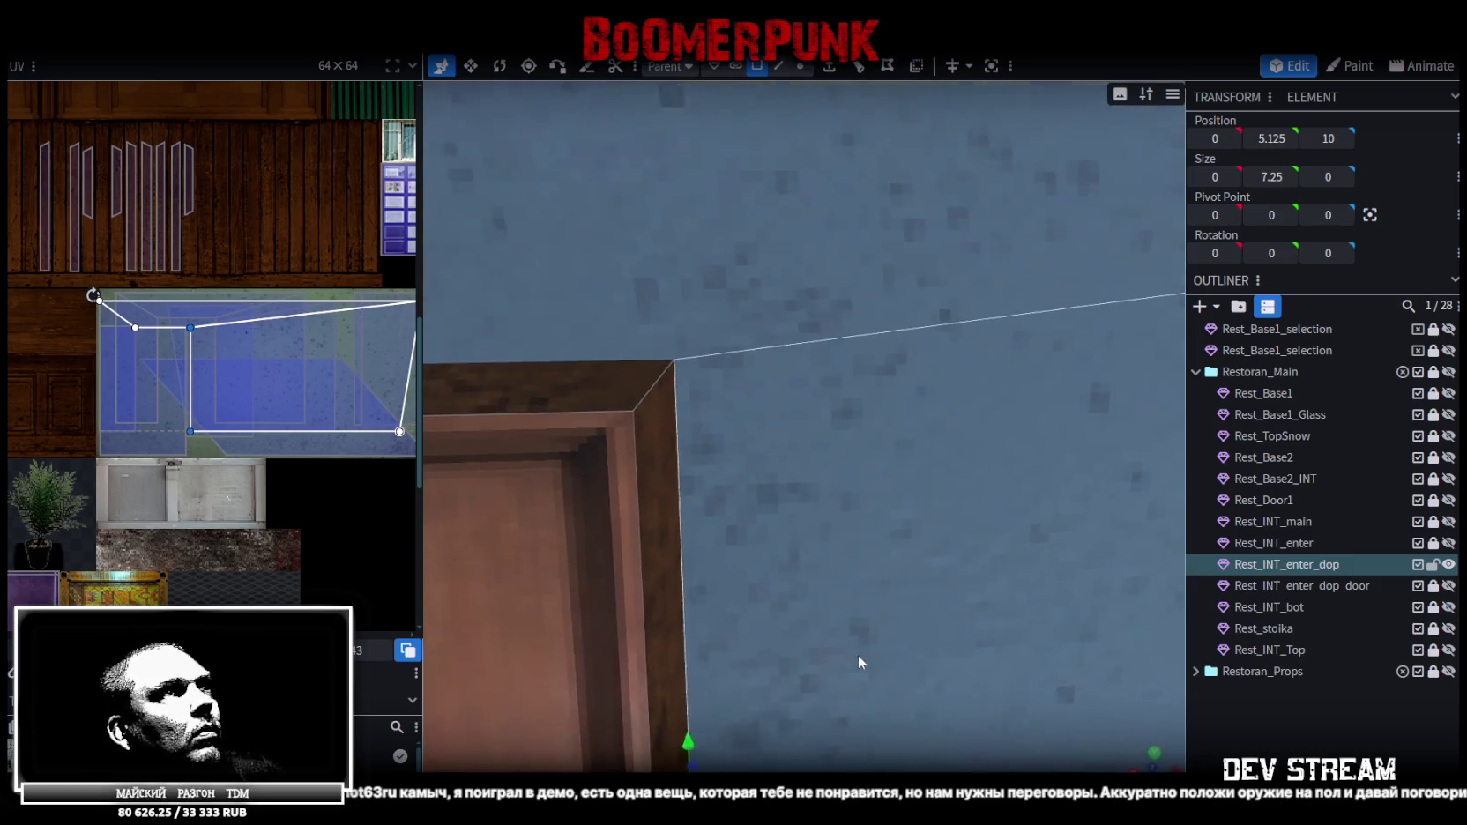
scroll(561, 608, up, 2)
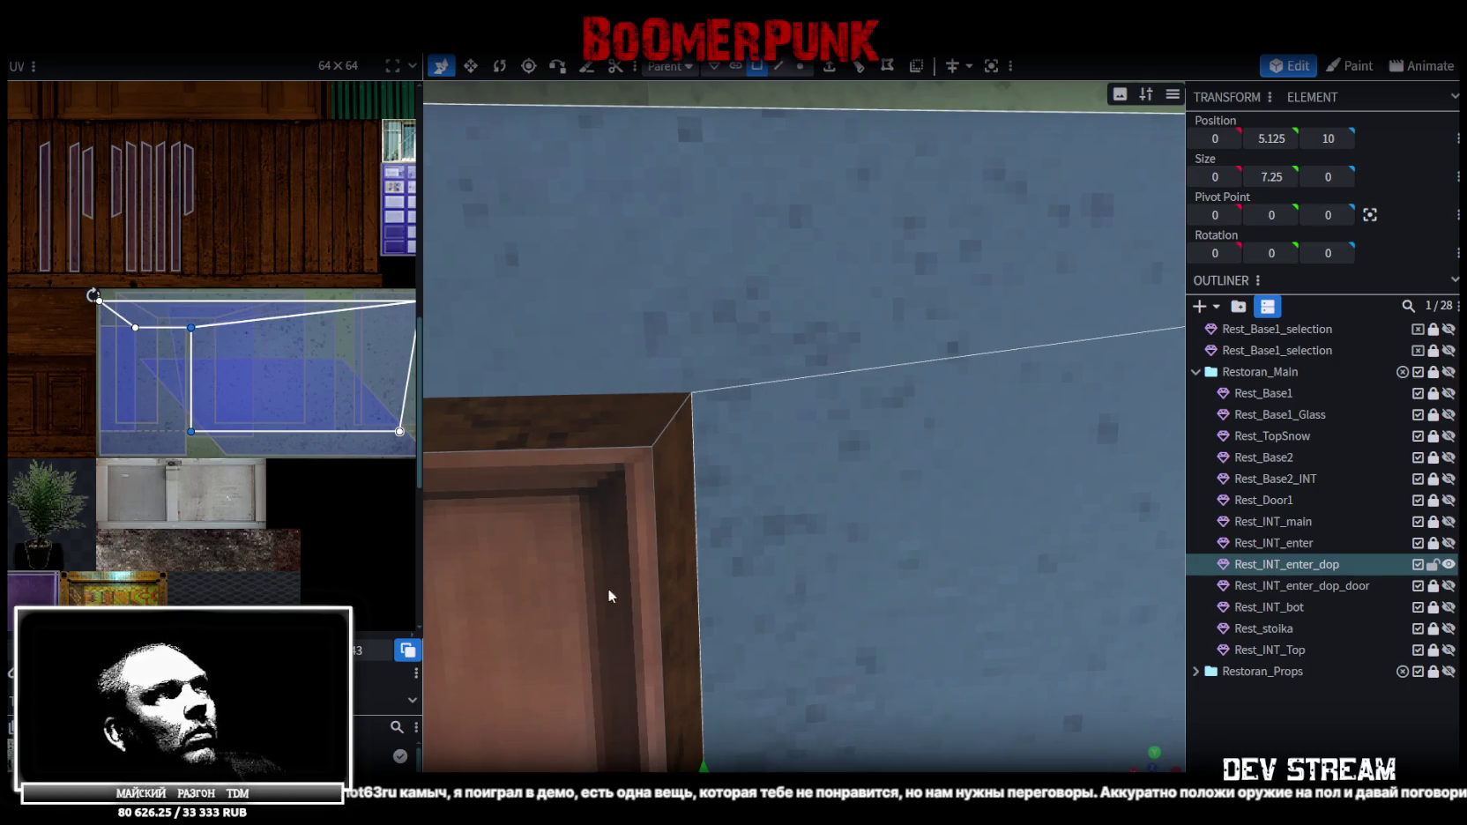
scroll(617, 591, down, 2)
scroll(670, 592, down, 3)
scroll(722, 604, down, 3)
click(1034, 684)
Inspect the green walls and stone stairs, then select the Rest_INT_enter_dop mesh
mouse_move(1034, 677)
mouse_down()
mouse_move(753, 664)
mouse_move(736, 615)
mouse_move(754, 614)
mouse_up()
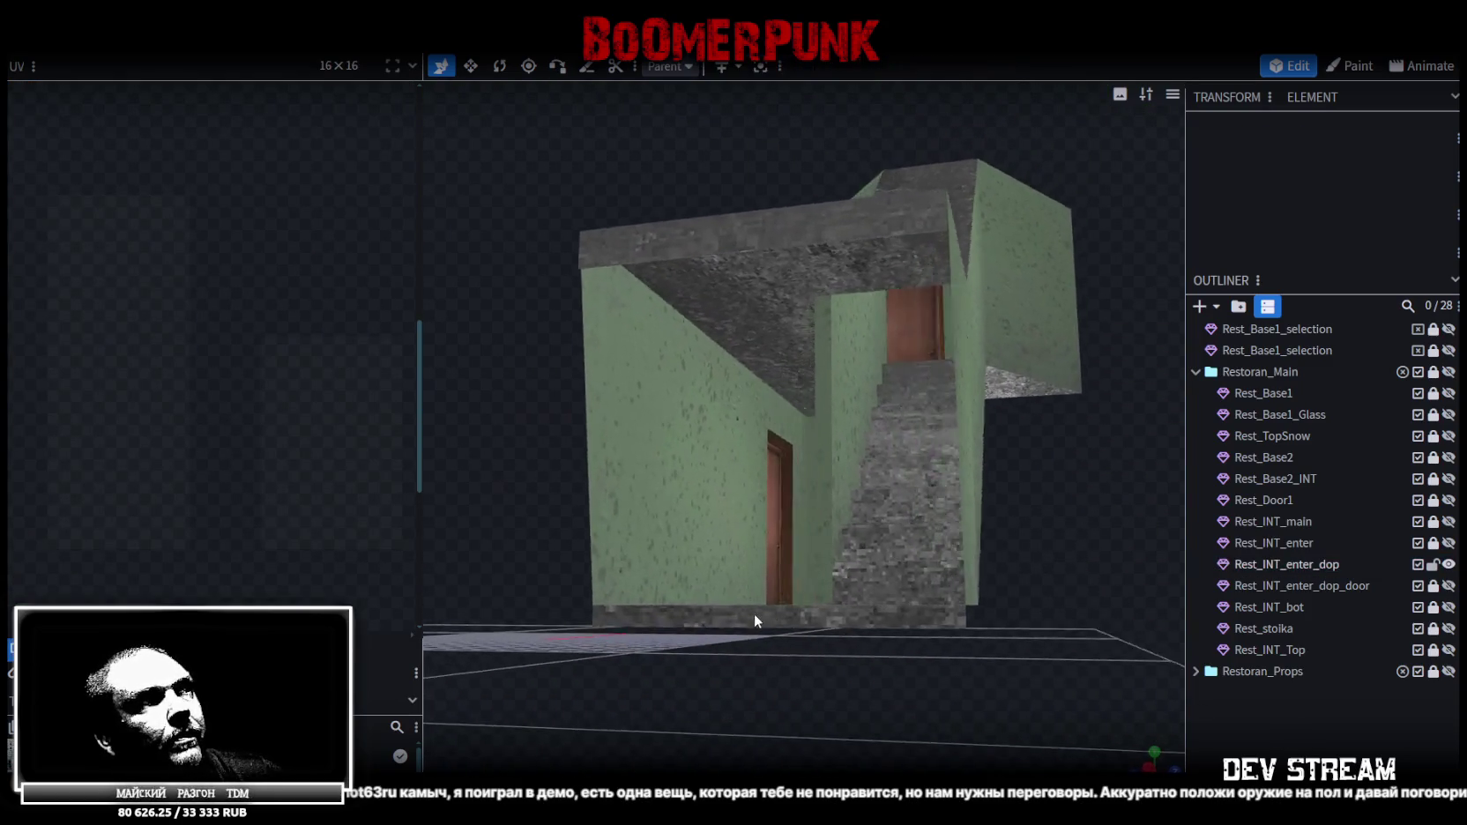
scroll(753, 620, up, 5)
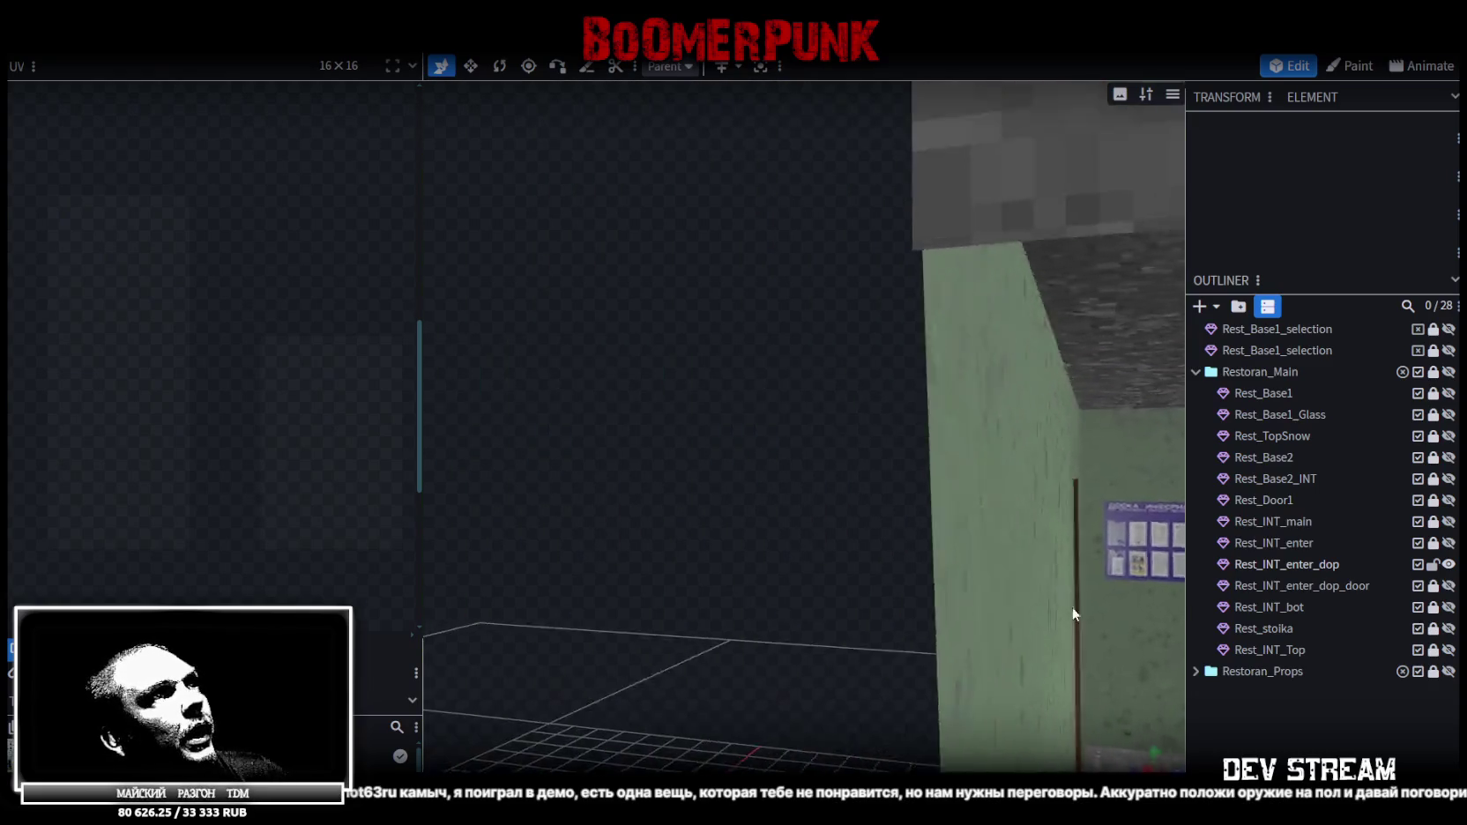
mouse_move(661, 534)
mouse_down()
mouse_move(902, 518)
mouse_move(866, 514)
mouse_up()
scroll(846, 507, up, 3)
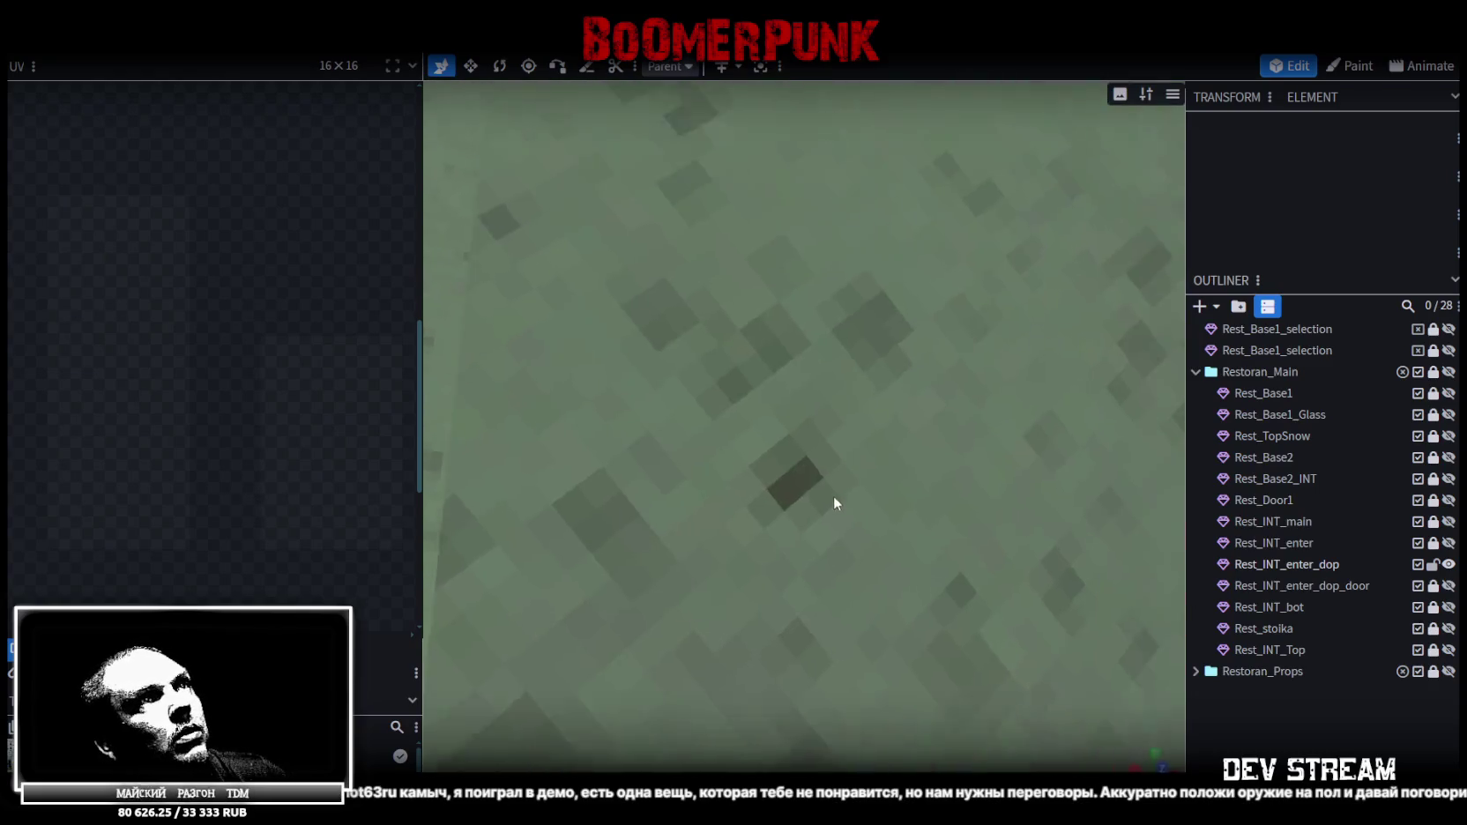
scroll(832, 502, down, 3)
scroll(885, 520, down, 3)
scroll(912, 529, down, 2)
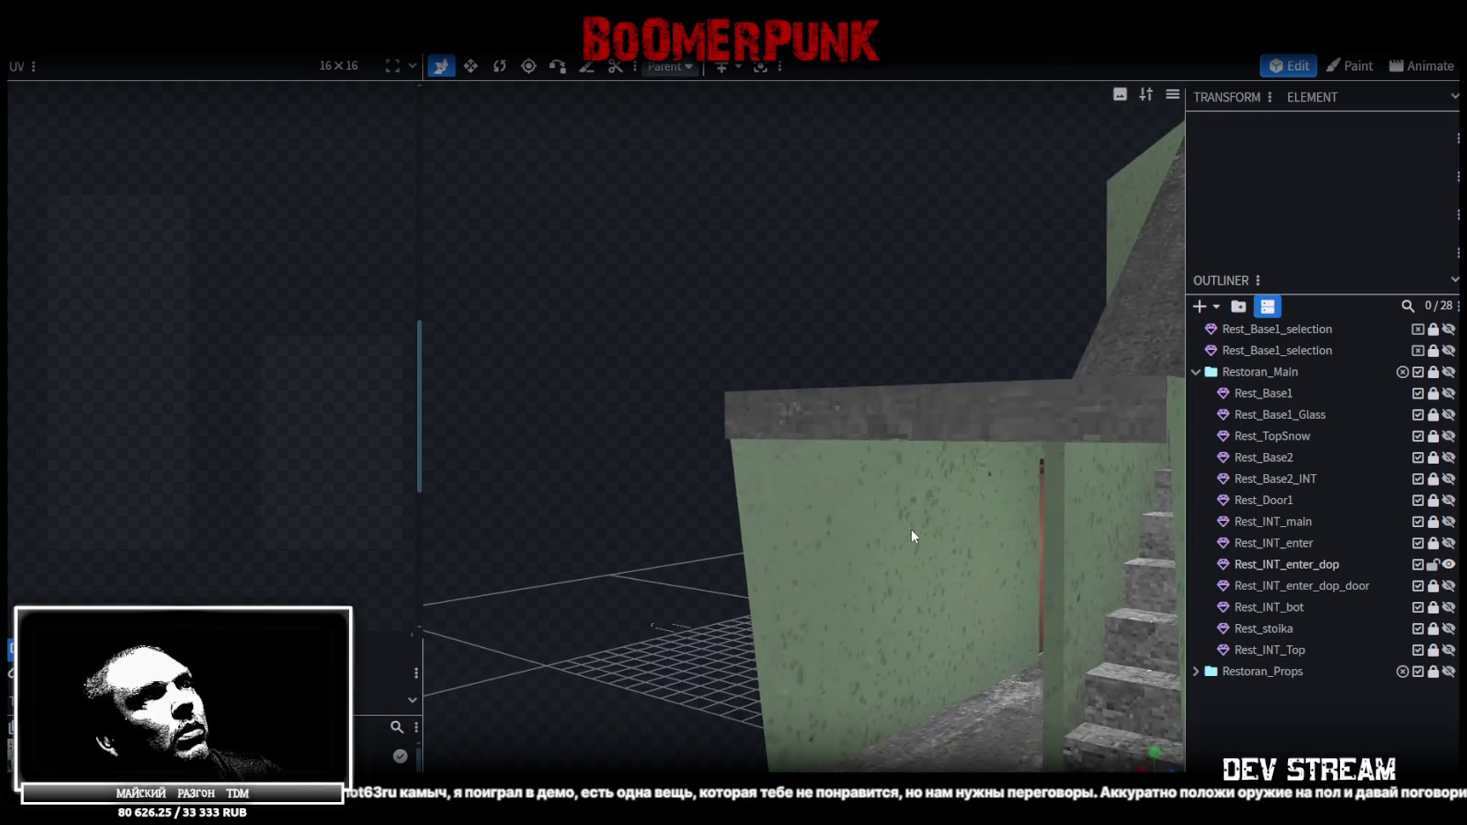
click(911, 530)
Save the project as Build10.bbmodel with Ctrl+S
scroll(220, 335, up, 2)
scroll(181, 385, up, 1)
scroll(225, 374, up, 1)
scroll(255, 335, up, 1)
scroll(275, 342, down, 2)
scroll(307, 327, down, 2)
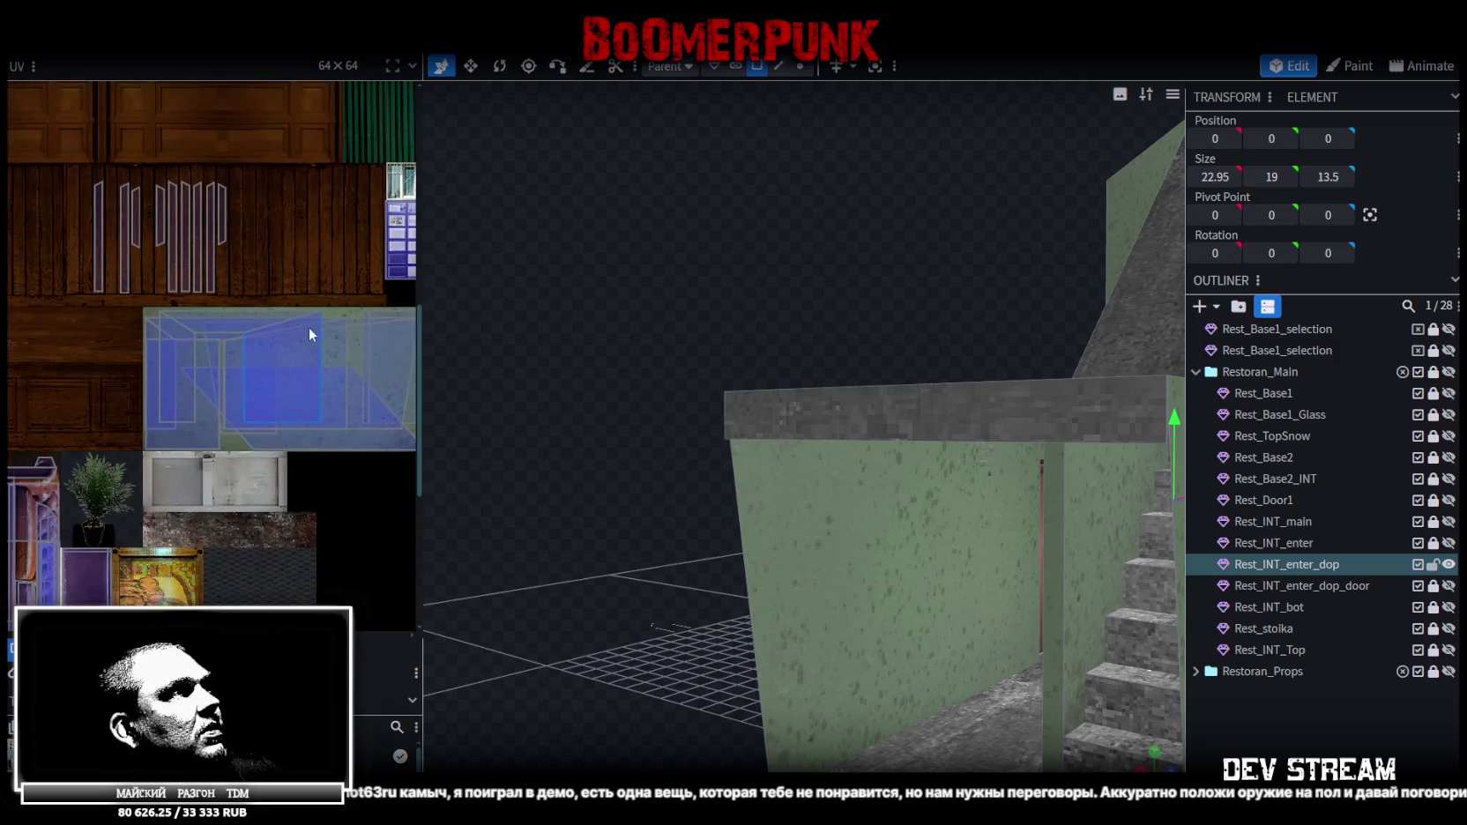
scroll(321, 304, up, 2)
scroll(178, 380, up, 3)
scroll(187, 373, down, 2)
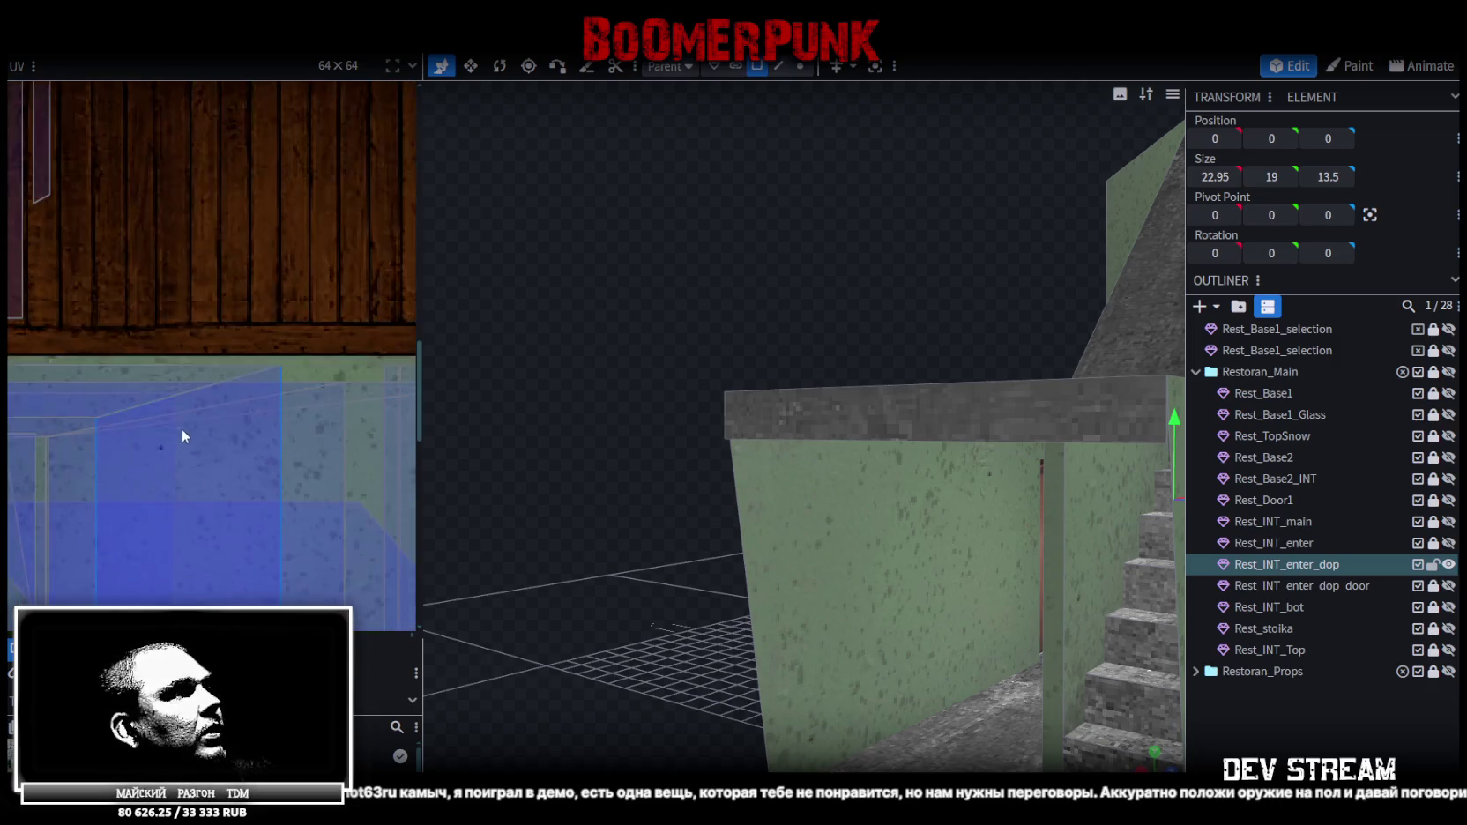
scroll(181, 431, down, 2)
scroll(195, 415, down, 2)
key(ctrl+s)
Hide the Rest_INT_enter_dop element, leaving the viewport empty
scroll(616, 611, down, 5)
mouse_move(616, 611)
mouse_down()
mouse_move(851, 641)
mouse_move(902, 640)
mouse_move(650, 601)
mouse_move(744, 627)
mouse_move(1073, 618)
mouse_up()
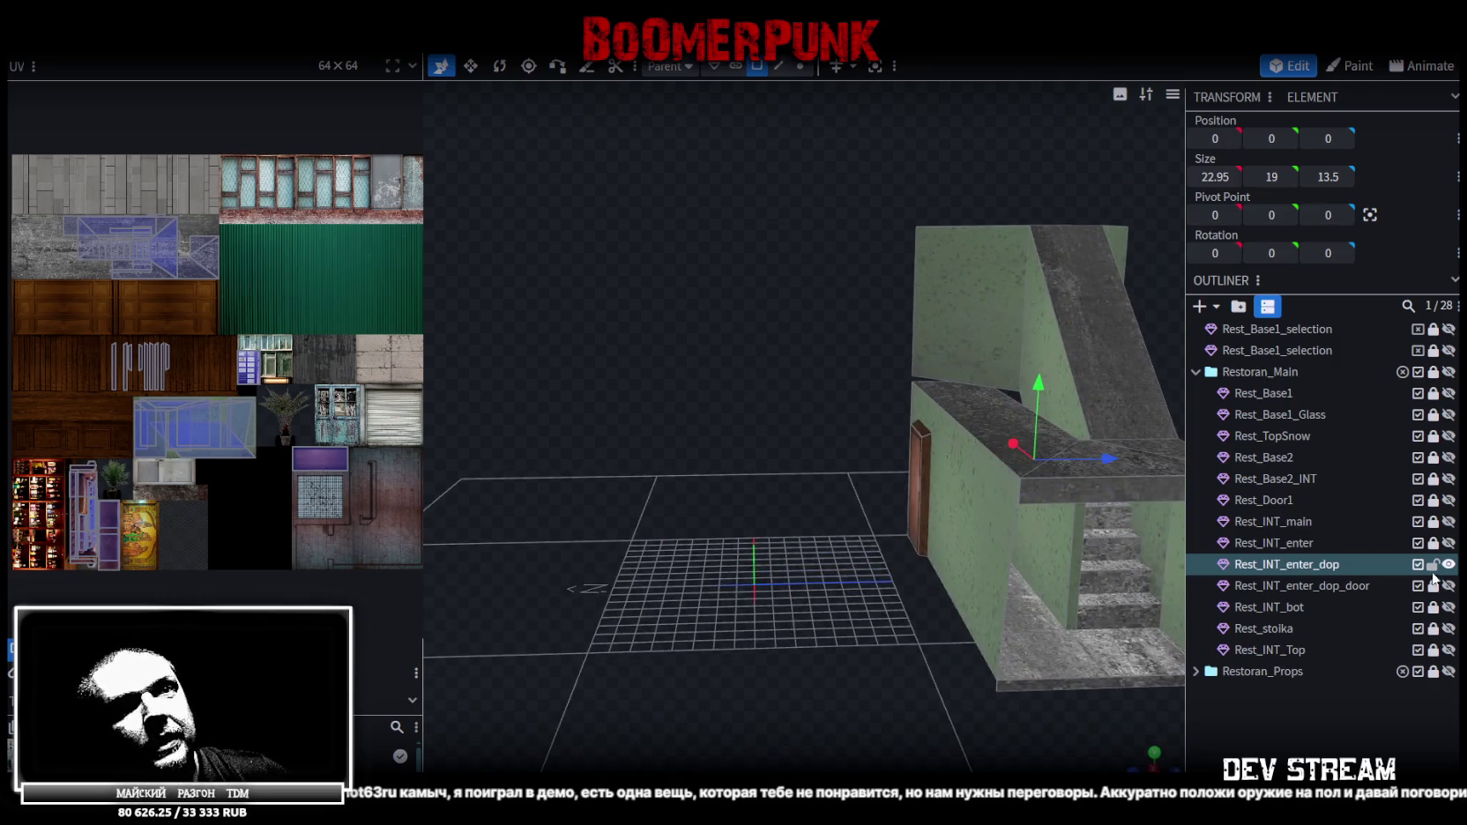
click(1448, 564)
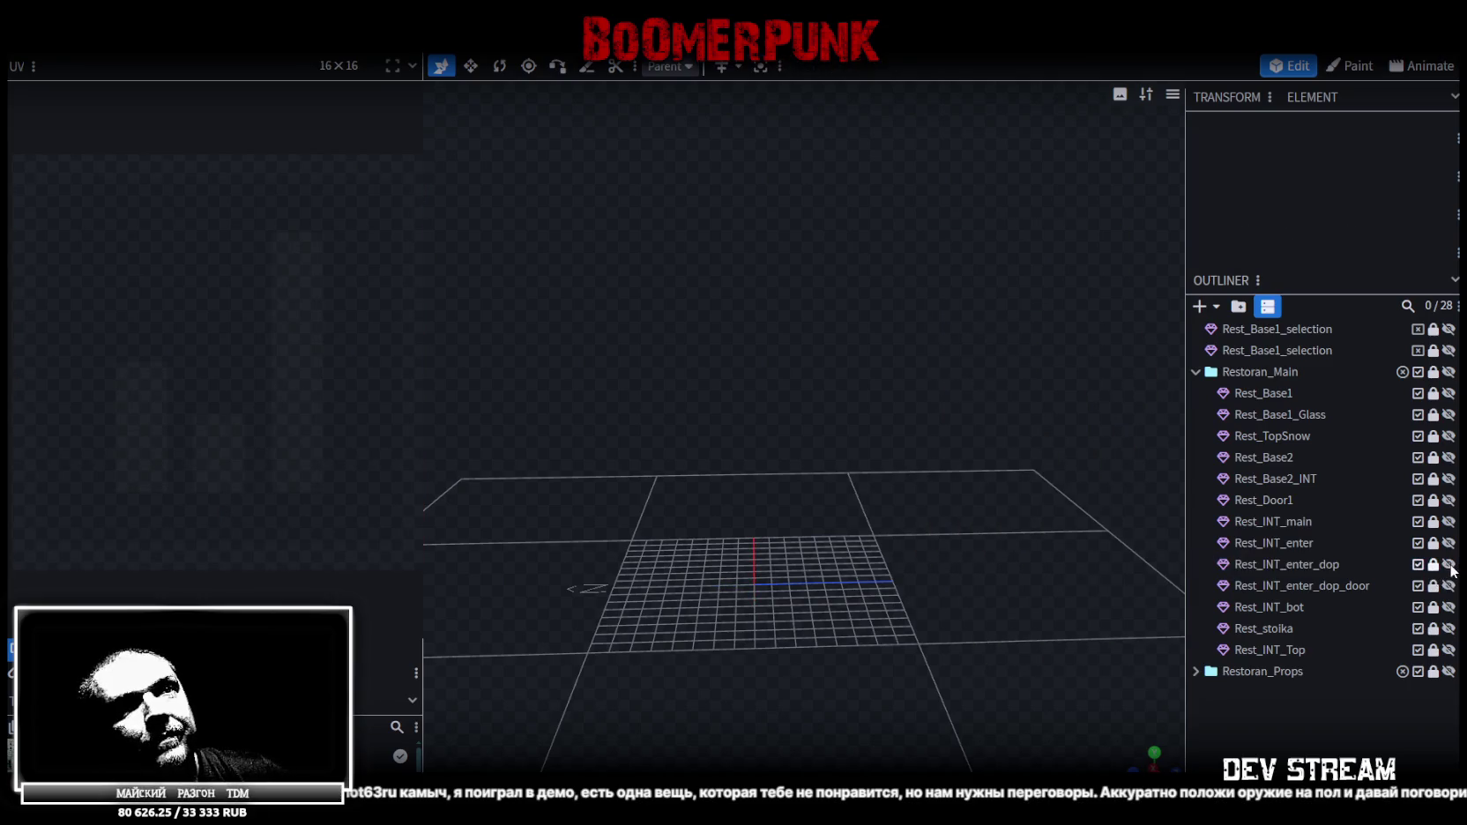
Show Rest_Base2_INT again, select its door face and extrude it
click(1449, 478)
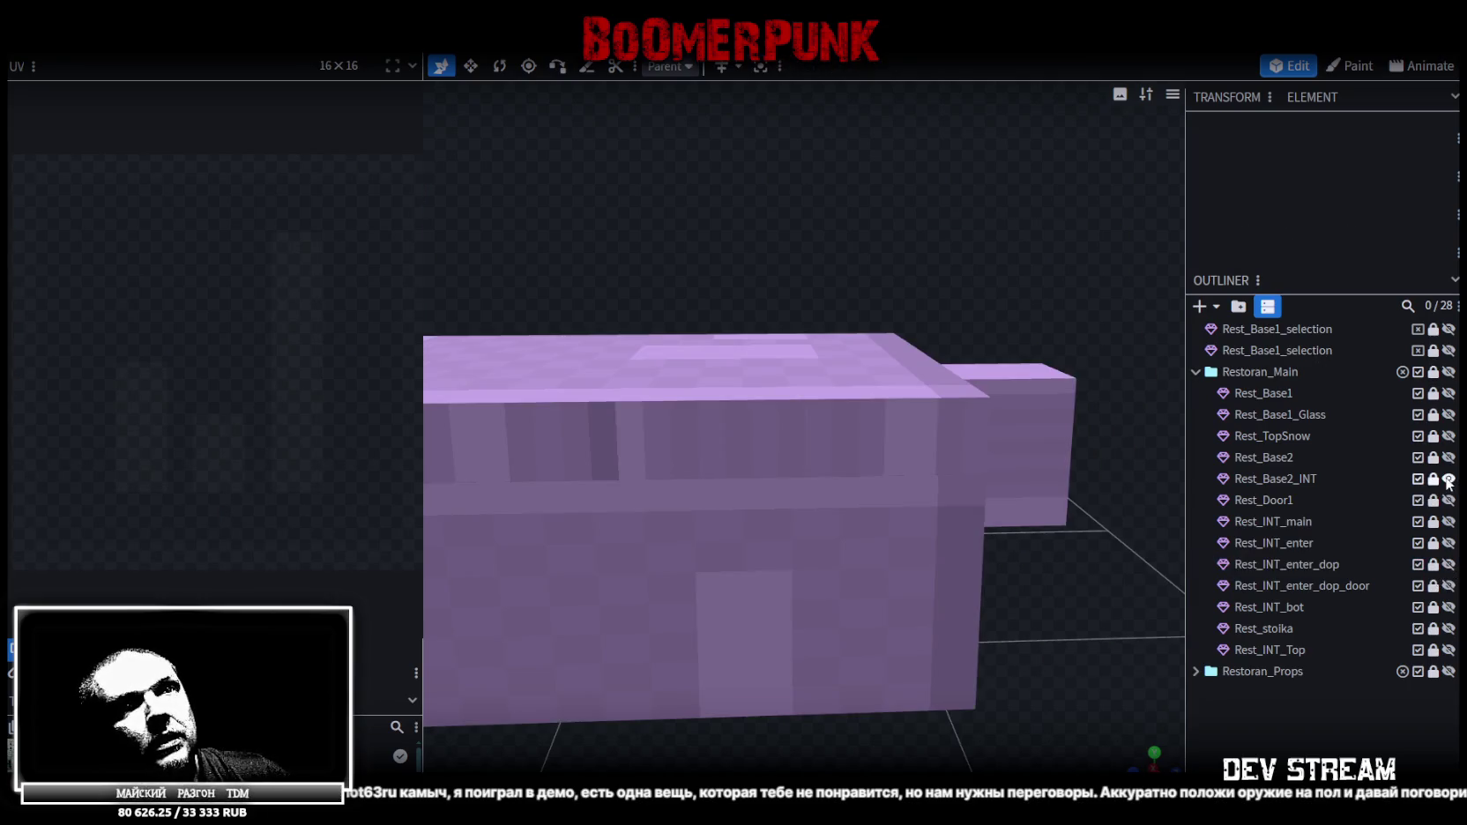
click(1304, 478)
drag(987, 531, 925, 559)
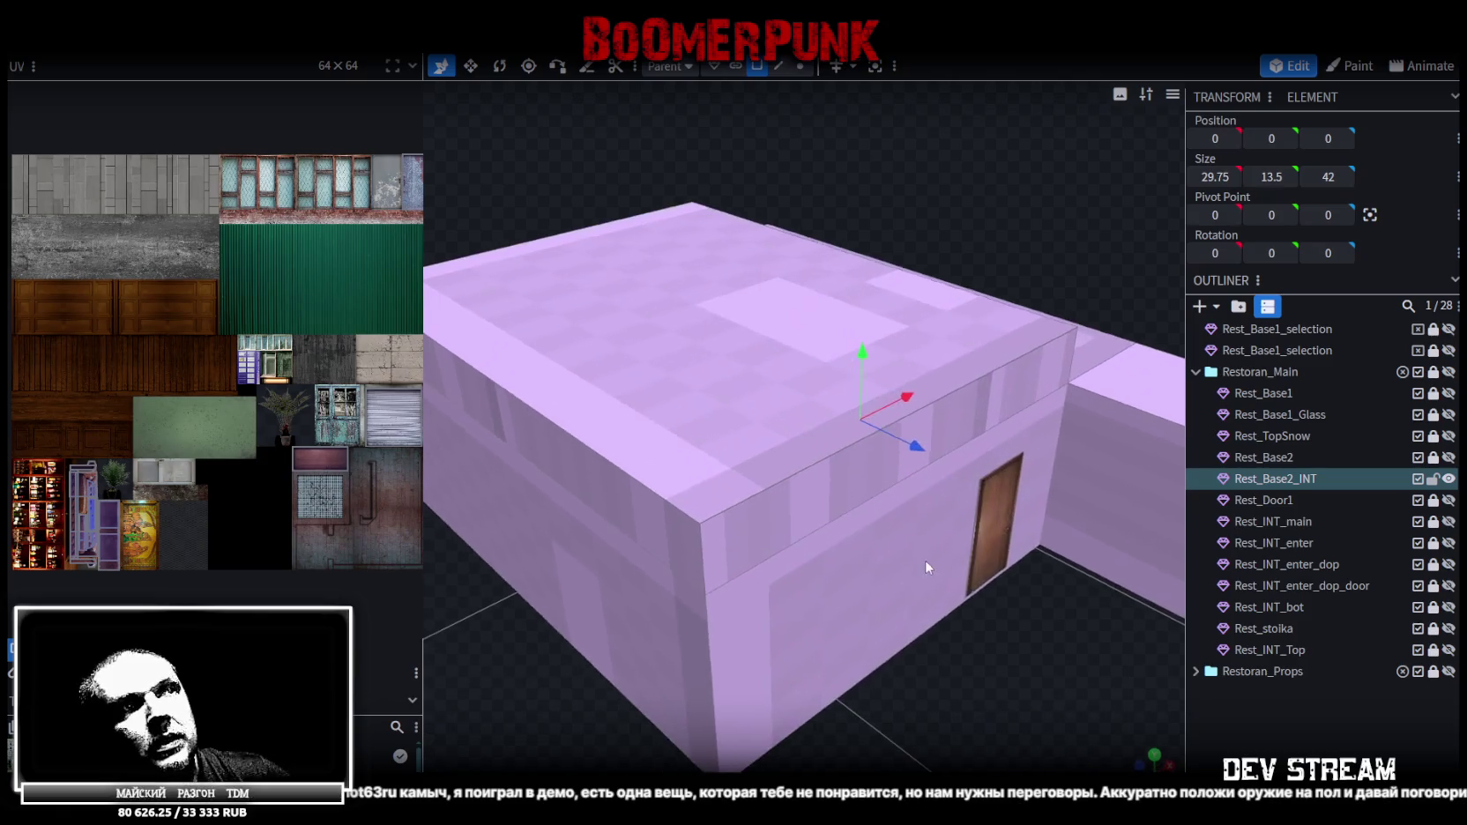
click(992, 508)
mouse_move(994, 508)
mouse_down()
mouse_move(963, 565)
mouse_move(866, 610)
mouse_move(786, 595)
mouse_move(1016, 543)
mouse_move(1046, 650)
mouse_move(929, 631)
mouse_up()
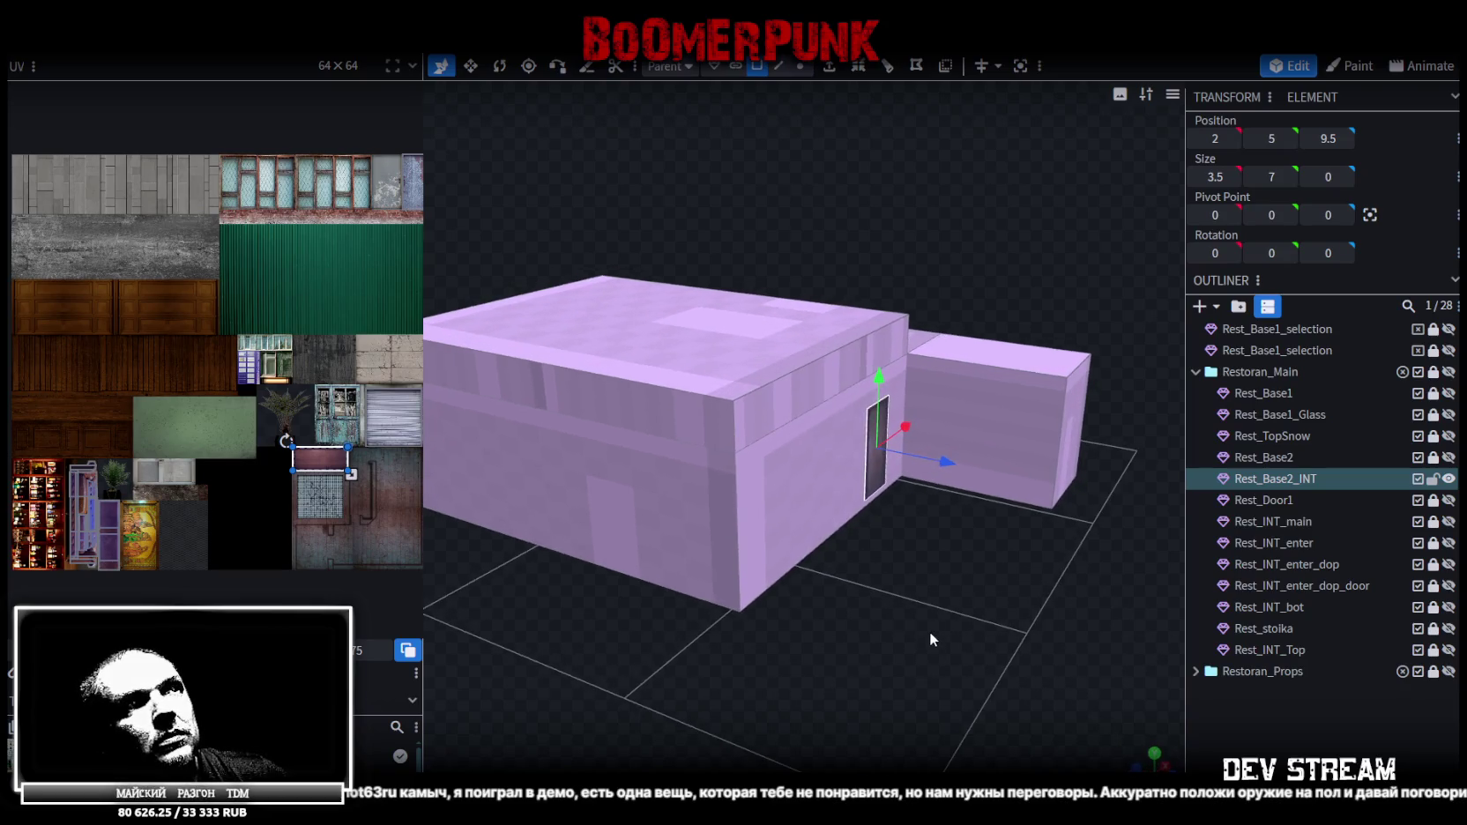
click(834, 78)
Reselect the door and set its Position Z to 9
scroll(969, 573, up, 3)
drag(970, 573, 998, 617)
right_drag(998, 617, 950, 561)
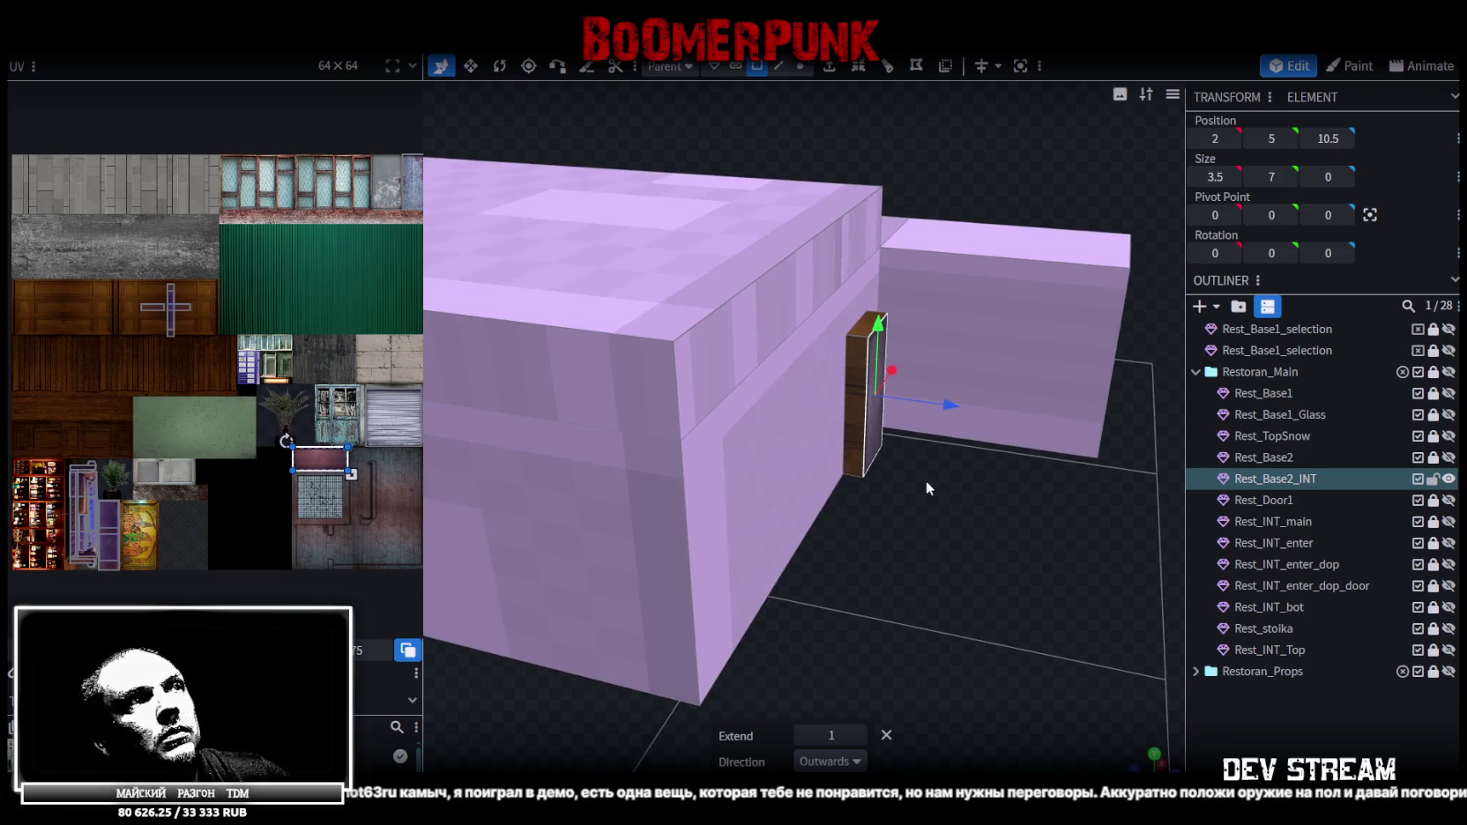
click(809, 470)
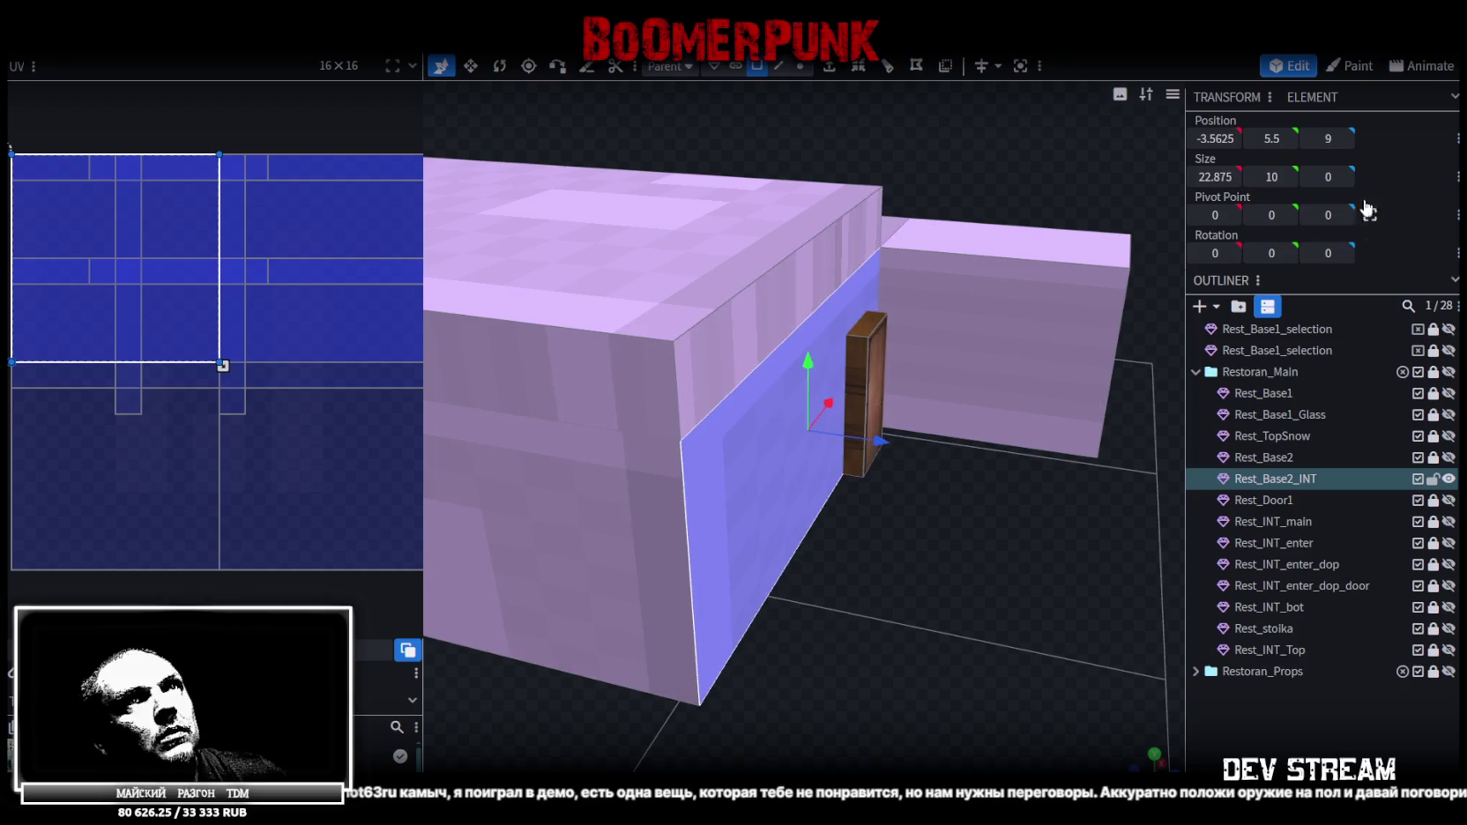
click(876, 381)
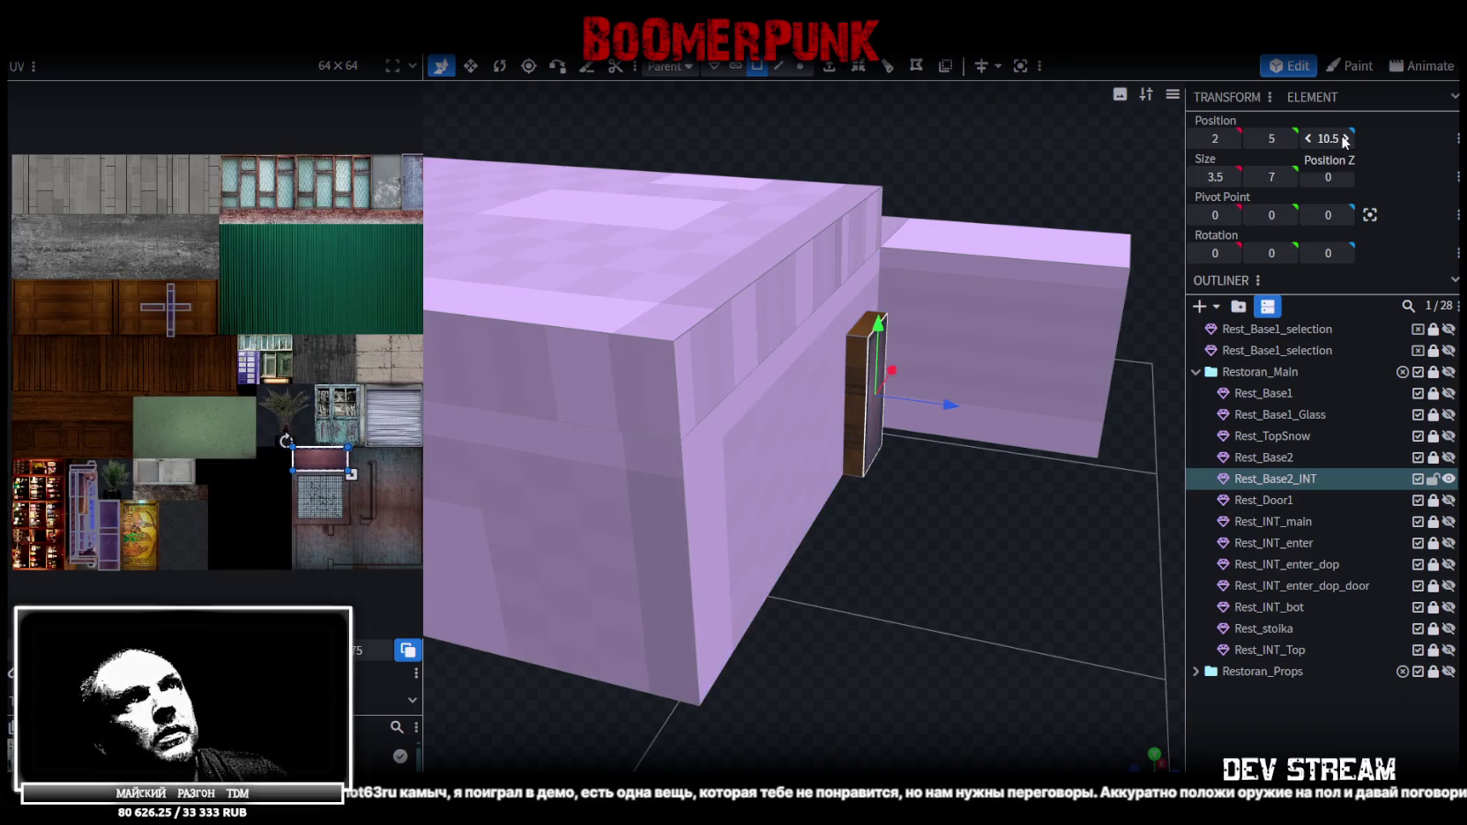
text(9)
key(Return)
mouse_move(1125, 421)
mouse_down()
mouse_move(807, 496)
mouse_move(960, 486)
mouse_move(847, 497)
mouse_move(794, 478)
mouse_move(851, 552)
mouse_move(836, 565)
mouse_move(862, 636)
mouse_up()
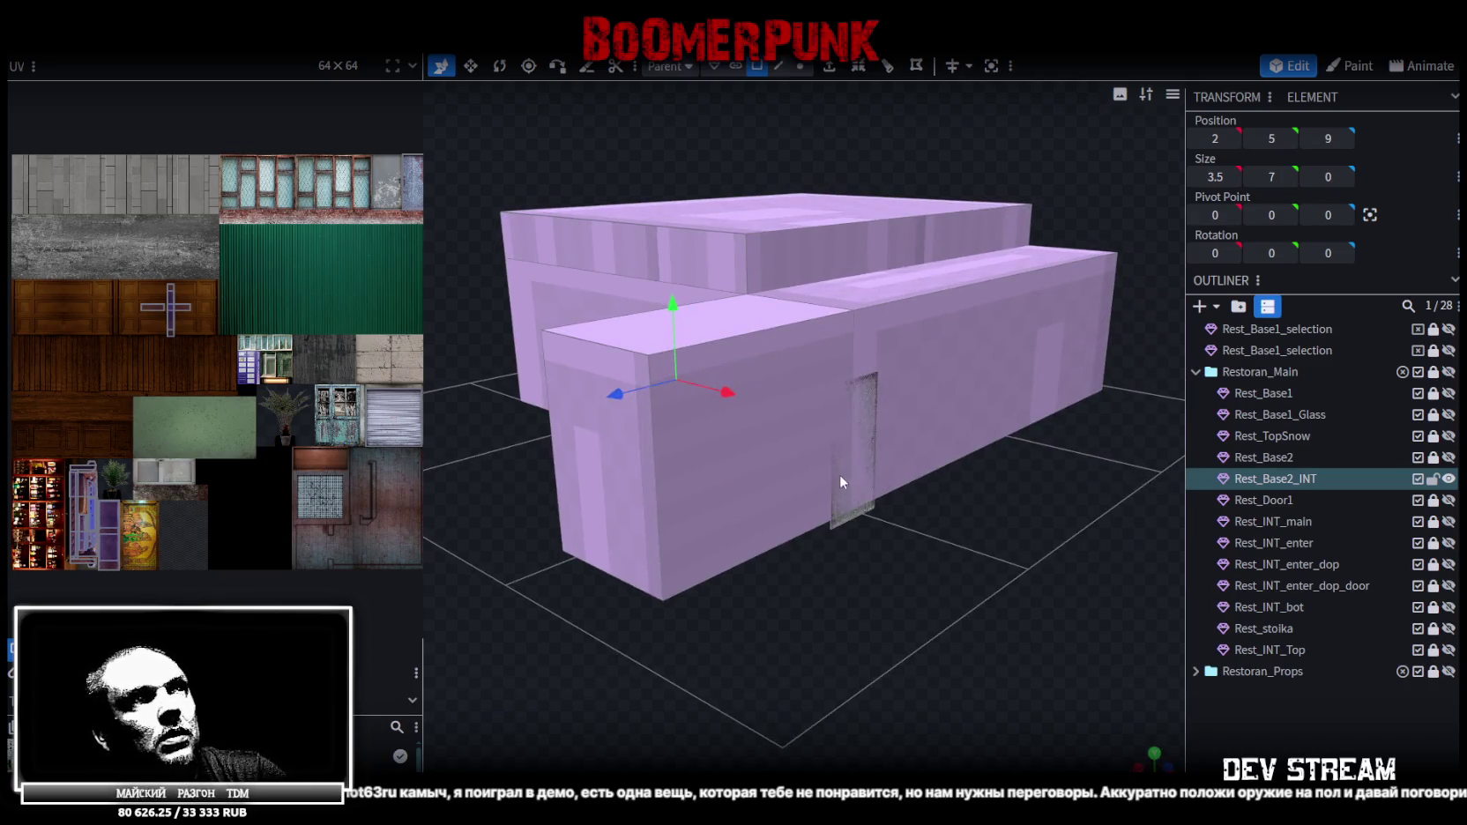
In Edge mode, try moving a vertical door edge 3 units along Z, then undo it
click(837, 476)
mouse_move(960, 628)
mouse_down()
mouse_move(937, 503)
mouse_move(845, 524)
mouse_move(891, 684)
mouse_move(864, 670)
mouse_up()
scroll(937, 504, up, 3)
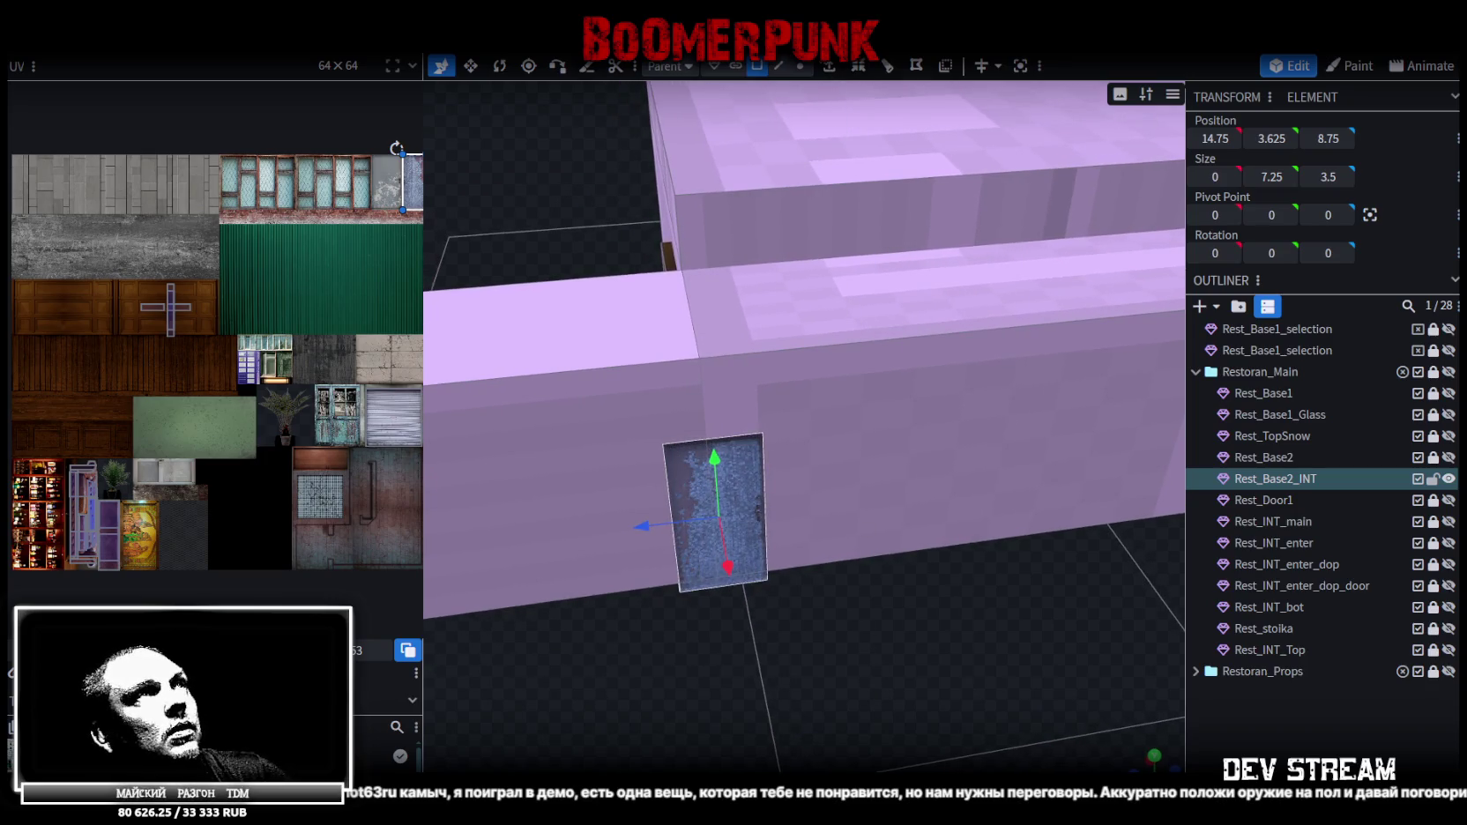
click(779, 66)
click(703, 415)
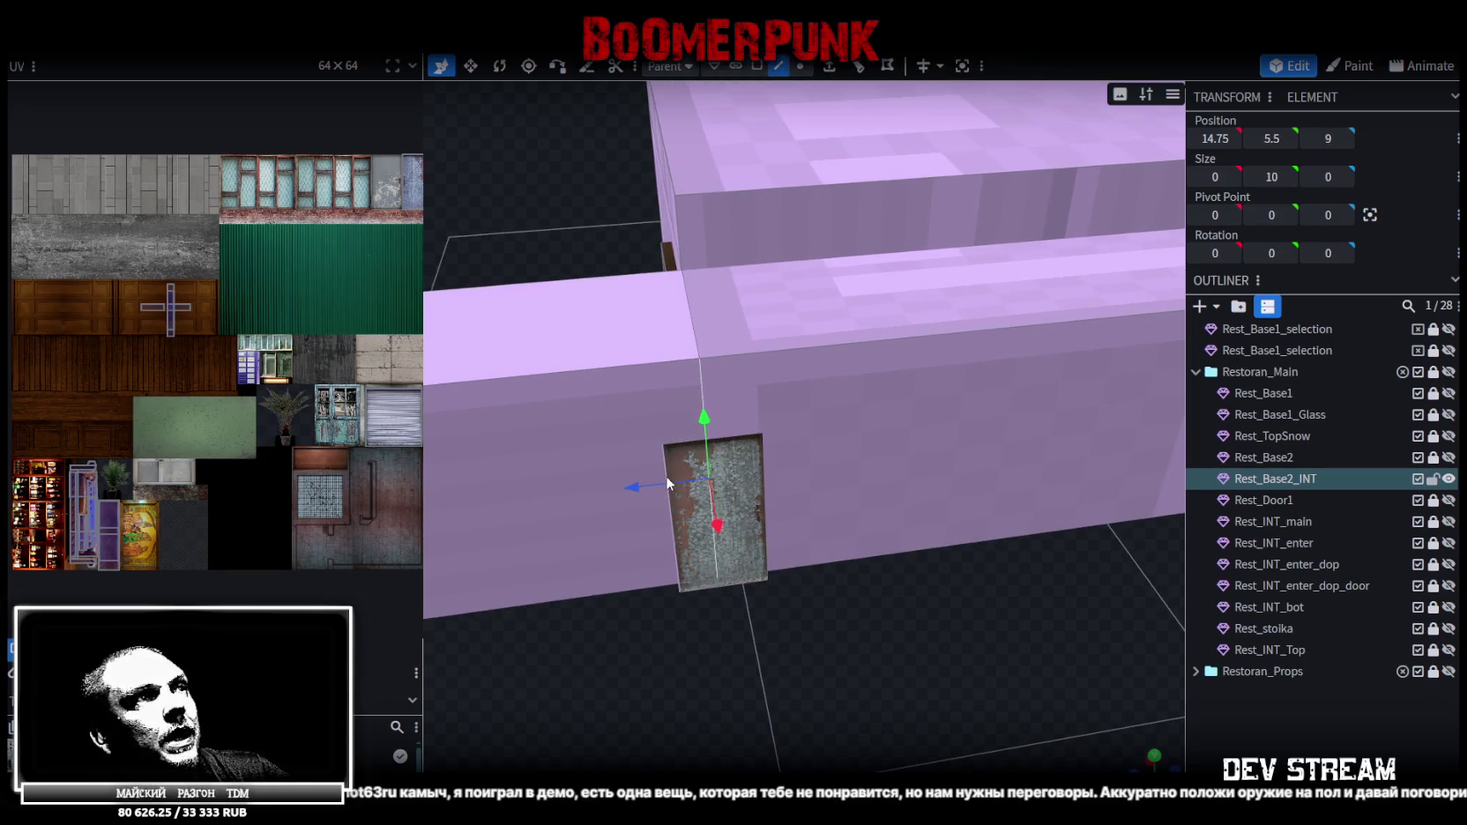
mouse_move(631, 490)
mouse_down()
mouse_move(724, 491)
mouse_move(981, 567)
mouse_move(1008, 464)
mouse_move(1148, 459)
mouse_up()
key(ctrl+z)
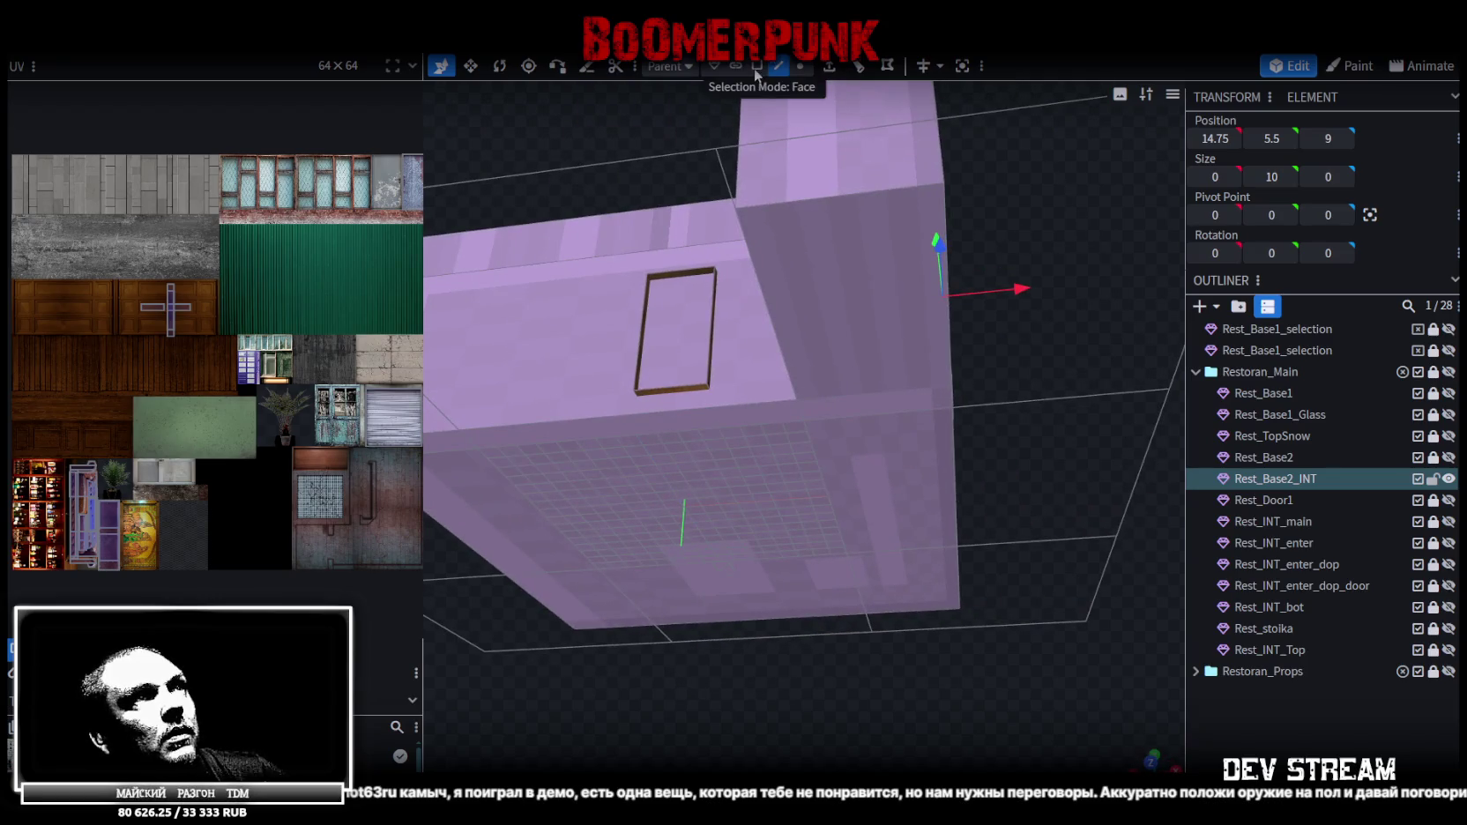
Return to face selection and select the box's right-hand faces
click(757, 66)
click(864, 317)
shift+click(899, 461)
mouse_move(981, 450)
mouse_down()
mouse_move(1055, 416)
mouse_move(980, 648)
mouse_up()
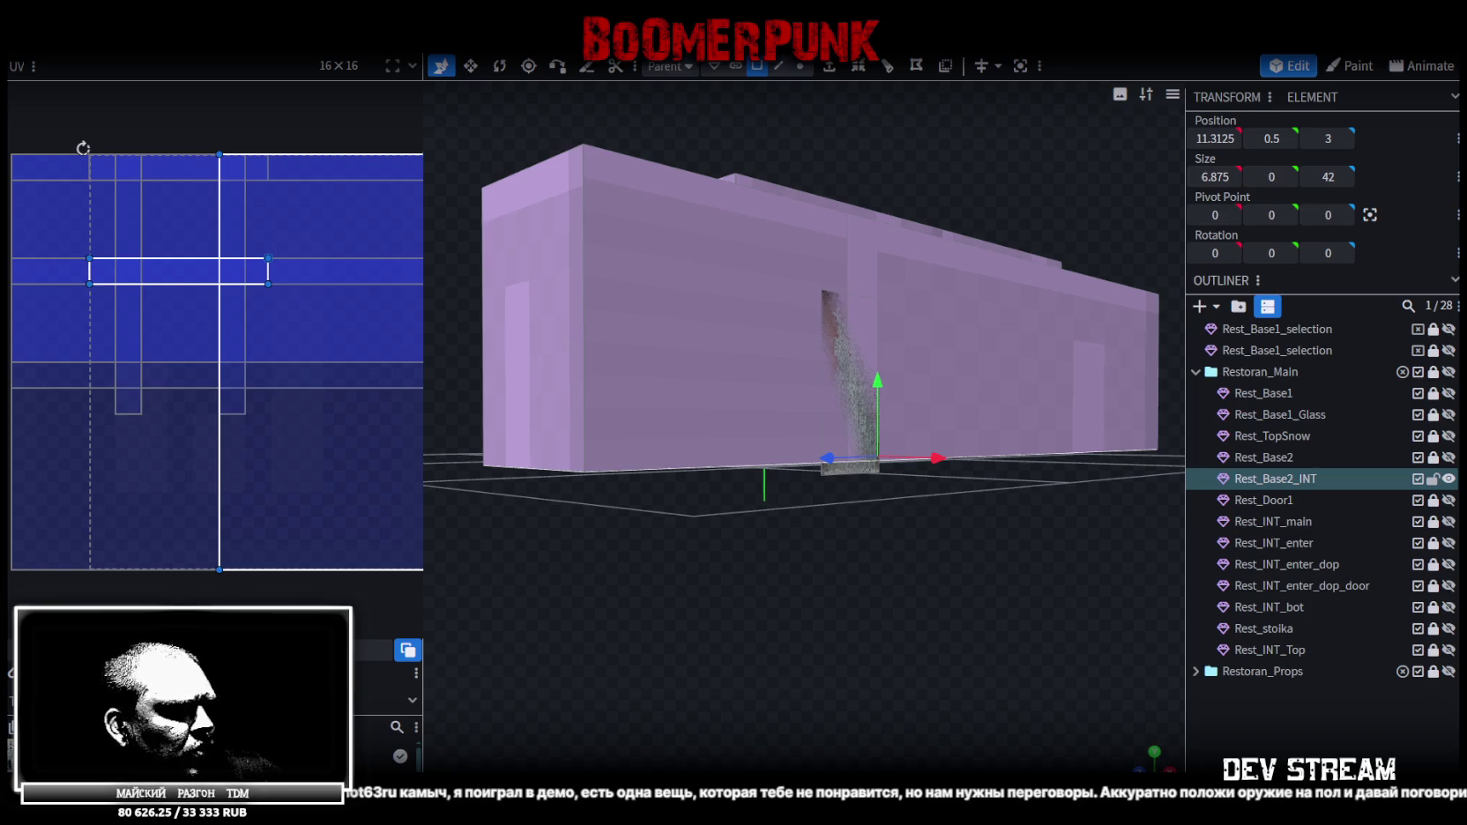
Switch to Unity and select the BaseSector13Snow ground beside the building wall
key(alt+Tab)
mouse_move(661, 368)
right_down()
mouse_move(374, 365)
mouse_move(877, 372)
mouse_move(853, 479)
mouse_move(958, 396)
mouse_move(988, 538)
right_up()
click(853, 479)
Assign the Wall_10 material to BaseSector13Snow's Element 0 slot
click(862, 522)
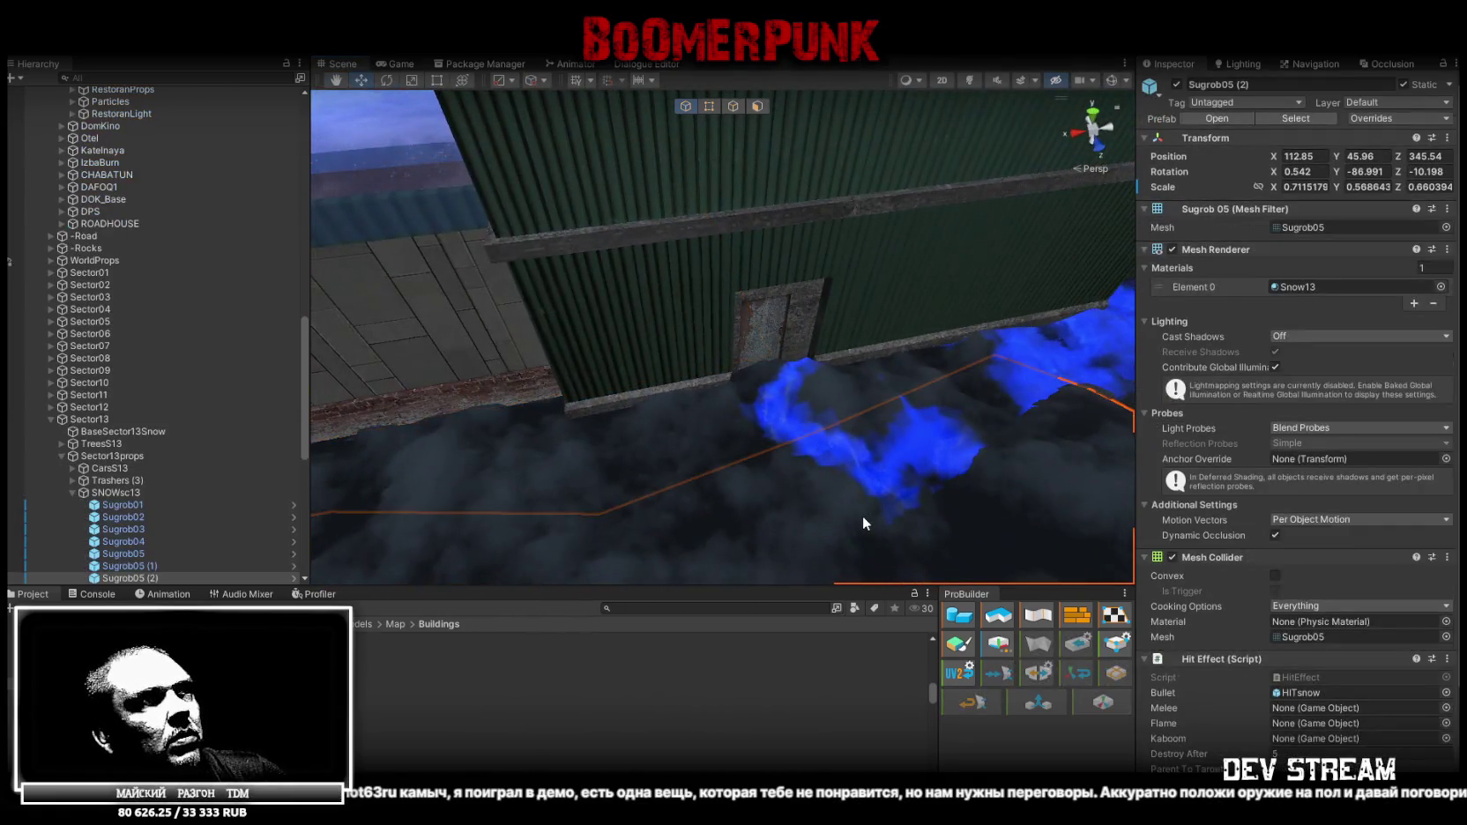
right_drag(863, 518, 806, 335)
click(806, 336)
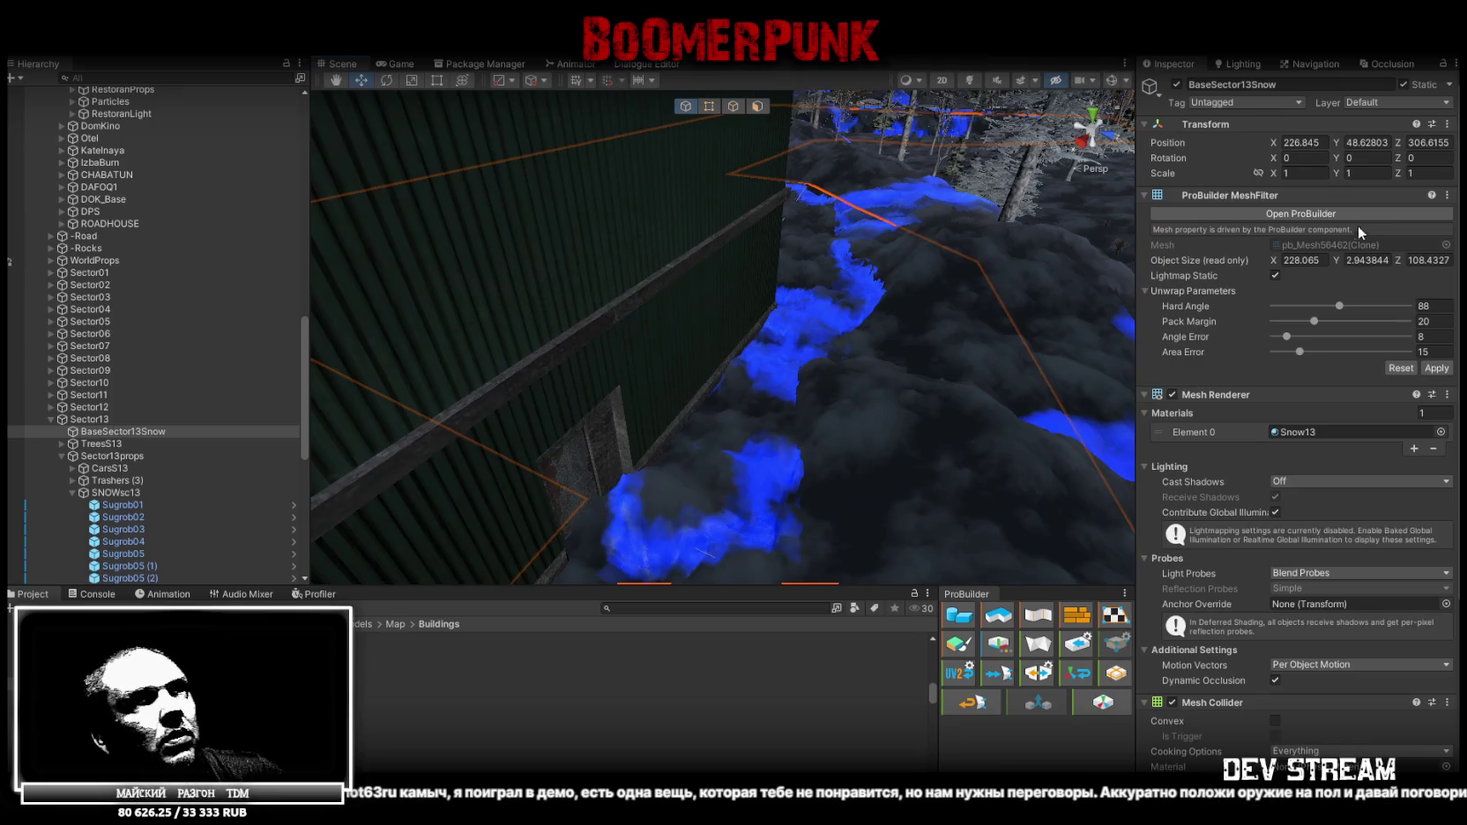
click(1440, 431)
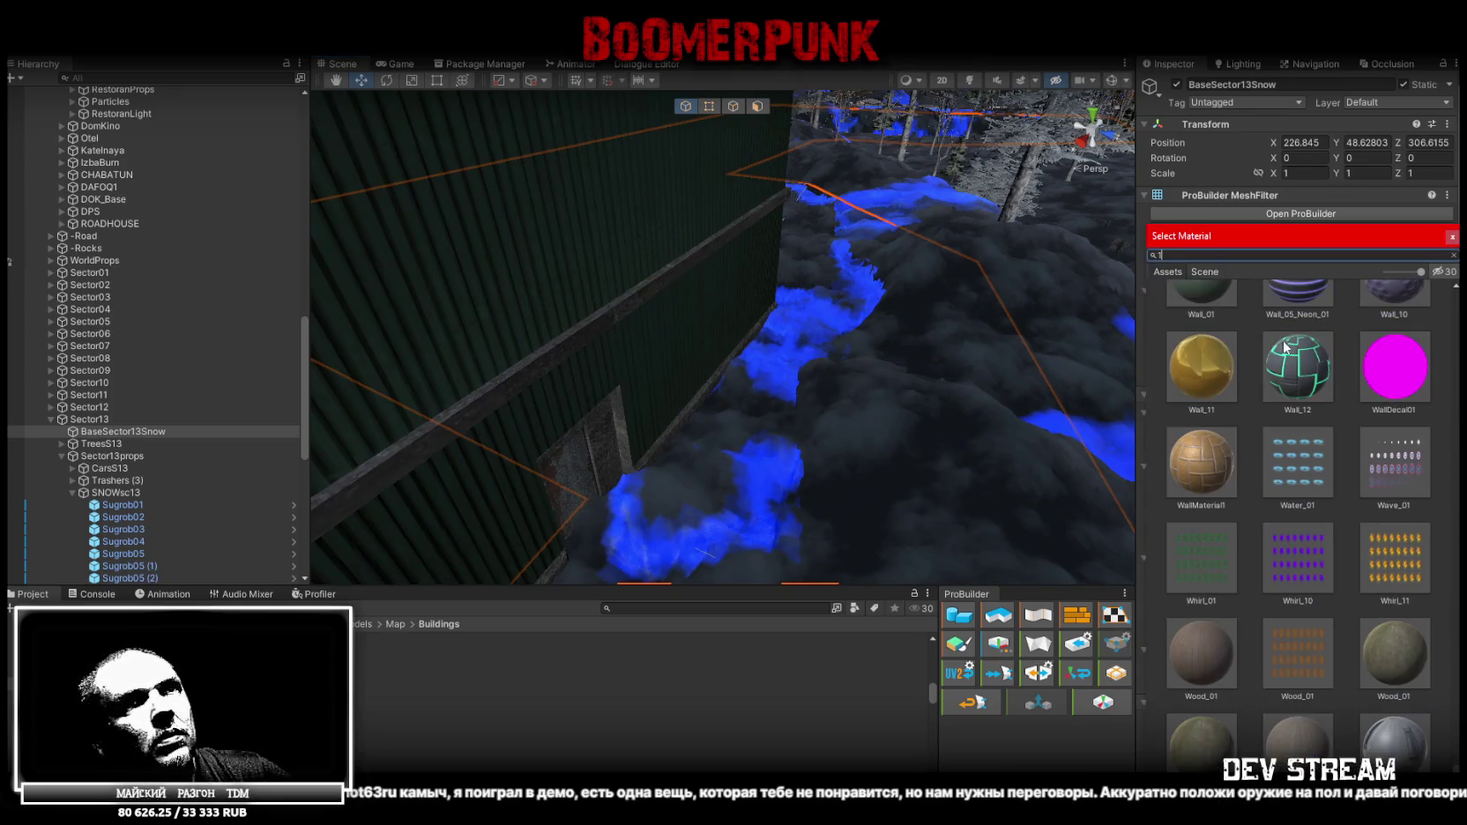
scroll(1344, 438, up, 2)
click(1390, 349)
mouse_move(1014, 334)
right_down()
mouse_move(711, 364)
mouse_move(735, 246)
mouse_move(545, 178)
right_up()
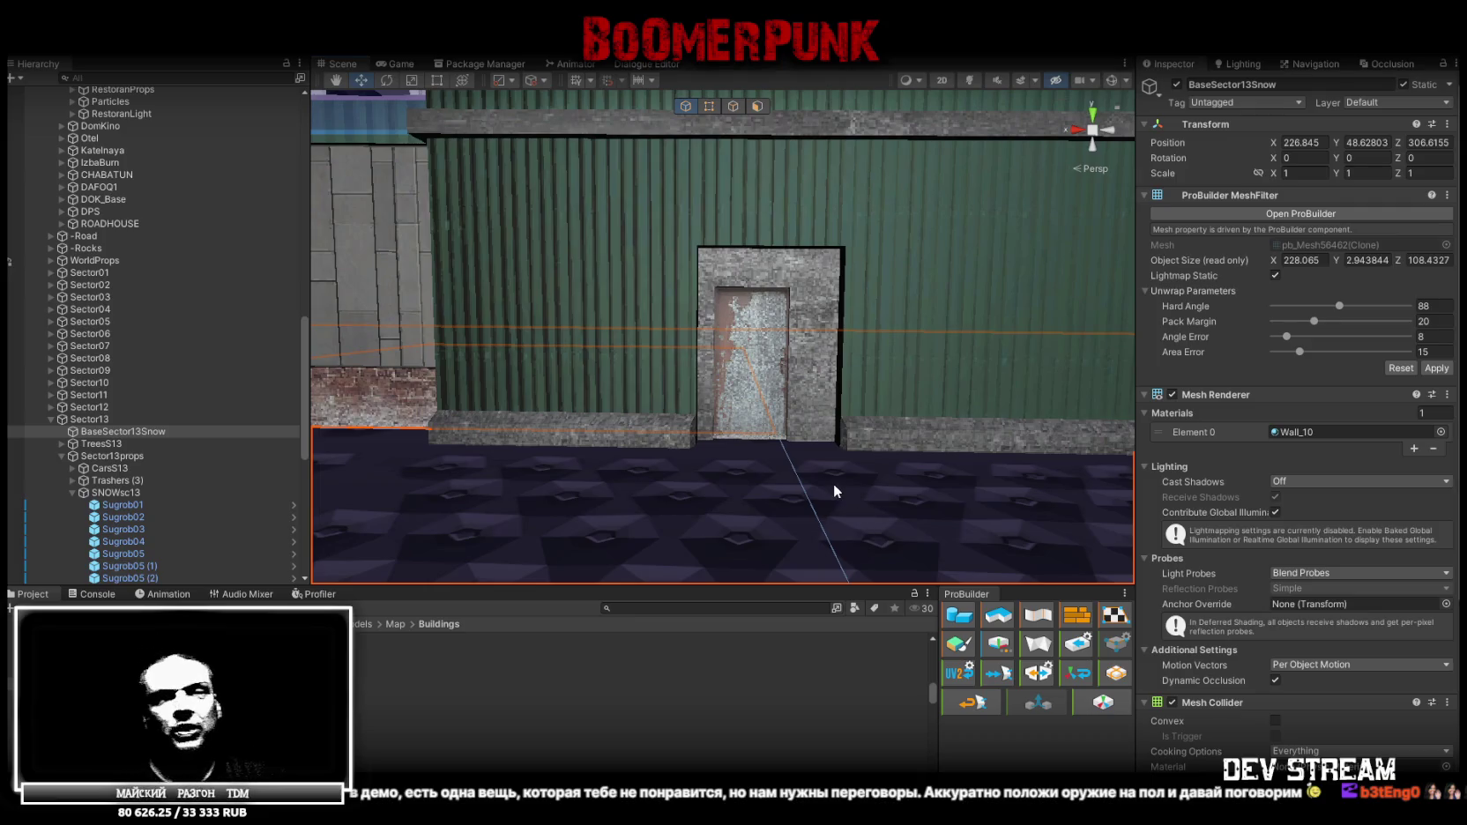
mouse_move(716, 346)
right_down()
mouse_move(872, 460)
mouse_move(689, 534)
right_up()
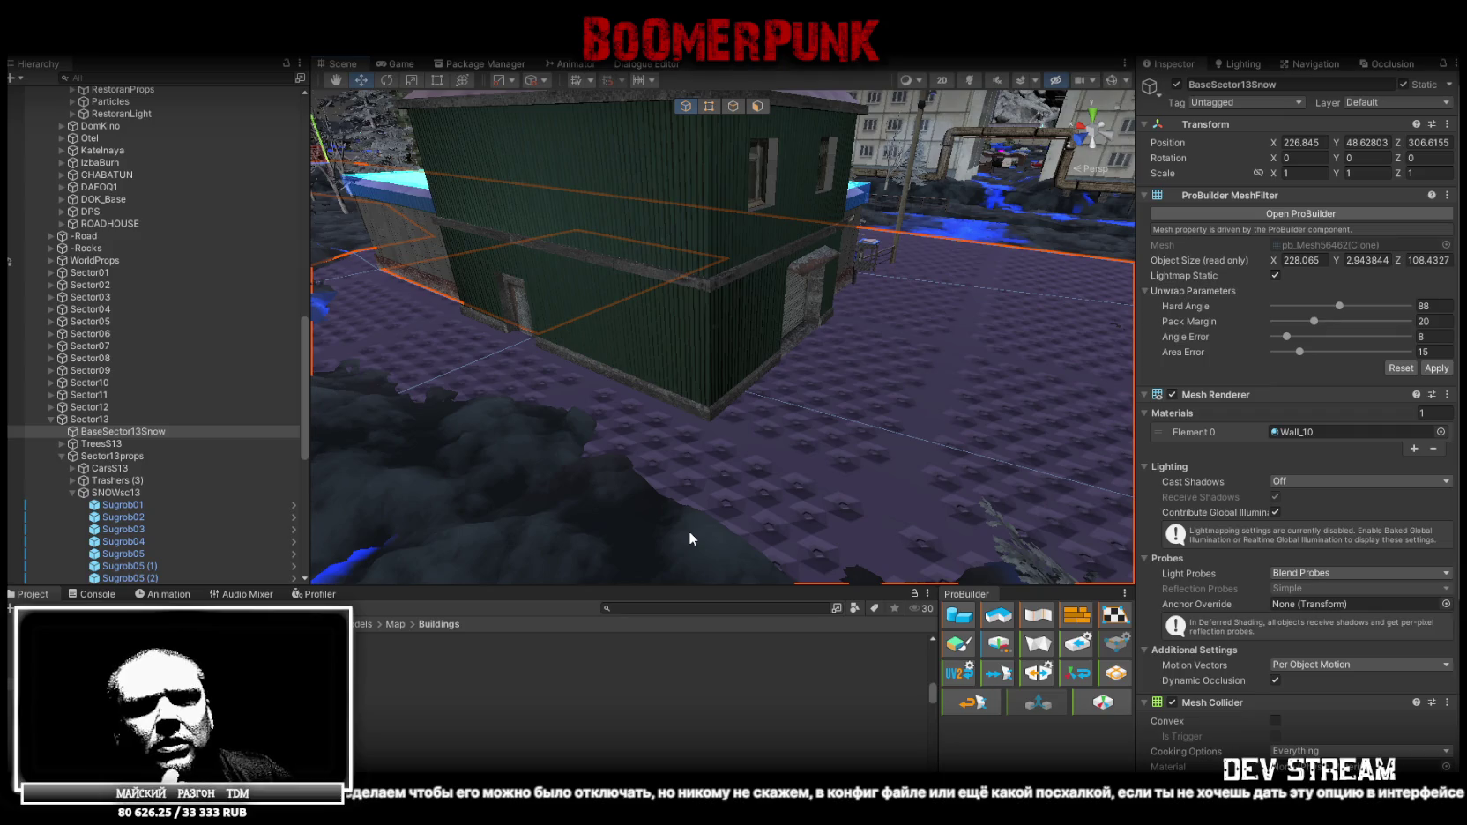
mouse_move(689, 530)
right_down()
mouse_move(843, 346)
mouse_move(819, 369)
right_up()
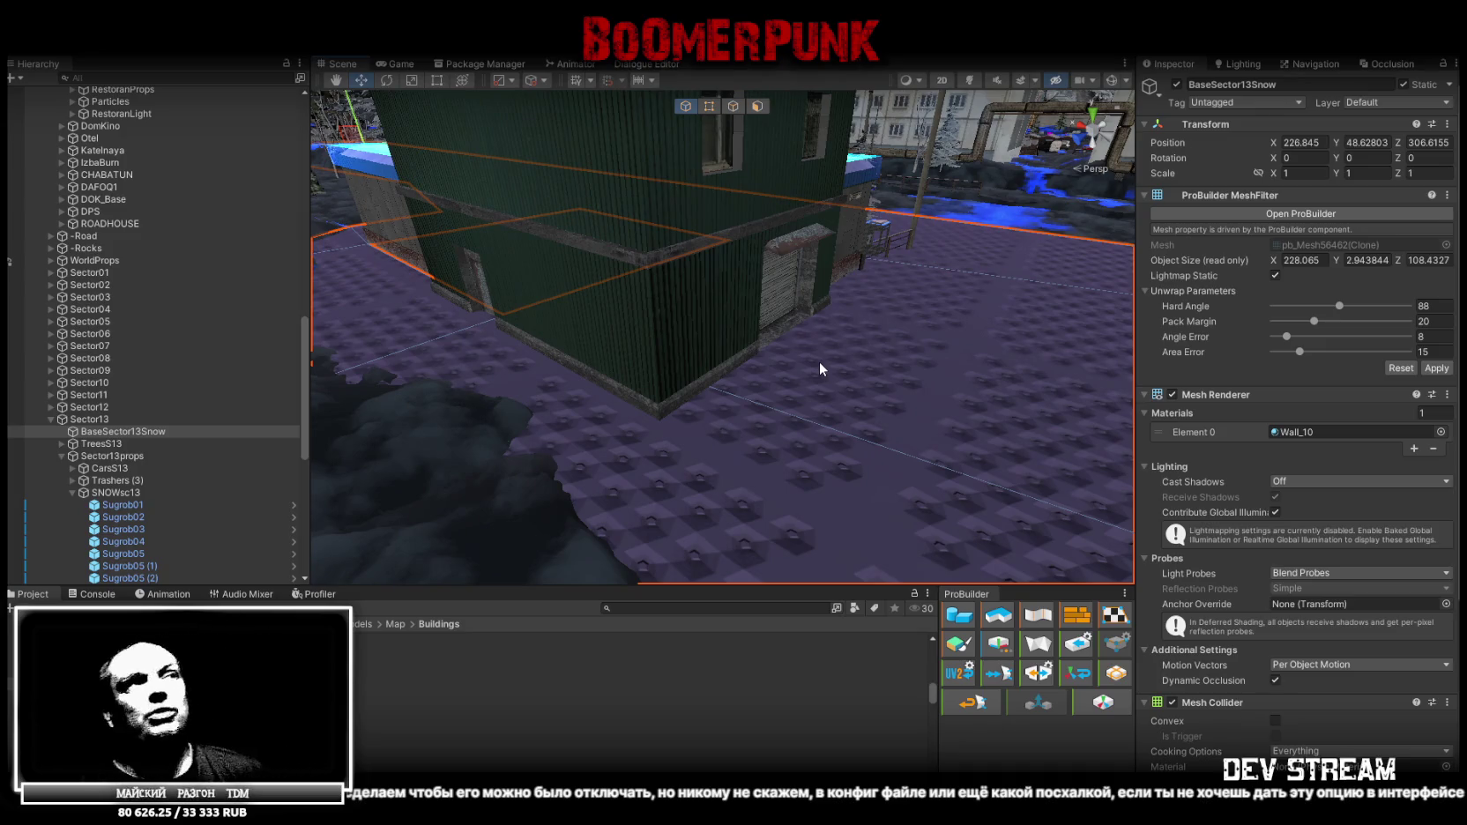
right_drag(820, 368, 780, 376)
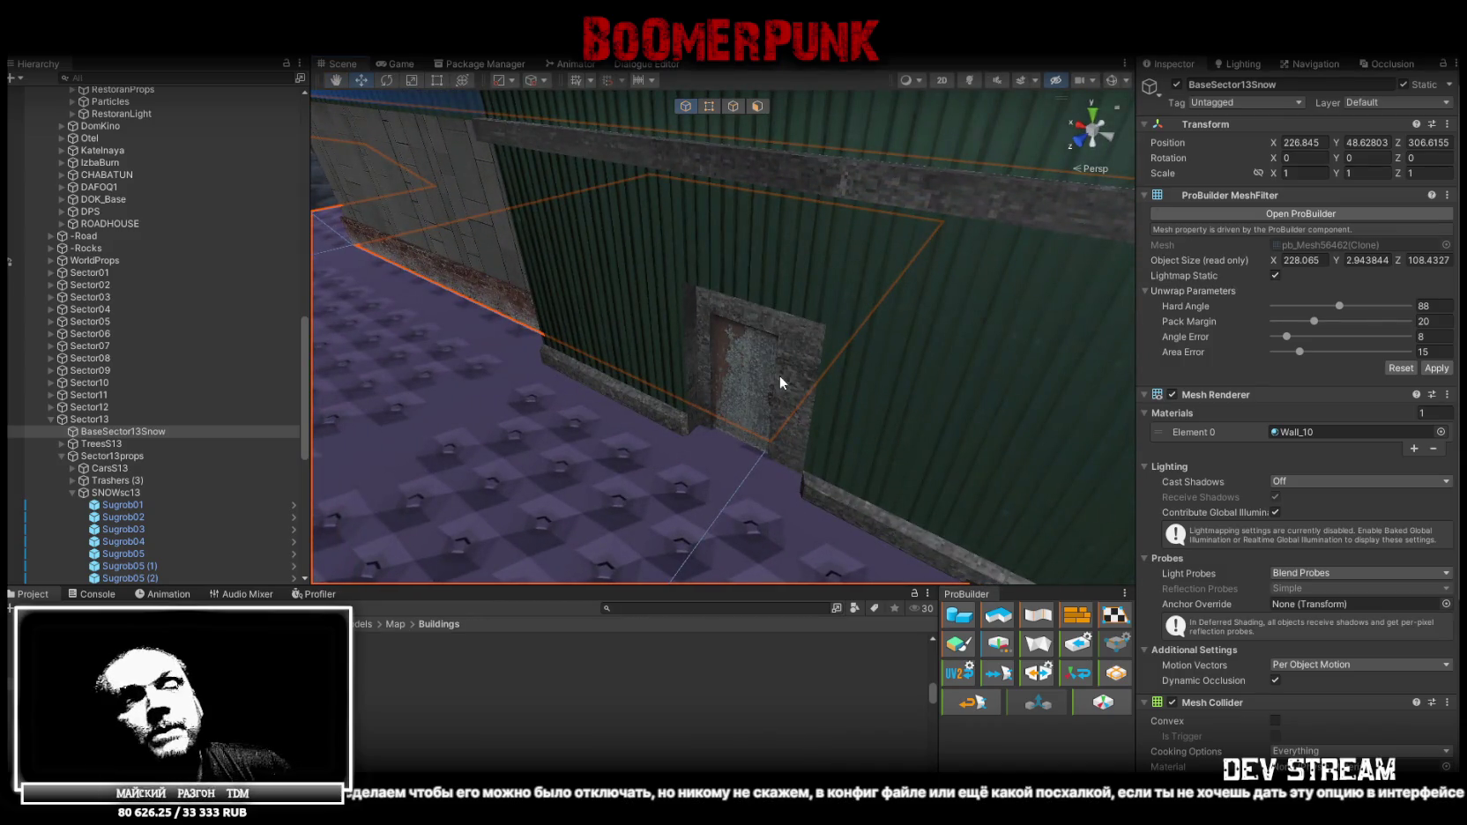
mouse_move(587, 404)
right_down()
mouse_move(528, 373)
mouse_move(390, 409)
mouse_move(765, 366)
right_up()
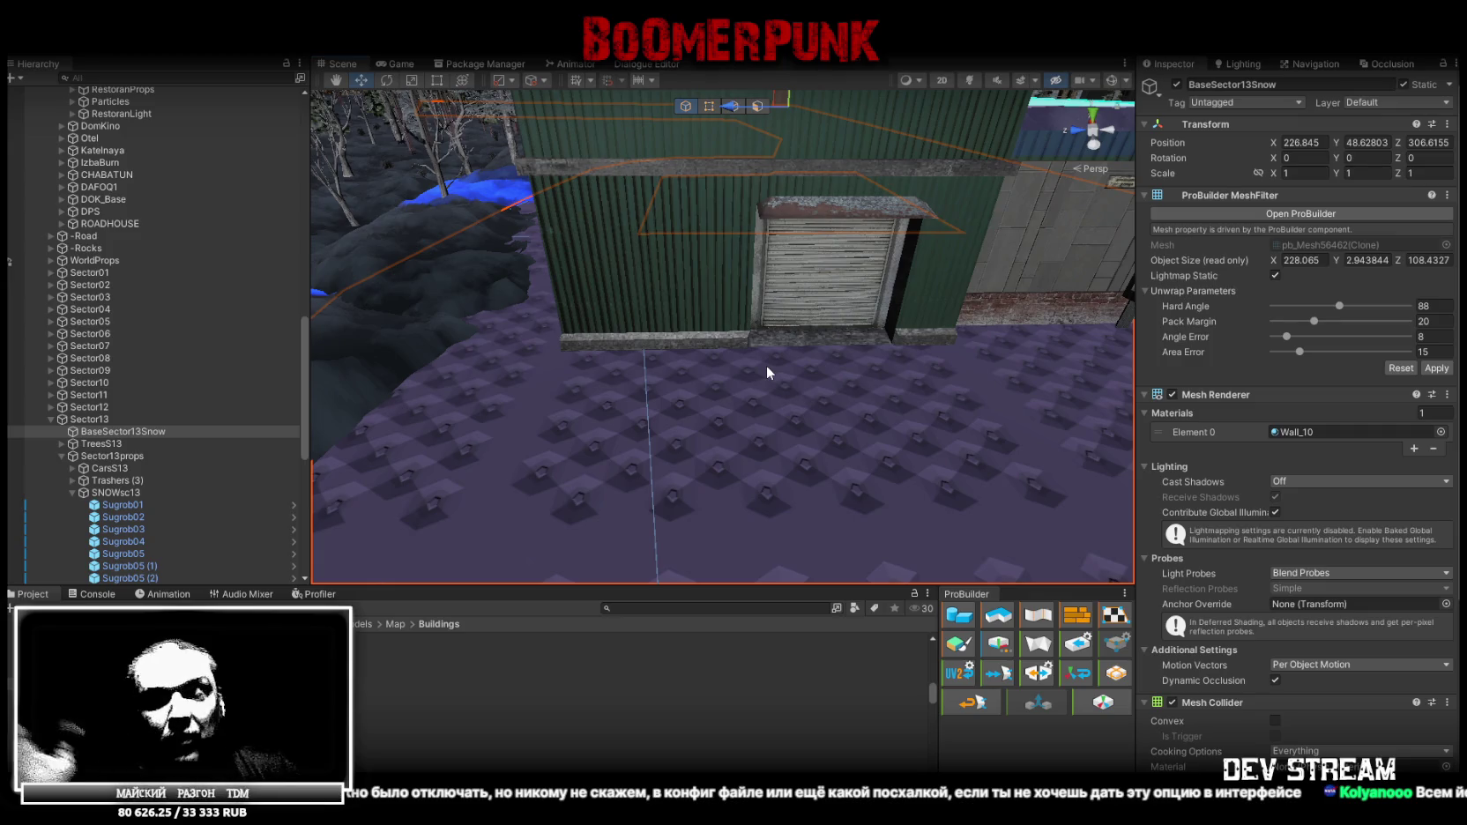
mouse_move(767, 372)
right_down()
mouse_move(1020, 348)
mouse_move(691, 338)
mouse_move(567, 361)
mouse_move(595, 378)
mouse_move(642, 318)
mouse_move(642, 367)
mouse_move(709, 411)
mouse_move(828, 423)
mouse_move(1217, 372)
mouse_move(1126, 400)
mouse_move(1058, 379)
mouse_move(895, 265)
right_up()
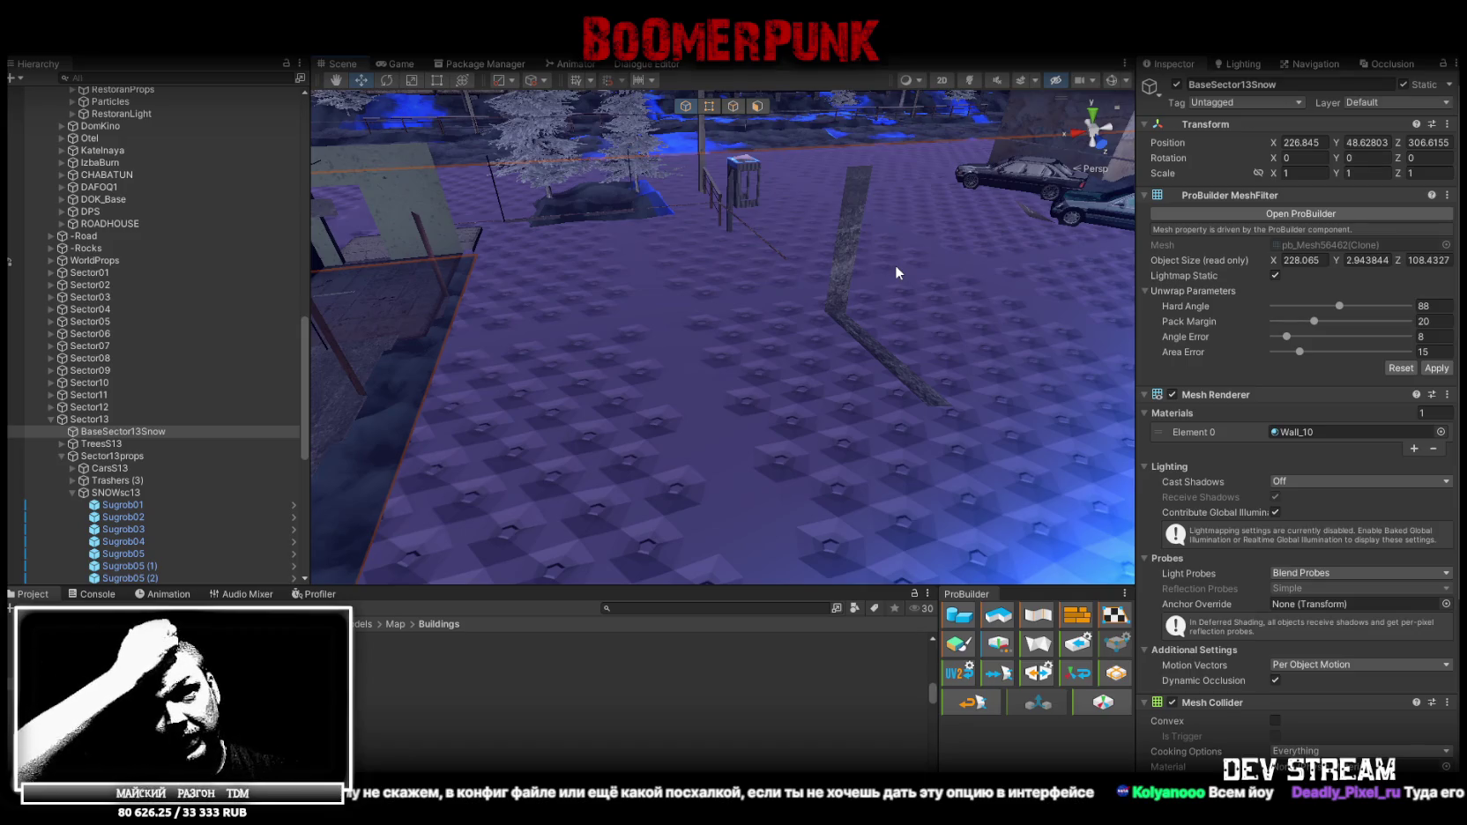
mouse_move(895, 264)
right_down()
mouse_move(668, 302)
mouse_move(746, 416)
right_up()
click(808, 486)
right_drag(808, 487, 925, 463)
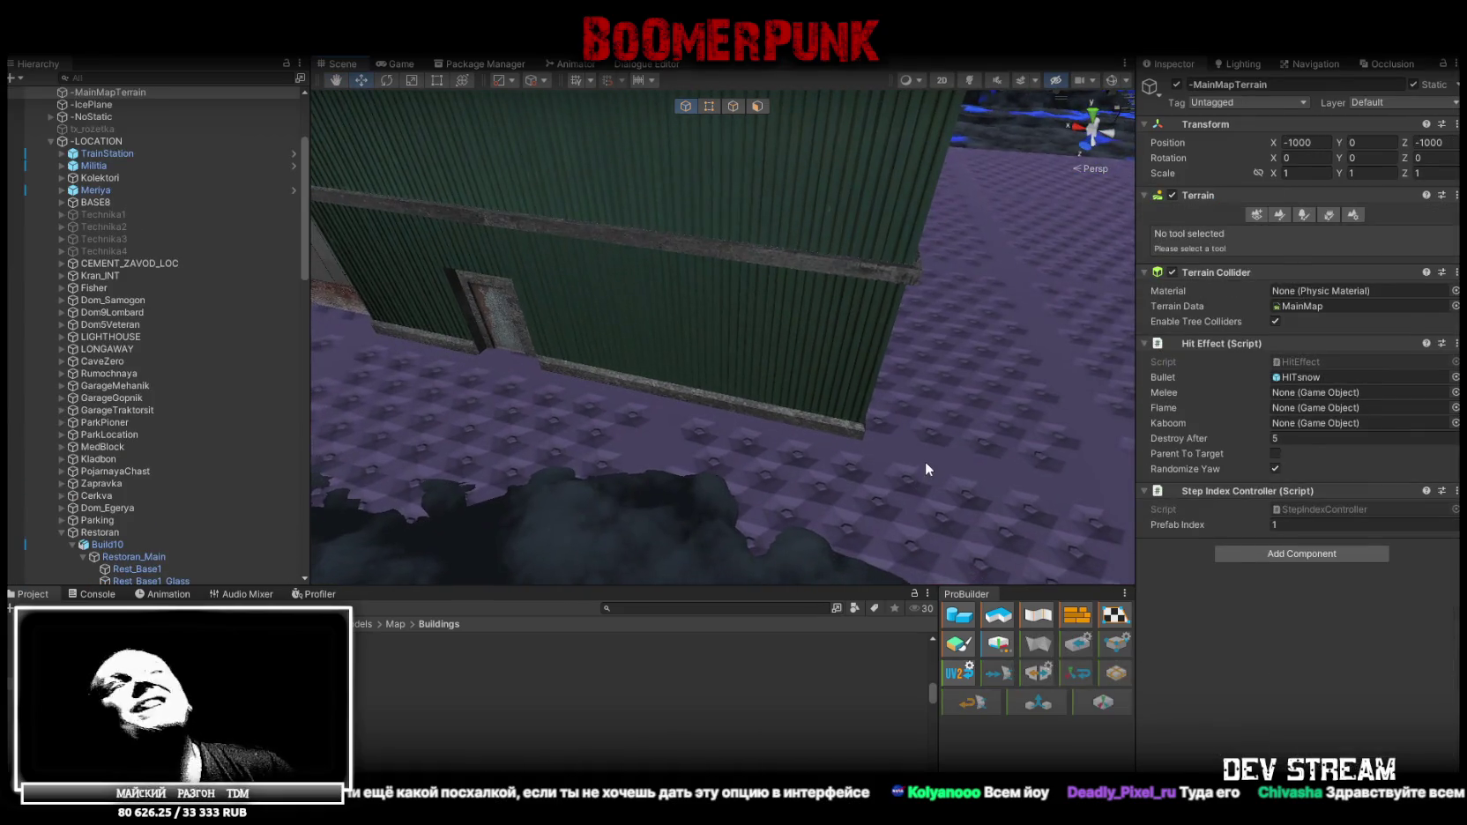
click(925, 463)
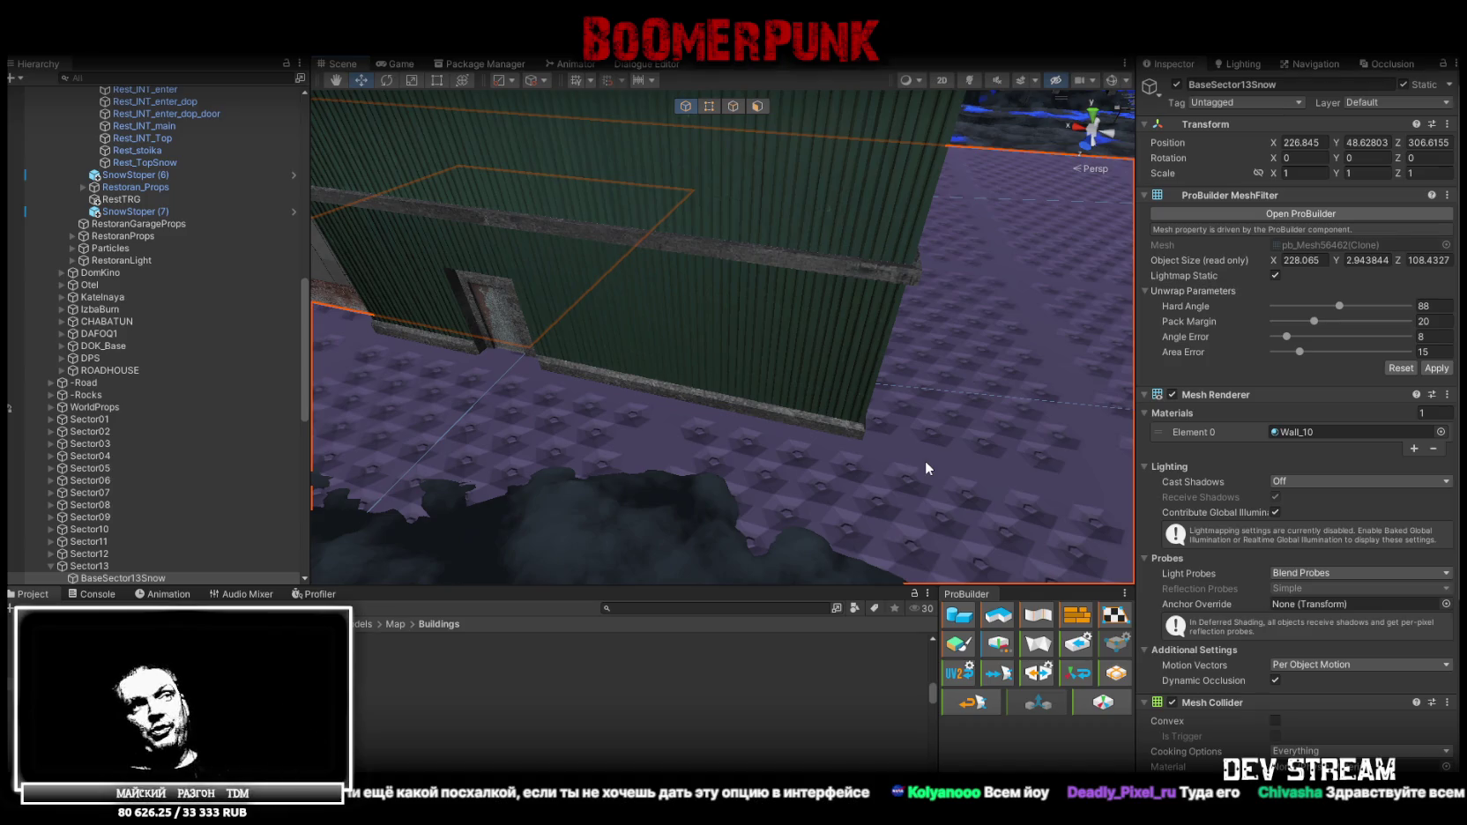
mouse_move(927, 461)
right_down()
mouse_move(710, 414)
mouse_move(905, 453)
right_up()
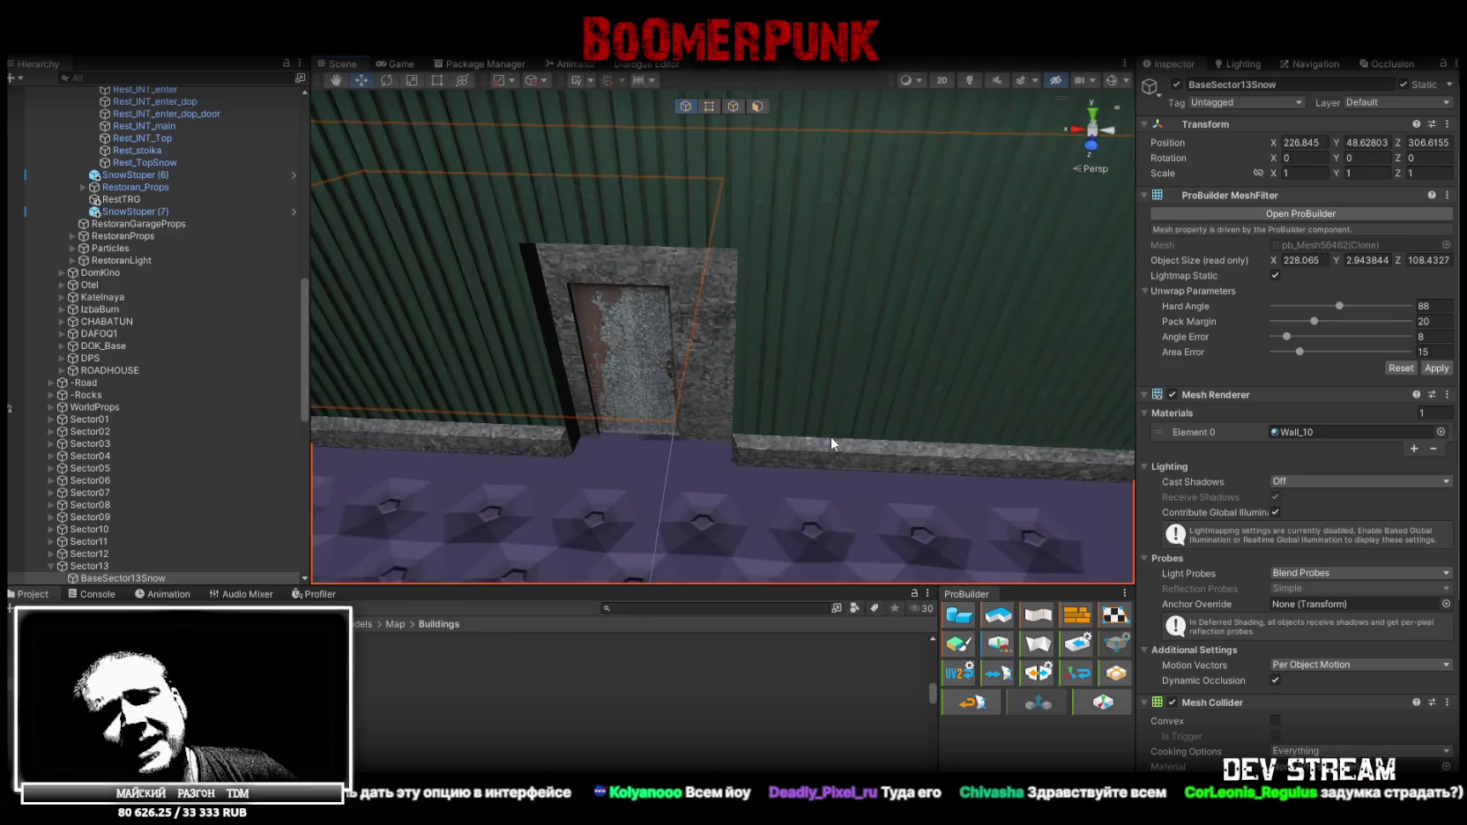
right_drag(807, 448, 668, 417)
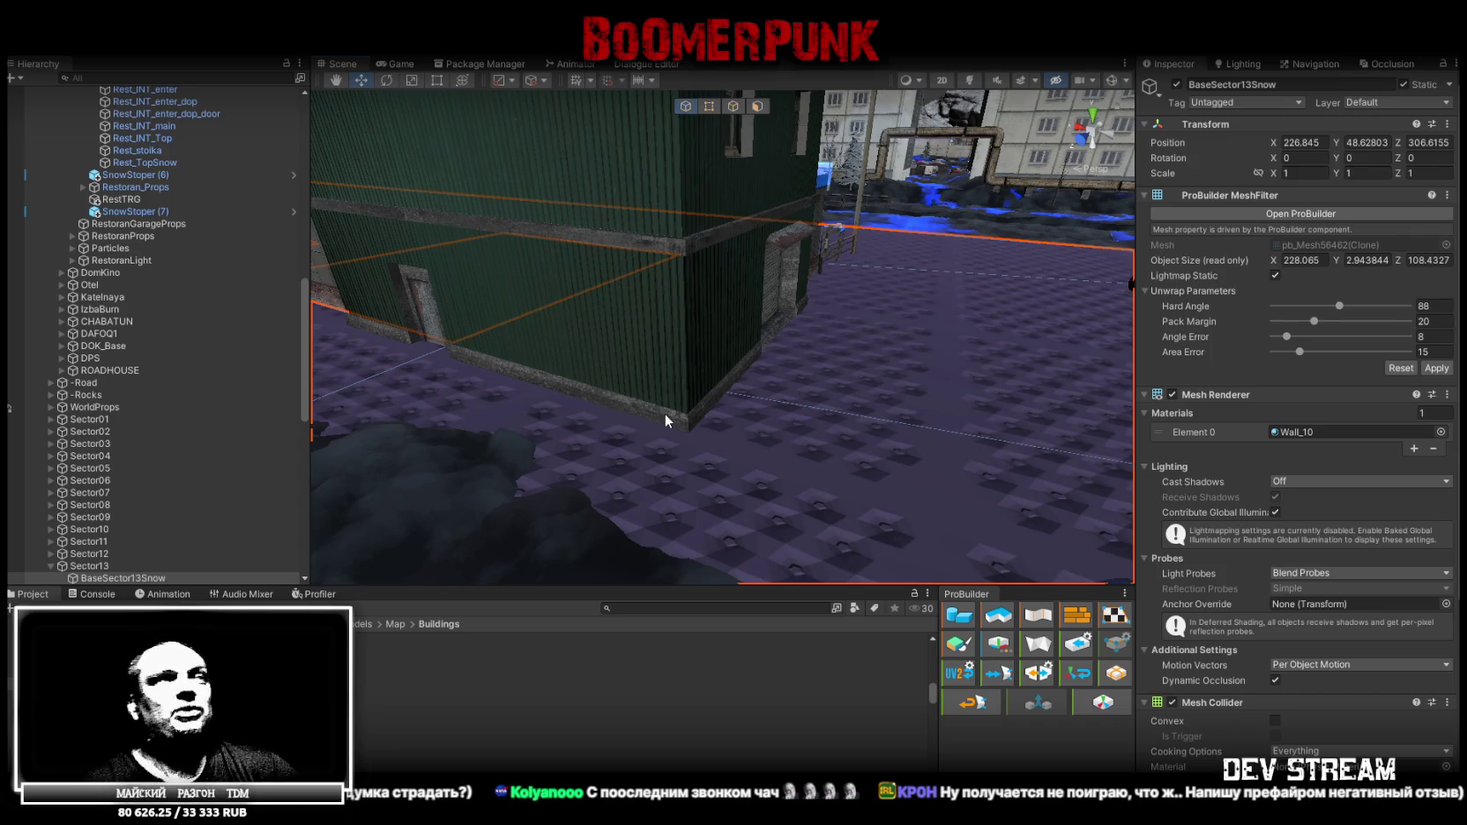
mouse_move(693, 417)
right_down()
mouse_move(838, 500)
mouse_move(951, 412)
right_up()
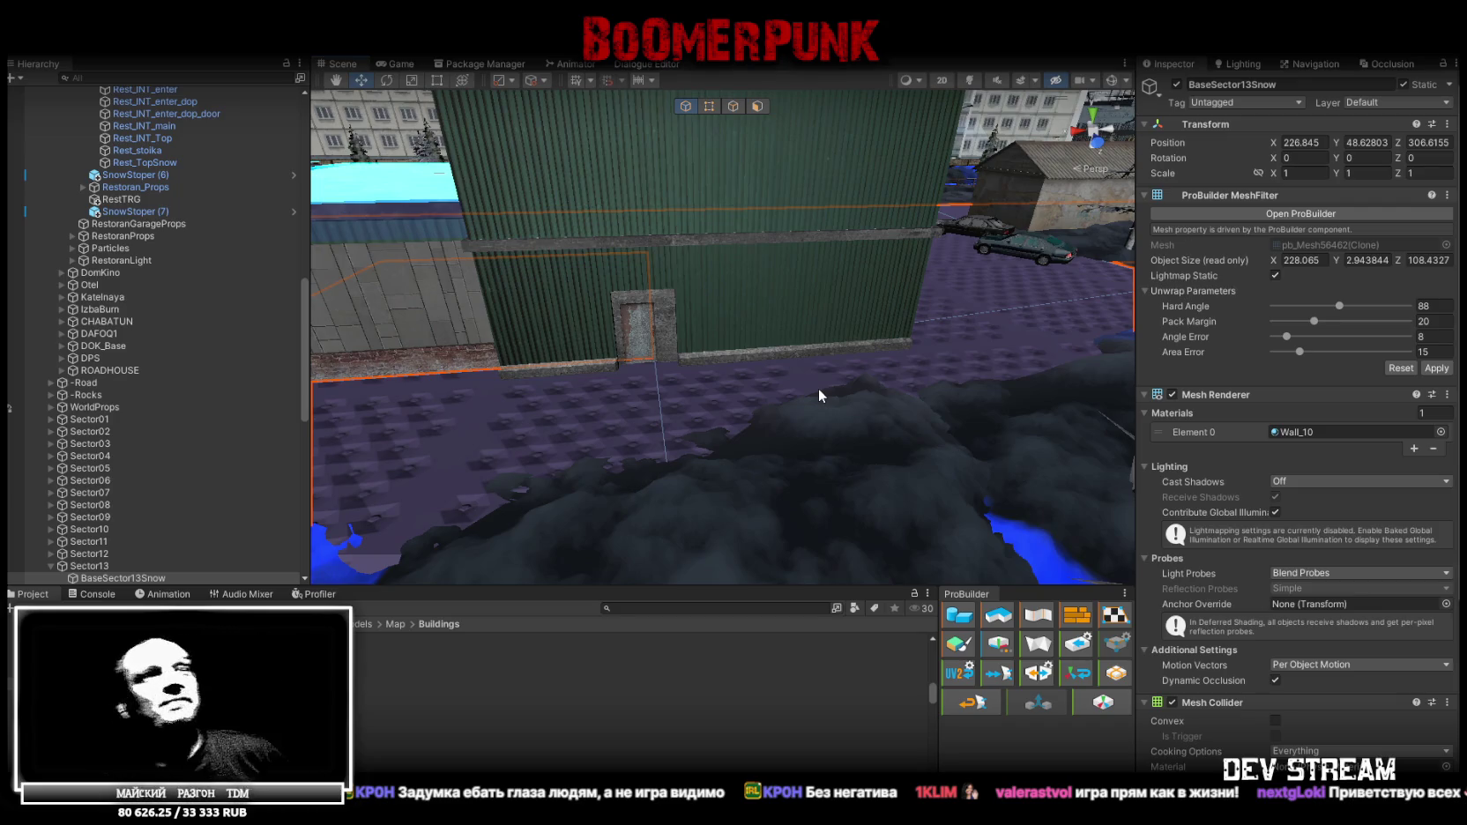
mouse_move(818, 387)
alt+mouse_down()
mouse_move(775, 310)
mouse_move(760, 433)
alt+mouse_up()
click(555, 467)
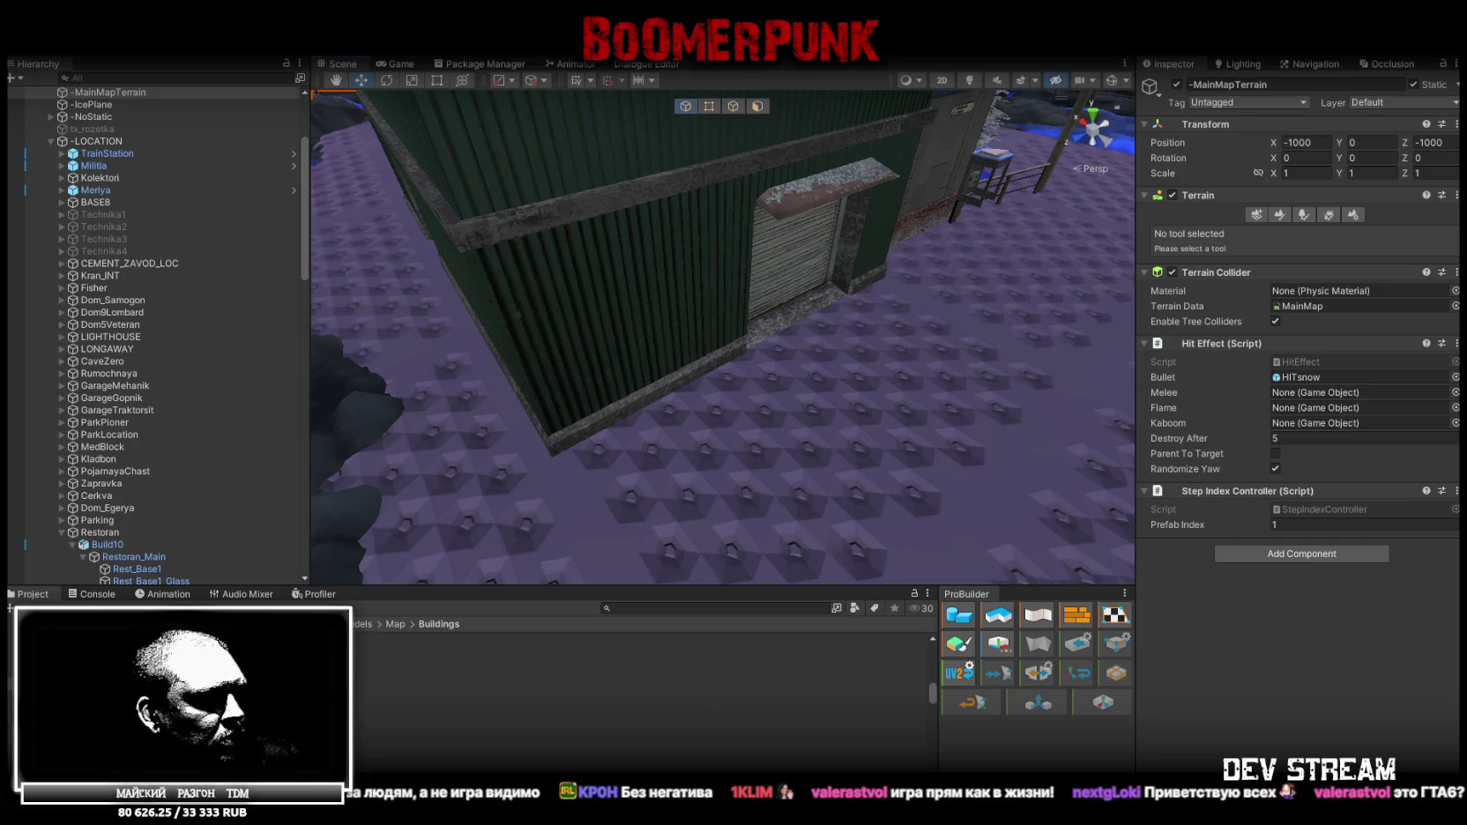
Return to Blockbench and orbit around Rest_Base2_INT to view its rusty door and roof
key(alt+Tab)
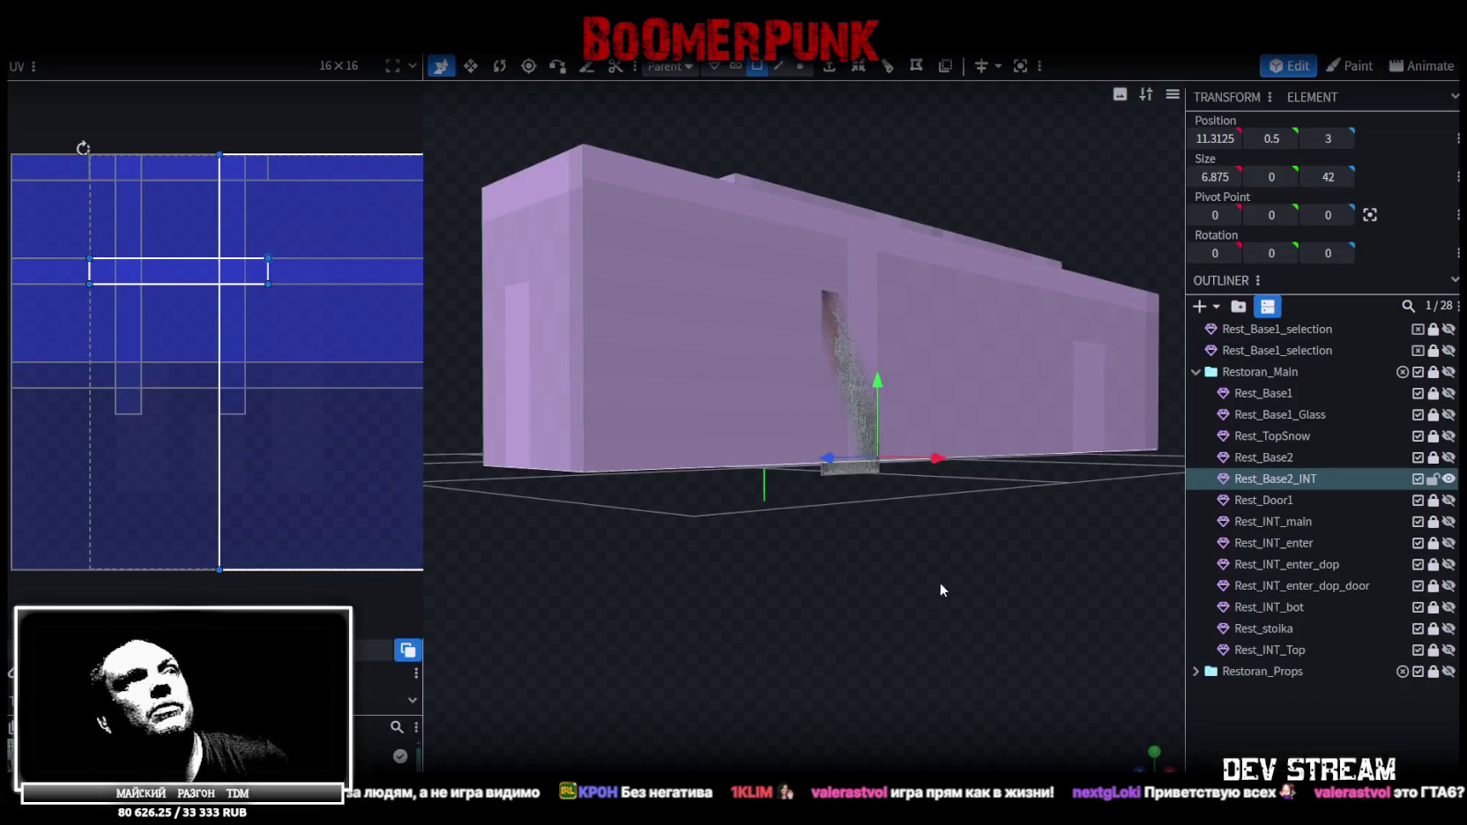
mouse_move(939, 589)
mouse_down()
mouse_move(882, 721)
mouse_move(927, 660)
mouse_up()
scroll(928, 655, up, 3)
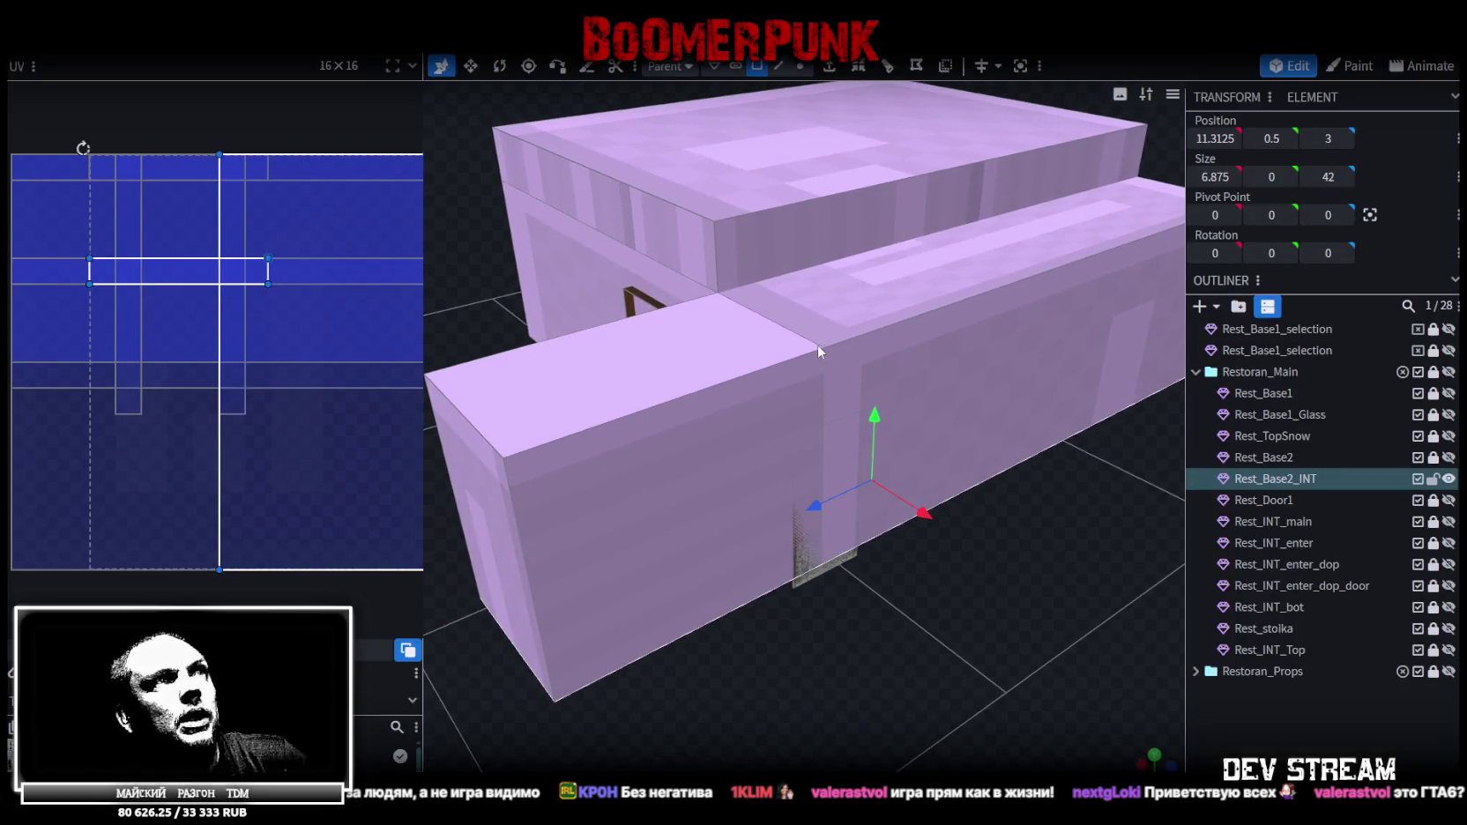
drag(1119, 490, 1120, 580)
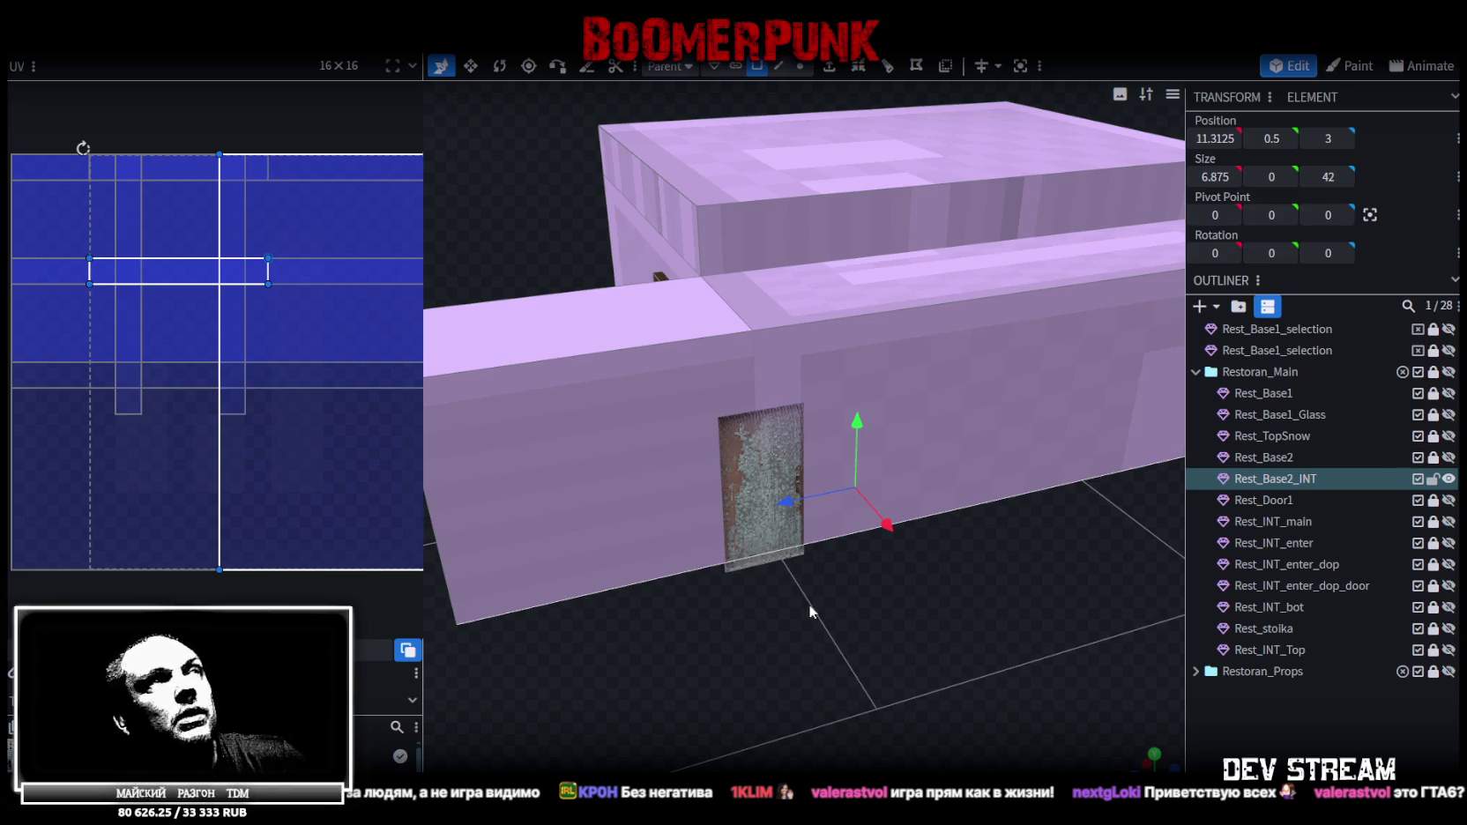
drag(803, 596, 866, 569)
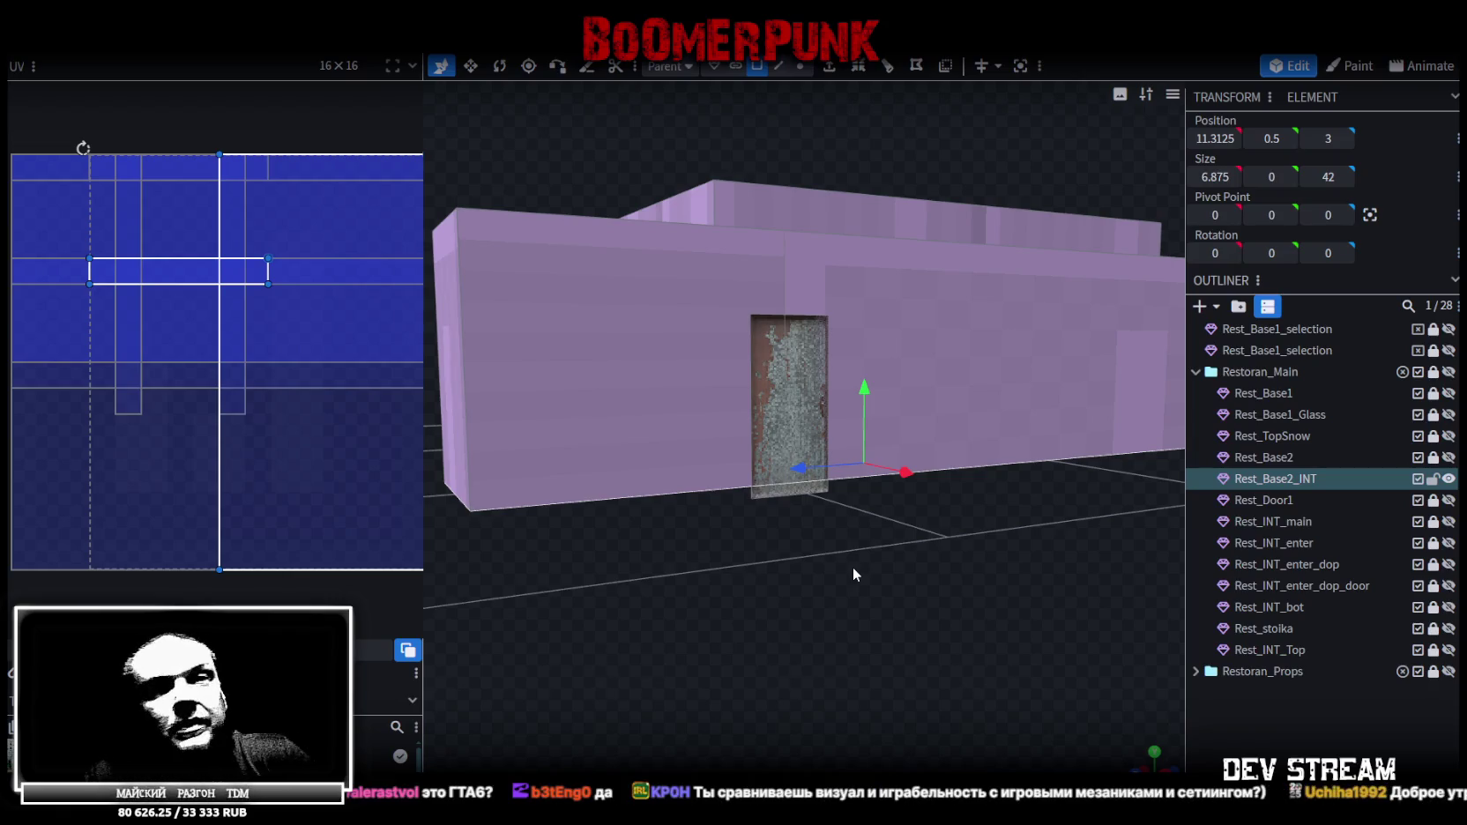
drag(976, 489, 1029, 616)
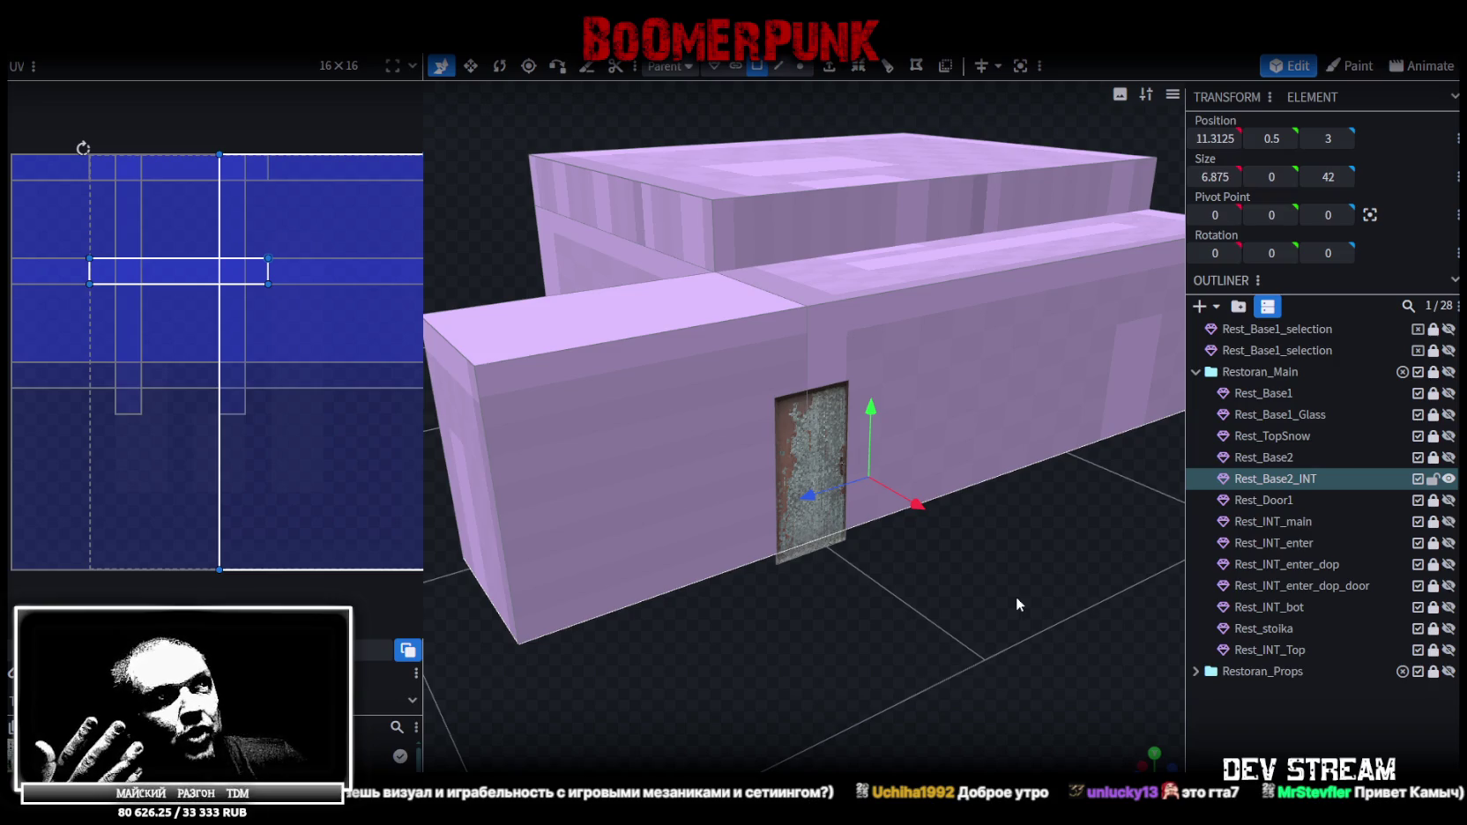
Switch to Edge selection and pick the edge beside the door
click(809, 364)
drag(908, 549, 829, 529)
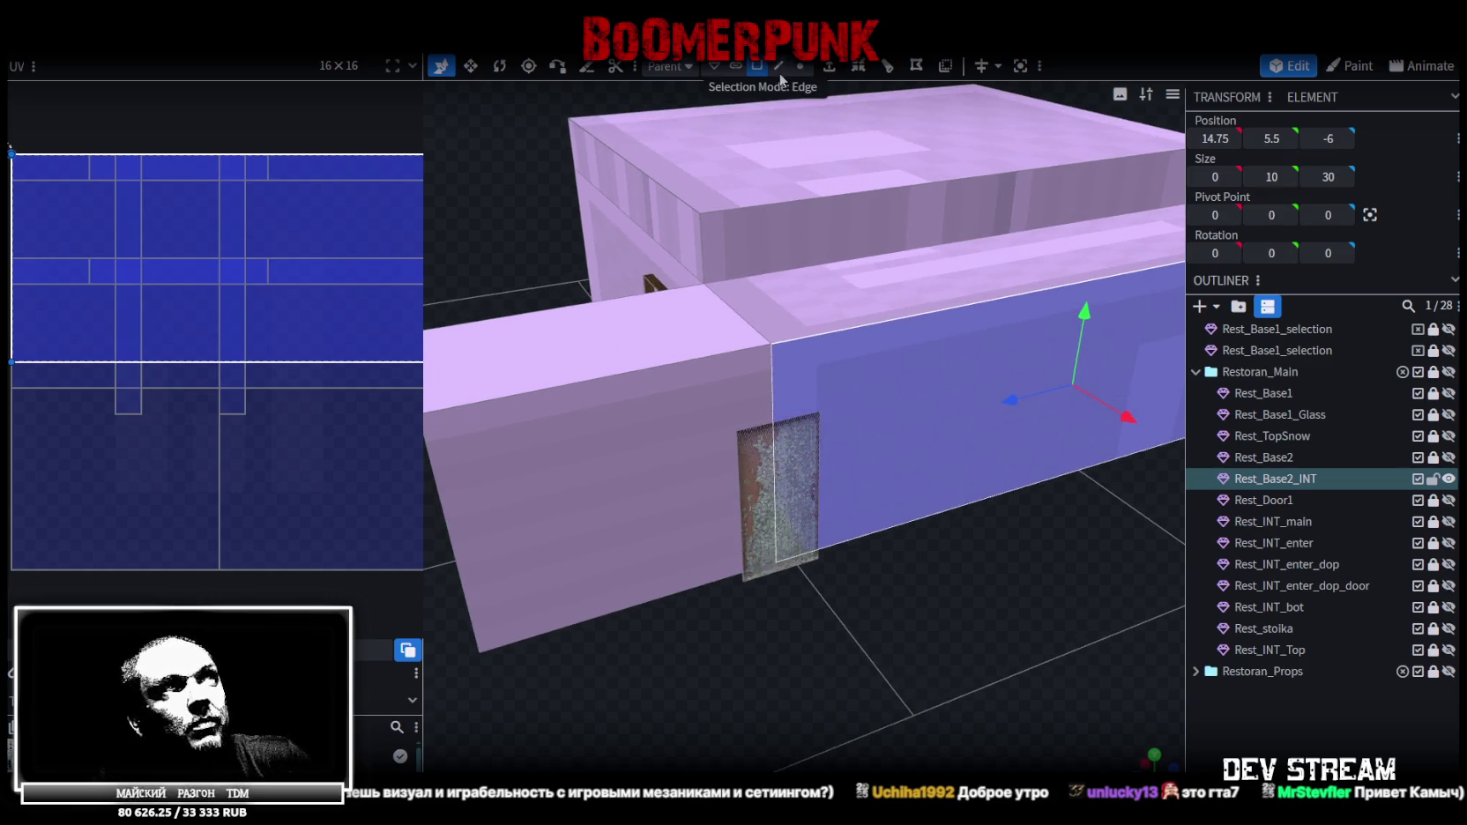
click(780, 71)
click(769, 393)
mouse_move(770, 393)
mouse_down()
mouse_move(911, 581)
mouse_move(920, 553)
mouse_move(905, 578)
mouse_move(914, 631)
mouse_move(919, 609)
mouse_up()
scroll(914, 584, up, 2)
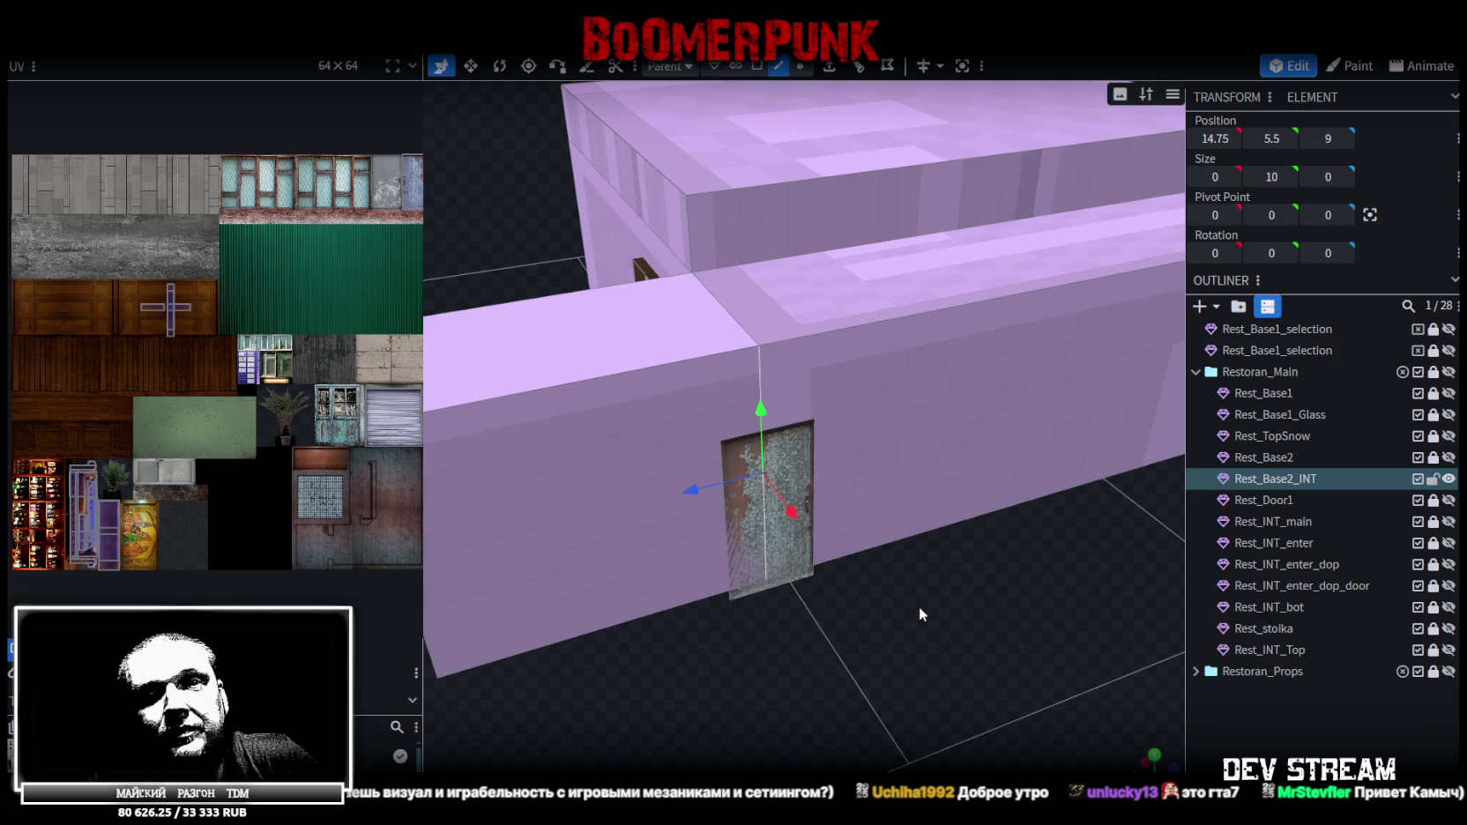
mouse_move(912, 530)
mouse_down()
mouse_move(937, 616)
mouse_move(975, 478)
mouse_move(891, 638)
mouse_move(1011, 642)
mouse_move(943, 635)
mouse_up()
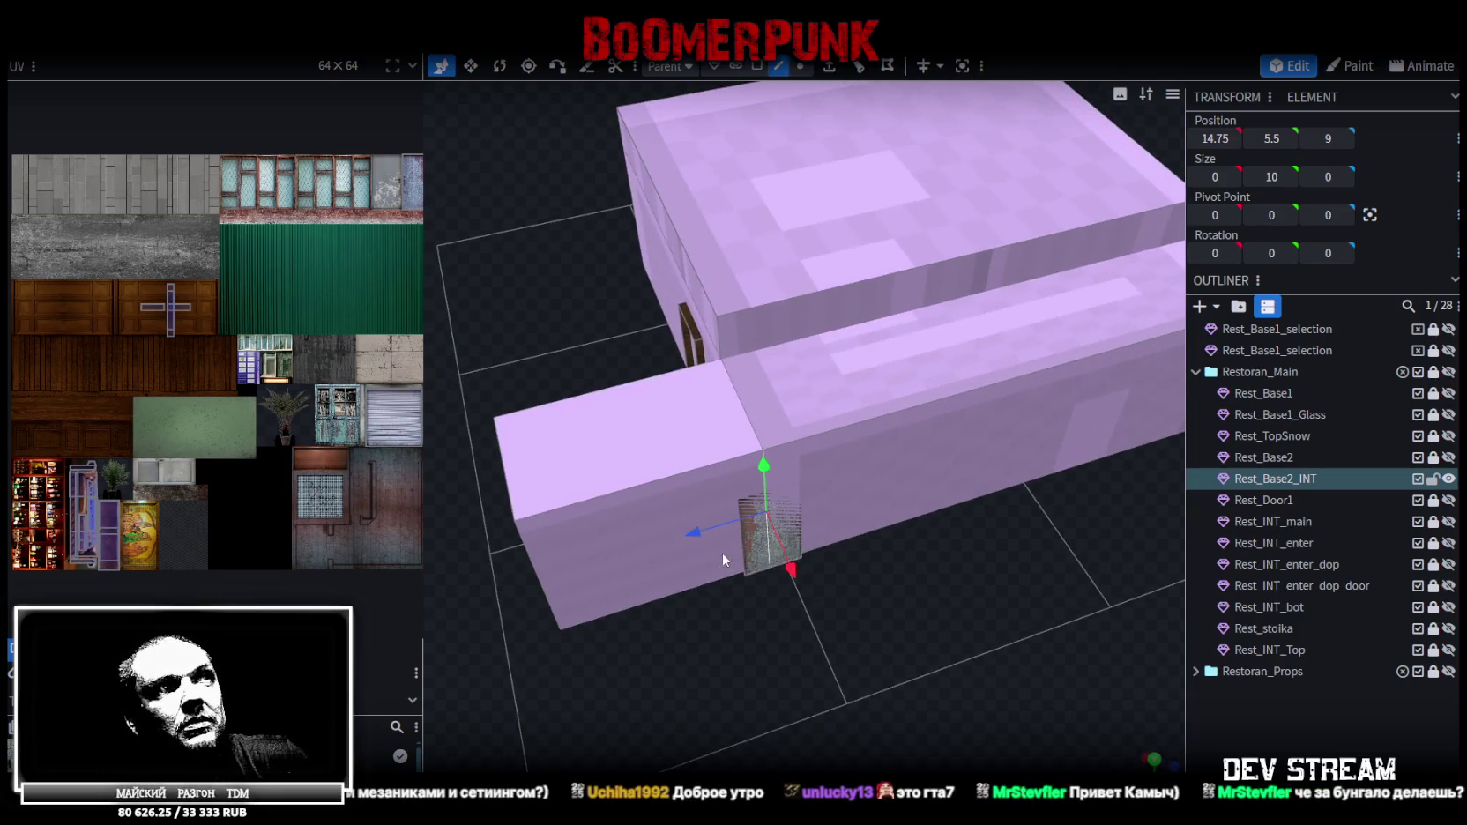
Slide the door edge along the wall from Z 9 to Z 7
mouse_move(705, 532)
mouse_down()
mouse_move(748, 536)
mouse_move(911, 657)
mouse_move(896, 646)
mouse_up()
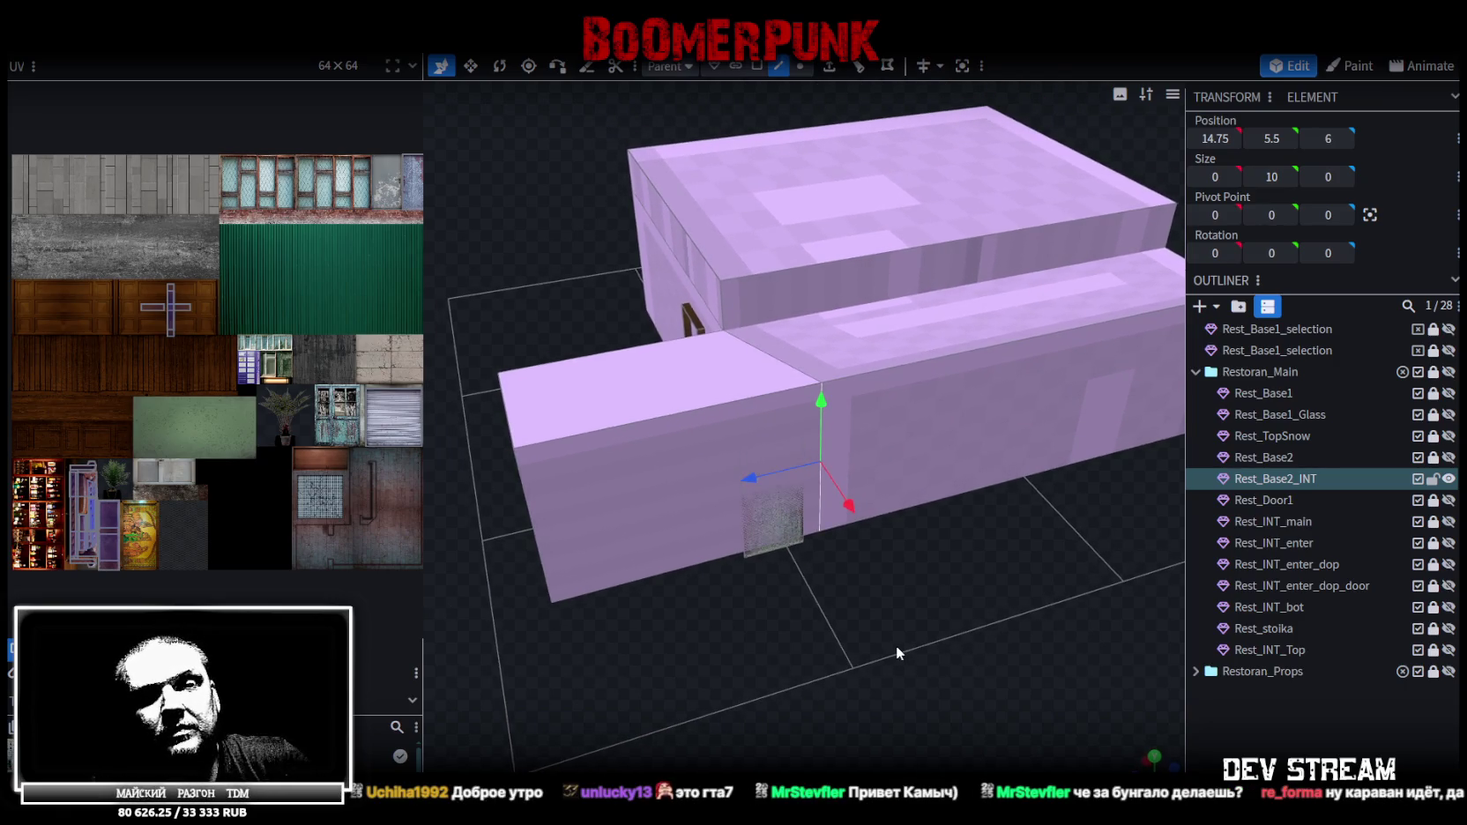
drag(896, 645, 911, 634)
drag(980, 432, 928, 610)
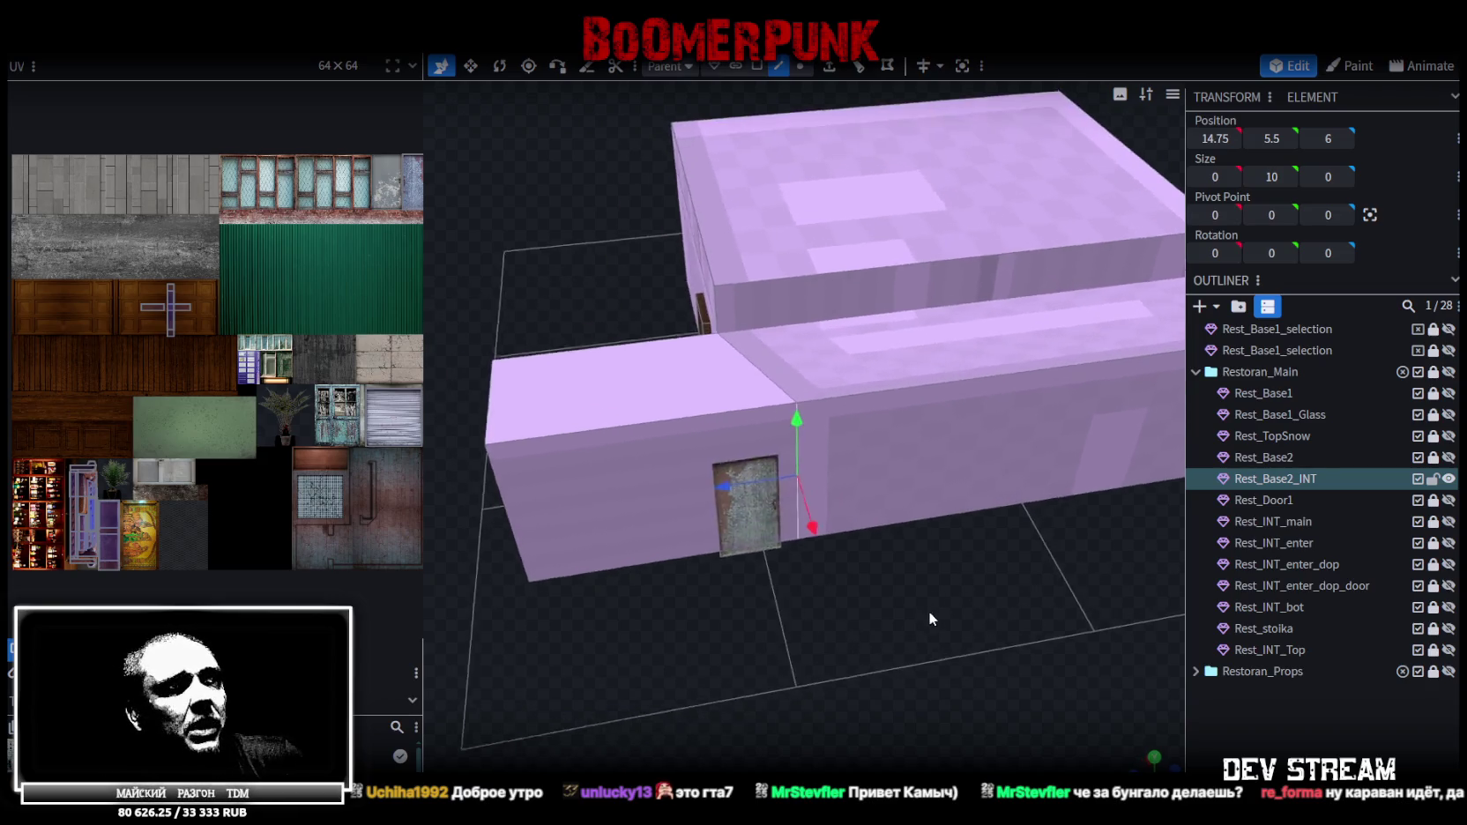
drag(723, 504, 714, 500)
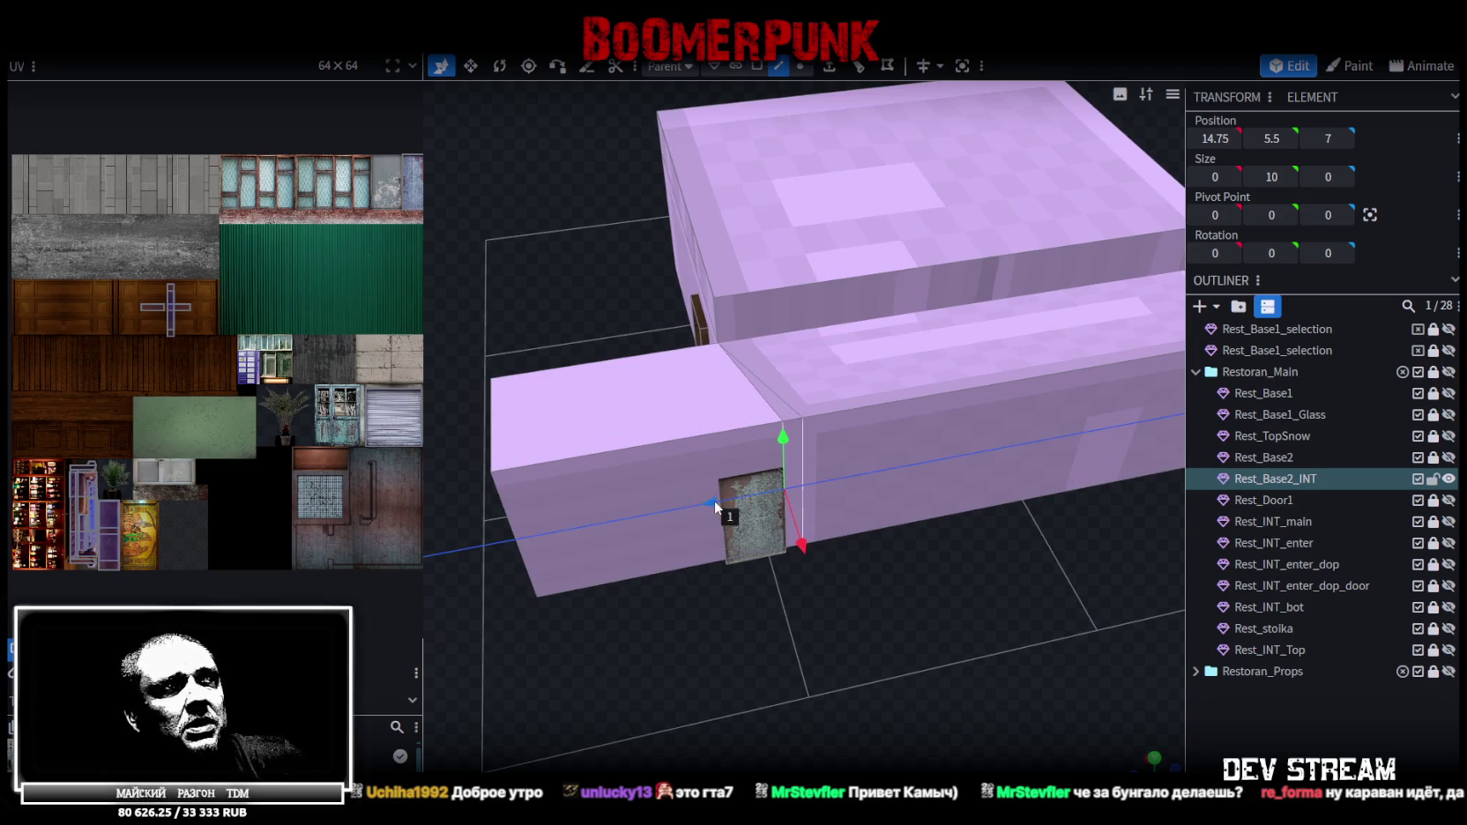
drag(923, 568, 1009, 568)
mouse_move(617, 578)
mouse_down()
mouse_move(711, 599)
mouse_move(563, 622)
mouse_move(1016, 533)
mouse_move(978, 608)
mouse_move(988, 333)
mouse_up()
Switch to vertex selection and save the model as Build10.bbmodel
click(799, 66)
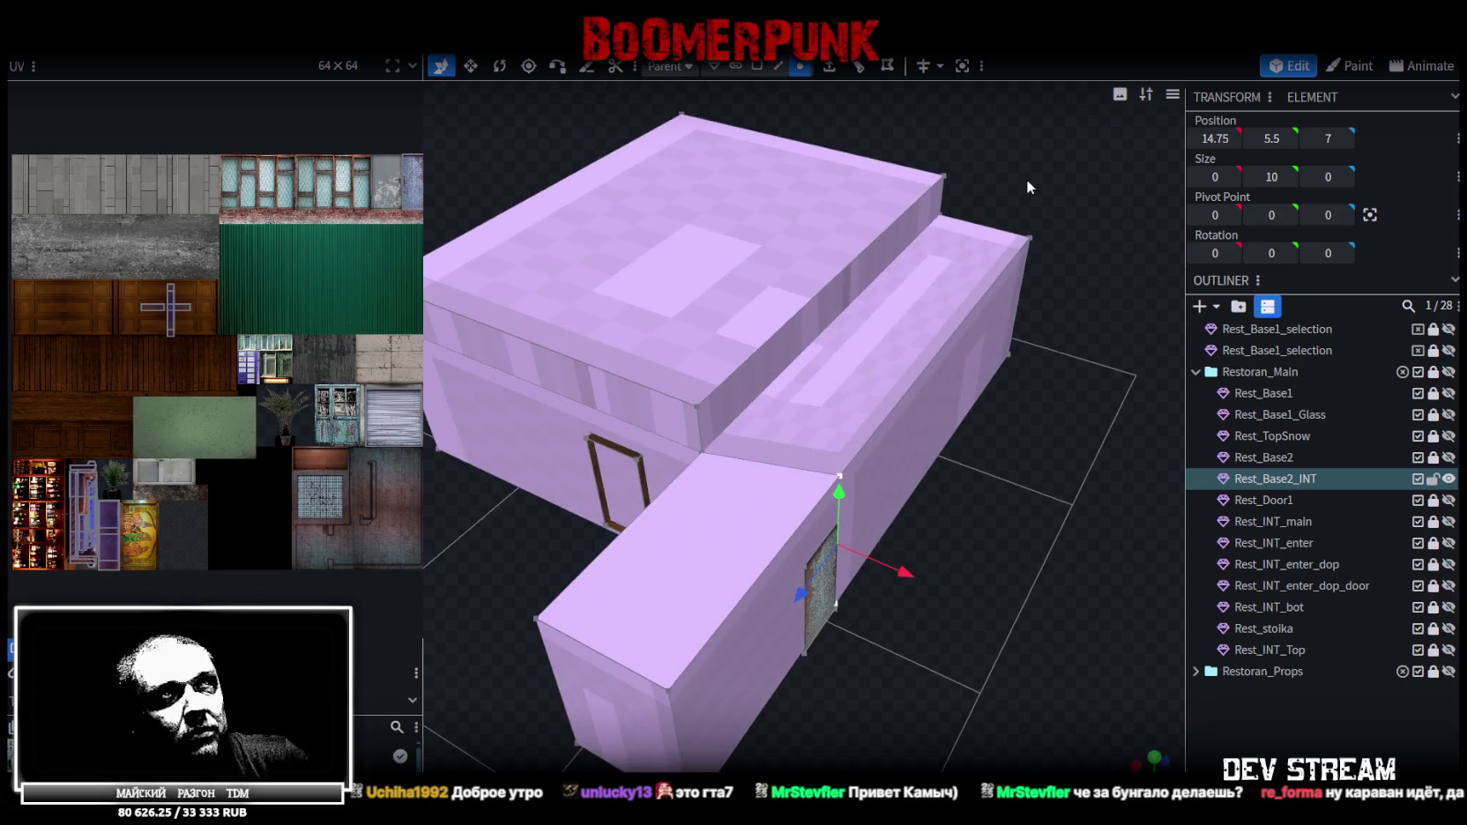
drag(1023, 185, 1042, 186)
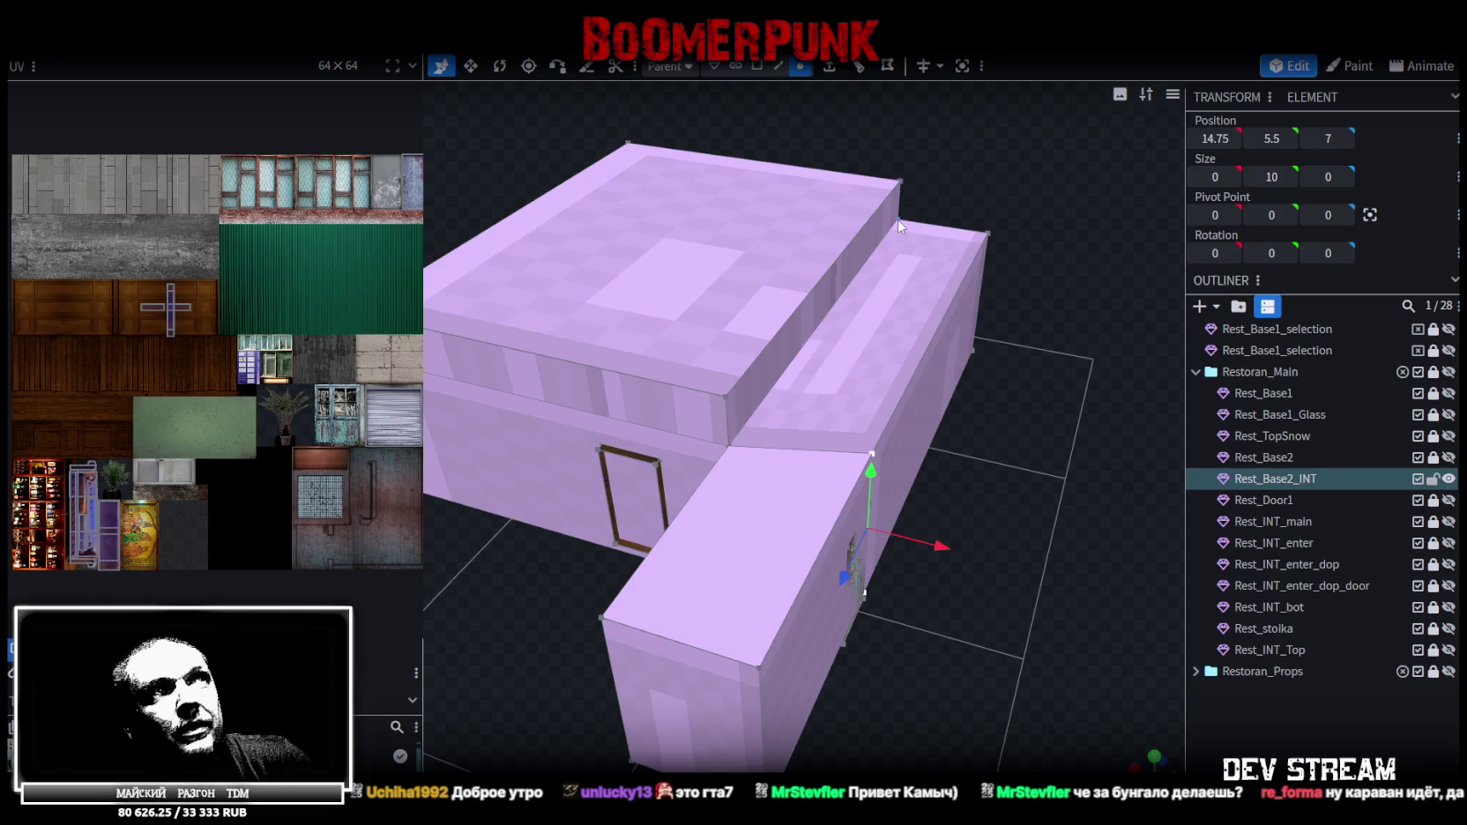
drag(1009, 436, 917, 432)
key(ctrl+s)
mouse_move(972, 594)
mouse_down()
mouse_move(768, 448)
mouse_move(1004, 589)
mouse_move(885, 608)
mouse_move(1096, 537)
mouse_move(977, 470)
mouse_move(903, 500)
mouse_move(856, 563)
mouse_up()
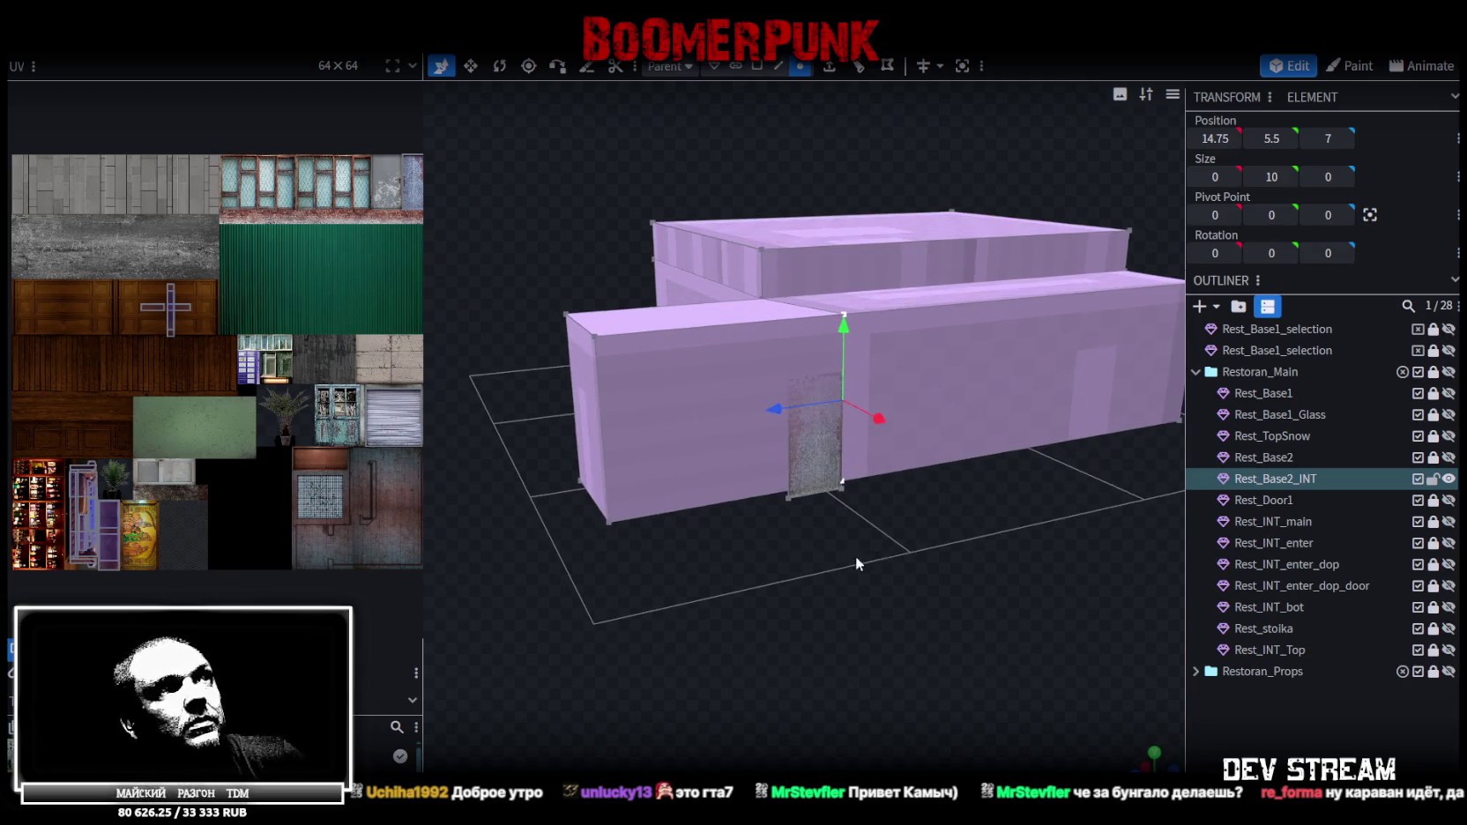
scroll(813, 532, up, 3)
click(817, 504)
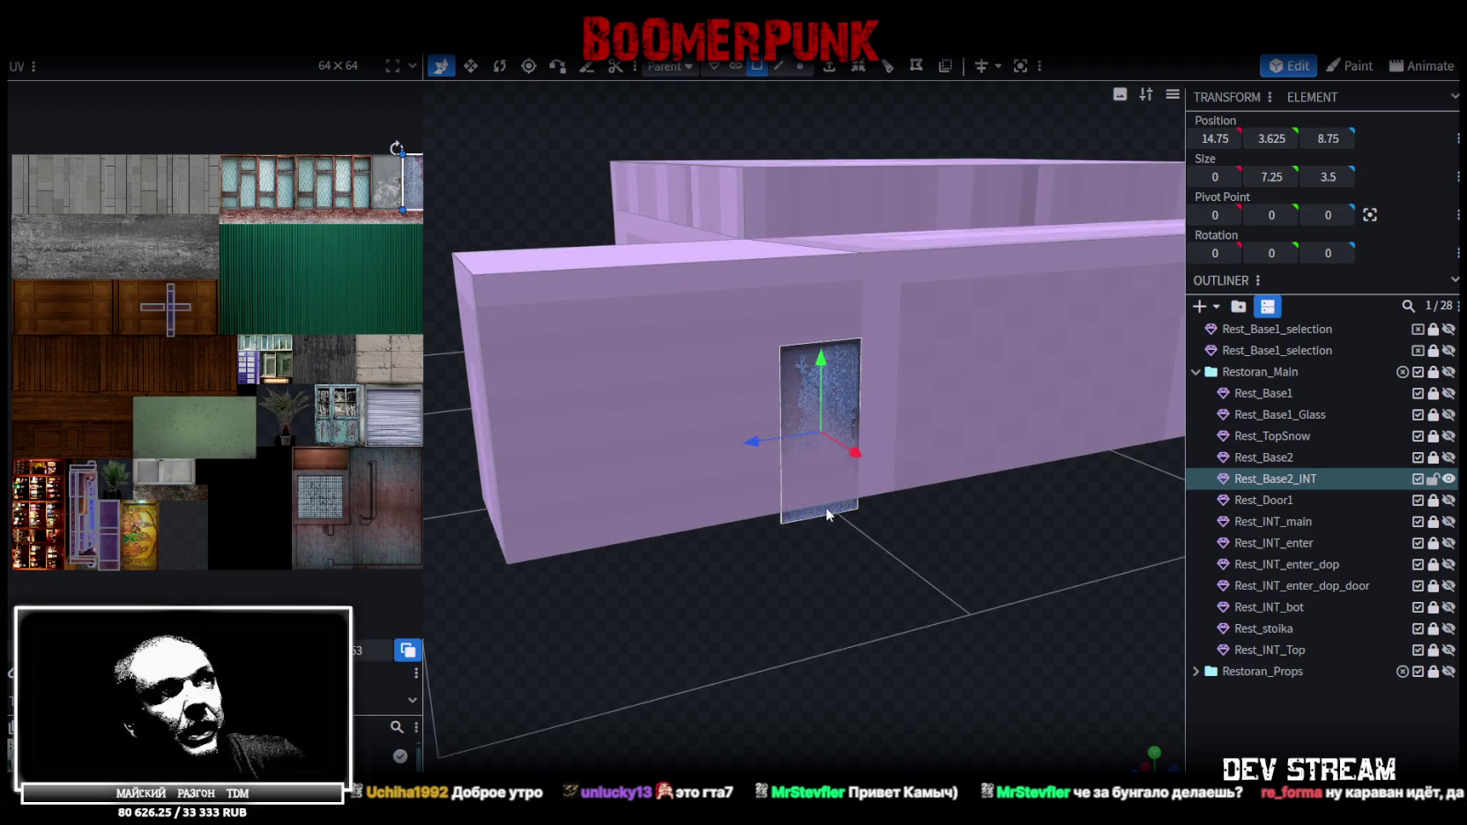
Zoom in on the door and unhide the exterior Rest_Base2 mesh to face it head-on
scroll(826, 507, up, 3)
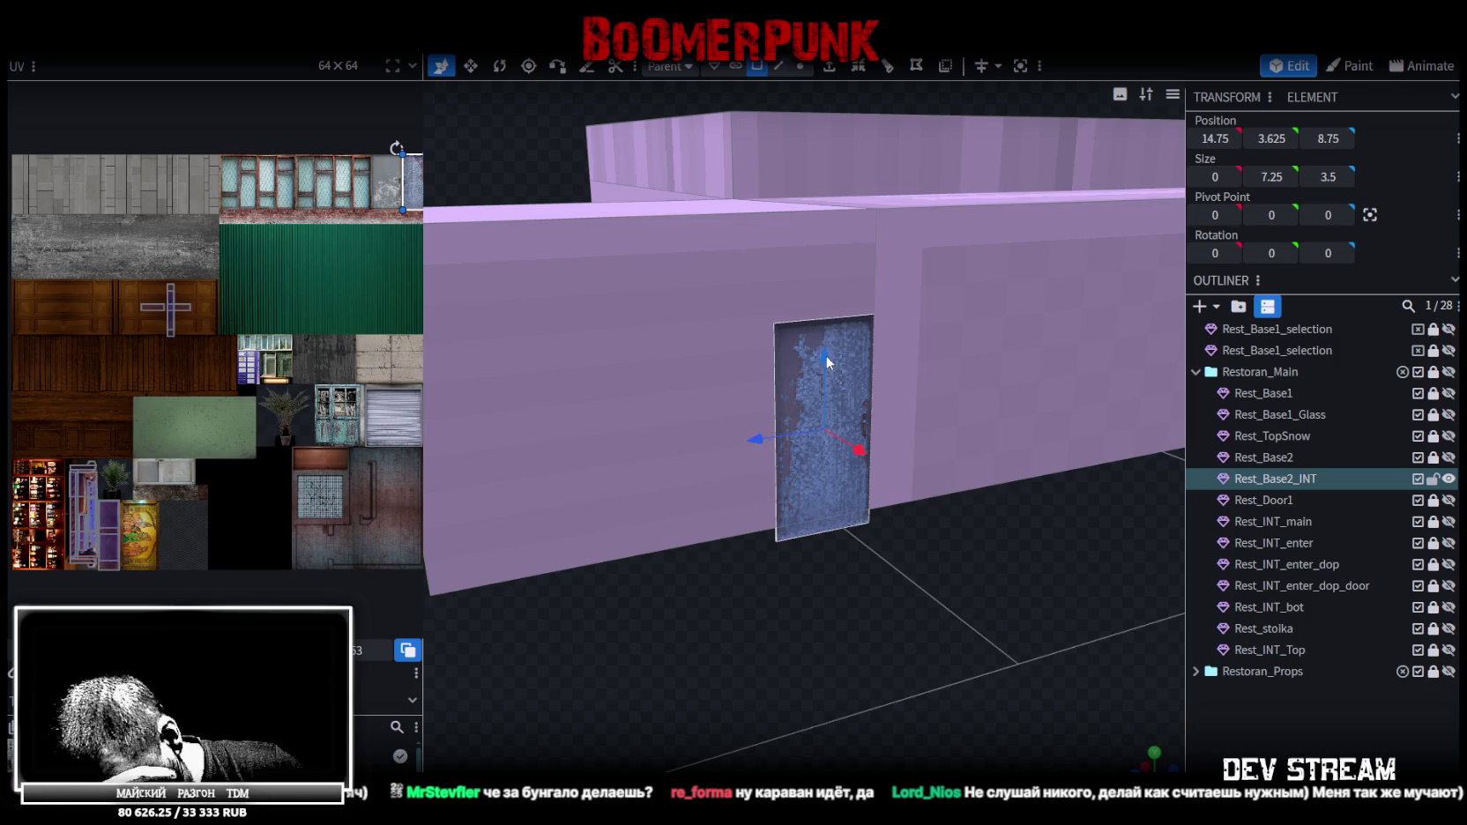
scroll(882, 456, up, 2)
scroll(945, 572, up, 2)
scroll(936, 570, up, 1)
scroll(920, 579, up, 2)
scroll(920, 579, down, 1)
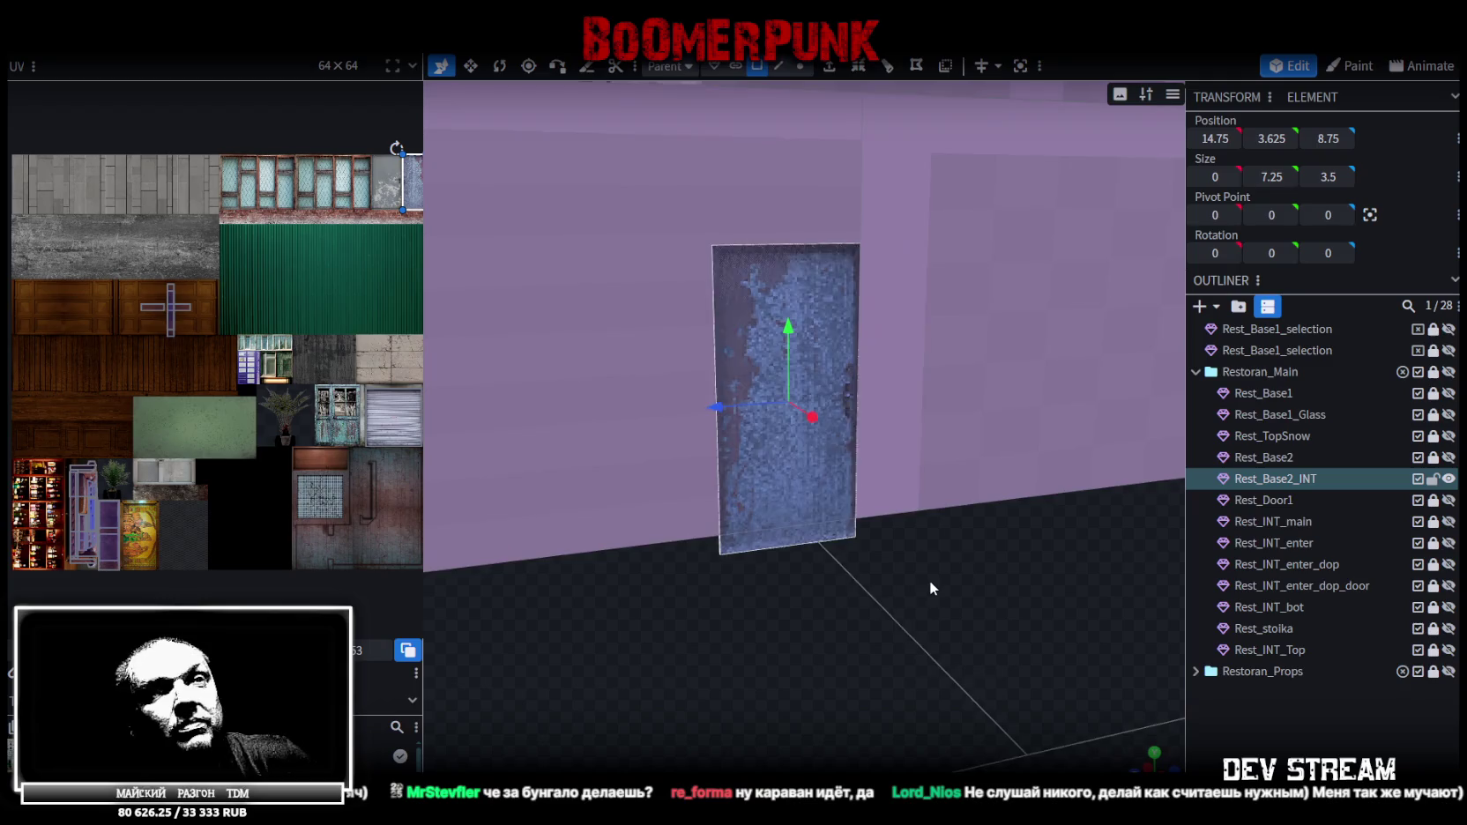
click(1447, 457)
drag(950, 603, 925, 593)
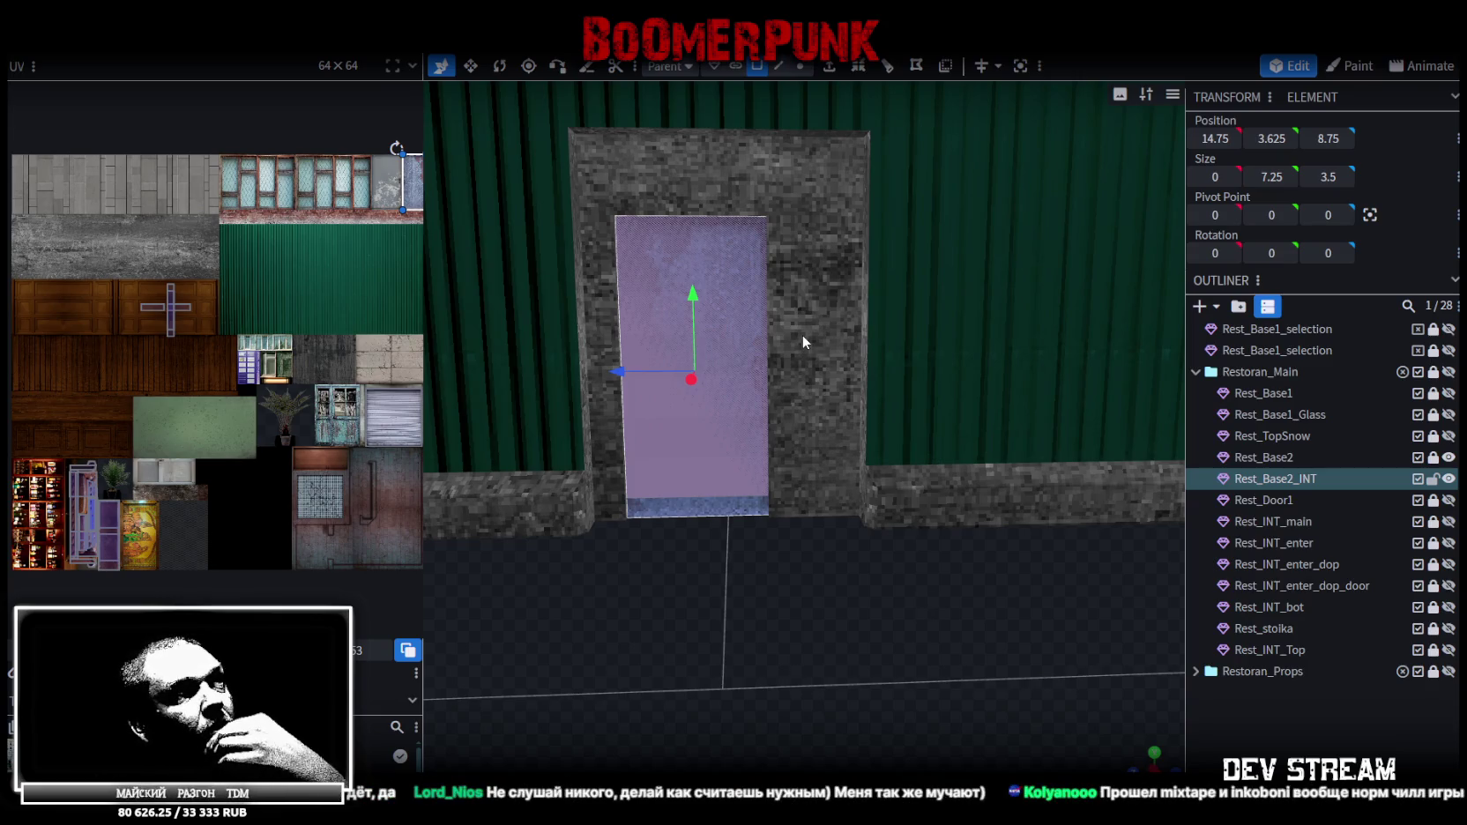
Unlock Rest_Base2 and select the left, top and right door-frame faces
click(1433, 458)
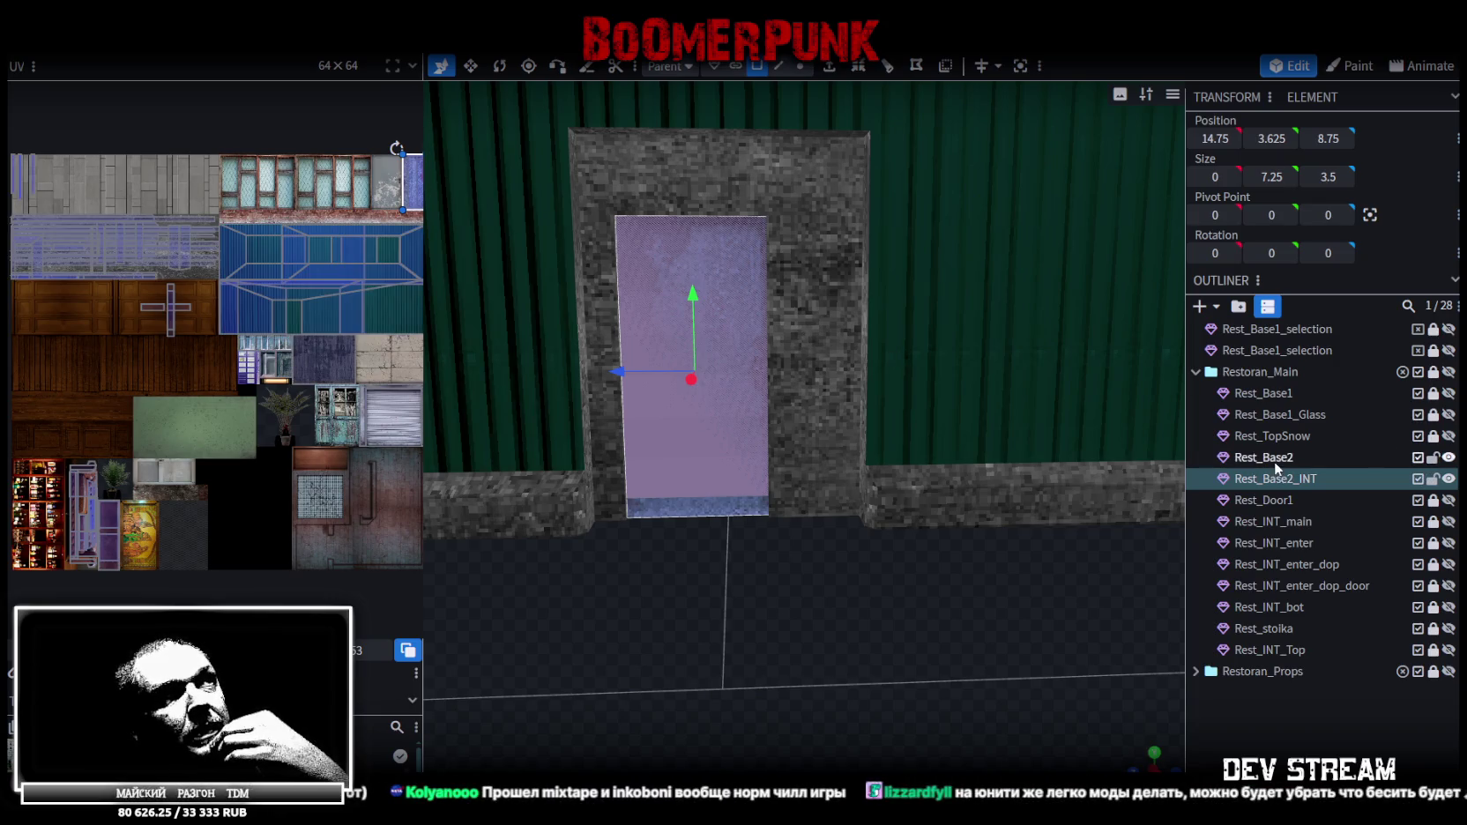
click(1275, 459)
click(612, 362)
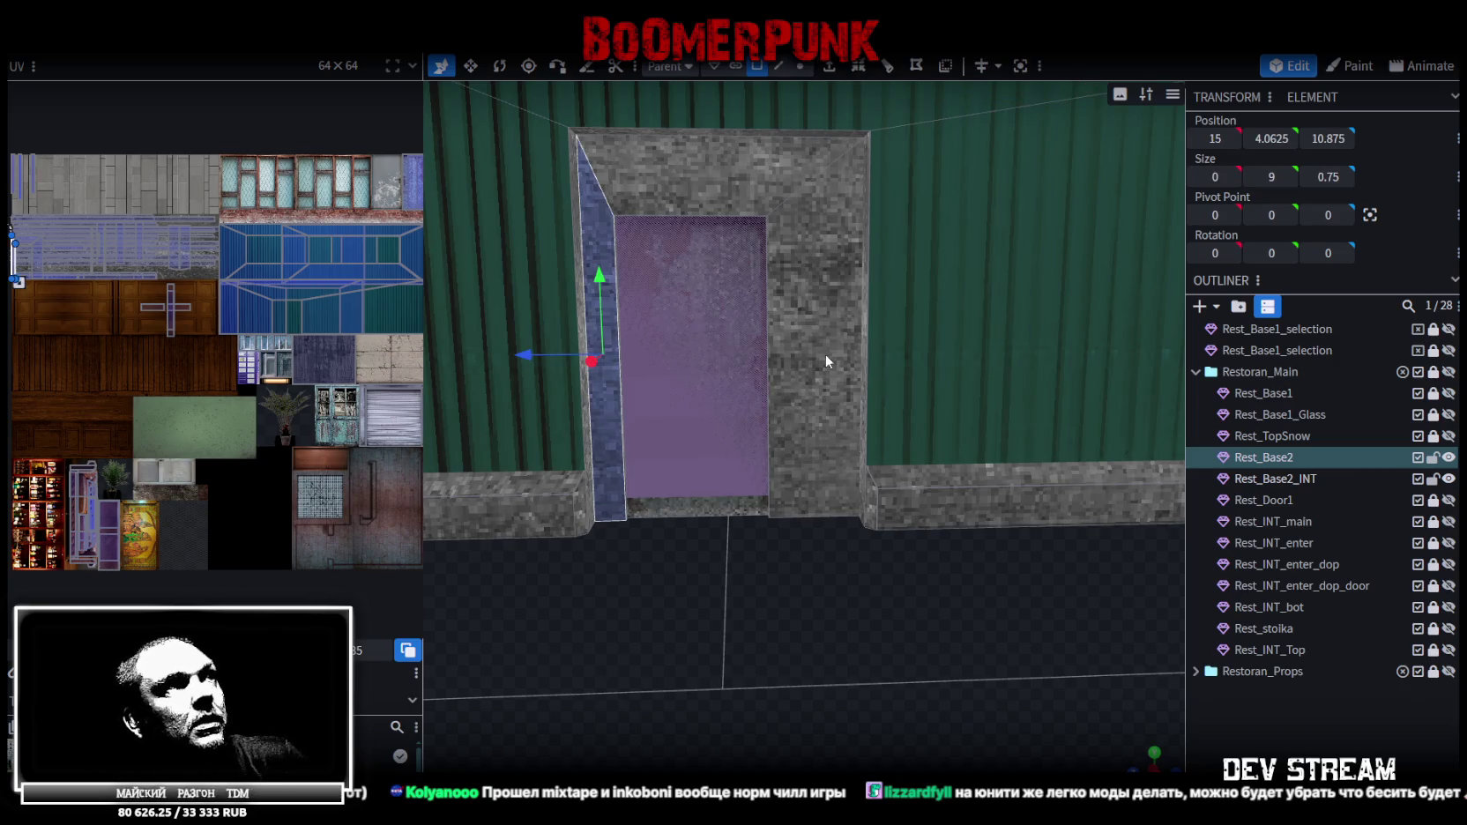
mouse_move(740, 472)
mouse_down()
mouse_move(752, 559)
mouse_move(728, 468)
mouse_up()
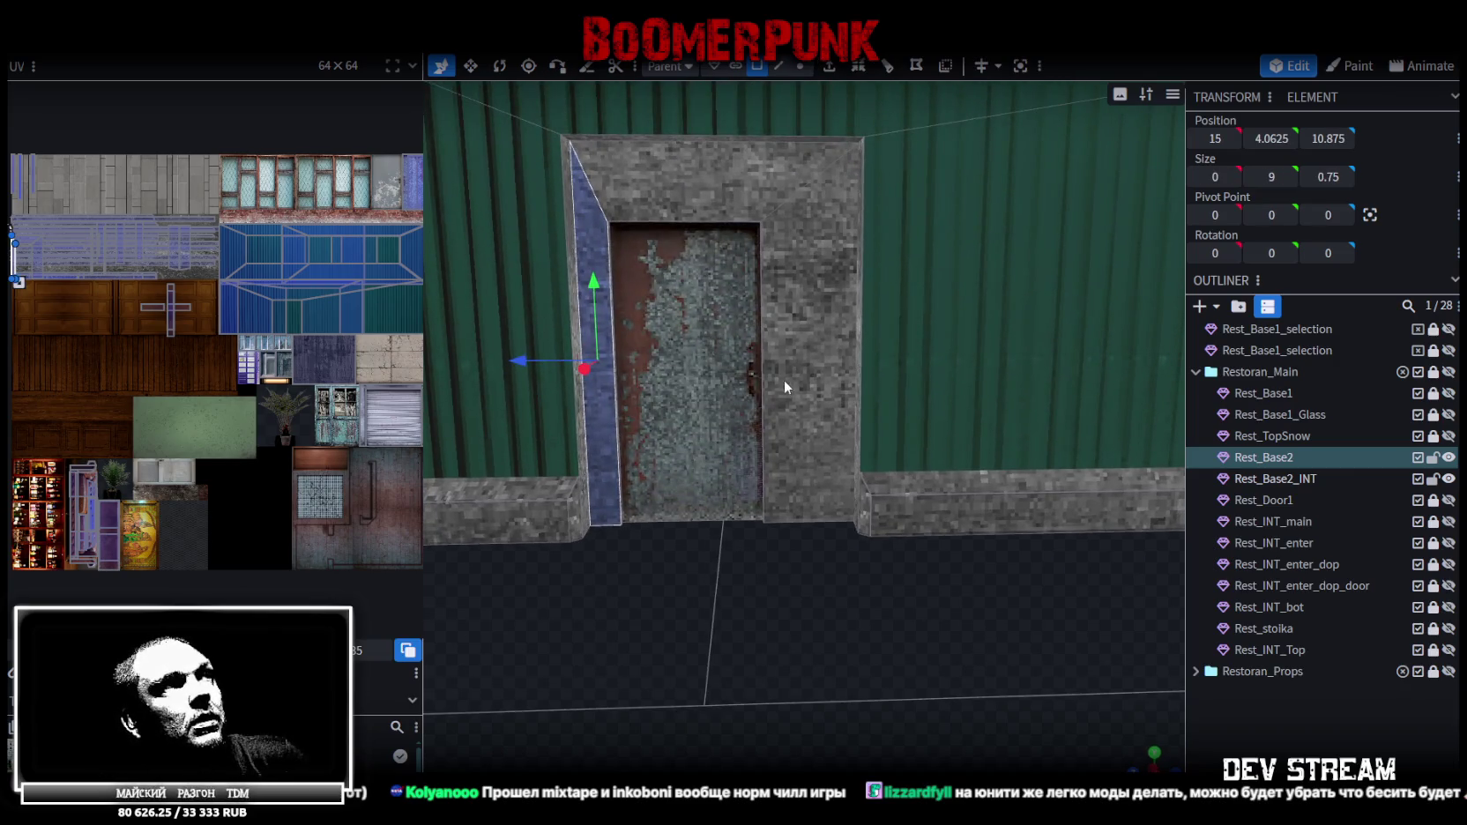
shift+click(659, 199)
shift+click(828, 258)
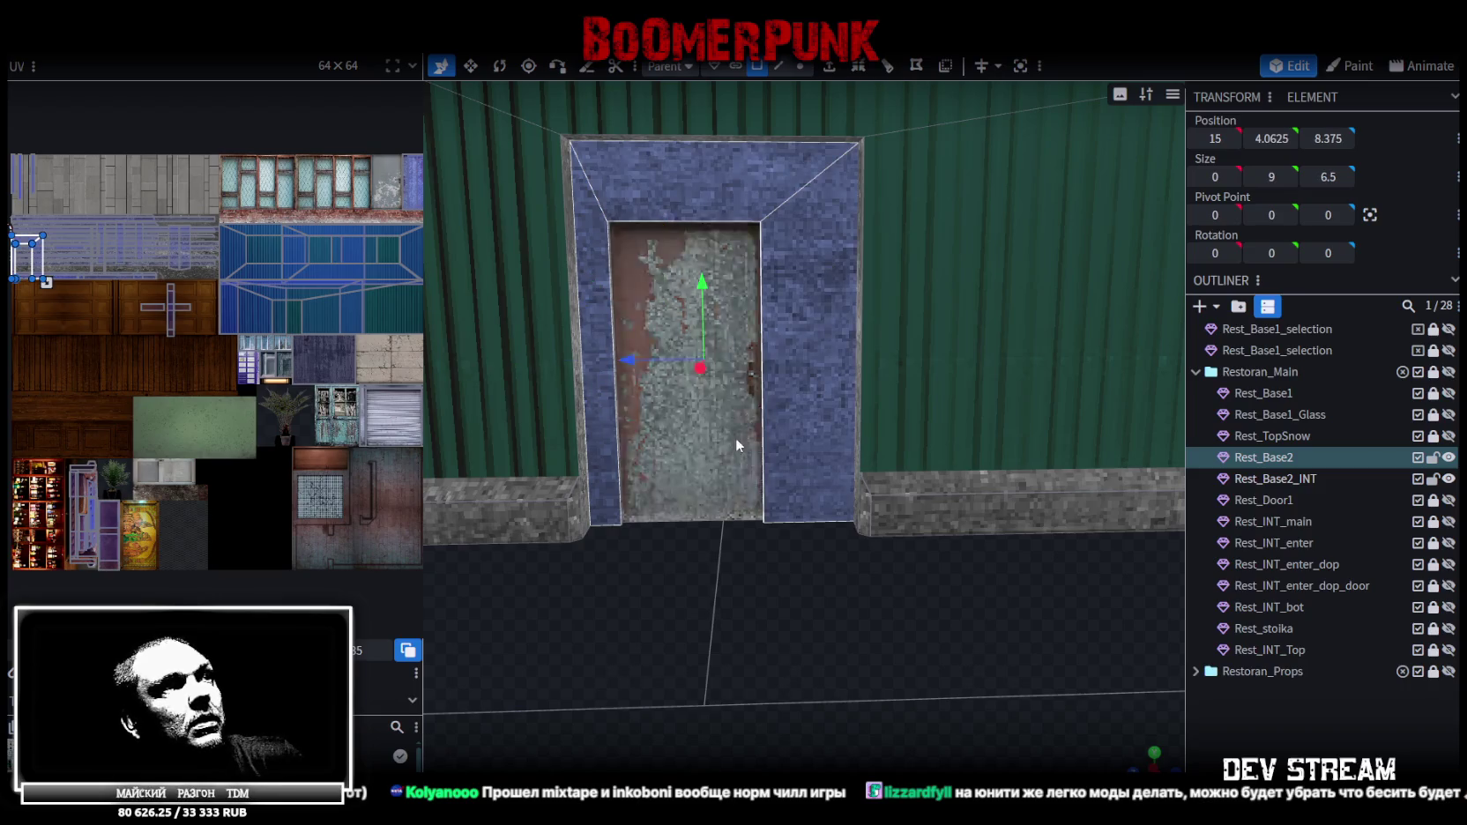
click(1448, 479)
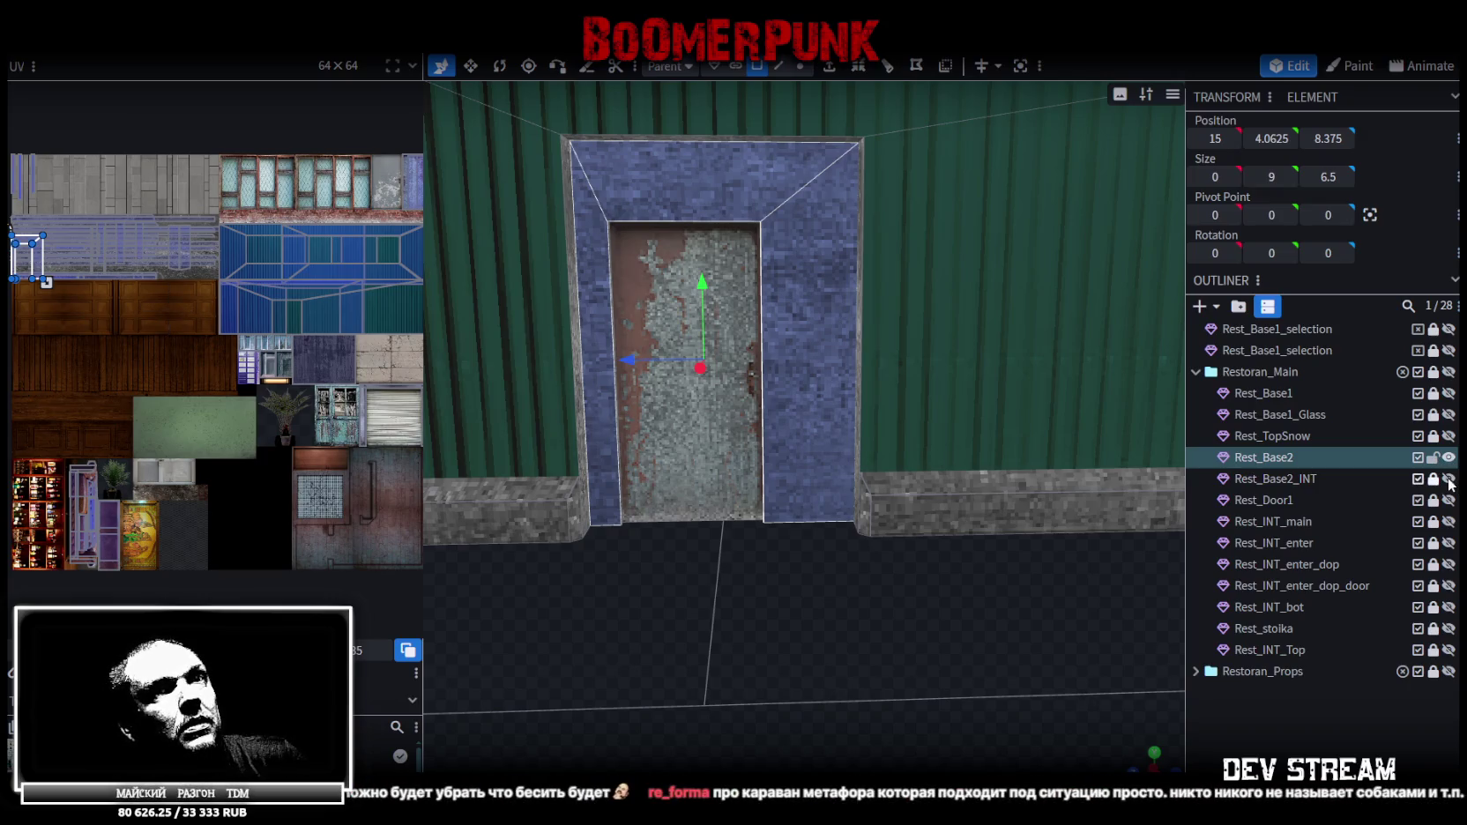
click(1448, 479)
Select the door panel and box-select all its vertices in Vertex mode
click(719, 433)
scroll(793, 495, up, 2)
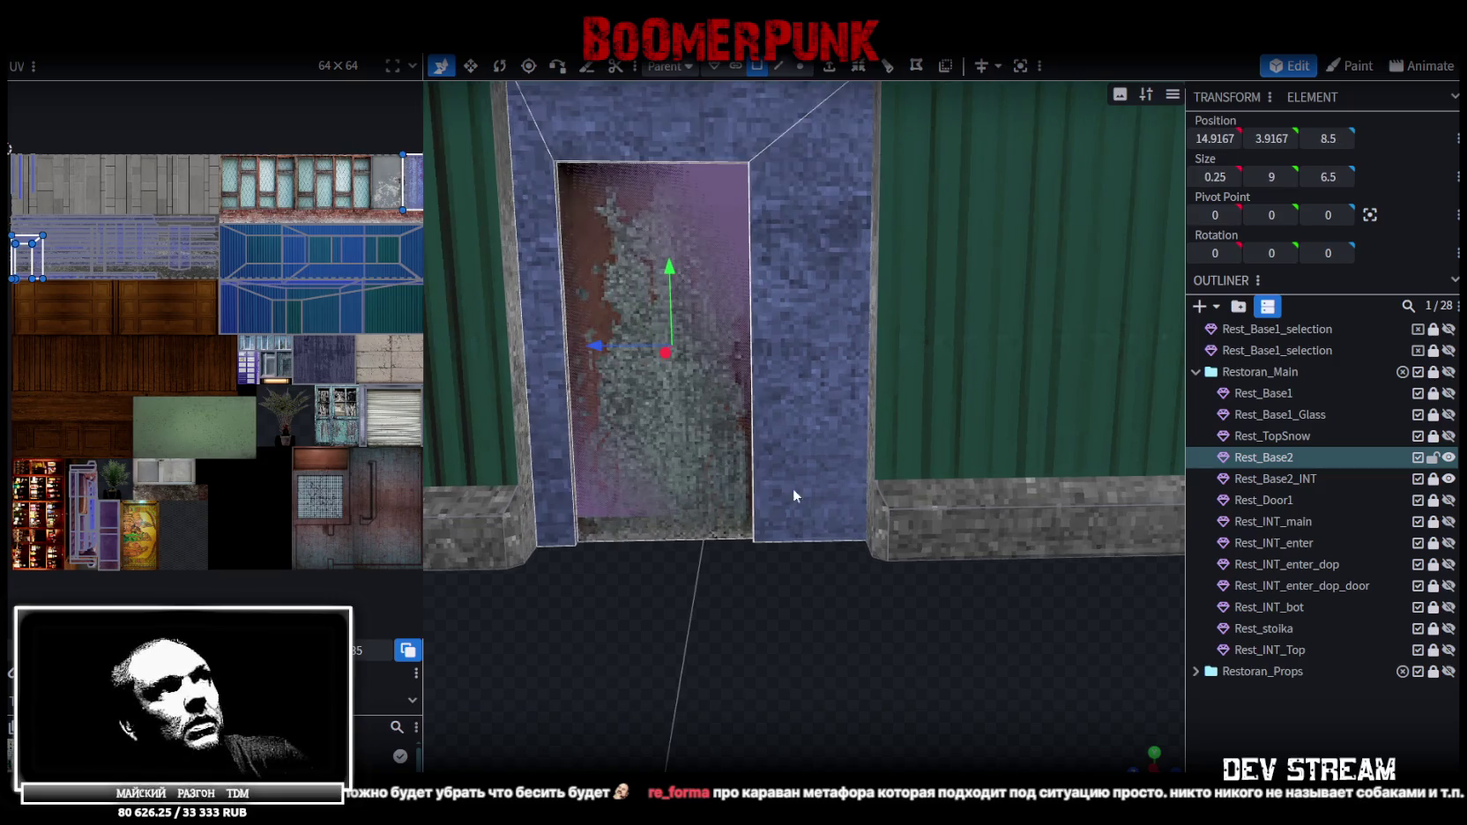
scroll(843, 616, up, 2)
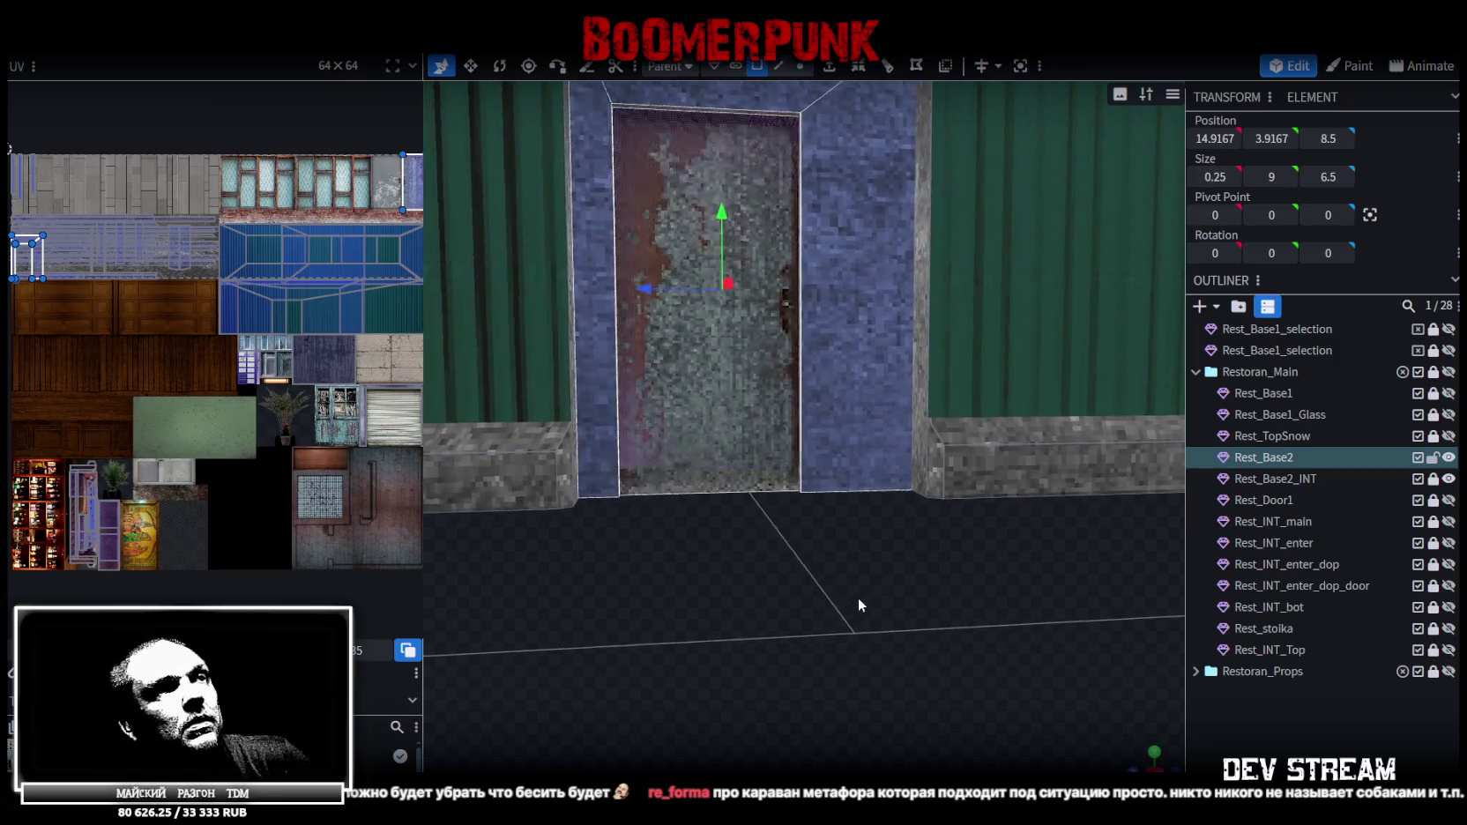
scroll(857, 597, up, 2)
drag(876, 581, 882, 623)
scroll(871, 454, up, 2)
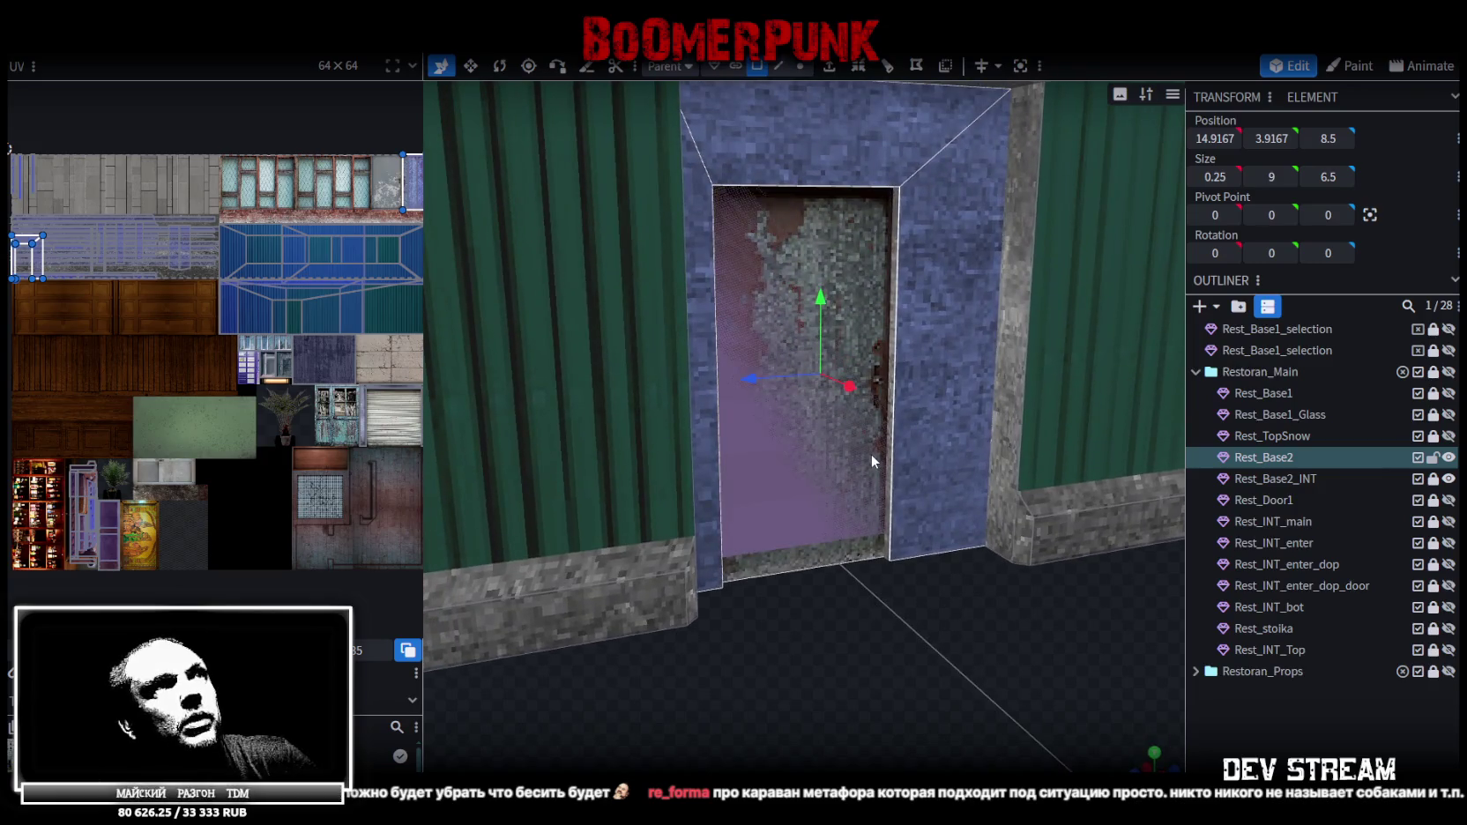
click(771, 240)
scroll(908, 601, down, 3)
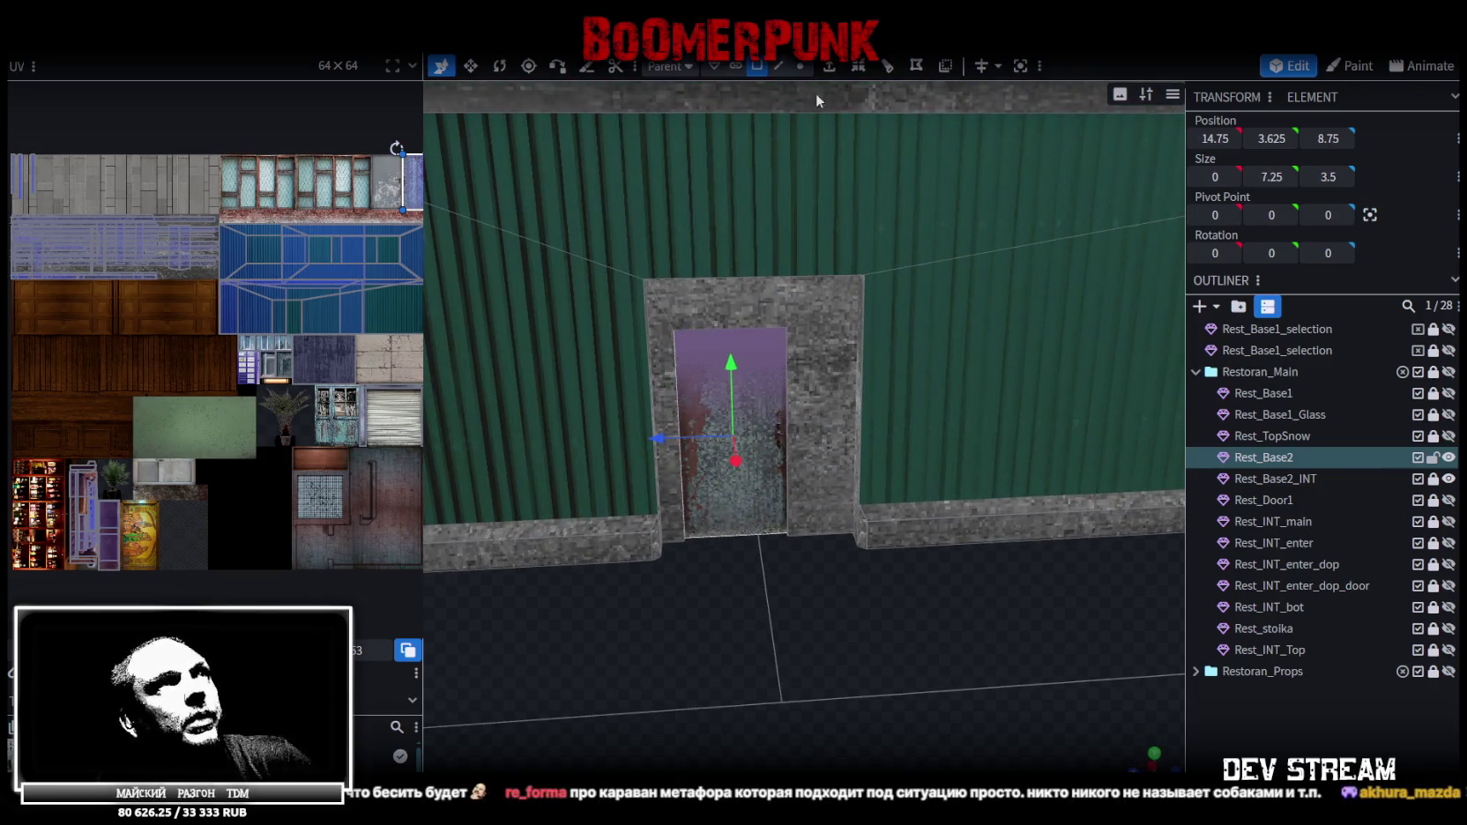
click(798, 69)
click(751, 589)
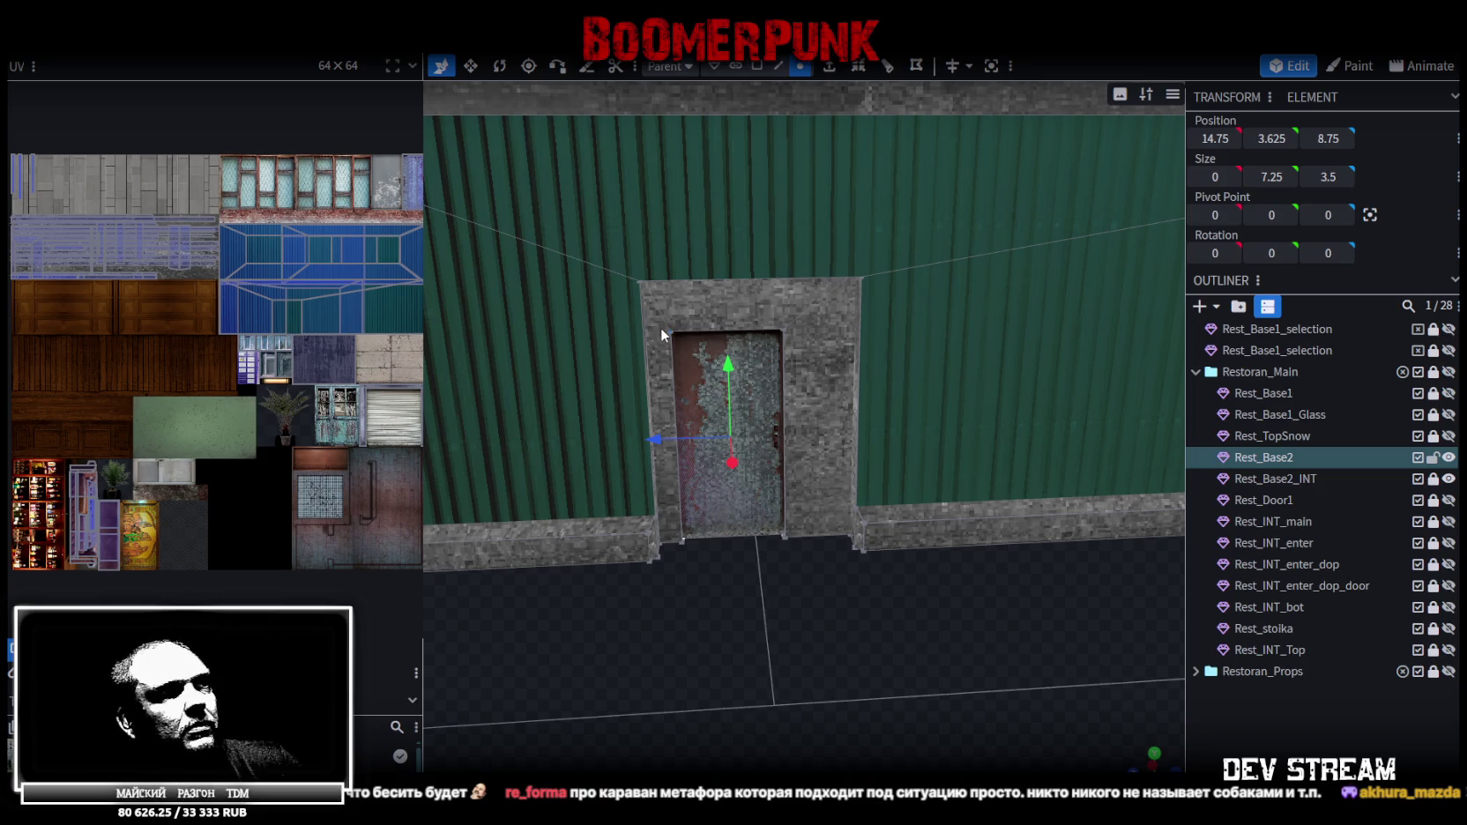
mouse_move(661, 328)
mouse_down()
mouse_move(811, 577)
mouse_move(805, 605)
mouse_up()
mouse_move(651, 323)
mouse_down()
mouse_move(811, 562)
mouse_move(784, 546)
mouse_up()
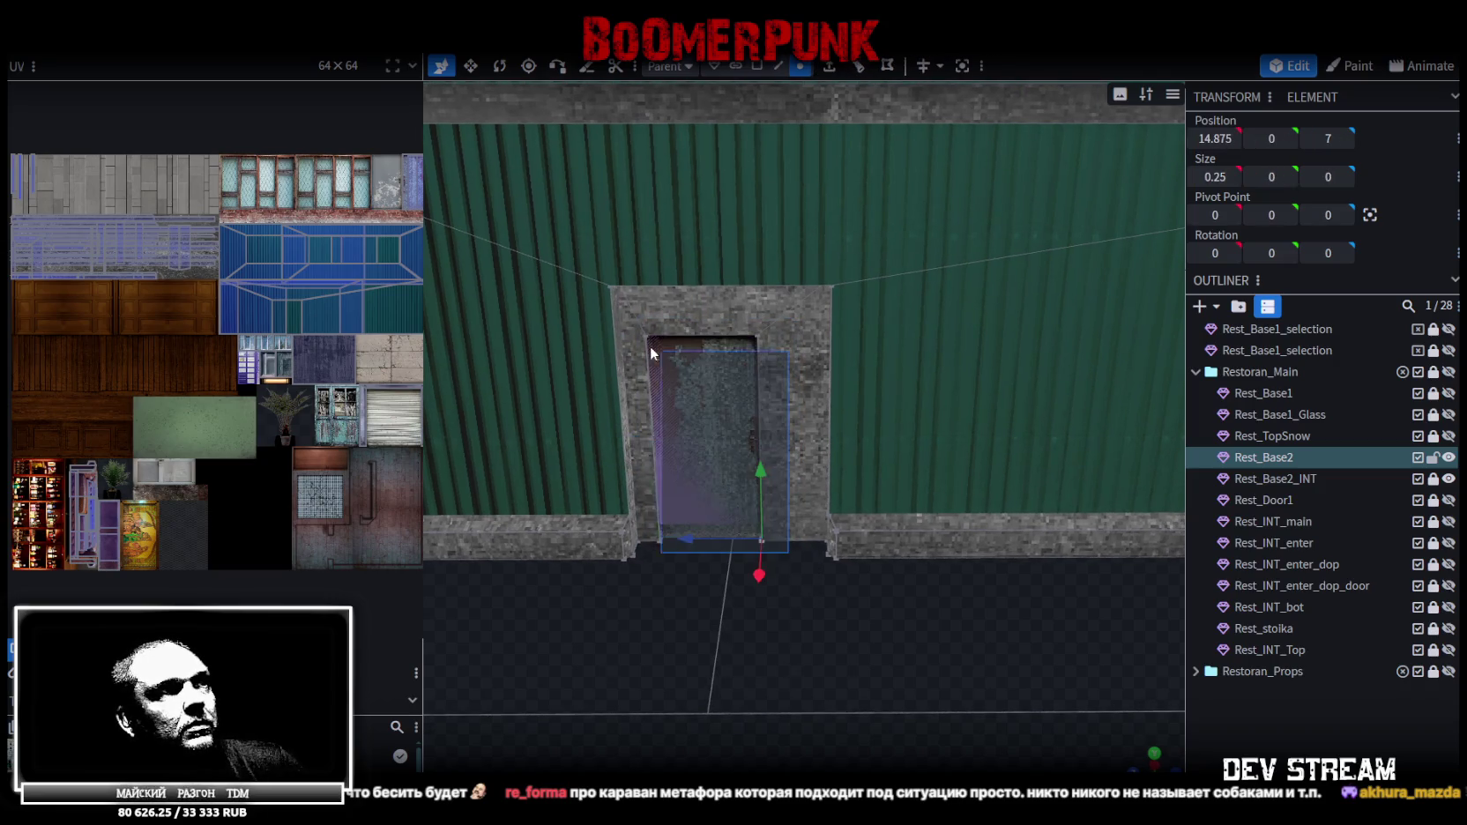
drag(642, 323, 652, 312)
Raise the door vertices 0.5 units along Y
mouse_move(761, 575)
mouse_down()
mouse_move(741, 597)
mouse_move(859, 628)
mouse_move(763, 612)
mouse_move(878, 612)
mouse_move(965, 574)
mouse_up()
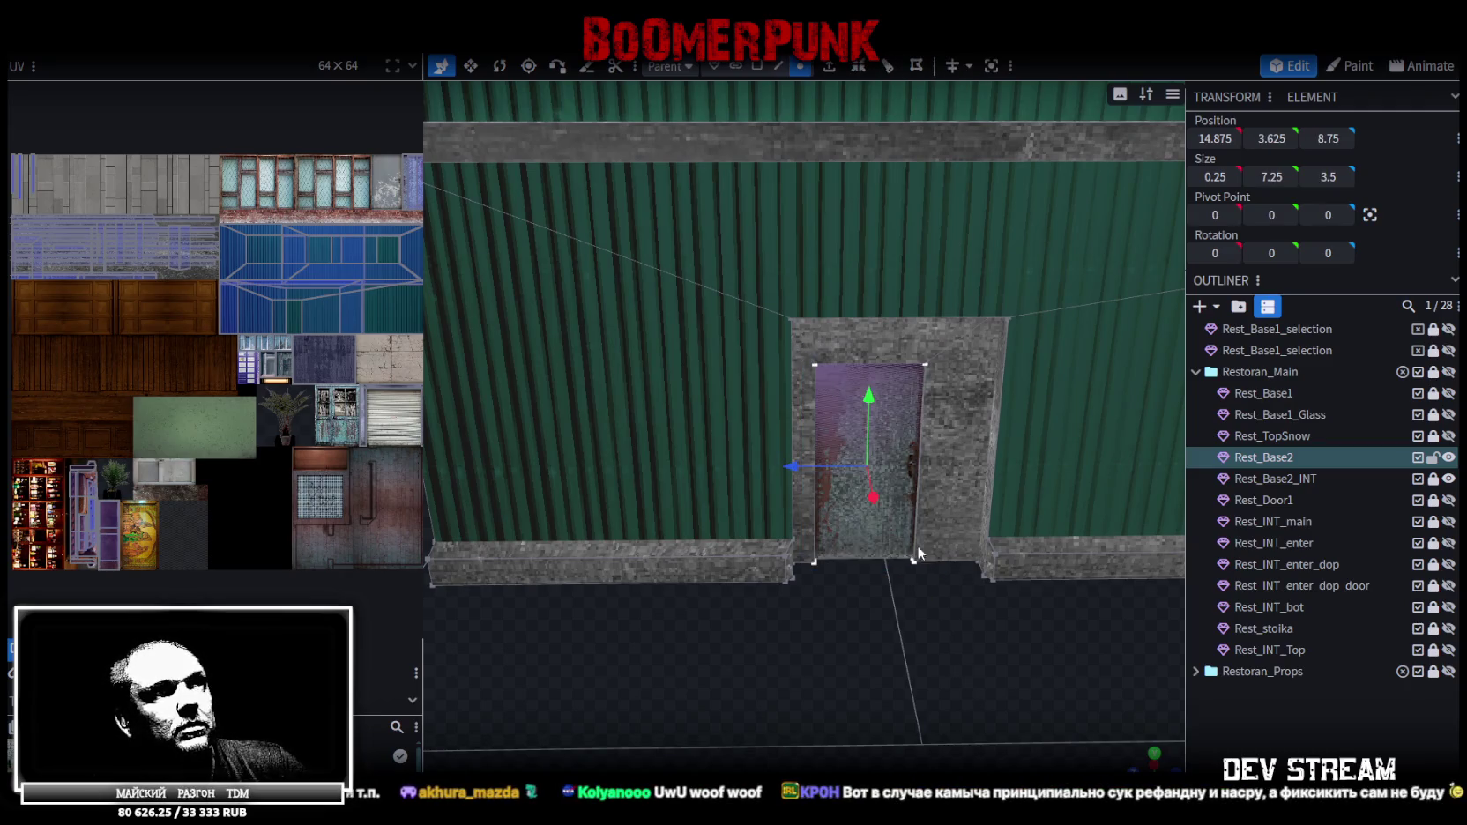
drag(921, 533, 860, 678)
scroll(861, 657, up, 3)
drag(879, 418, 878, 379)
drag(935, 644, 920, 661)
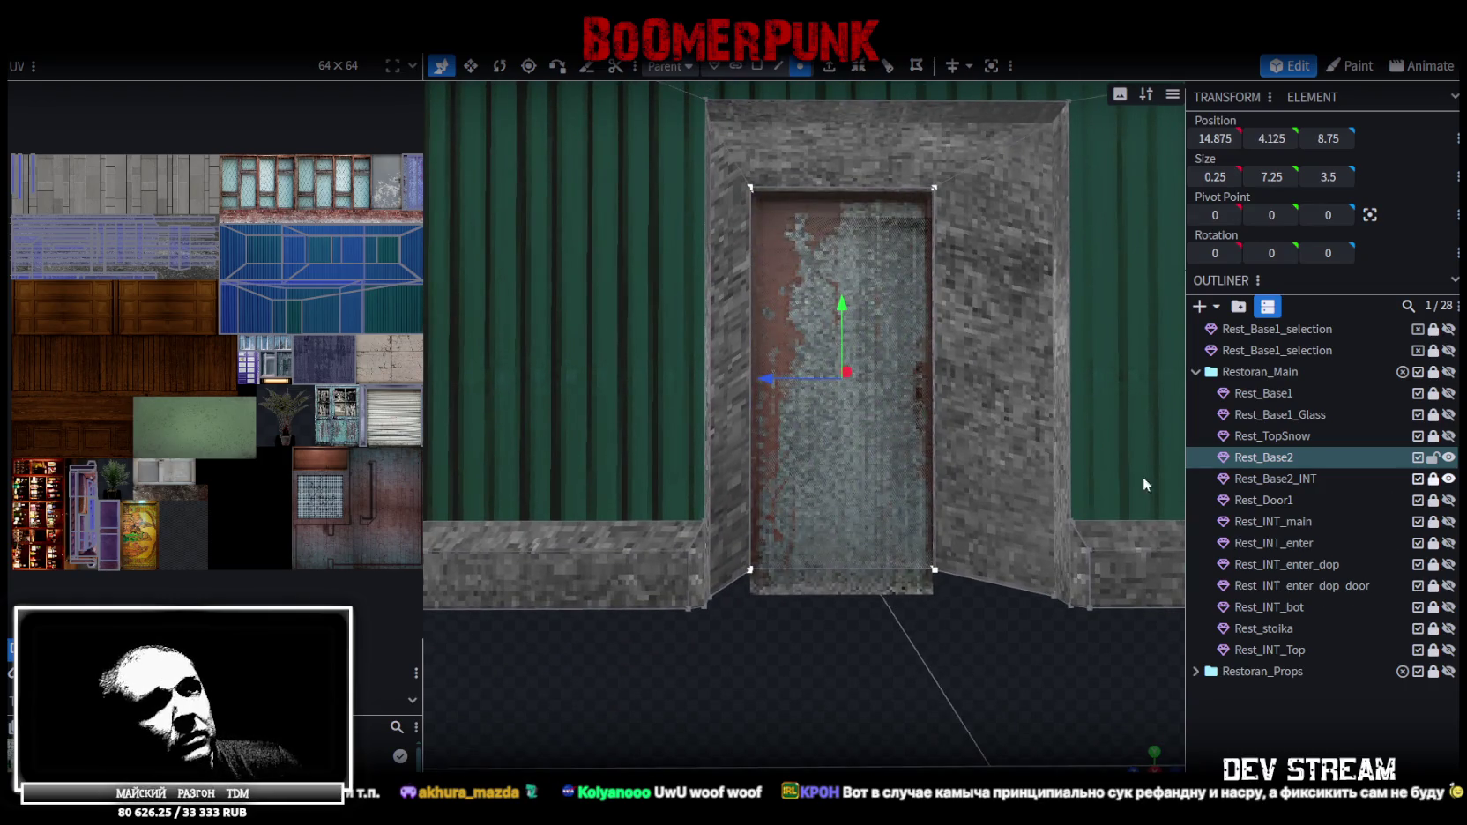
In Edge mode, select the door's bottom edge and drop it to floor level, Y 0
click(776, 67)
click(732, 585)
click(990, 582)
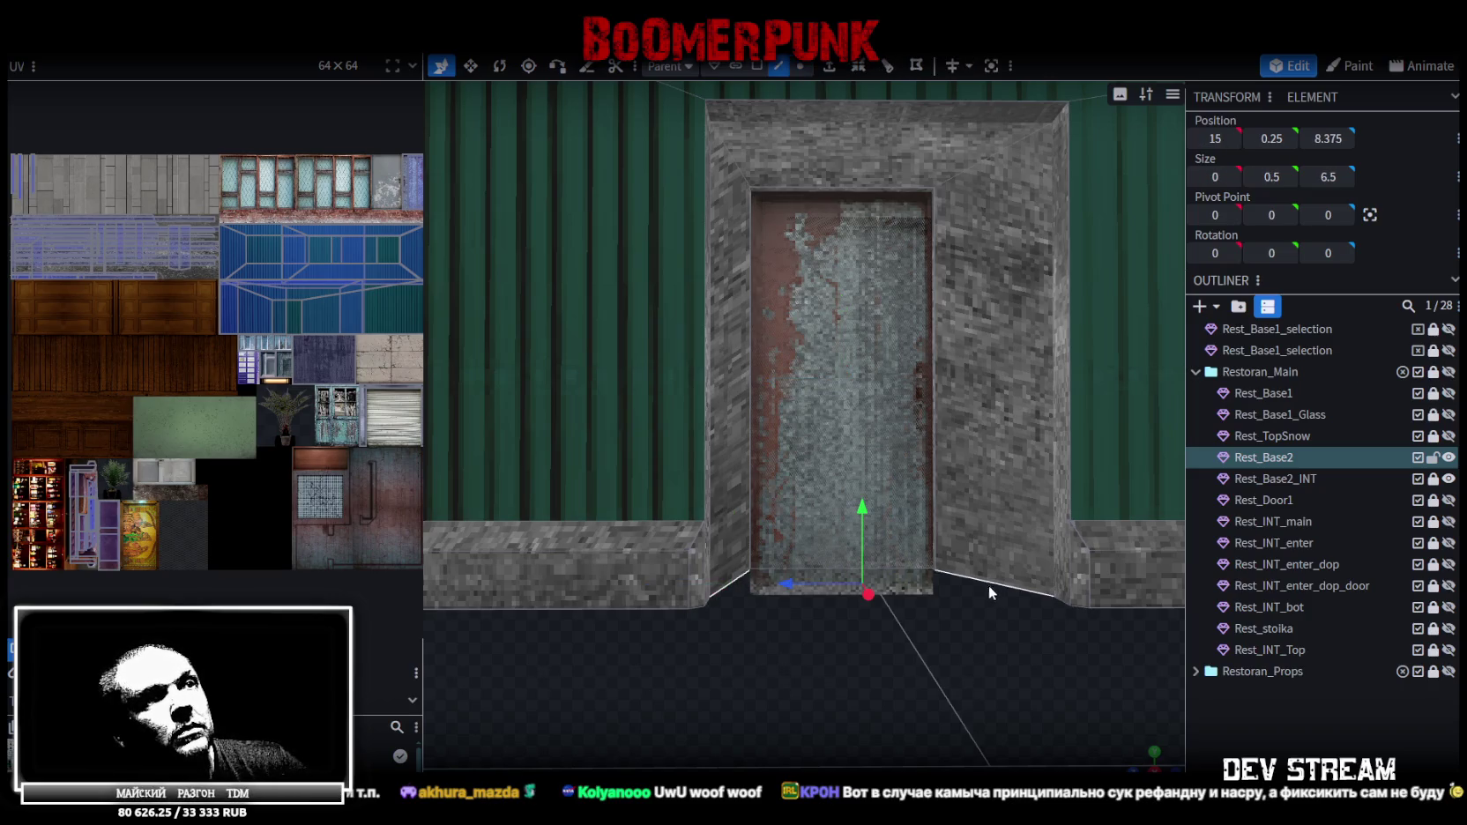
drag(988, 585, 990, 645)
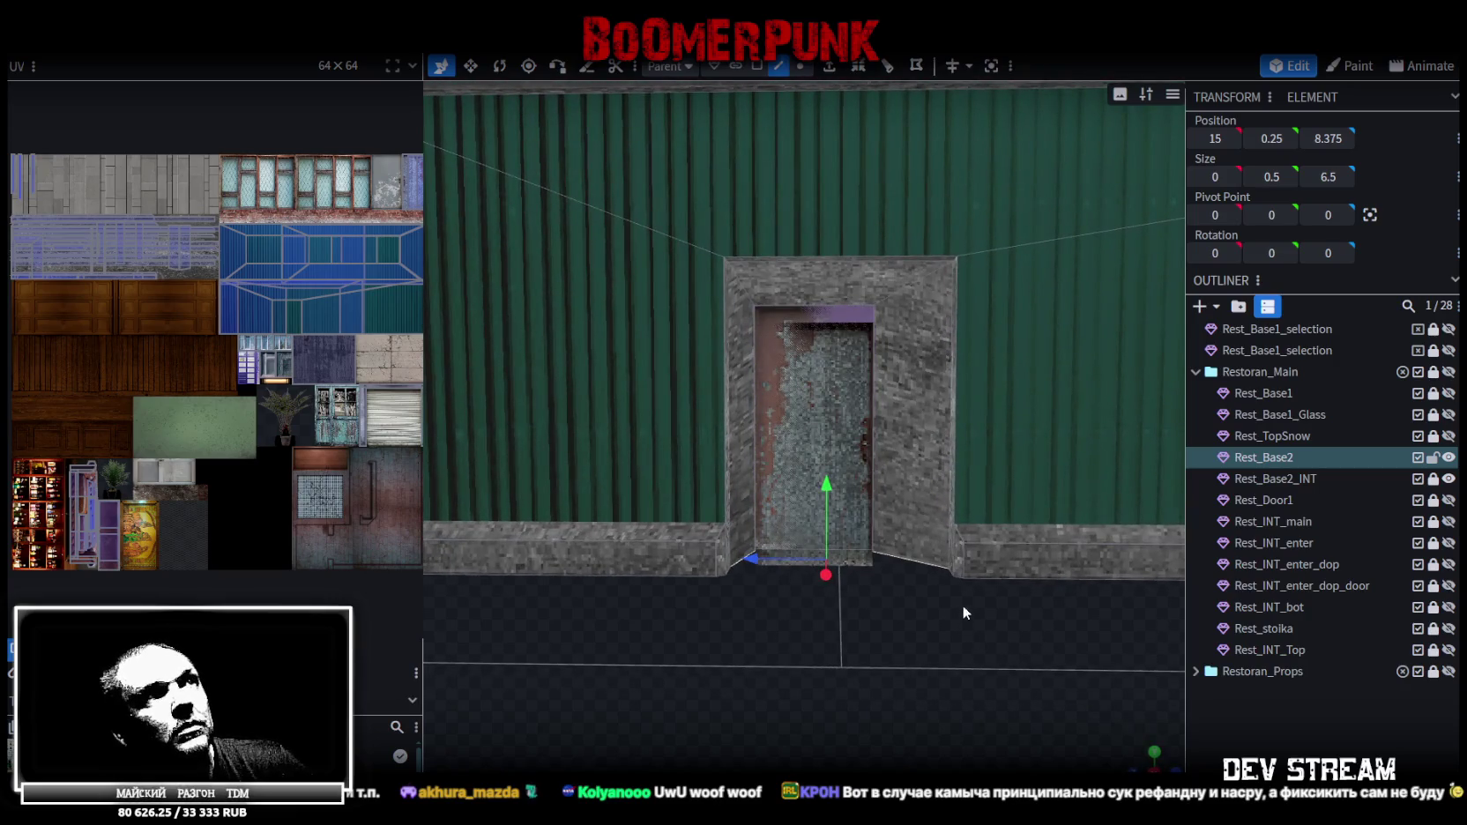
key(ctrl+z)
Return to face selection and select the door-frame faces
click(758, 67)
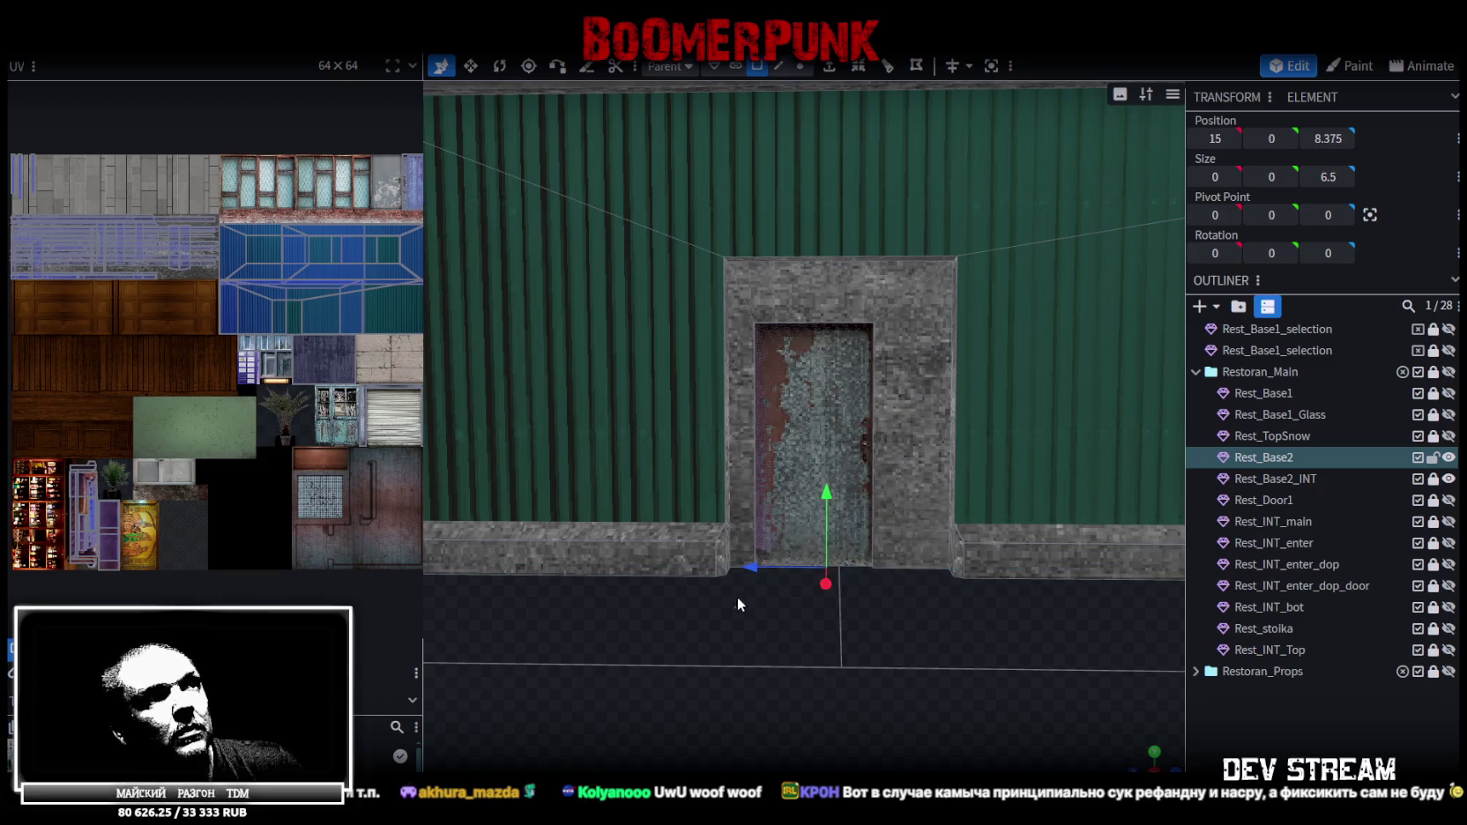
click(928, 302)
scroll(906, 667, down, 3)
mouse_move(905, 667)
mouse_down()
mouse_move(788, 543)
mouse_move(712, 535)
mouse_move(461, 658)
mouse_move(897, 654)
mouse_up()
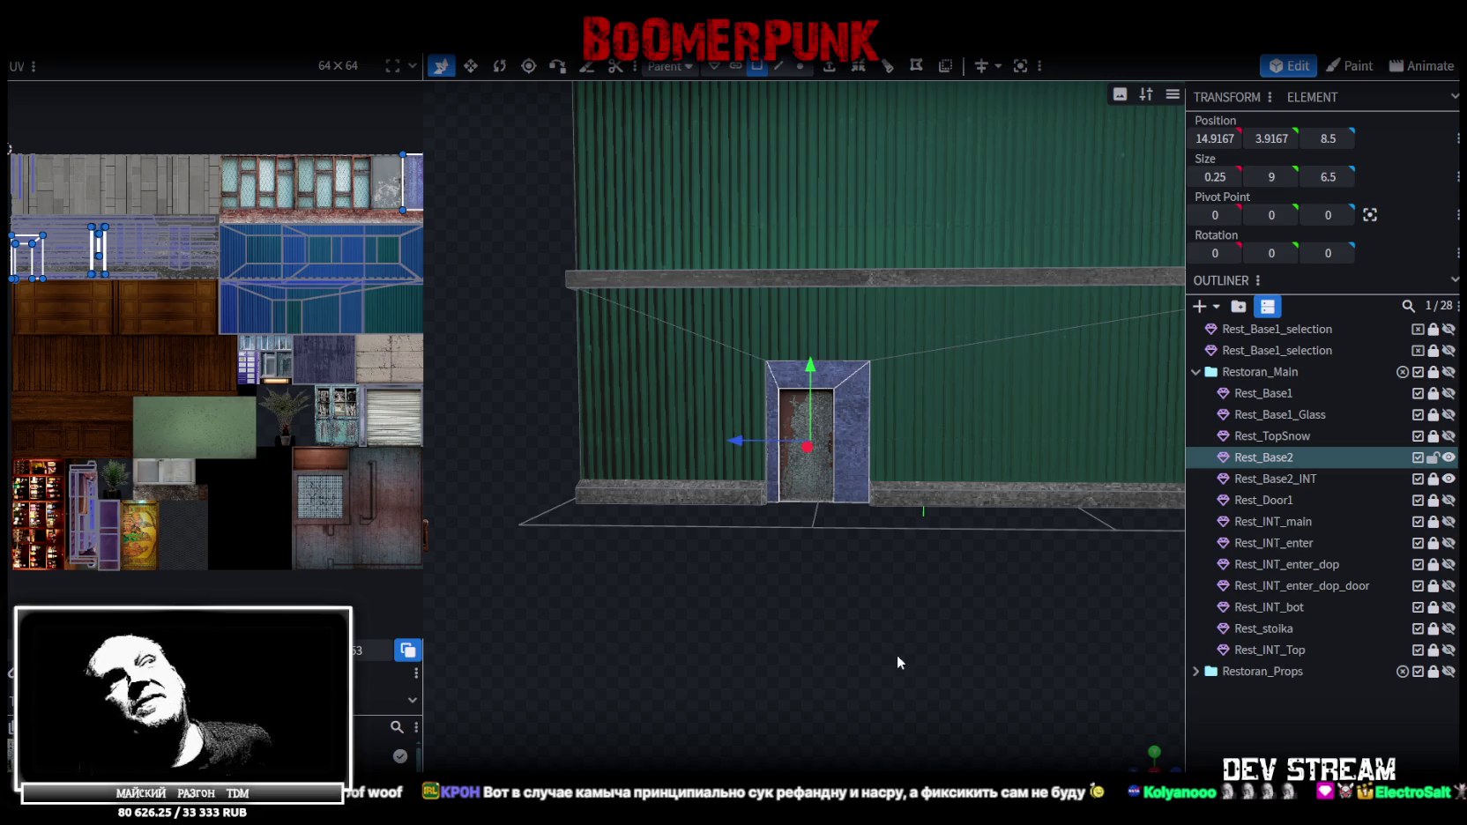
Clear the selection, then box-select the door recess faces from bottom-right to top-left
scroll(897, 631, up, 2)
scroll(914, 669, up, 1)
scroll(899, 662, up, 2)
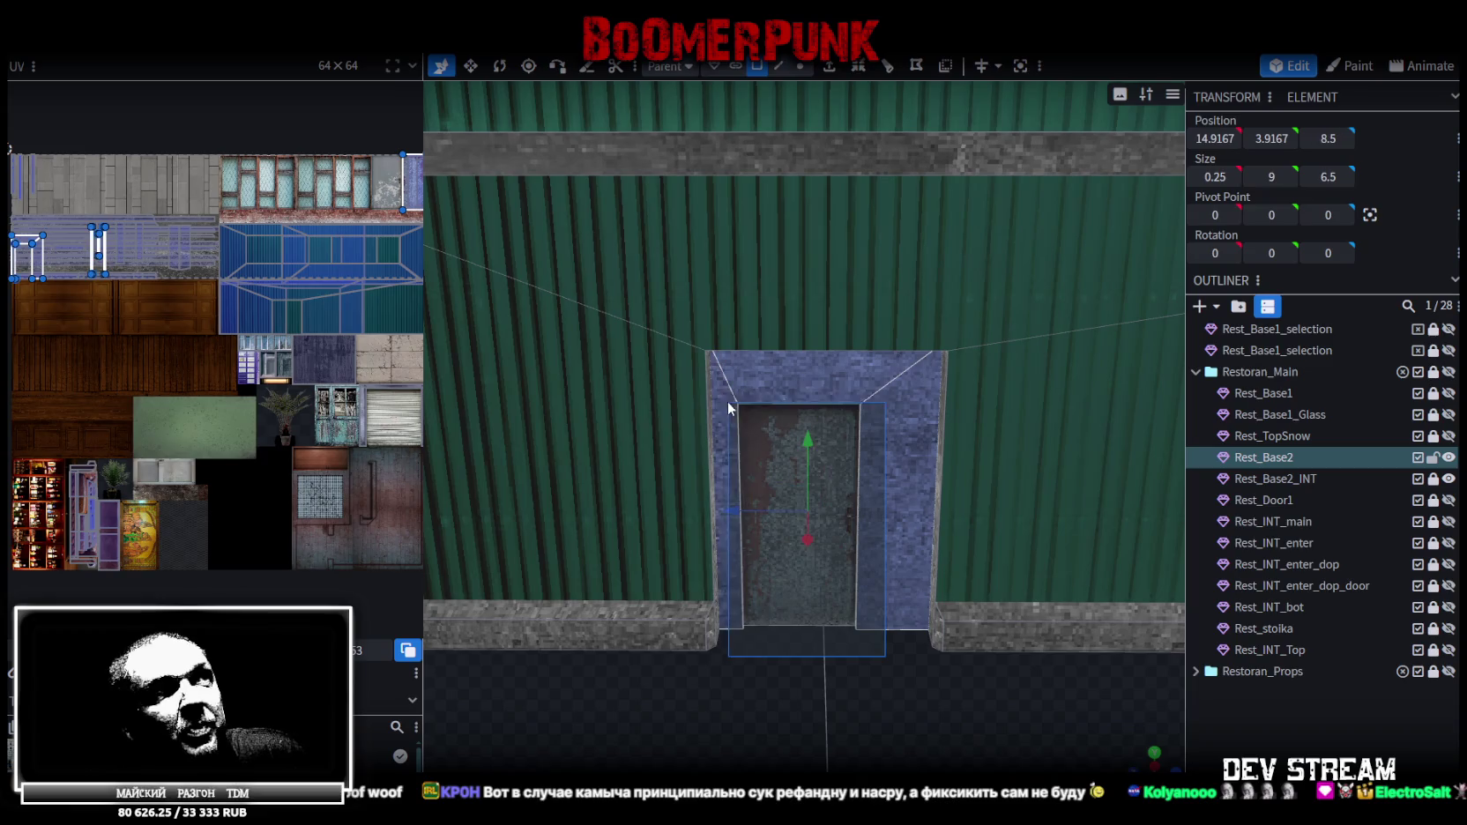
click(732, 387)
mouse_move(846, 634)
mouse_down()
mouse_move(867, 663)
mouse_move(708, 397)
mouse_up()
click(871, 662)
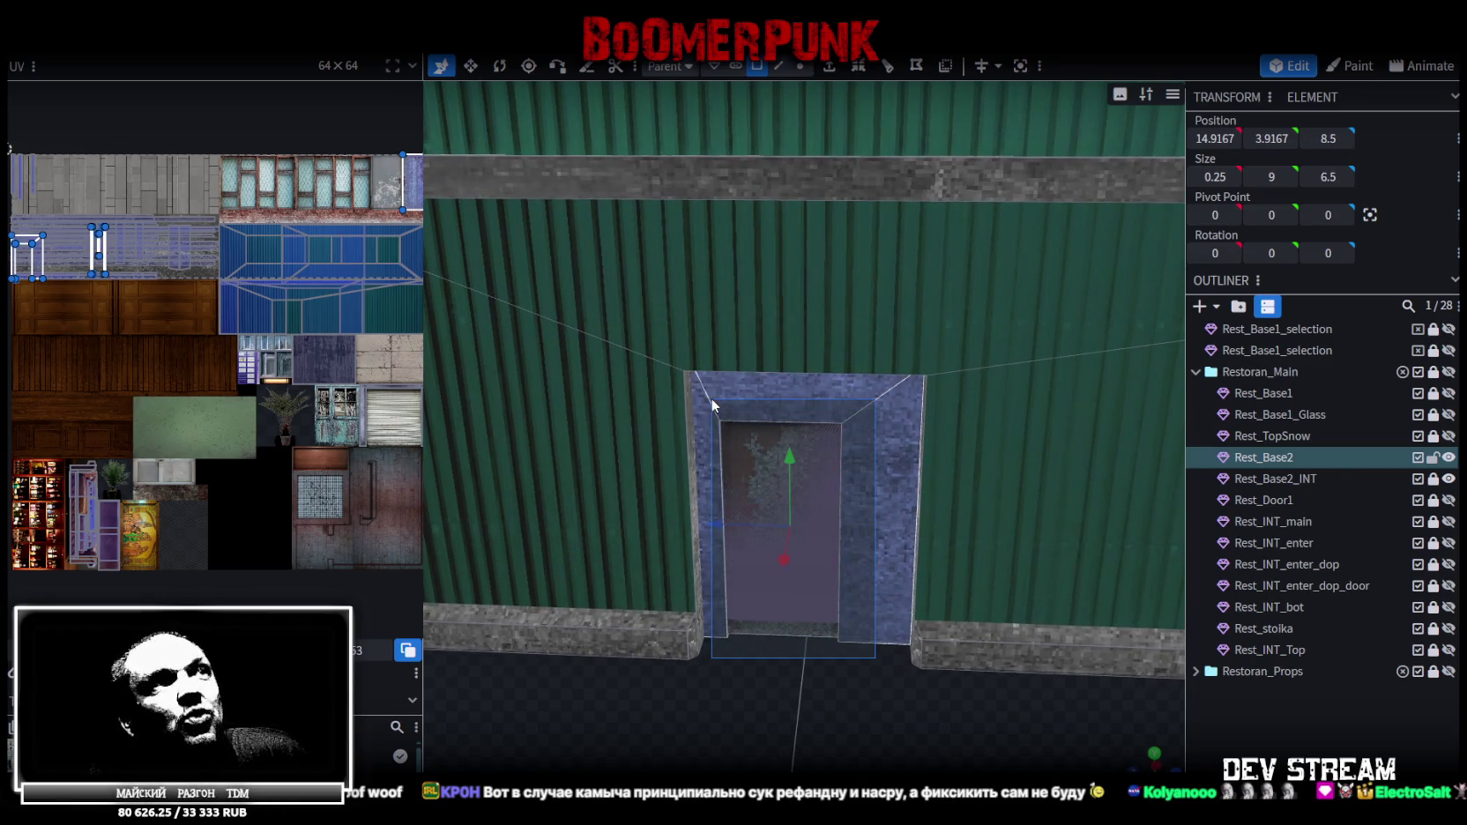
drag(876, 653, 710, 401)
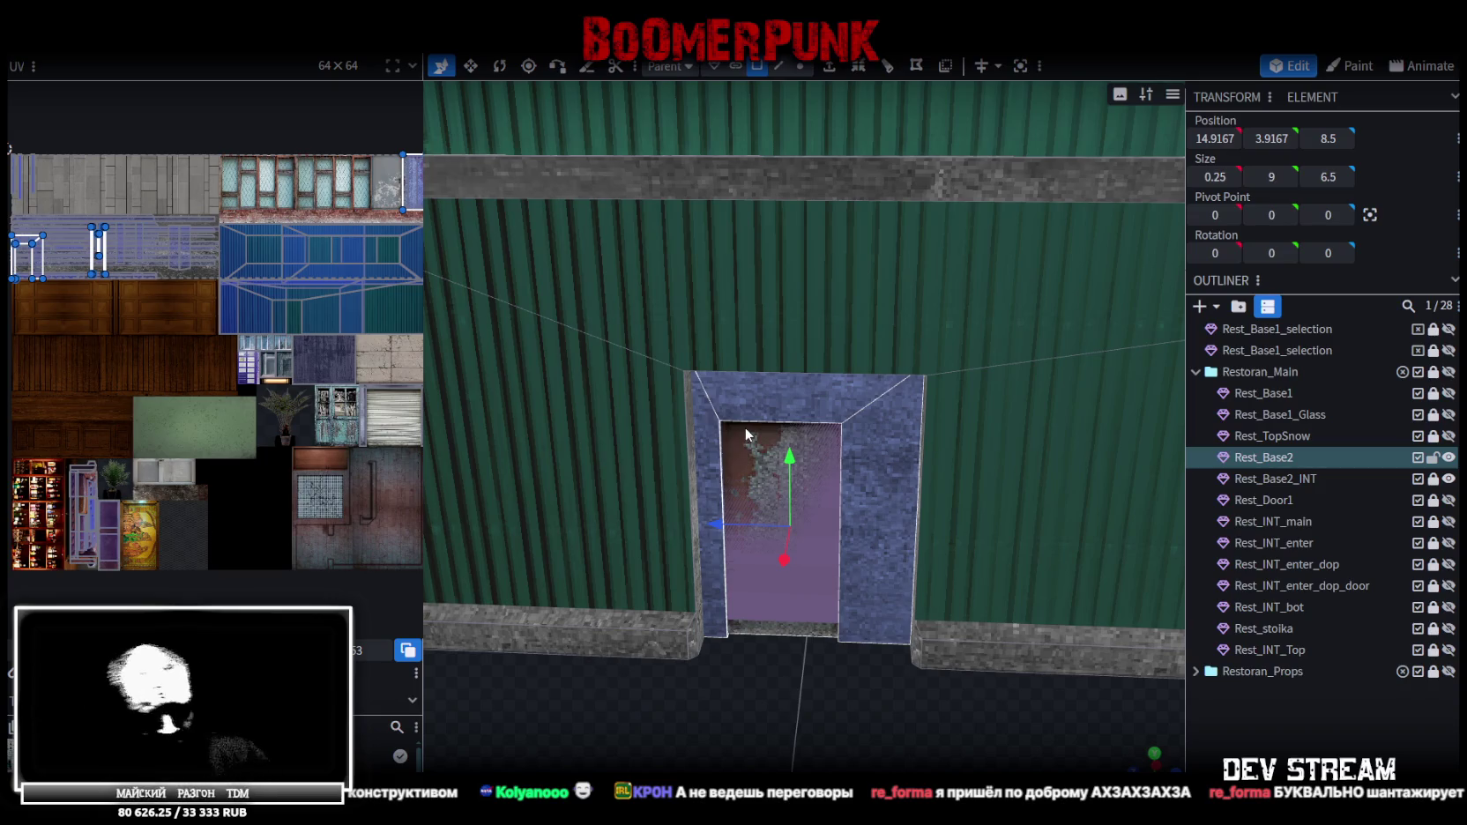
scroll(916, 670, up, 3)
drag(922, 705, 875, 706)
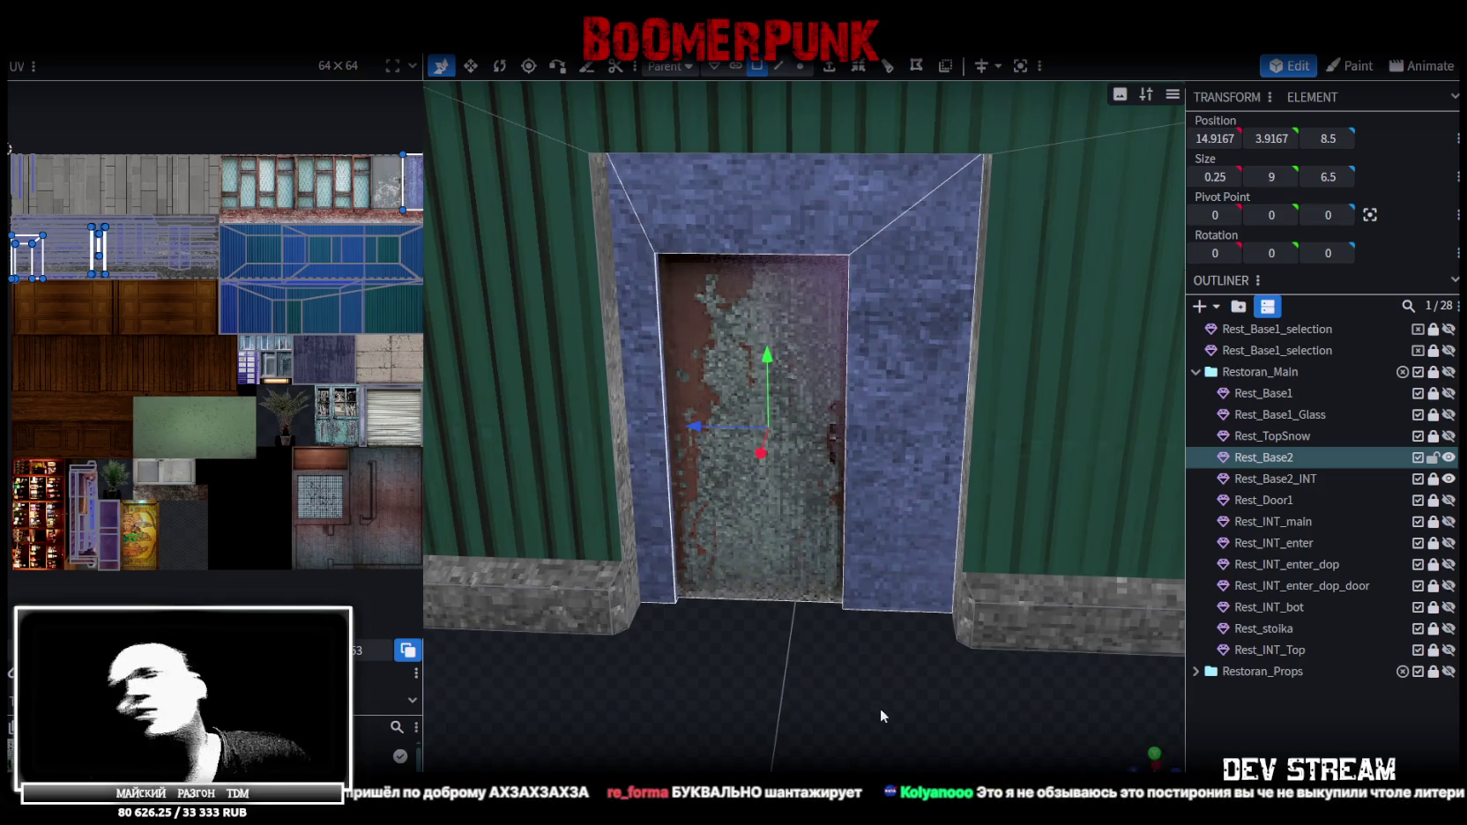
drag(905, 693, 912, 705)
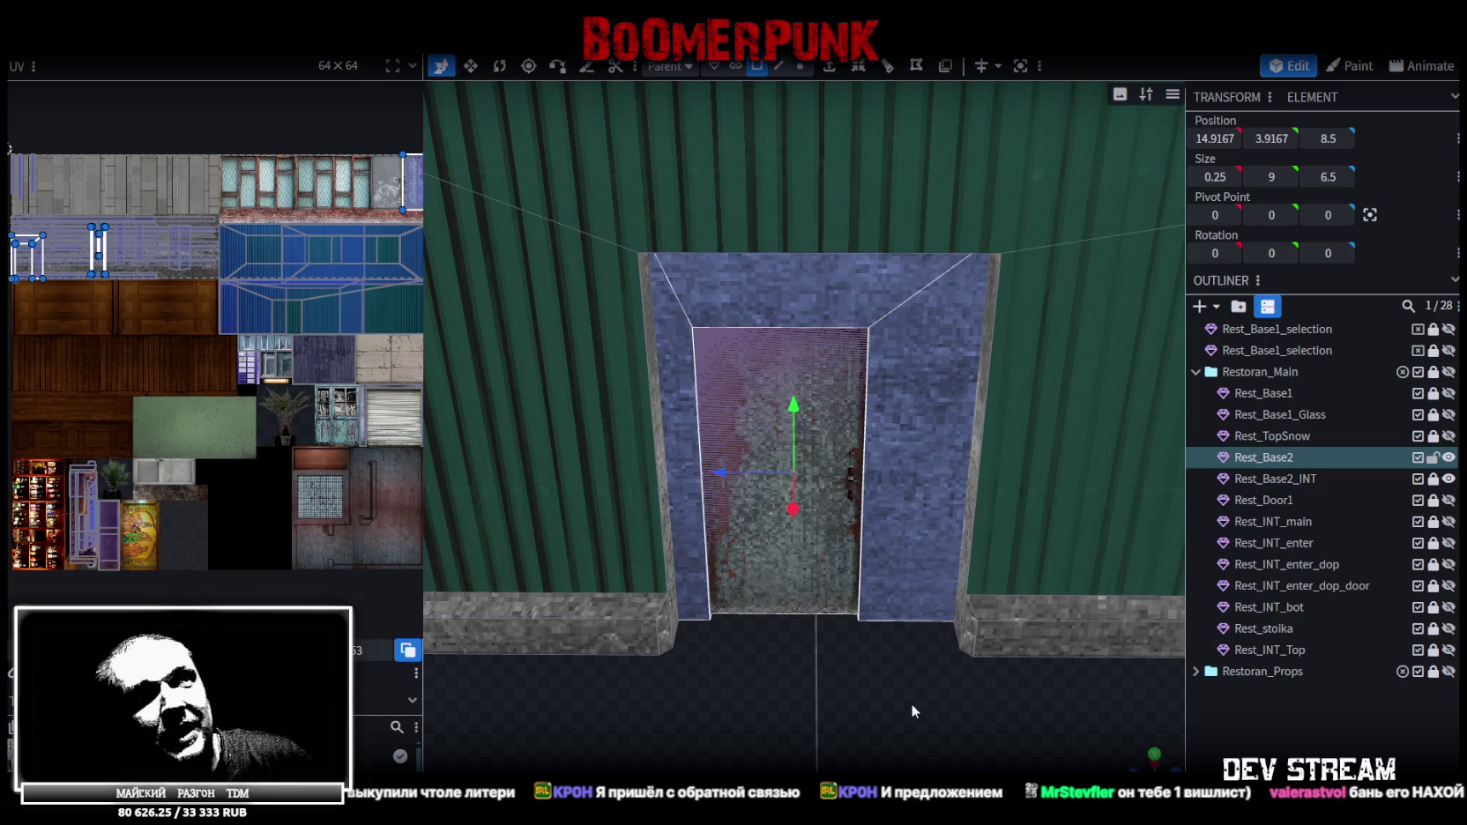
scroll(937, 688, up, 2)
scroll(937, 689, up, 2)
scroll(889, 688, down, 2)
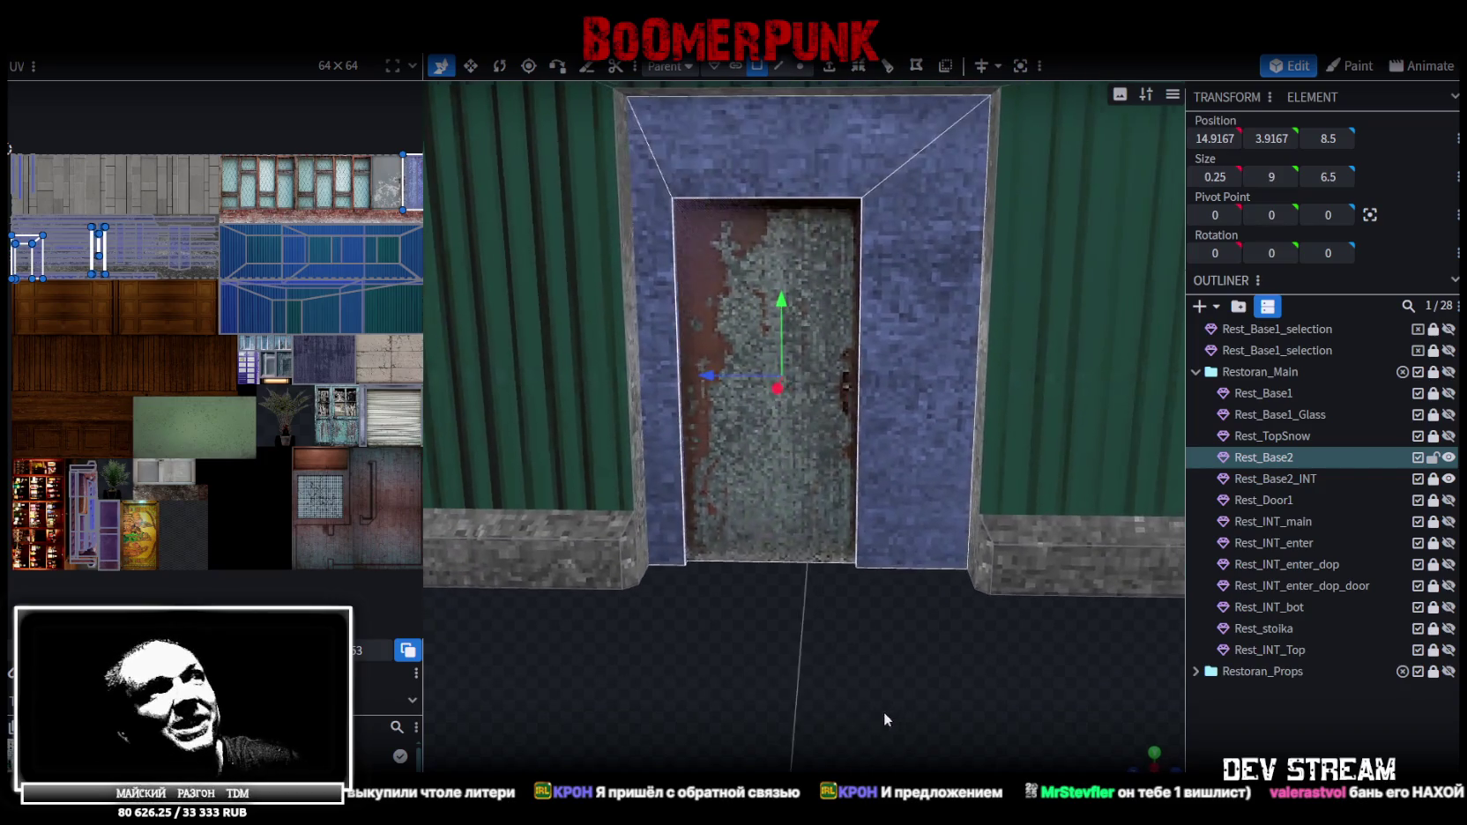
right_click(903, 408)
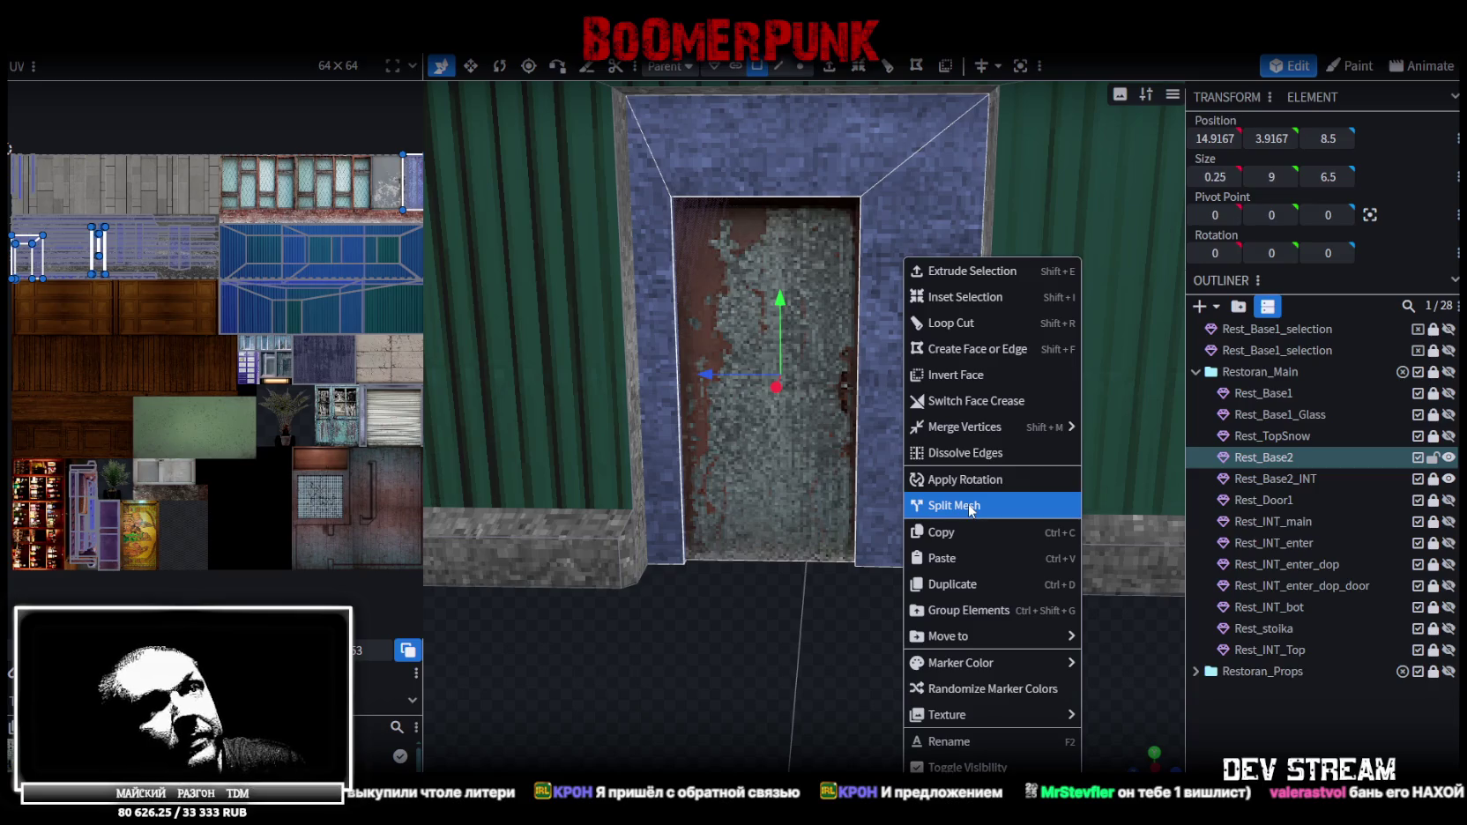
Split the door faces into a separate mesh, Rest_Base2_selection, and raise it slightly
click(970, 507)
scroll(817, 327, down, 1)
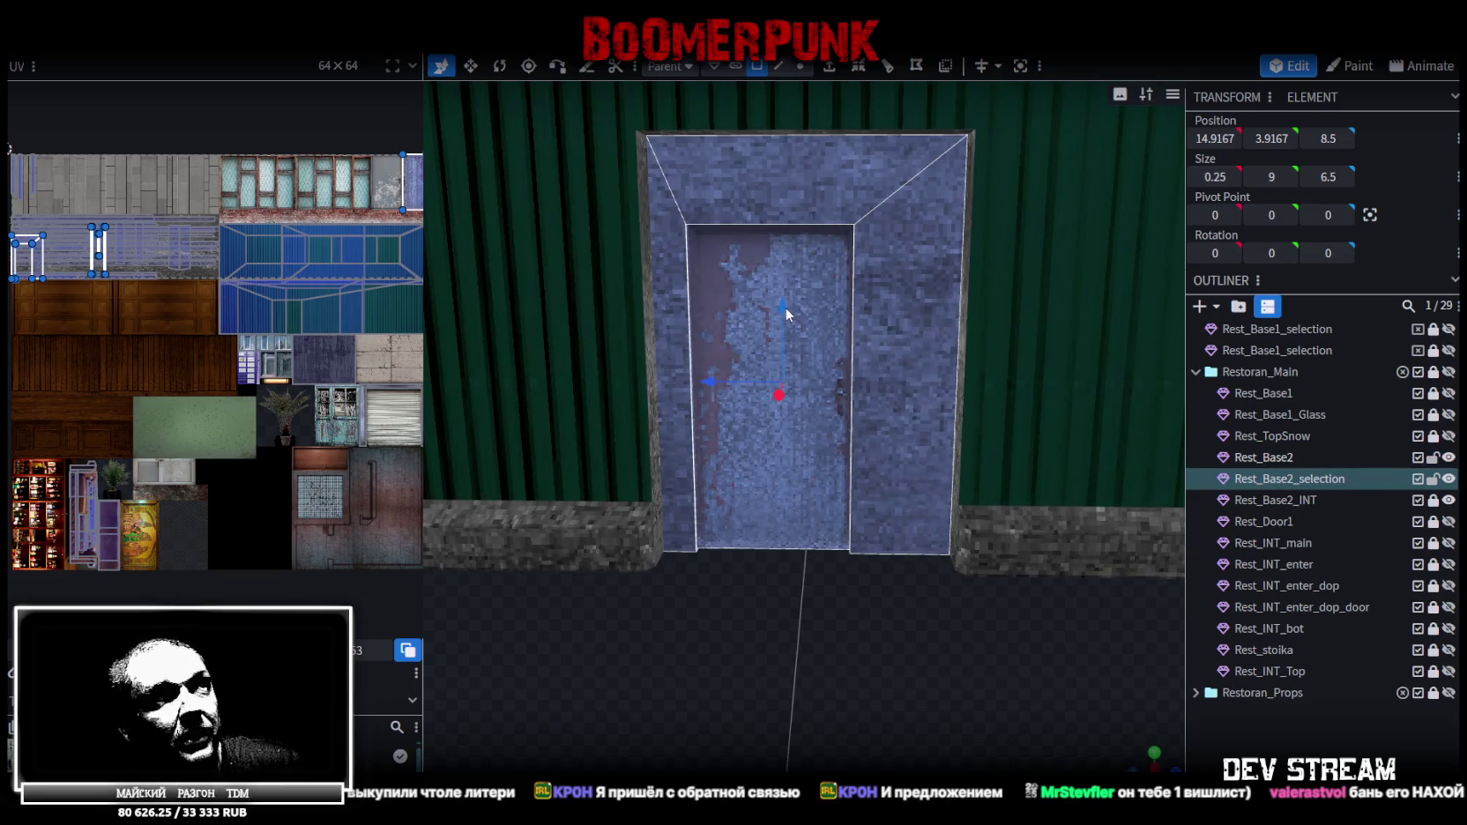
drag(785, 307, 784, 283)
scroll(891, 462, down, 2)
mouse_move(891, 463)
mouse_down()
mouse_move(760, 585)
mouse_move(883, 550)
mouse_up()
scroll(884, 550, up, 3)
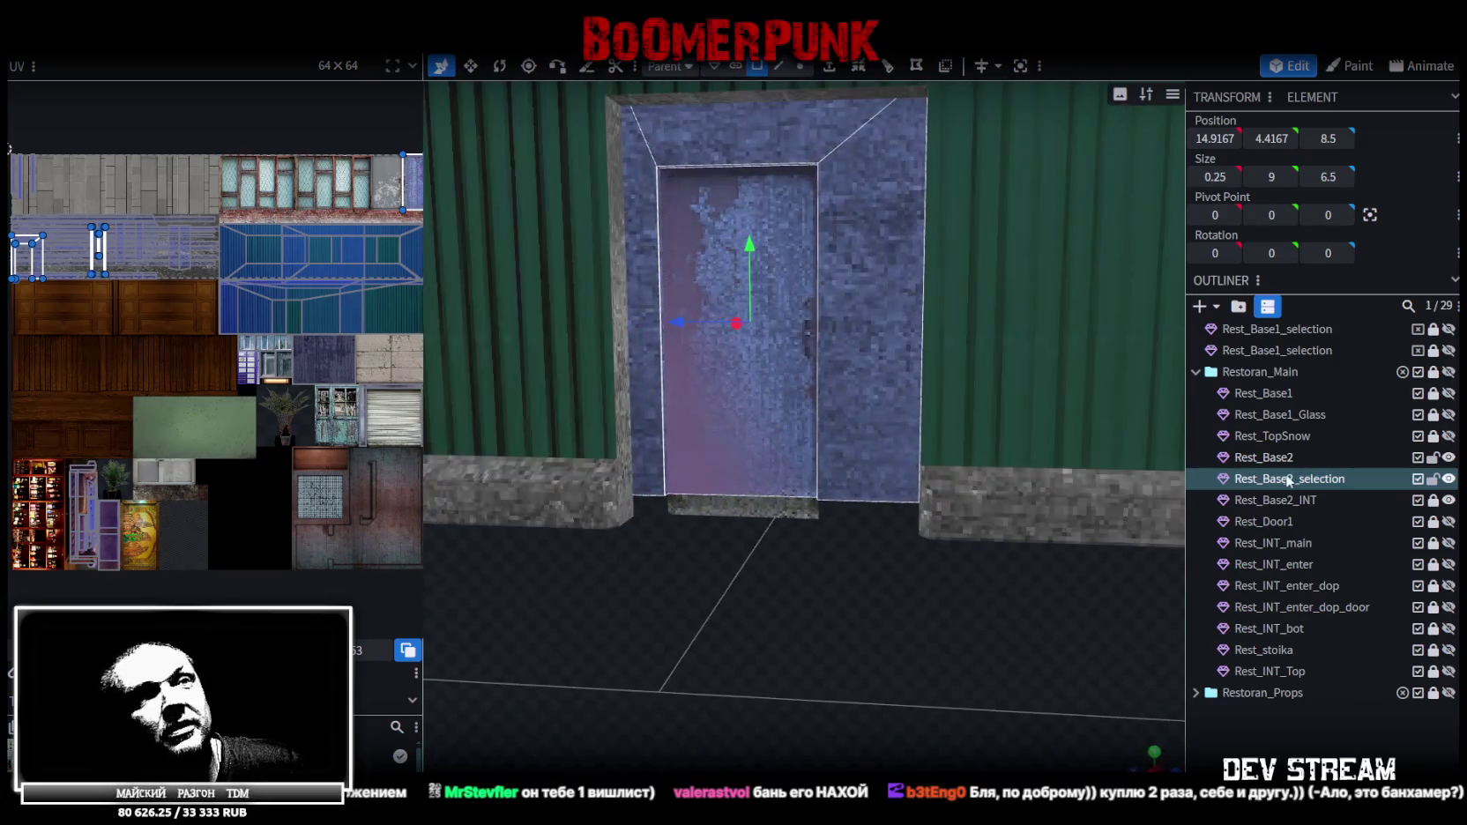
Show the door against the plain interior wall and lower the door frame's top edge
click(1448, 457)
scroll(902, 577, down, 3)
scroll(902, 577, up, 2)
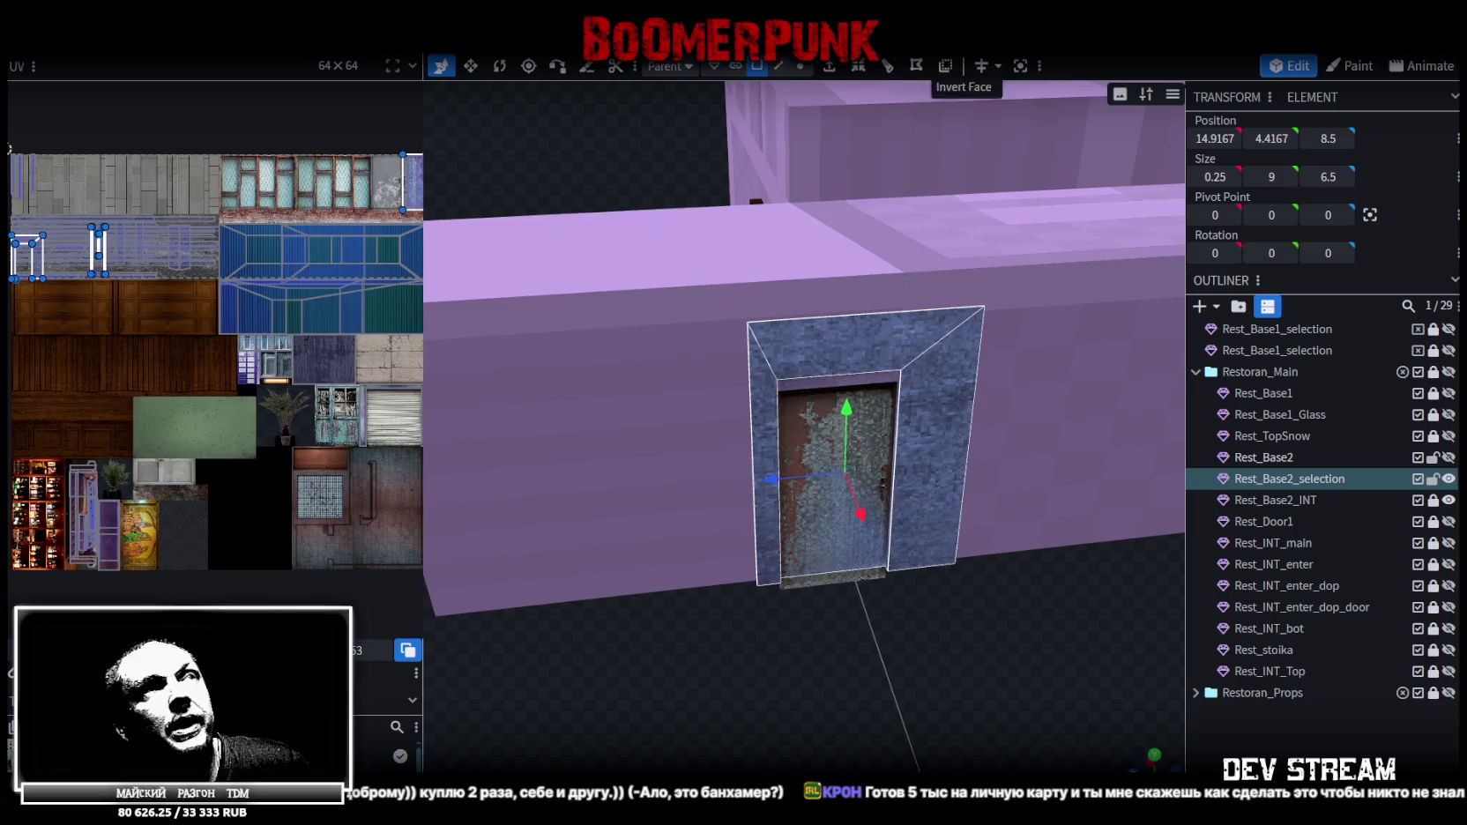
click(779, 66)
click(860, 316)
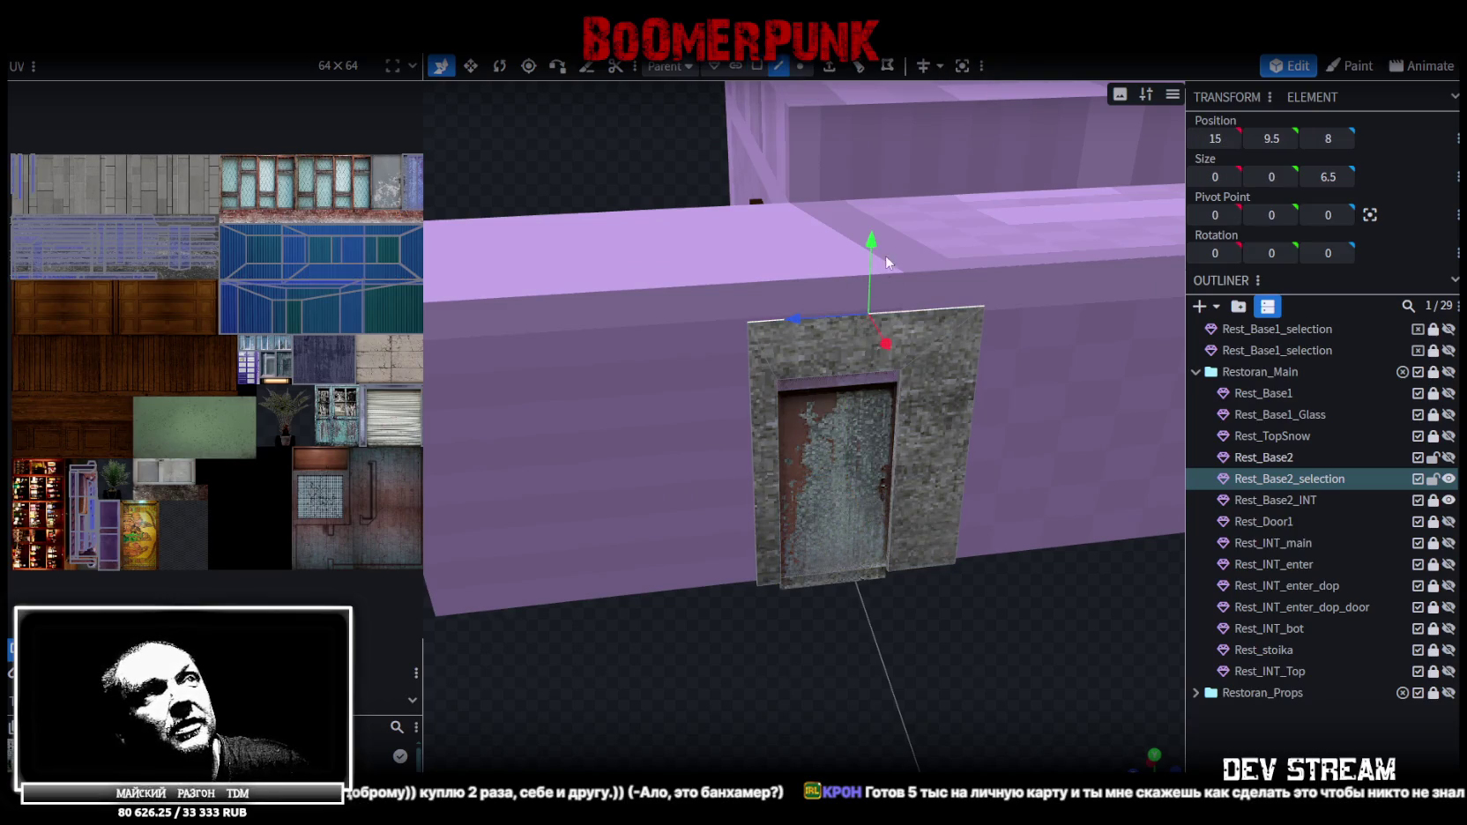
drag(870, 249, 873, 266)
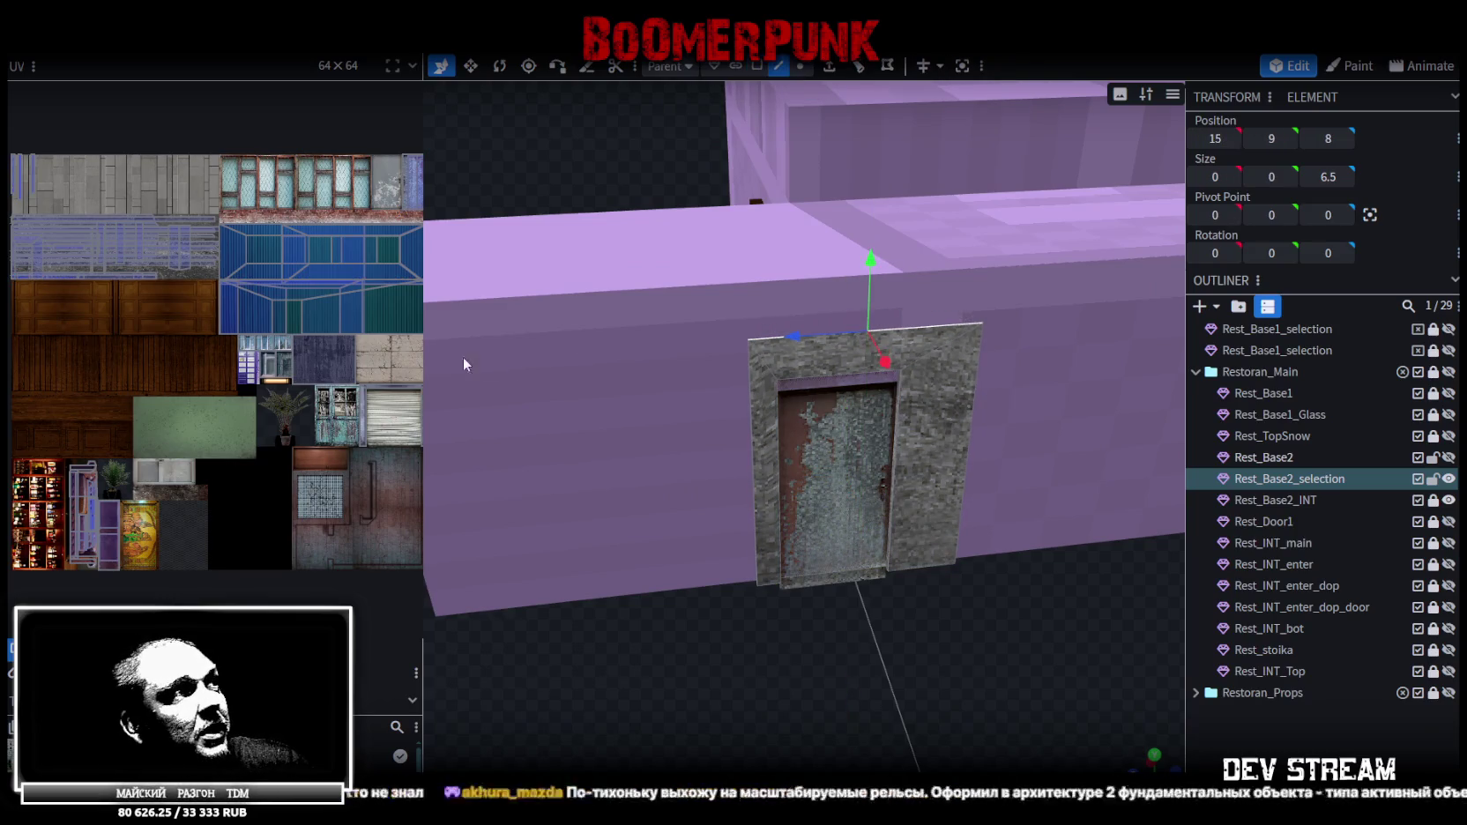
scroll(276, 310, down, 3)
scroll(276, 311, up, 4)
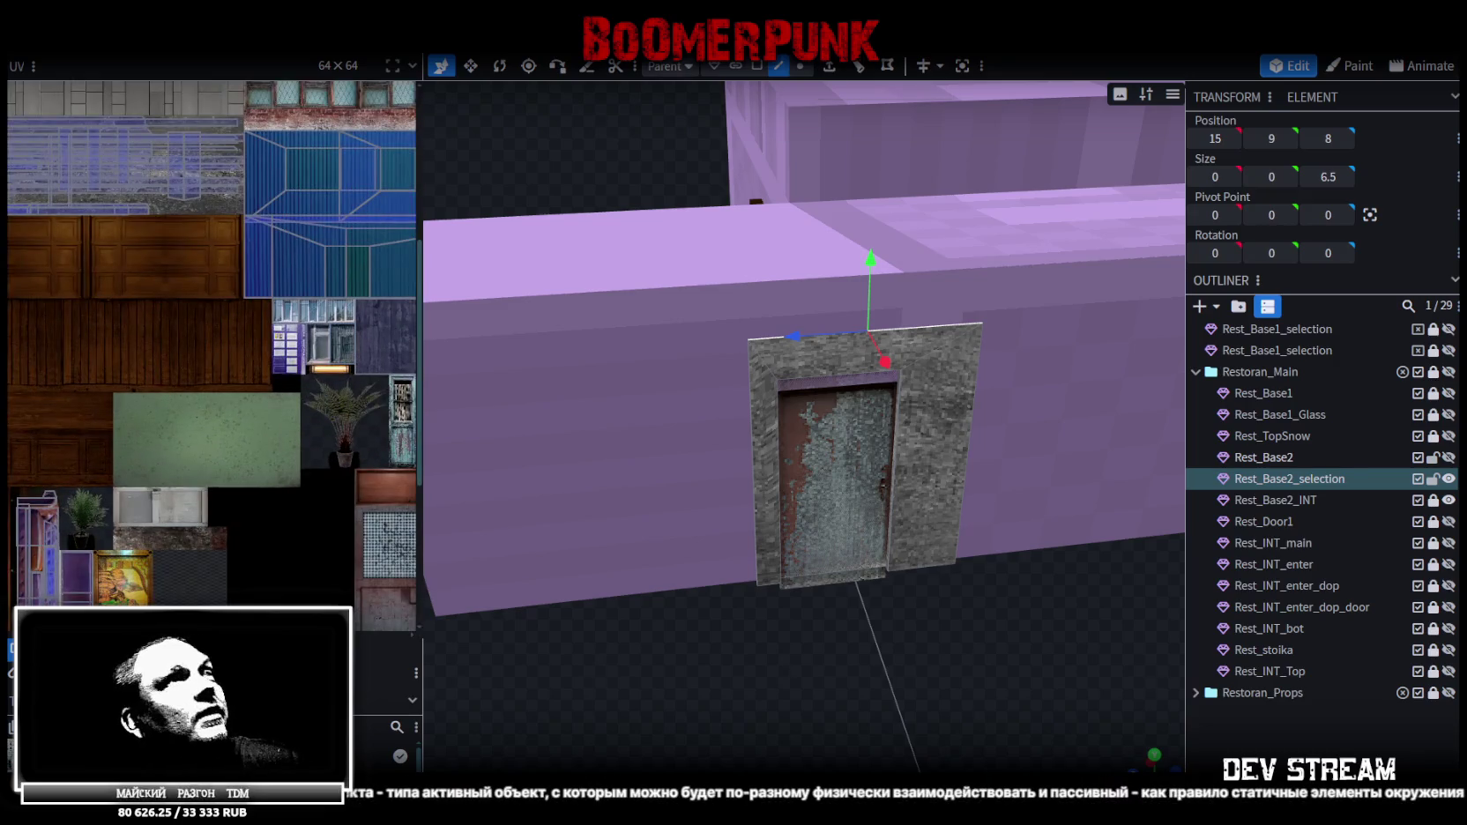
Select the door frame's left, top and right faces
click(756, 65)
click(765, 383)
shift+click(887, 341)
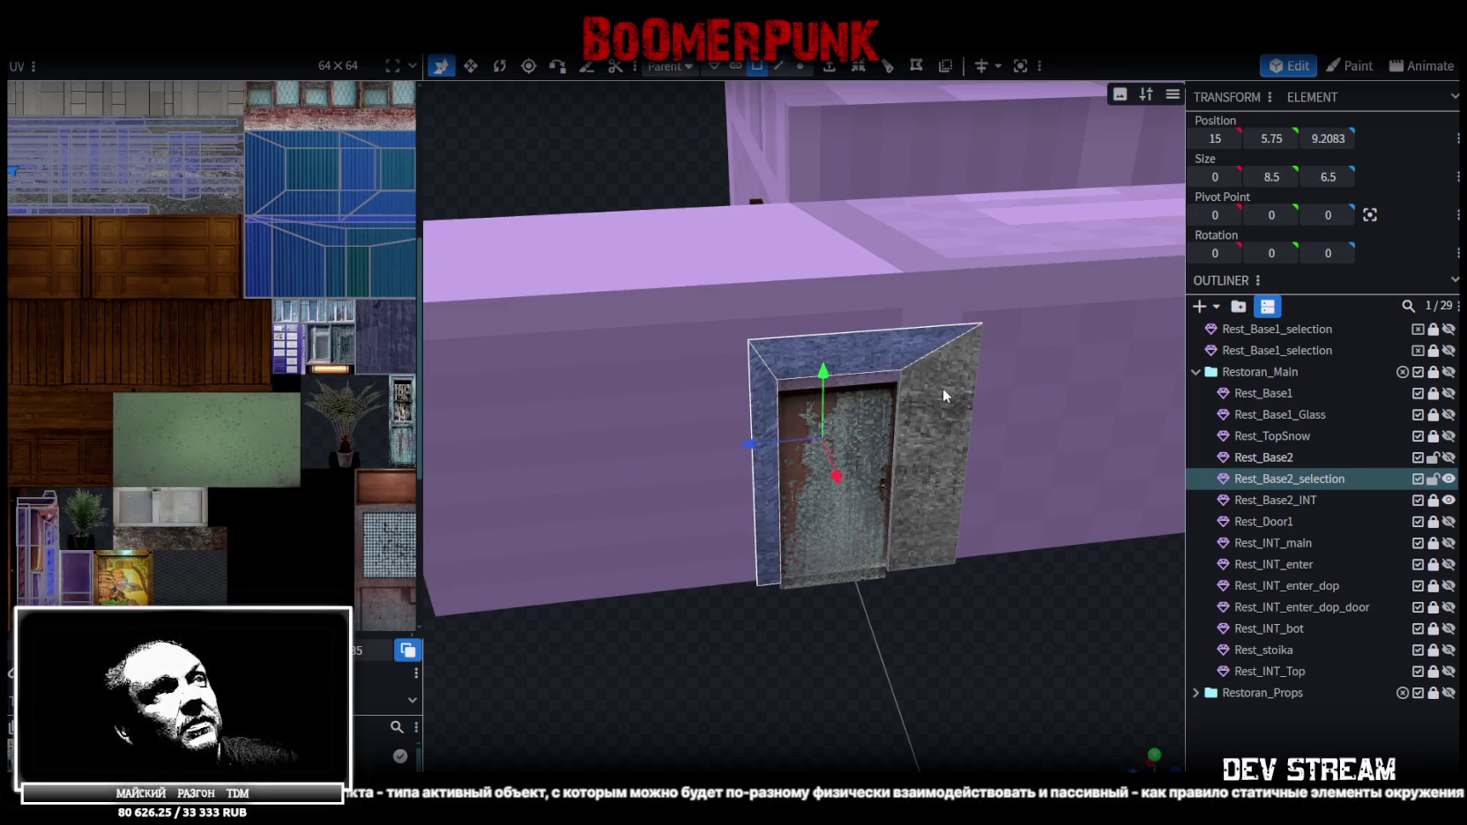
shift+click(942, 387)
scroll(253, 354, up, 2)
scroll(181, 309, up, 3)
scroll(221, 252, up, 3)
scroll(293, 284, up, 3)
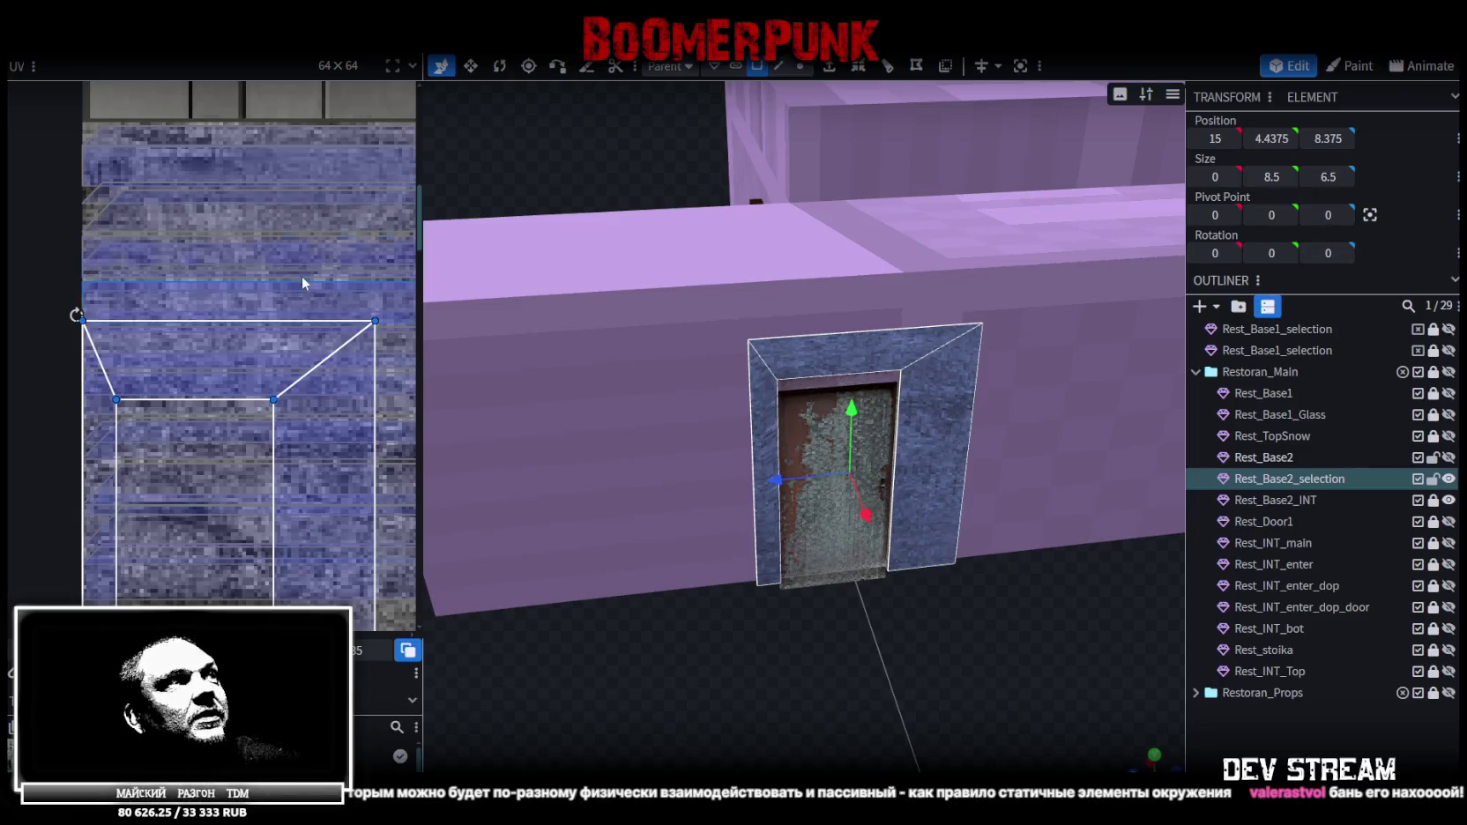
Bring the door into close view and select the Rest_Base2_selection door frame mesh
scroll(302, 276, down, 2)
scroll(326, 277, down, 1)
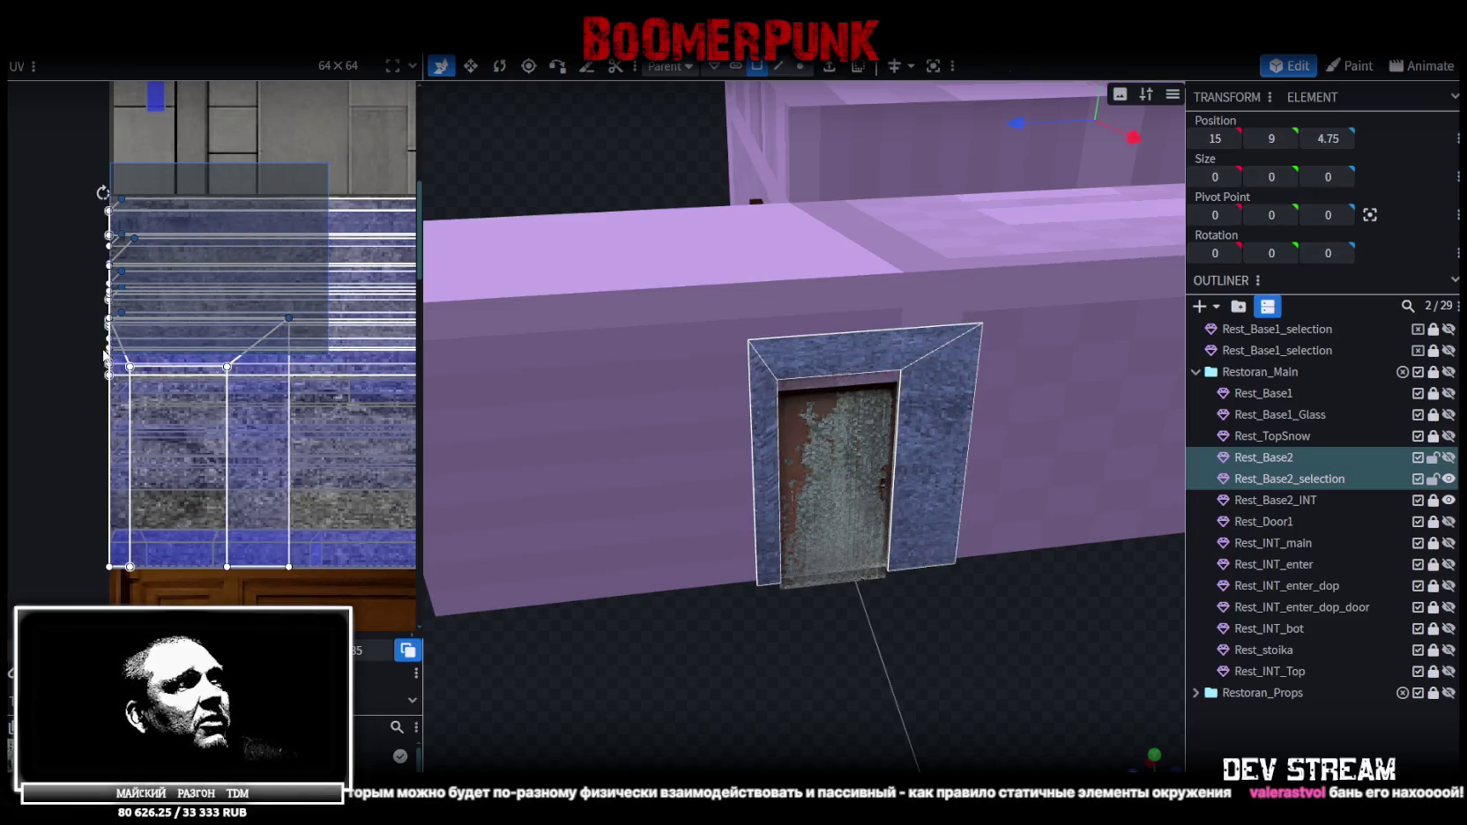
scroll(313, 324, up, 3)
scroll(314, 324, up, 2)
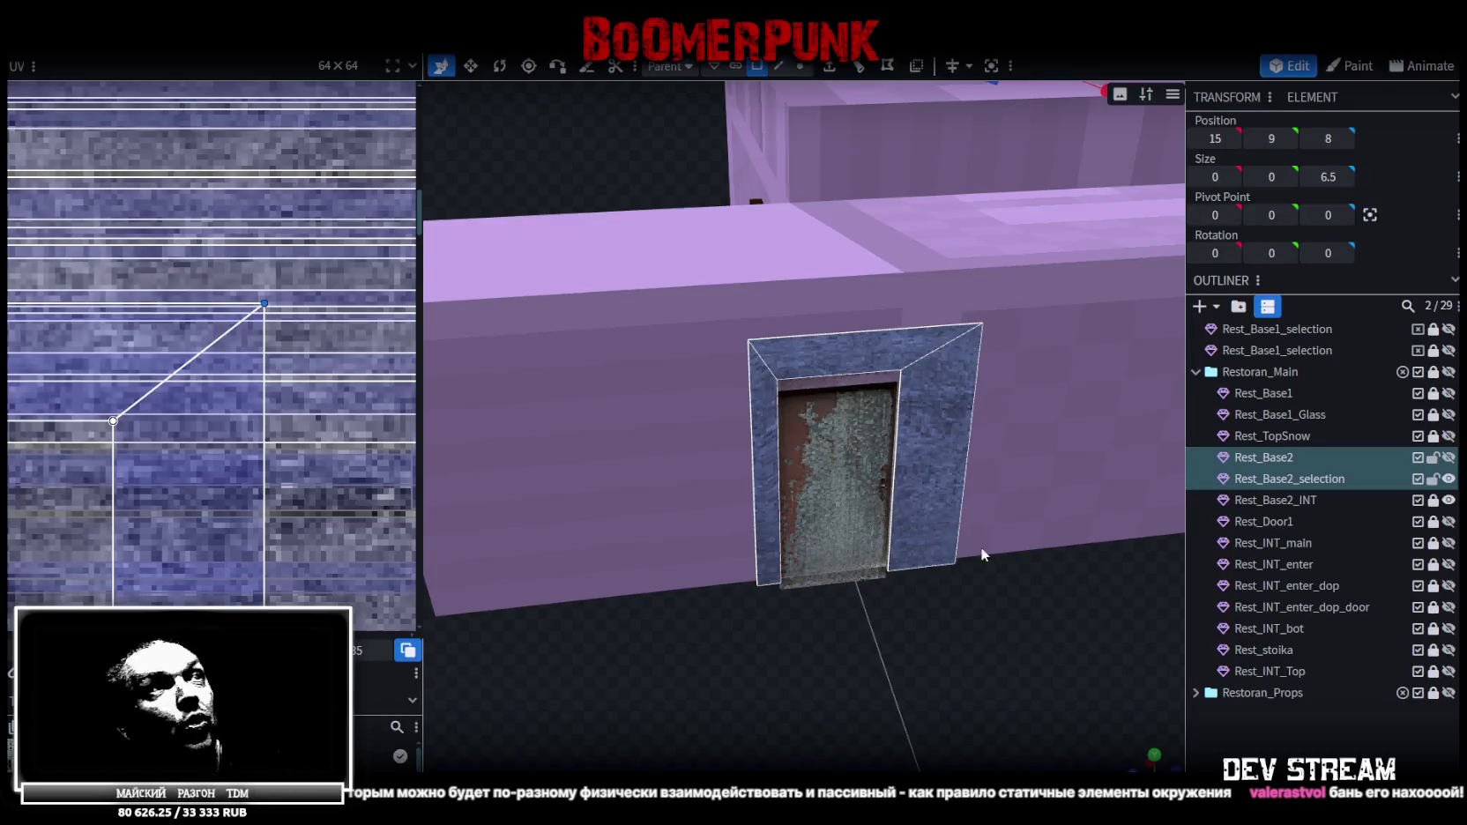
drag(981, 553, 914, 626)
scroll(922, 633, up, 2)
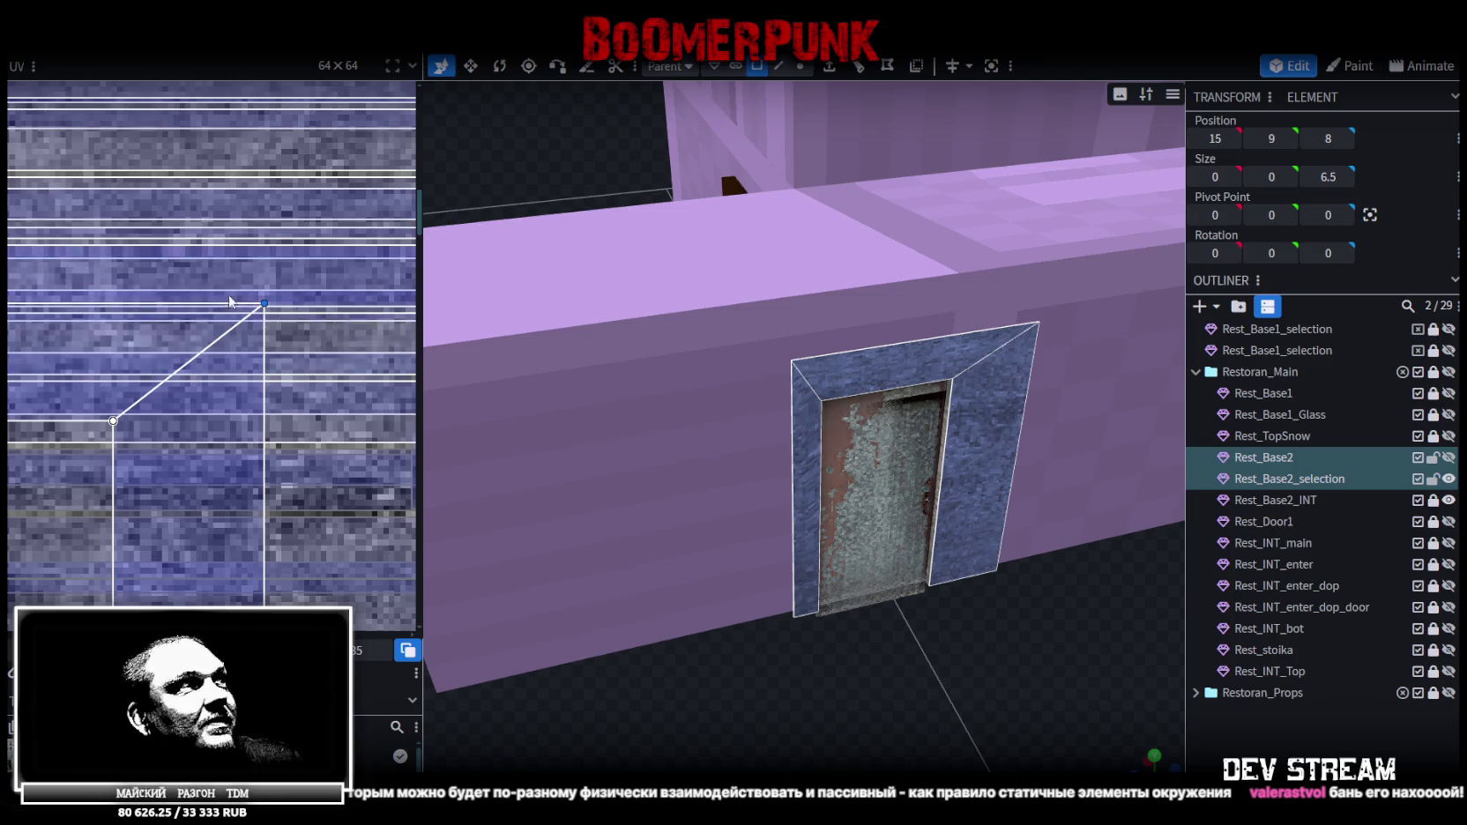
scroll(254, 322, down, 3)
scroll(254, 322, down, 2)
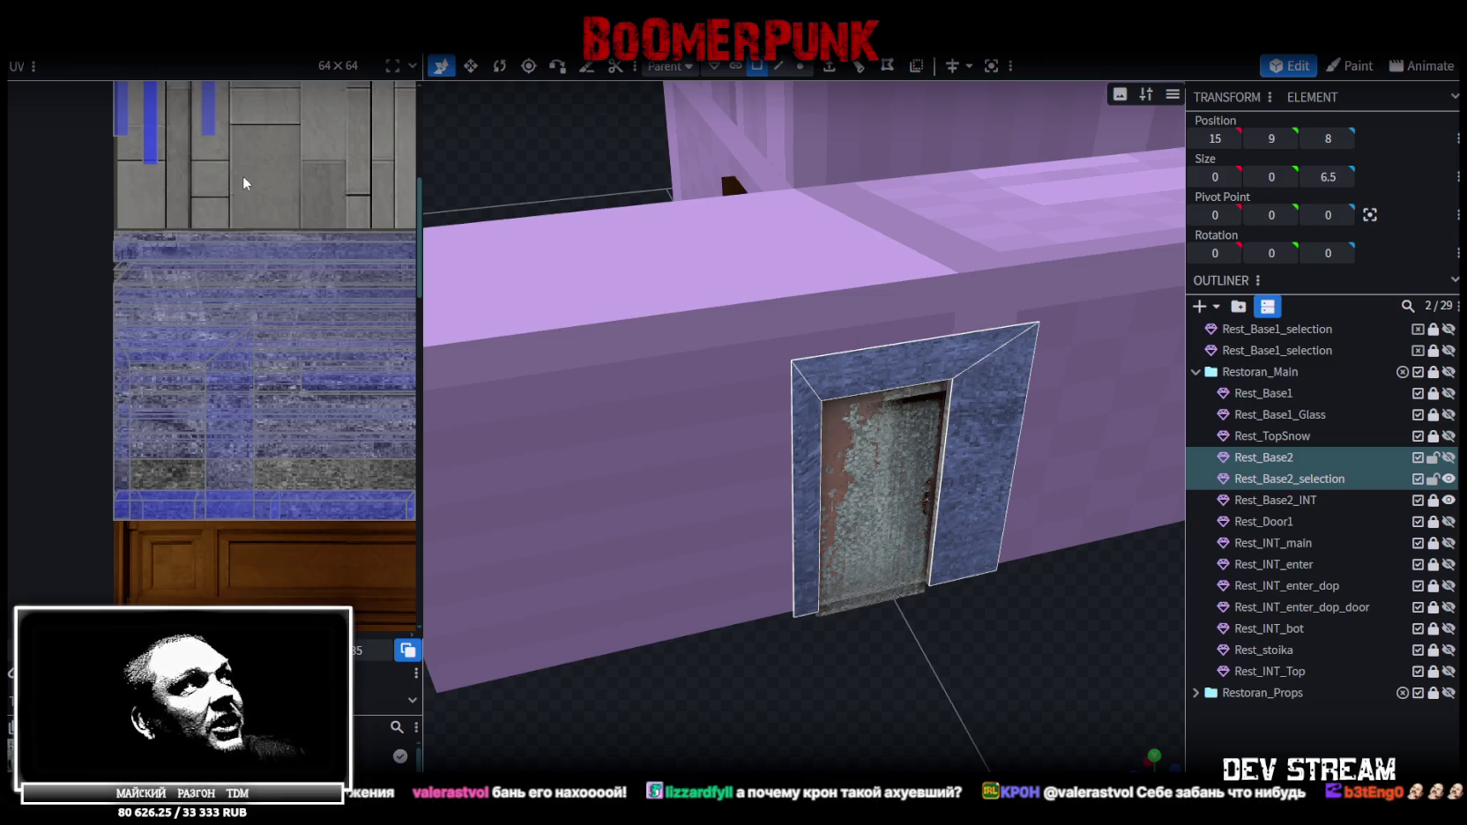
click(867, 436)
click(817, 407)
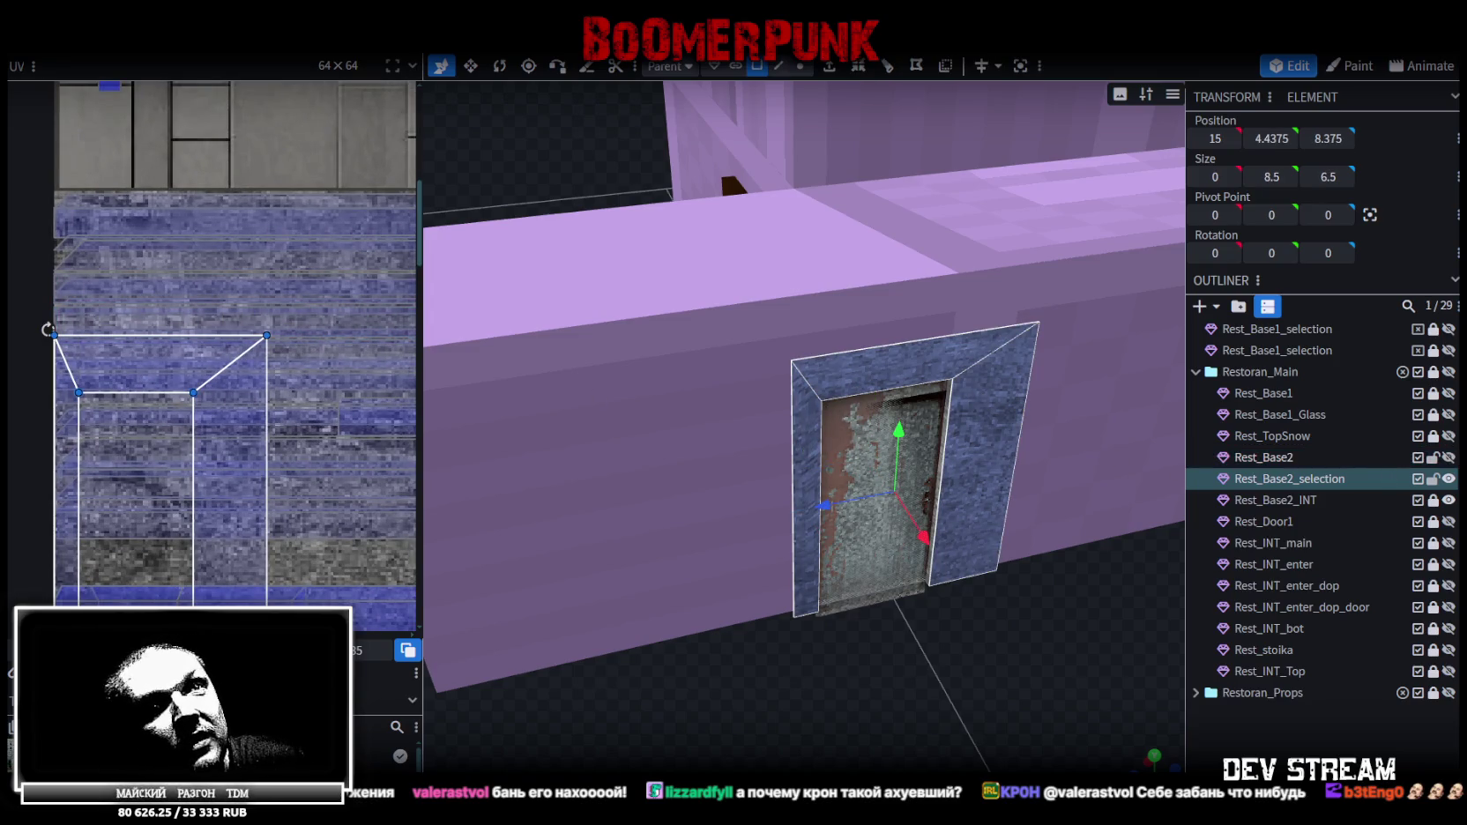
Select the frame's top-right corner vertex, then its whole top edge in the UV editor
scroll(251, 323, up, 2)
drag(290, 315, 177, 352)
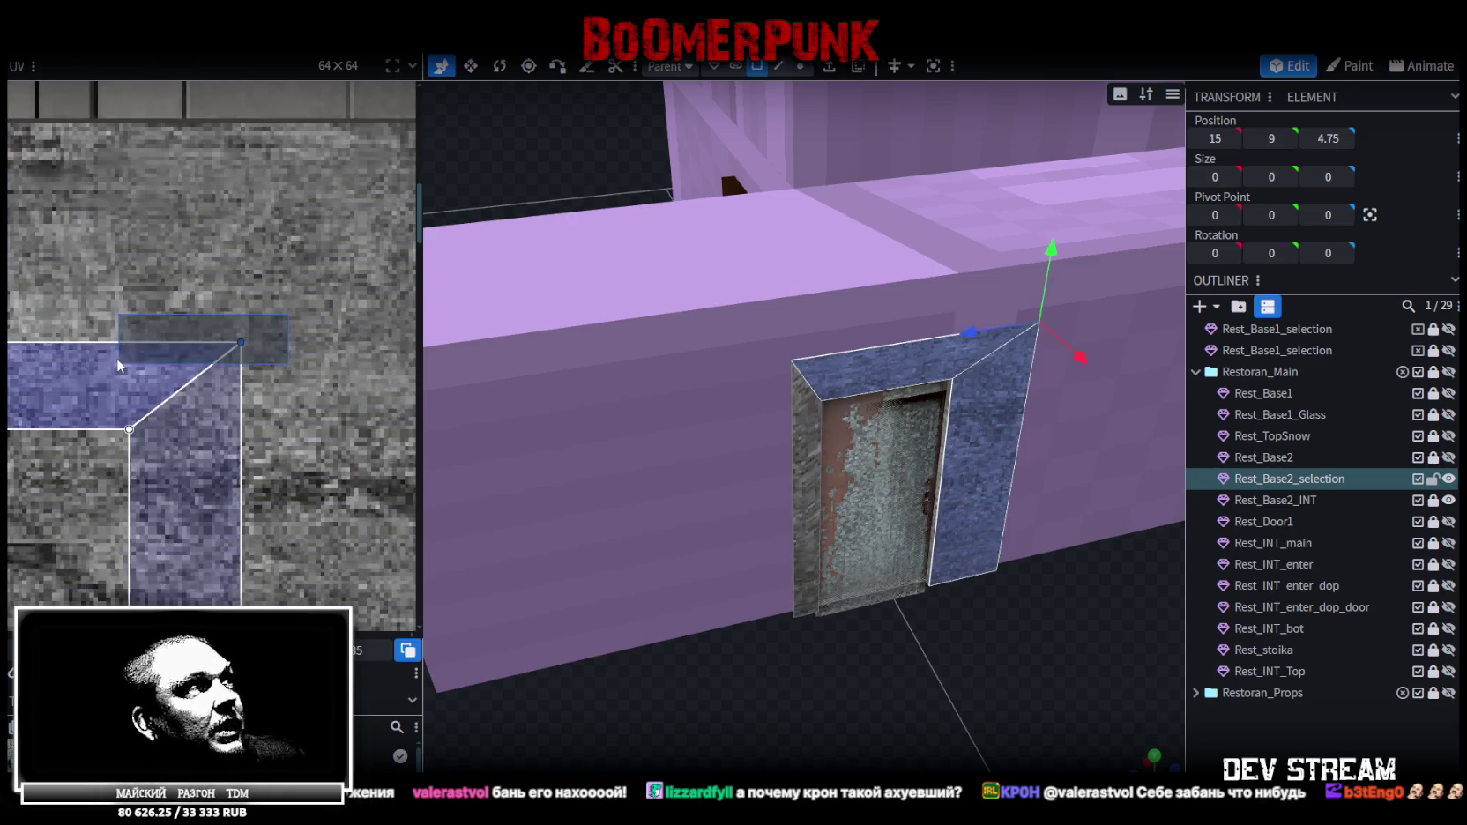
shift+click(89, 344)
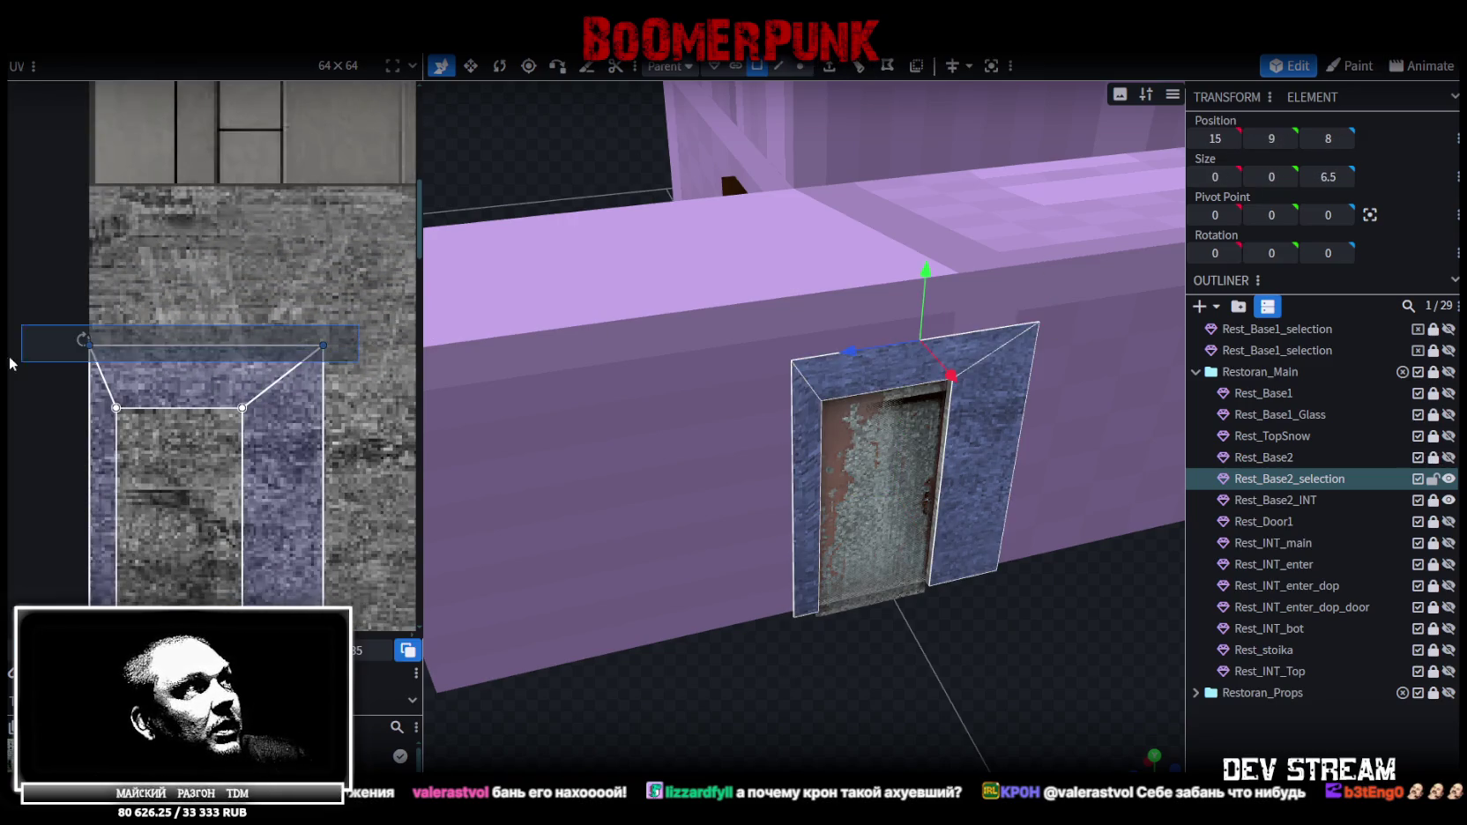
Lower the door frame's top UV edge a little on the concrete texture
key(f)
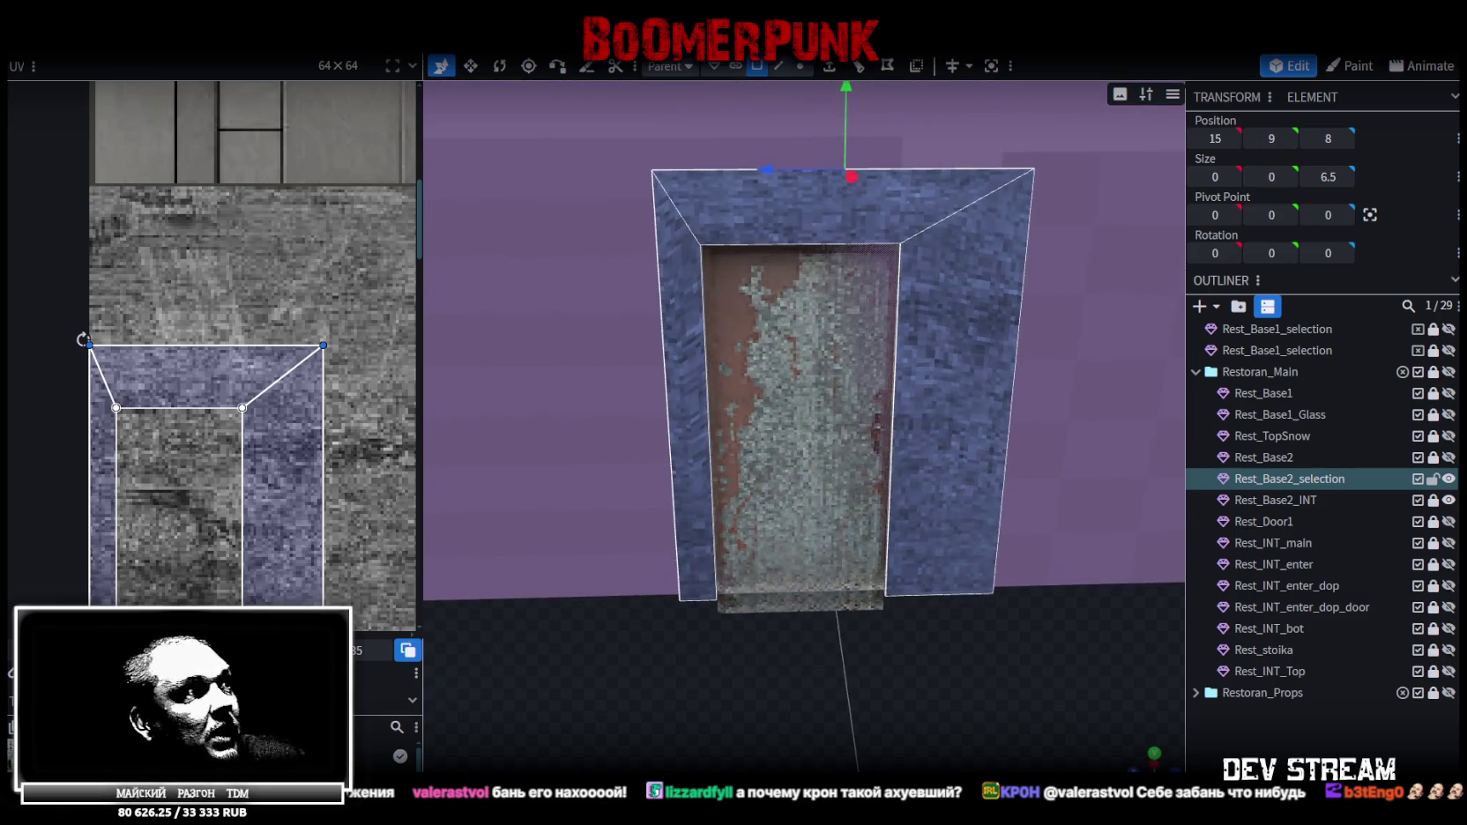
drag(83, 339, 83, 357)
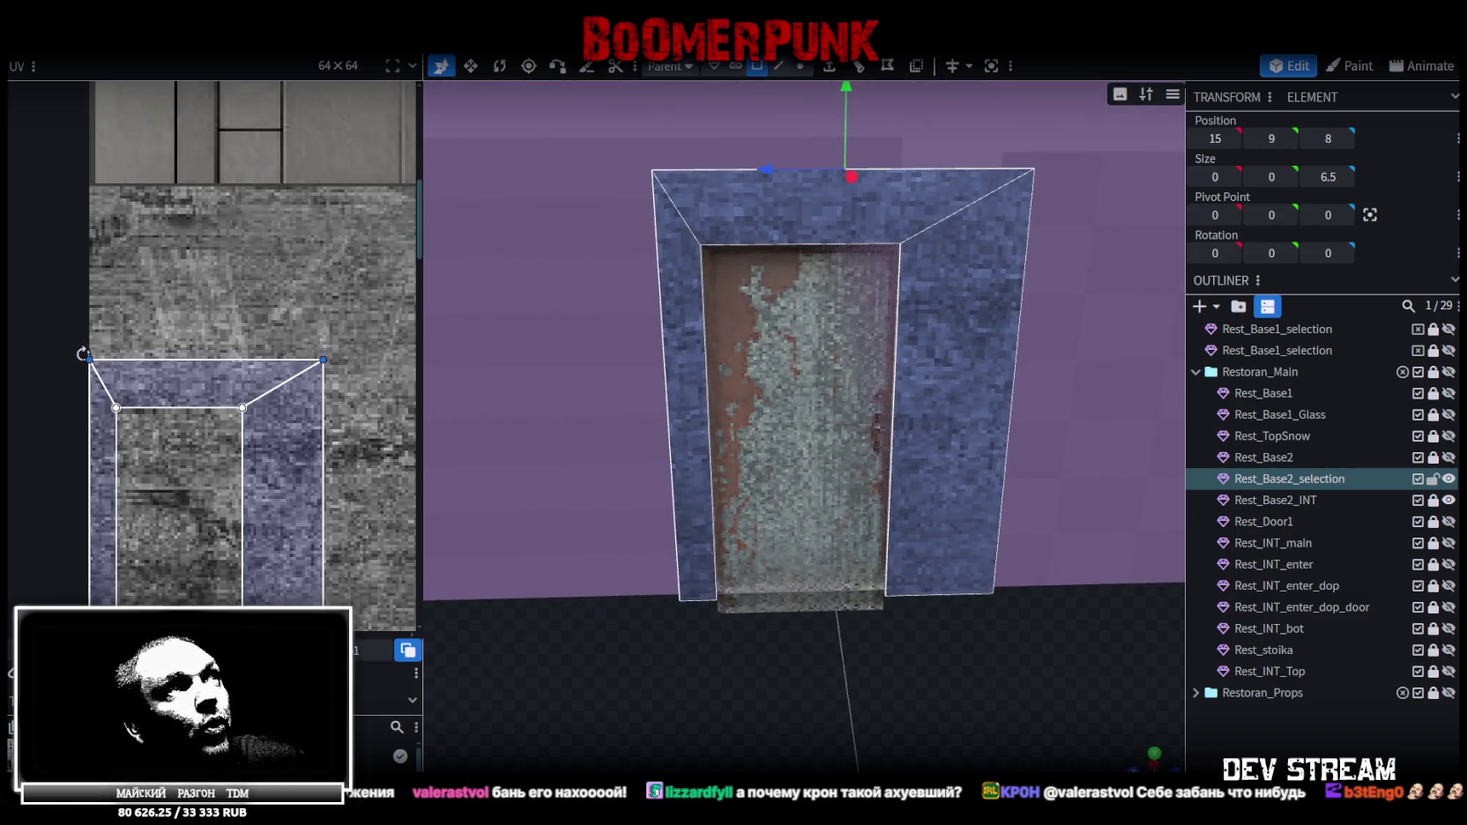
drag(83, 357, 83, 357)
mouse_move(613, 672)
mouse_down()
mouse_move(668, 630)
mouse_move(670, 652)
mouse_move(511, 562)
mouse_up()
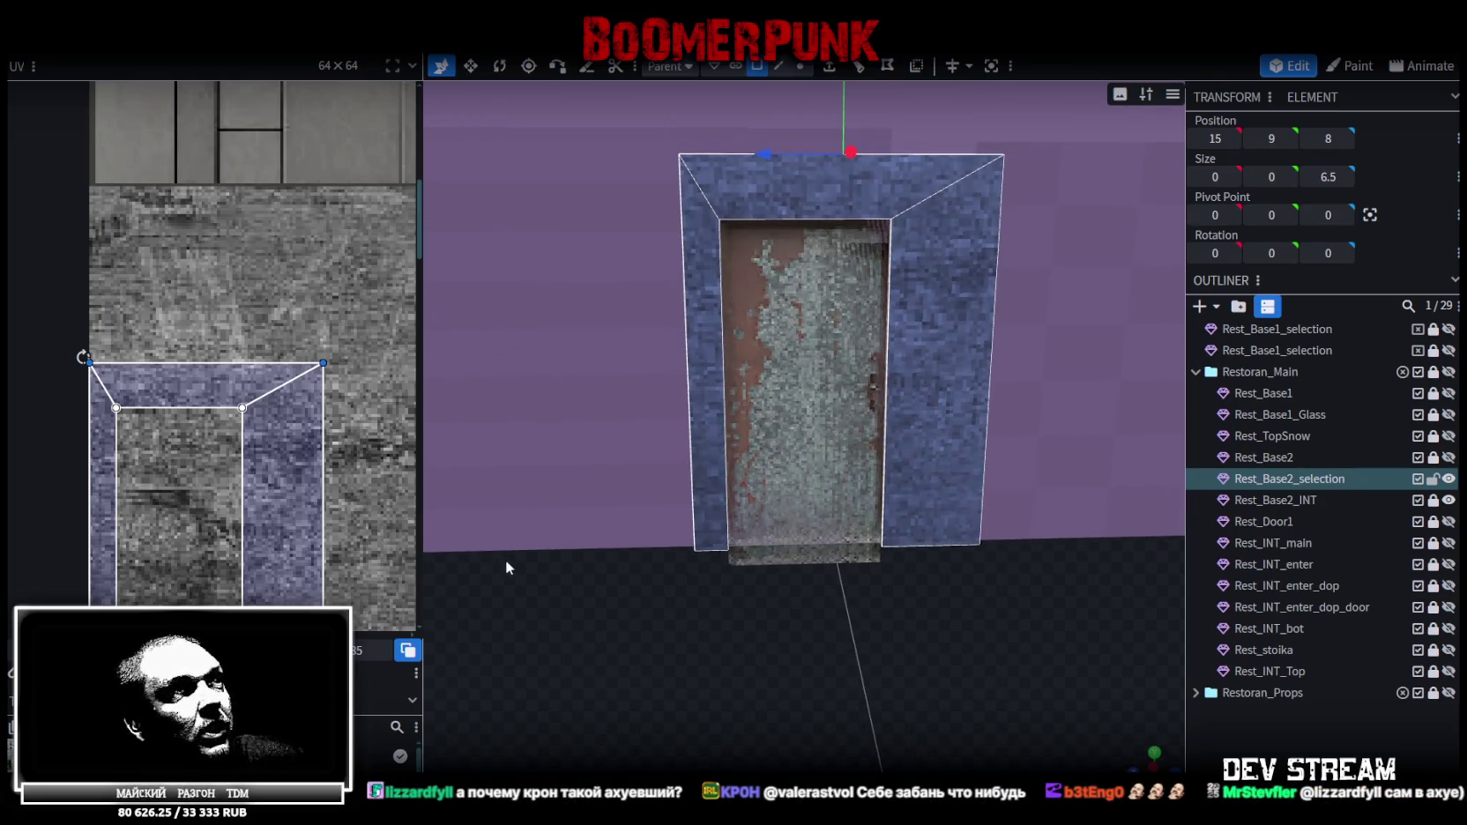
middle_drag(289, 494, 237, 519)
Check the textured door frame from several angles and save as Build10.bbmodel
mouse_move(722, 524)
mouse_down()
mouse_move(893, 631)
mouse_move(988, 656)
mouse_move(922, 629)
mouse_move(947, 595)
mouse_move(889, 595)
mouse_move(901, 592)
mouse_up()
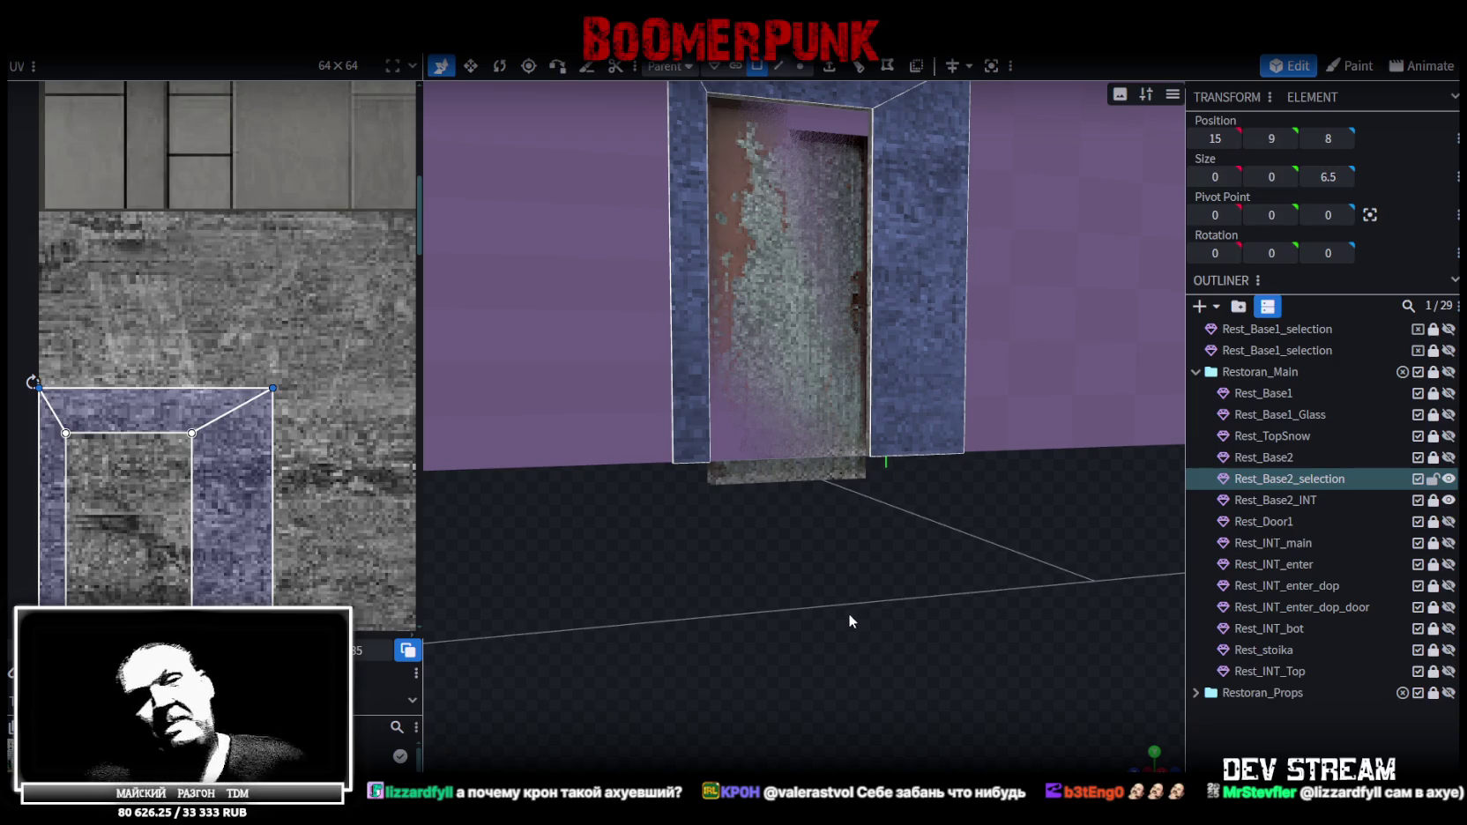
scroll(927, 564, down, 3)
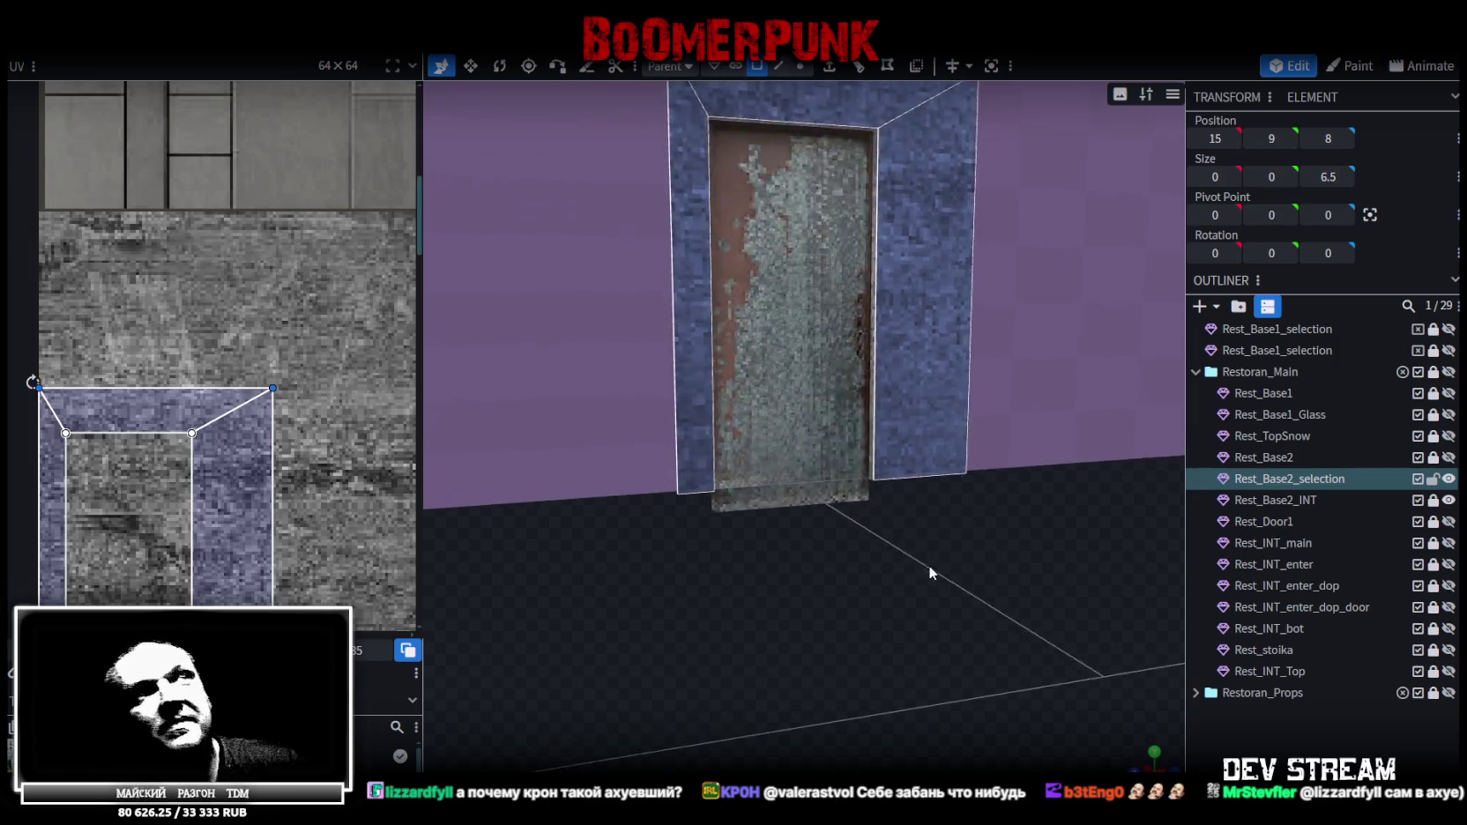
scroll(928, 573, down, 2)
mouse_move(926, 575)
mouse_down()
mouse_move(975, 616)
mouse_move(880, 631)
mouse_move(904, 608)
mouse_move(888, 612)
mouse_up()
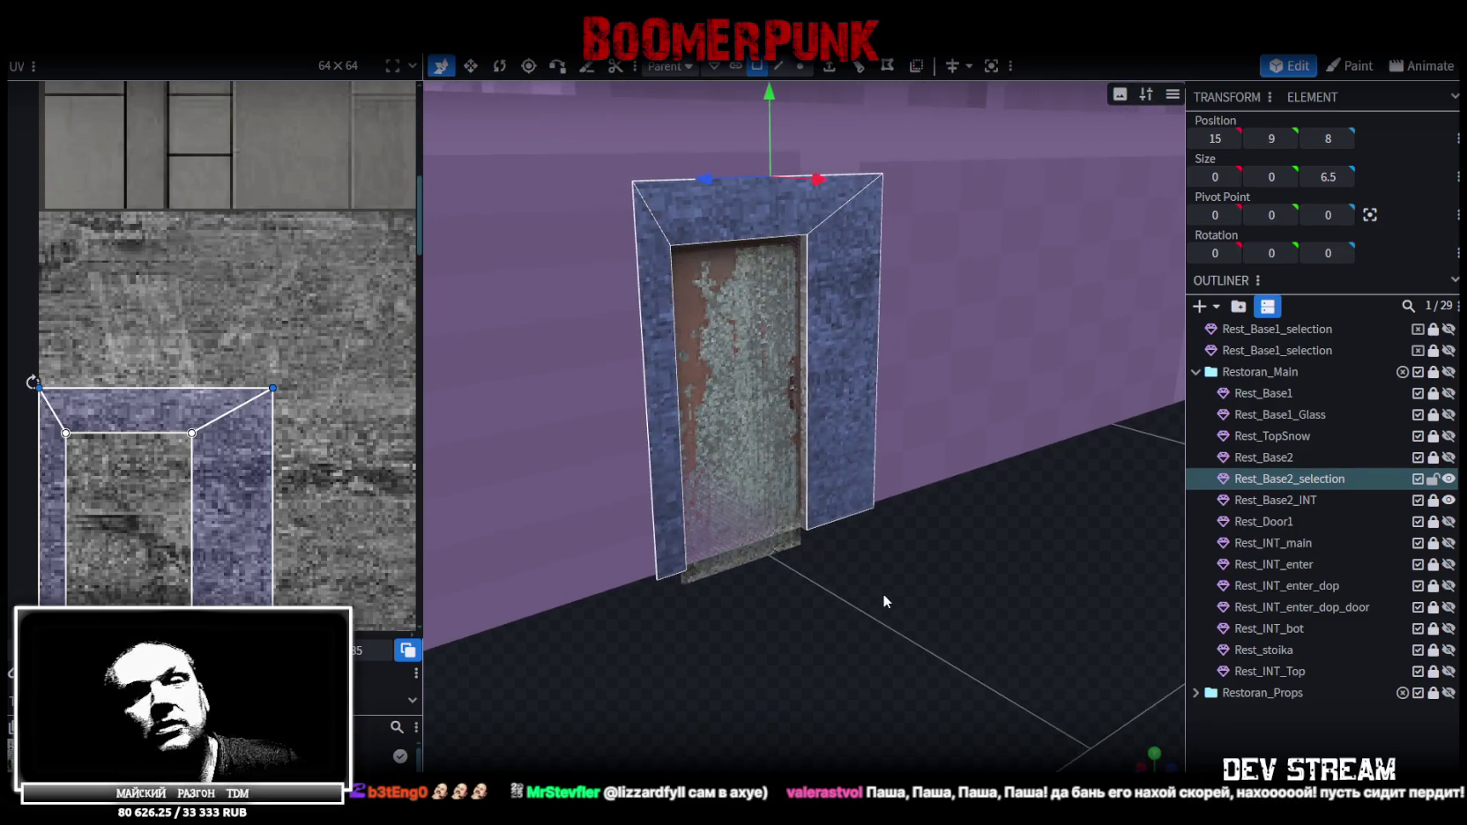
key(ctrl+s)
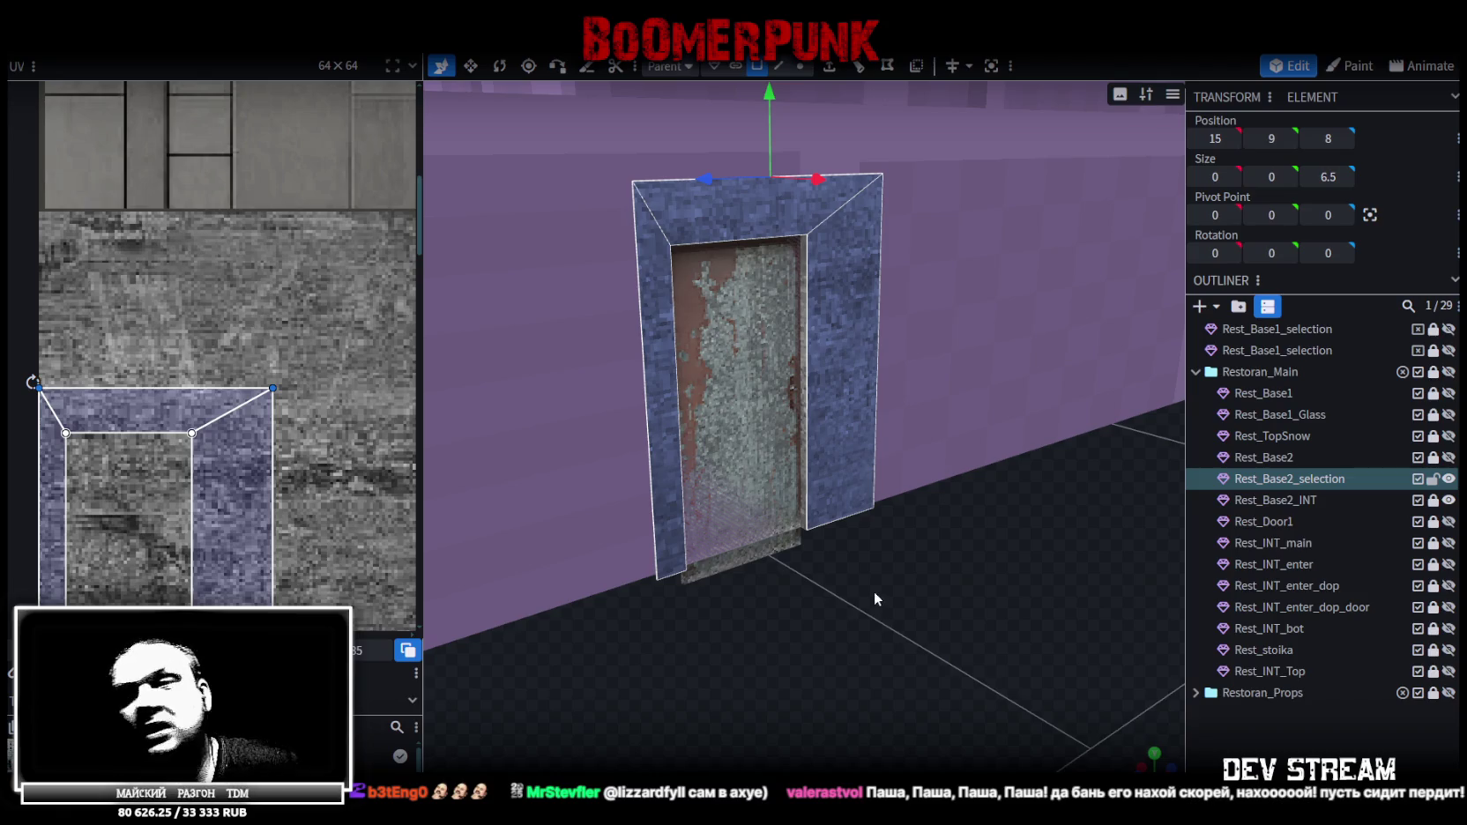
drag(856, 582, 922, 574)
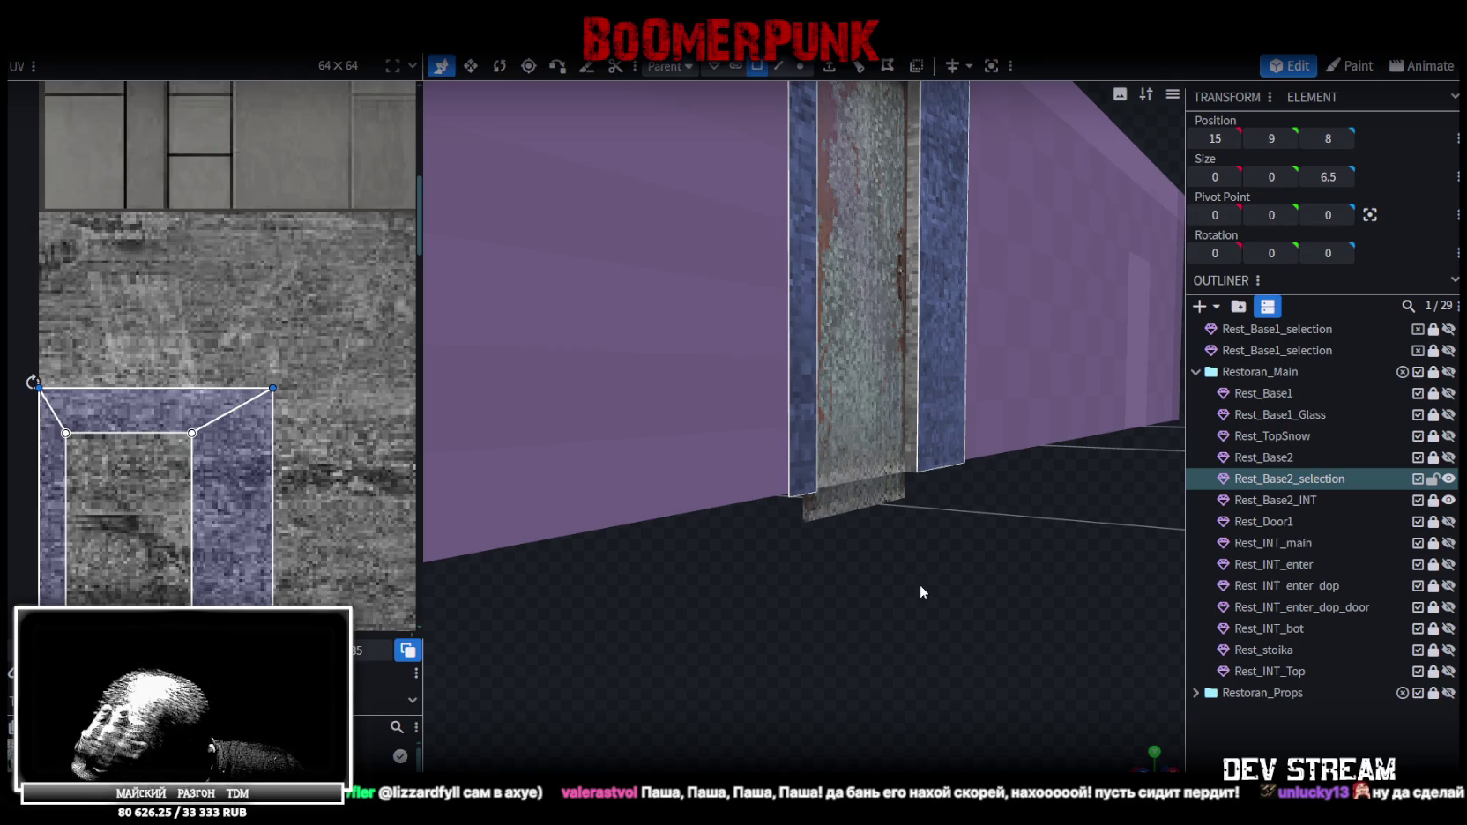
drag(921, 586, 905, 599)
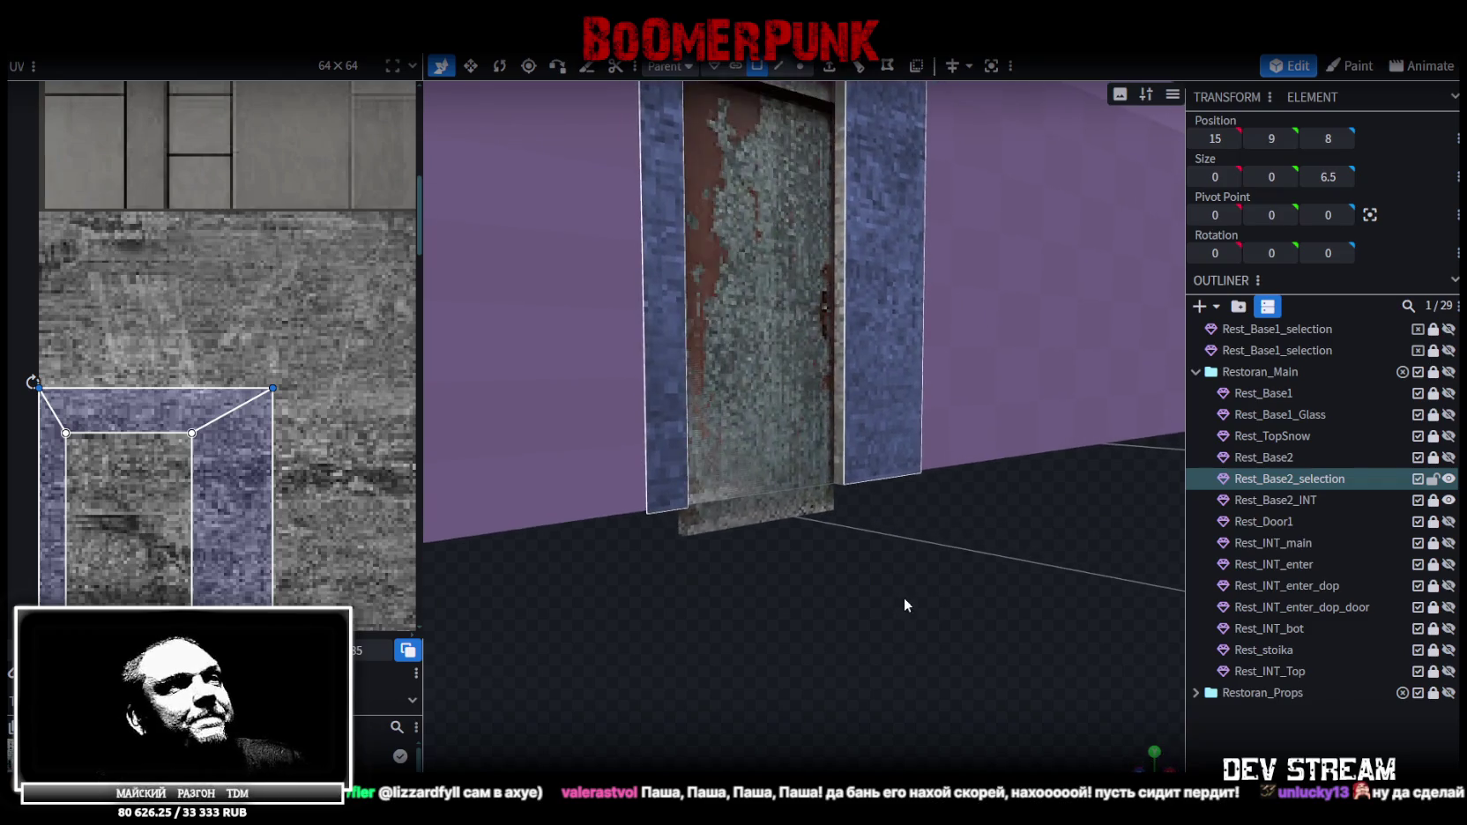
Extrude the frame's two bottom vertices 0.5 downward in the Y- direction
click(779, 66)
click(799, 66)
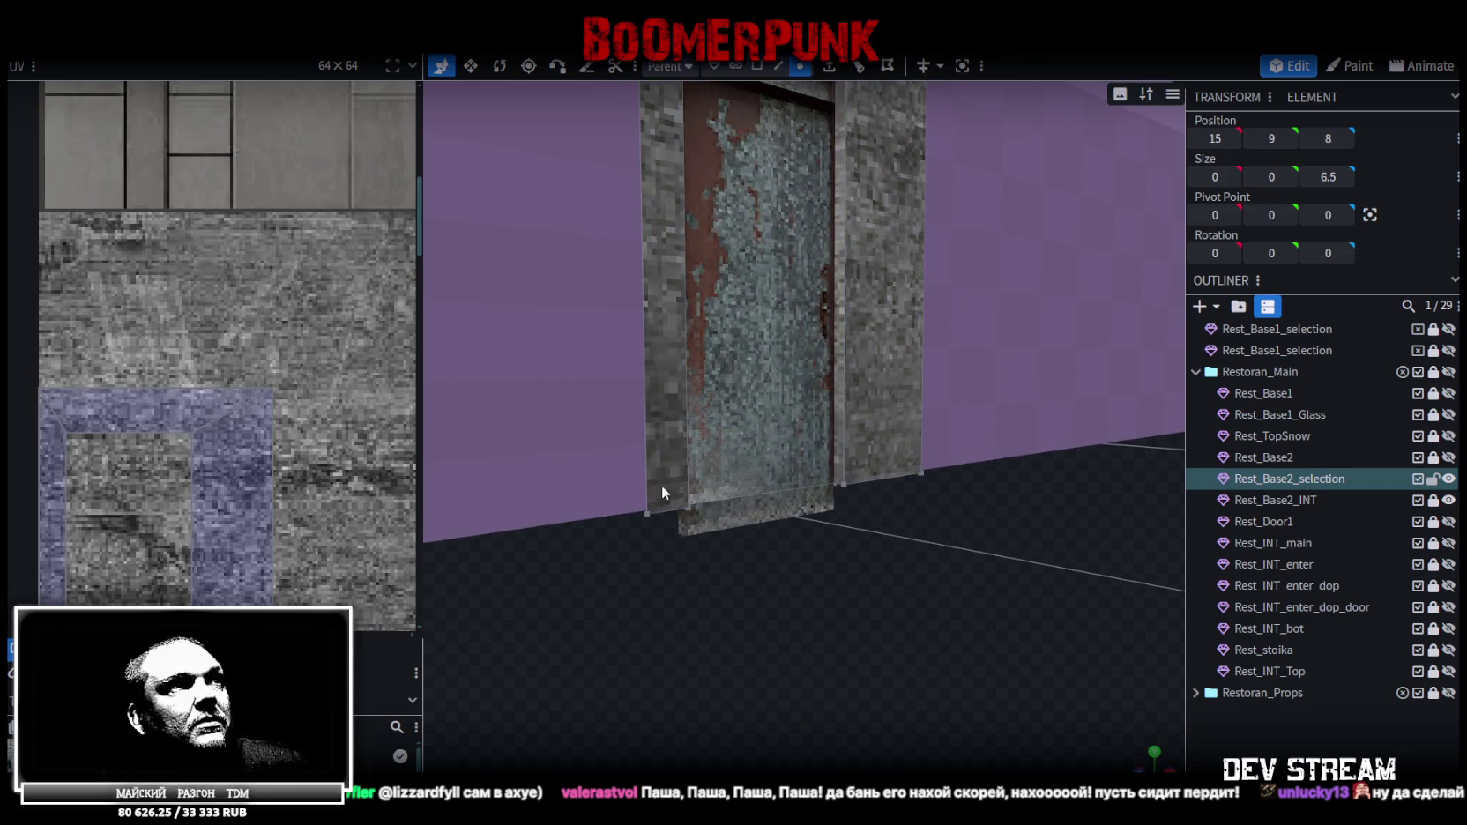
click(643, 511)
shift+click(921, 474)
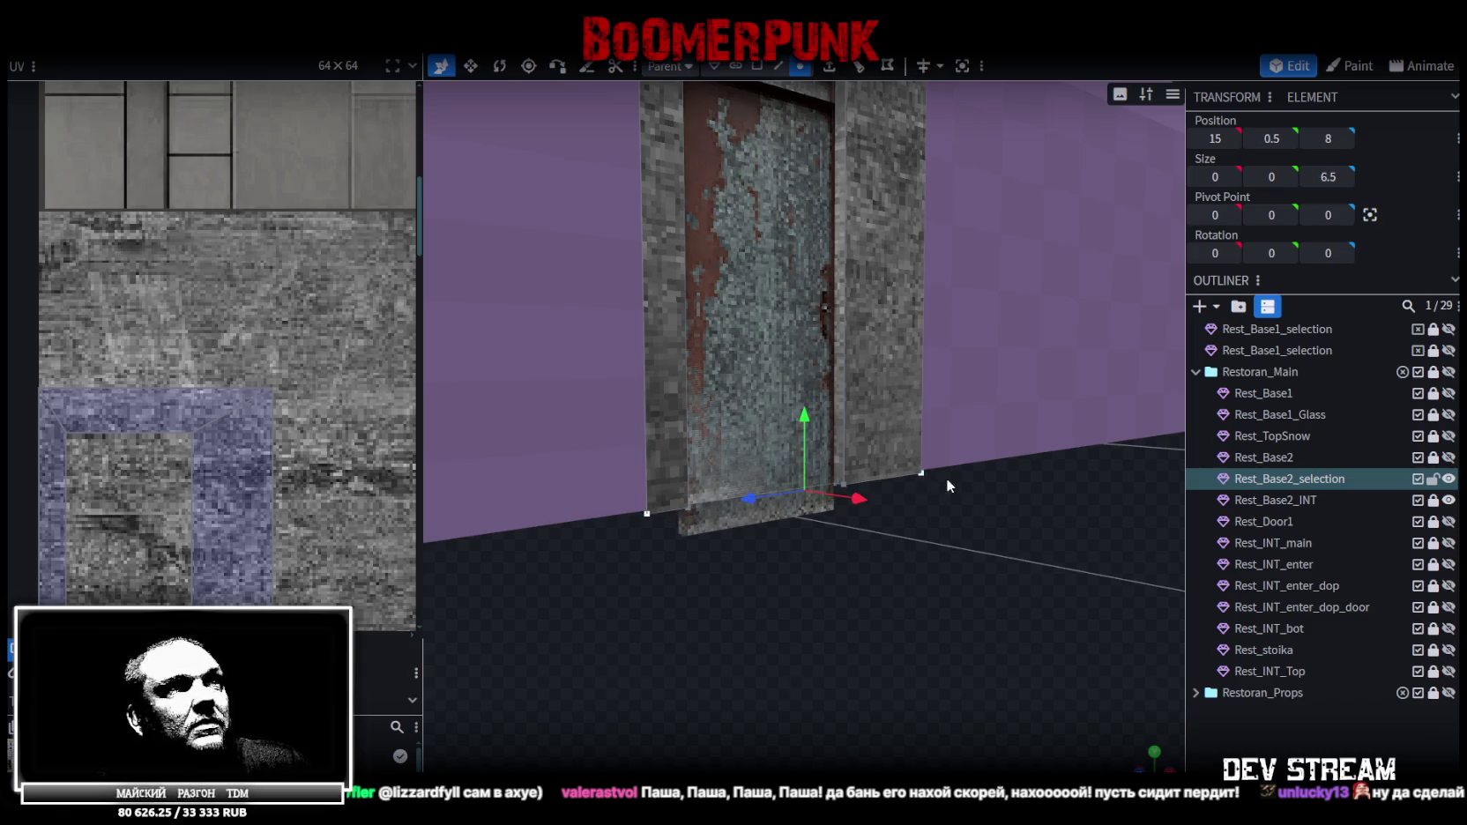
scroll(945, 477, down, 3)
click(829, 66)
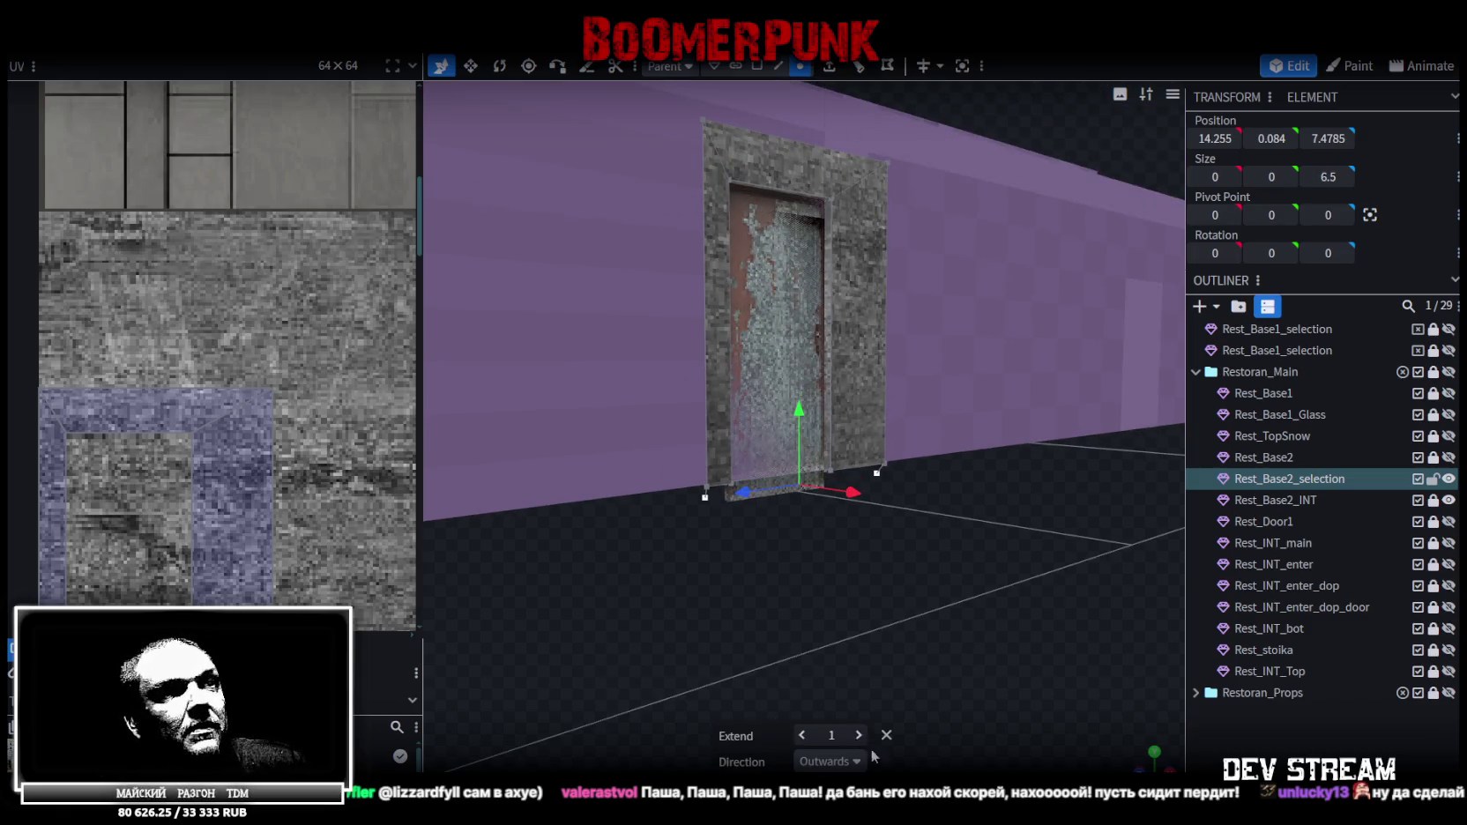
click(837, 760)
click(820, 639)
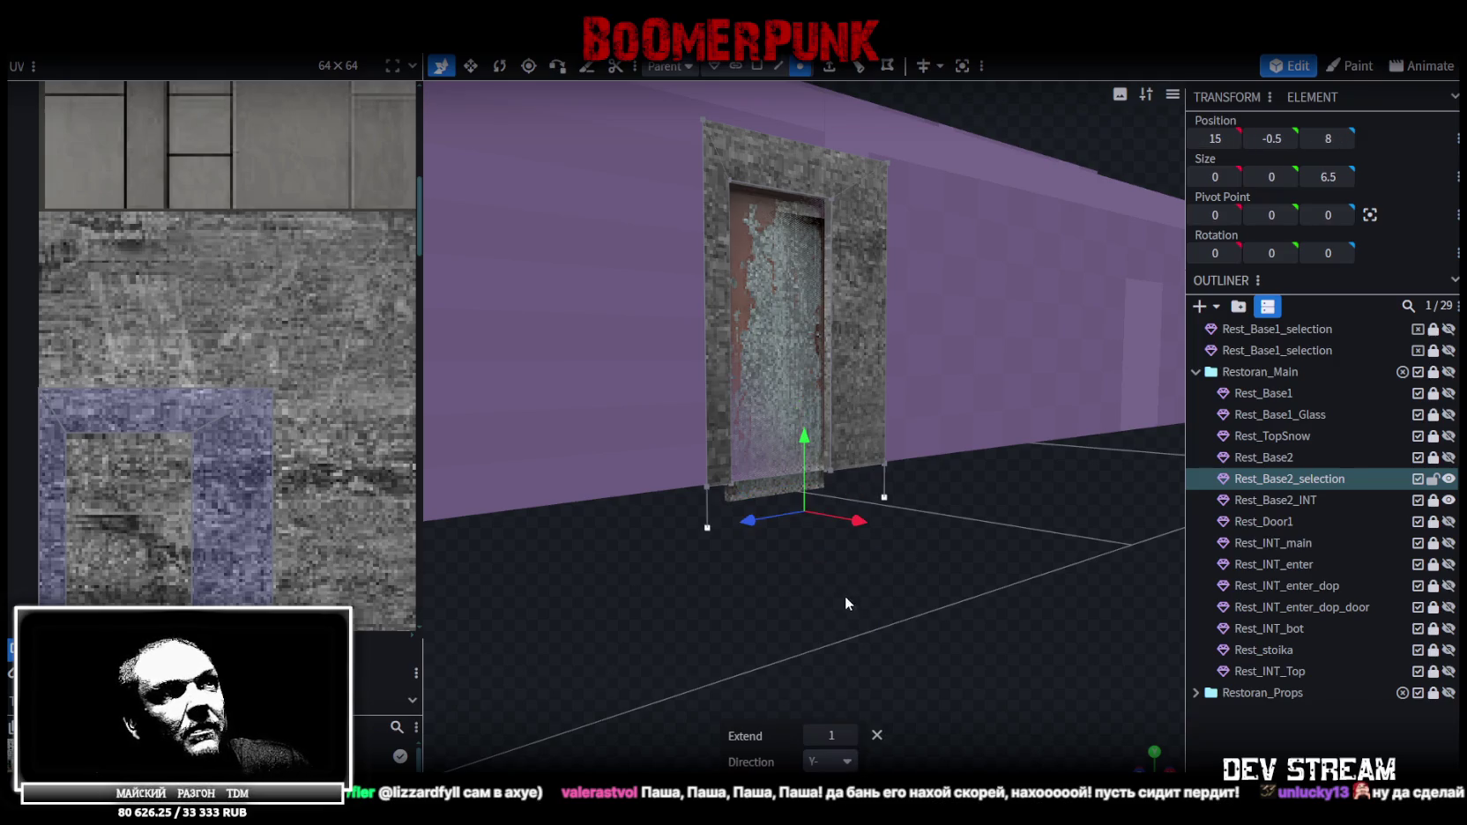
drag(834, 728, 810, 736)
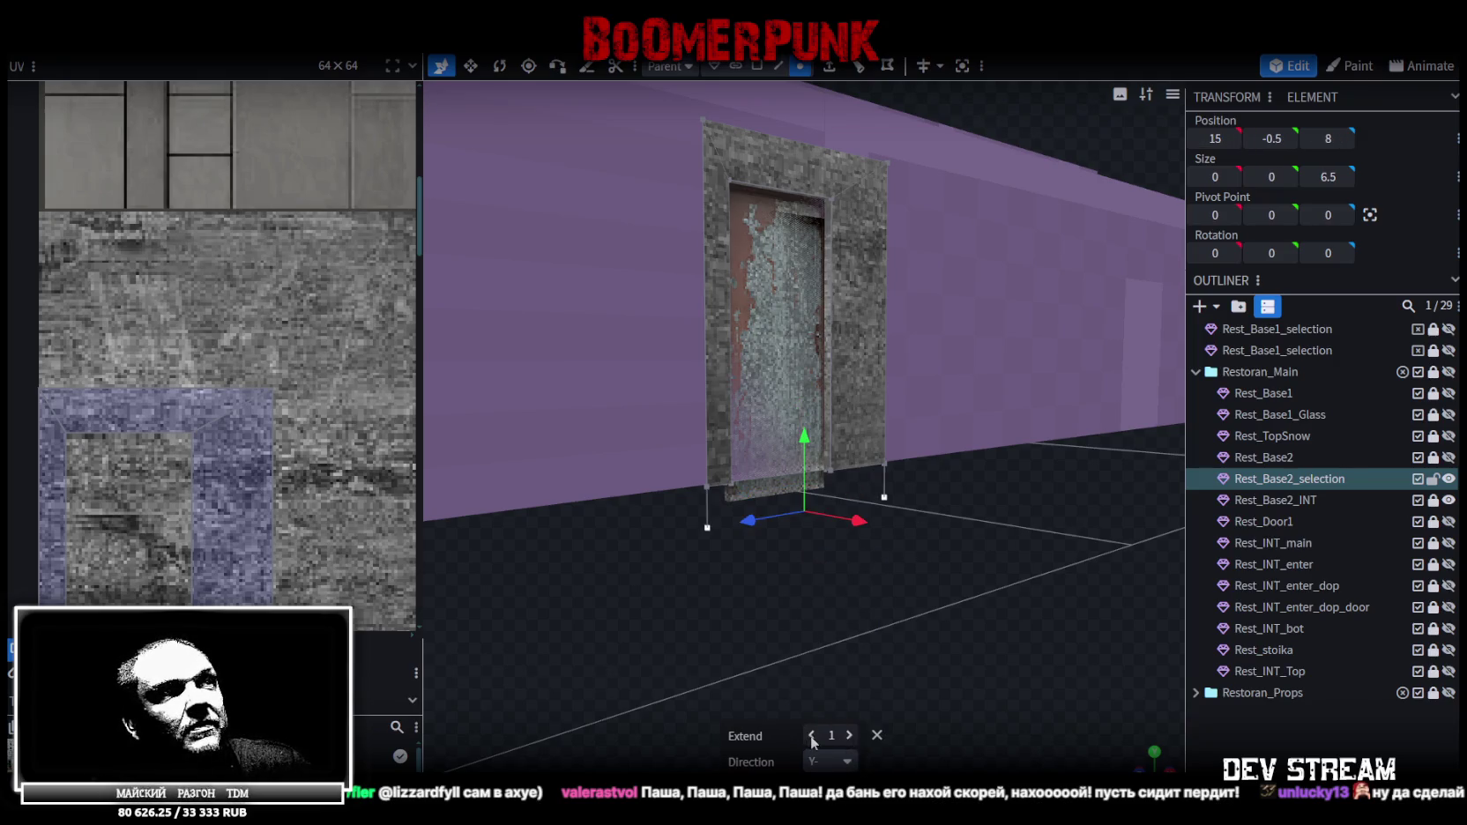
Inspect and select the new 0.5-high bottom strip of the door frame
drag(899, 679, 931, 664)
click(778, 66)
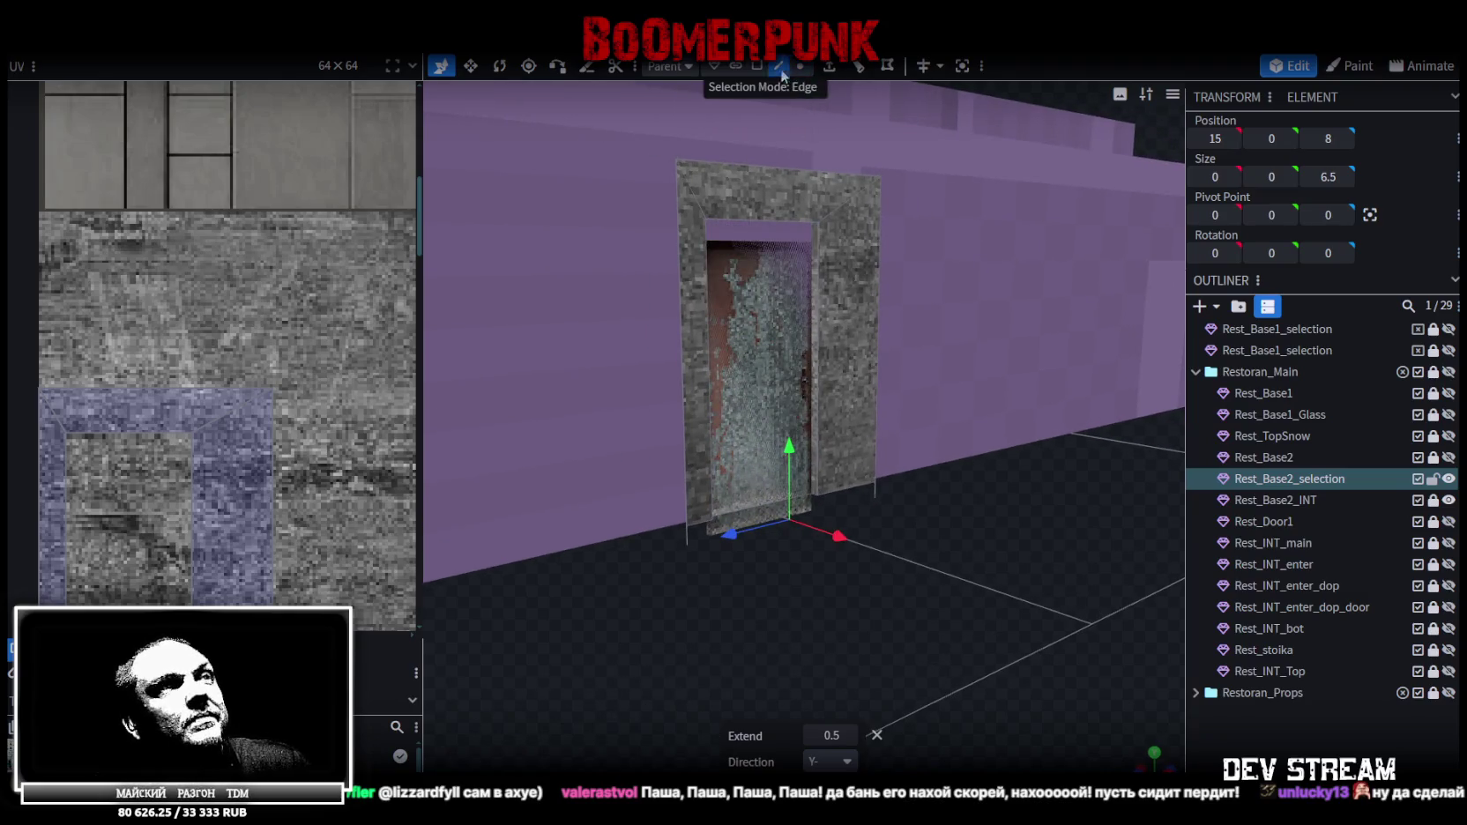
scroll(668, 550, up, 5)
click(618, 593)
click(905, 516)
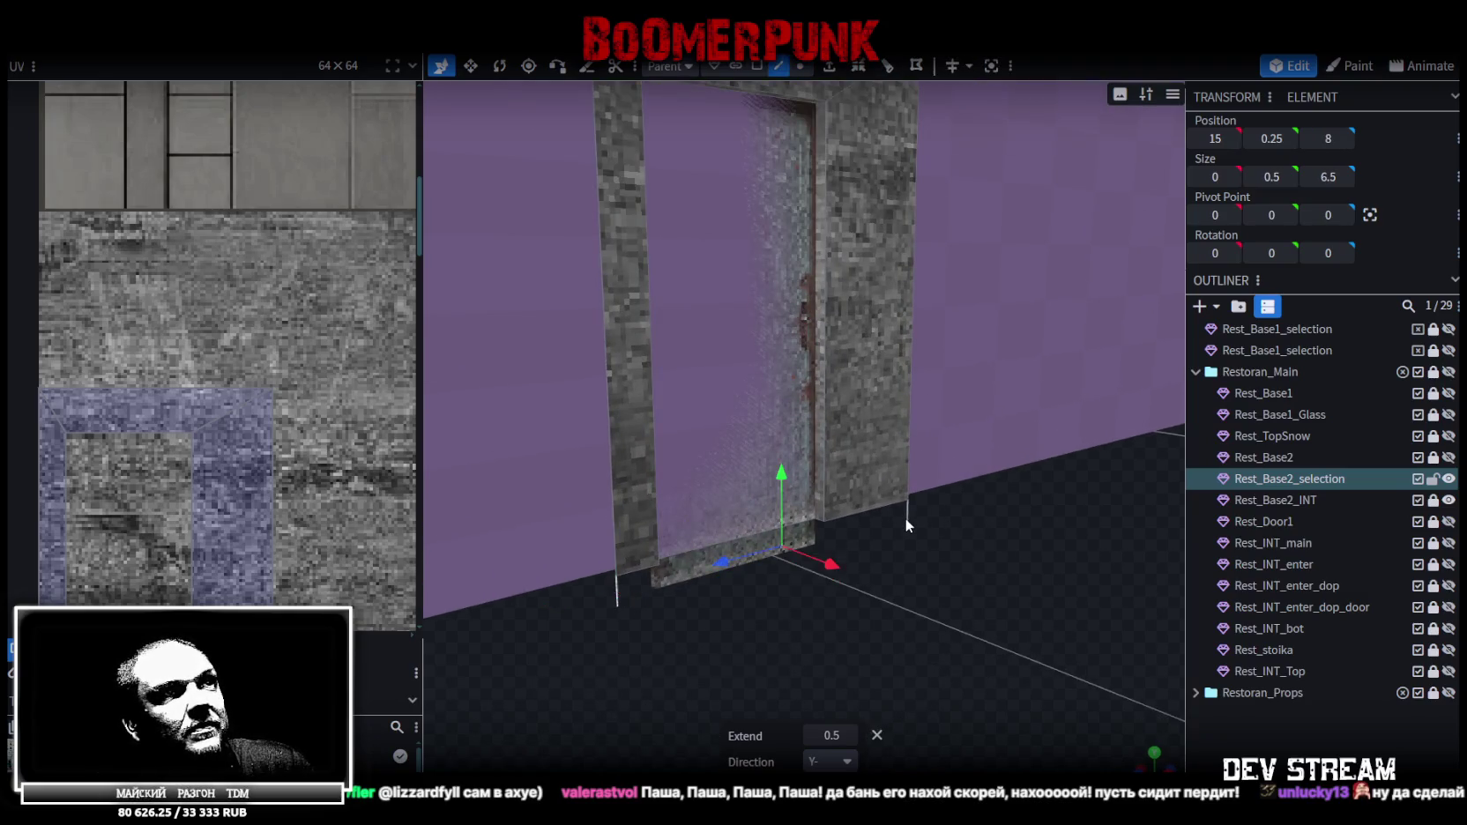
scroll(916, 519, down, 5)
drag(945, 521, 962, 543)
click(758, 66)
scroll(782, 444, up, 3)
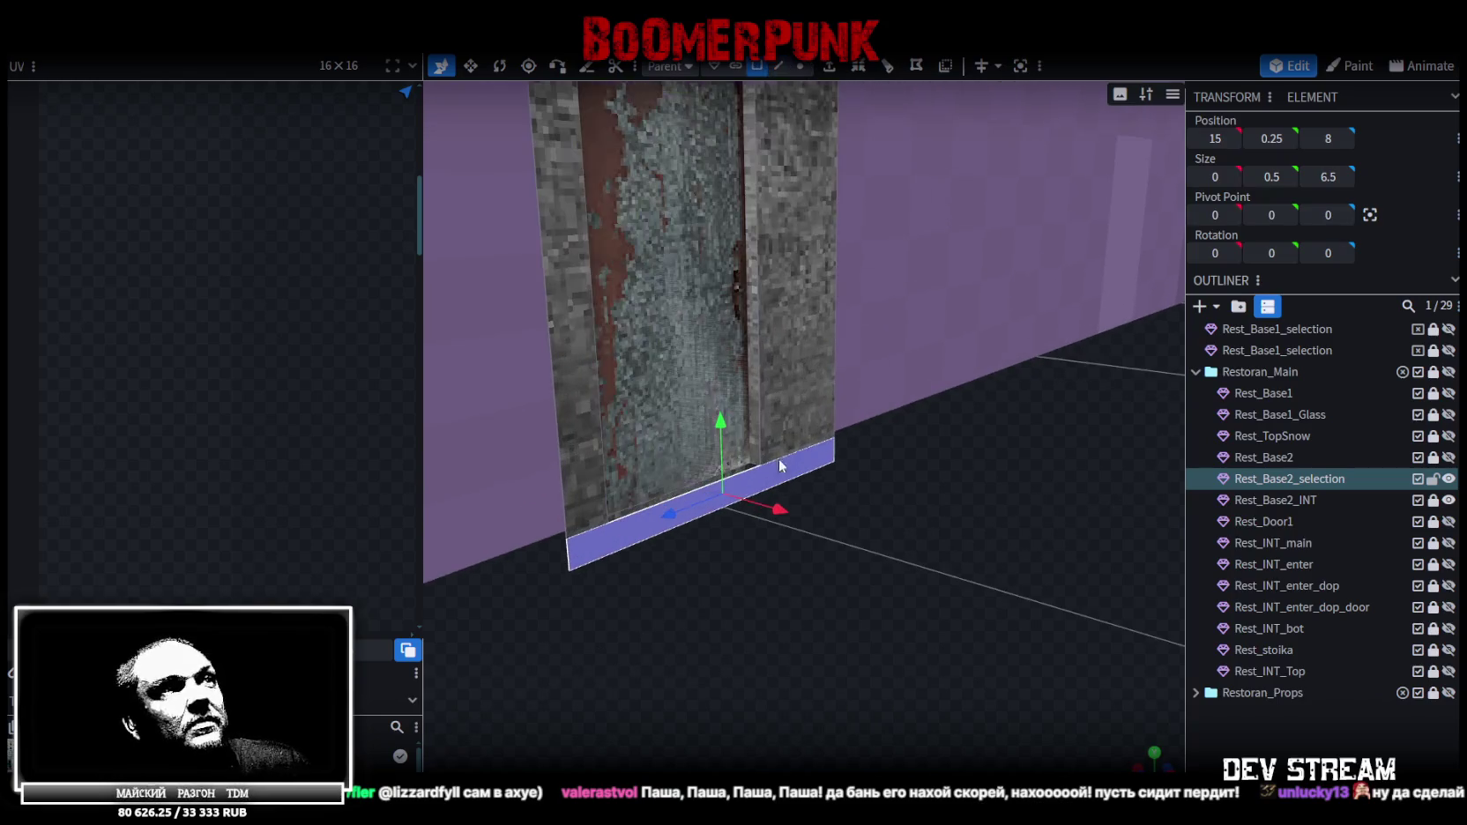
Extrude the bottom strip outward by 4 into a slab
click(829, 66)
scroll(873, 484, down, 2)
click(859, 735)
click(859, 735)
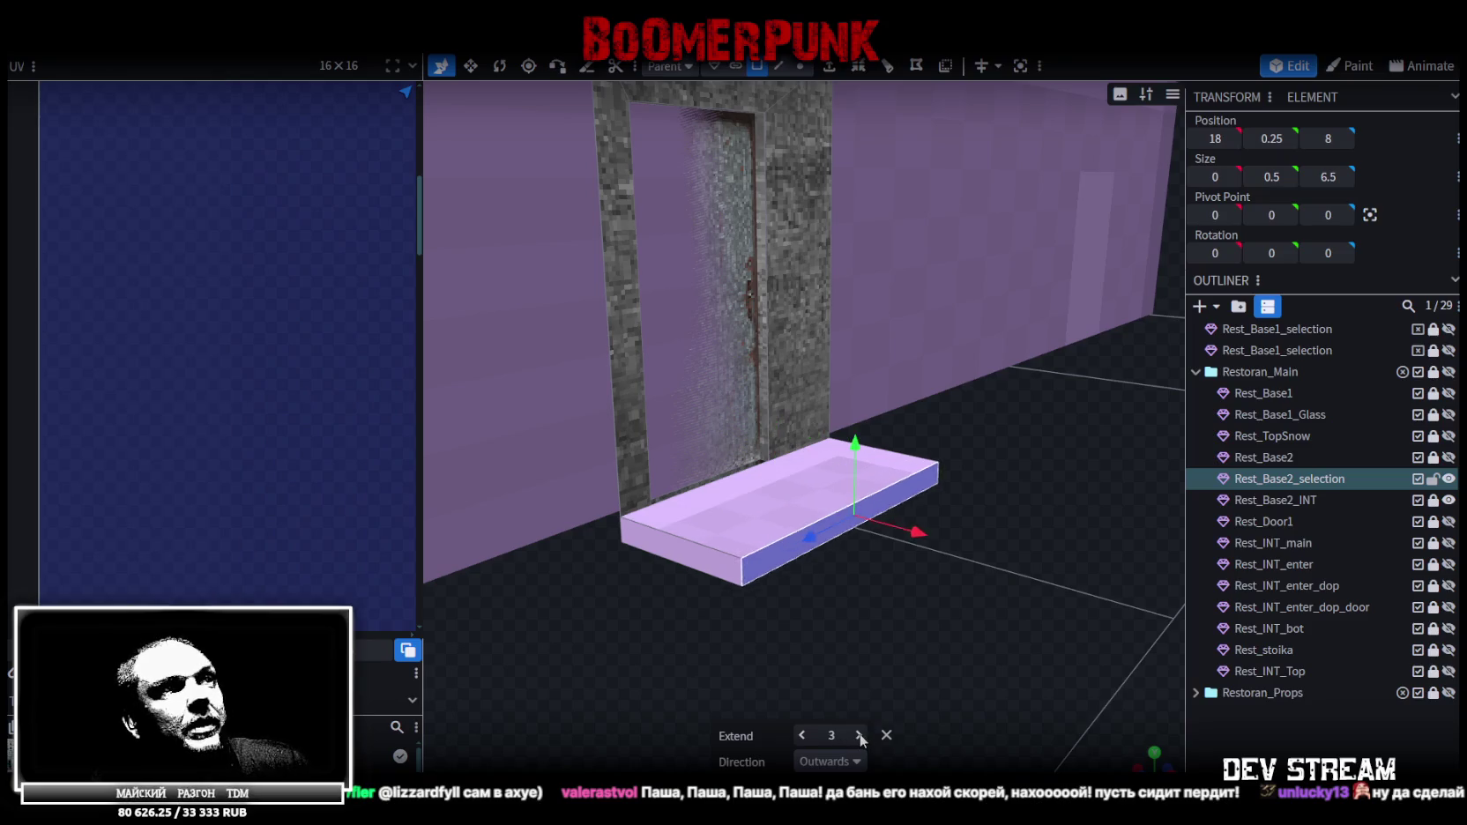
click(859, 735)
mouse_move(1029, 644)
mouse_down()
mouse_move(751, 545)
mouse_move(876, 599)
mouse_move(937, 561)
mouse_move(979, 322)
mouse_move(871, 568)
mouse_move(771, 130)
mouse_up()
Move the slab's face to widen it to 8.5 along Z
click(818, 321)
mouse_move(817, 320)
mouse_down()
mouse_move(1030, 613)
mouse_move(933, 684)
mouse_up()
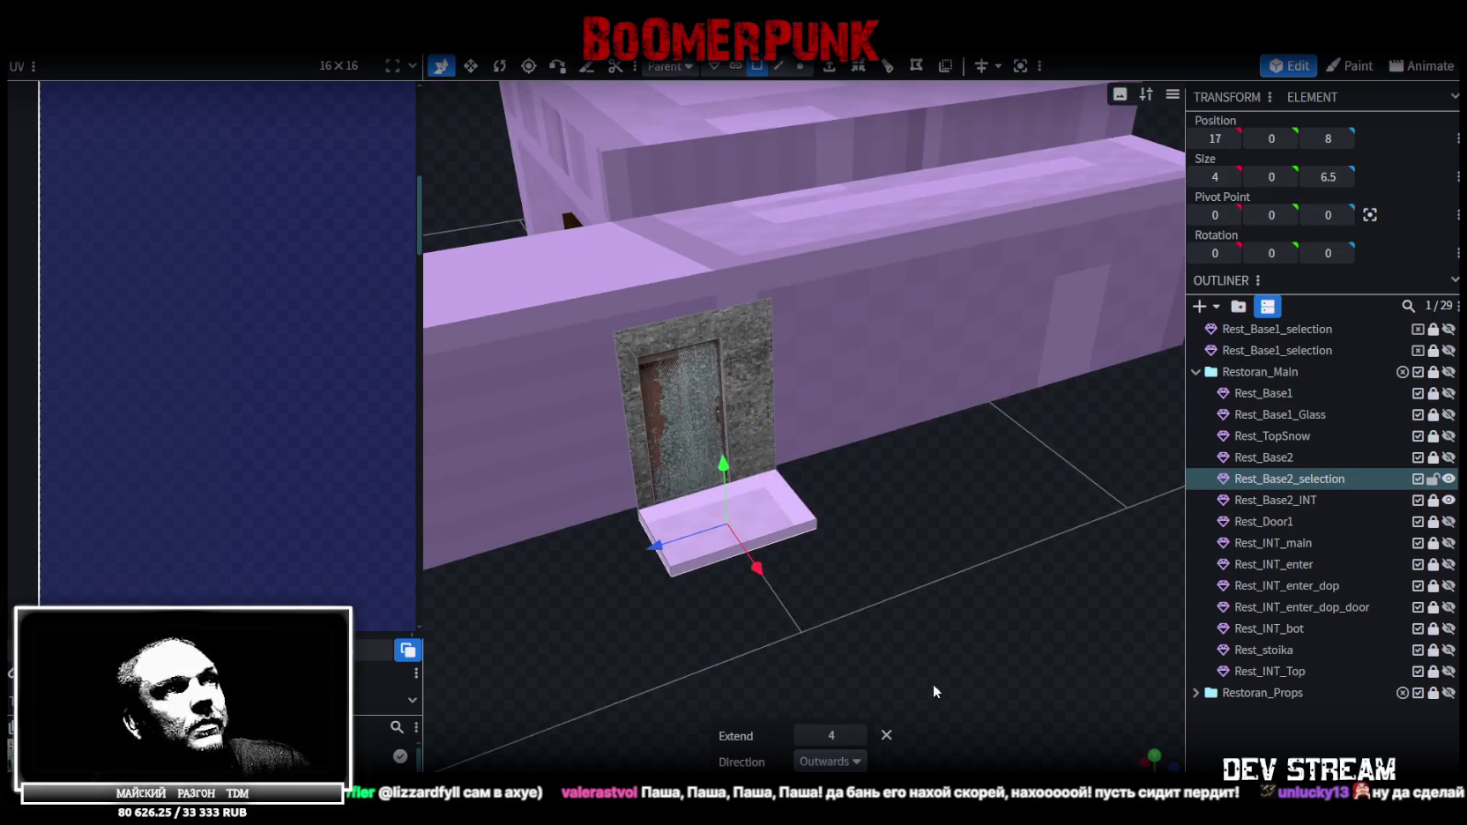
key(v)
drag(822, 504, 949, 603)
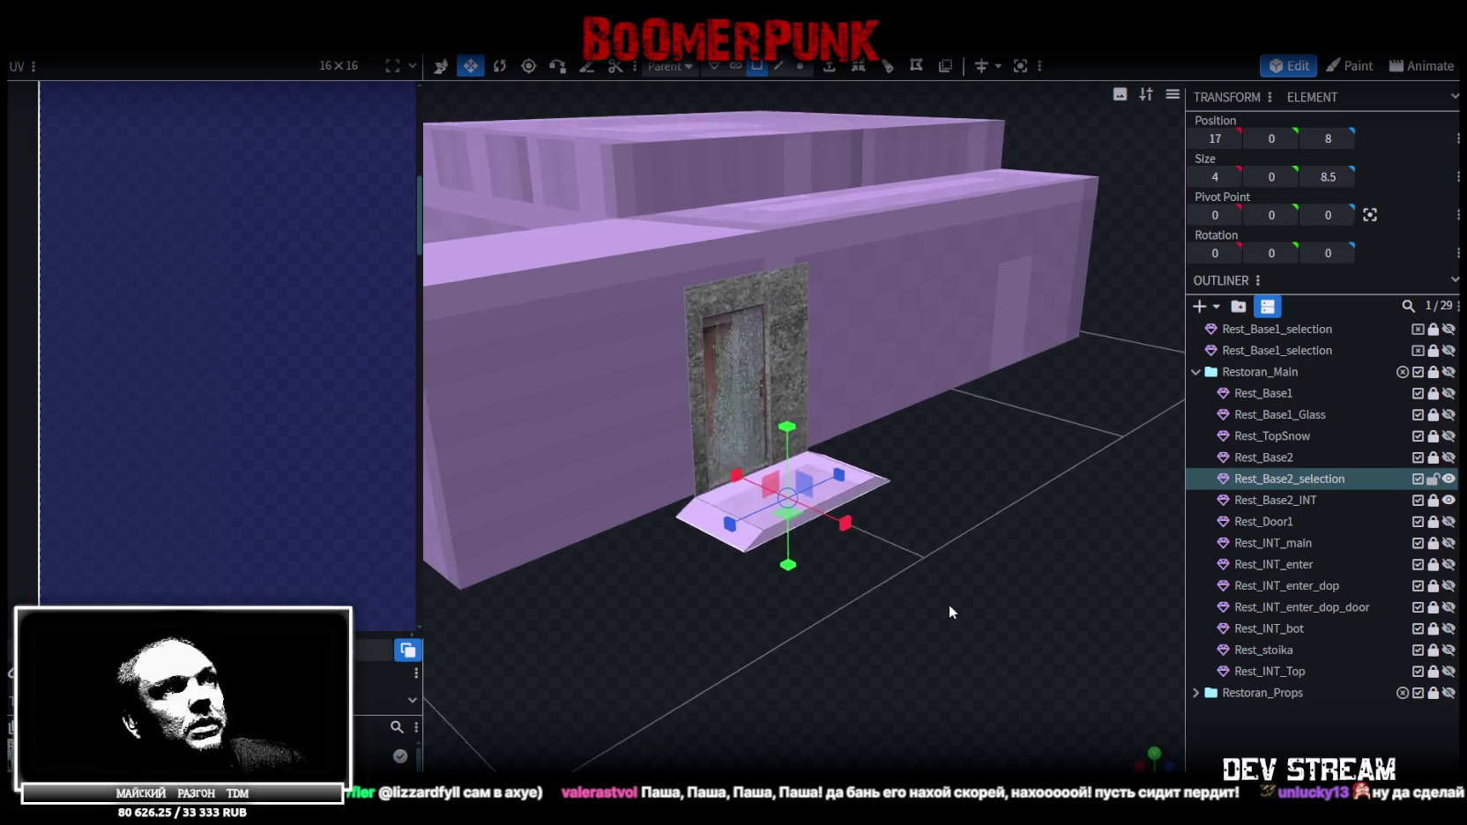
Push the slab's bottom-front edge outward to slant the step
key(4)
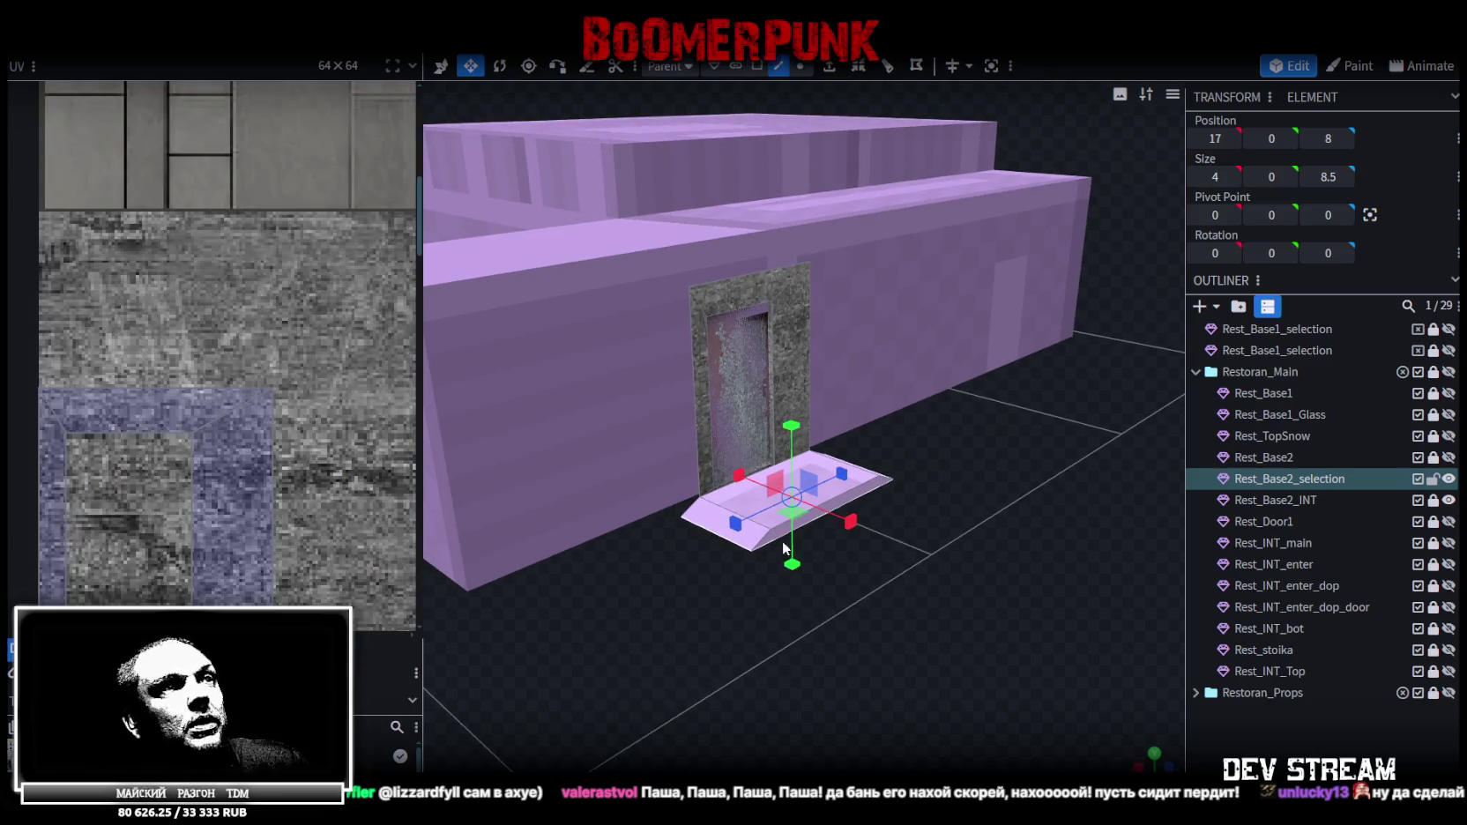
click(780, 538)
key(v)
drag(874, 531, 968, 552)
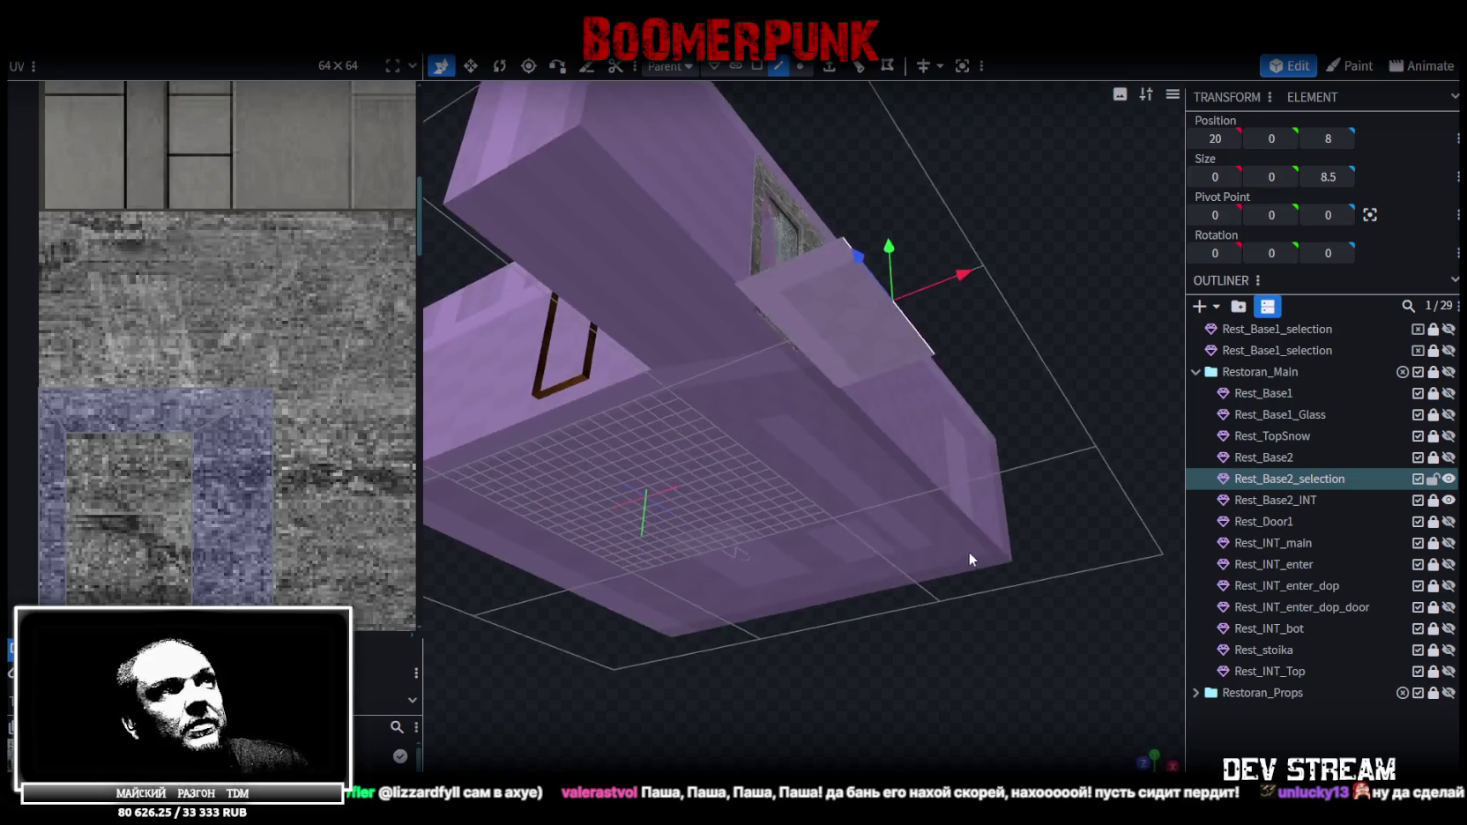
Select the slab's faces and side edges to refine its sloped shape
key(3)
click(879, 338)
mouse_move(1017, 303)
mouse_down()
mouse_move(925, 497)
mouse_move(950, 516)
mouse_move(1006, 518)
mouse_move(1092, 363)
mouse_move(927, 612)
mouse_up()
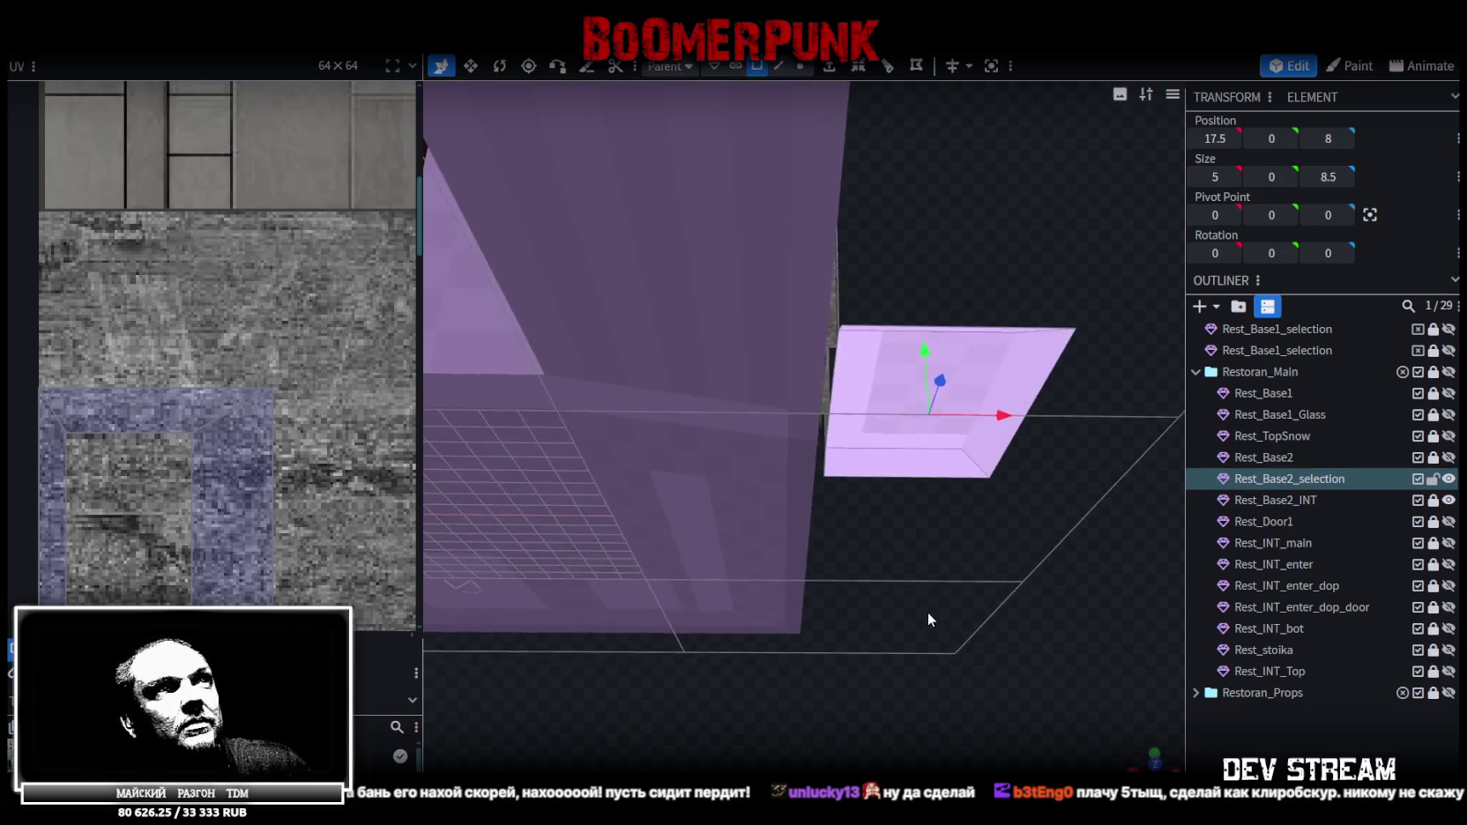
scroll(934, 605, up, 3)
click(778, 66)
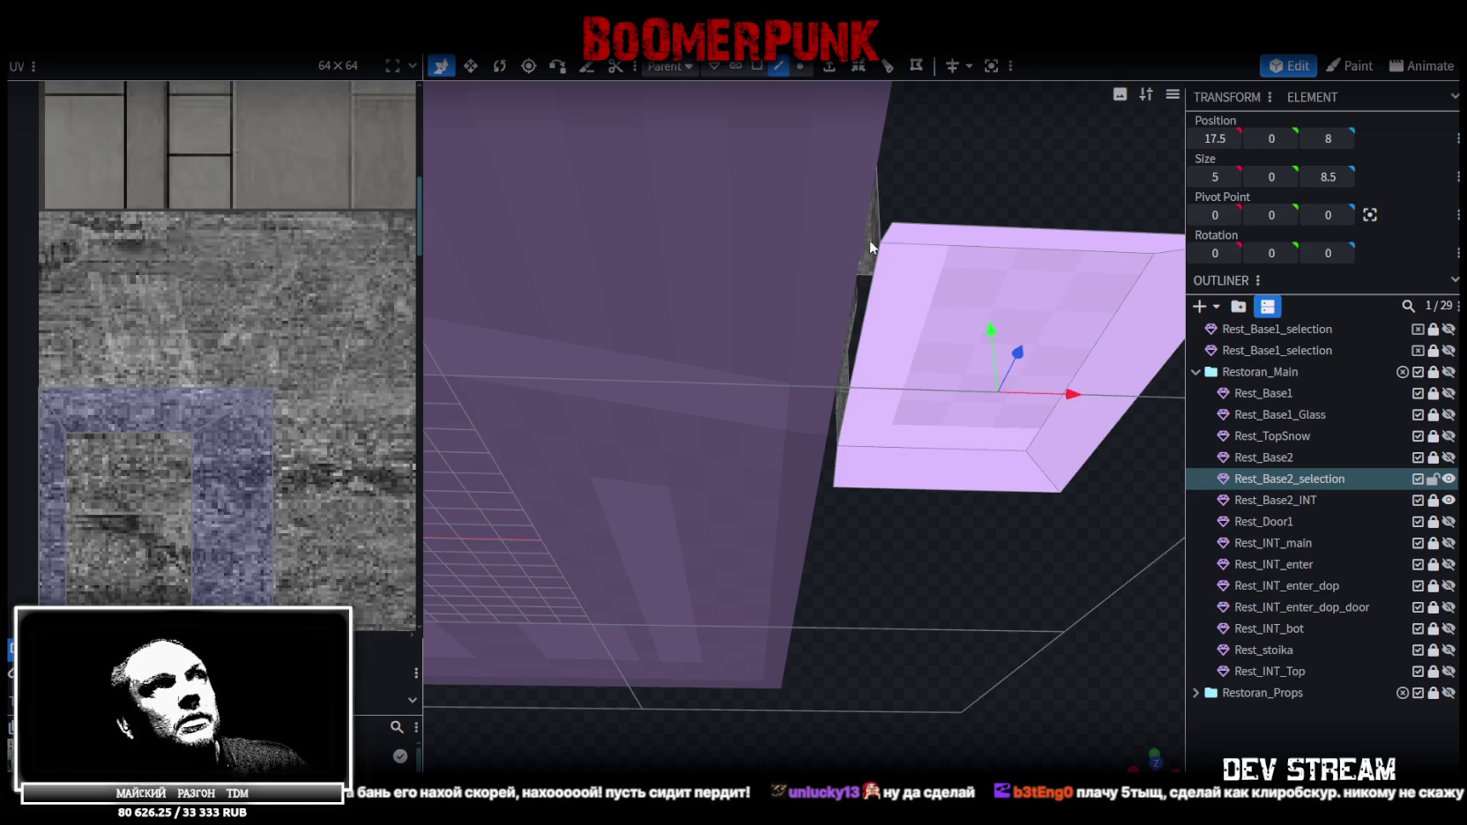
click(862, 272)
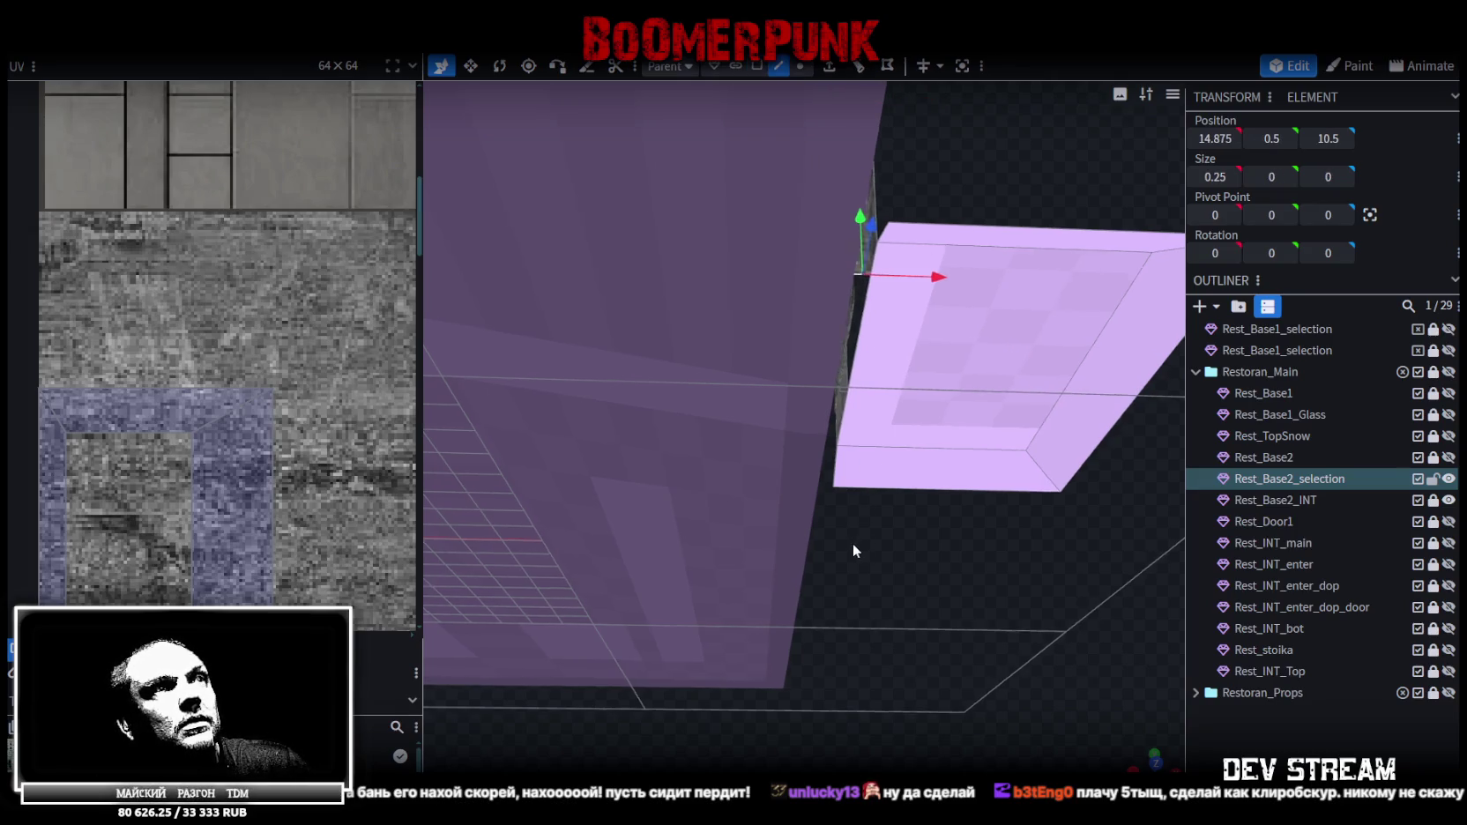
drag(868, 311, 836, 403)
click(835, 403)
mouse_move(990, 565)
mouse_down()
mouse_move(876, 716)
mouse_move(677, 523)
mouse_move(662, 592)
mouse_move(523, 555)
mouse_move(716, 522)
mouse_up()
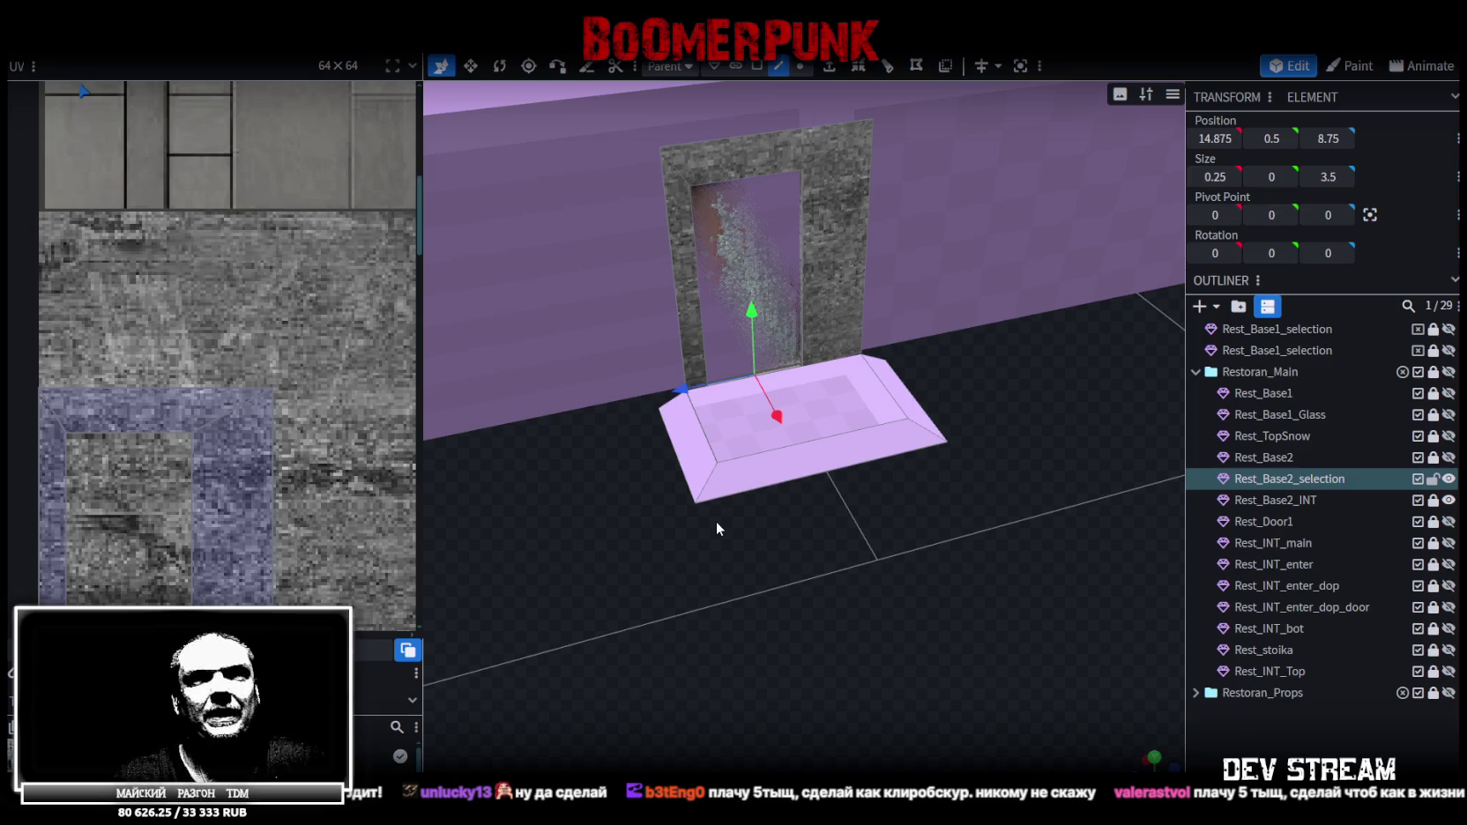
scroll(761, 579, up, 2)
drag(761, 586, 696, 592)
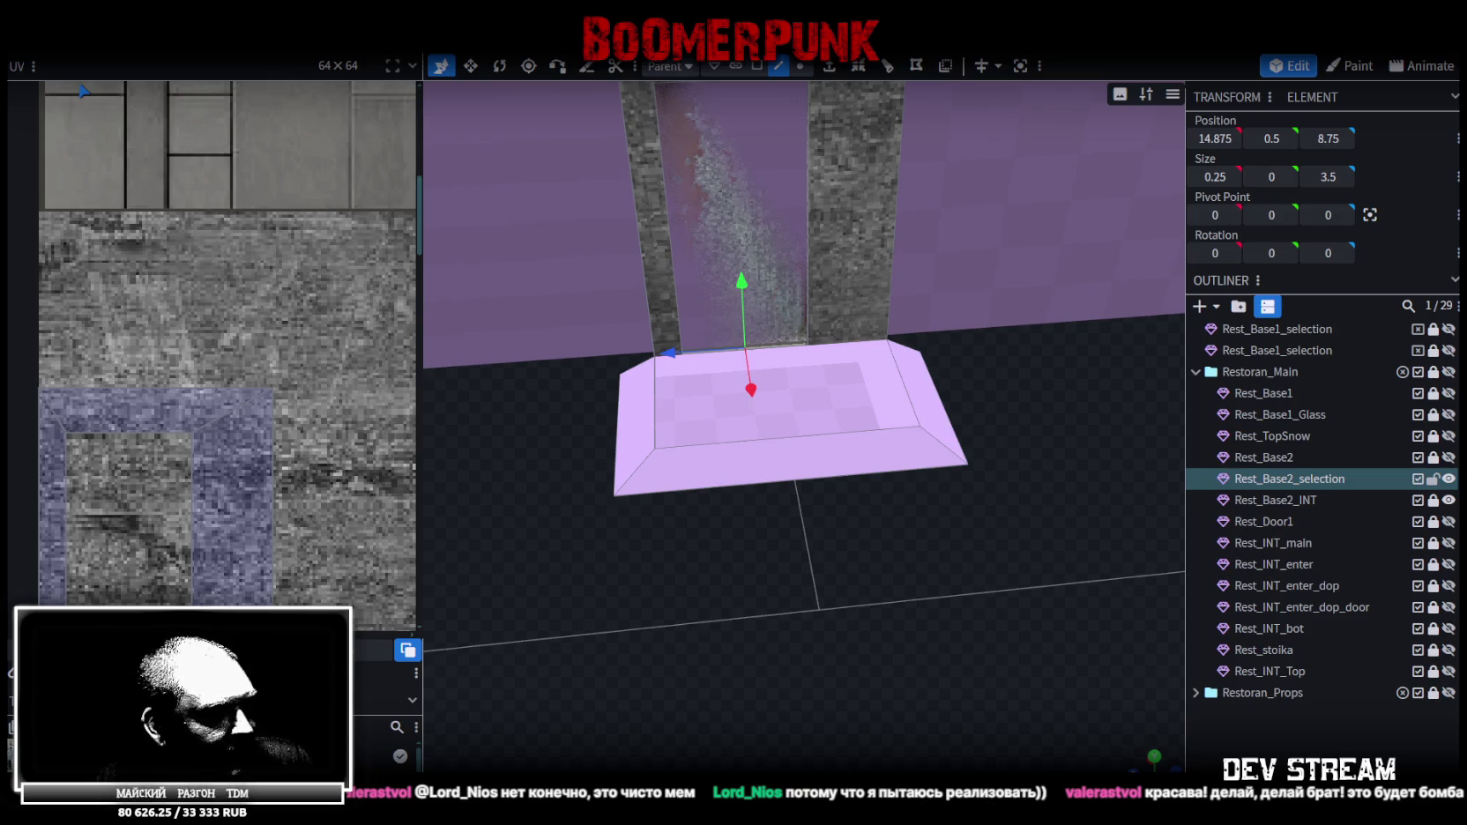
key(alt+Tab)
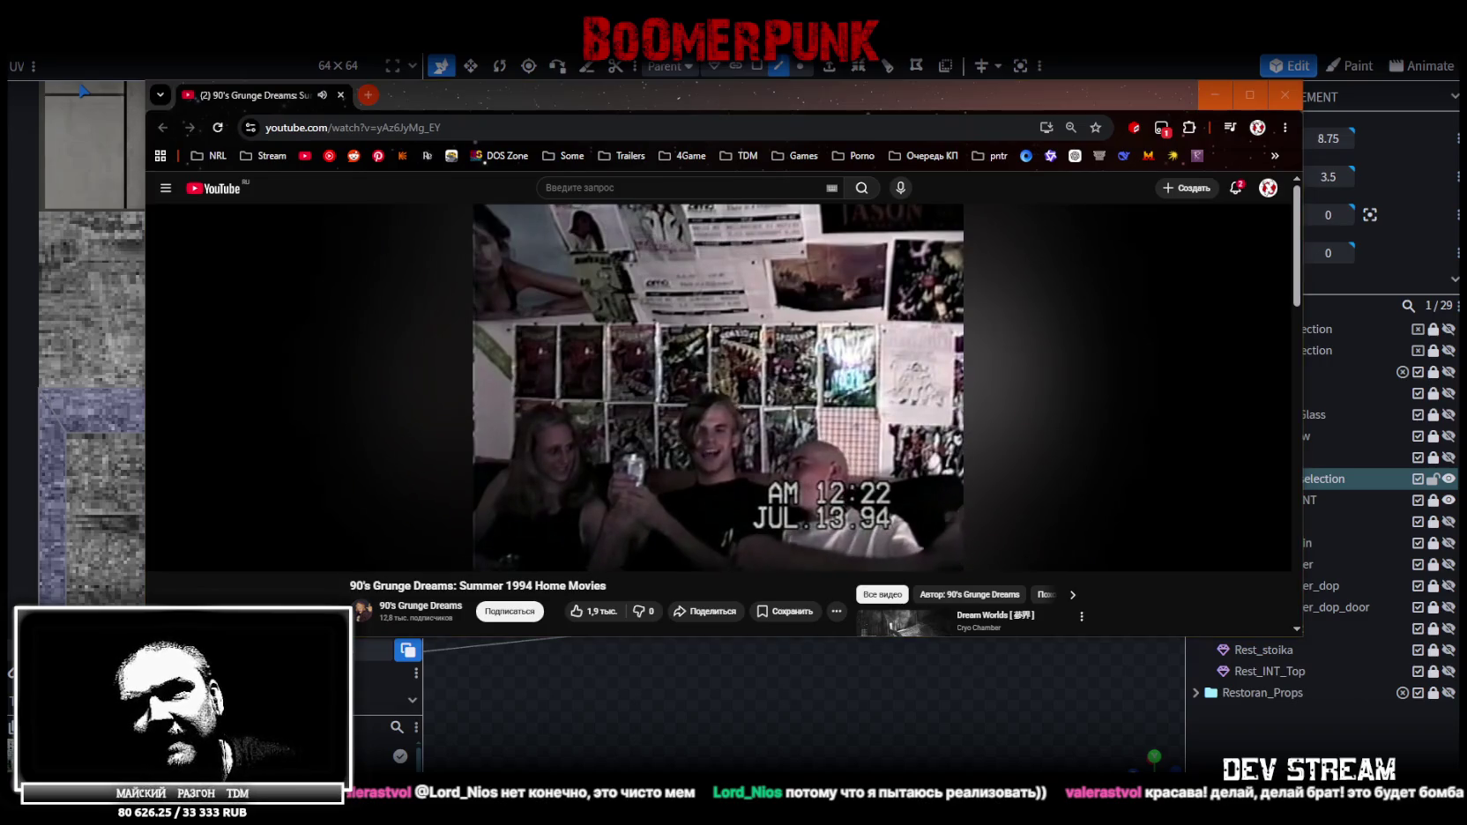
click(1249, 94)
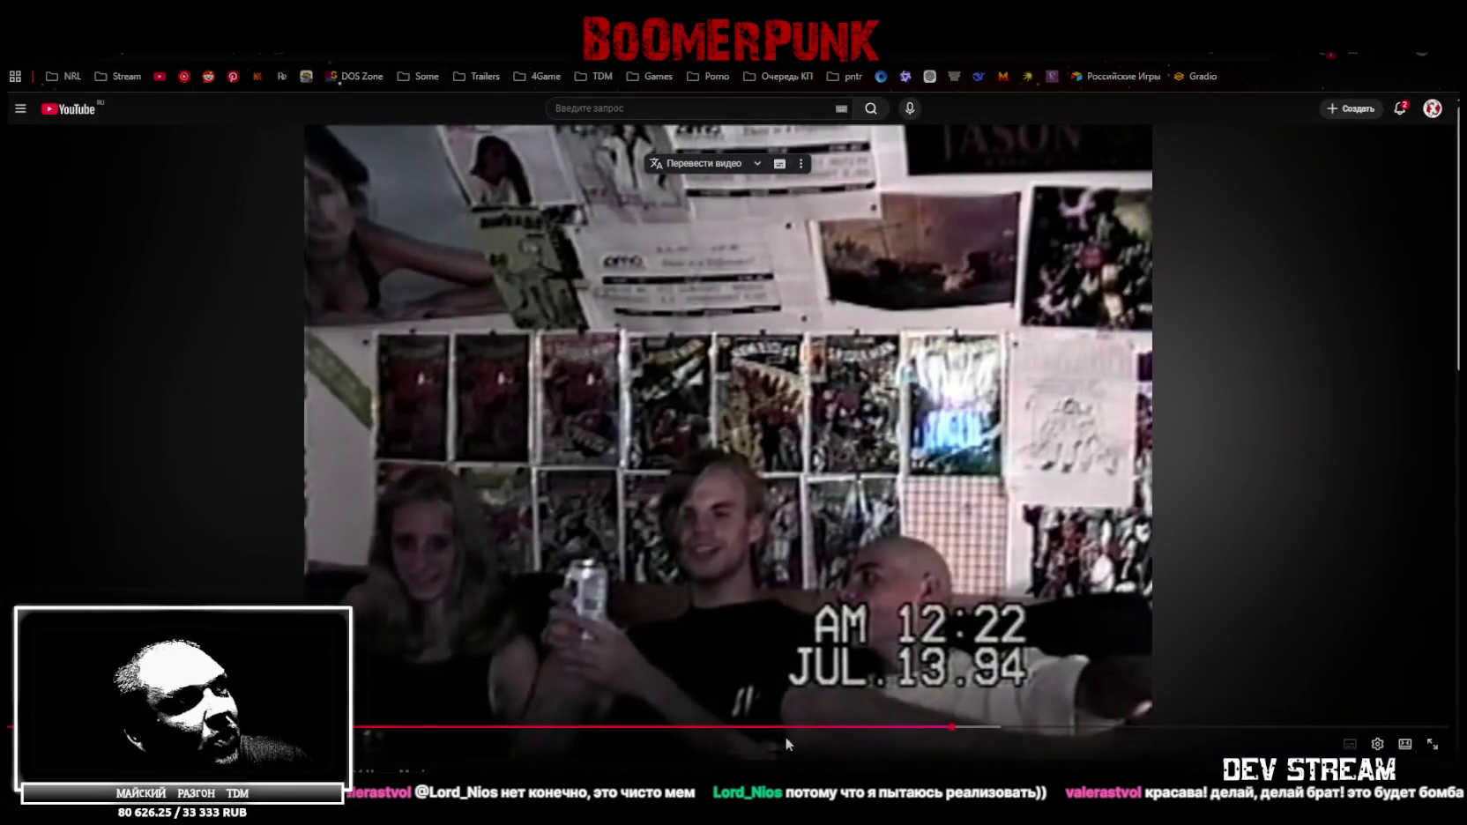
scroll(628, 746, down, 1)
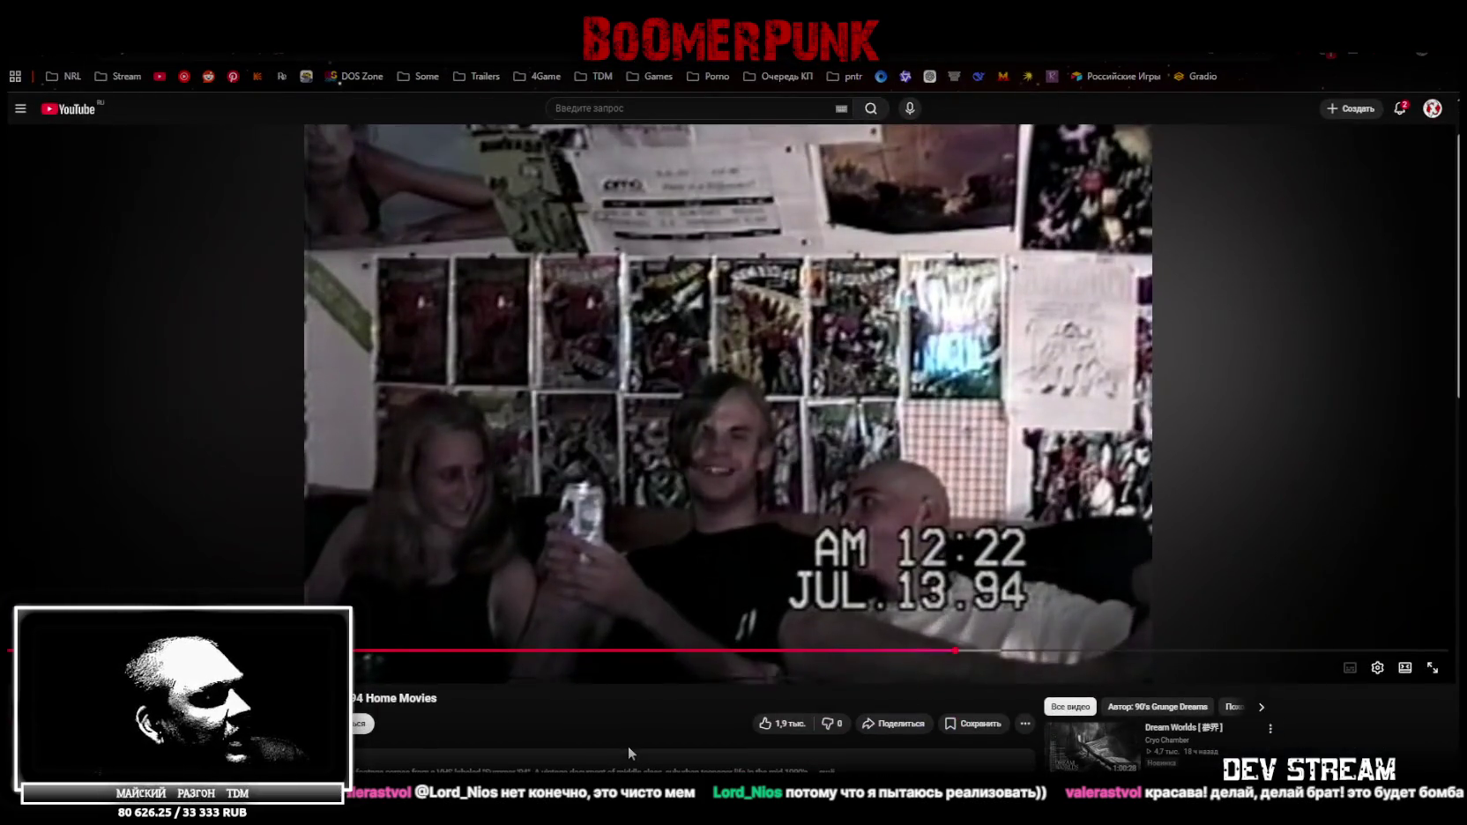
scroll(942, 459, up, 1)
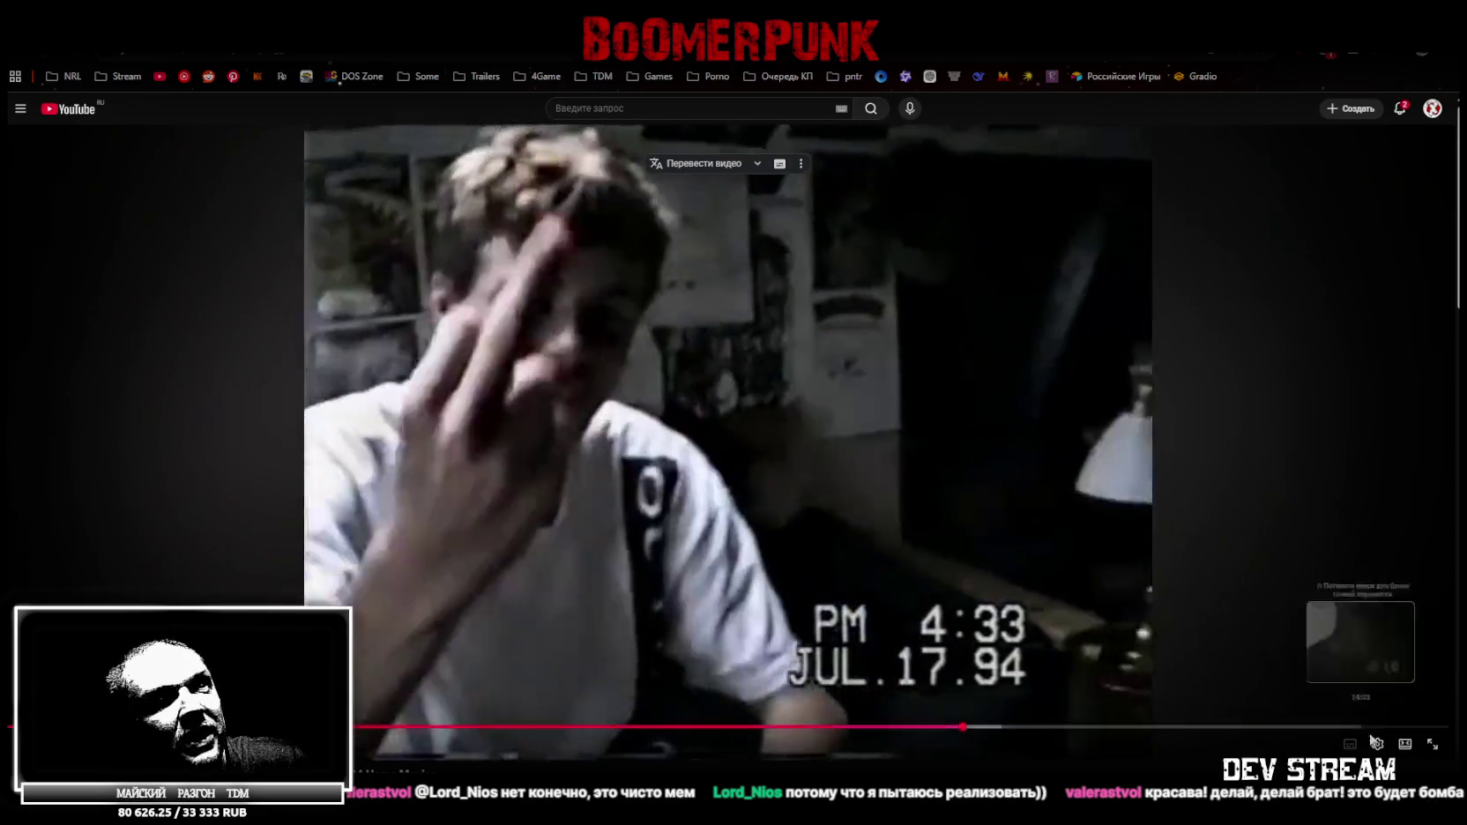
click(1376, 743)
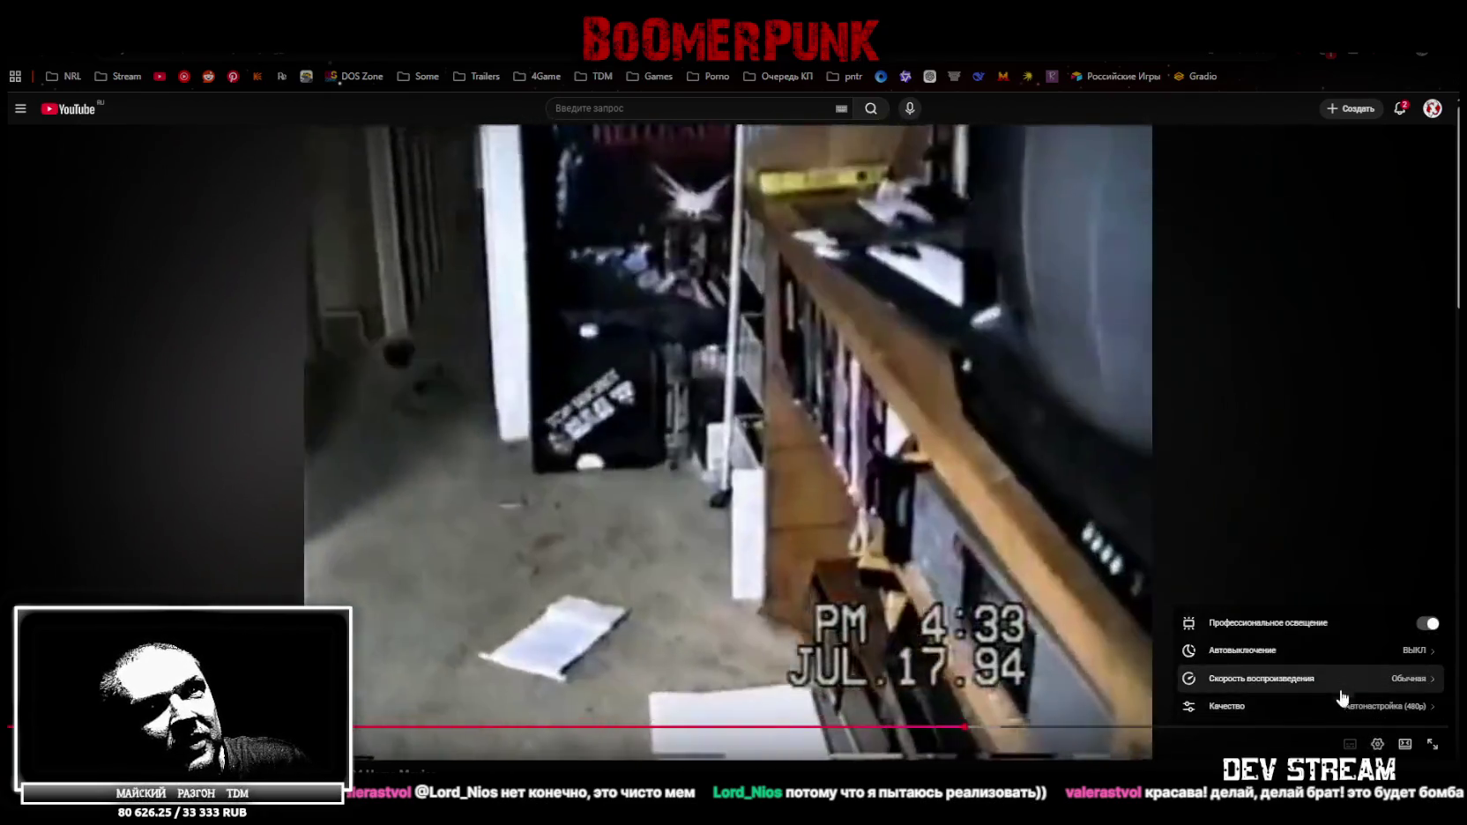
click(1359, 705)
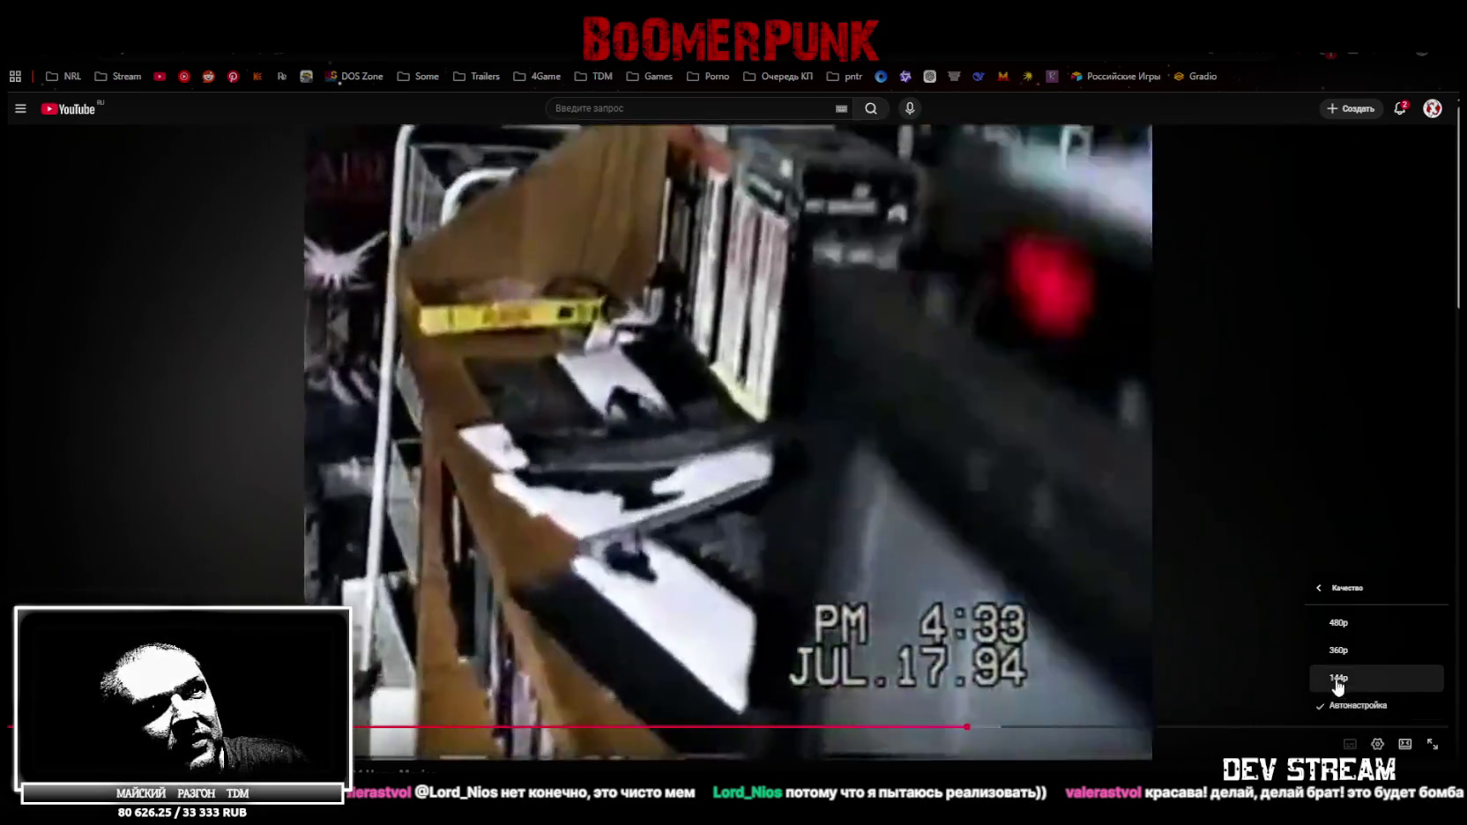
click(1337, 678)
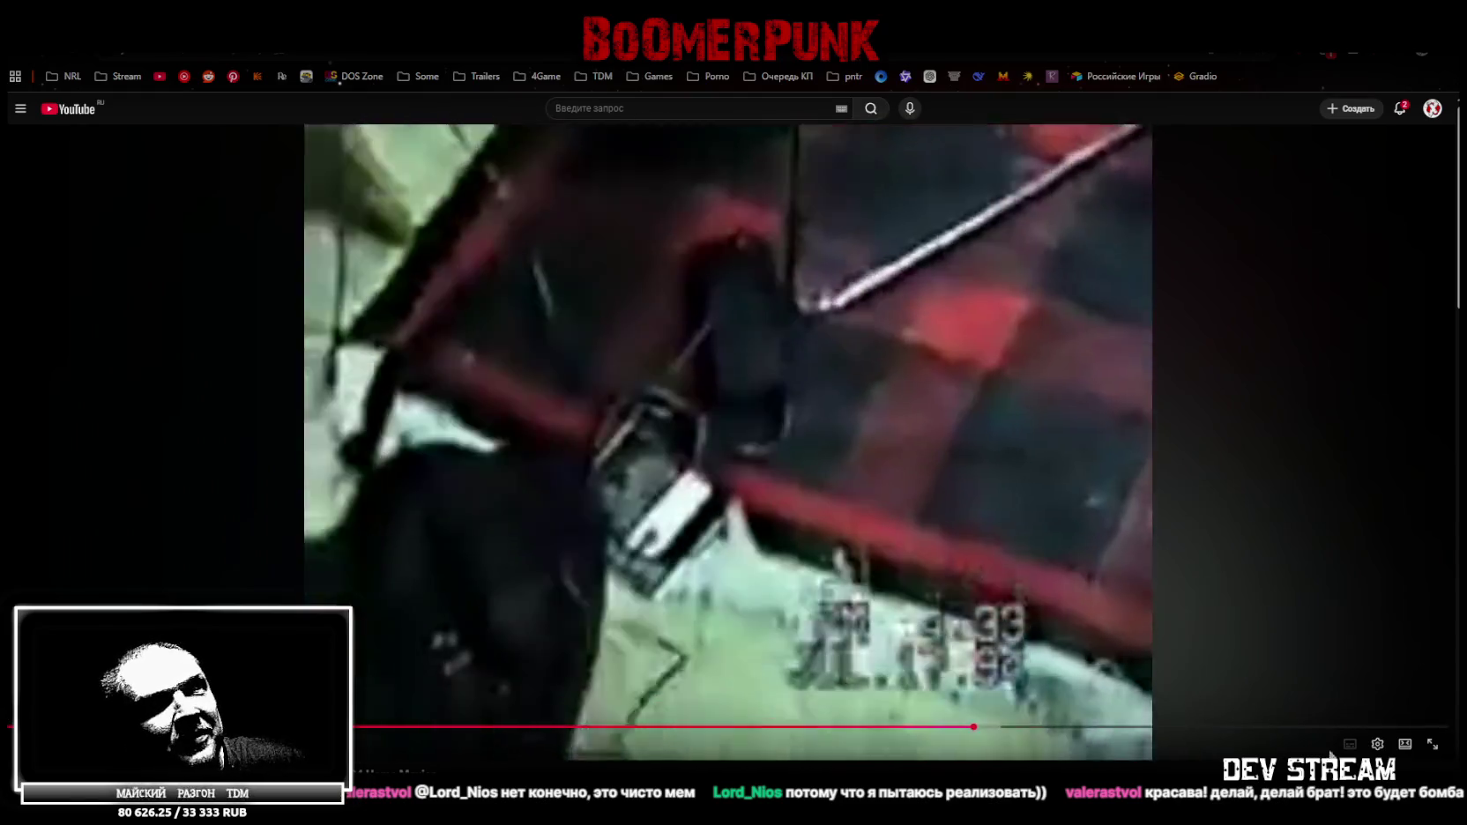
click(1377, 743)
click(1396, 706)
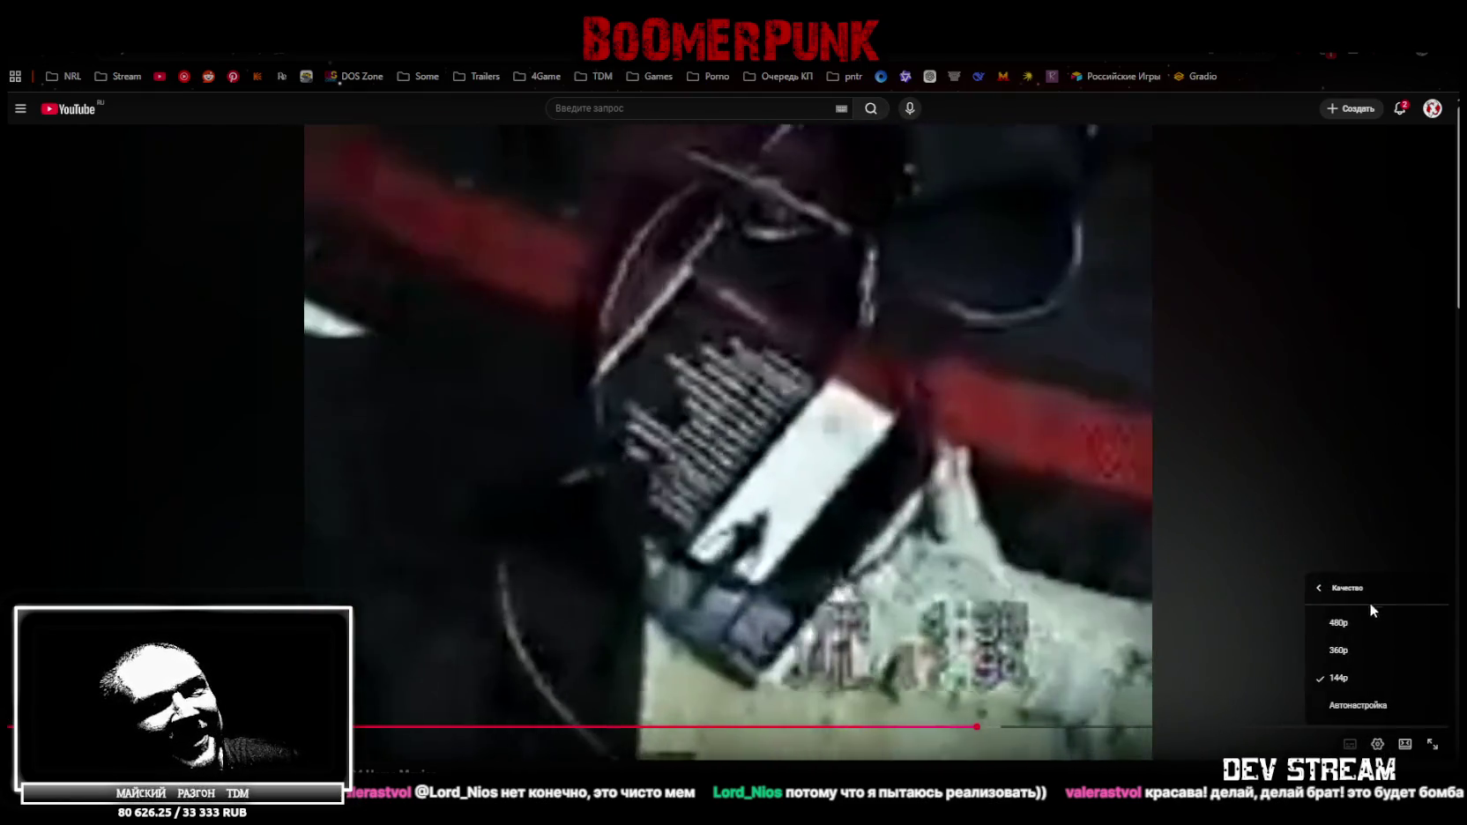
click(1326, 622)
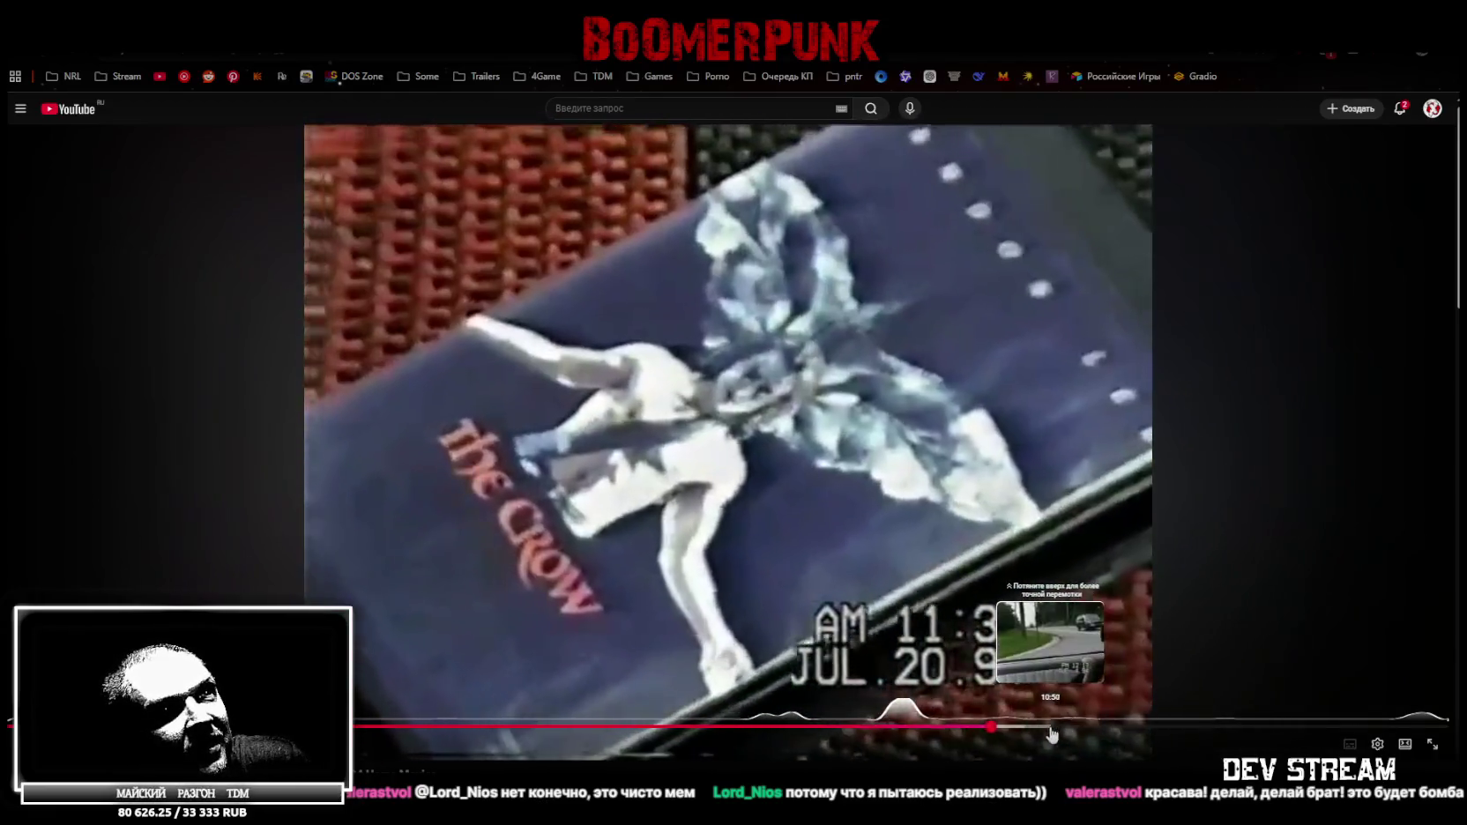
click(1051, 726)
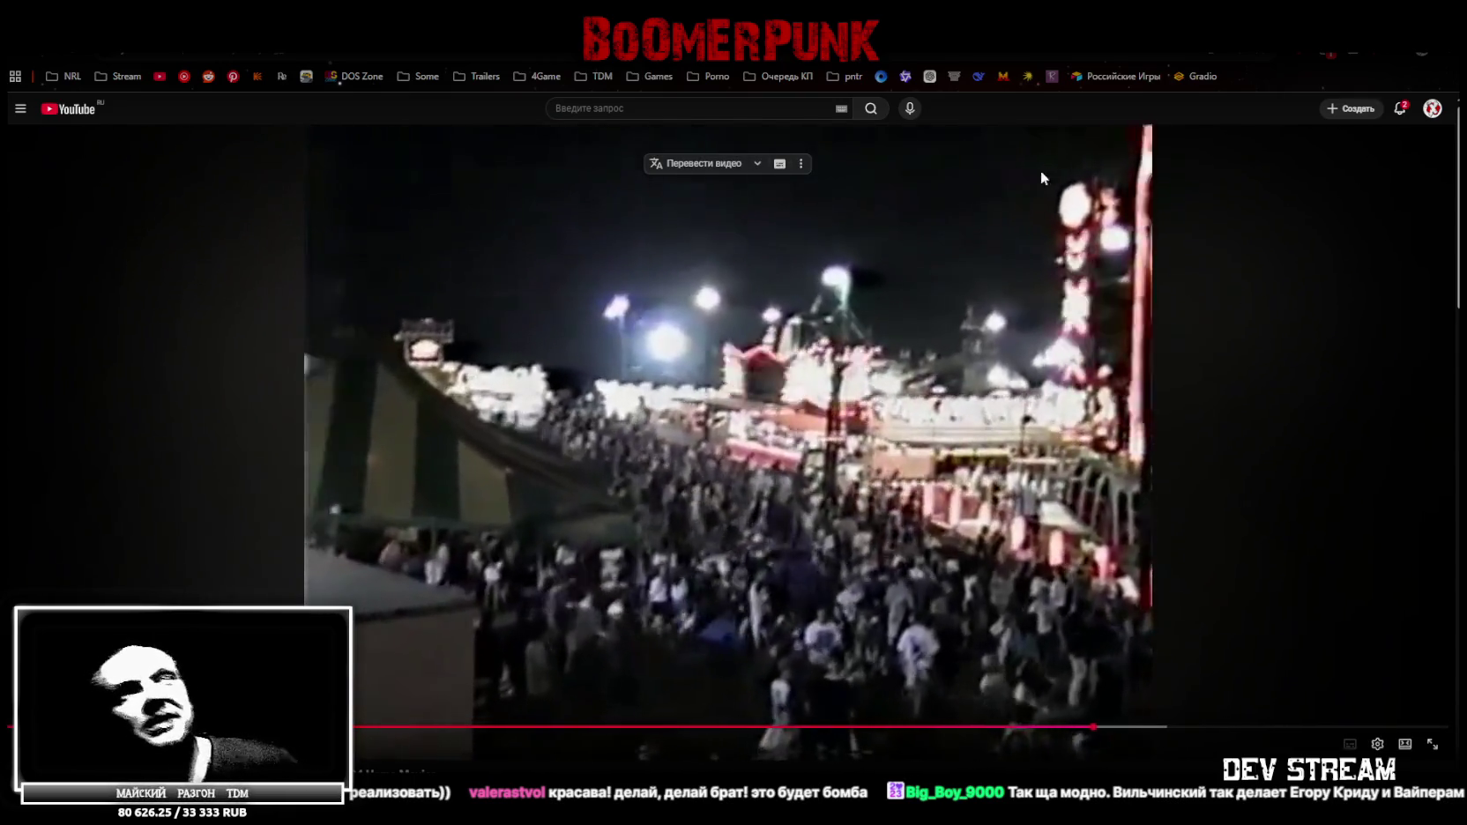
key(alt+Tab)
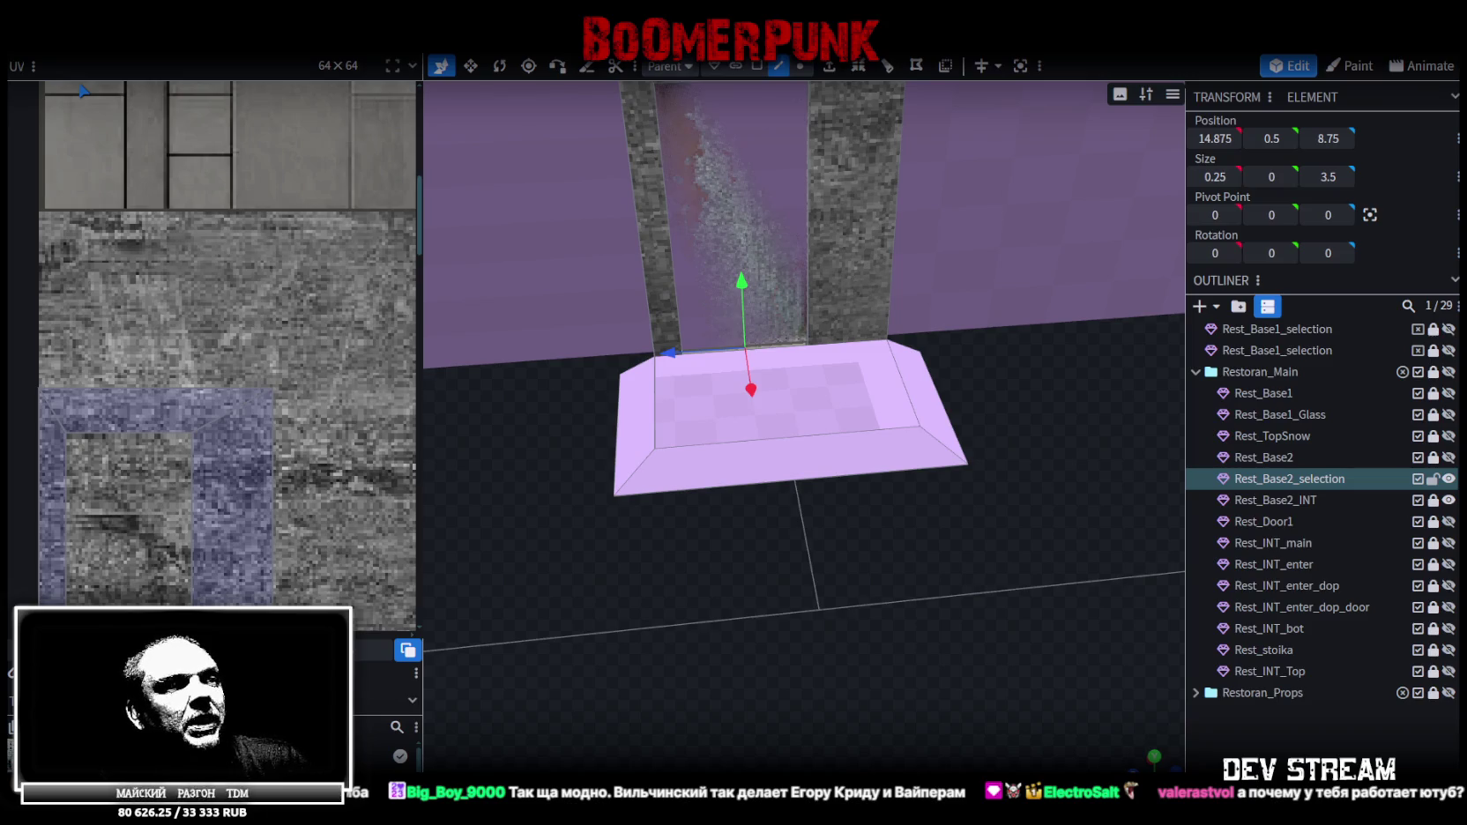
Push the step slab's side face inward by 1
mouse_move(808, 521)
mouse_down()
mouse_move(913, 555)
mouse_move(899, 525)
mouse_move(775, 634)
mouse_move(714, 661)
mouse_move(788, 535)
mouse_up()
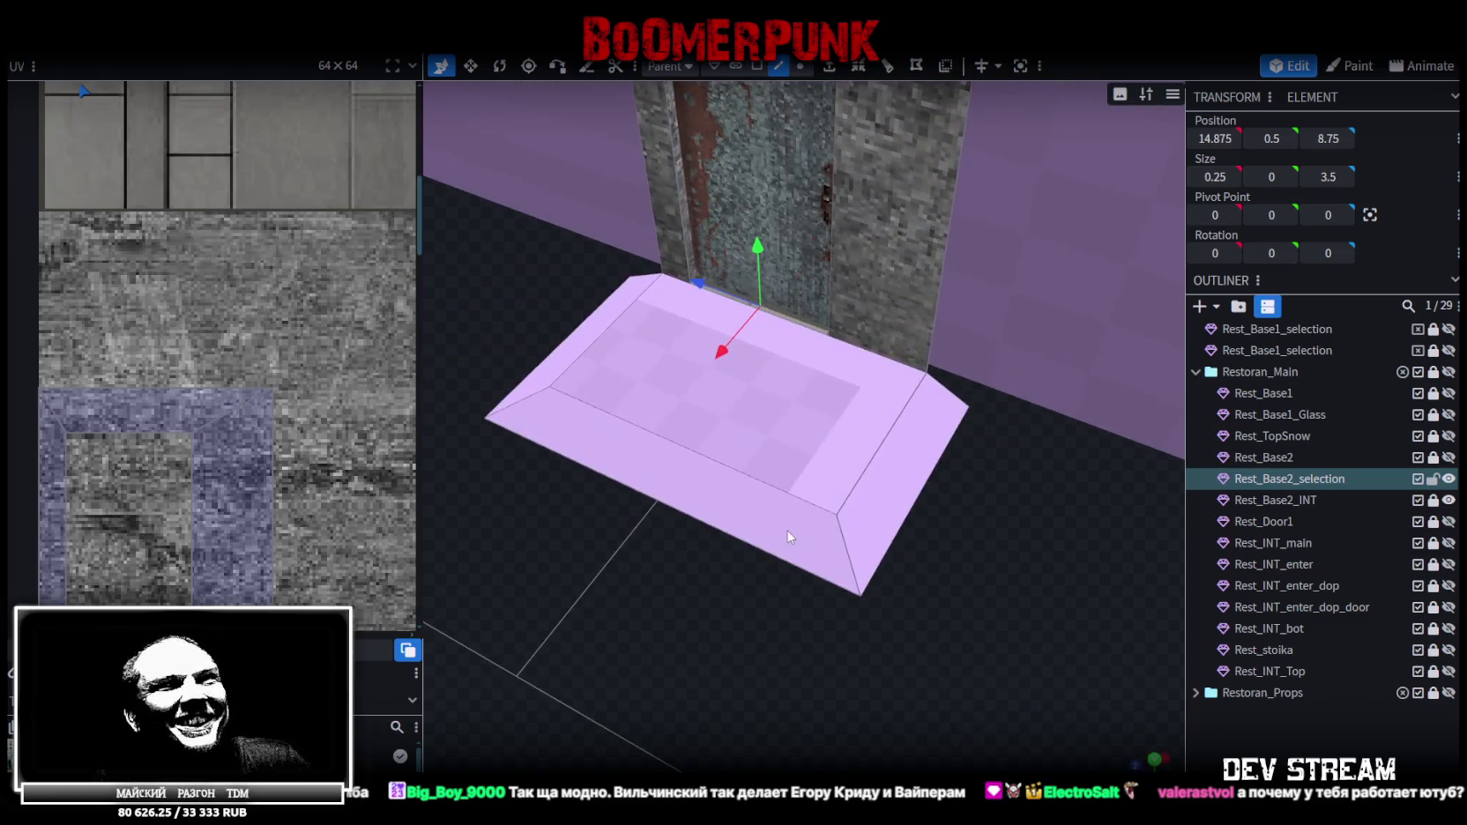
click(795, 518)
drag(631, 615, 838, 158)
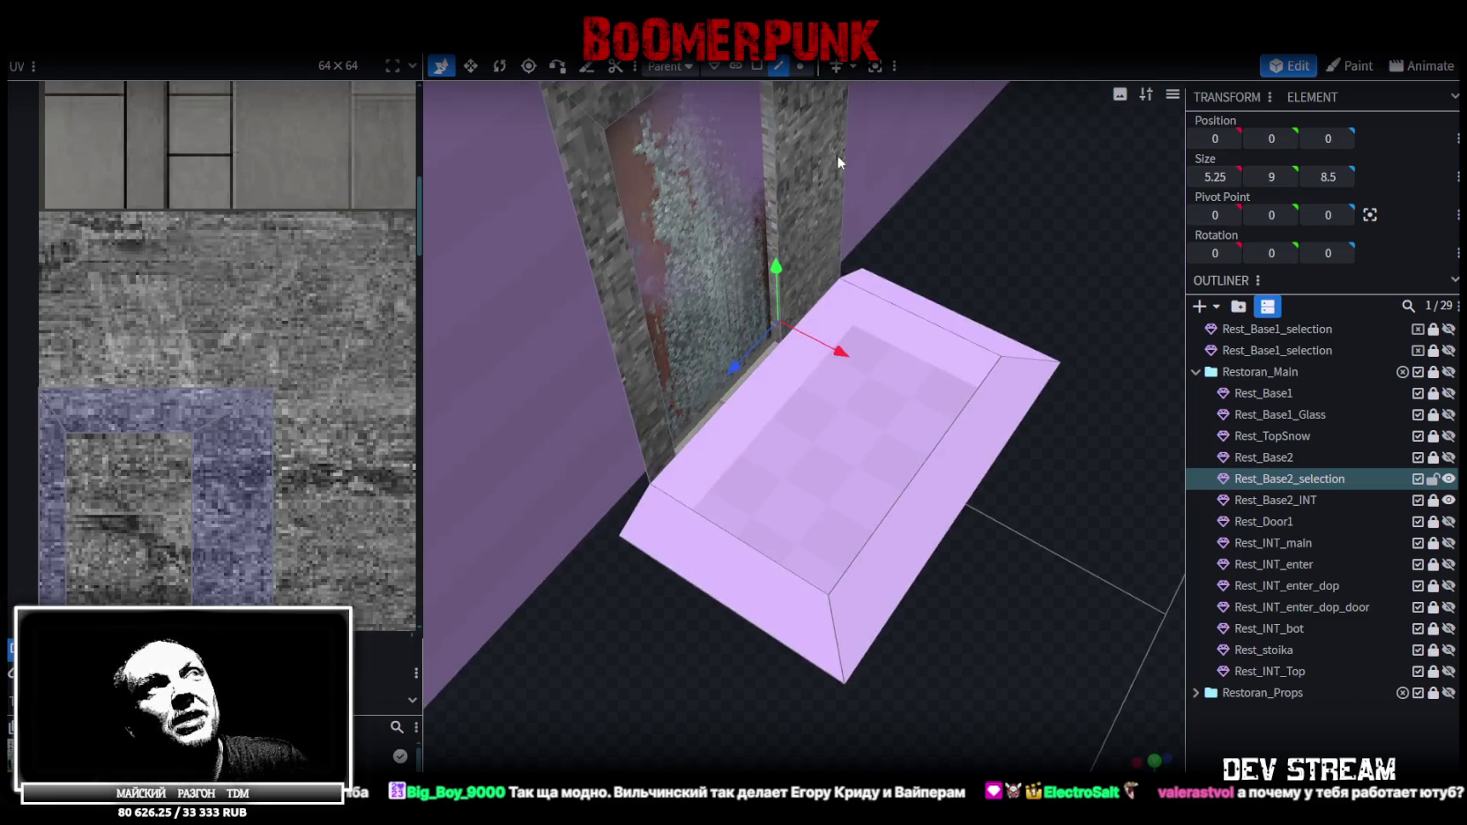
click(757, 66)
click(933, 473)
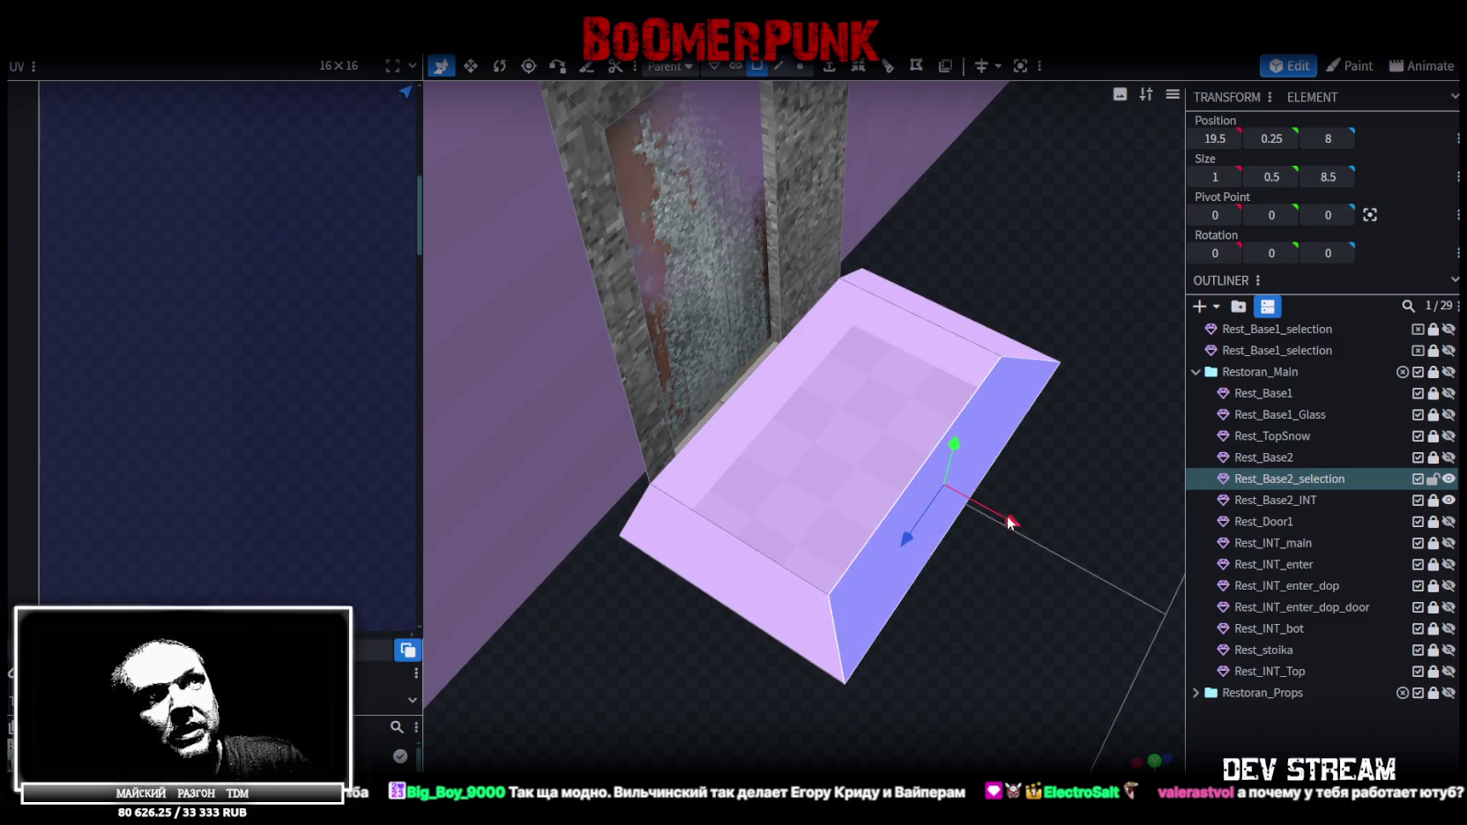
drag(978, 517, 964, 503)
Save the model as Build10.bbmodel and focus the view on the door step
mouse_move(1101, 470)
mouse_down()
mouse_move(1034, 532)
mouse_move(747, 477)
mouse_up()
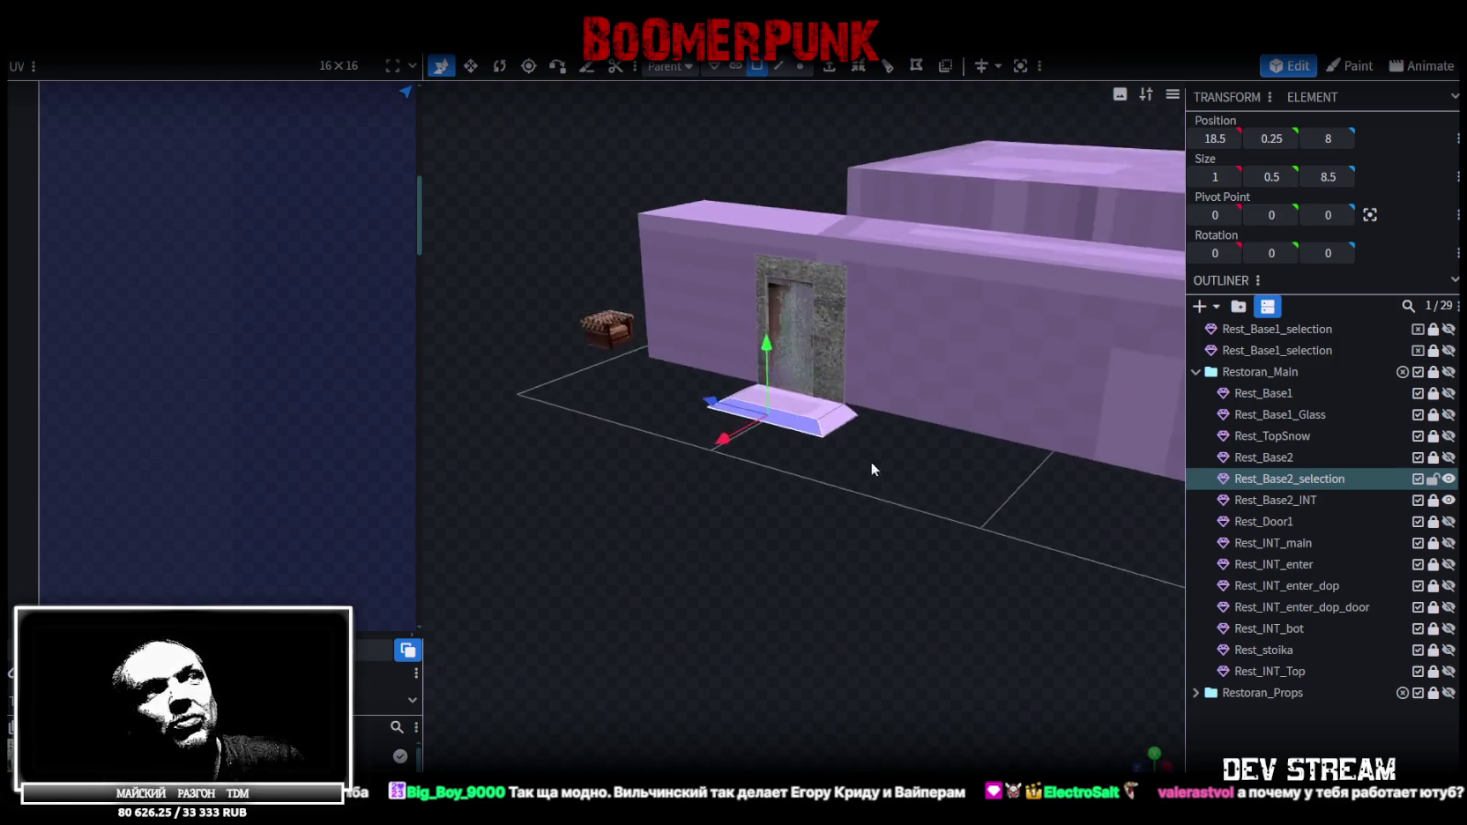
mouse_move(748, 477)
mouse_down()
mouse_move(908, 461)
mouse_move(908, 563)
mouse_move(684, 455)
mouse_move(738, 524)
mouse_move(871, 539)
mouse_move(891, 581)
mouse_move(968, 613)
mouse_move(888, 582)
mouse_up()
key(ctrl+s)
key(ctrl+s)
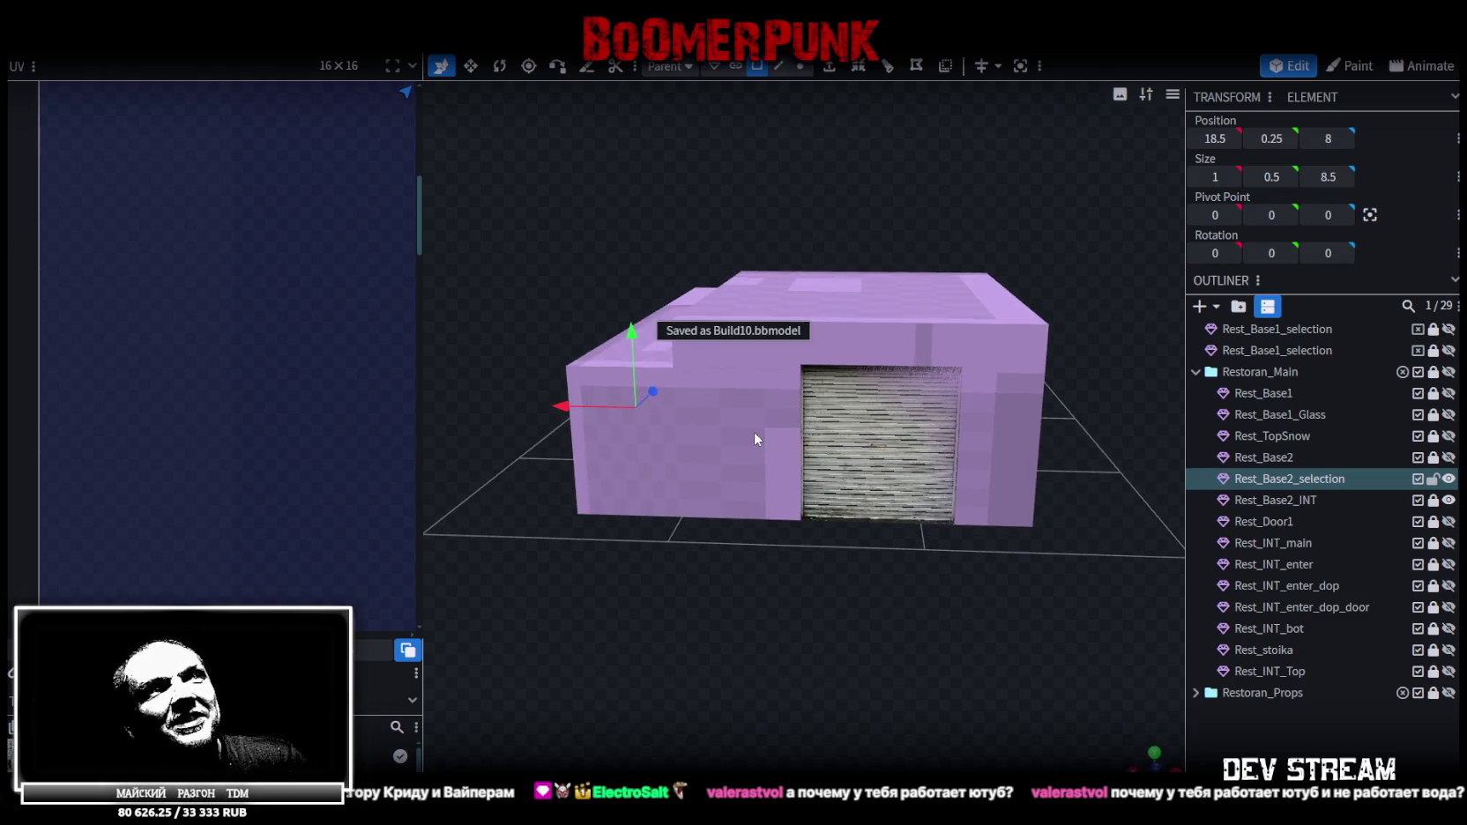
mouse_move(989, 385)
mouse_down()
mouse_move(1024, 529)
mouse_move(1057, 508)
mouse_move(1054, 524)
mouse_move(858, 563)
mouse_move(724, 566)
mouse_move(716, 534)
mouse_move(1068, 536)
mouse_move(949, 512)
mouse_up()
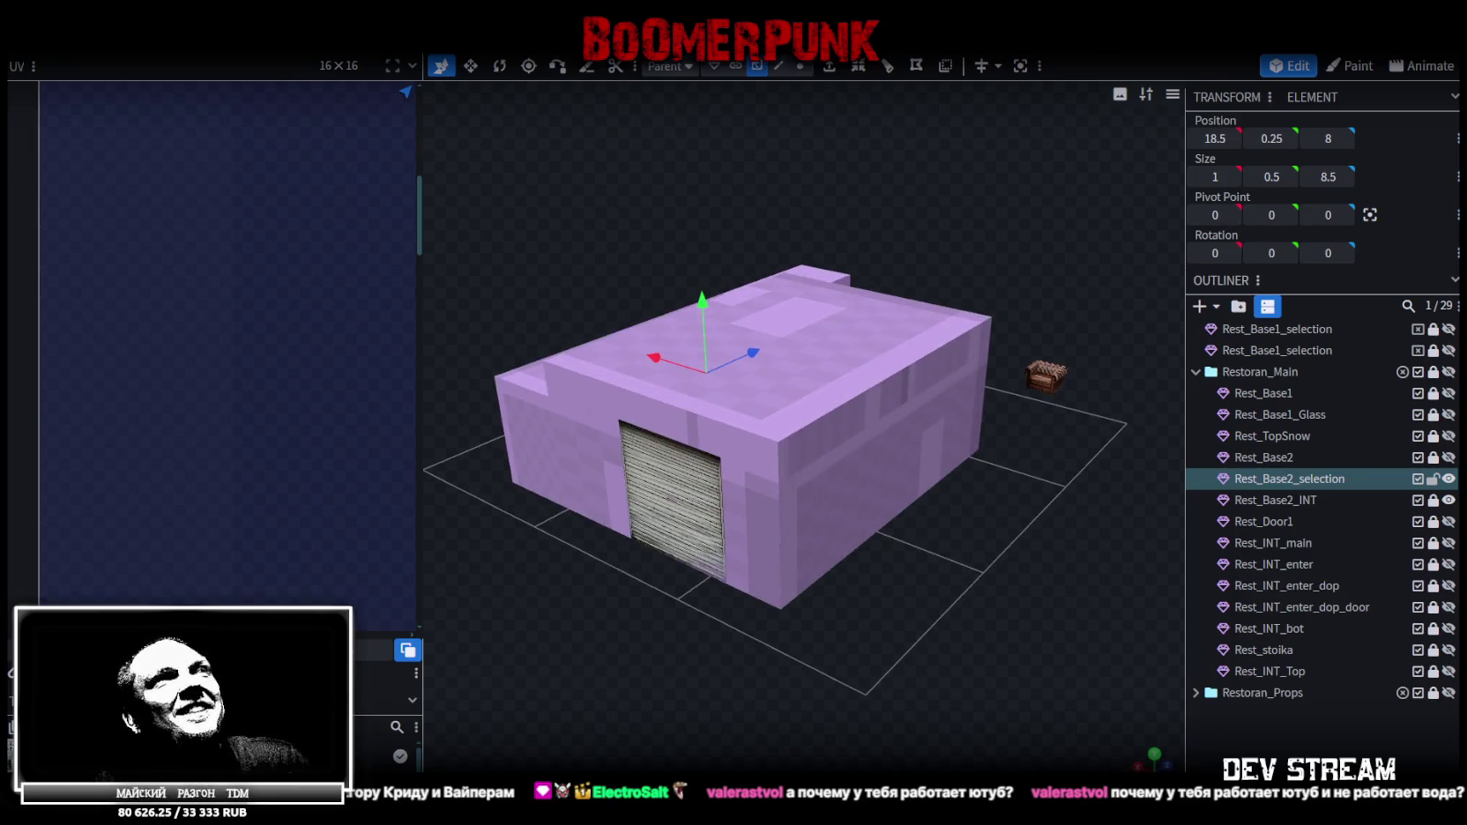
click(800, 66)
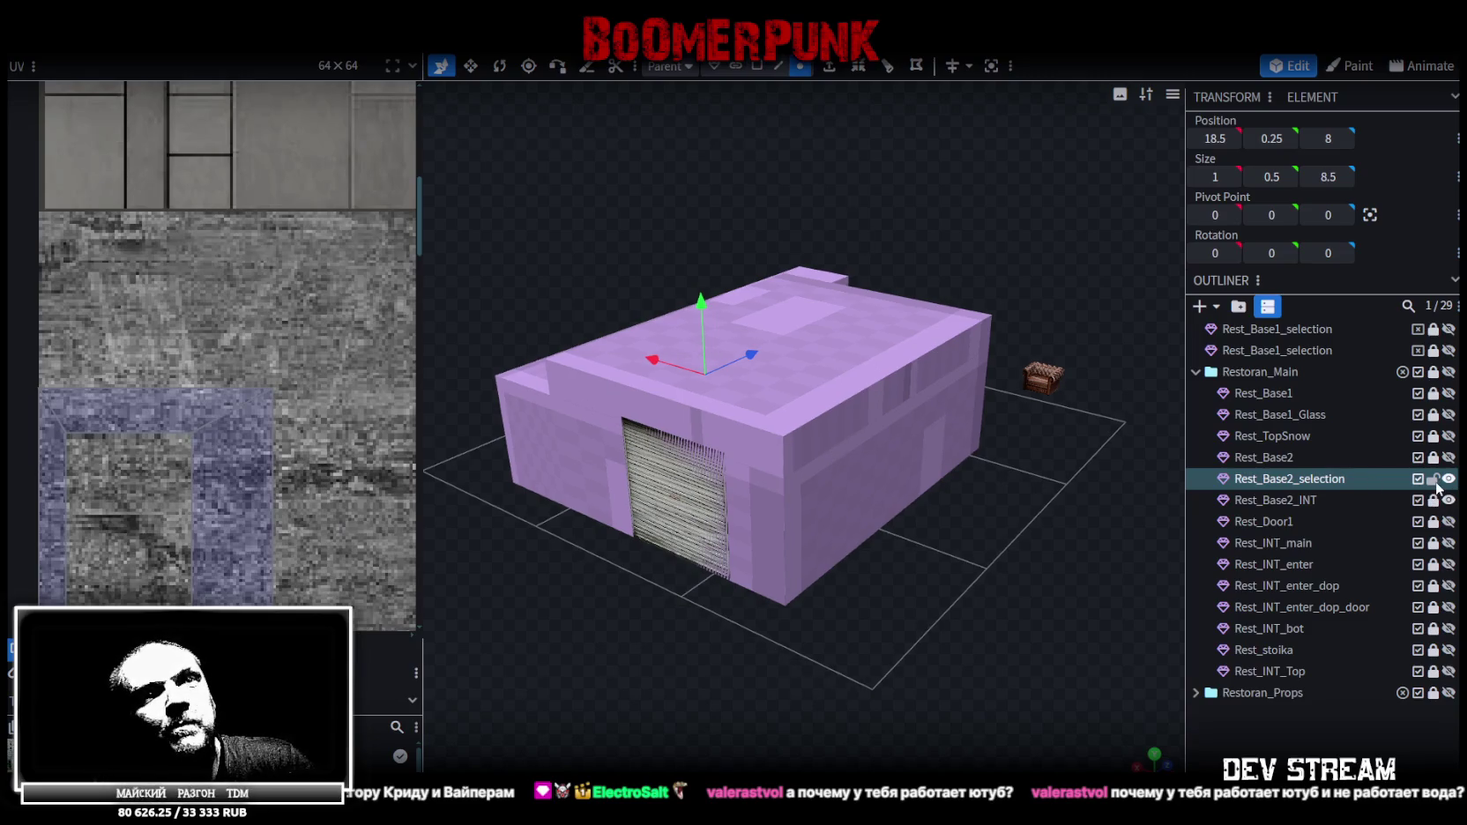
key(f)
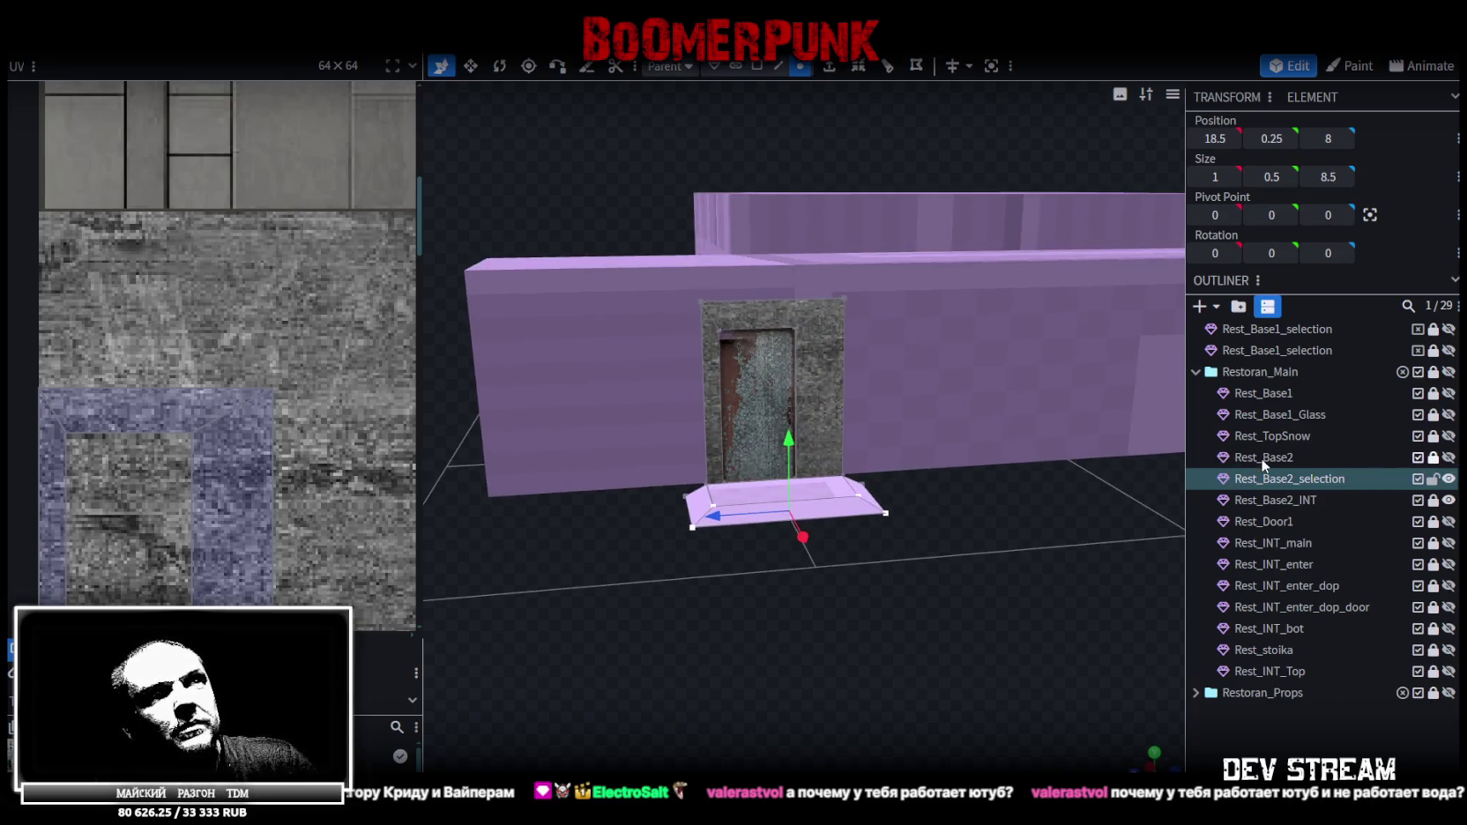
Select the door's glass face and inspect the wall from another angle
click(756, 66)
click(754, 370)
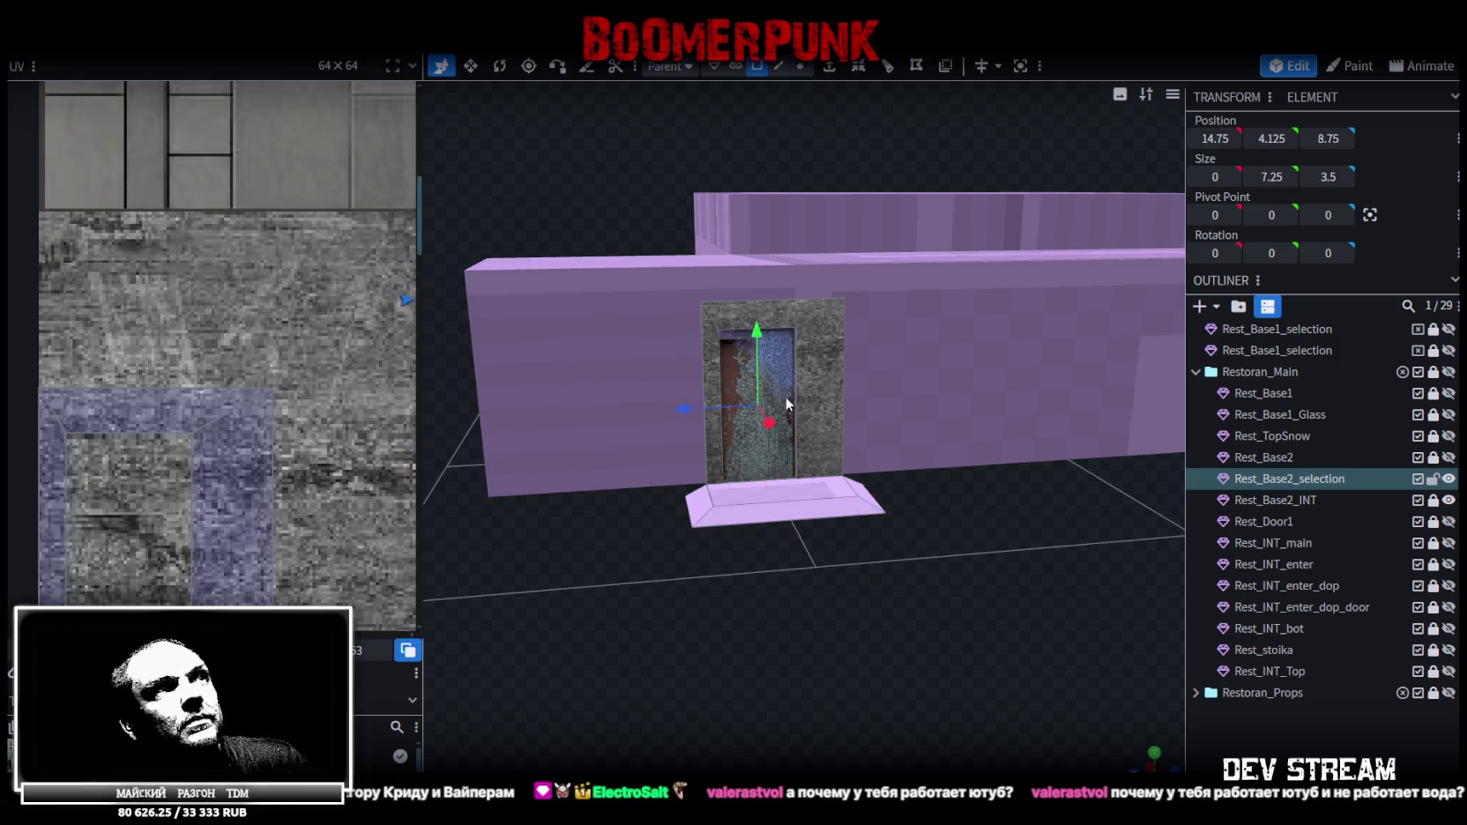
drag(985, 572, 1009, 558)
scroll(1005, 564, up, 5)
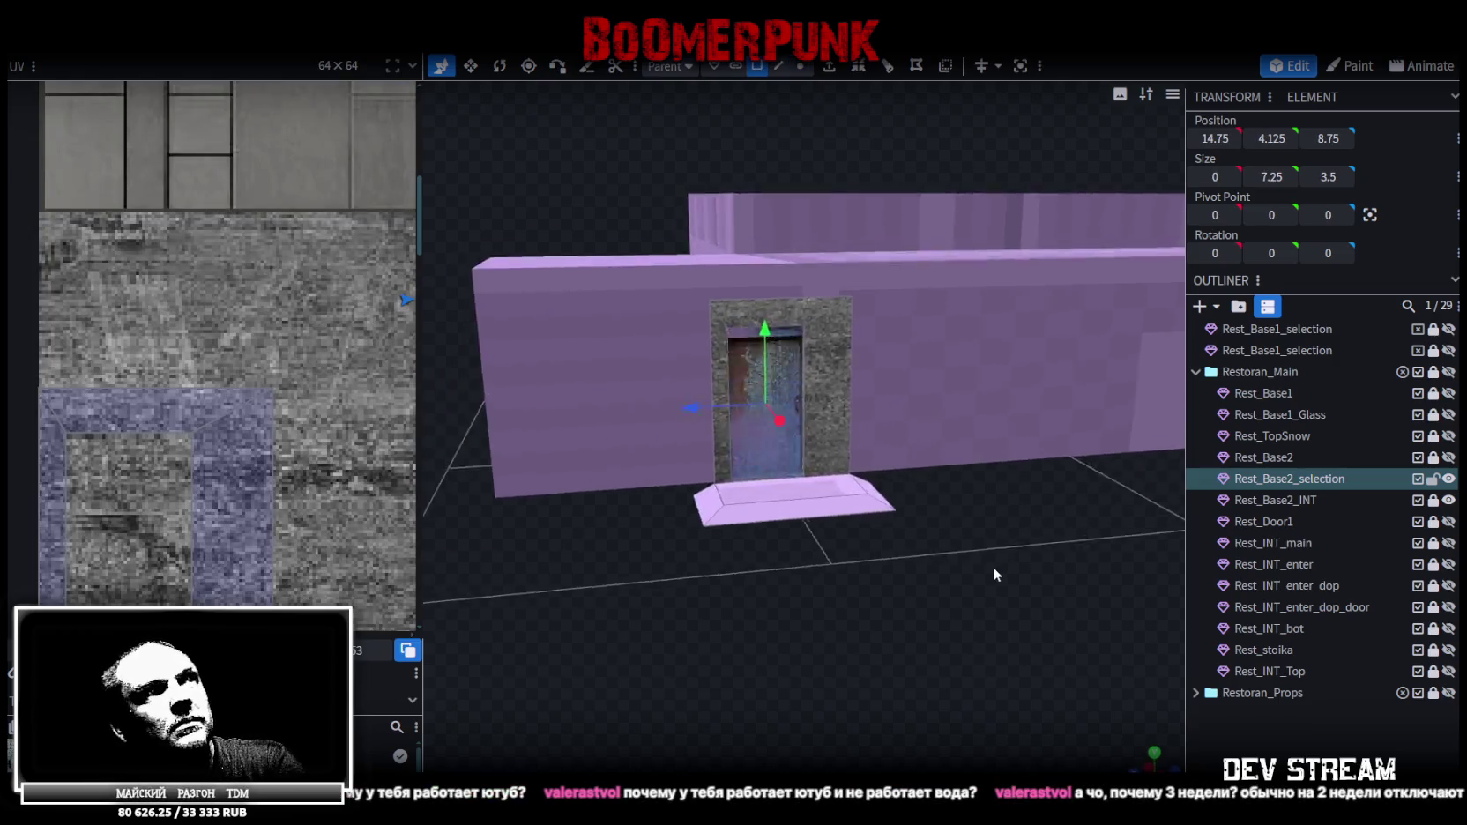
scroll(1012, 541, down, 5)
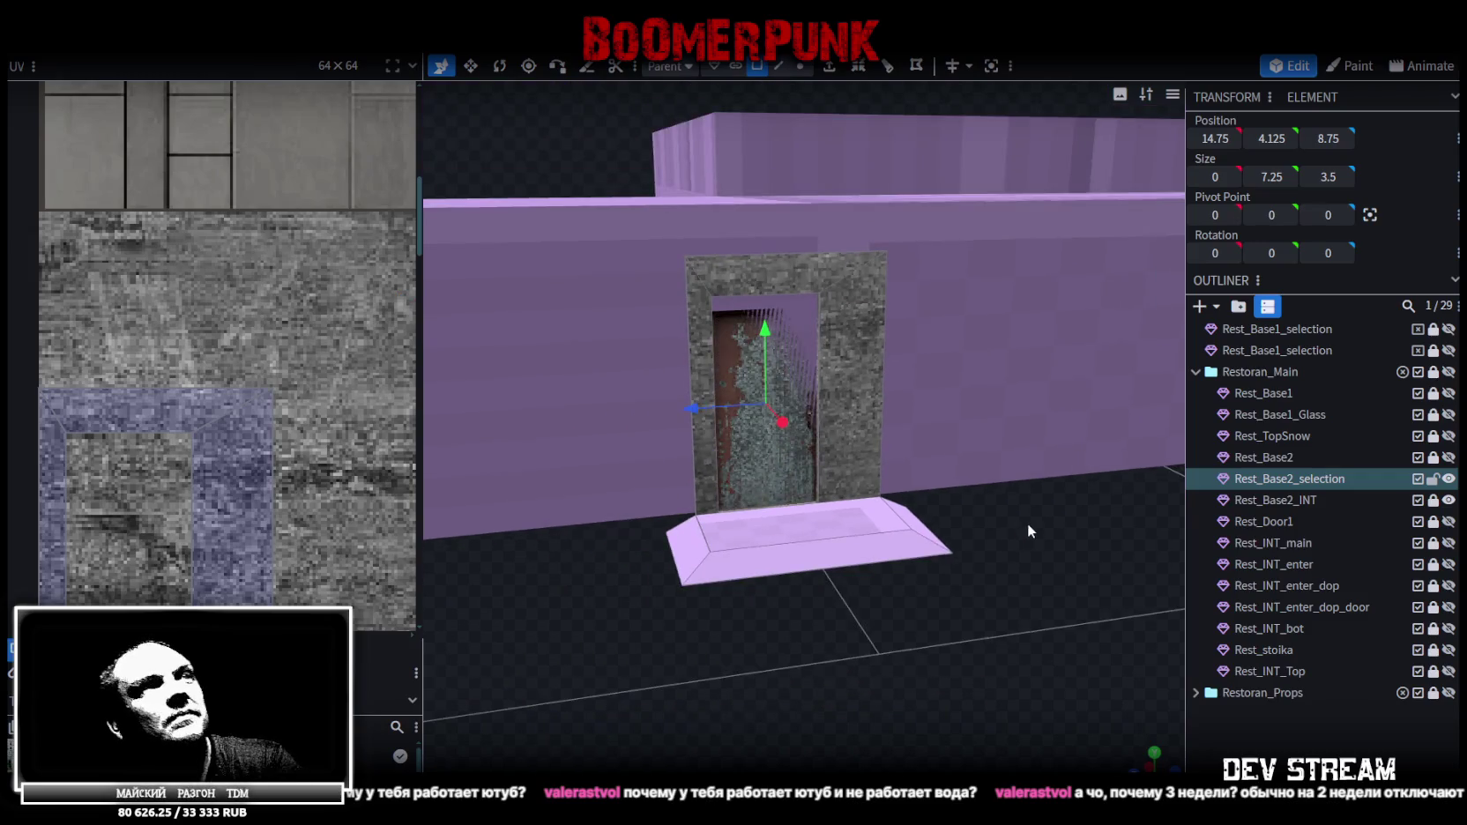
drag(1026, 522, 1084, 573)
Unhide Rest_Base2 and merge Rest_Base2_selection into it with Merge Meshes
ctrl+click(1313, 476)
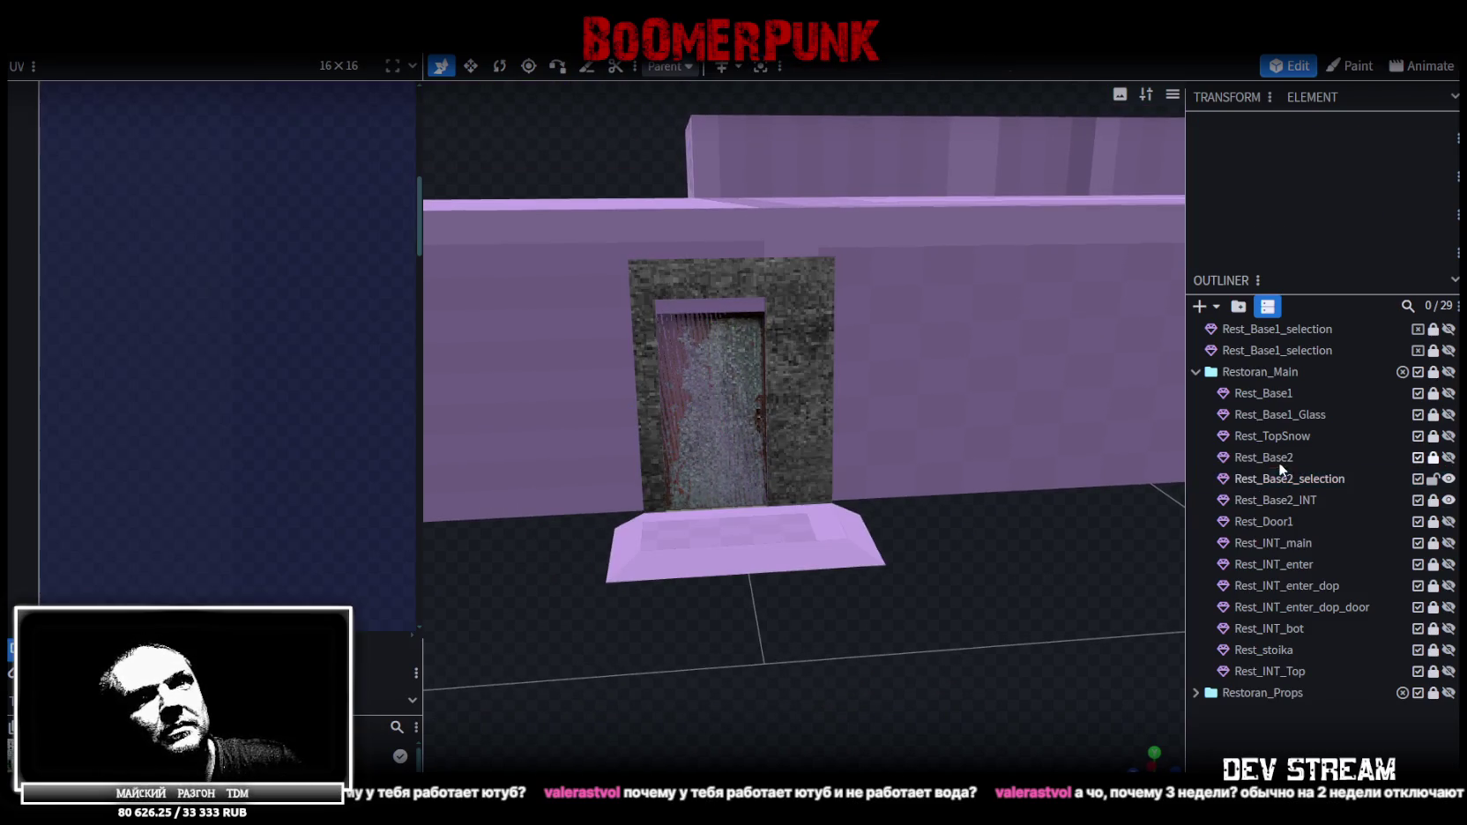
click(1448, 458)
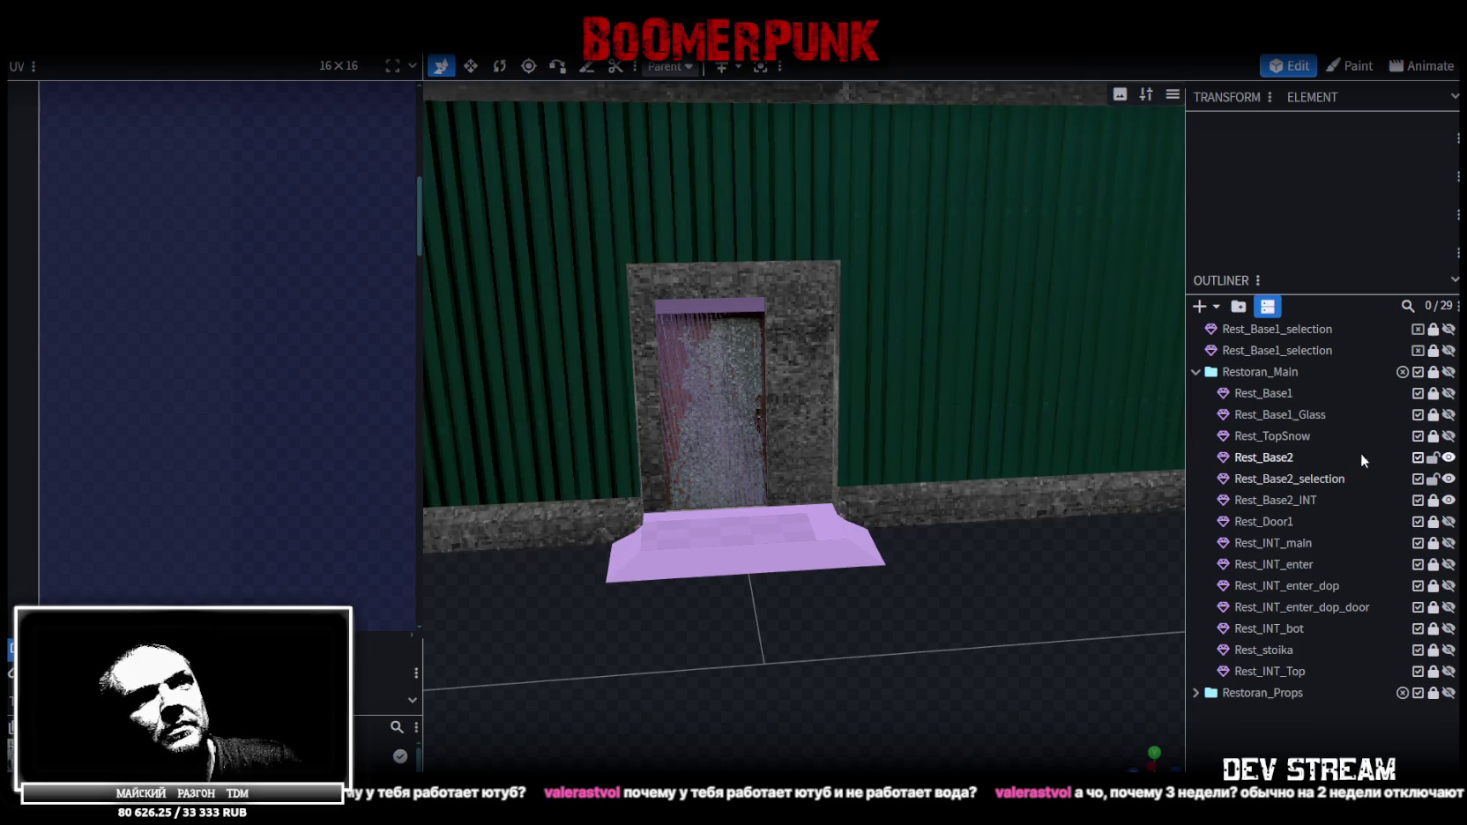
click(1285, 457)
ctrl+click(1278, 481)
right_click(1278, 482)
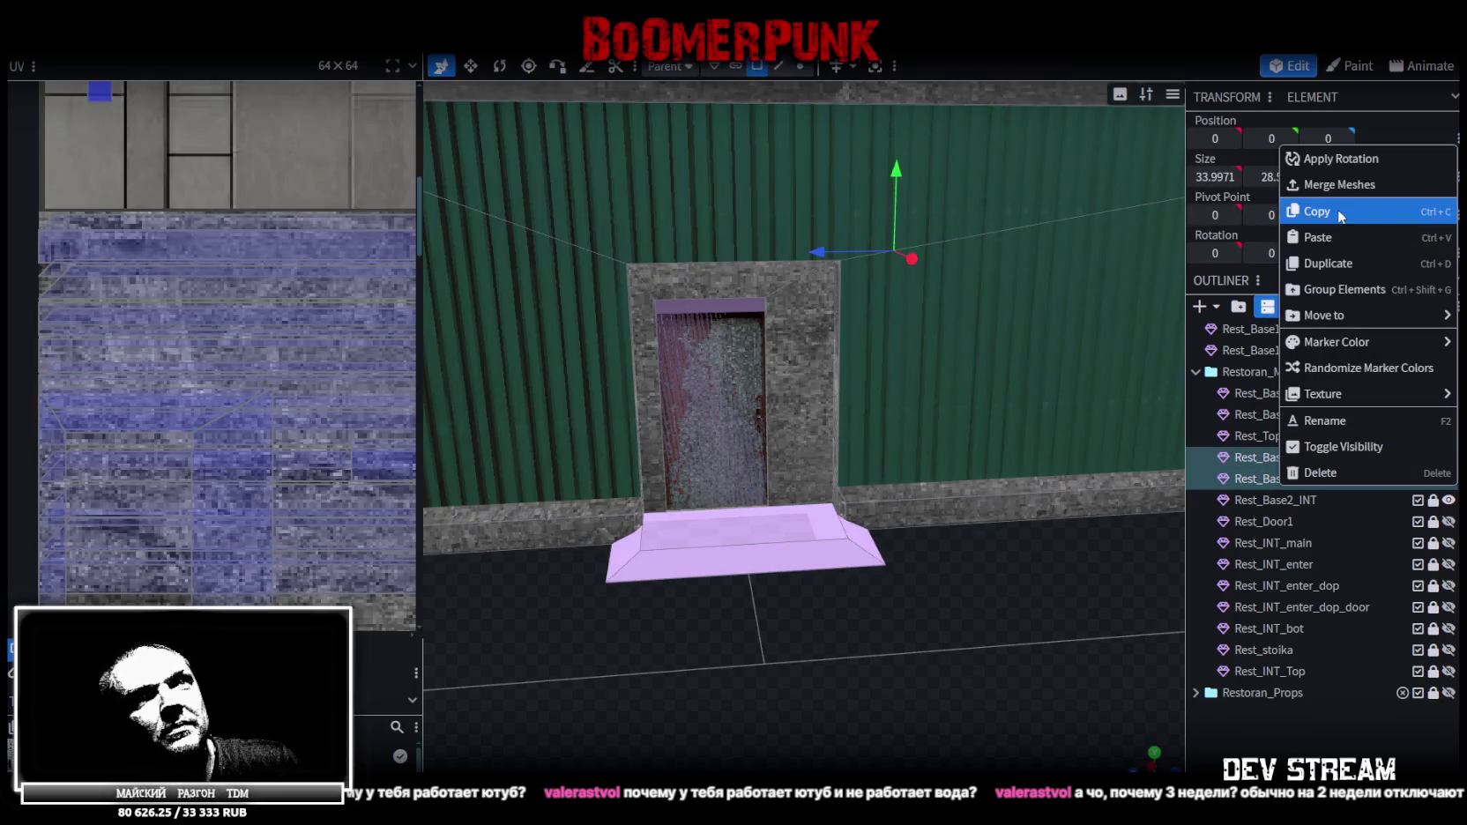
click(1339, 185)
Move the door-frame vertices and merge the 2 overlapping vertices
scroll(882, 264, down, 3)
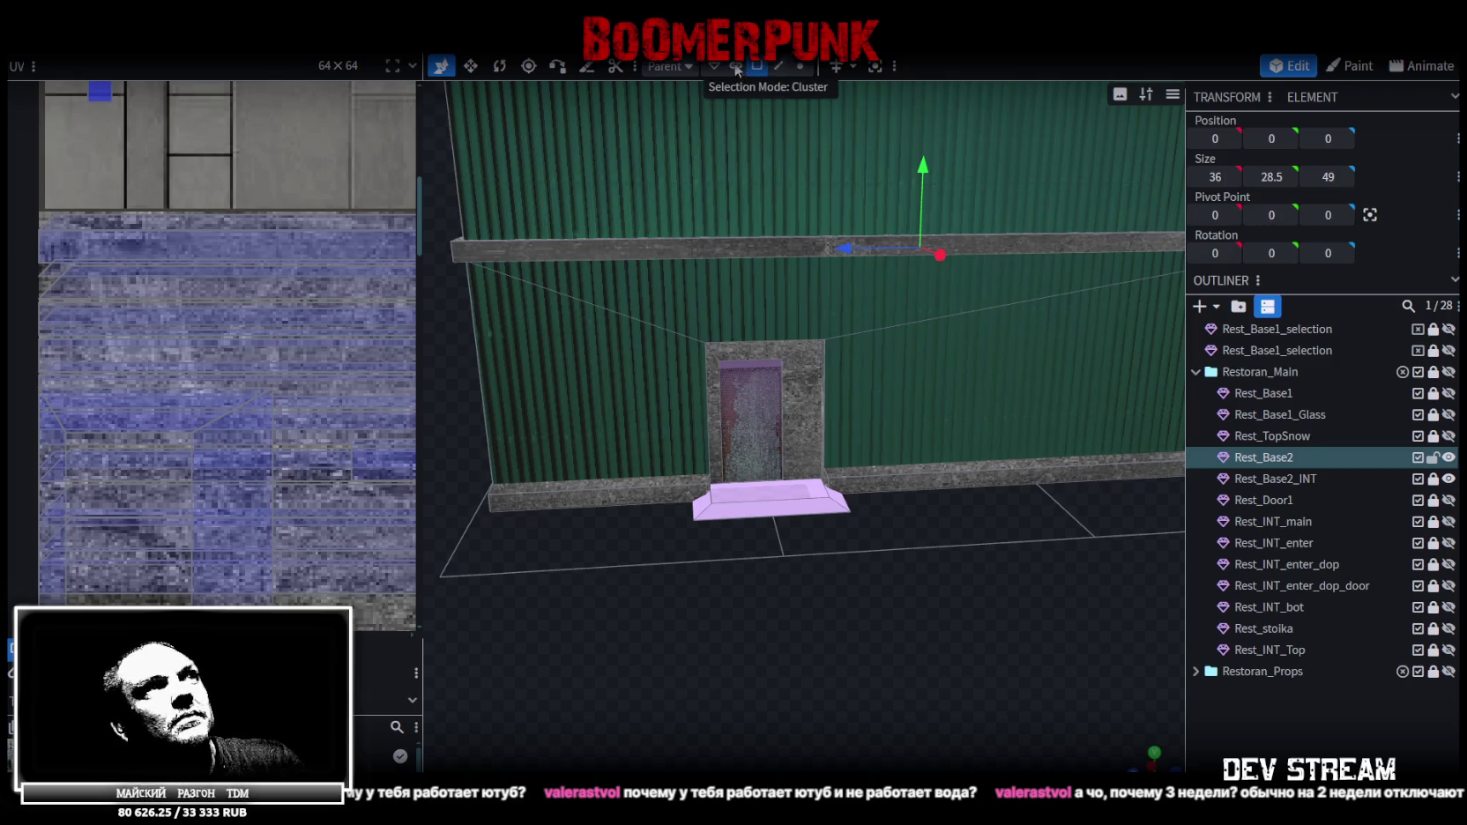
click(802, 67)
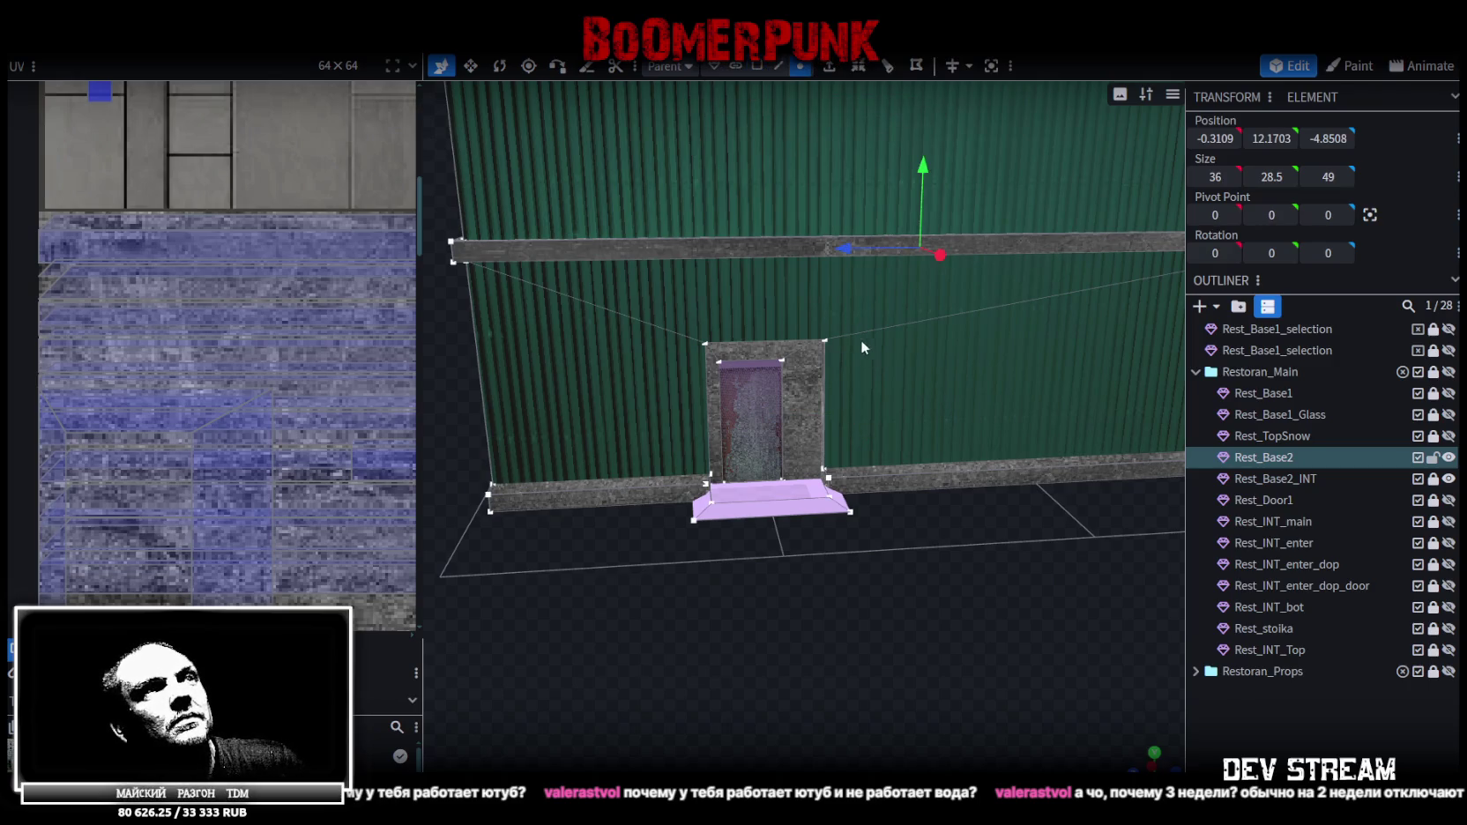
drag(919, 174, 922, 167)
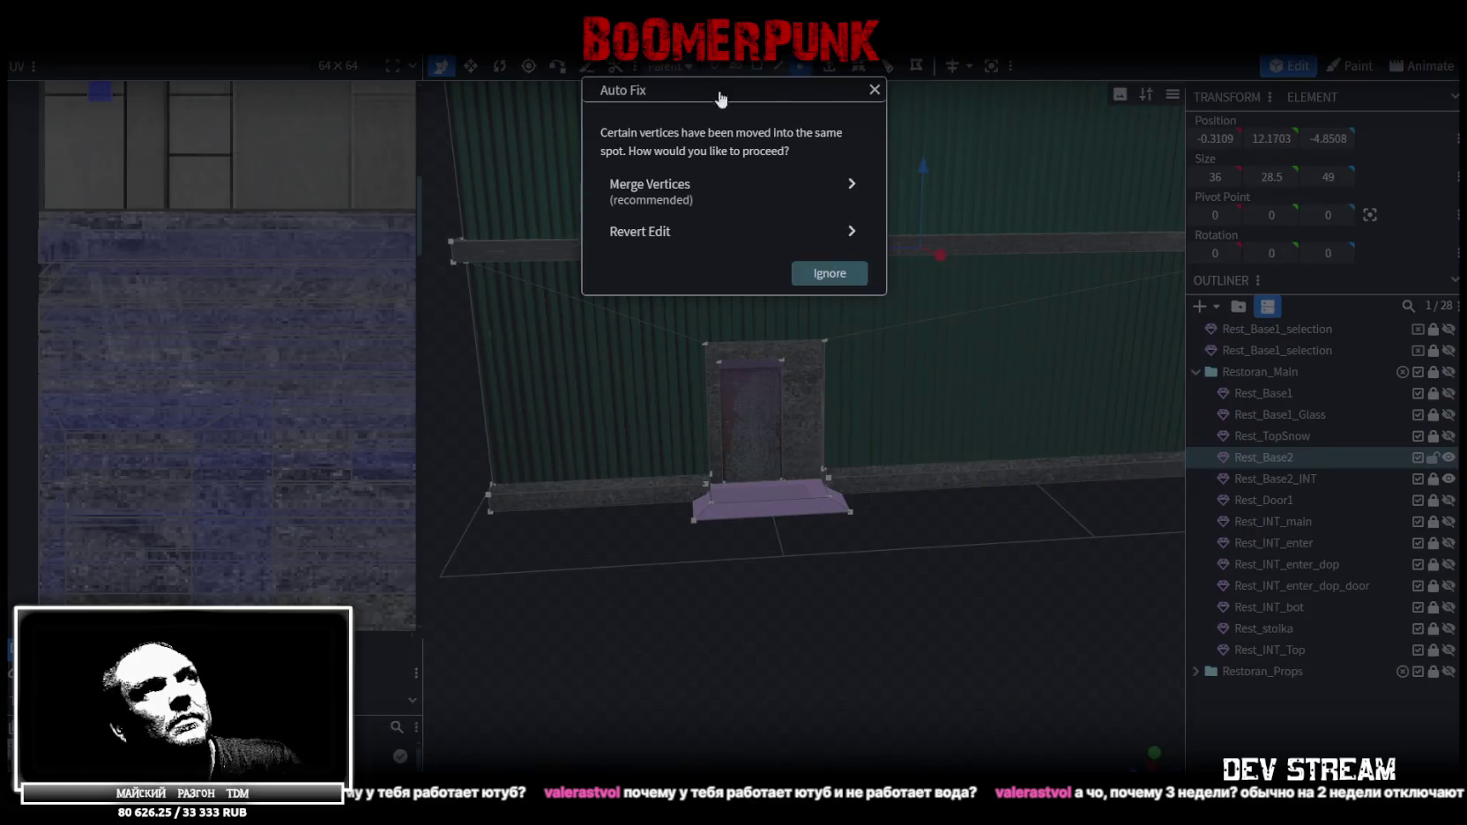
click(689, 193)
scroll(830, 636, up, 2)
scroll(794, 683, up, 2)
drag(829, 645, 826, 647)
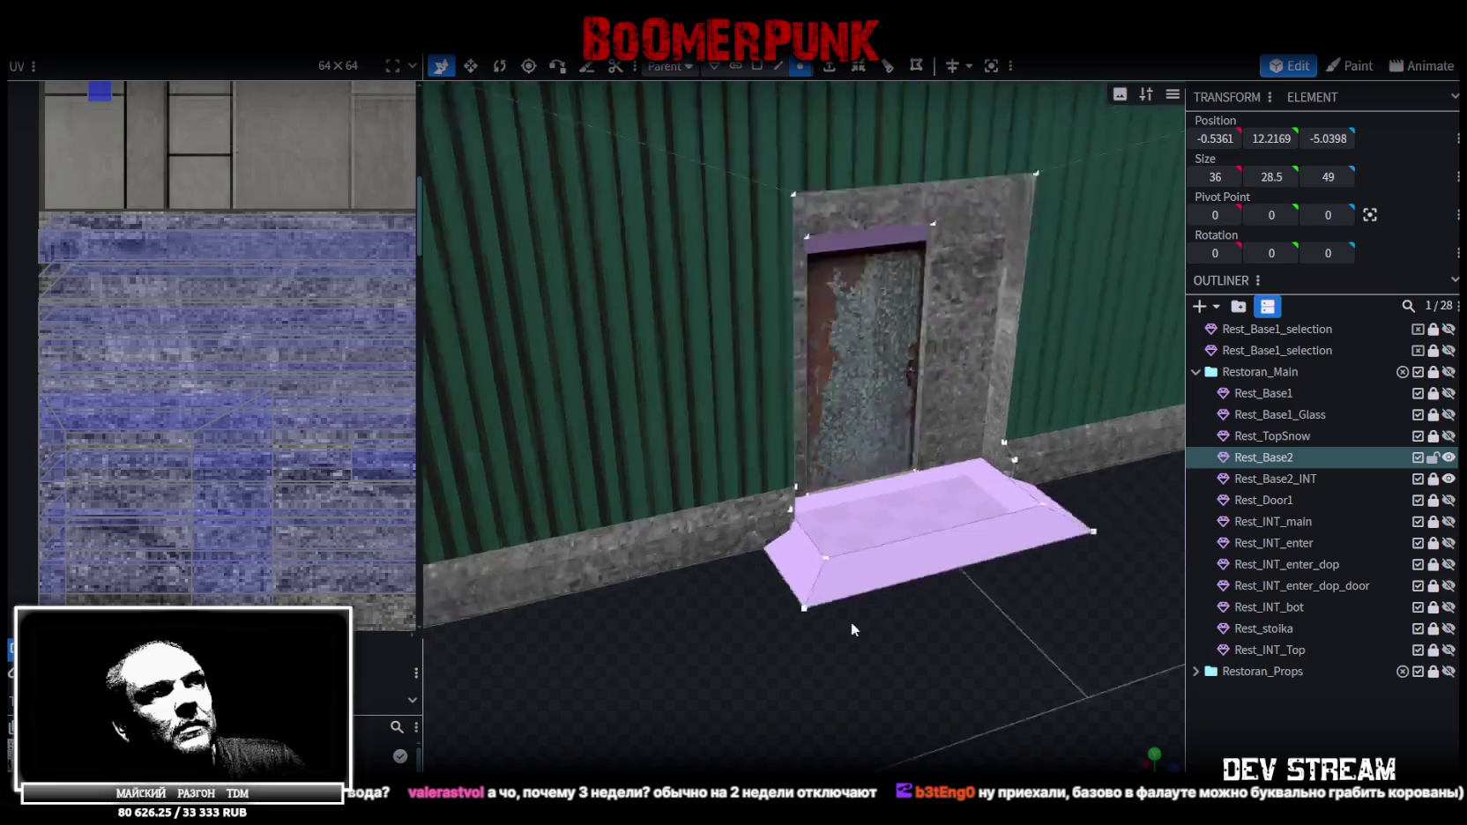
Select the door step block and view it in orthographic side view
click(757, 65)
drag(771, 309, 634, 673)
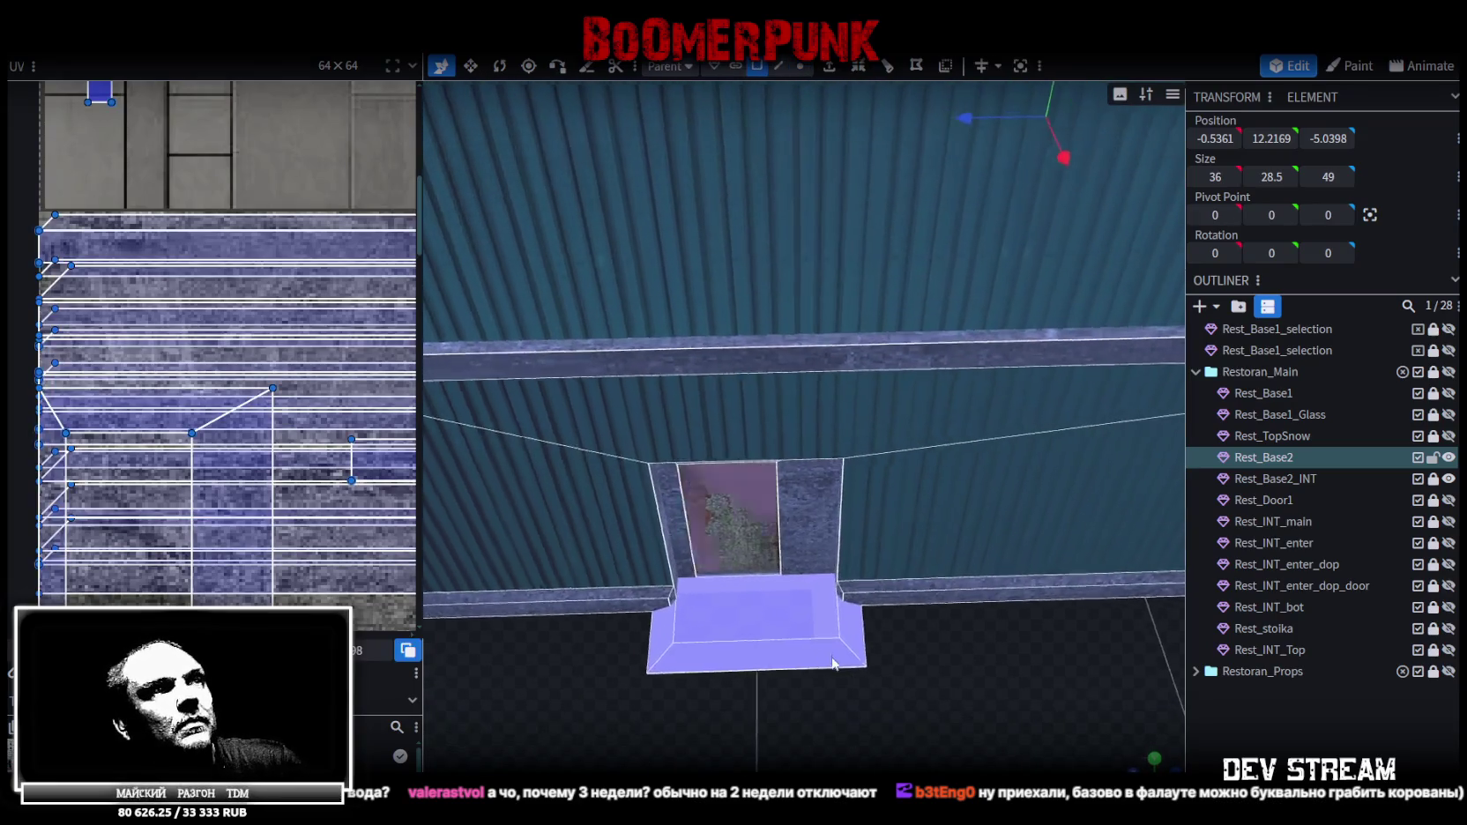
click(749, 630)
drag(928, 633, 948, 705)
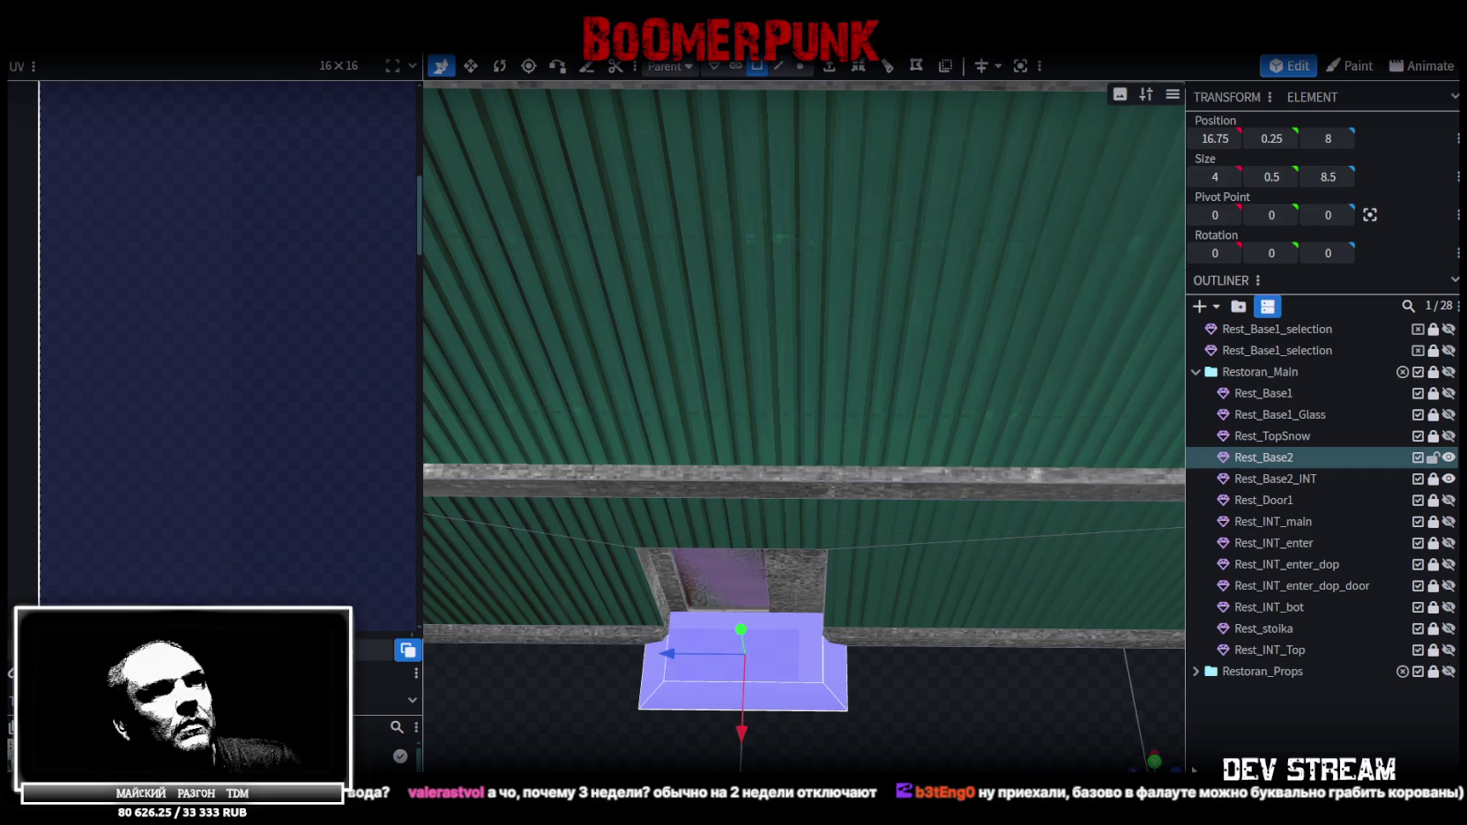
click(1153, 760)
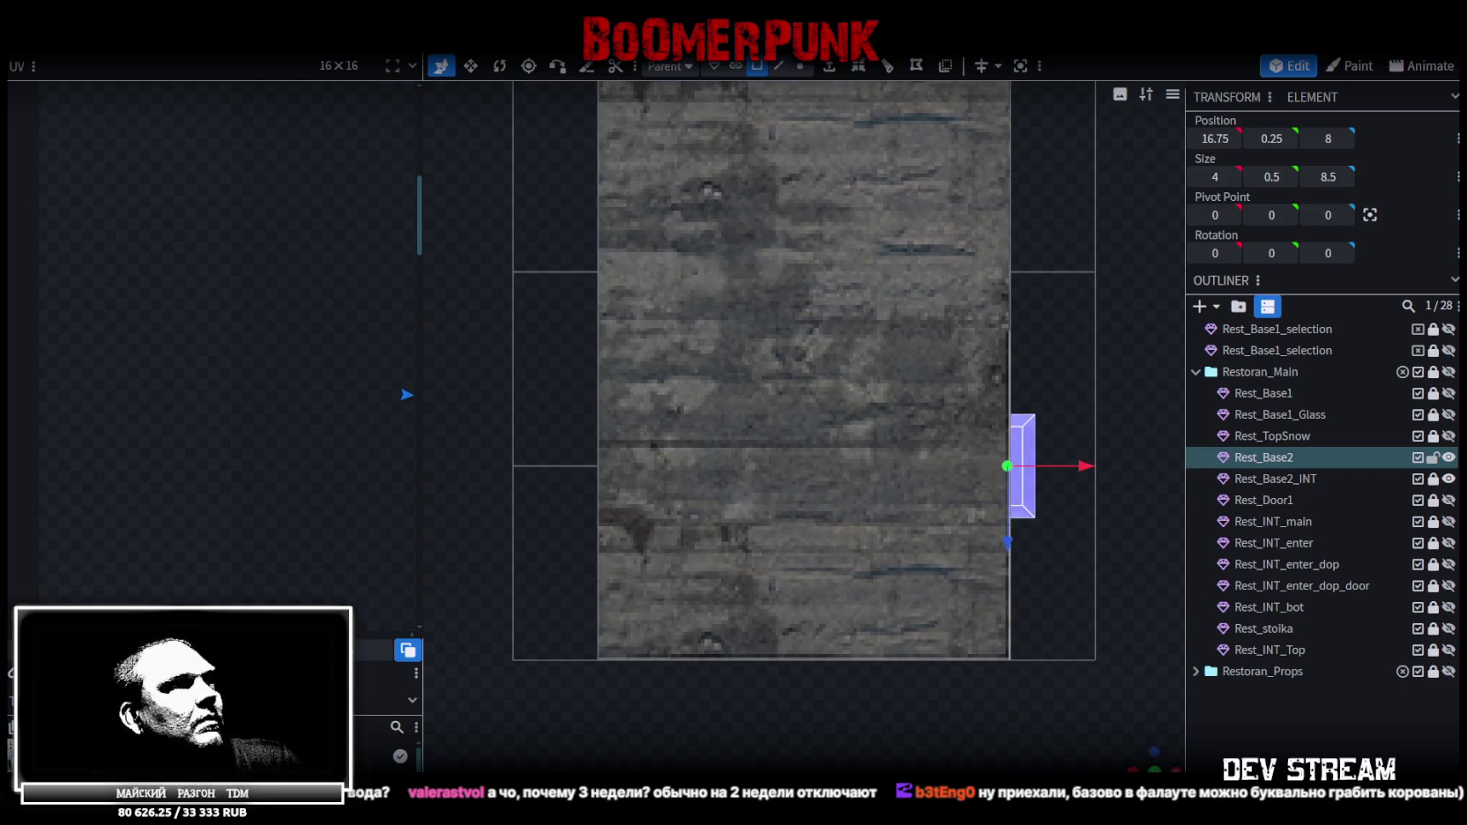
Apply the Build10.png texture to the step and pan the UV editor to its UVs
right_click(1029, 496)
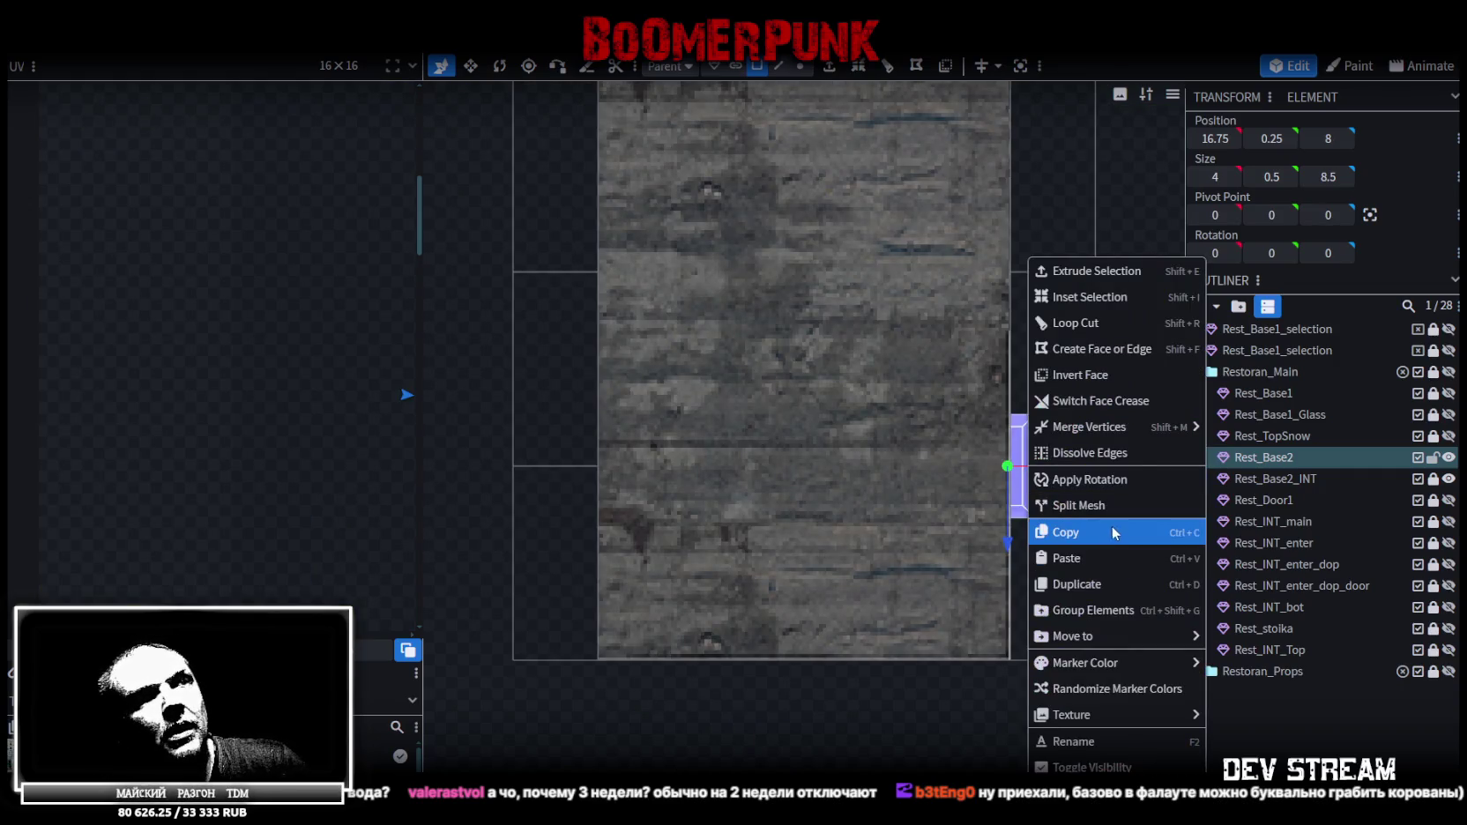
mouse_move(1114, 714)
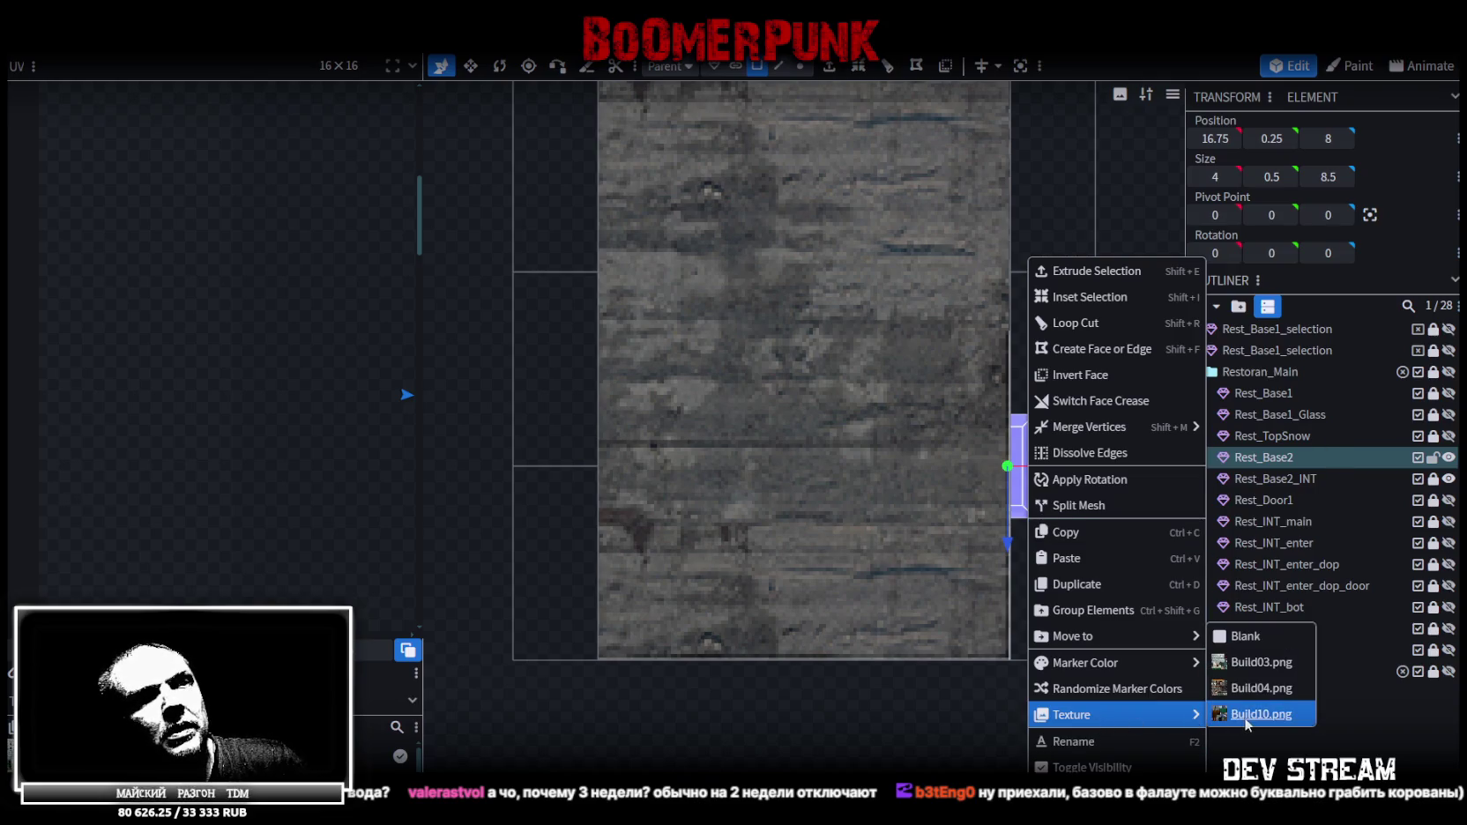
click(1254, 714)
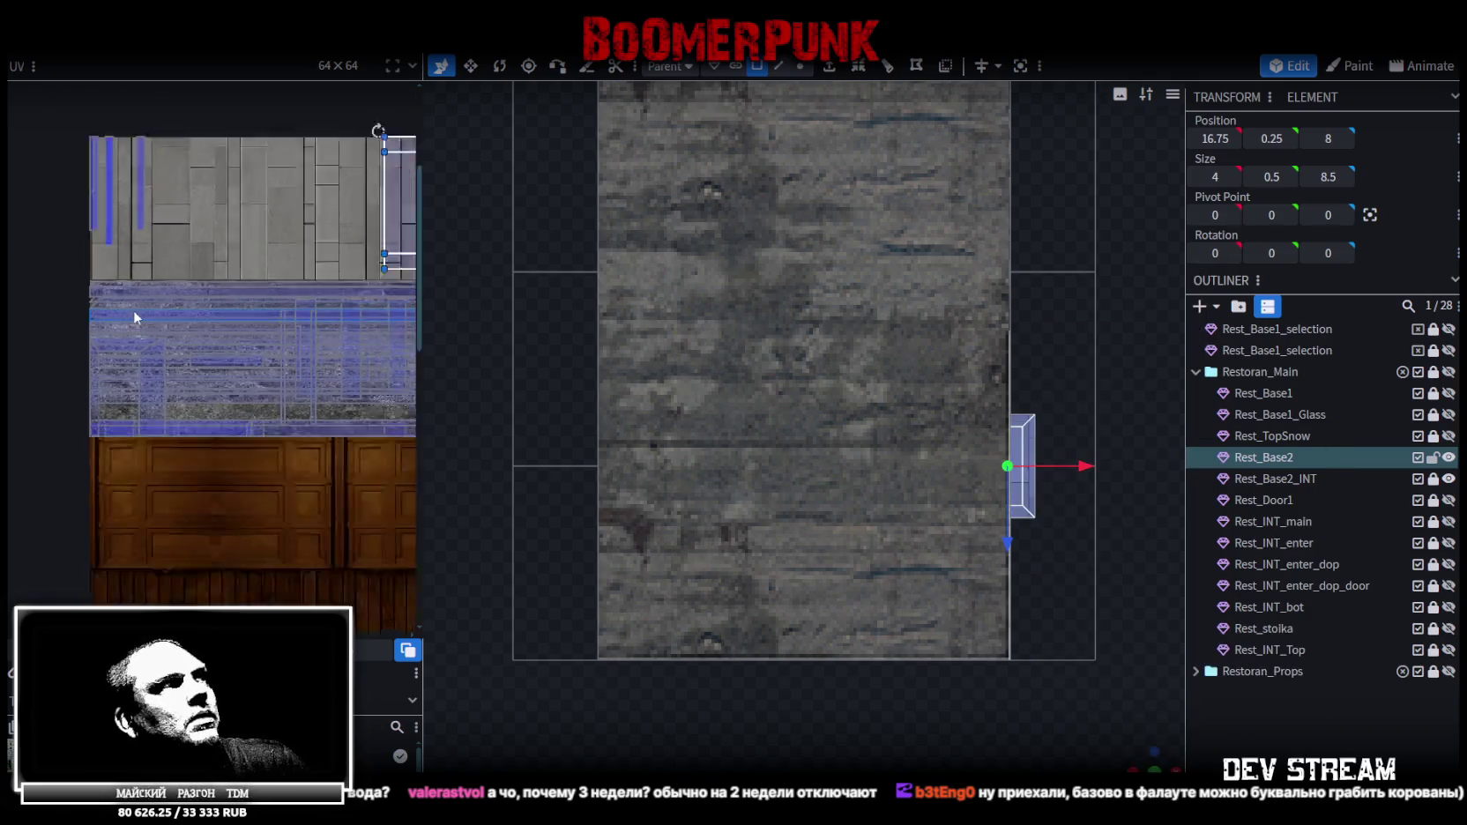
scroll(133, 309, down, 3)
scroll(194, 294, up, 2)
middle_drag(247, 255, 176, 192)
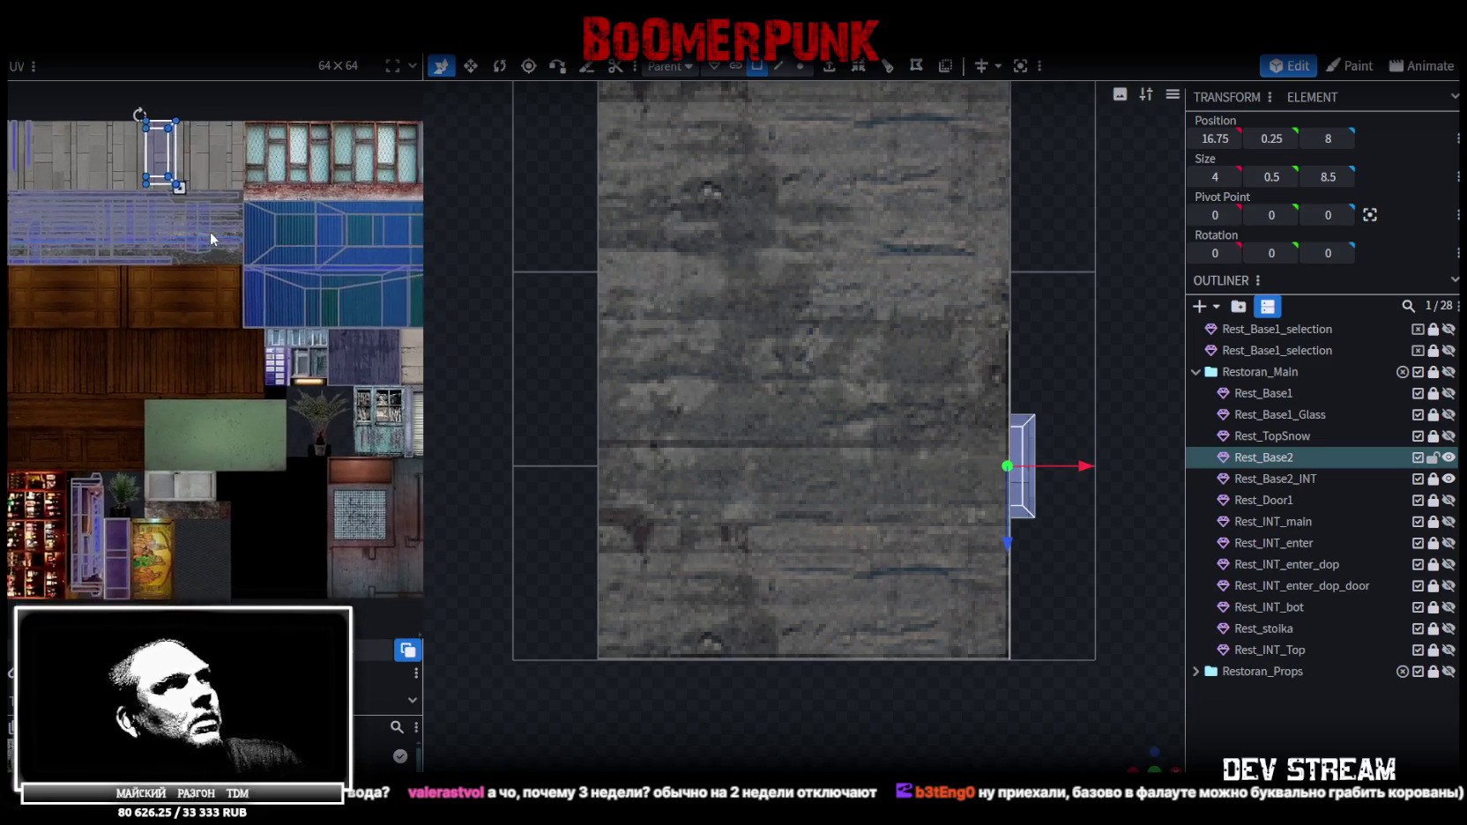
scroll(129, 147, up, 5)
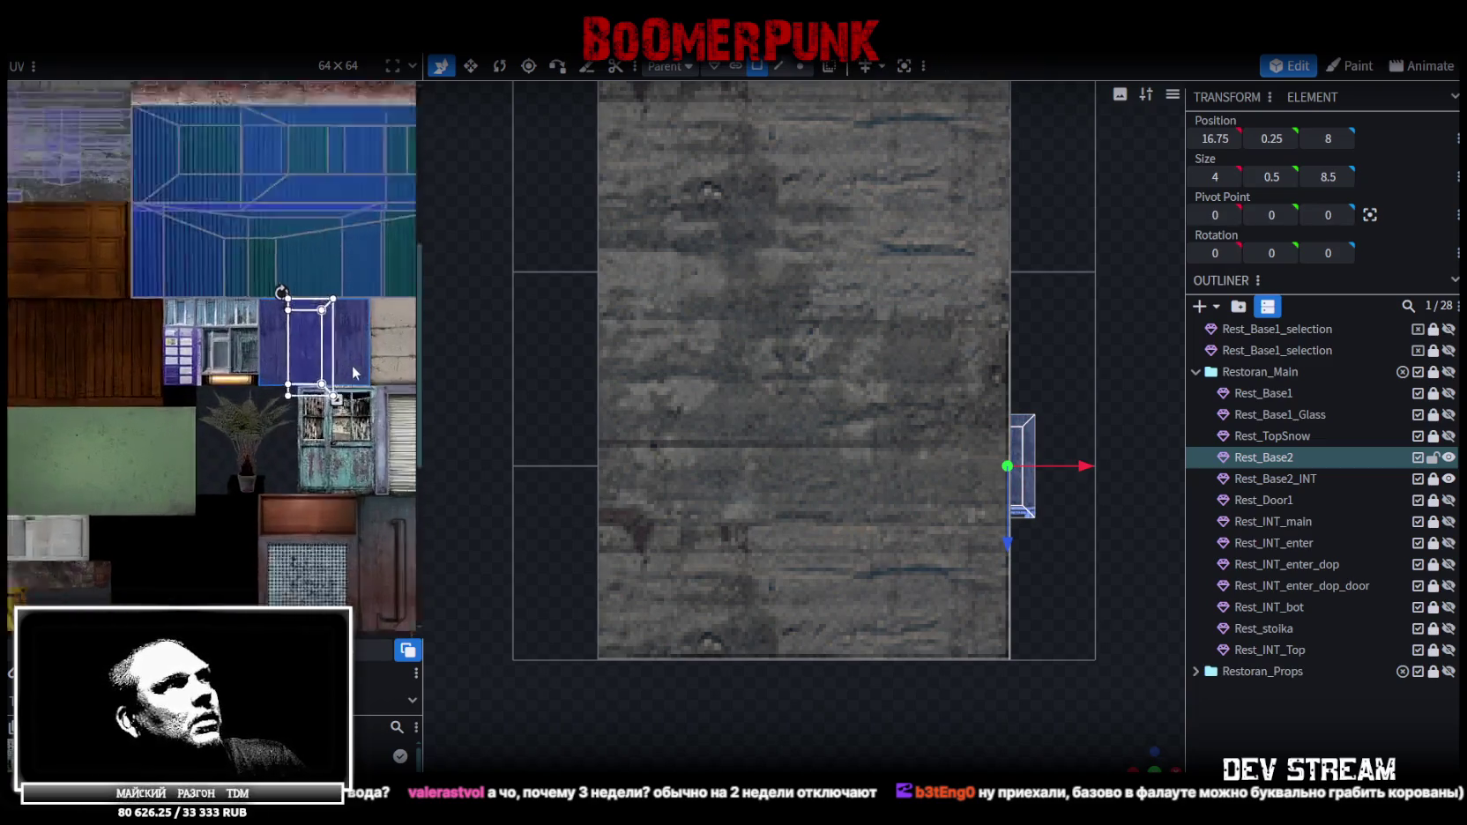
scroll(354, 335, down, 3)
scroll(950, 515, down, 2)
scroll(1105, 576, down, 1)
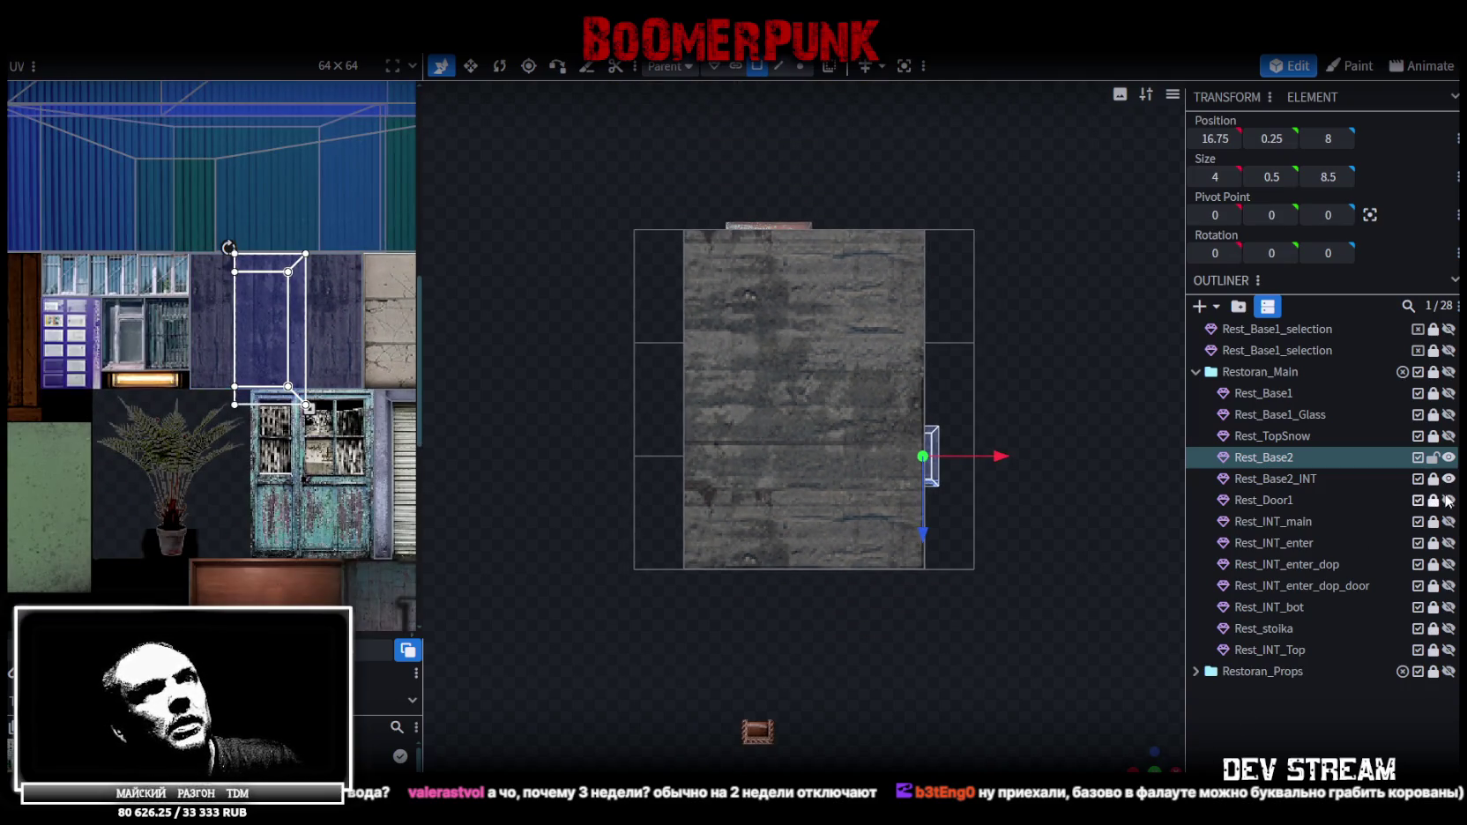
click(1447, 394)
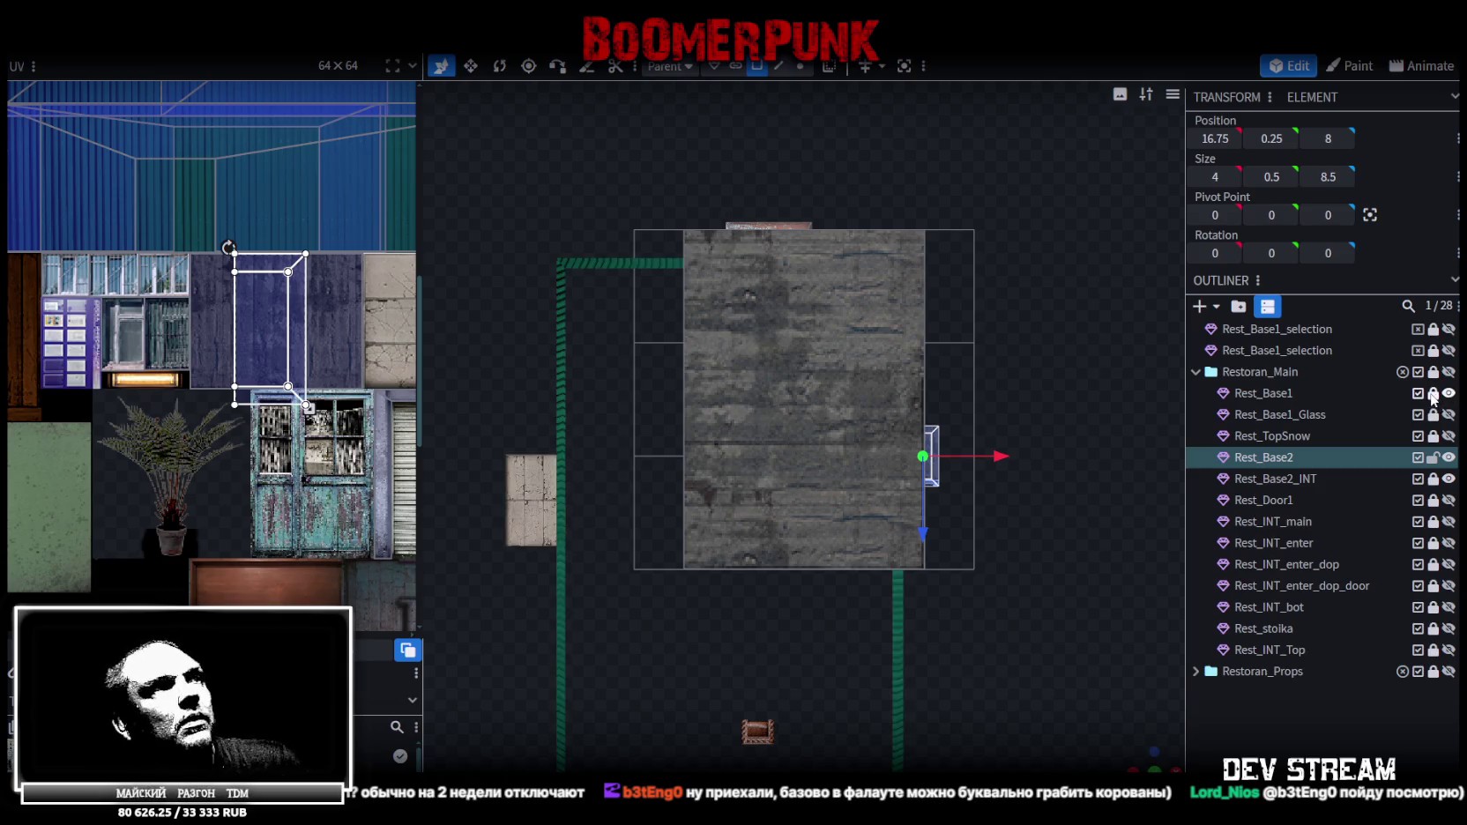
click(1448, 393)
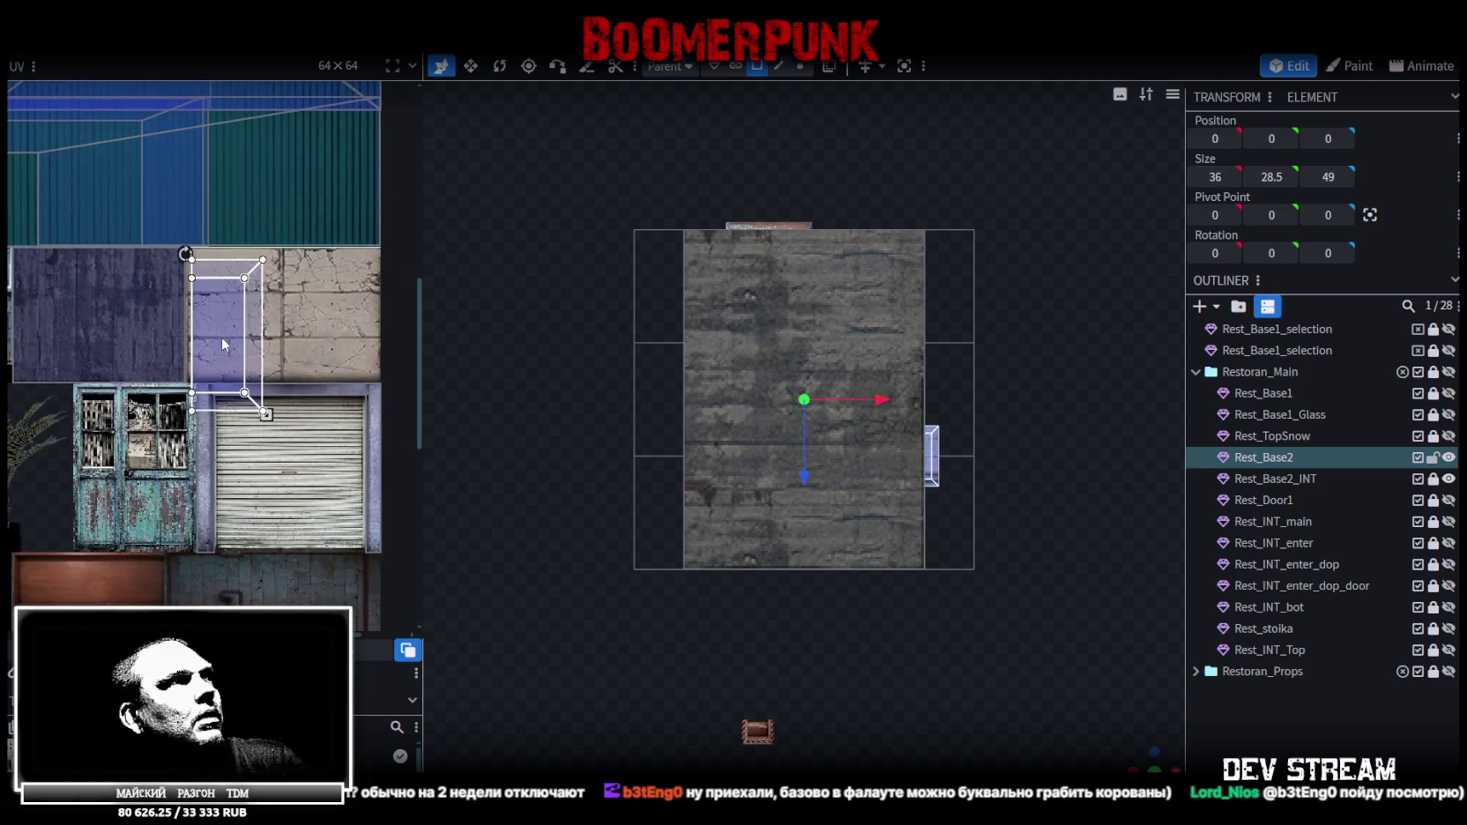
Rotate the first step face's UV 90° and shrink it onto one concrete tile
right_click(223, 357)
click(265, 634)
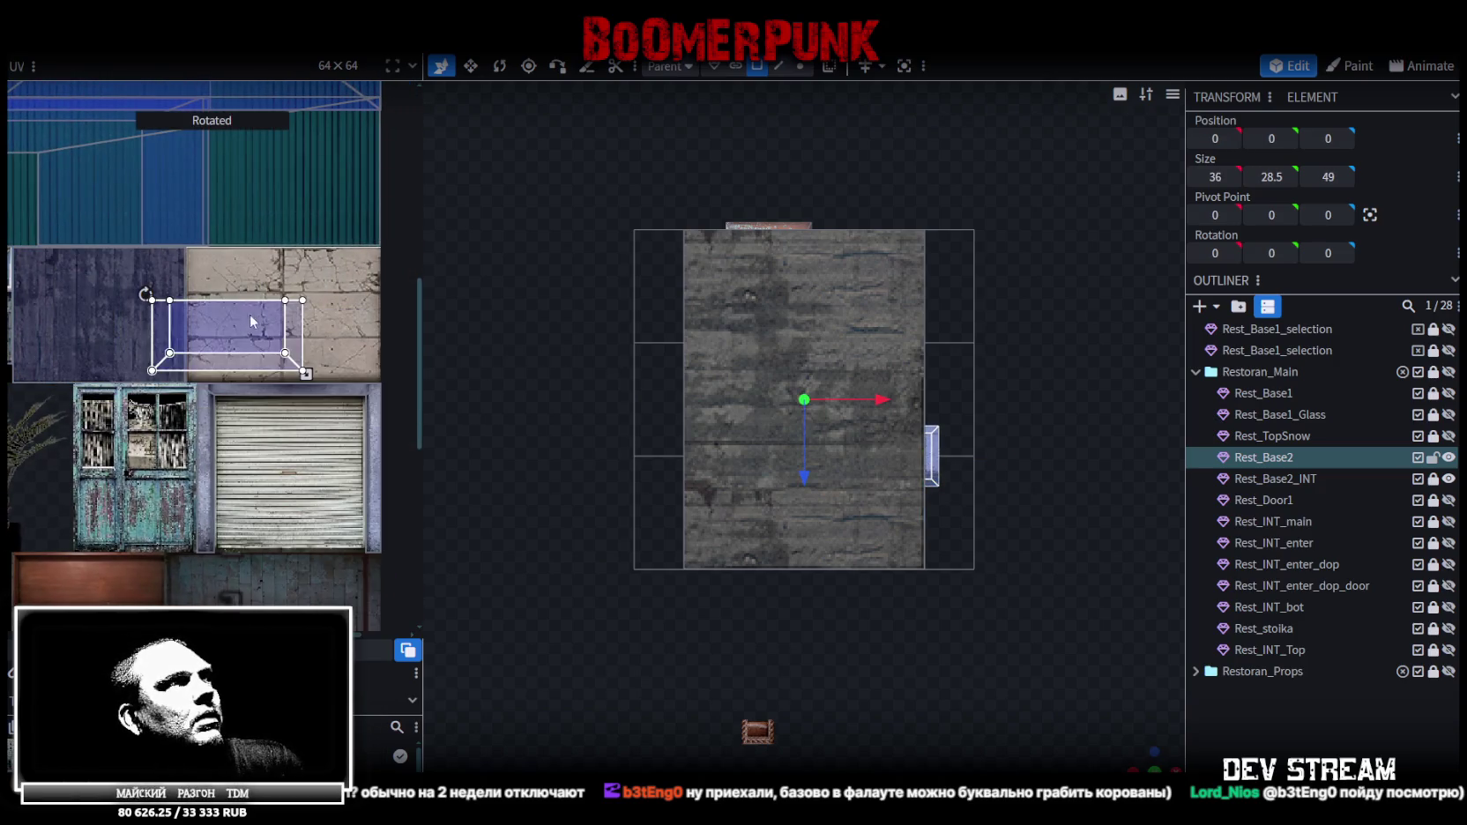
scroll(183, 332, up, 5)
scroll(182, 332, down, 4)
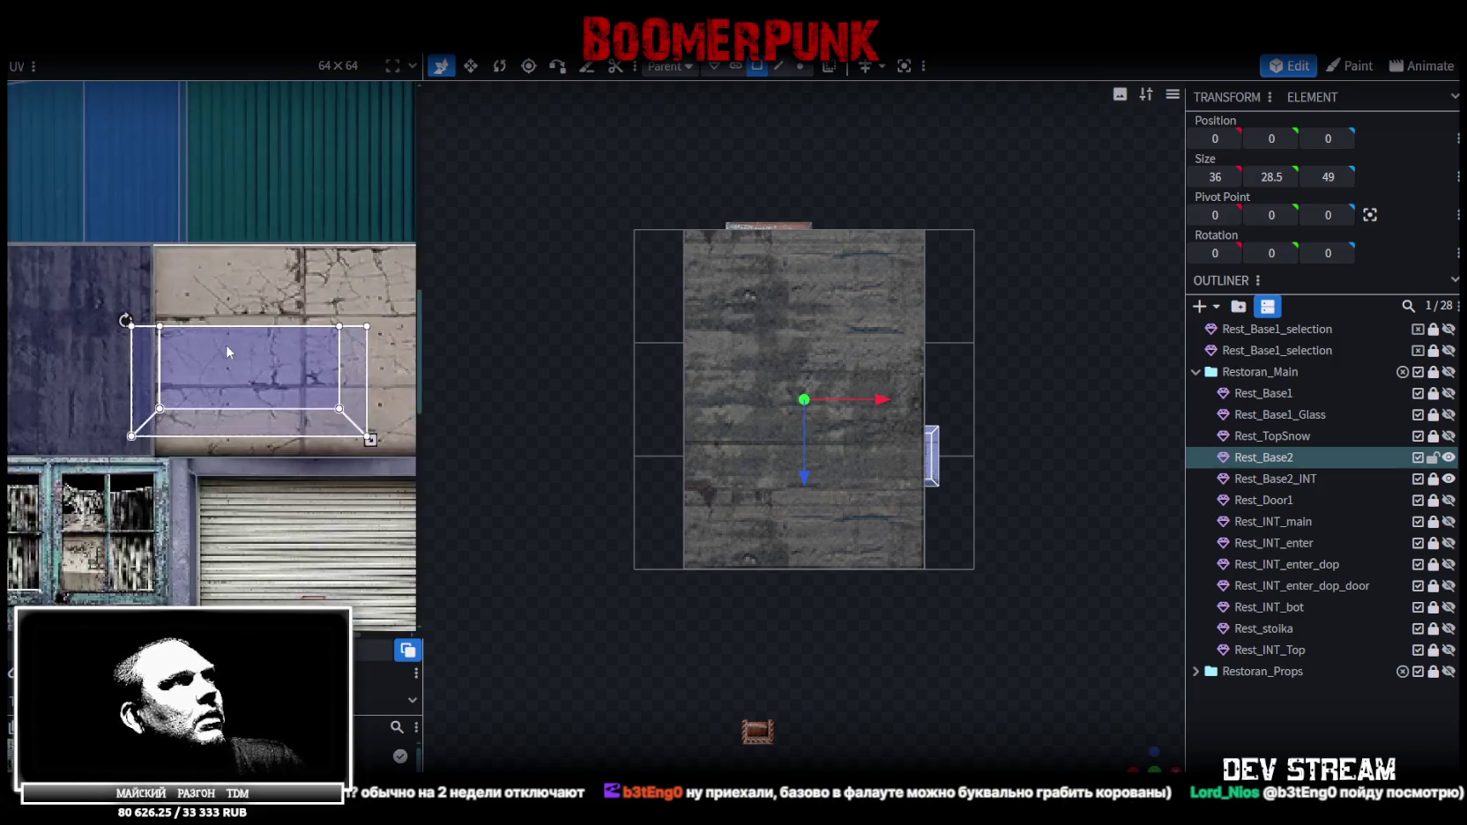
mouse_move(189, 342)
mouse_down()
mouse_move(179, 456)
mouse_move(237, 303)
mouse_move(215, 284)
mouse_up()
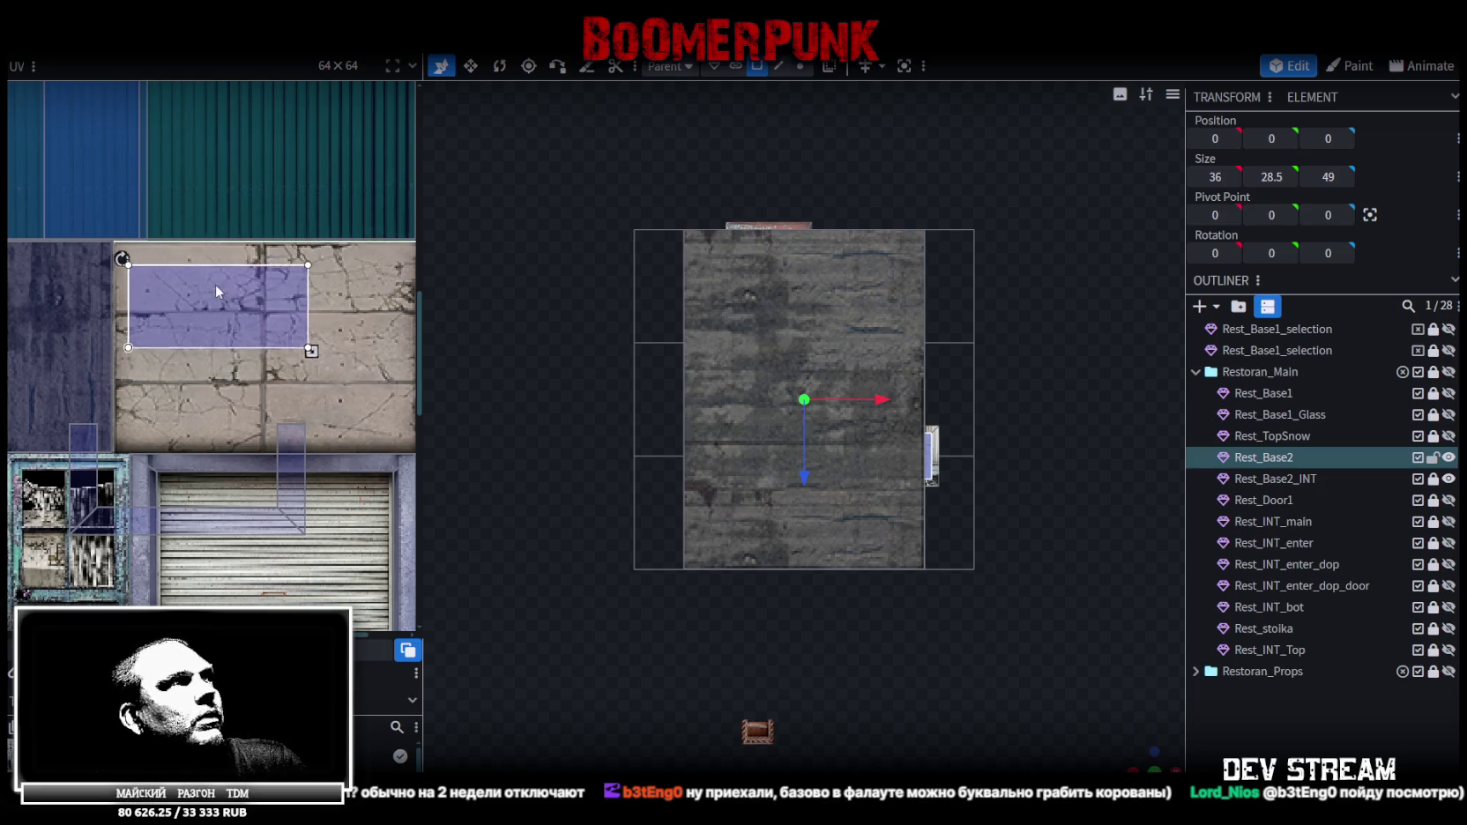
scroll(168, 277, up, 3)
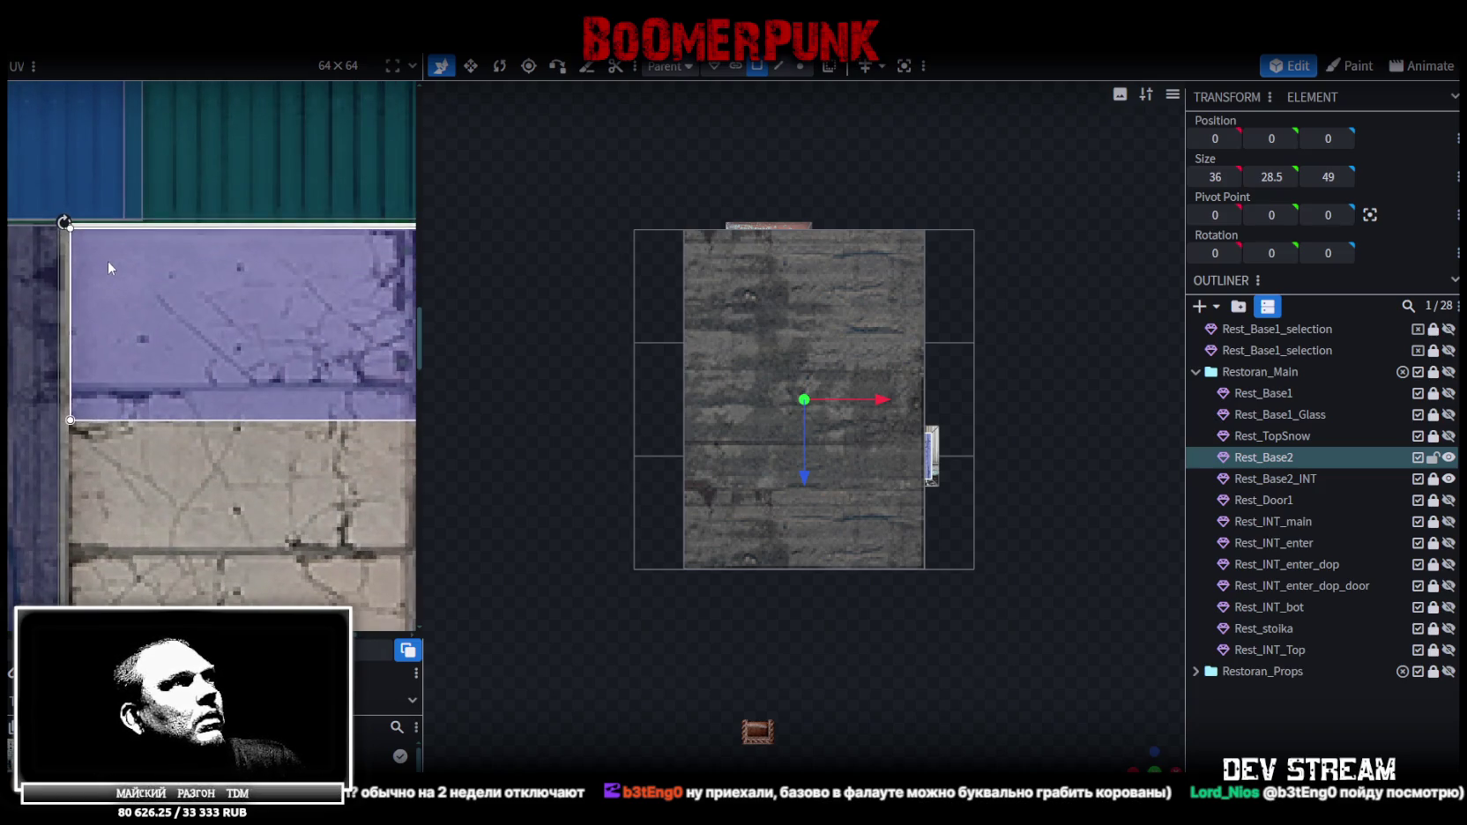
scroll(132, 282, down, 2)
scroll(155, 303, right, 3)
drag(341, 373, 266, 343)
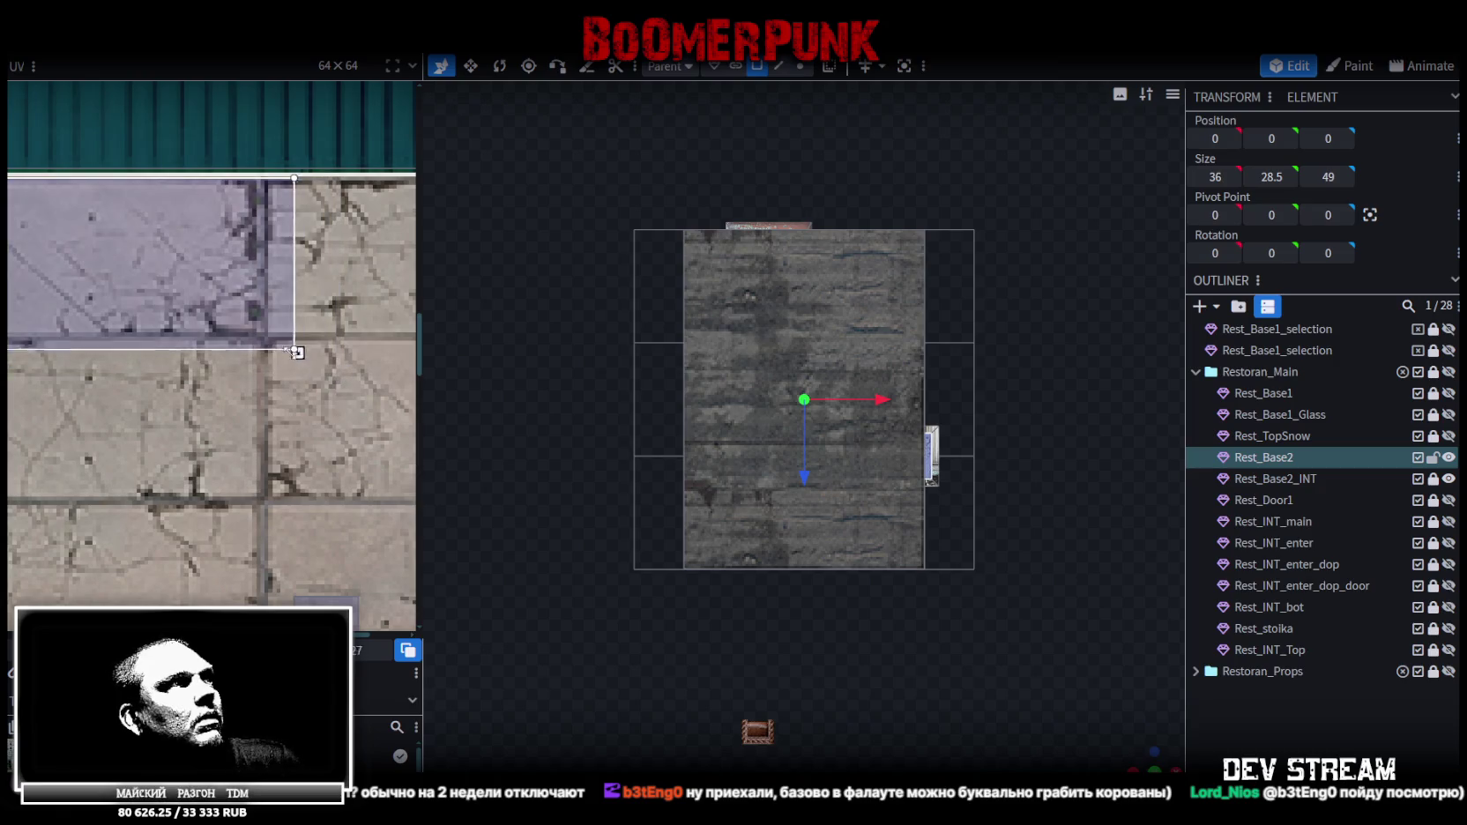
Move the slanted face's UV onto the concrete, then rotate and place two more step faces there
scroll(301, 348, down, 3)
scroll(302, 349, down, 2)
mouse_move(301, 399)
mouse_down()
mouse_move(321, 272)
mouse_move(302, 320)
mouse_up()
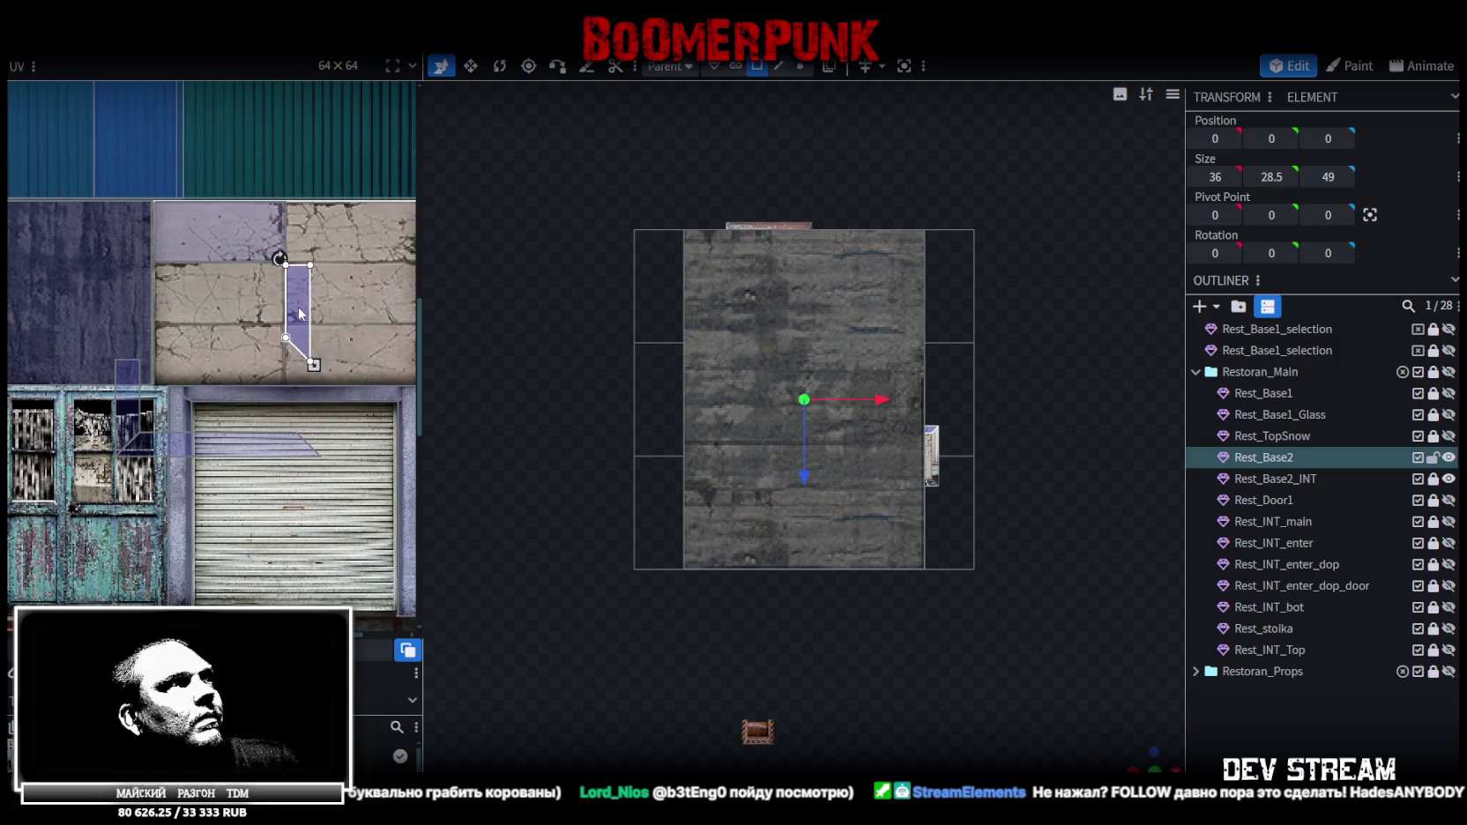
scroll(300, 313, up, 2)
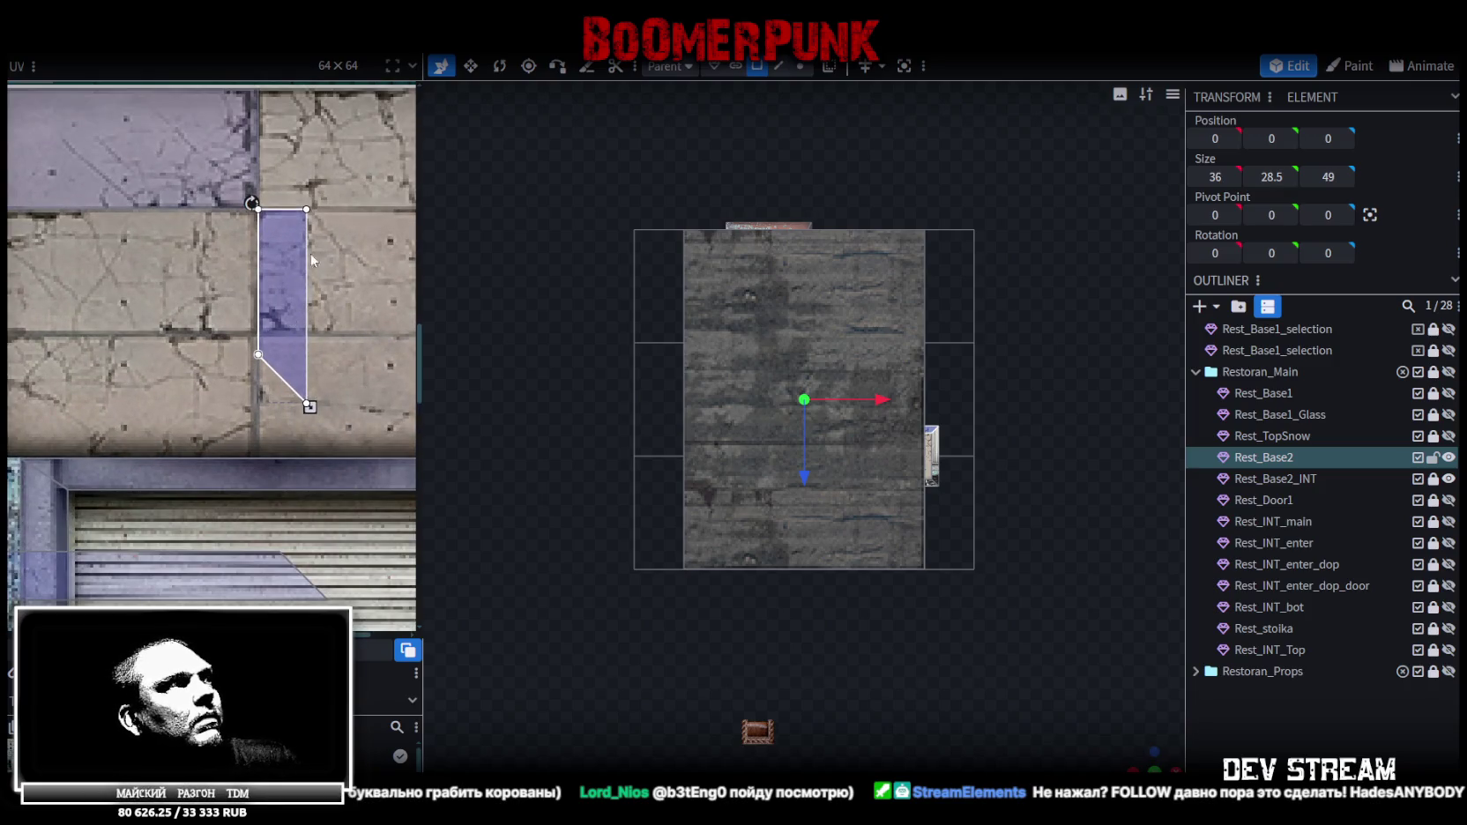
right_click(281, 276)
click(335, 586)
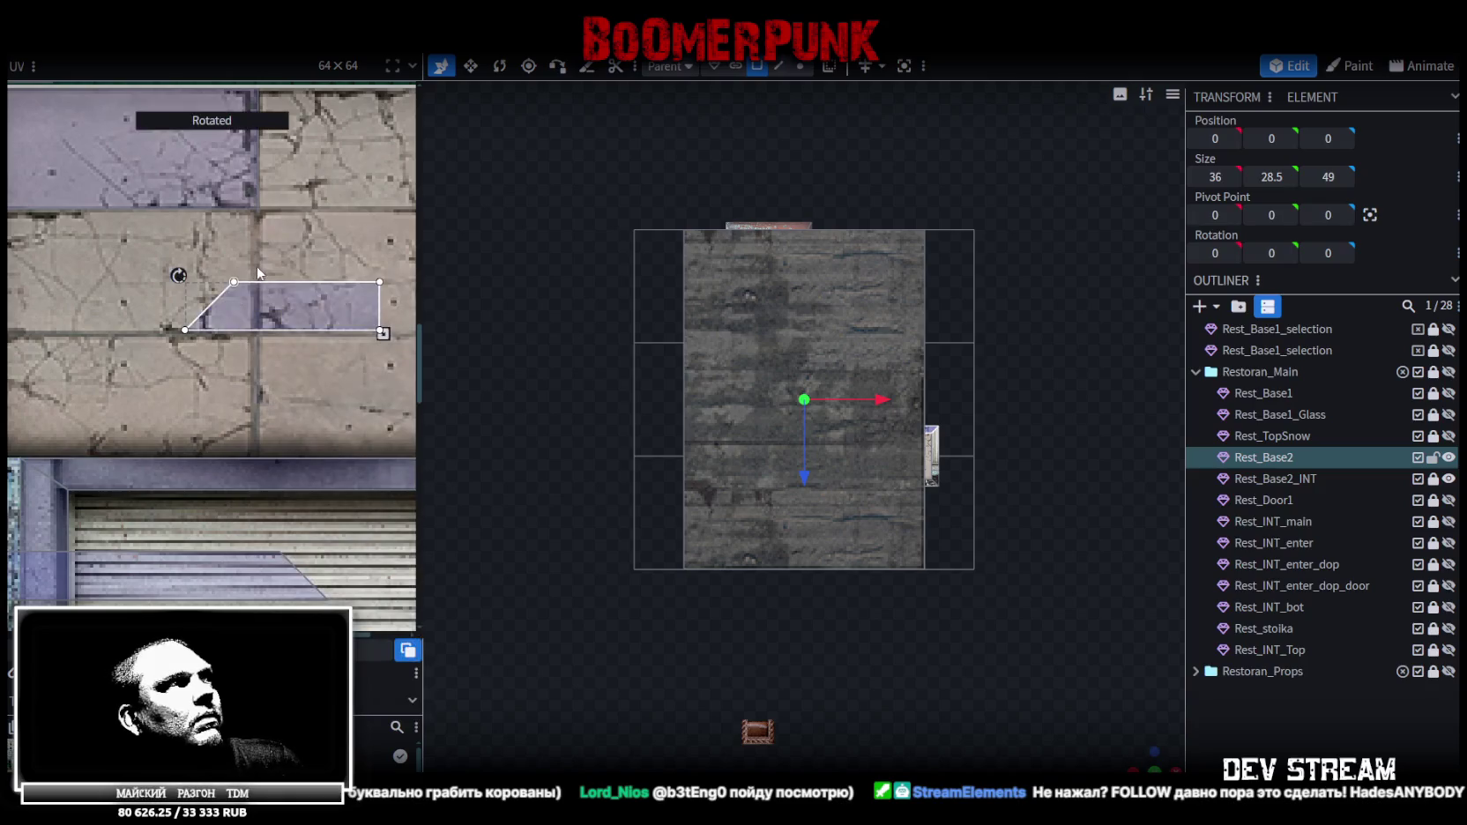
drag(264, 295, 186, 223)
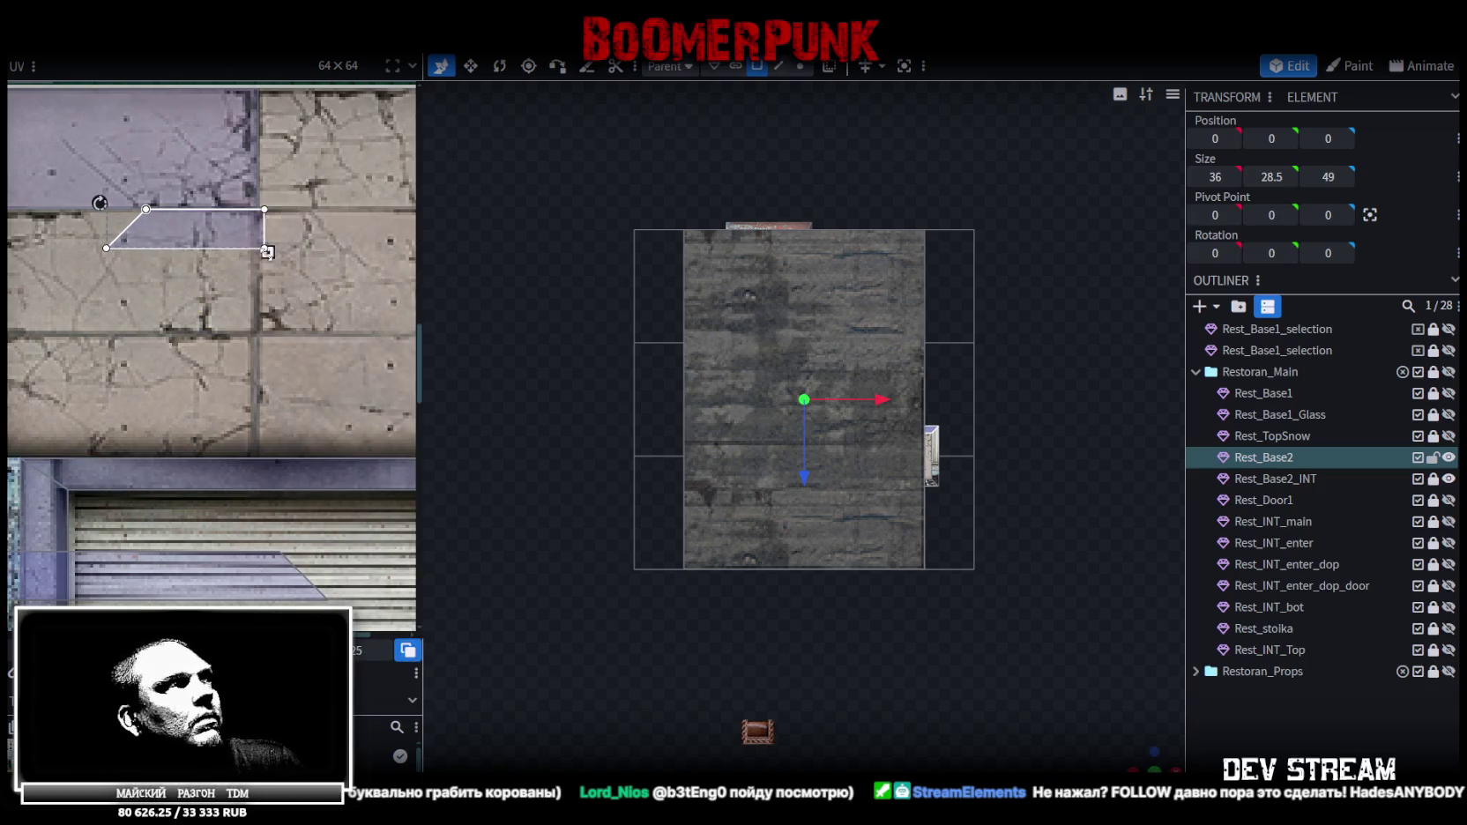
scroll(229, 264, down, 2)
drag(103, 370, 170, 319)
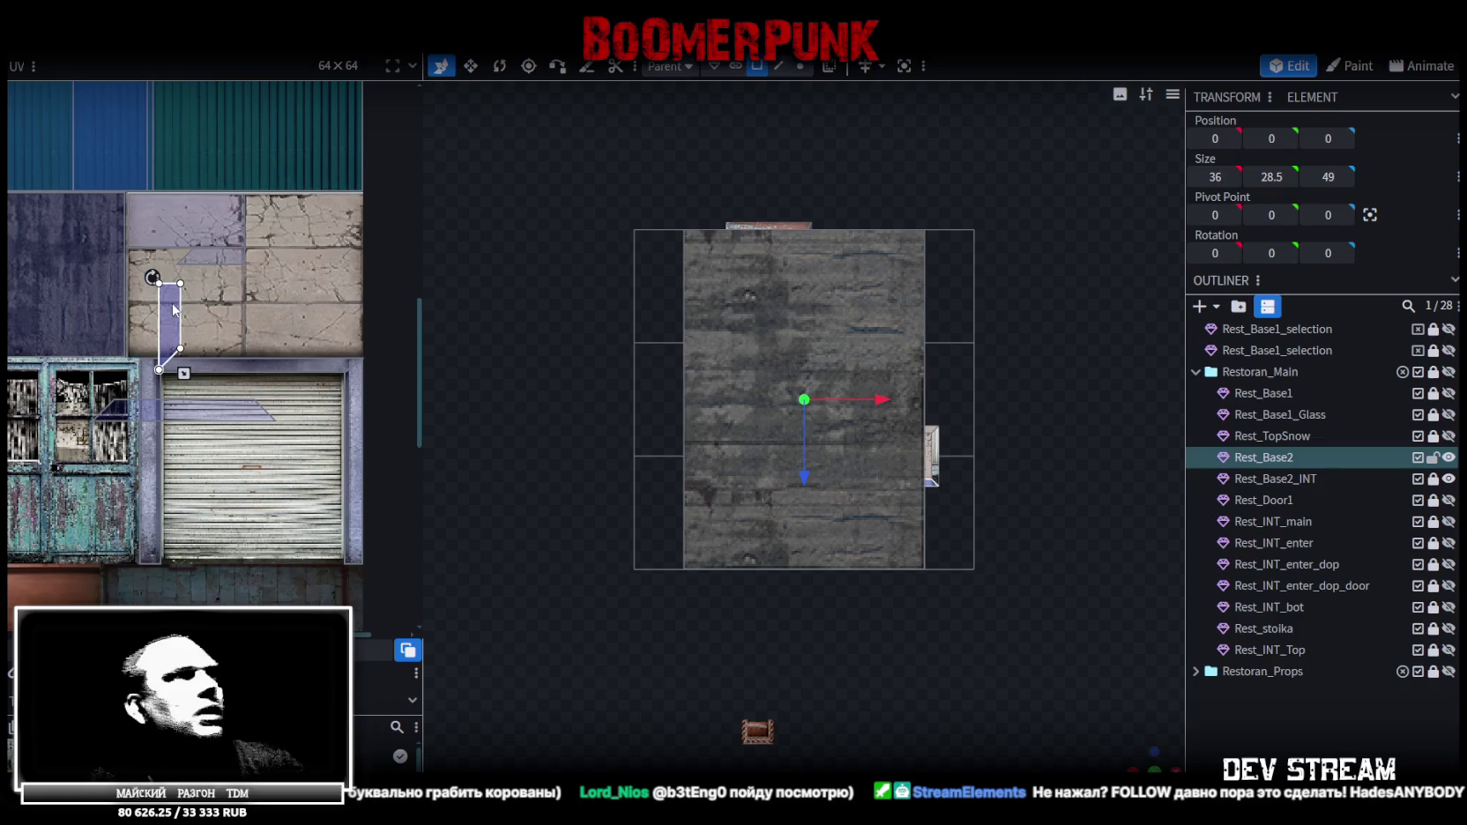
Rotate the last step face's UV 90° and stretch it along the upper concrete strip
right_click(171, 309)
click(256, 582)
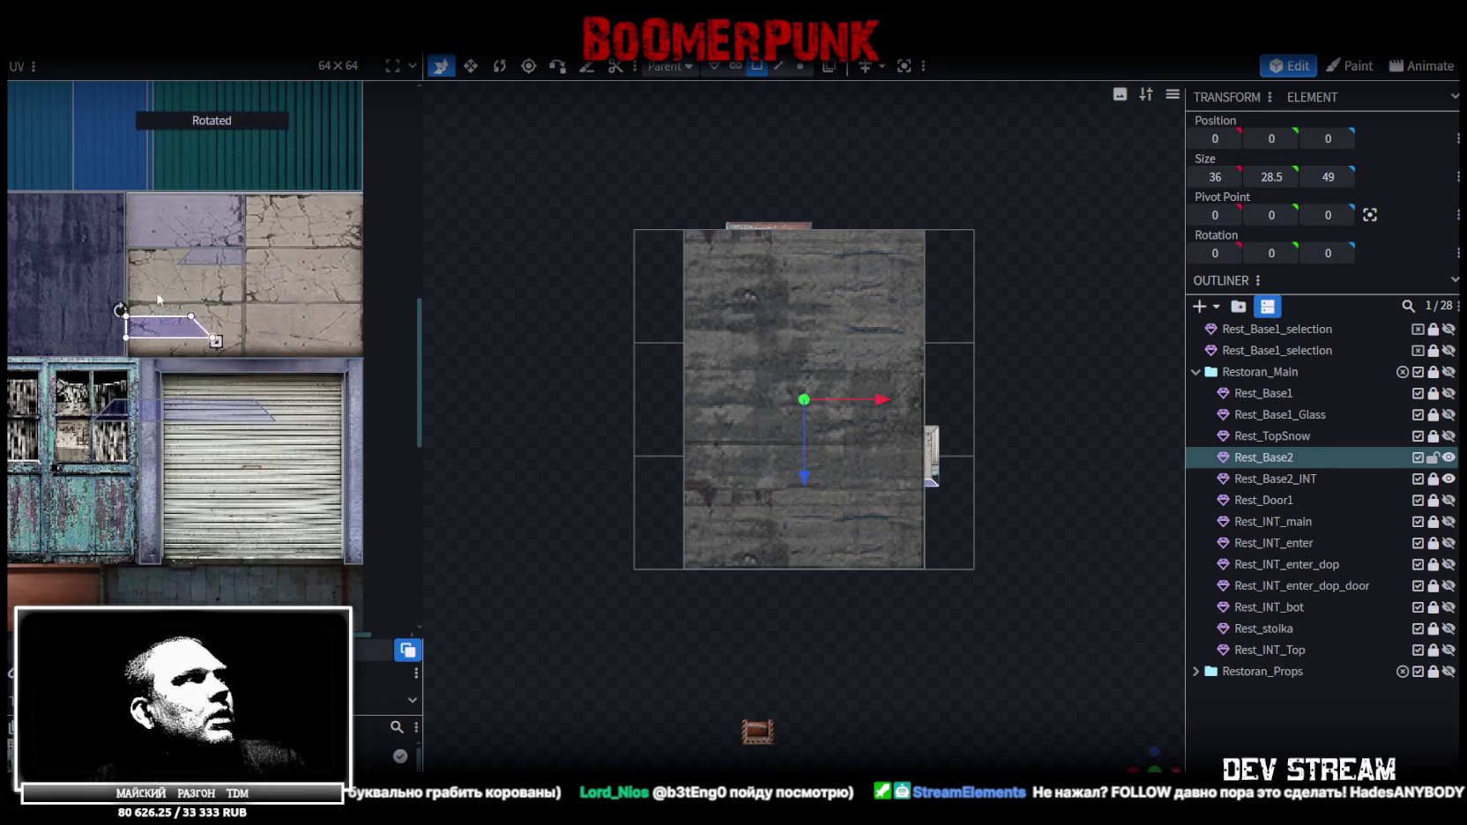
scroll(158, 300, up, 2)
scroll(150, 245, up, 2)
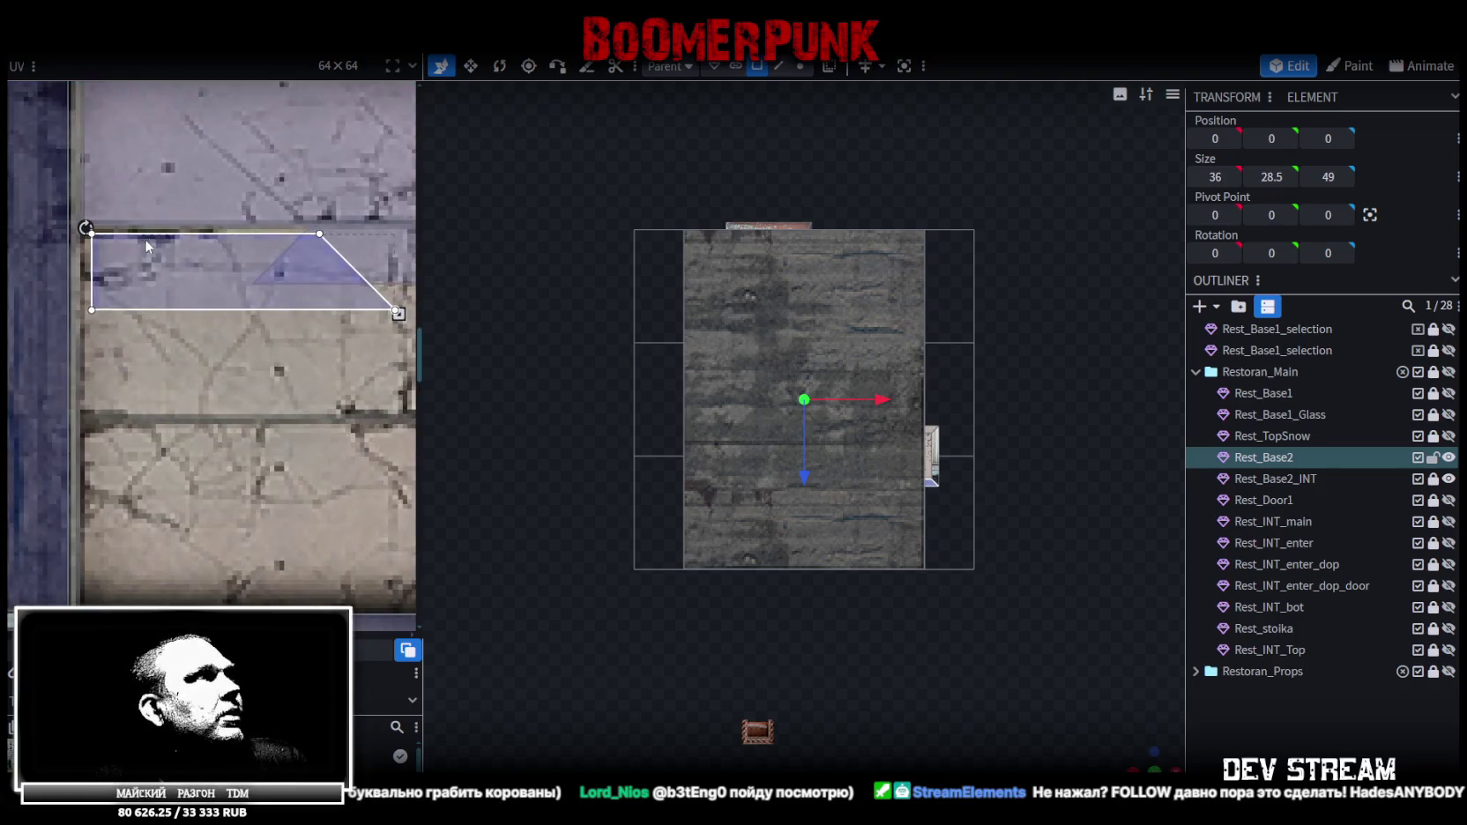
scroll(240, 316, right, 2)
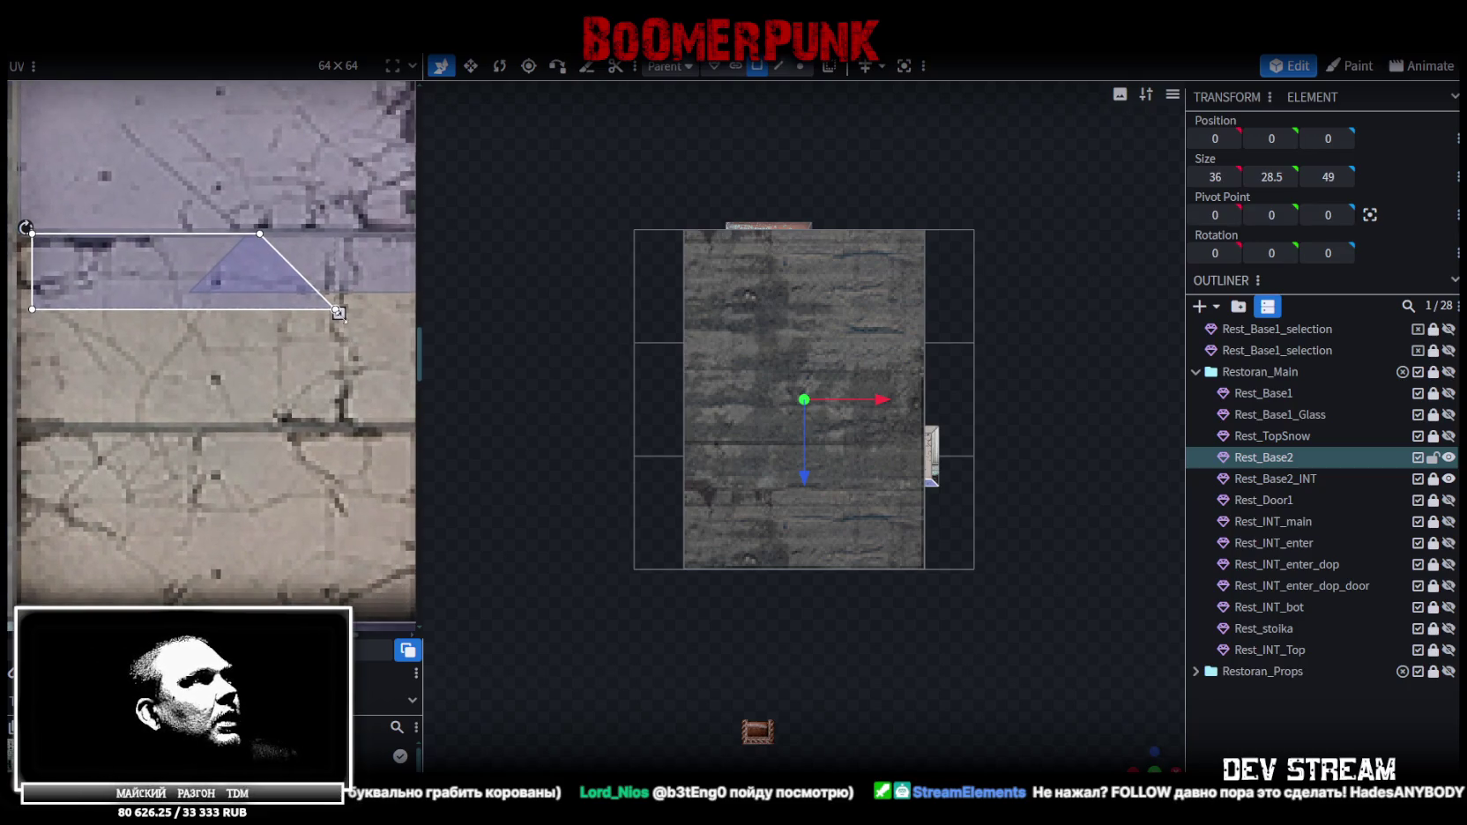
drag(322, 307, 266, 295)
scroll(241, 415, down, 3)
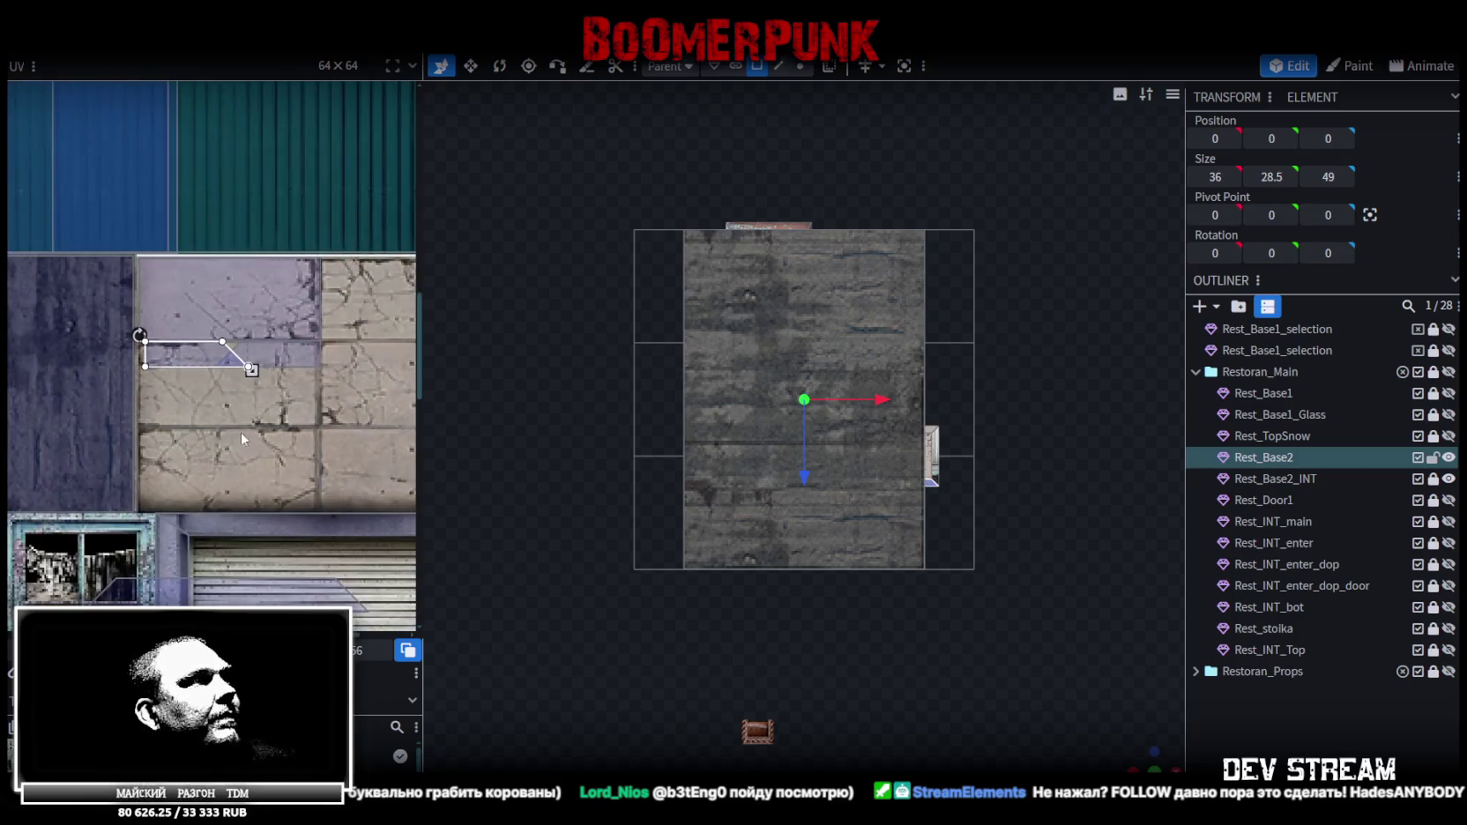
drag(176, 273, 255, 371)
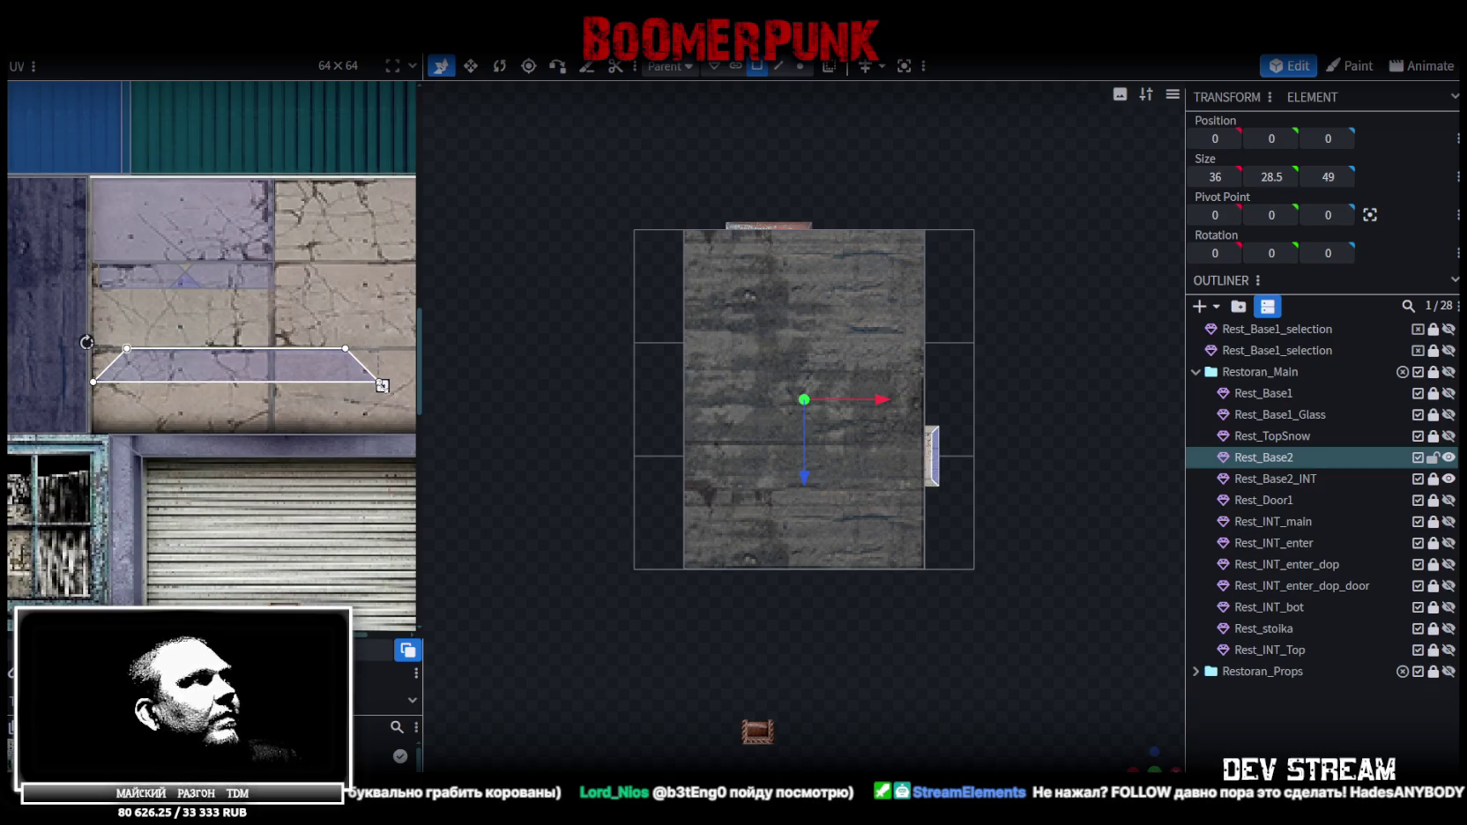
drag(212, 357, 211, 277)
scroll(205, 276, up, 2)
scroll(181, 273, down, 1)
middle_drag(271, 312, 181, 302)
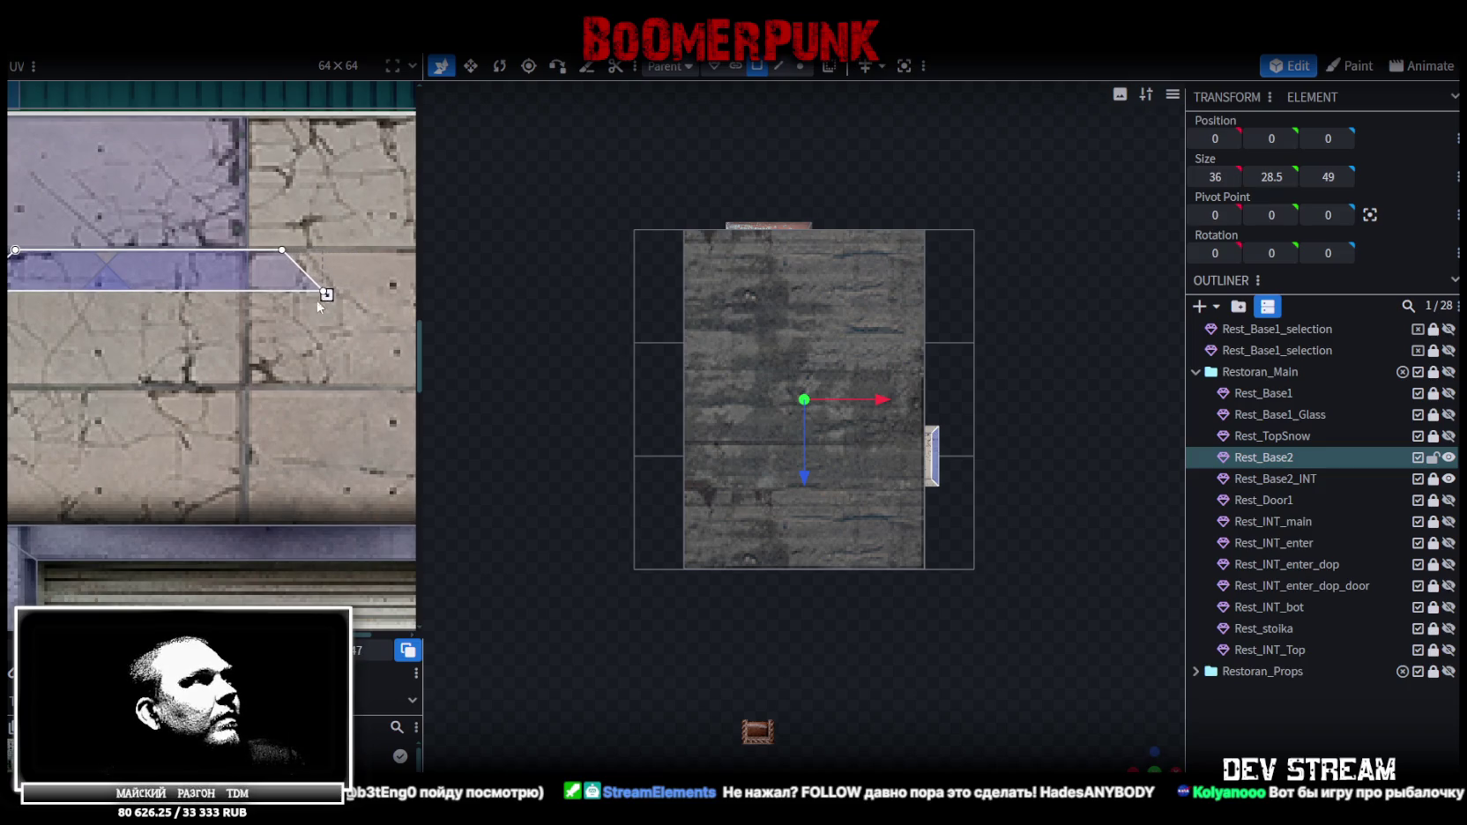
scroll(304, 305, down, 2)
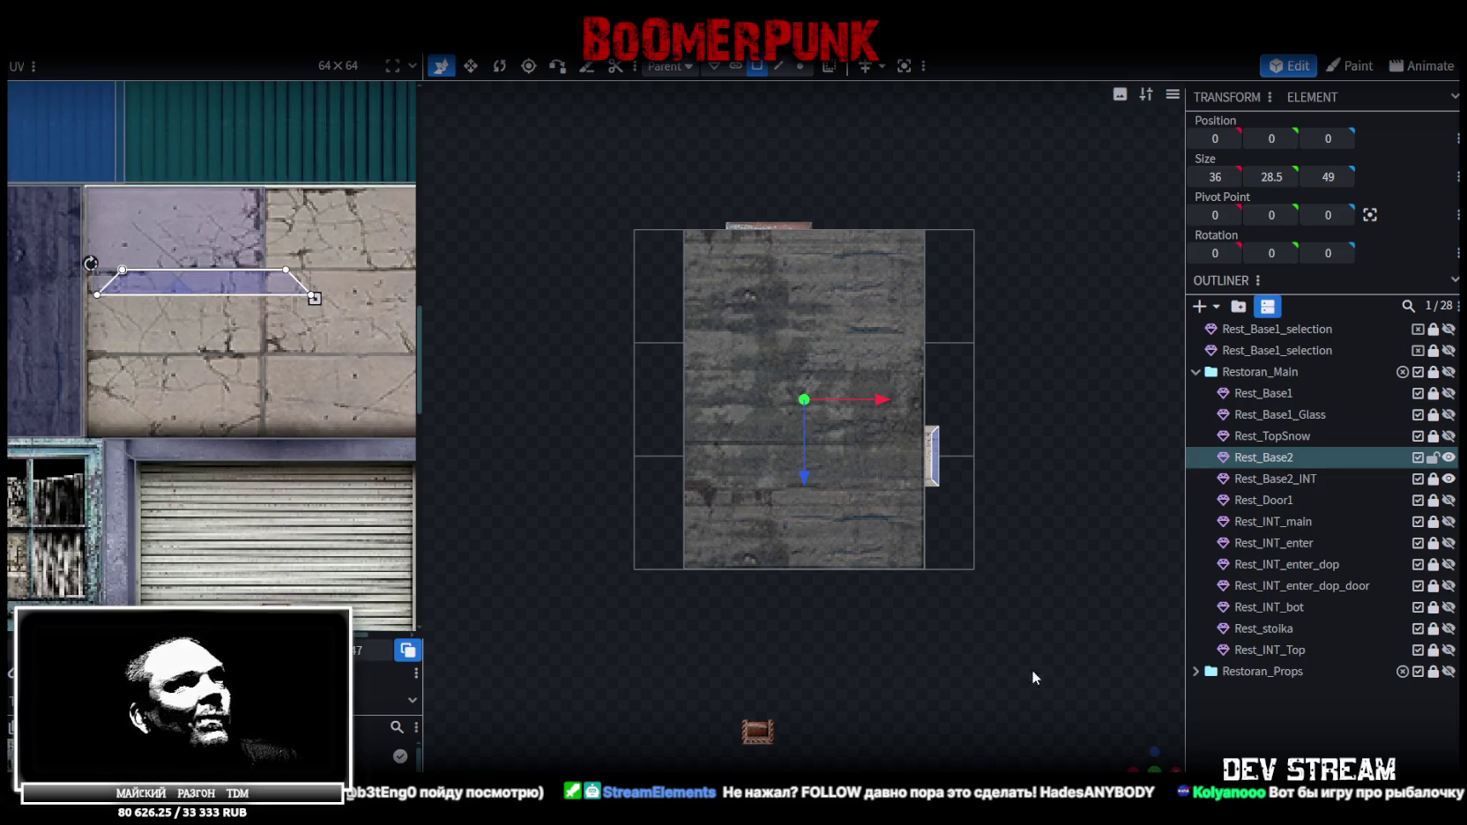
drag(1153, 760, 934, 688)
scroll(912, 675, up, 3)
scroll(881, 513, up, 3)
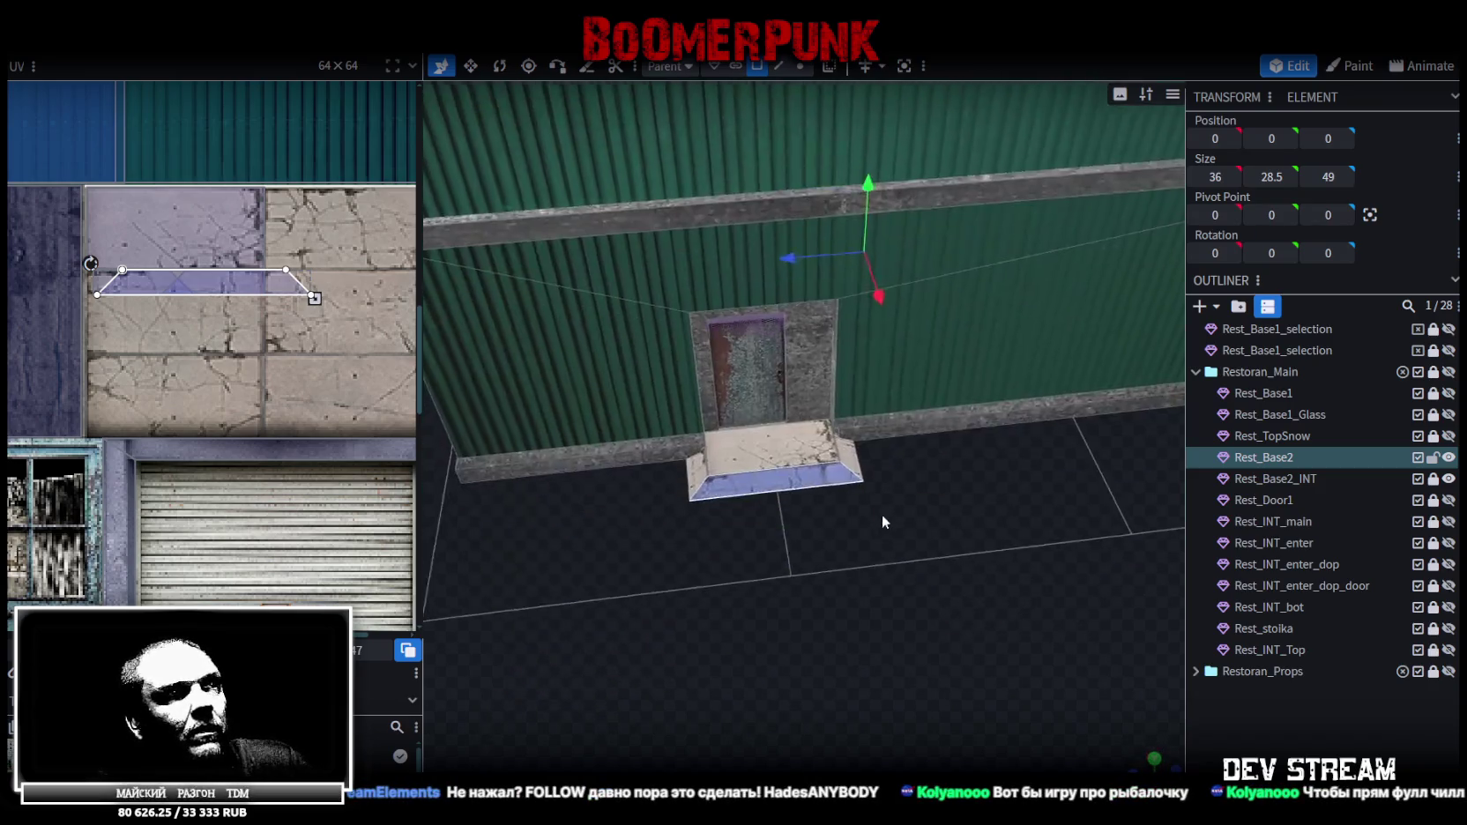
scroll(860, 535, up, 2)
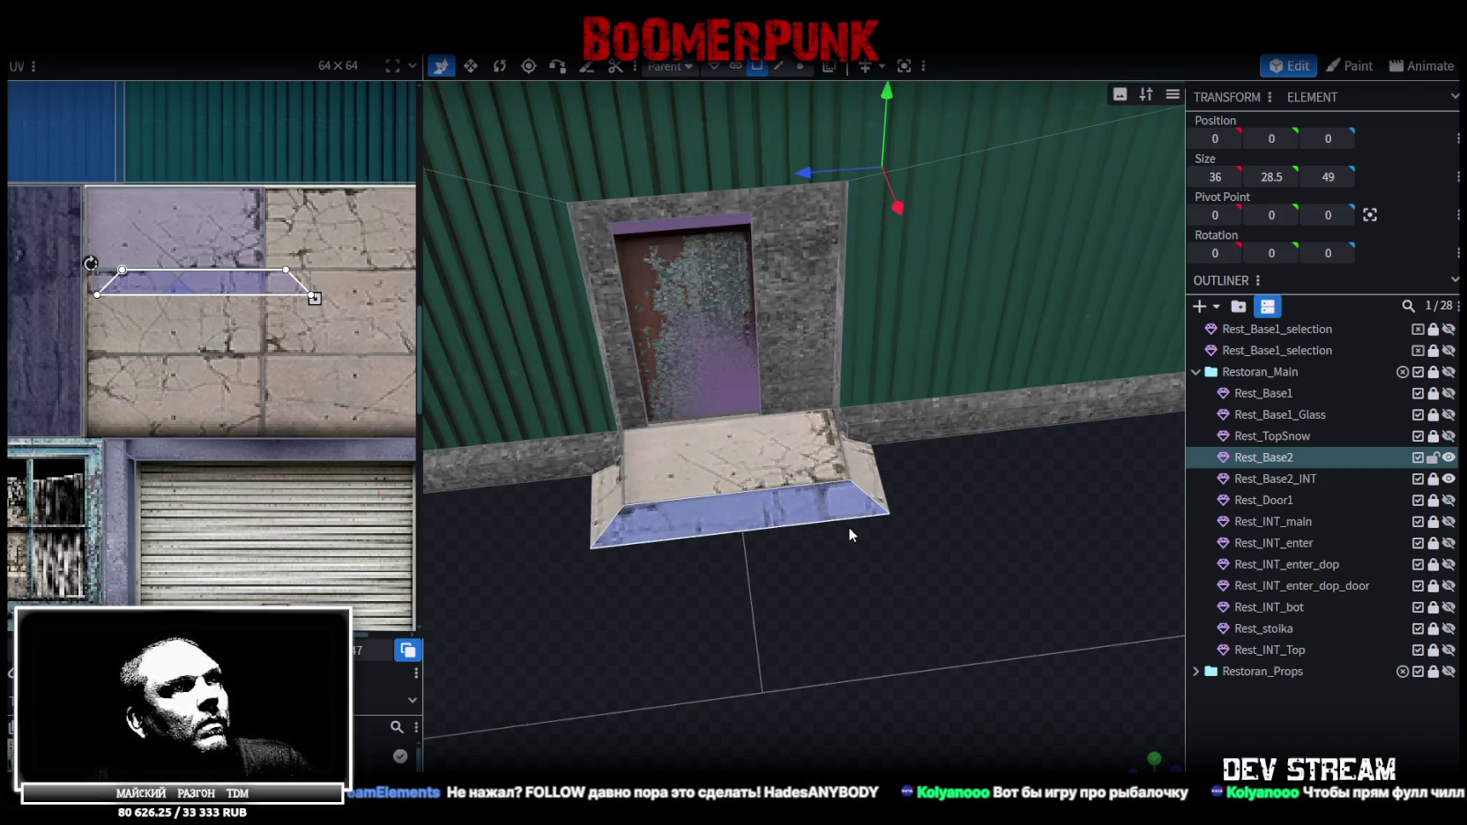
click(1234, 719)
mouse_move(905, 634)
mouse_down()
mouse_move(816, 601)
mouse_move(926, 612)
mouse_move(873, 623)
mouse_up()
scroll(846, 600, down, 2)
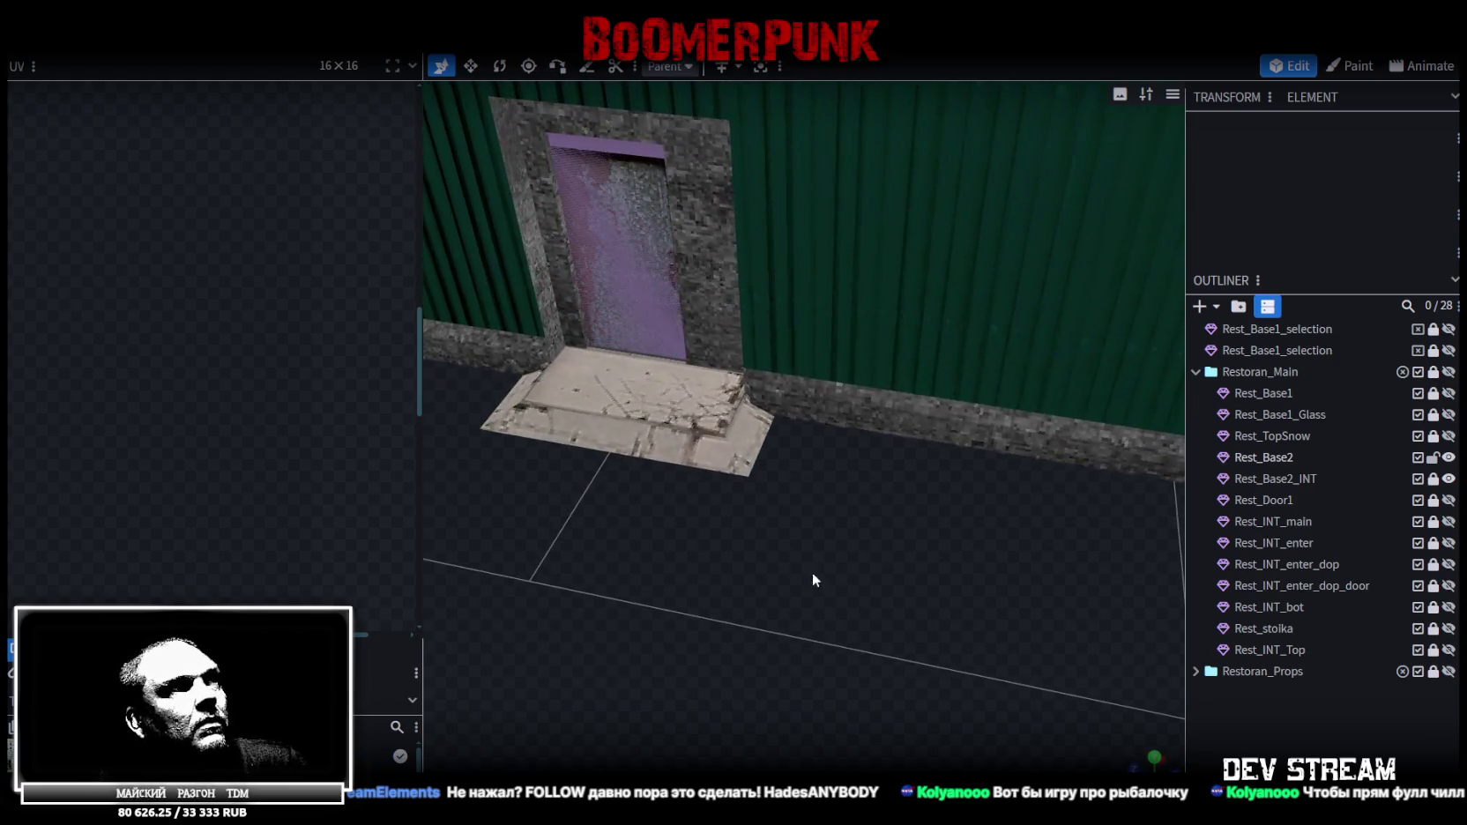
scroll(749, 511, down, 3)
scroll(793, 505, down, 3)
drag(793, 504, 825, 508)
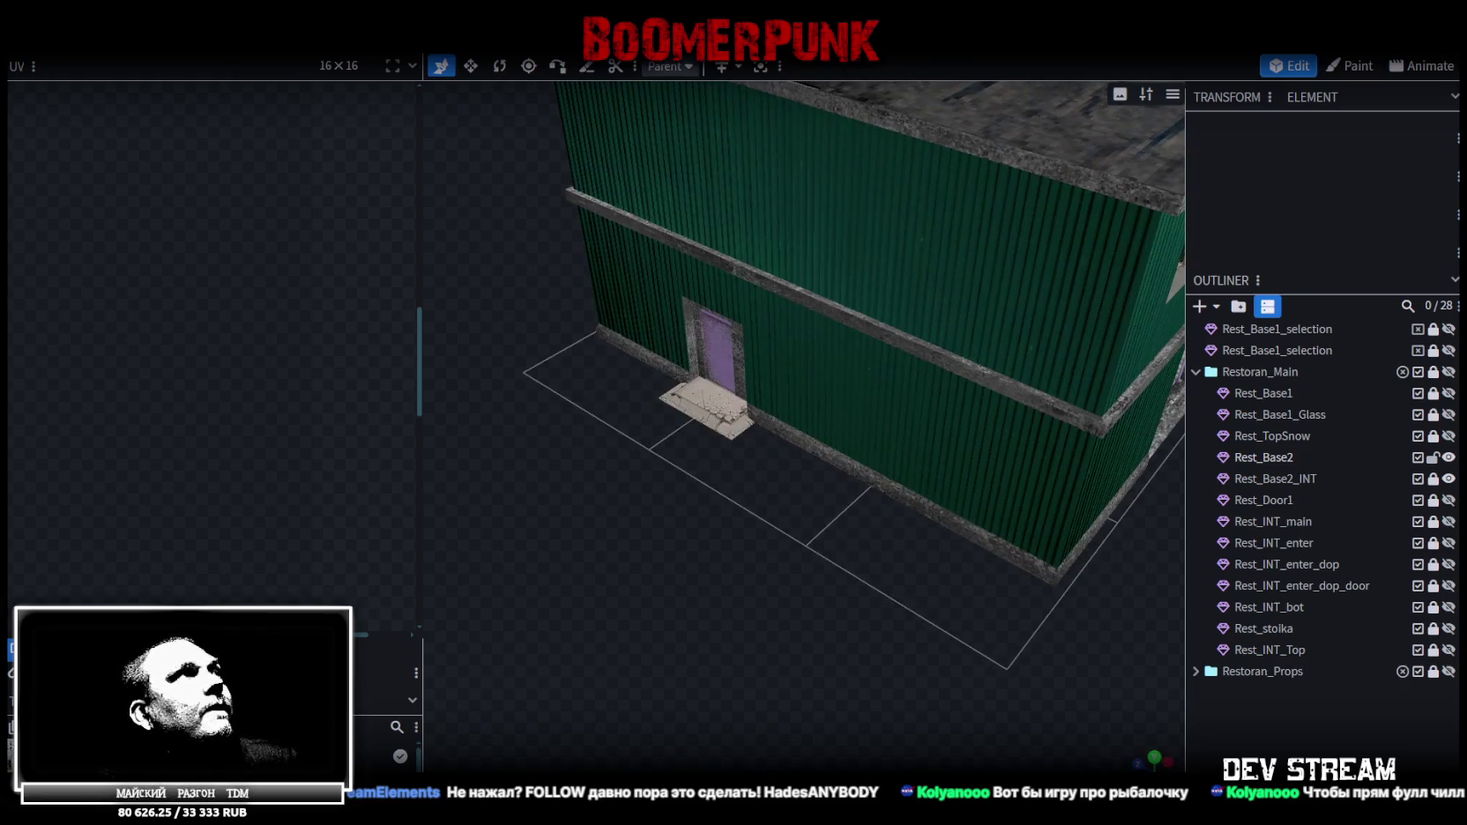
click(132, 35)
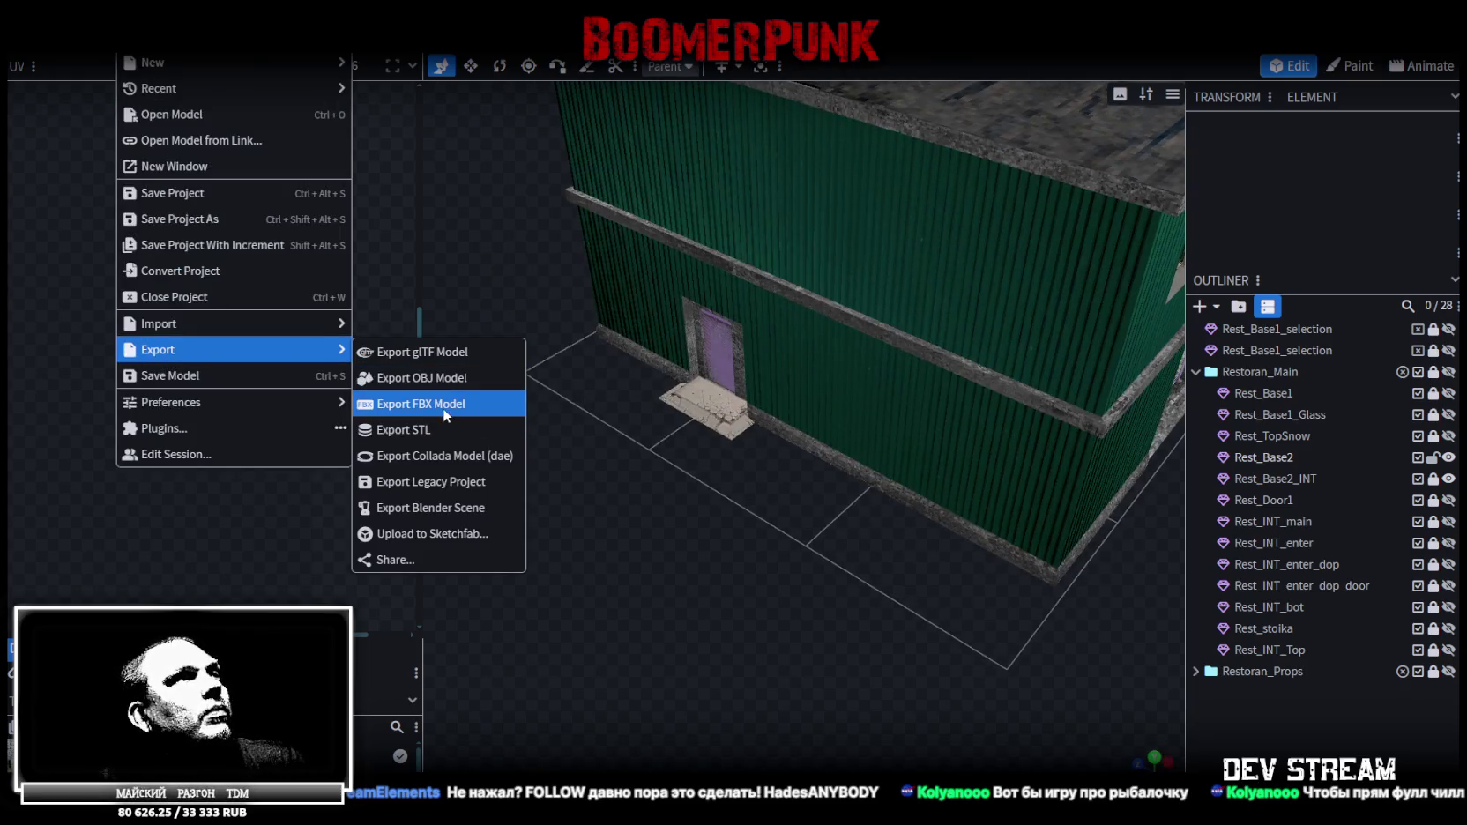
Export the restaurant model as Build10.fbx and bring Unity to the front
click(441, 394)
click(781, 249)
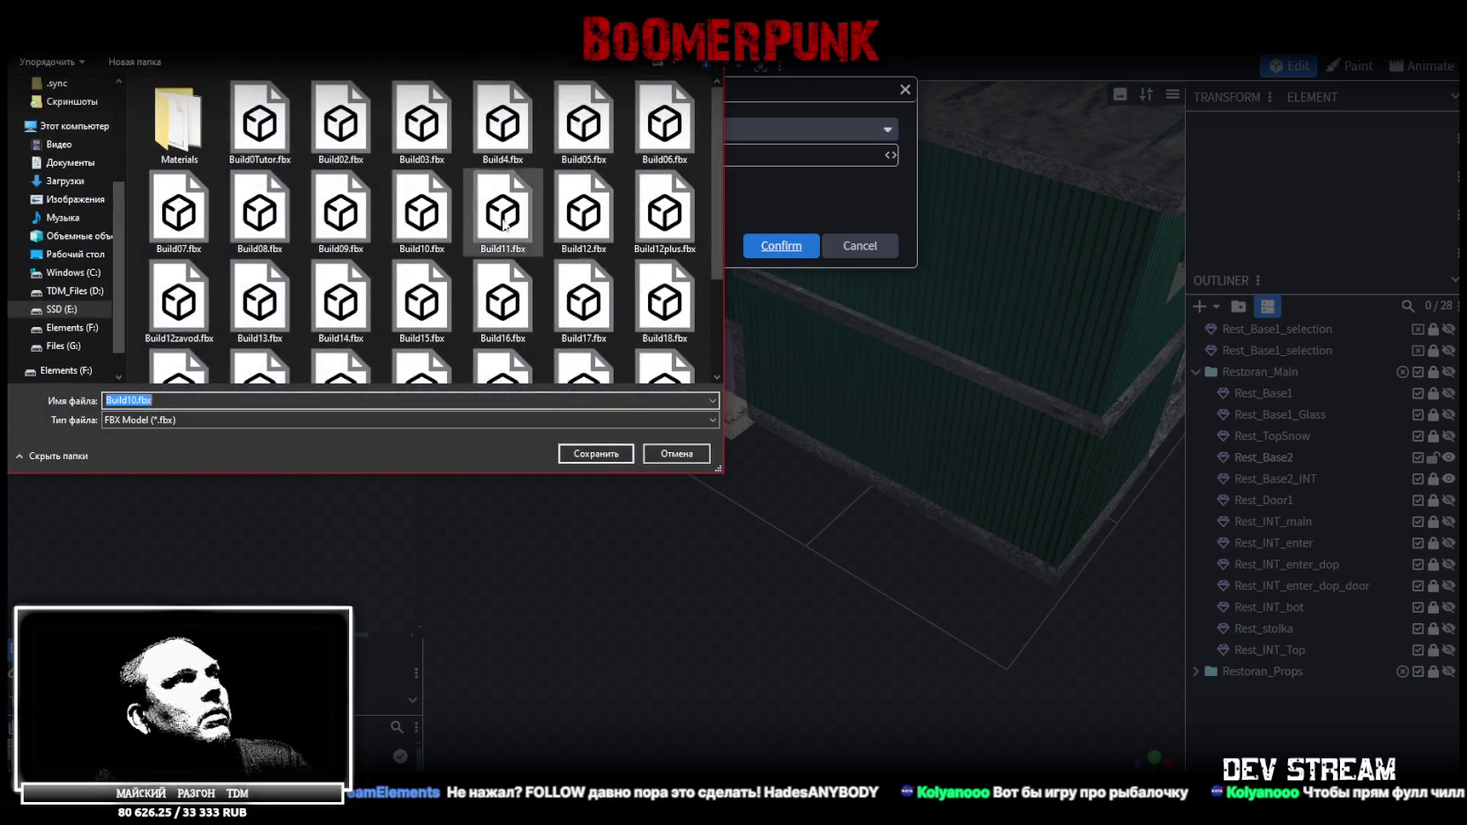
key(Escape)
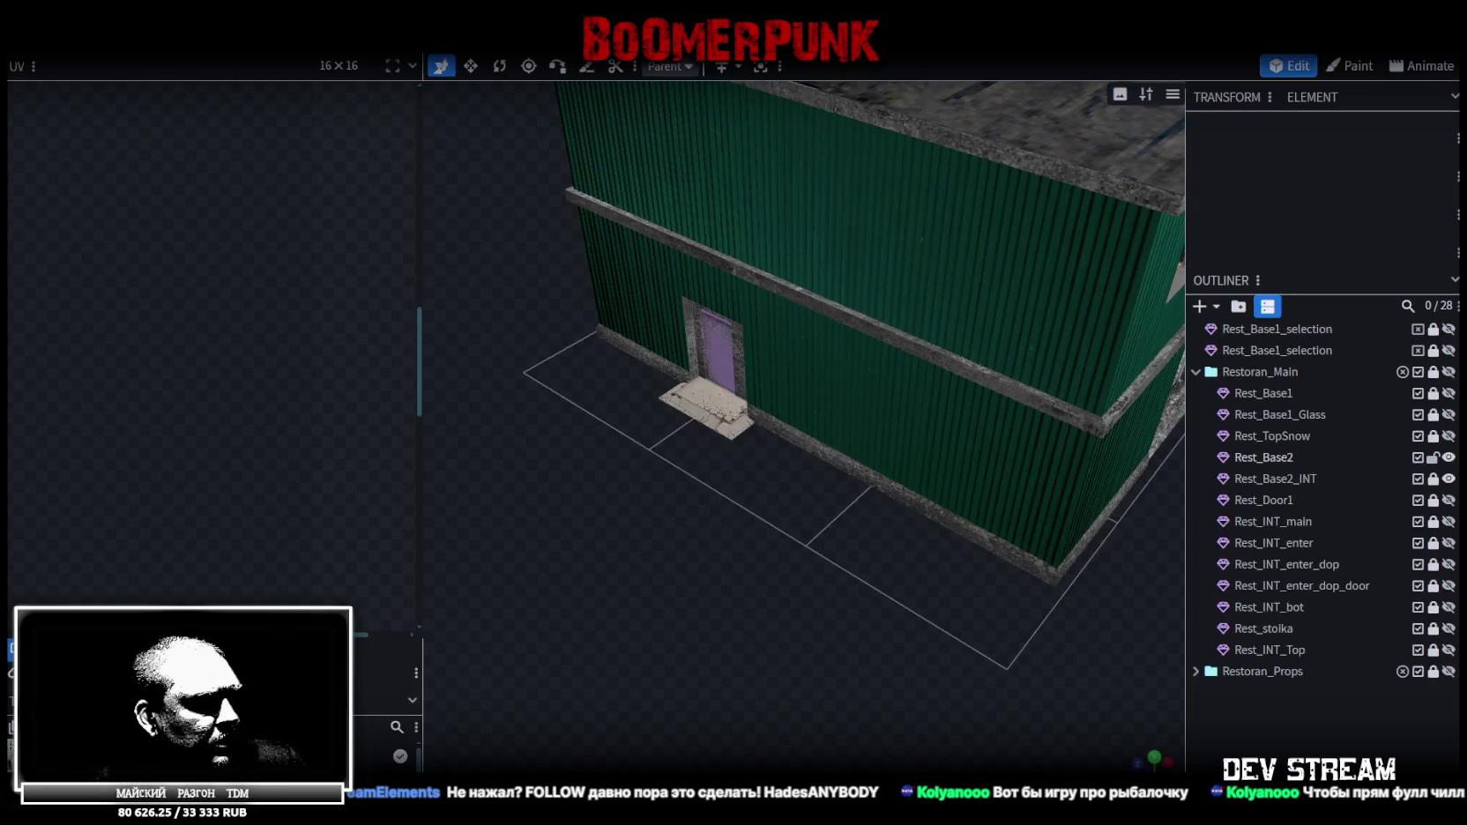
key(alt+Tab)
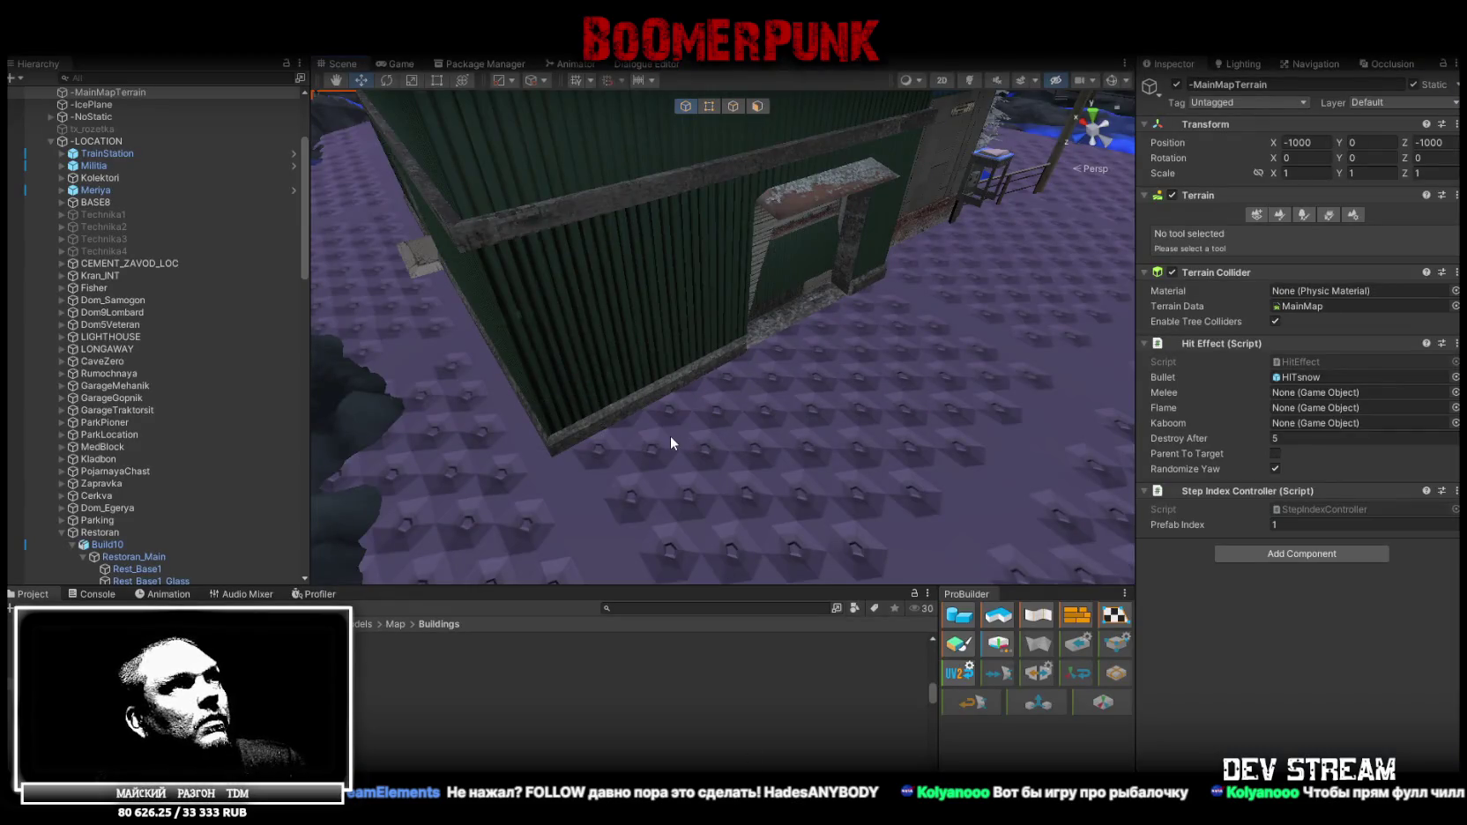
Fly the Unity scene camera close to the green restaurant, then return to Blockbench
mouse_move(671, 425)
right_down()
mouse_move(616, 323)
mouse_move(834, 220)
mouse_move(947, 303)
mouse_move(487, 245)
right_up()
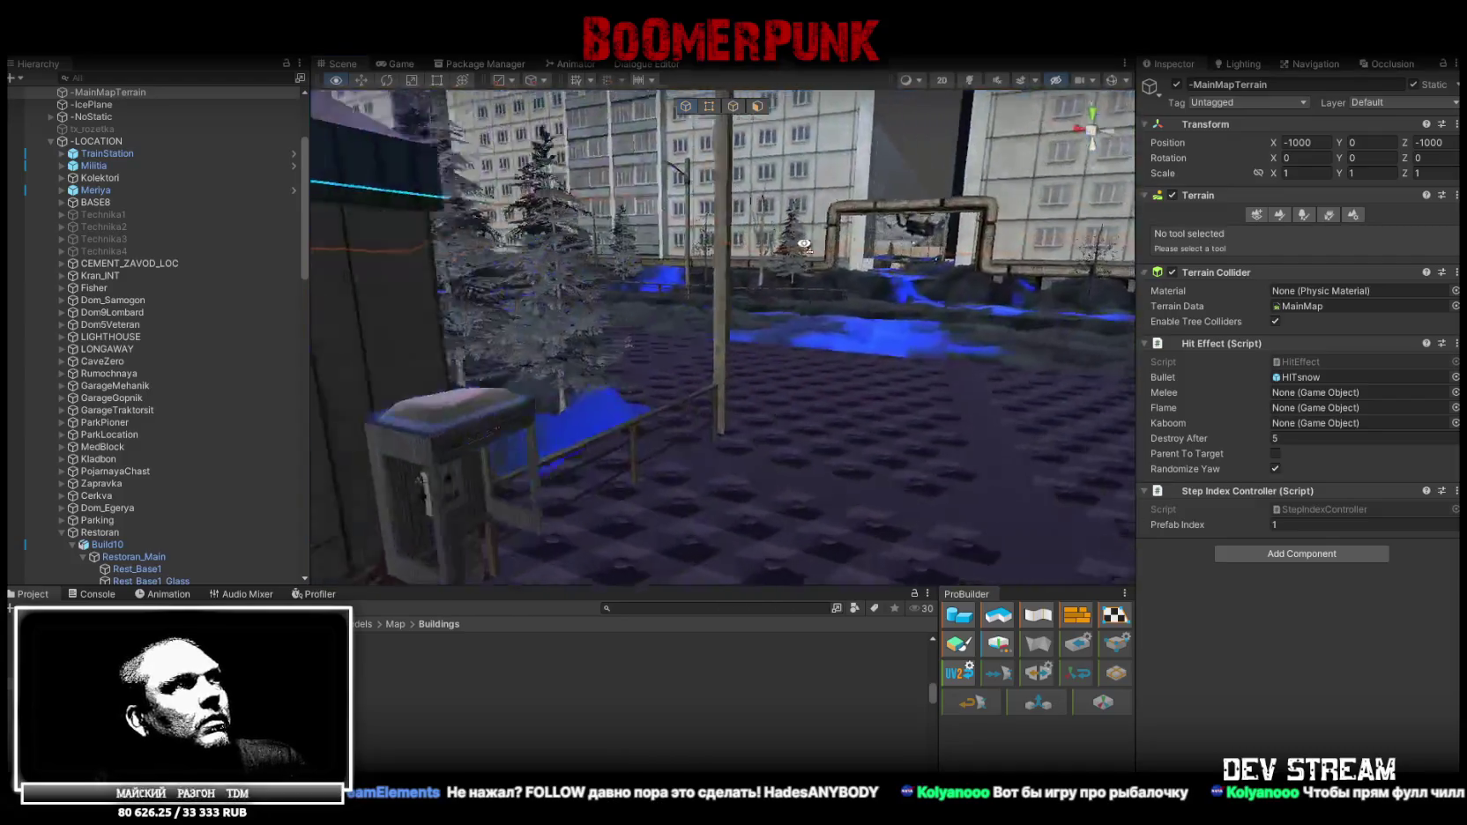
mouse_move(487, 244)
right_down()
mouse_move(143, 226)
mouse_move(565, 291)
right_up()
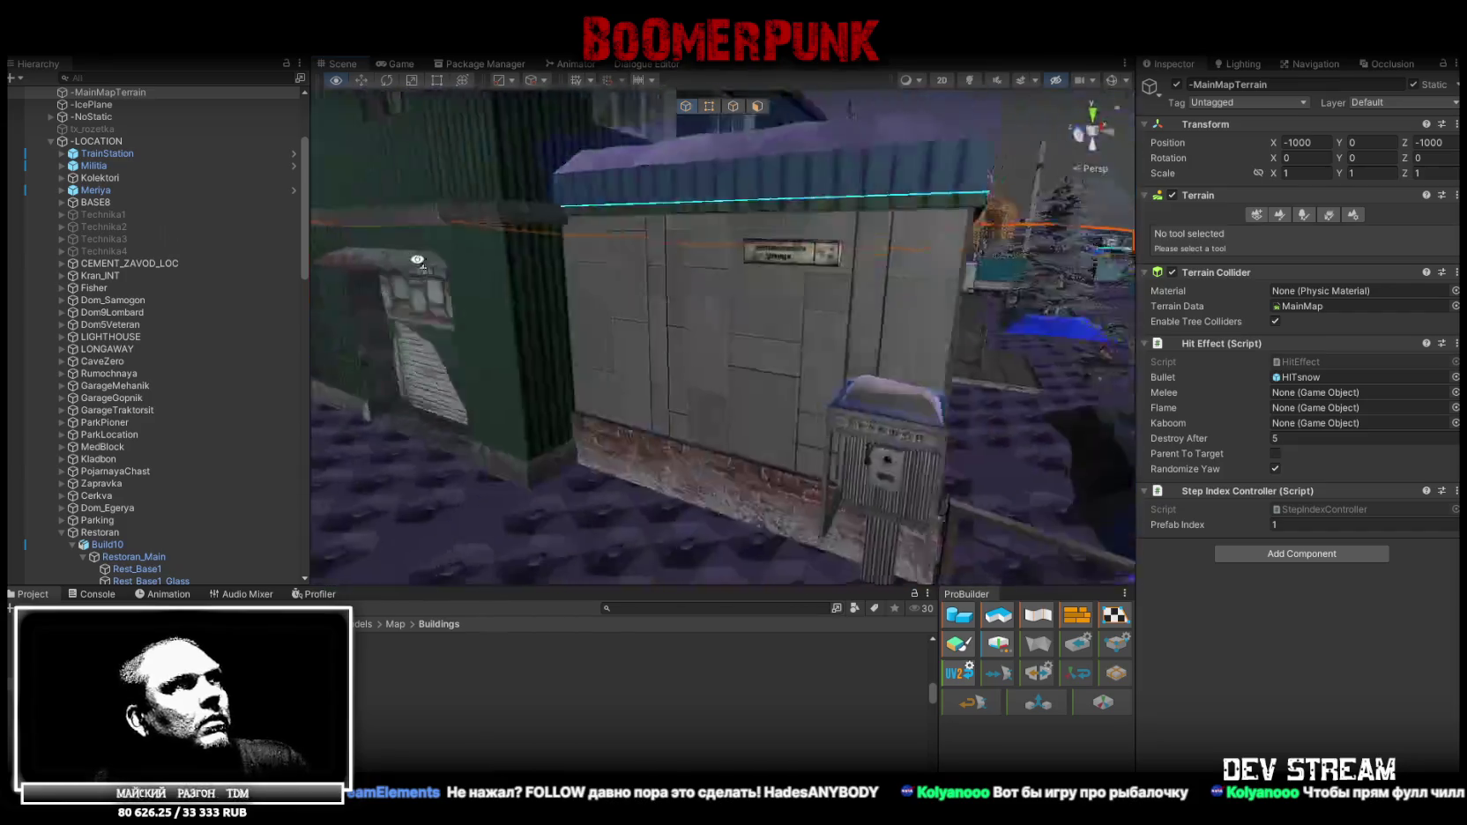
right_drag(565, 291, 993, 641)
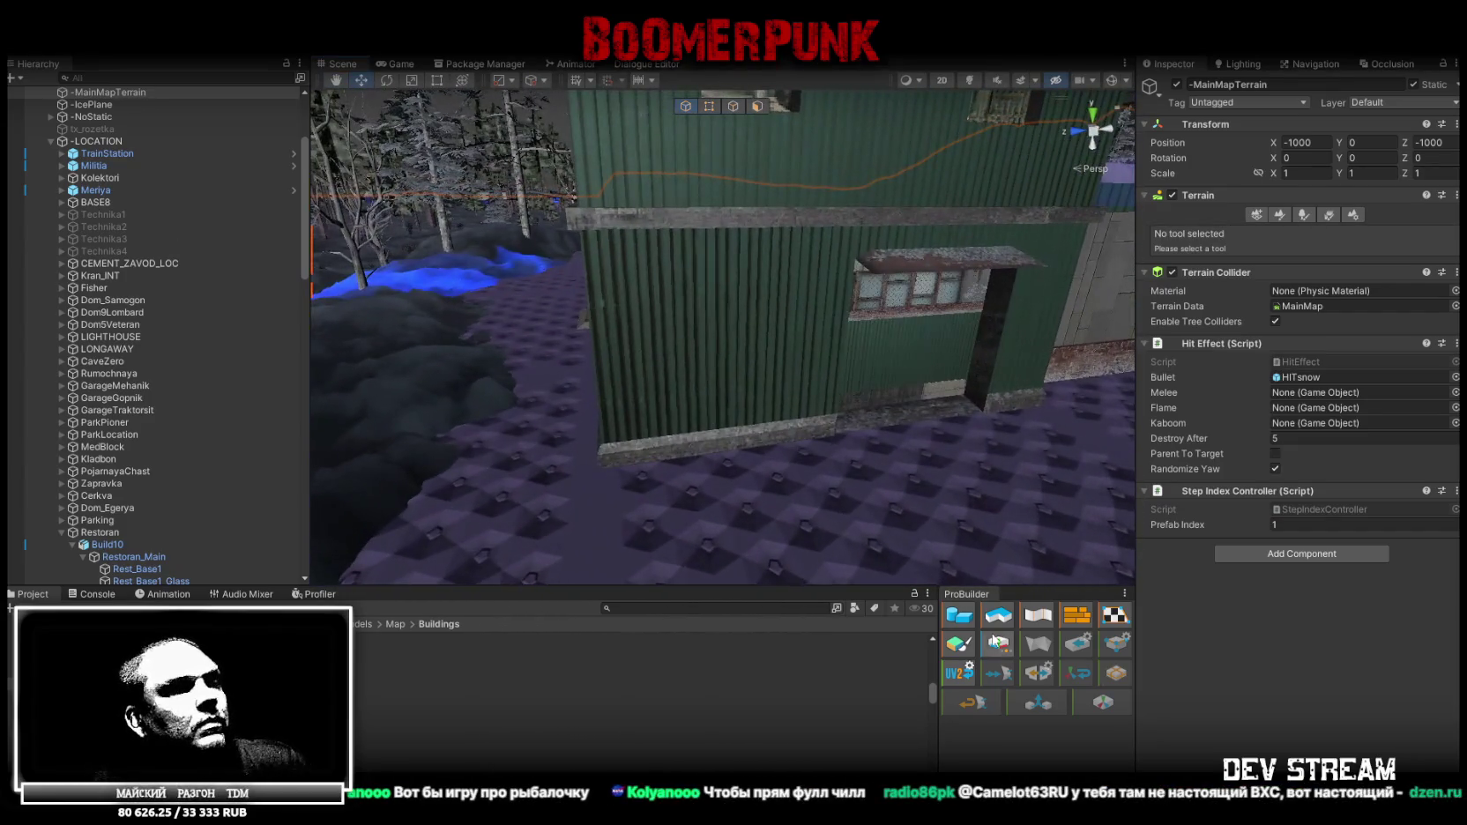
key(alt+Tab)
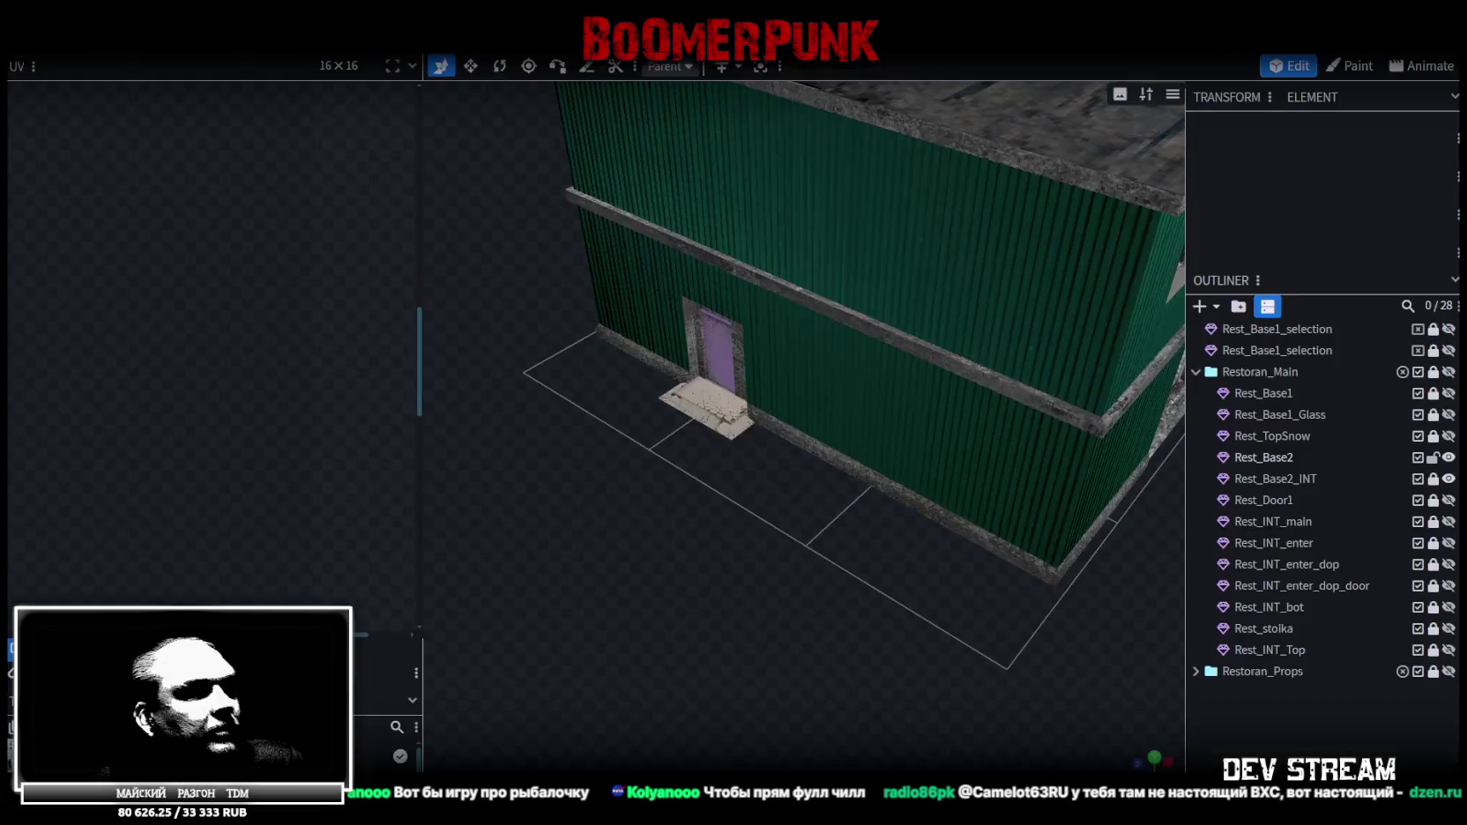
Hide Rest_Base2 and select Rest_Base2_INT, orbiting until its shutter door faces the viewer
mouse_move(837, 455)
mouse_down()
mouse_move(784, 467)
mouse_move(770, 573)
mouse_move(1388, 440)
mouse_up()
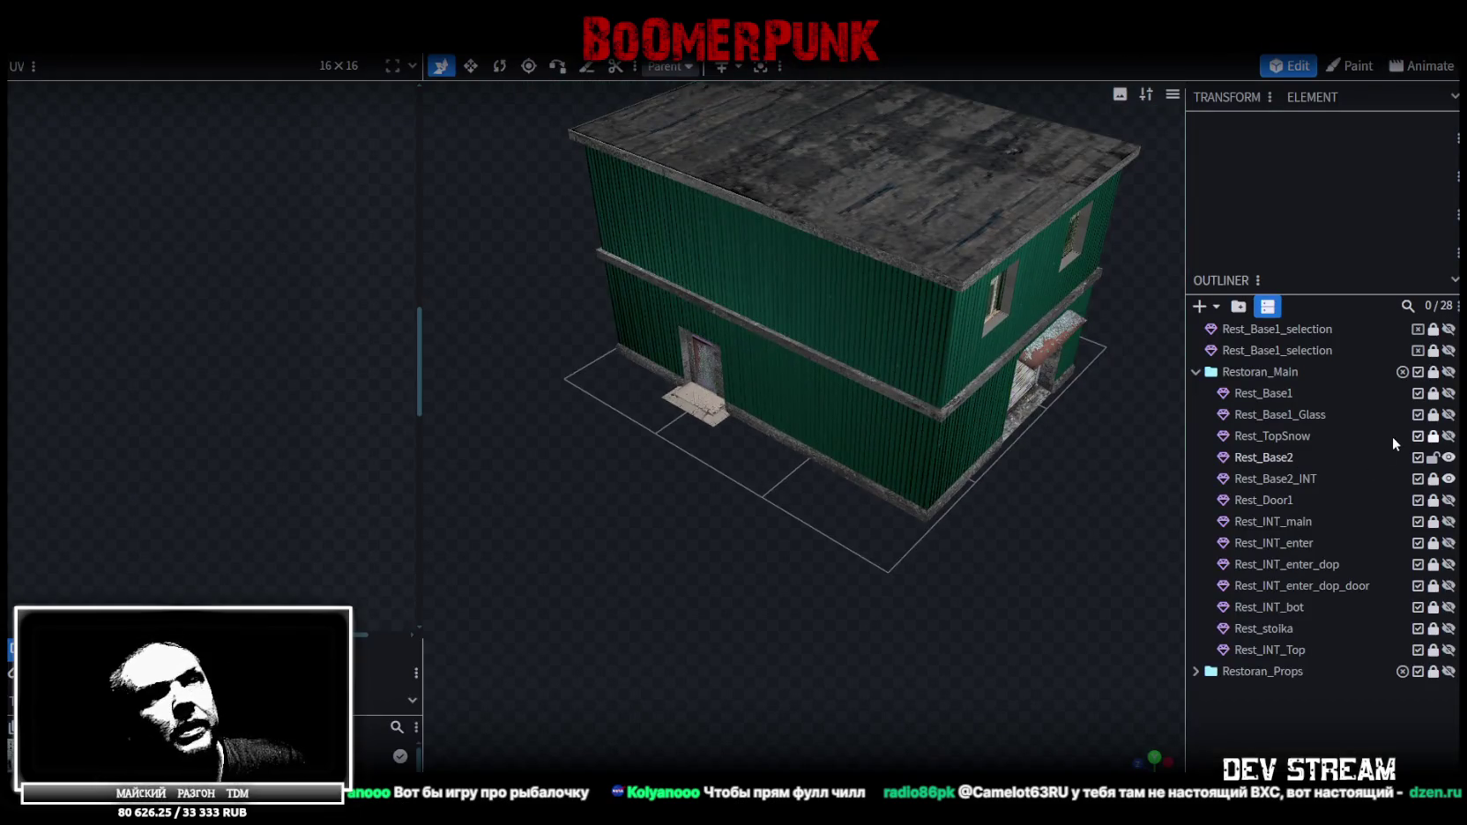
click(1447, 458)
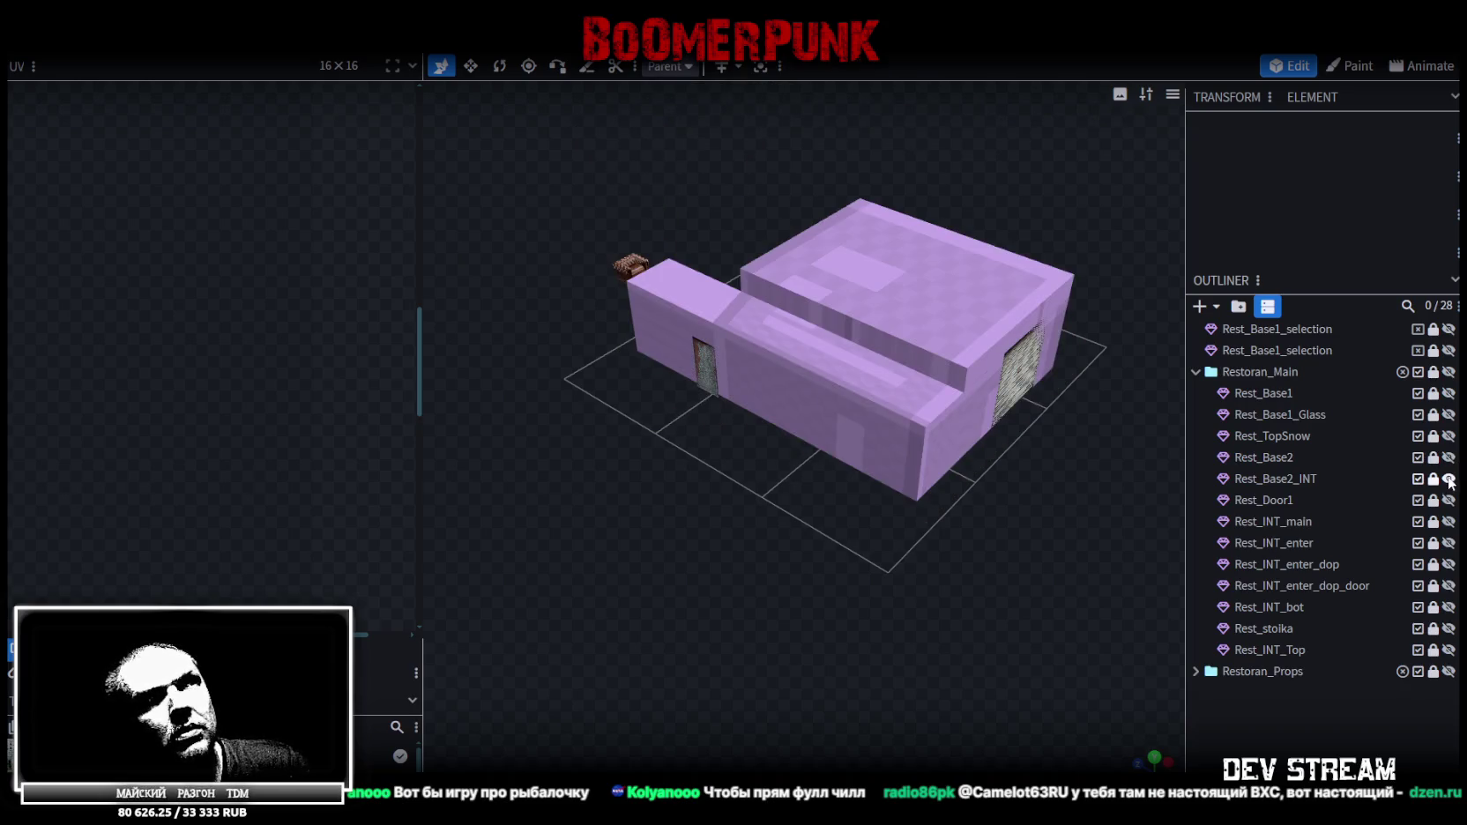
click(1433, 479)
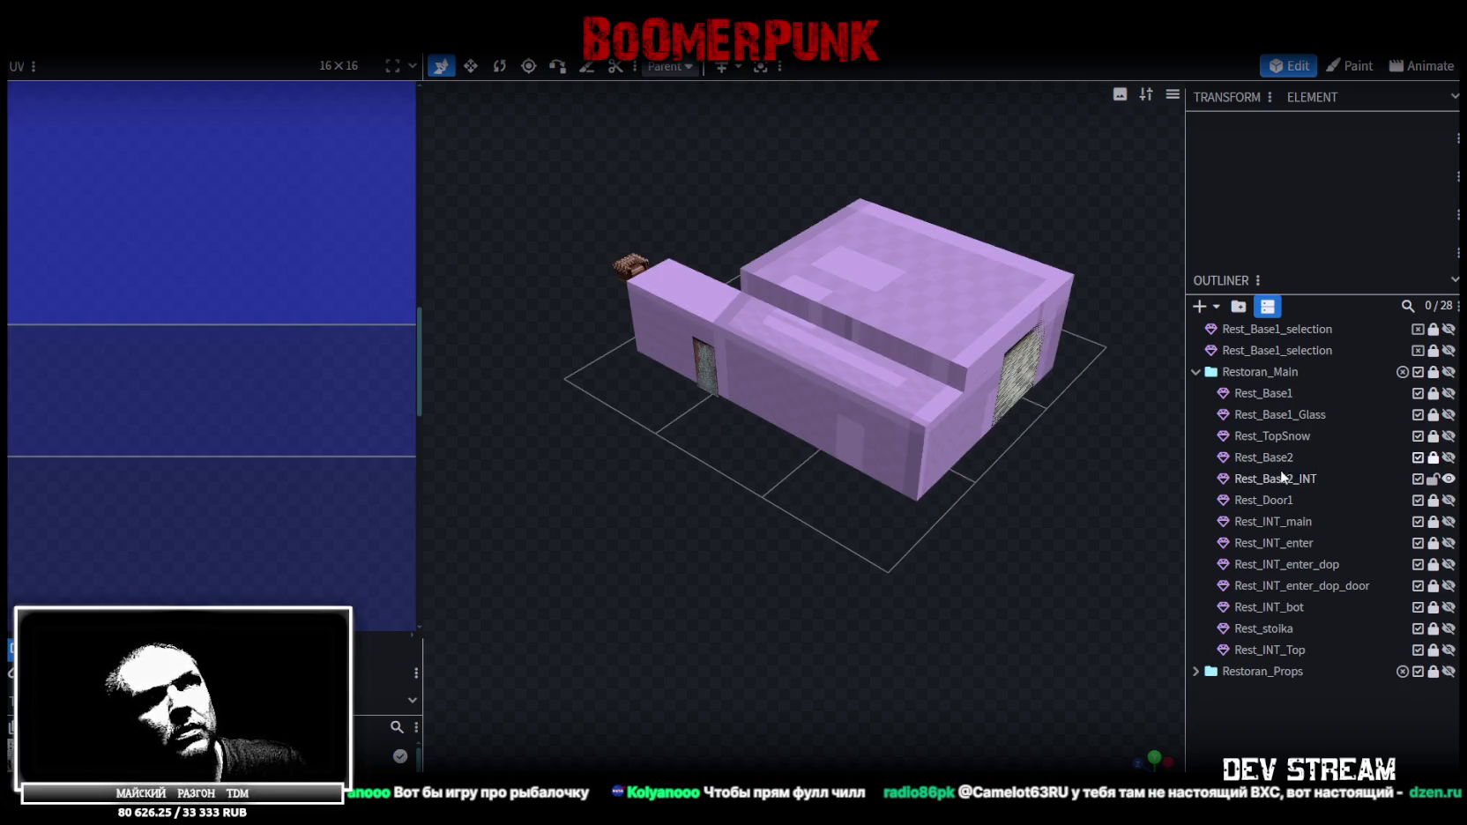
drag(924, 545, 776, 487)
mouse_move(842, 593)
mouse_down()
mouse_move(903, 568)
mouse_move(944, 574)
mouse_move(1003, 611)
mouse_move(903, 587)
mouse_move(1061, 645)
mouse_move(940, 691)
mouse_move(832, 630)
mouse_move(890, 624)
mouse_move(590, 587)
mouse_move(576, 598)
mouse_move(738, 610)
mouse_move(785, 589)
mouse_move(959, 620)
mouse_move(1098, 608)
mouse_move(771, 595)
mouse_up()
scroll(960, 620, up, 3)
scroll(959, 620, down, 3)
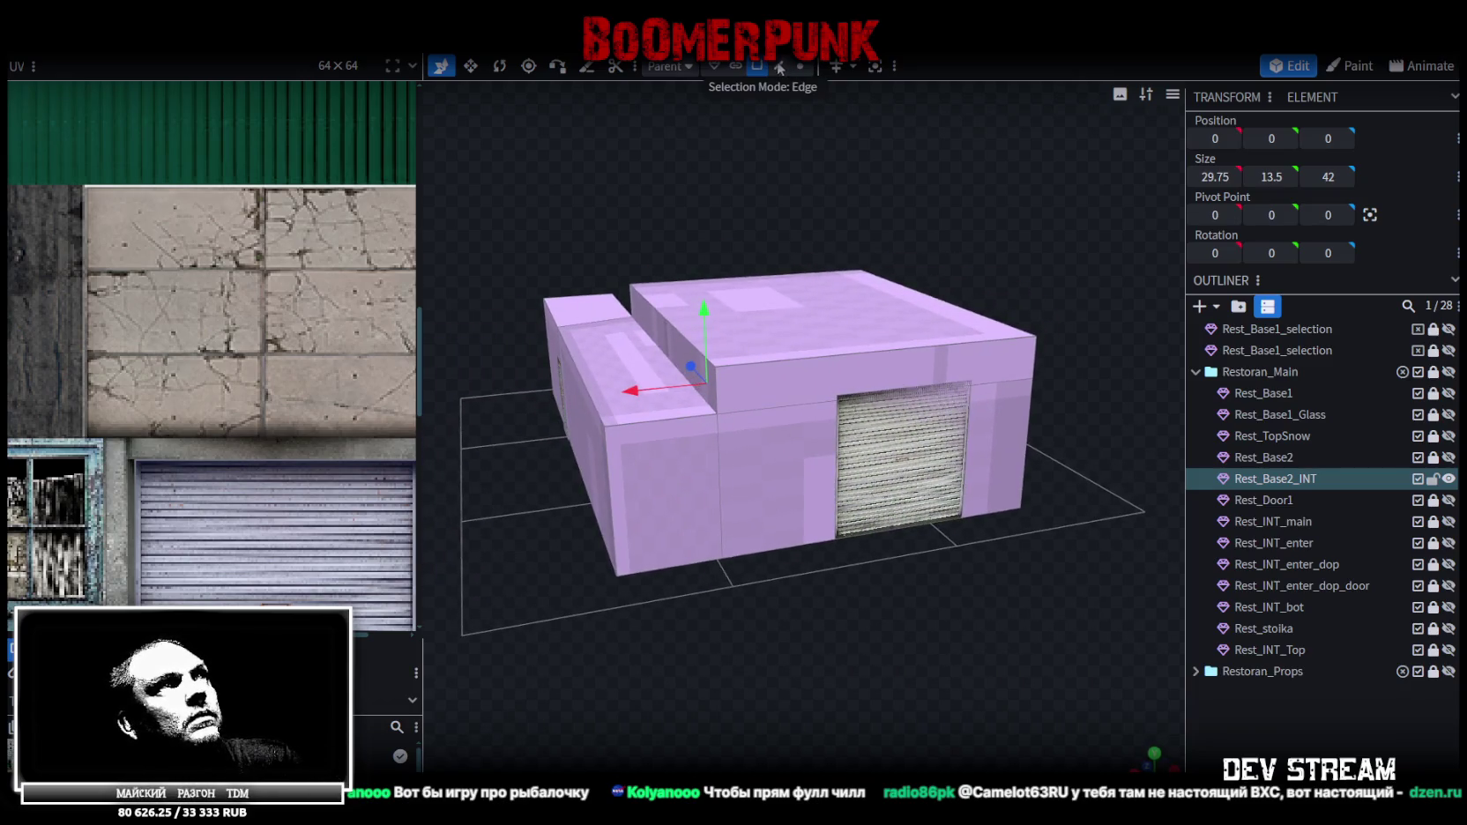
Slide the lower block's upper edge along X to slope the roof
click(675, 331)
mouse_move(593, 326)
mouse_down()
mouse_move(655, 317)
mouse_move(588, 333)
mouse_up()
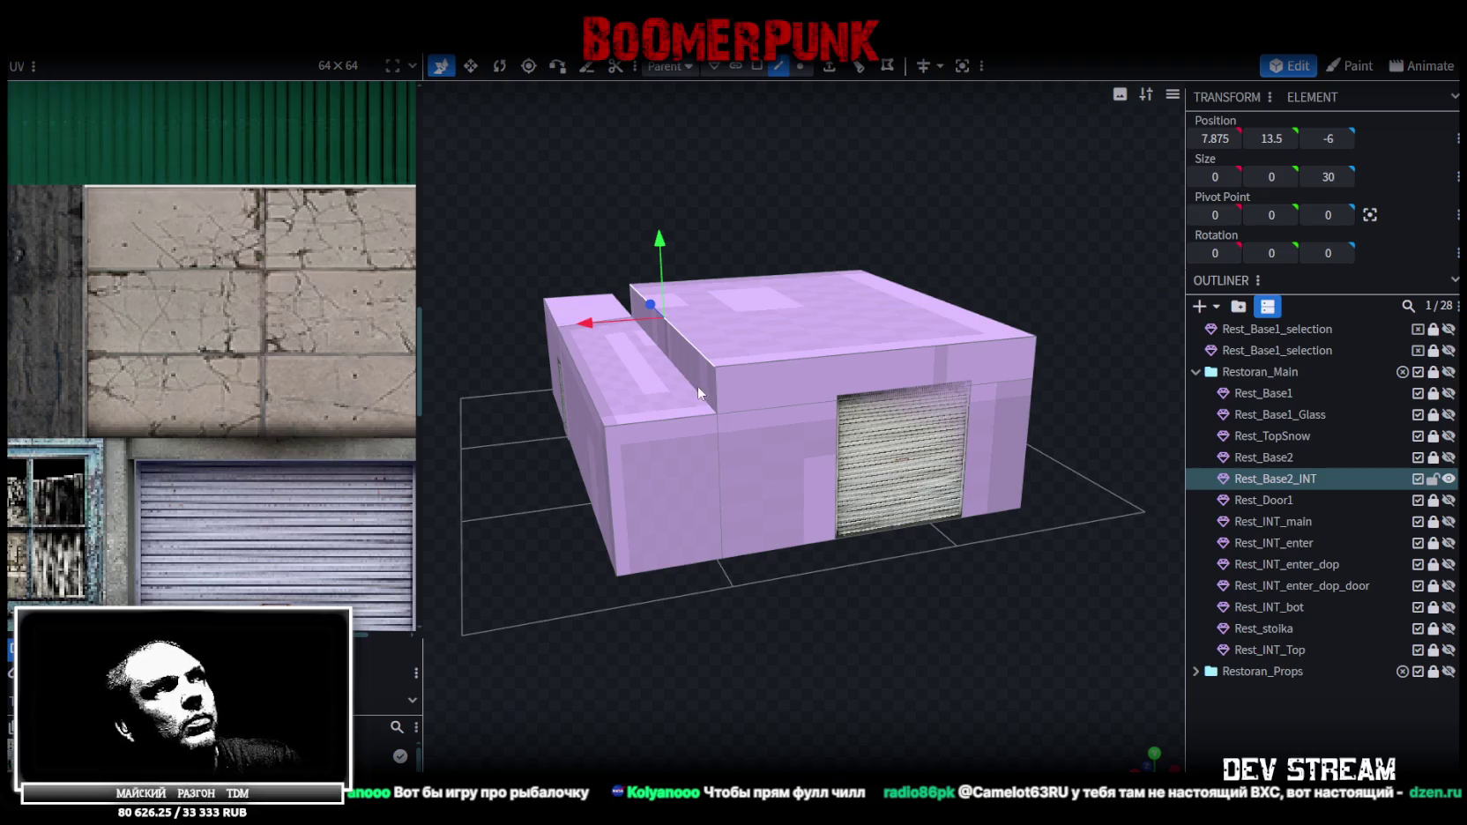
key(Page_Down)
key(Page_Down)
key(Page_Down)
key(Page_Up)
key(Page_Up)
key(Page_Up)
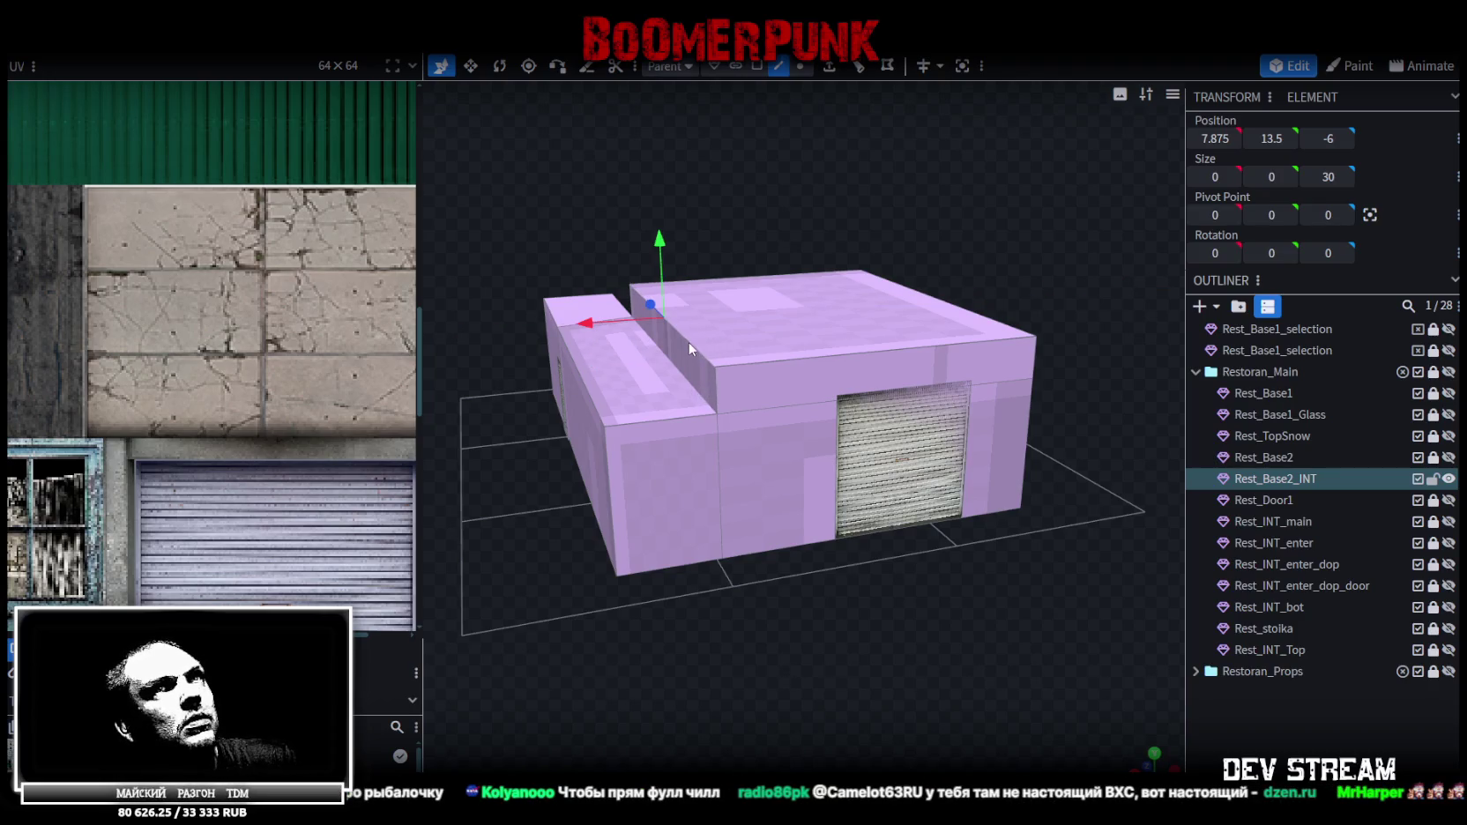
drag(589, 324, 690, 314)
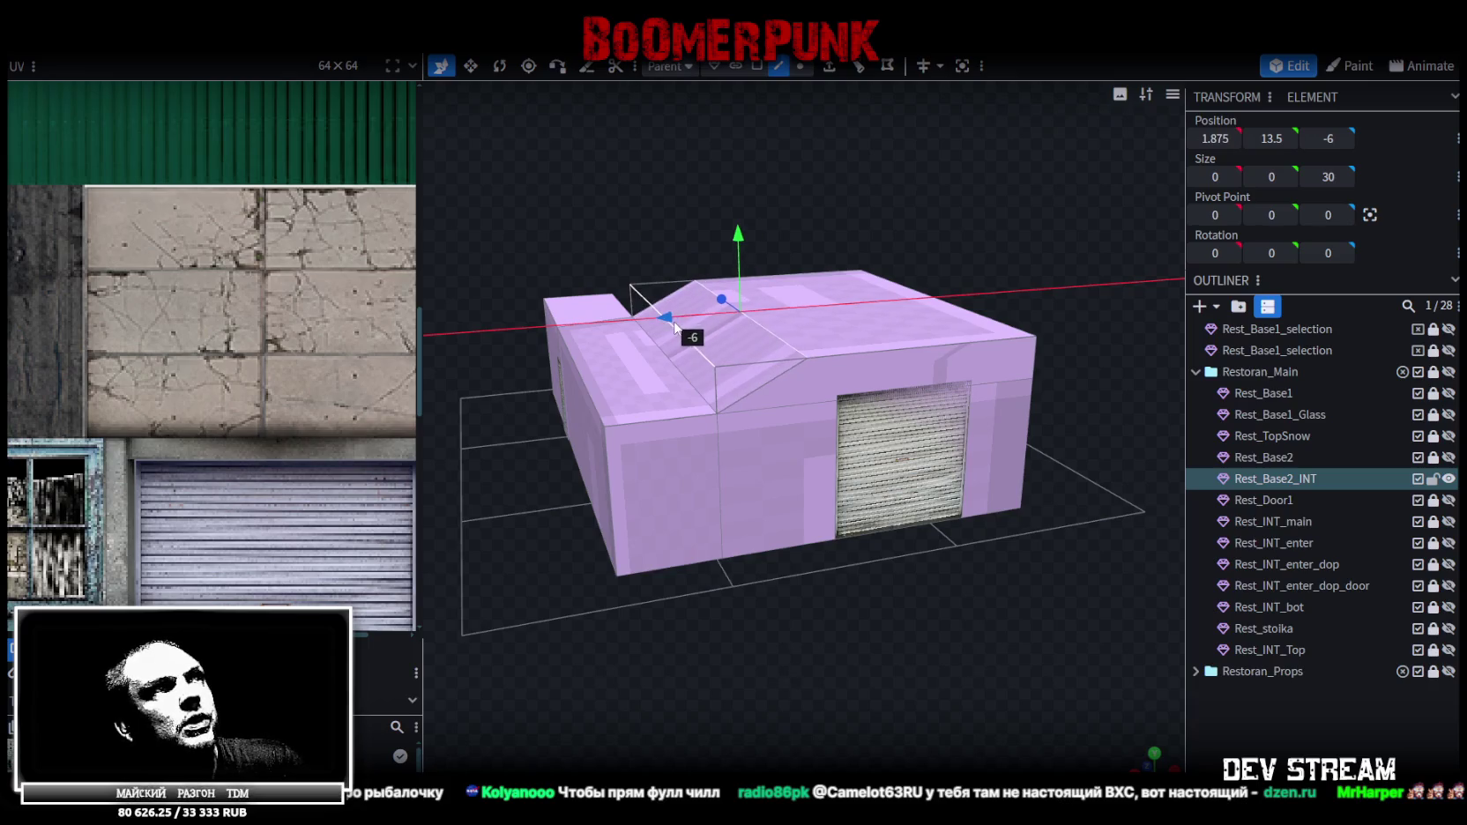
key(KP_1)
mouse_move(896, 570)
mouse_down()
mouse_move(930, 565)
mouse_move(913, 557)
mouse_move(897, 598)
mouse_move(805, 590)
mouse_move(891, 592)
mouse_move(900, 612)
mouse_up()
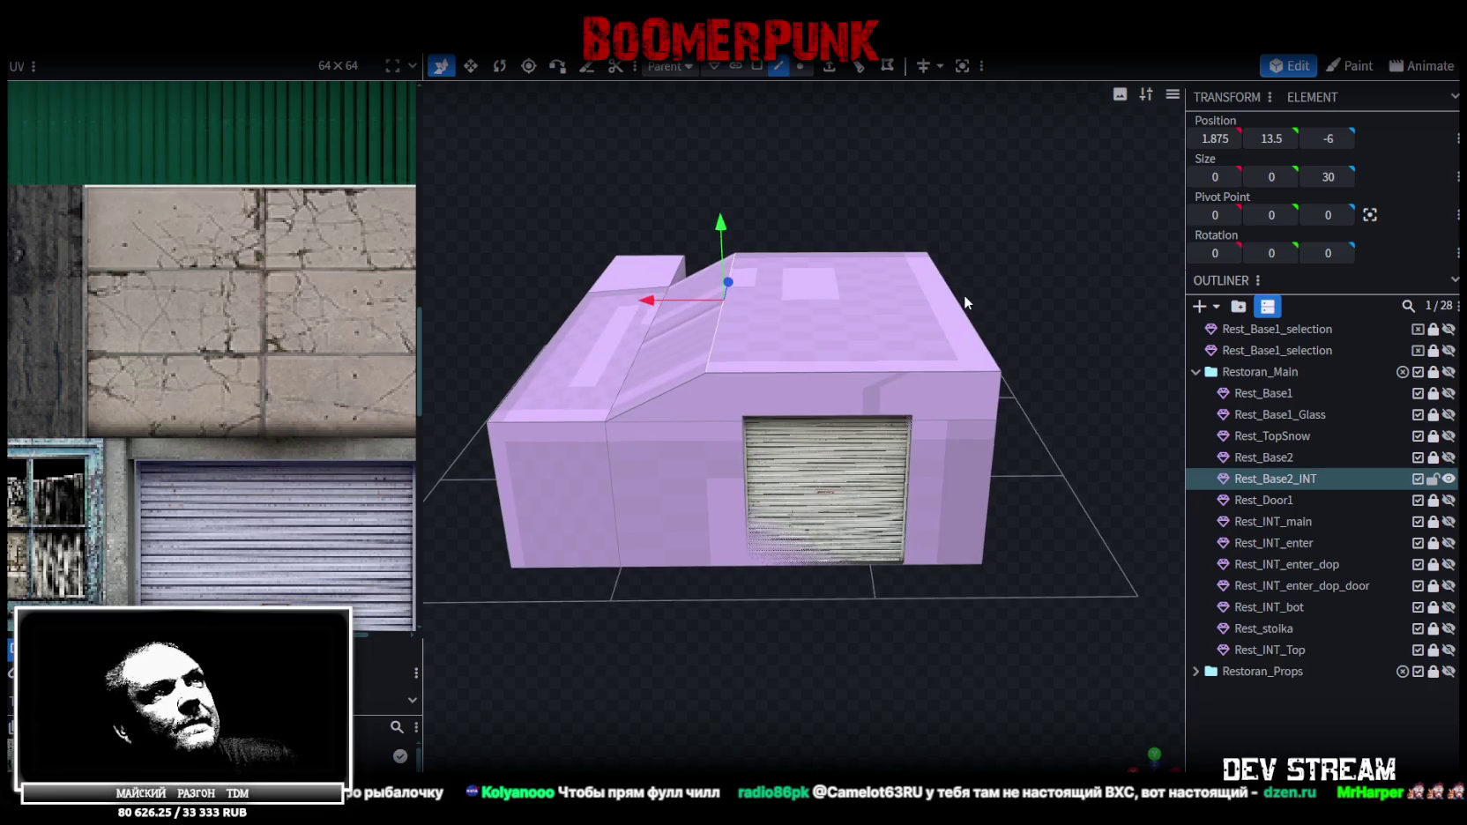
Shift the element 4 units left and the front edge 1 unit along X, then select the front face
mouse_move(890, 305)
mouse_down()
mouse_move(809, 309)
mouse_move(829, 294)
mouse_up()
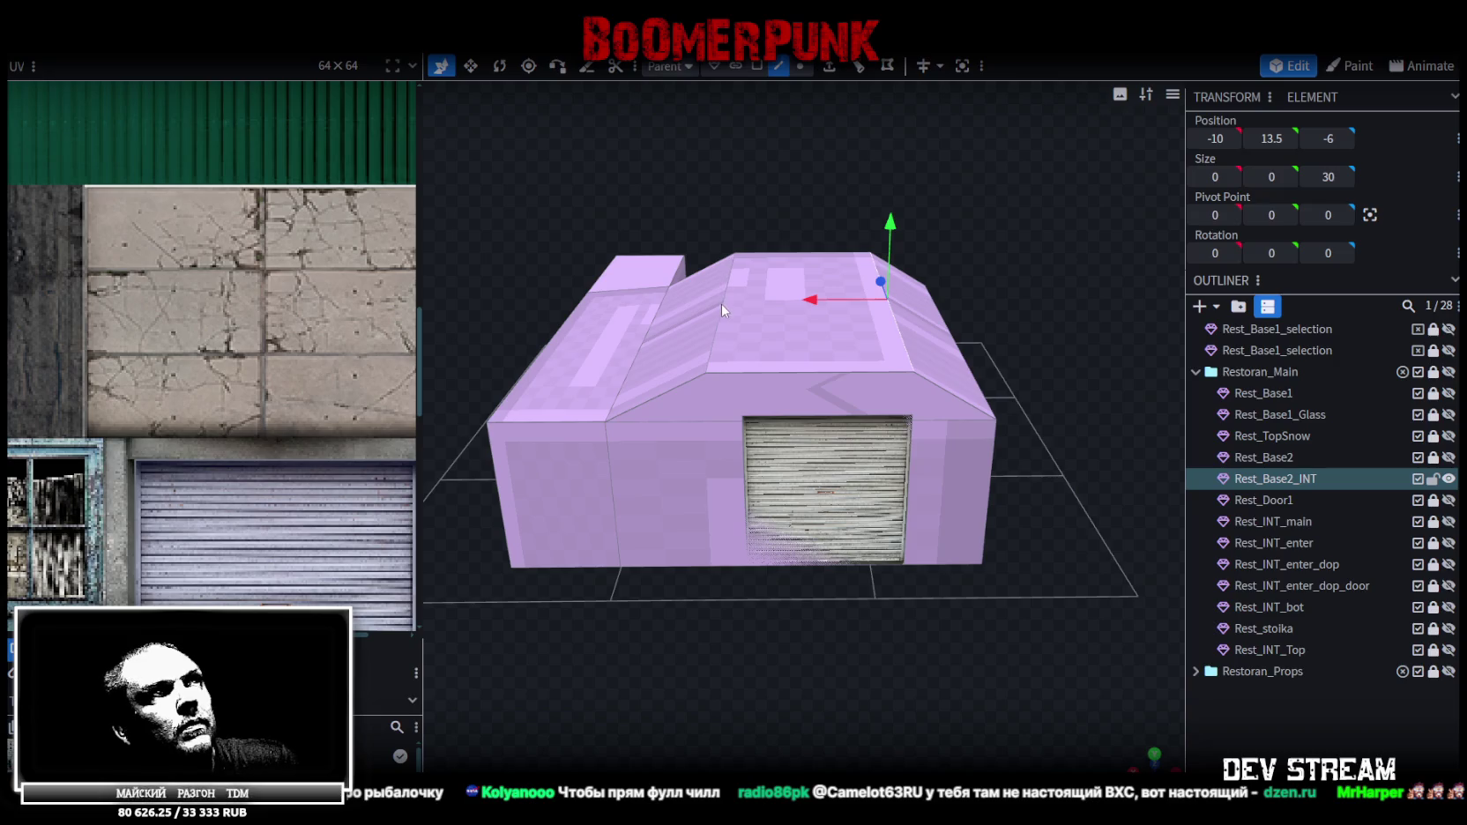
drag(648, 306, 670, 304)
scroll(982, 301, down, 2)
mouse_move(982, 302)
mouse_down()
mouse_move(980, 259)
mouse_move(942, 315)
mouse_move(1000, 270)
mouse_up()
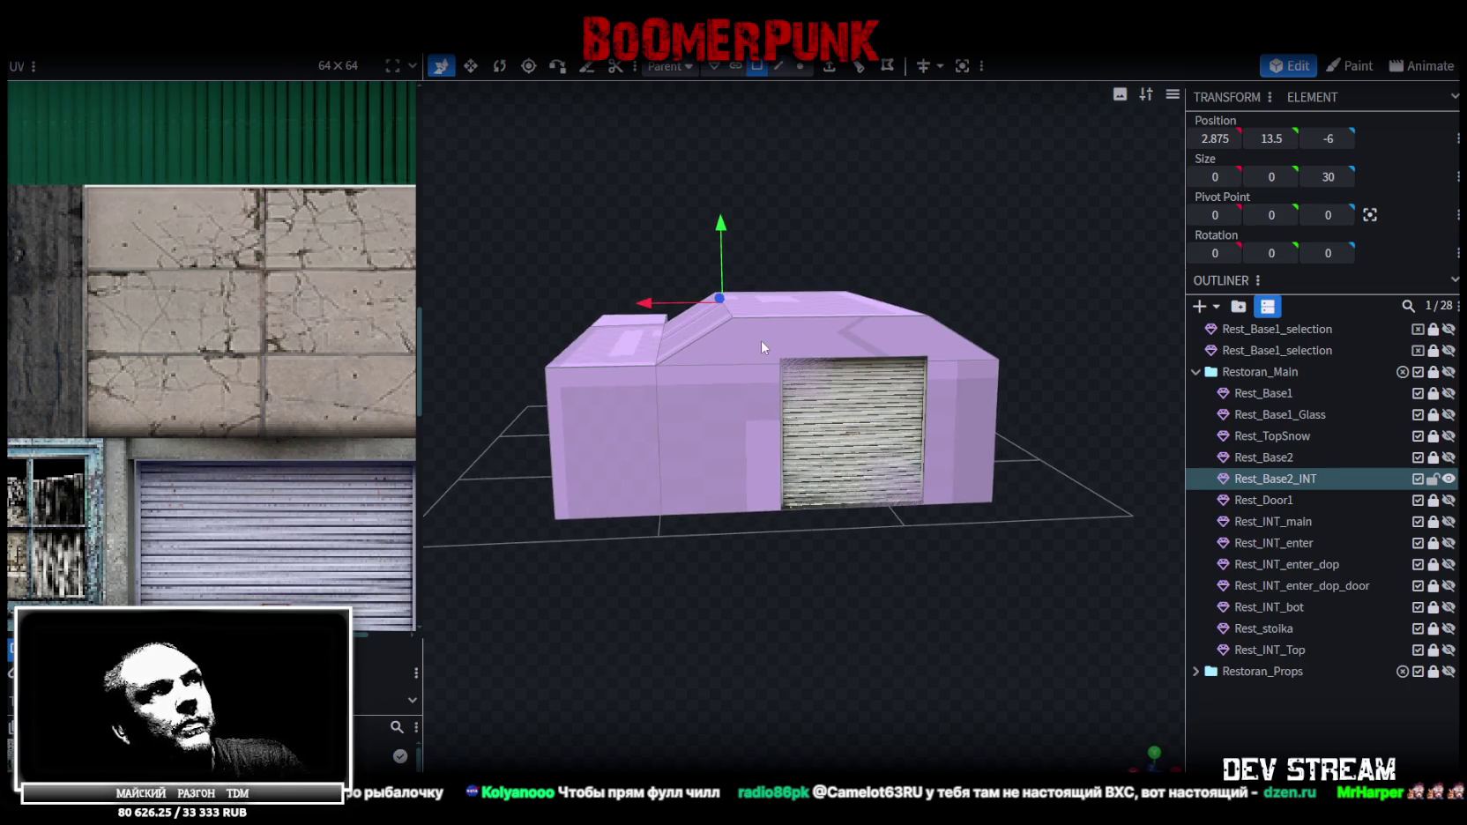
click(731, 427)
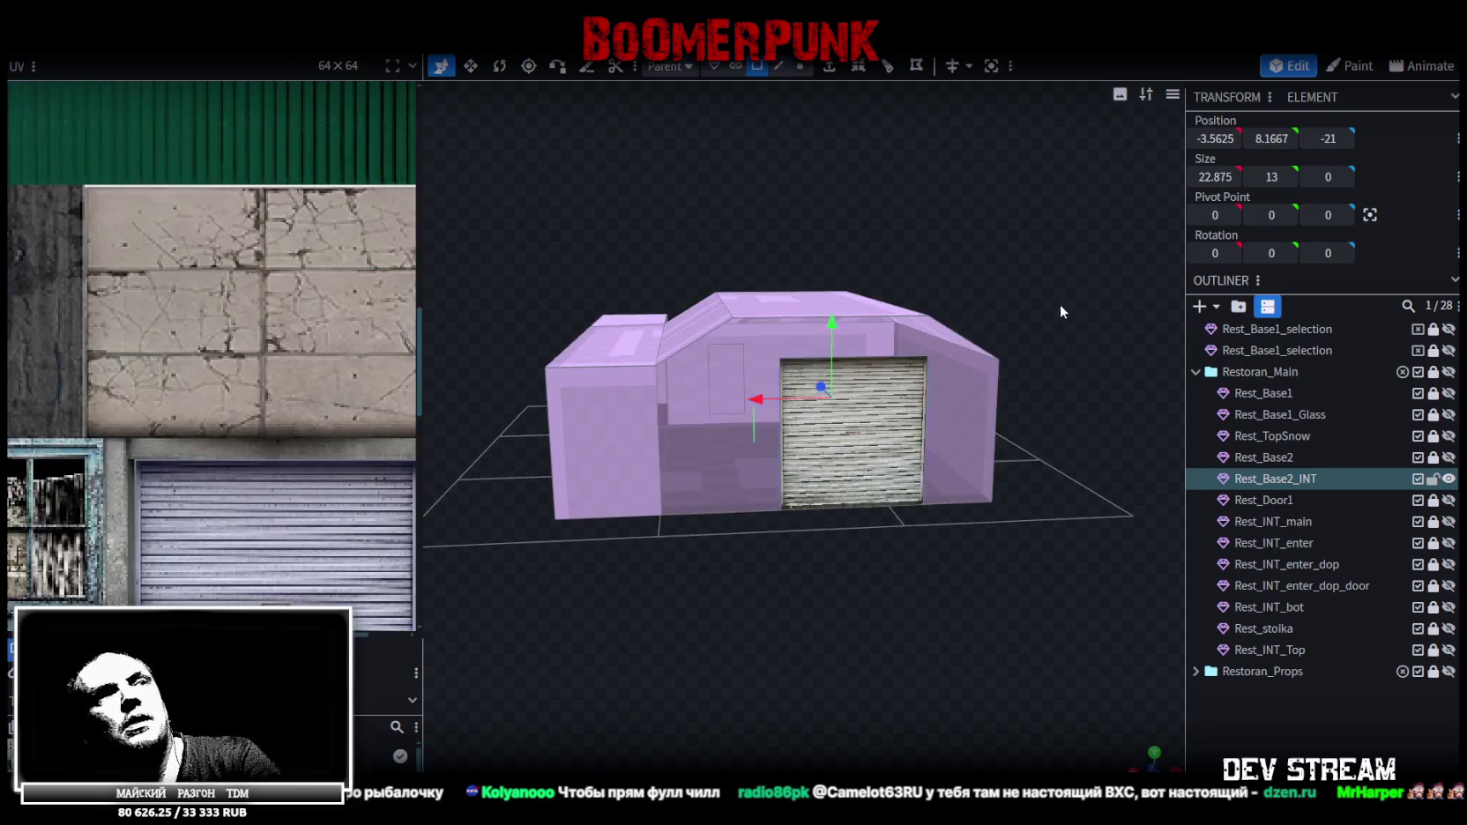
In Edge mode, select the roof's front top edge, the edge above the door and other front edges
drag(1055, 295, 1043, 366)
scroll(1042, 366, up, 3)
scroll(861, 432, up, 2)
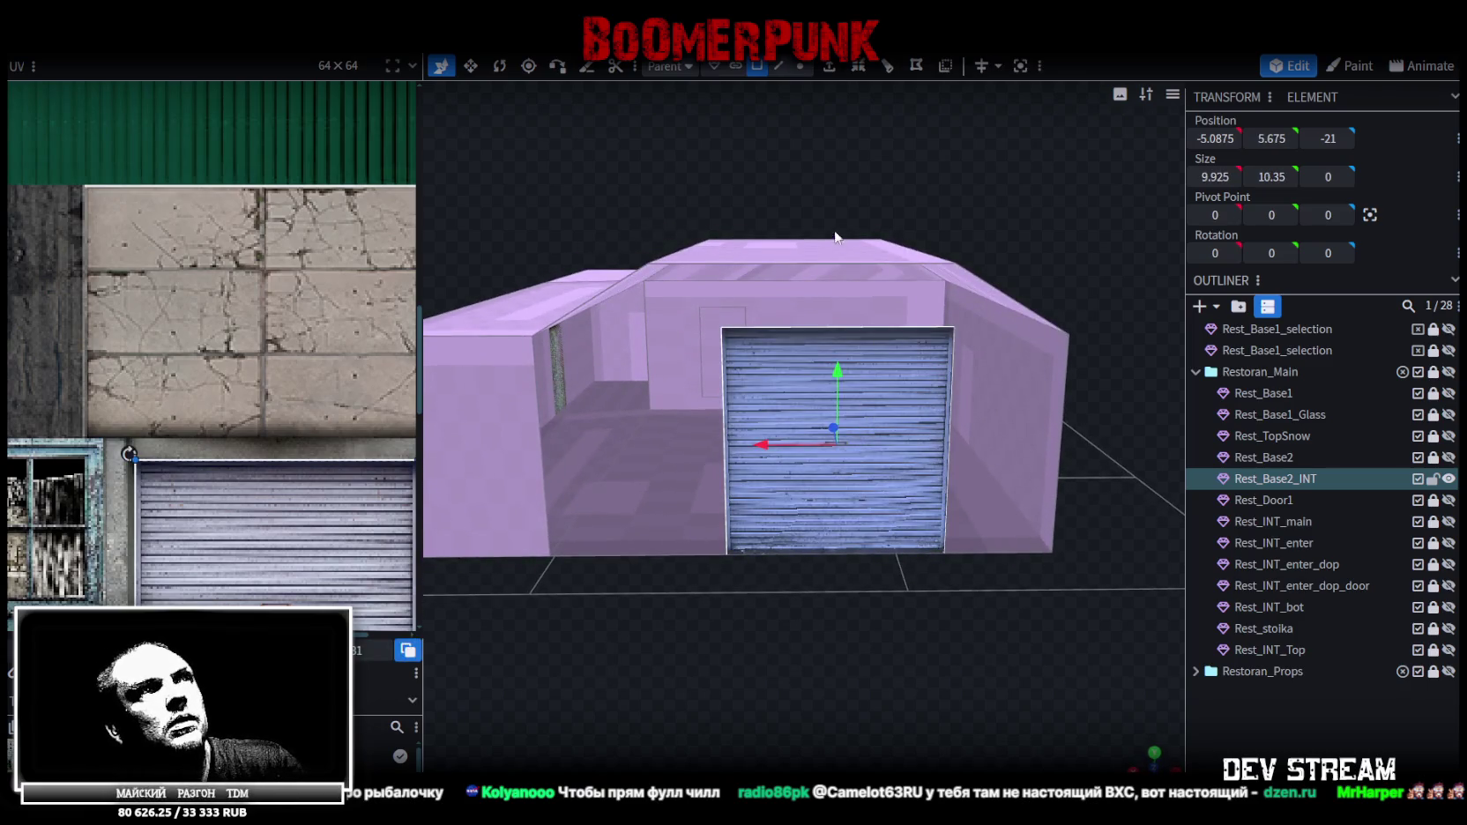
click(778, 68)
click(862, 263)
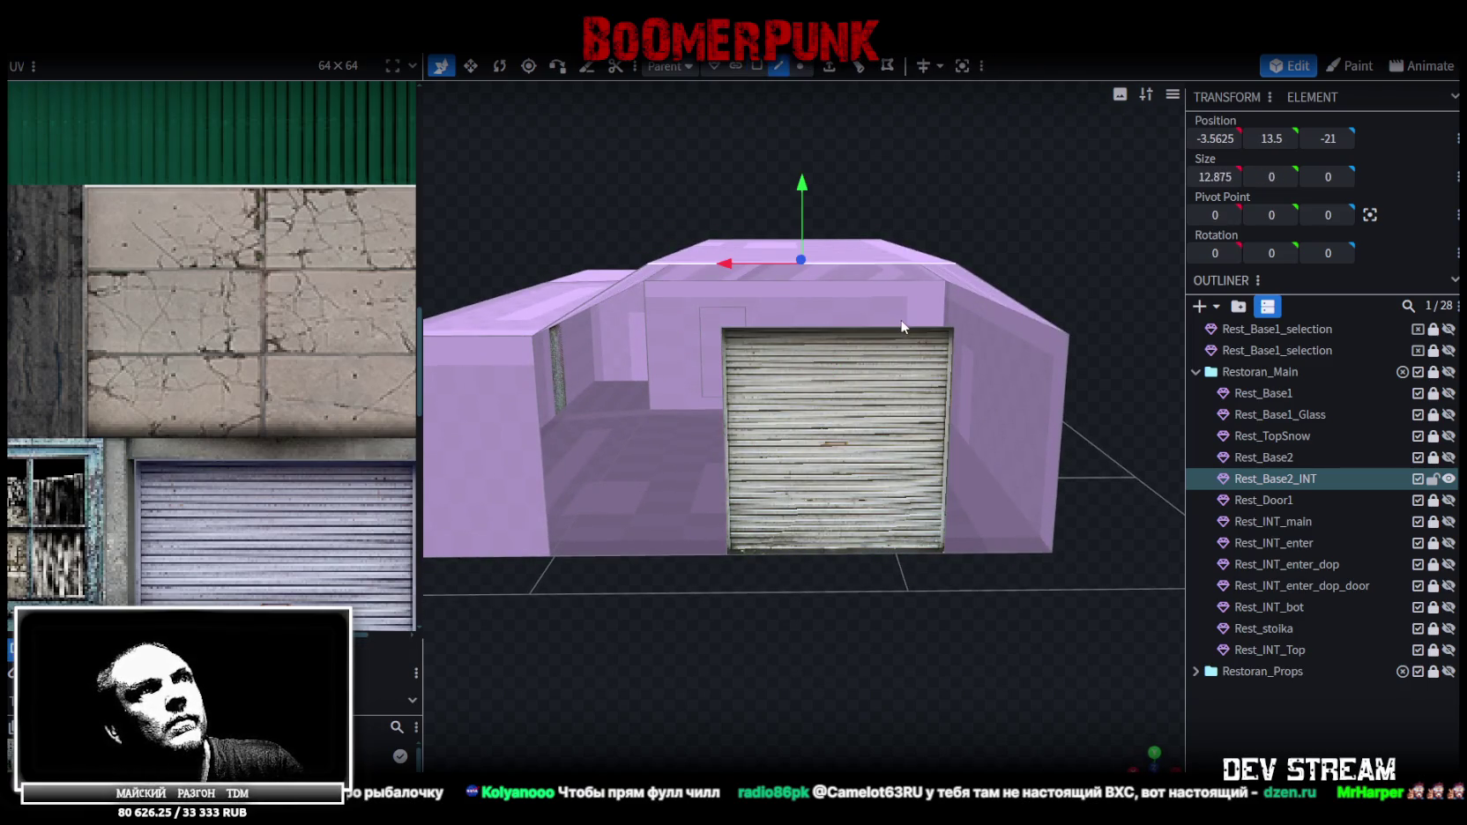
shift+click(902, 332)
mouse_move(1095, 278)
mouse_down()
mouse_move(1034, 267)
mouse_move(916, 313)
mouse_up()
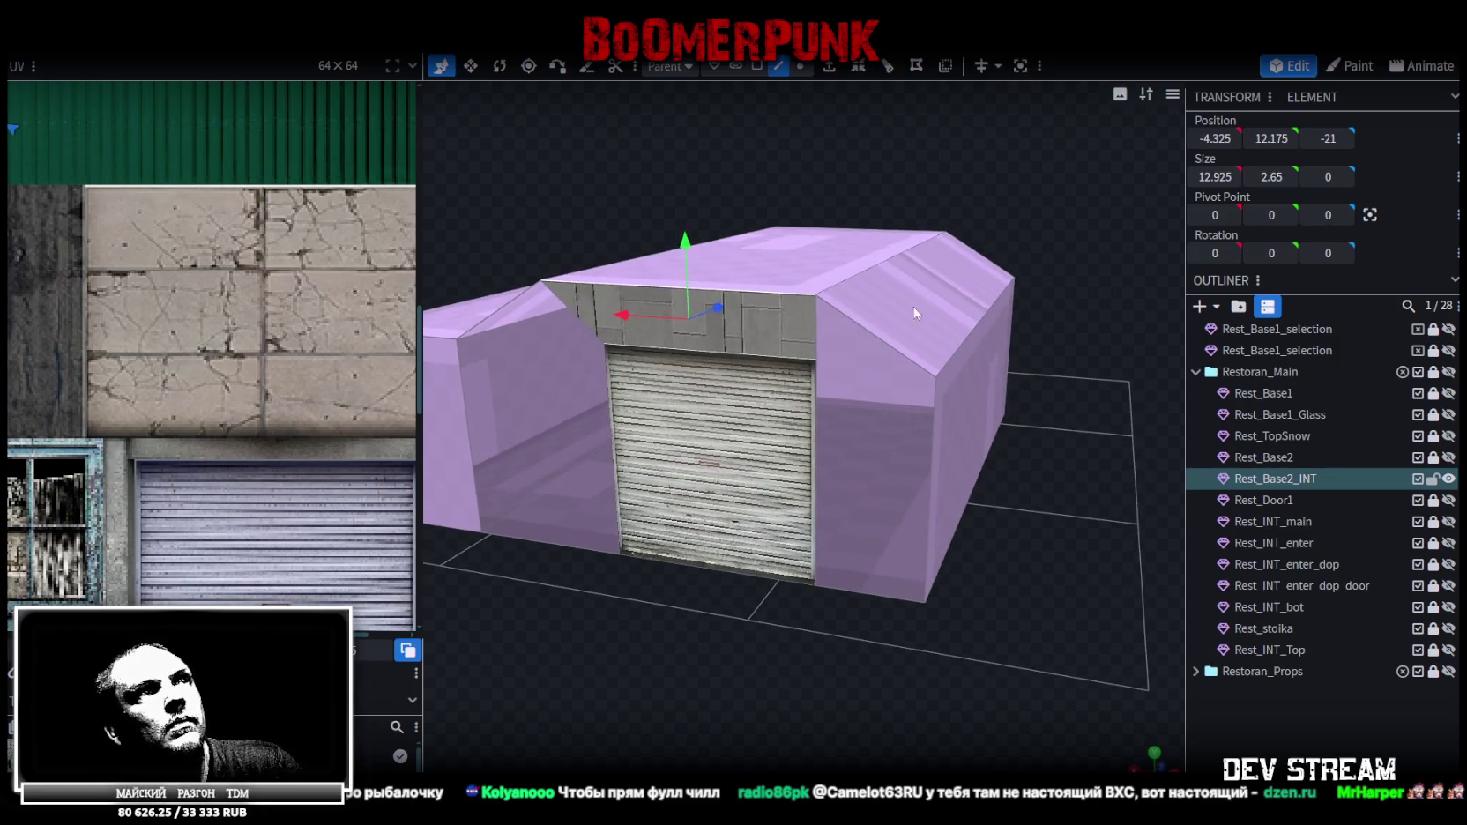
click(885, 345)
mouse_move(759, 201)
mouse_down()
mouse_move(730, 152)
mouse_move(793, 308)
mouse_up()
click(818, 353)
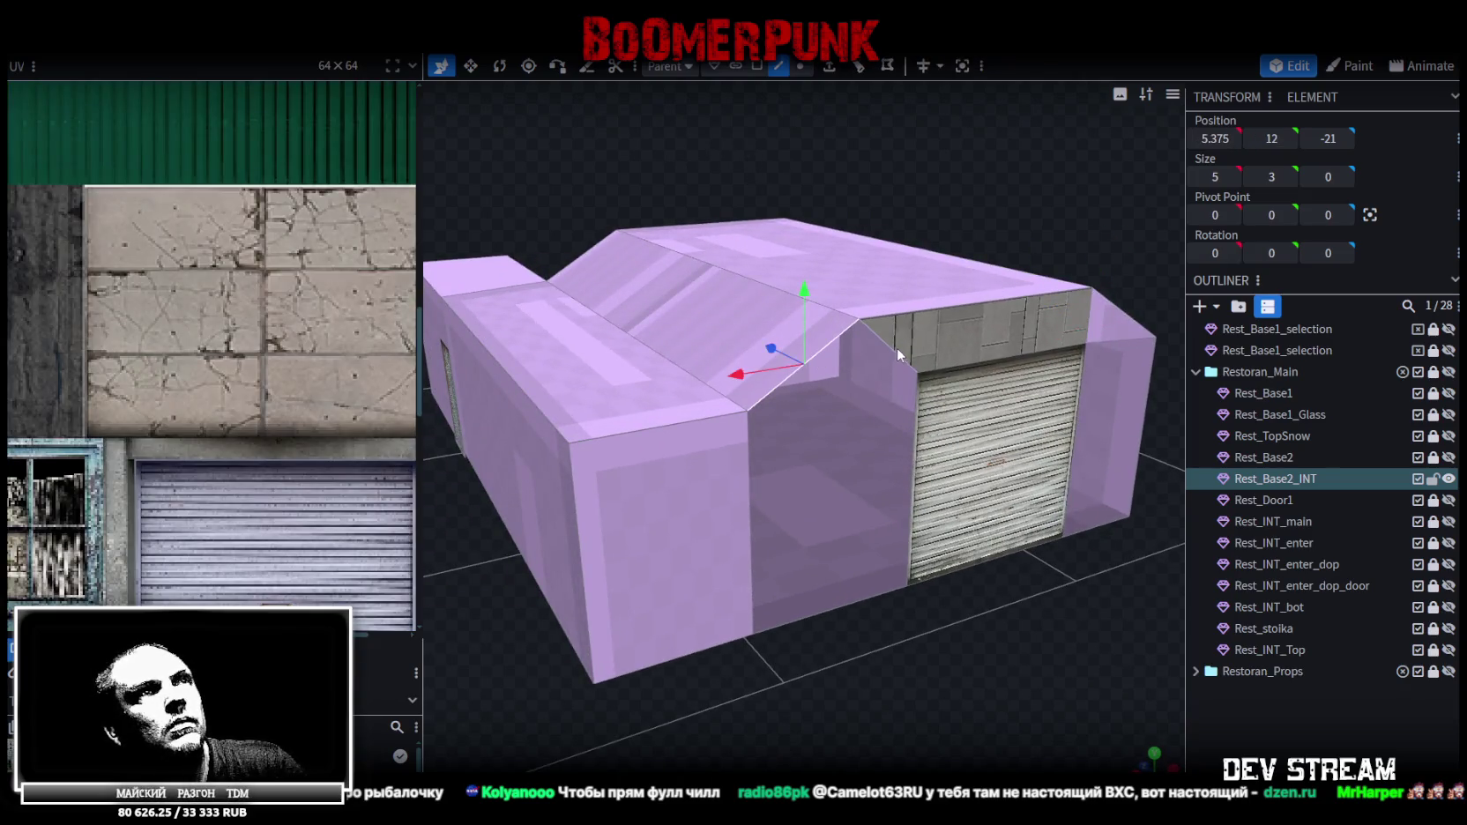
click(897, 347)
Select the wing corner edge and wall faces beside the door, then the roller door face
drag(911, 416, 741, 466)
click(754, 467)
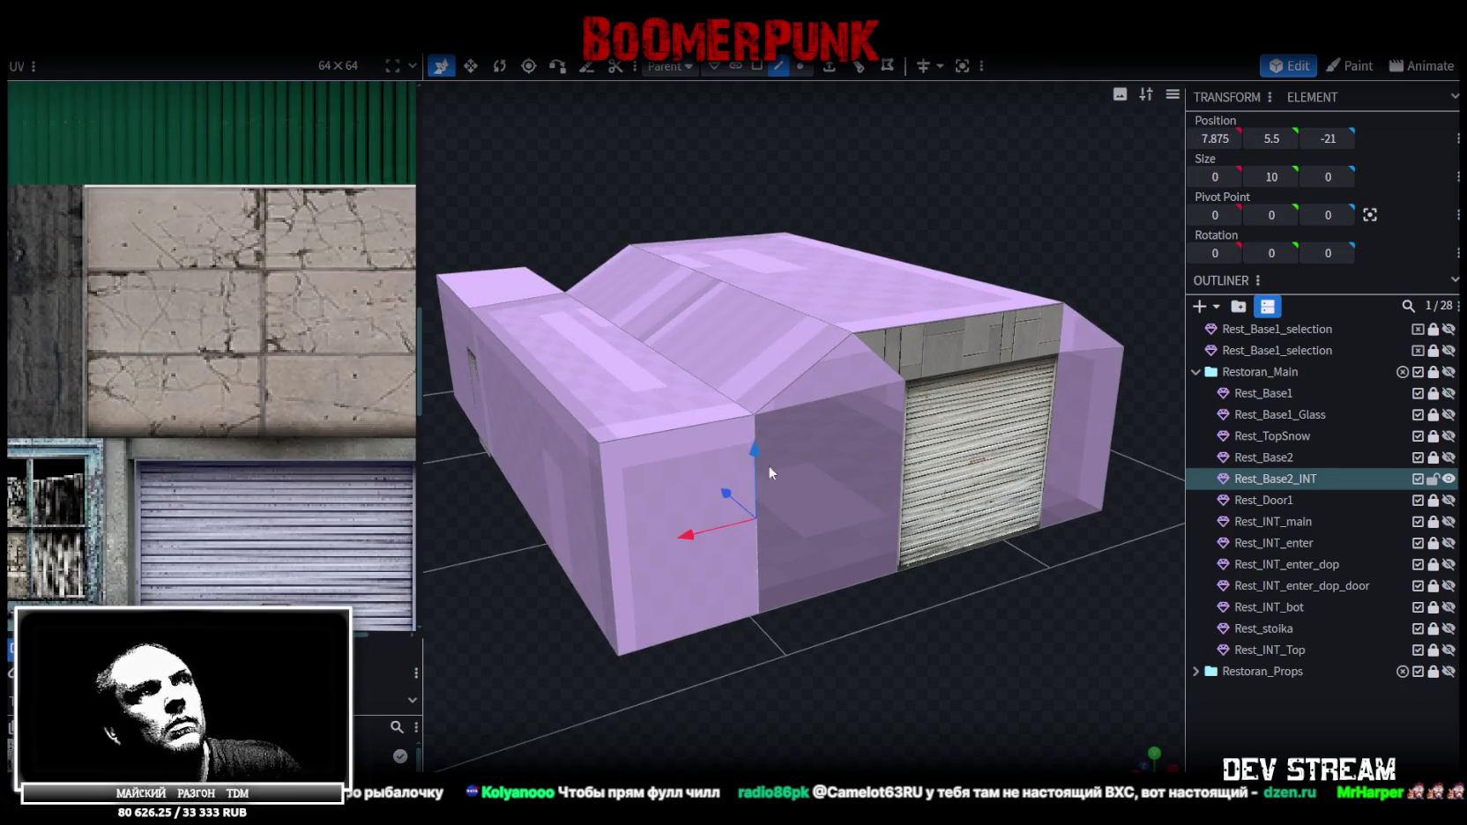
click(899, 457)
mouse_move(899, 457)
mouse_down()
mouse_move(962, 633)
mouse_move(919, 435)
mouse_up()
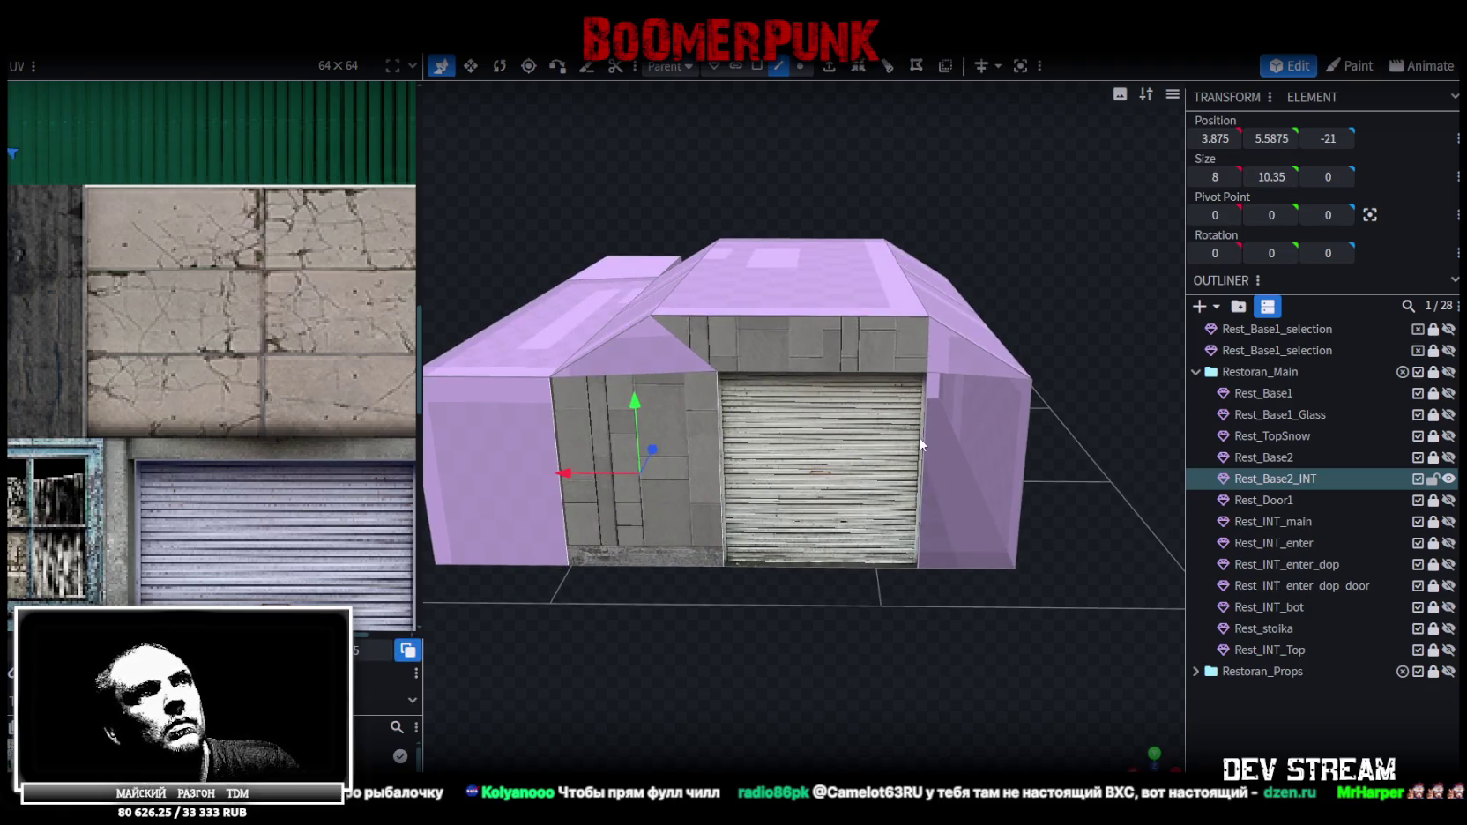
click(924, 449)
mouse_move(1034, 438)
mouse_down()
mouse_move(1074, 463)
mouse_move(1063, 456)
mouse_up()
scroll(1066, 464, down, 2)
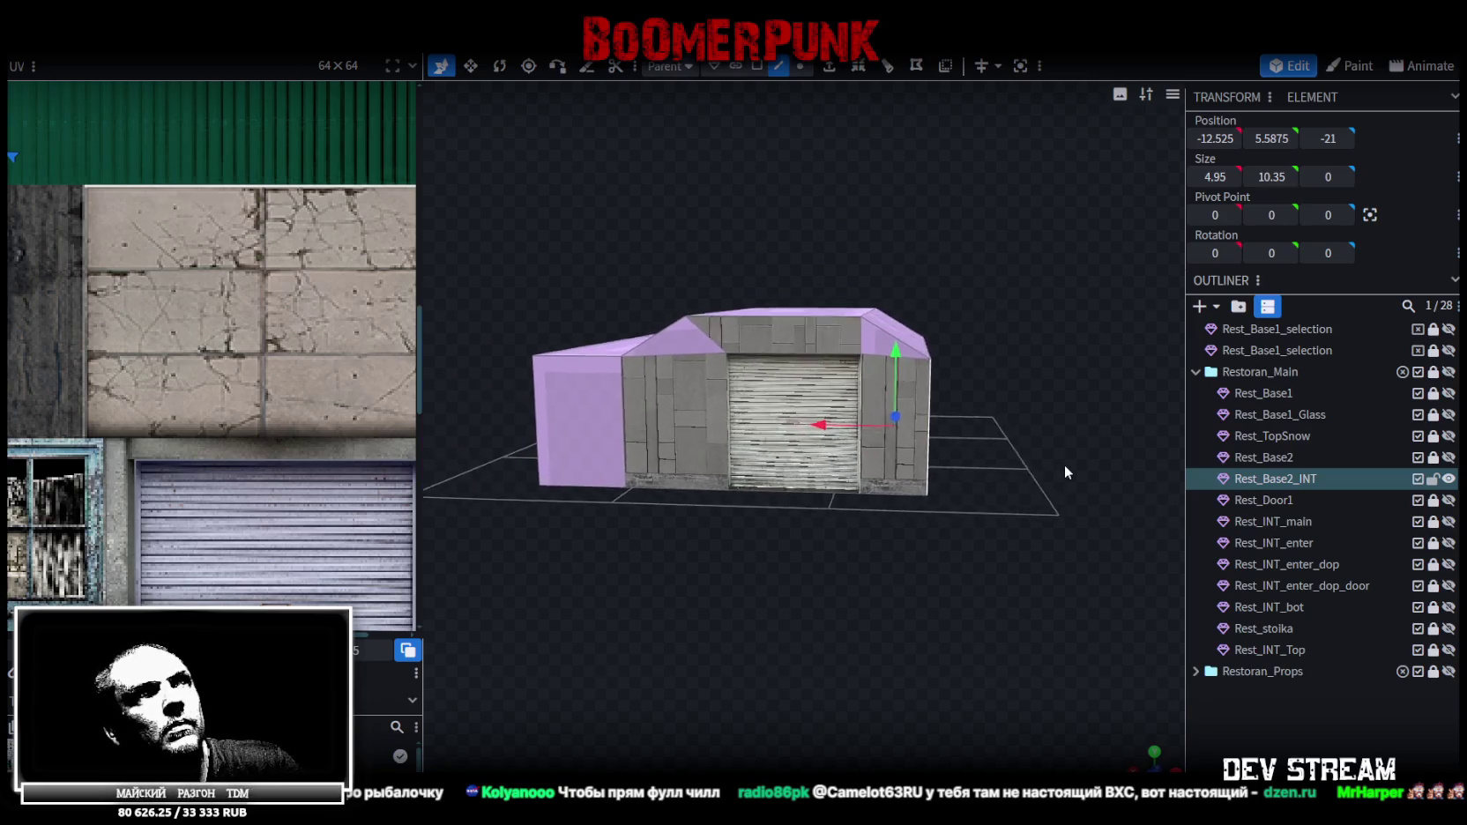
scroll(1063, 463, up, 3)
click(757, 67)
click(816, 440)
Raise the side door face 0.5 along Y and resolve the Auto Fix overlapping-vertices prompt
mouse_move(912, 542)
mouse_down()
mouse_move(876, 652)
mouse_move(985, 585)
mouse_move(754, 572)
mouse_move(906, 604)
mouse_move(891, 571)
mouse_up()
click(799, 573)
drag(813, 430, 814, 423)
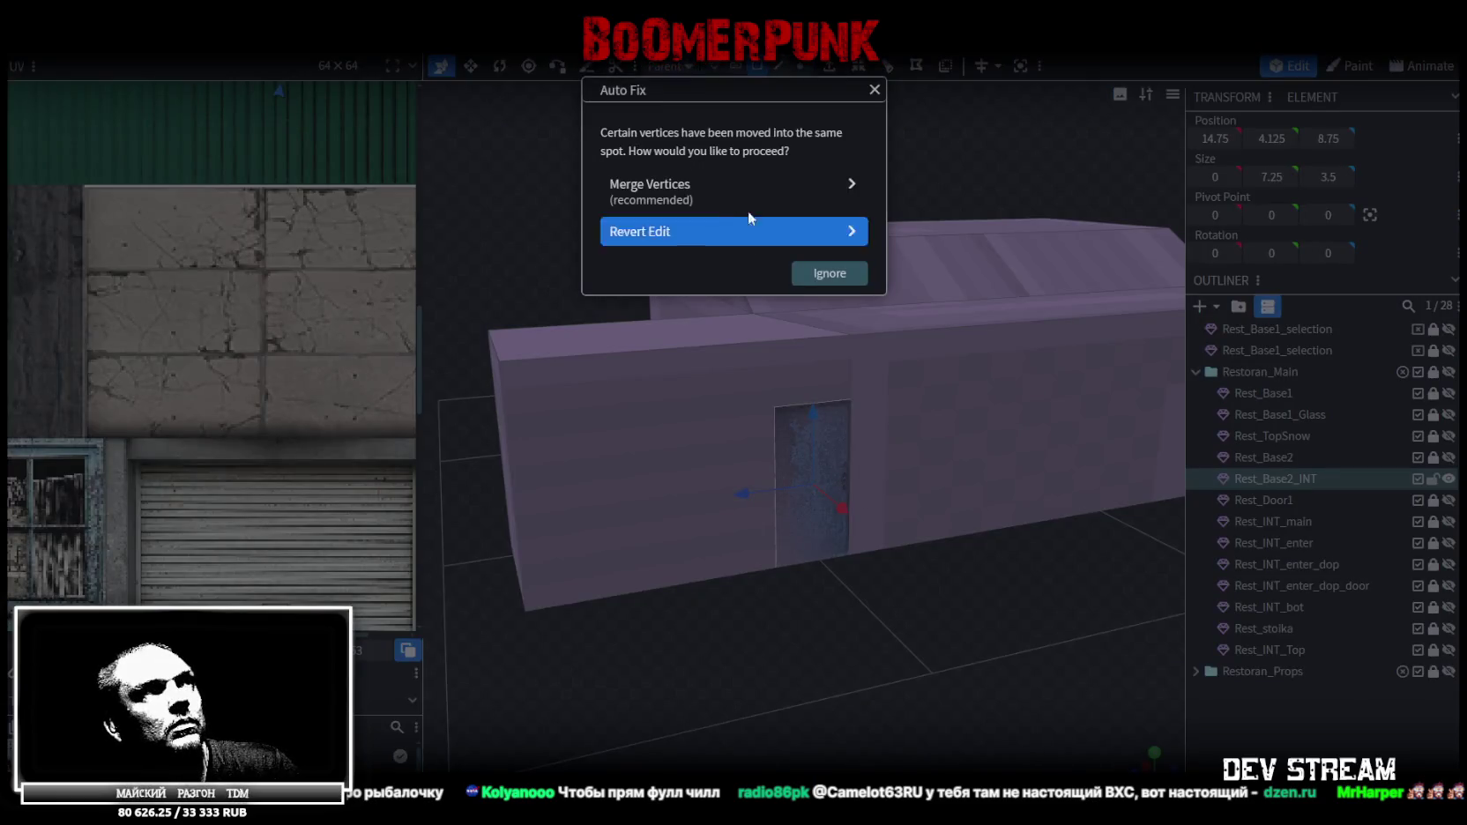
click(725, 190)
drag(876, 642, 682, 392)
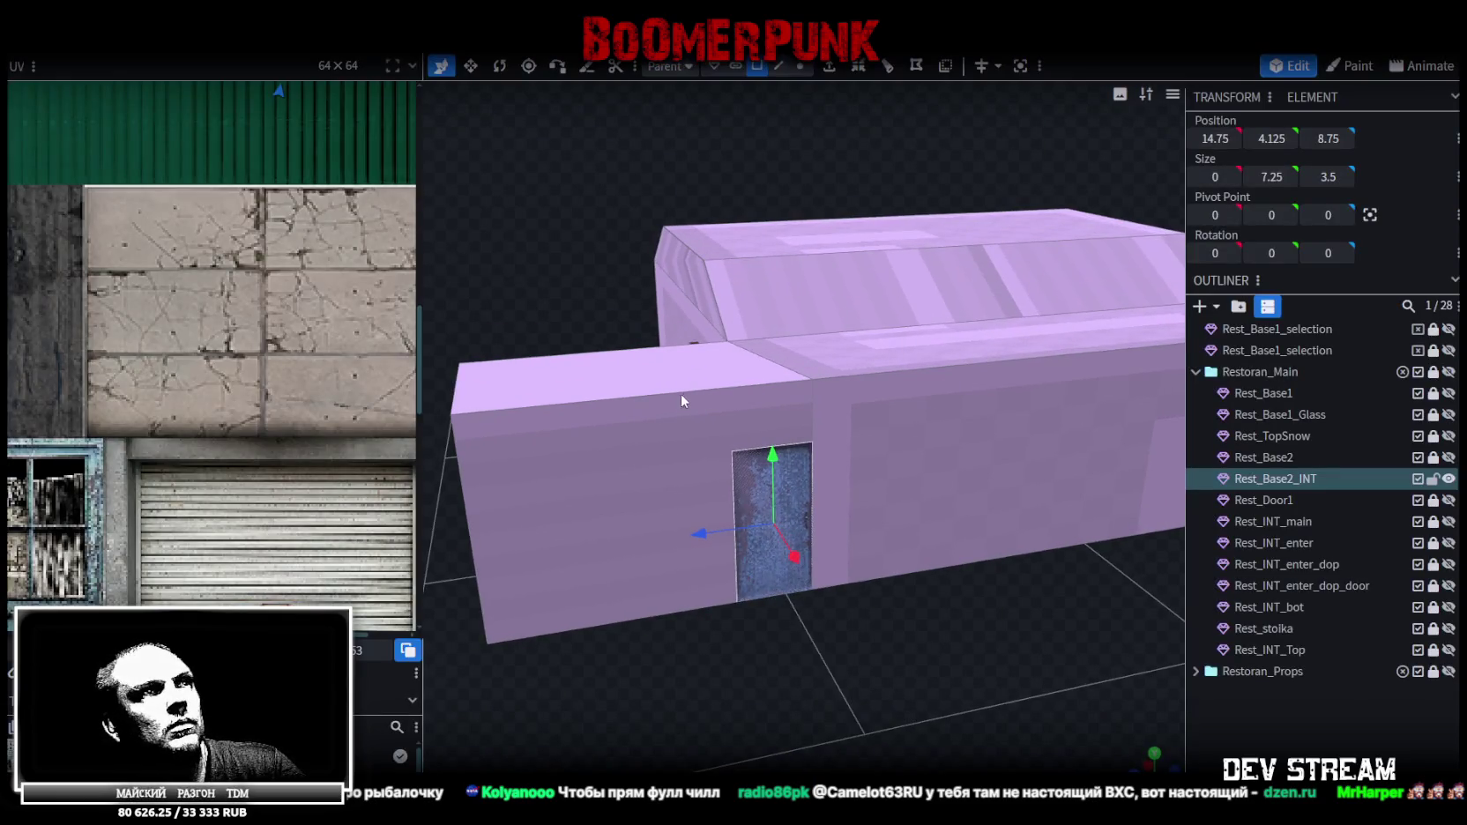
Move the side door's vertical edge to narrow the door, then reselect the wing wall face
click(716, 431)
click(779, 66)
click(812, 426)
drag(755, 498, 748, 500)
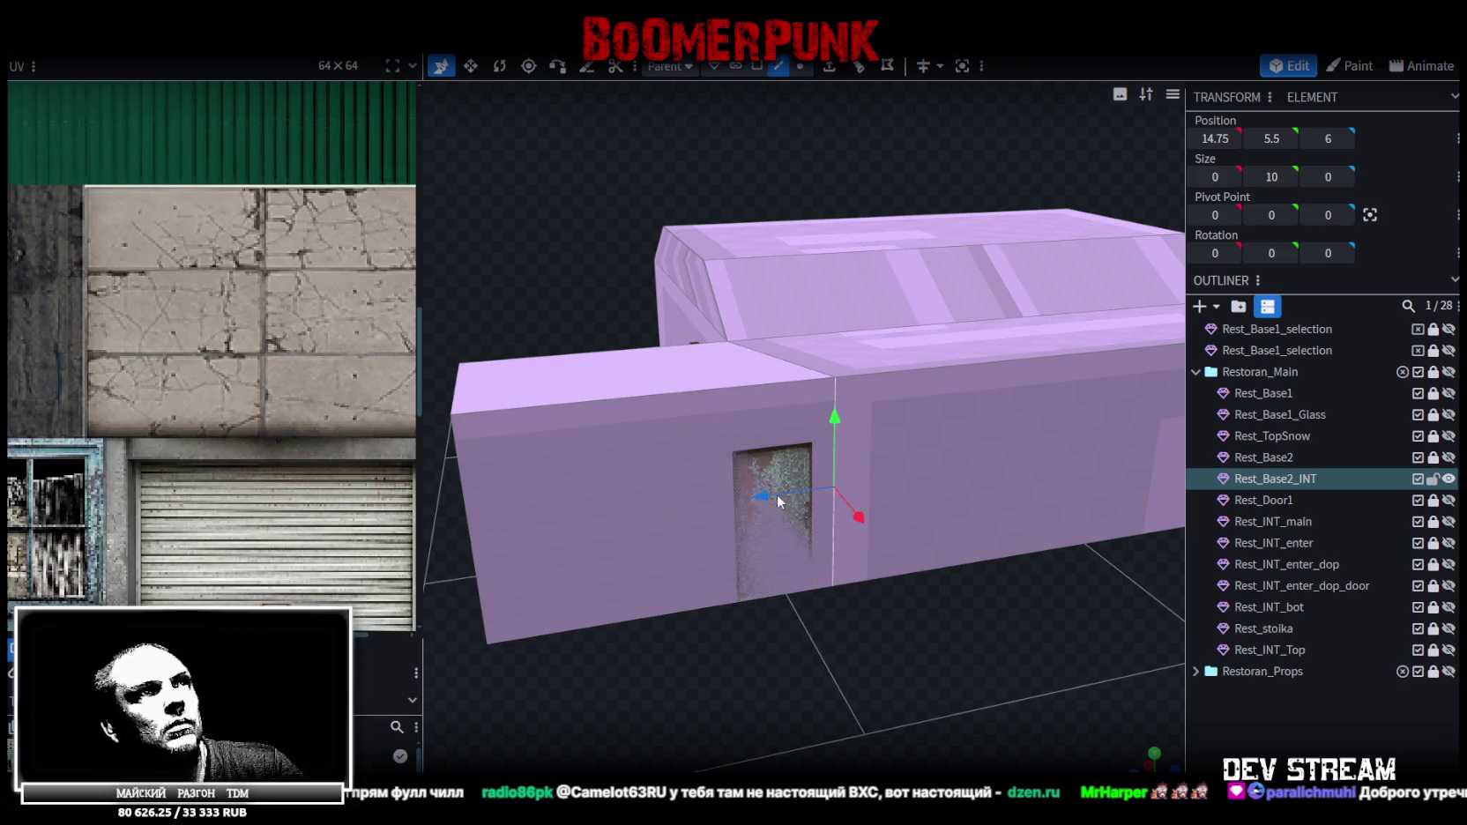
scroll(871, 581, down, 3)
click(756, 65)
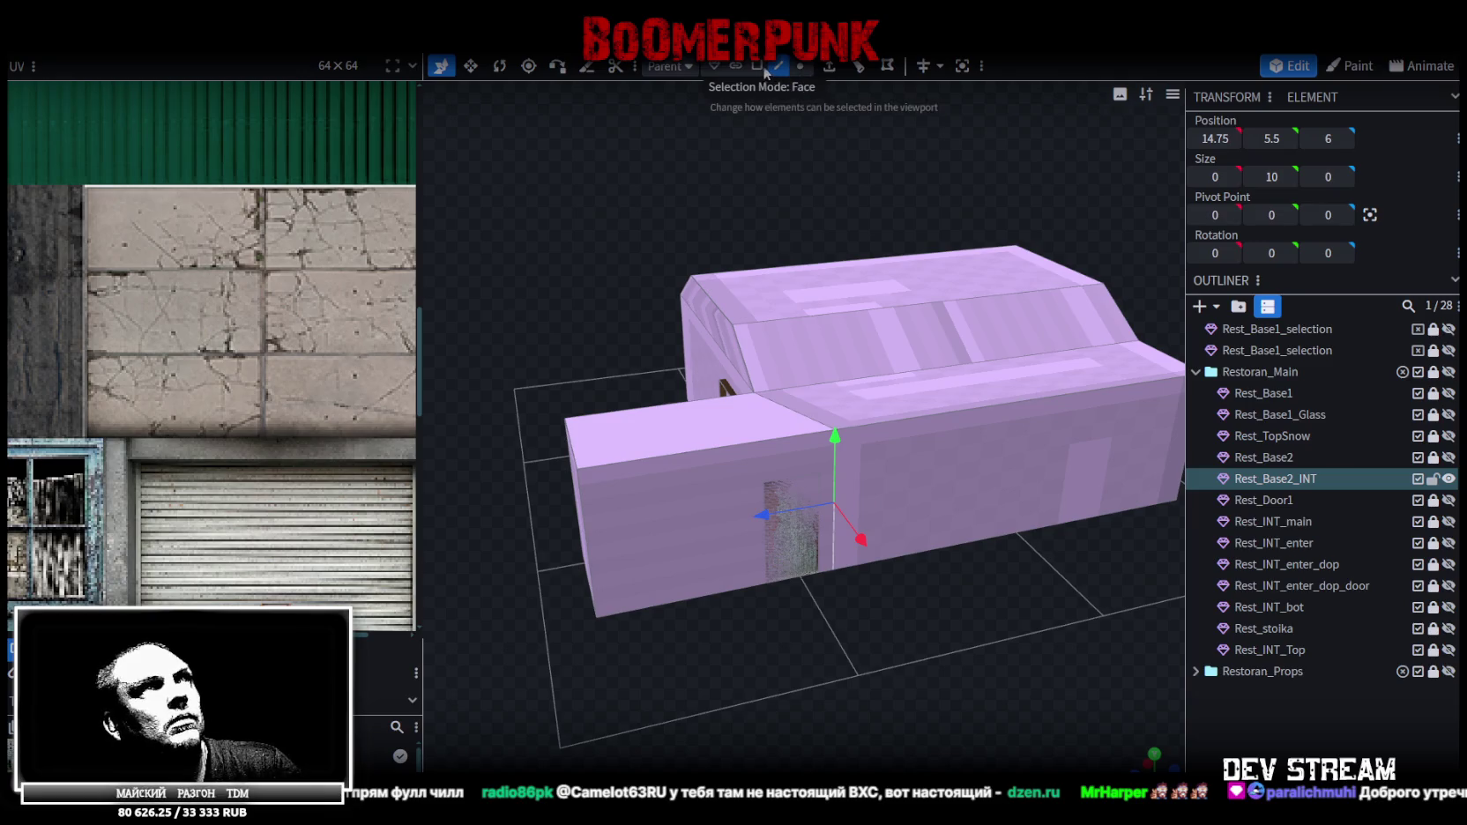
click(708, 492)
Select the side door's edges and the surrounding wall faces, undoing the last selection
drag(872, 656, 846, 573)
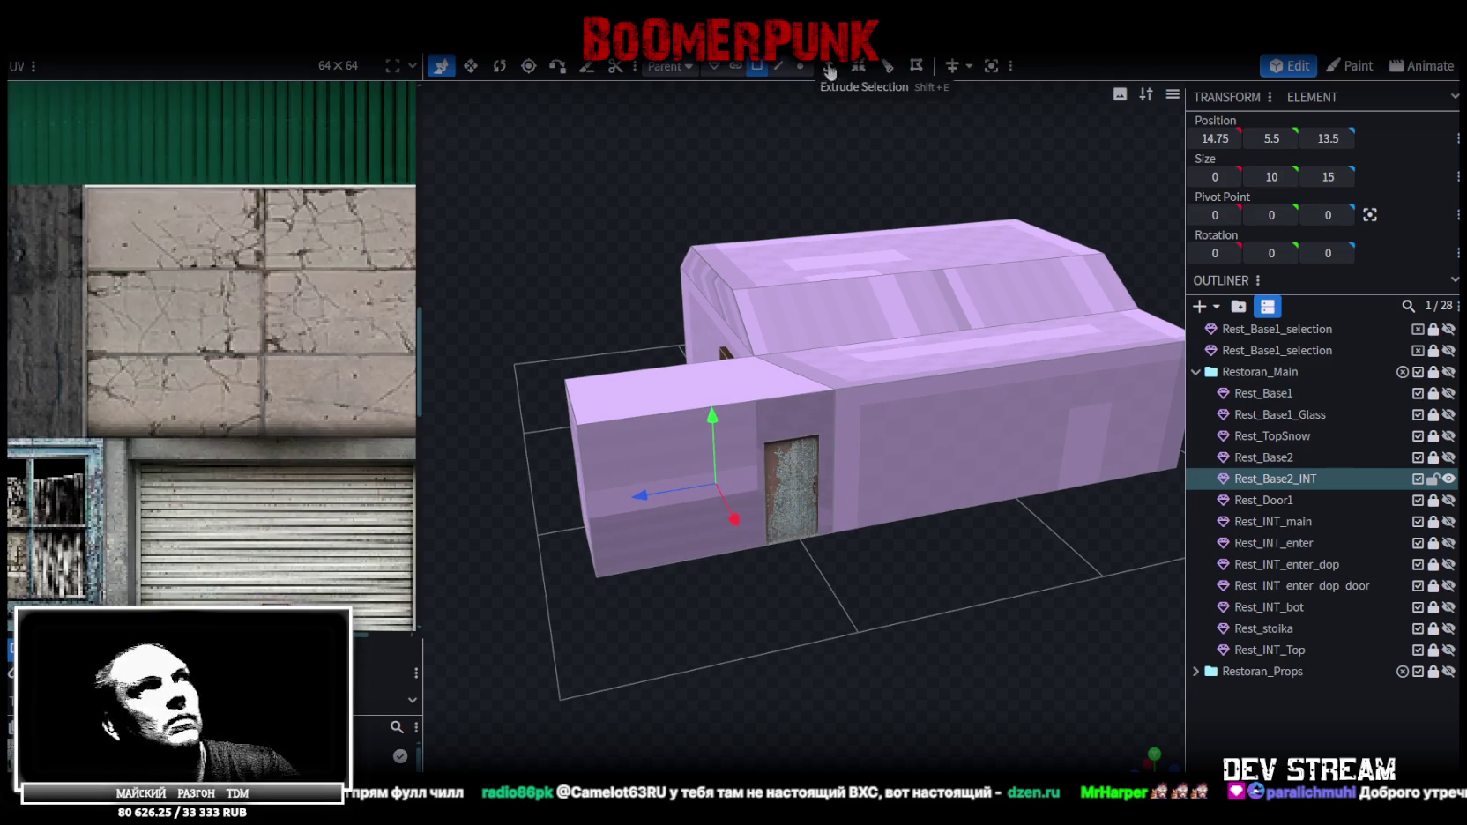
click(772, 69)
scroll(837, 484, up, 3)
click(830, 481)
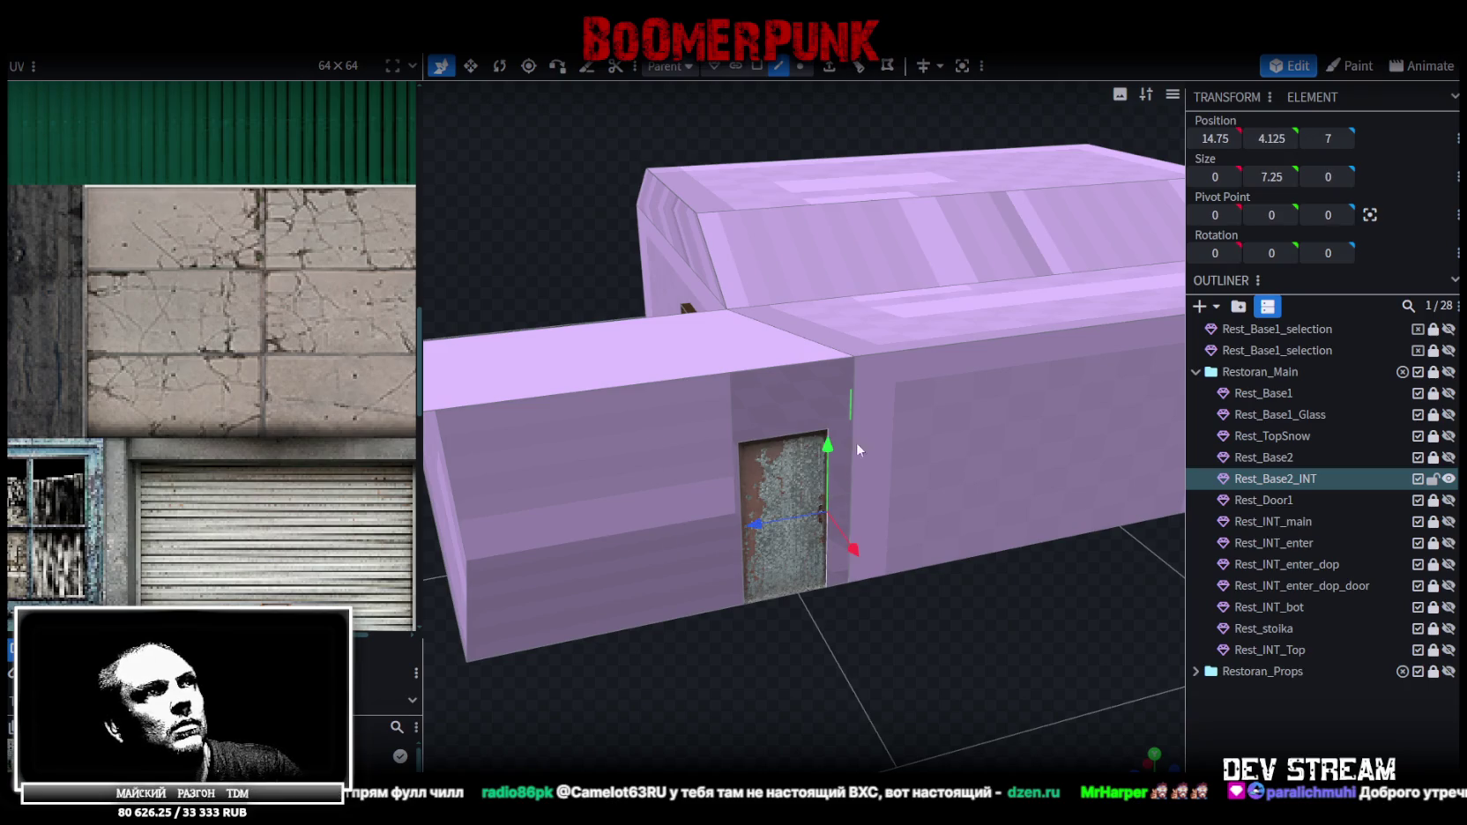
scroll(856, 436, up, 1)
click(856, 424)
drag(844, 423, 882, 398)
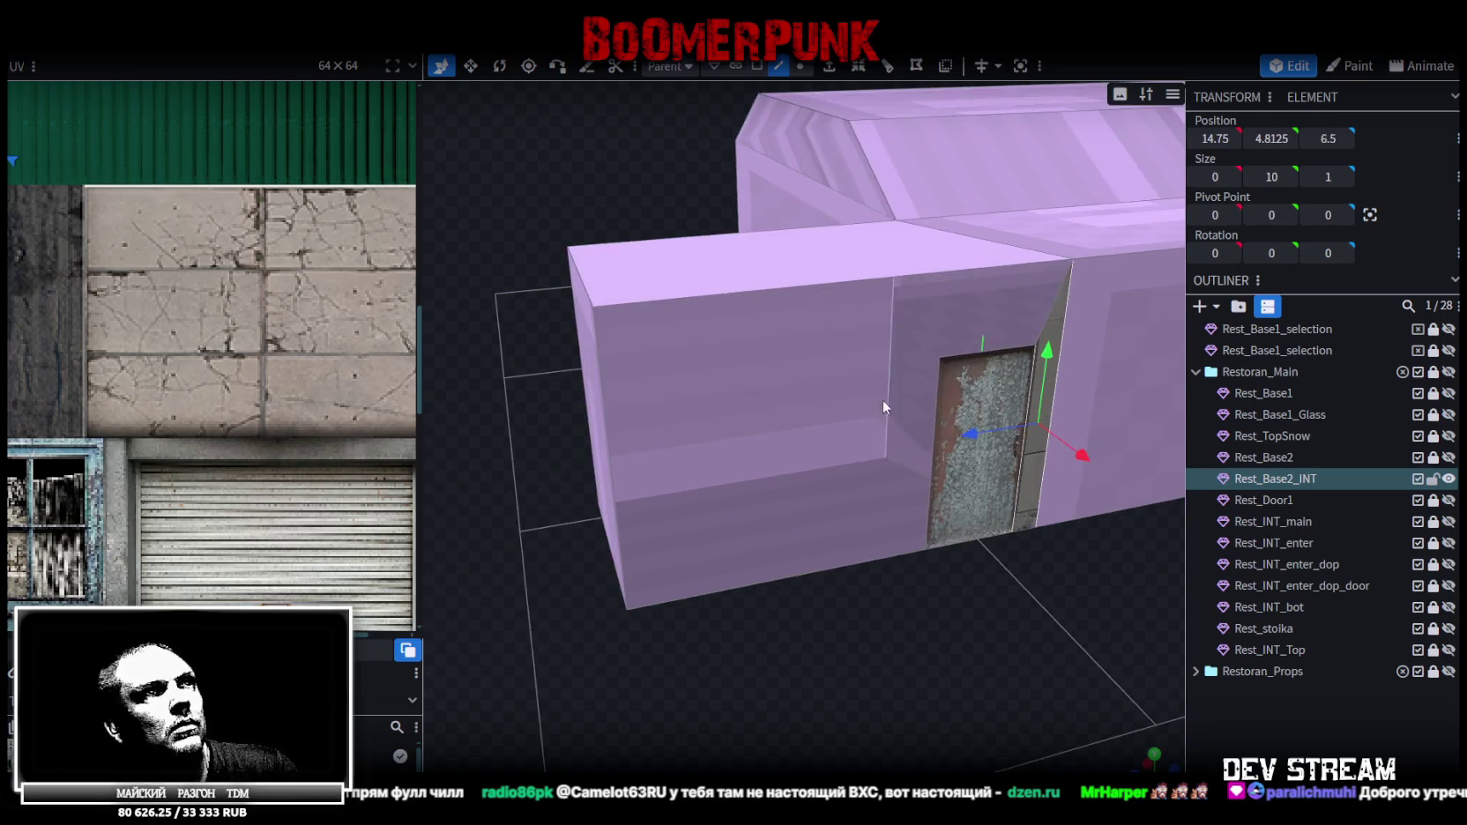
click(933, 406)
click(608, 475)
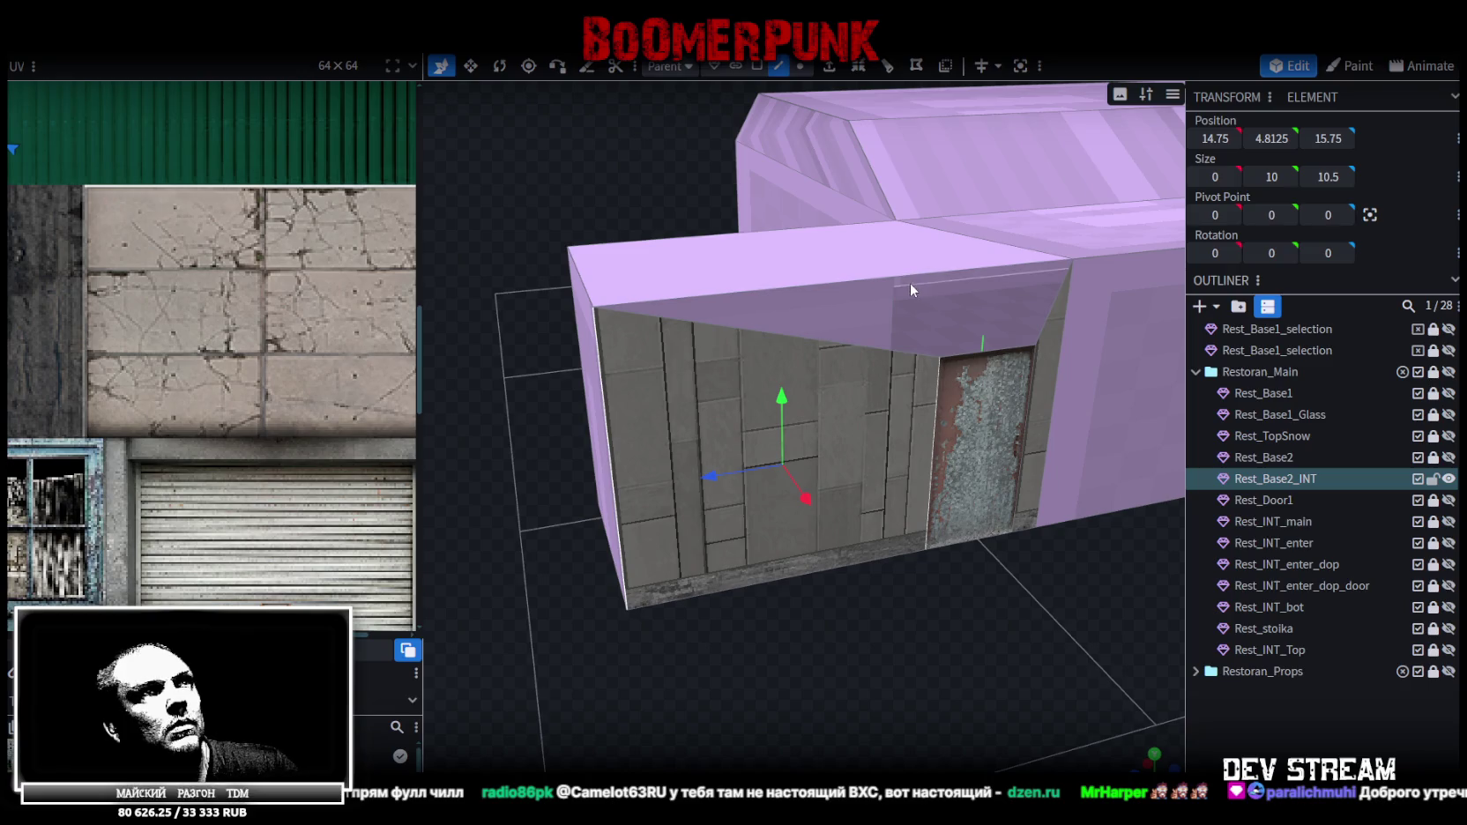
click(890, 346)
key(ctrl+z)
scroll(1010, 541, down, 3)
In Face mode, select the extension's top face and another face near the door wall
mouse_move(1011, 541)
mouse_down()
mouse_move(1138, 568)
mouse_move(1011, 584)
mouse_up()
key(3)
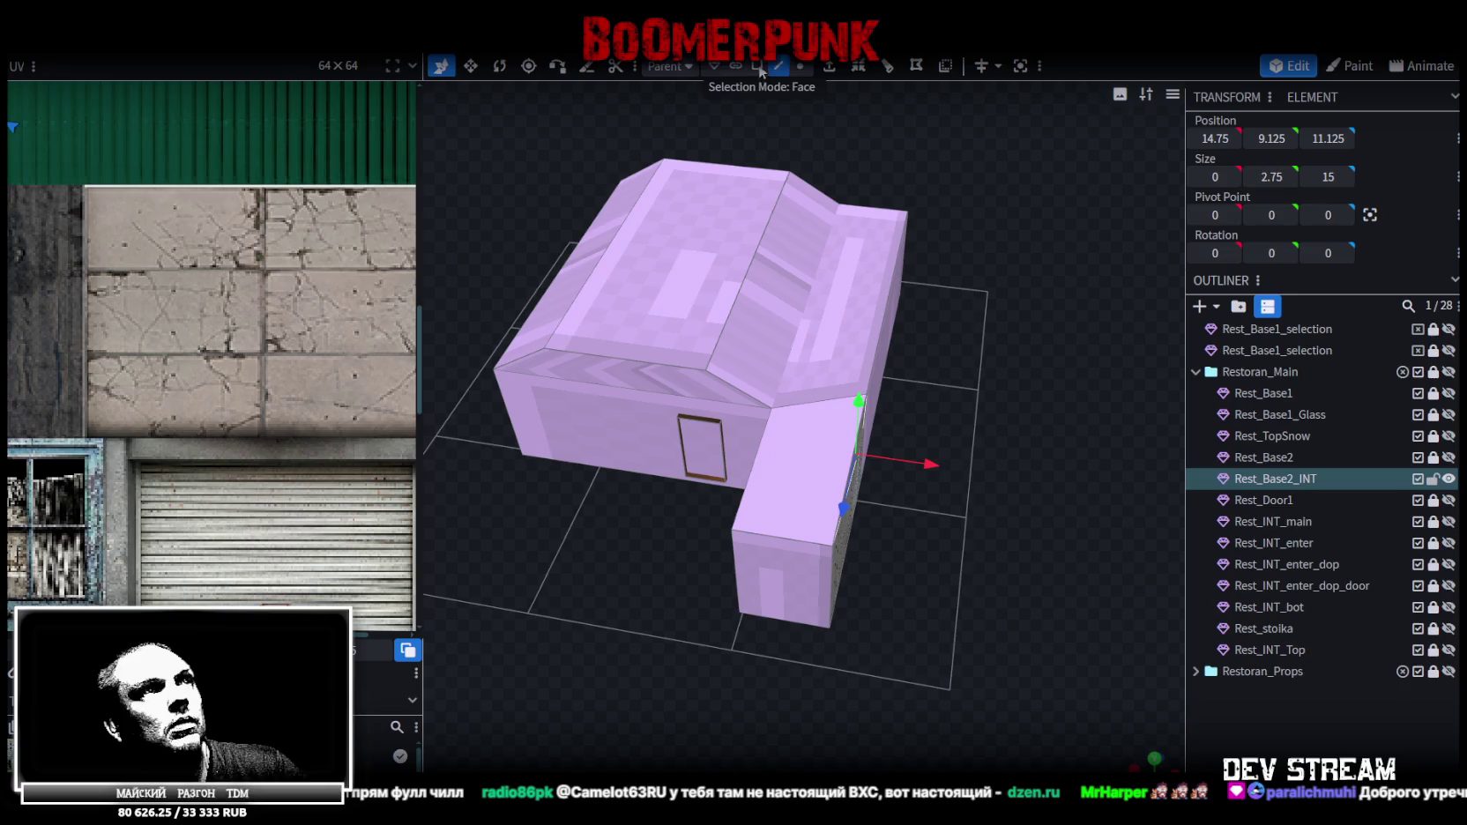
click(793, 462)
drag(952, 410, 1056, 362)
scroll(1058, 363, up, 3)
click(667, 427)
drag(799, 594, 867, 602)
scroll(867, 603, up, 2)
Select the door frame edges and wall strips, then the whole mesh to check the doorway
key(2)
click(863, 399)
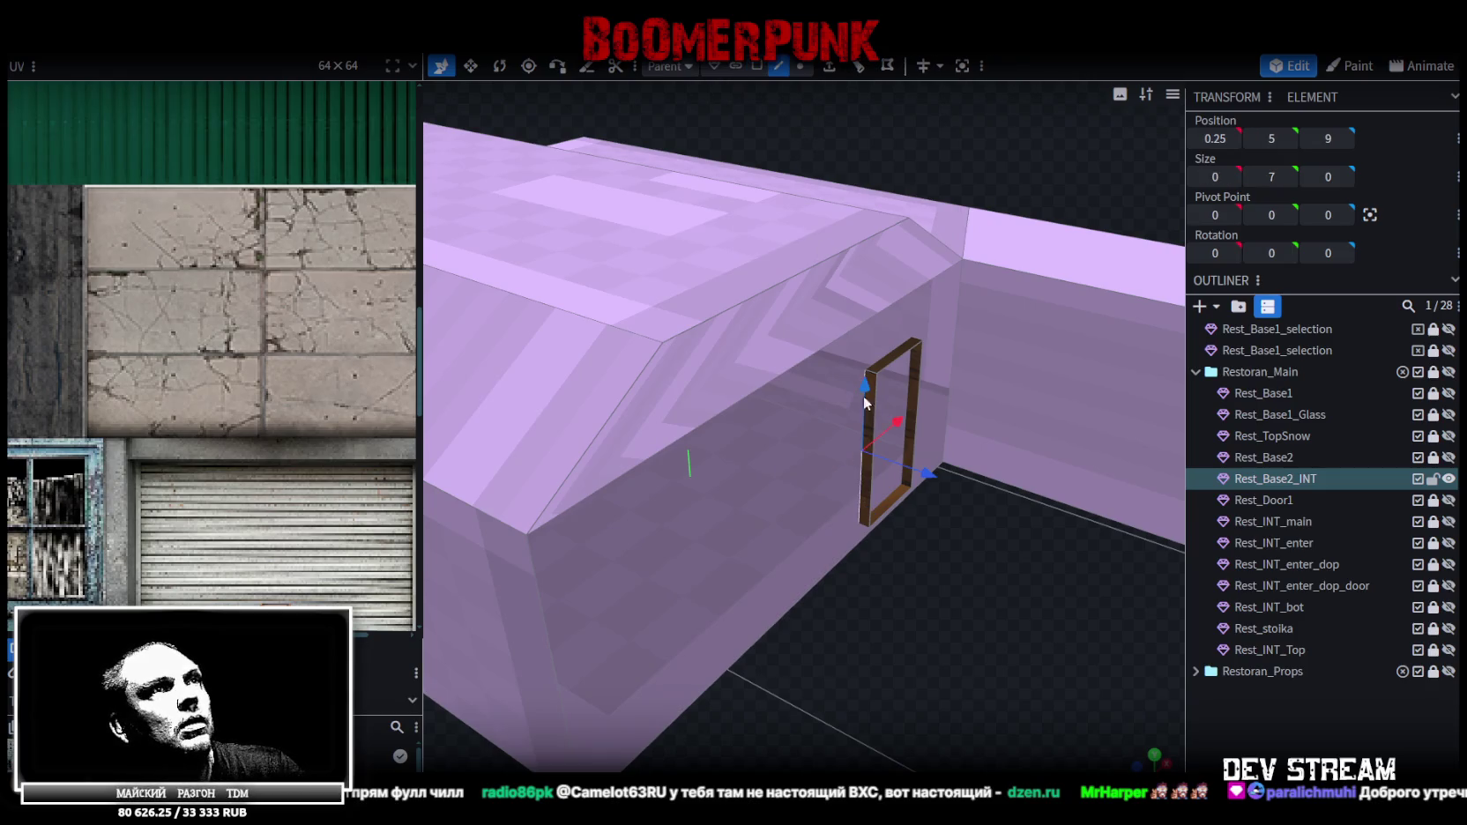
click(549, 645)
mouse_move(549, 644)
mouse_down()
mouse_move(870, 688)
mouse_move(882, 526)
mouse_up()
click(862, 478)
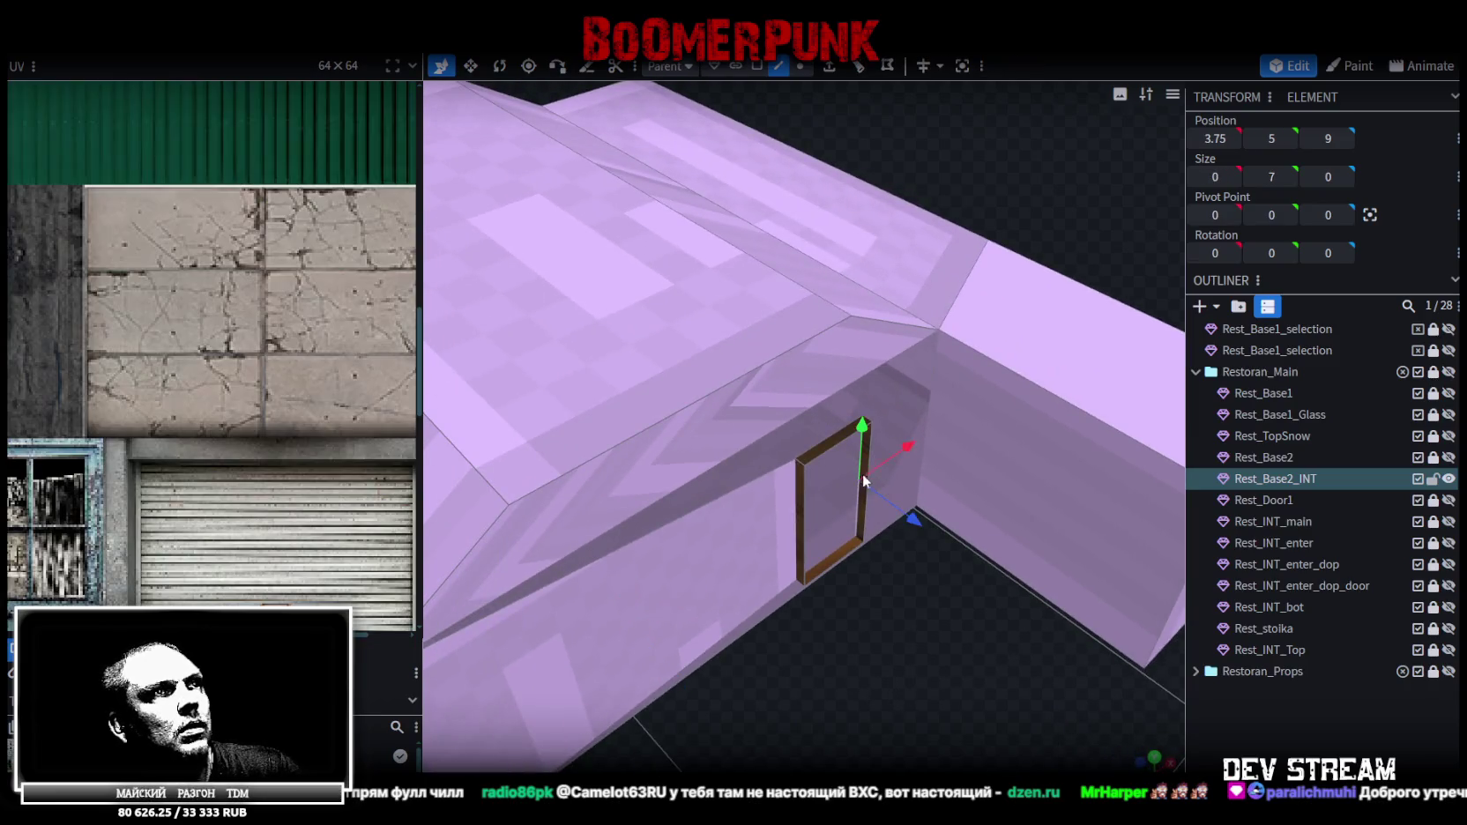
click(934, 396)
click(769, 476)
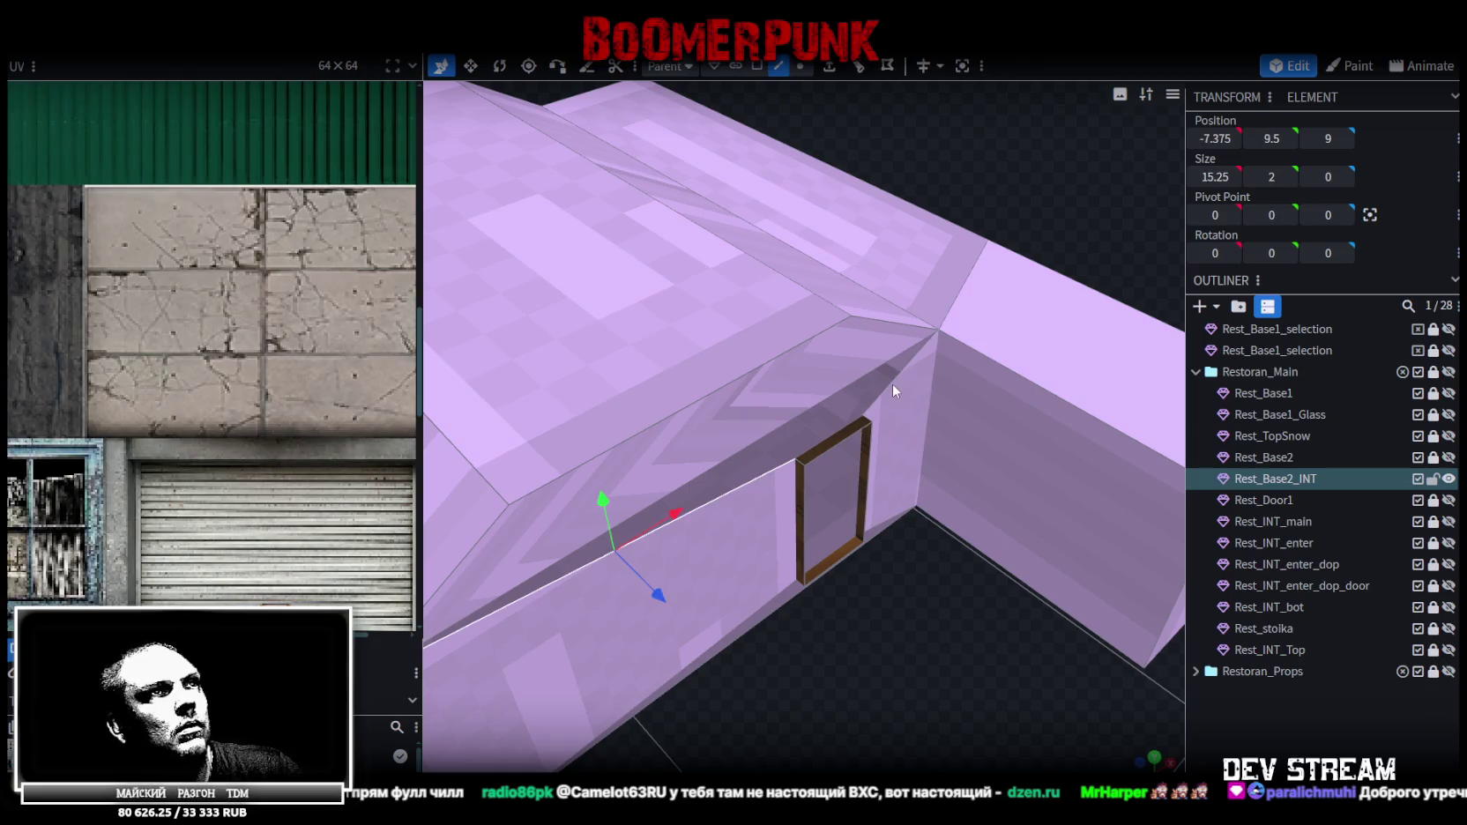
scroll(890, 630, up, 5)
click(892, 438)
click(891, 438)
mouse_move(899, 447)
mouse_down()
mouse_move(868, 524)
mouse_move(776, 562)
mouse_move(820, 553)
mouse_up()
scroll(836, 531, up, 3)
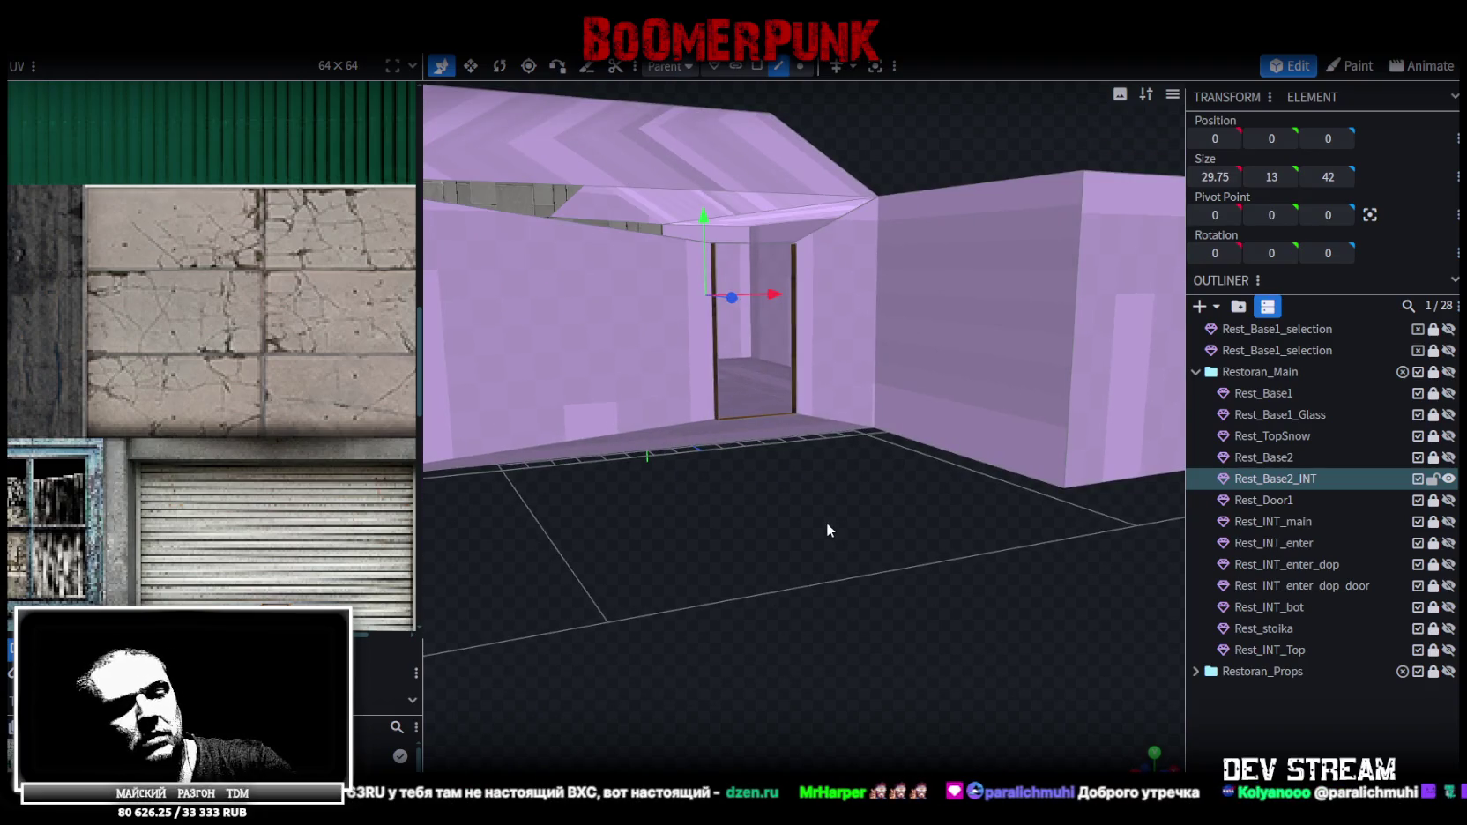
Lower the roof's flat top face by 1 unit to Y 12.5
click(644, 435)
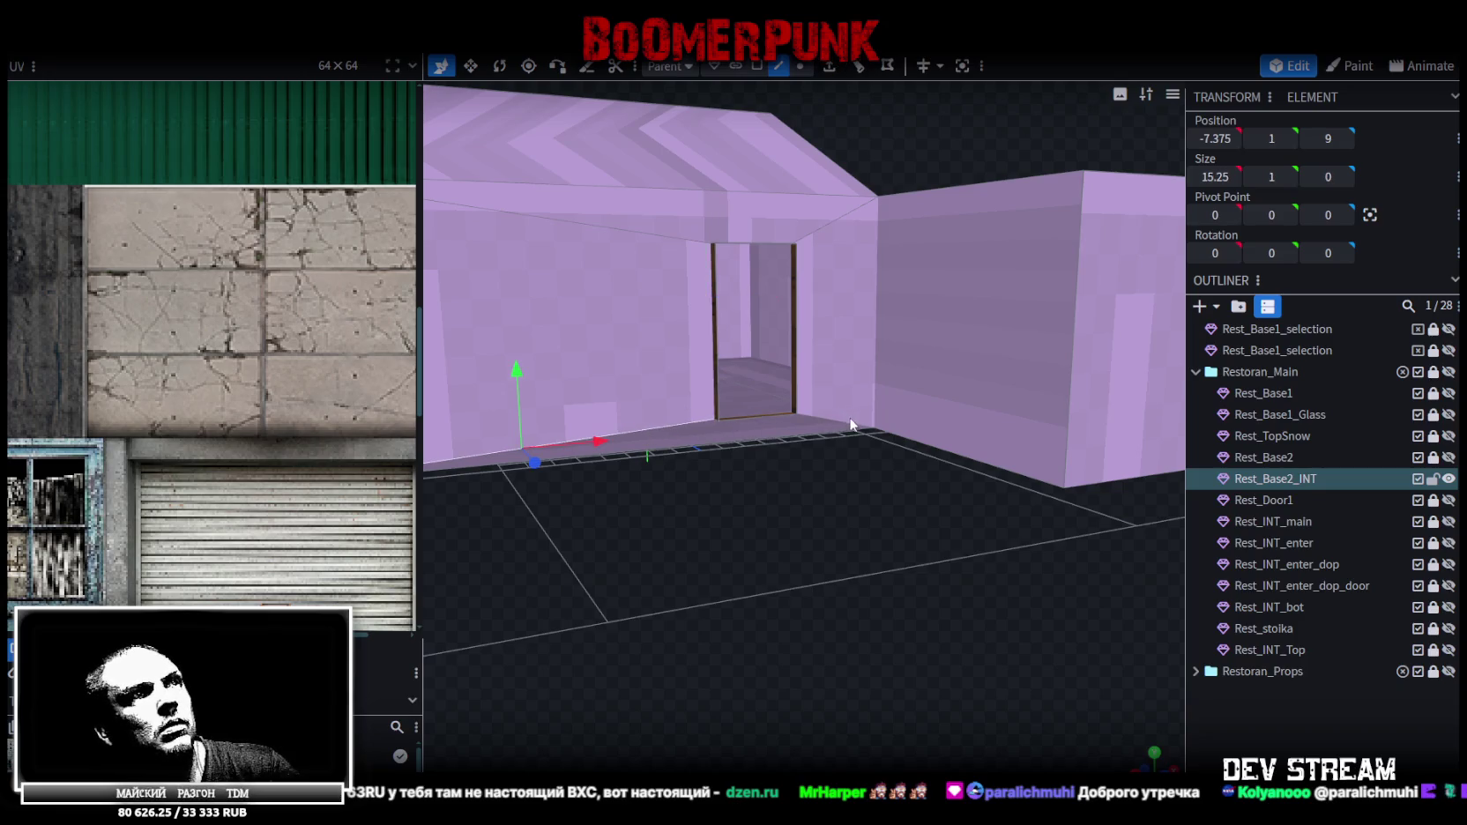
scroll(790, 545, down, 5)
mouse_move(826, 610)
mouse_down()
mouse_move(1029, 545)
mouse_move(828, 602)
mouse_move(857, 587)
mouse_up()
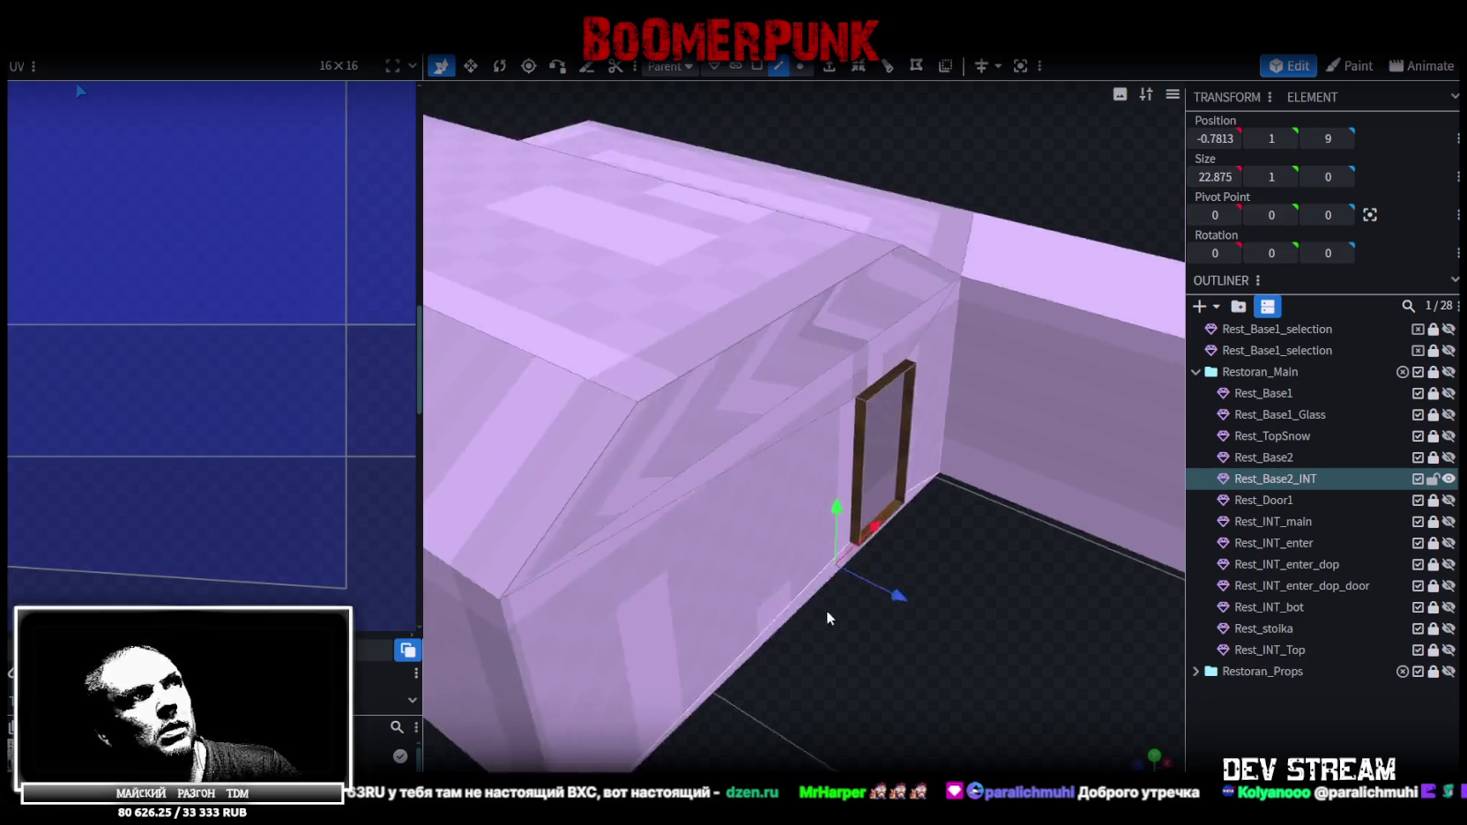
scroll(857, 587, up, 3)
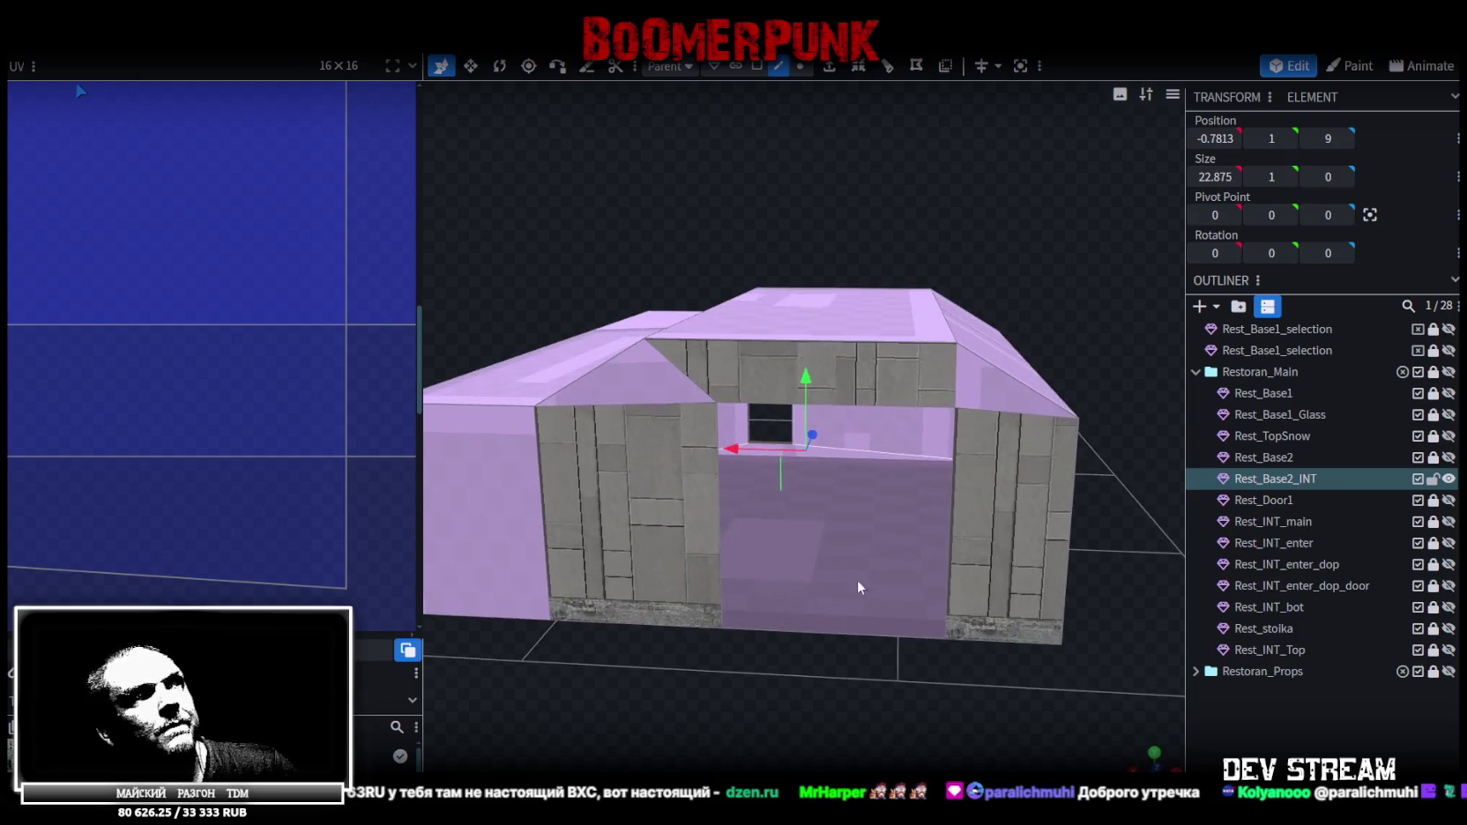
click(757, 66)
click(830, 312)
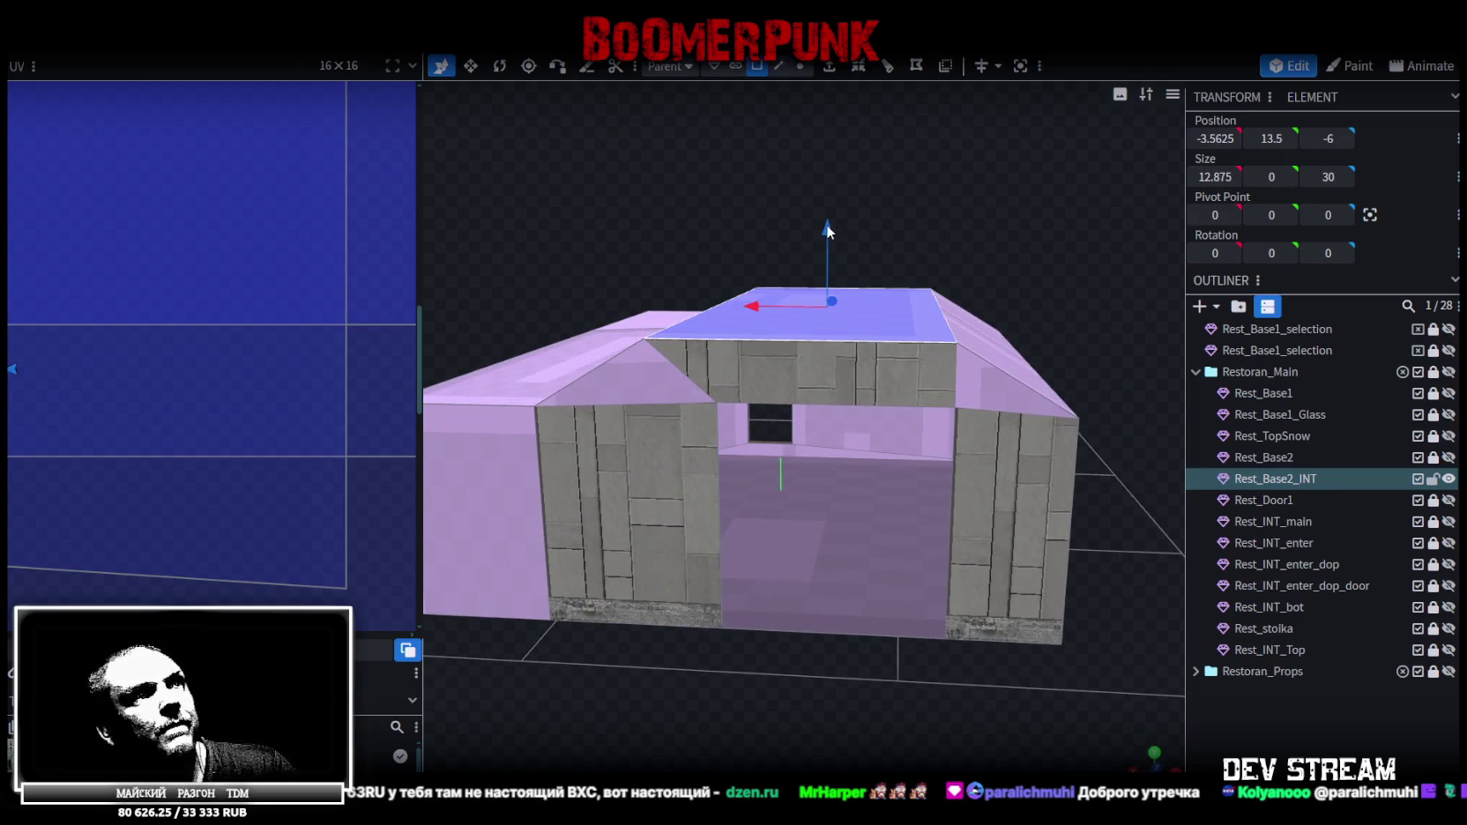
drag(829, 236, 828, 256)
Save the model as Build10.bbmodel
scroll(780, 631, down, 3)
mouse_move(780, 631)
mouse_down()
mouse_move(780, 604)
mouse_move(751, 600)
mouse_move(942, 622)
mouse_move(647, 601)
mouse_move(734, 580)
mouse_move(681, 623)
mouse_up()
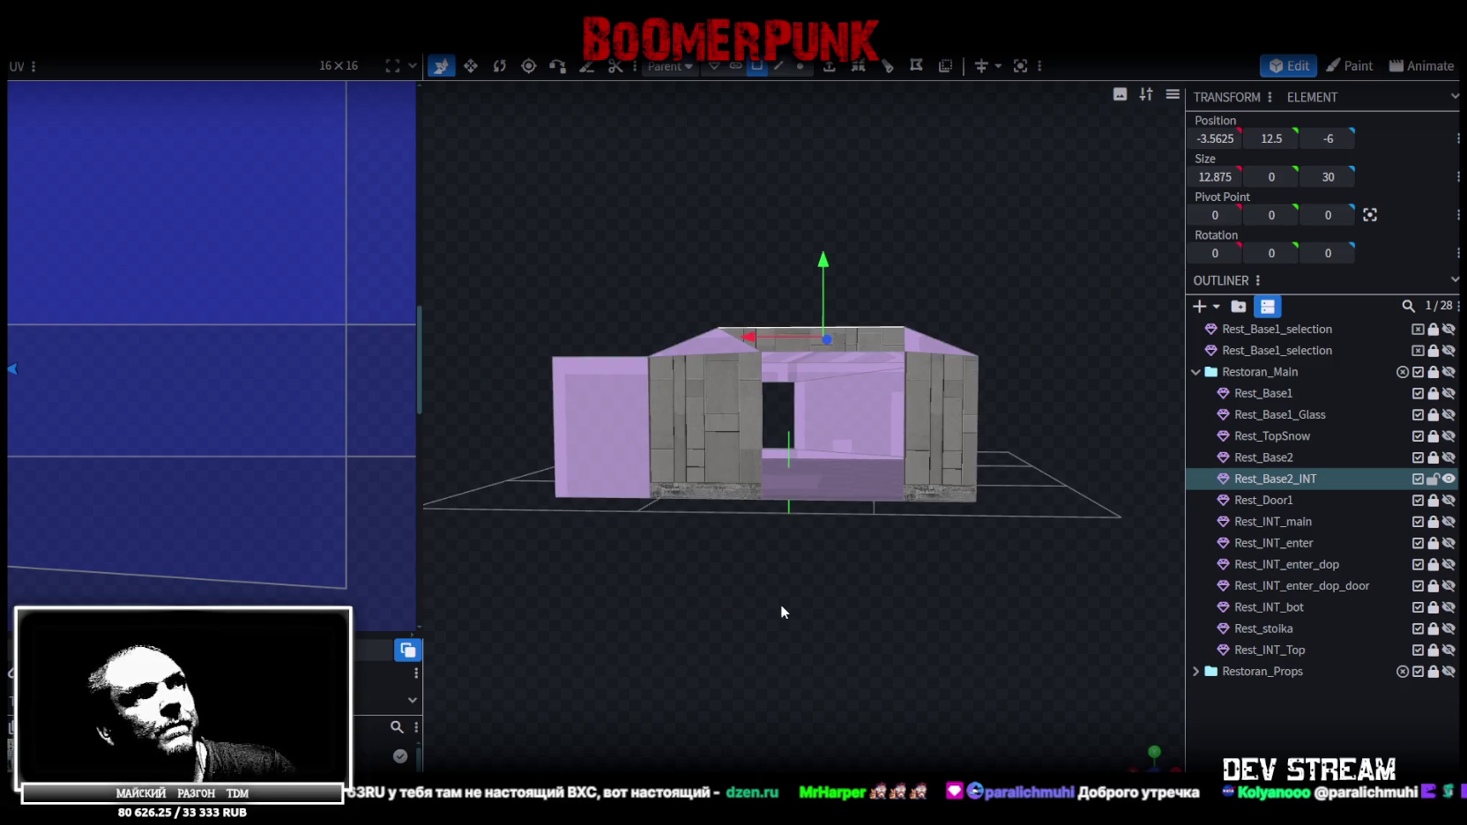
key(ctrl+s)
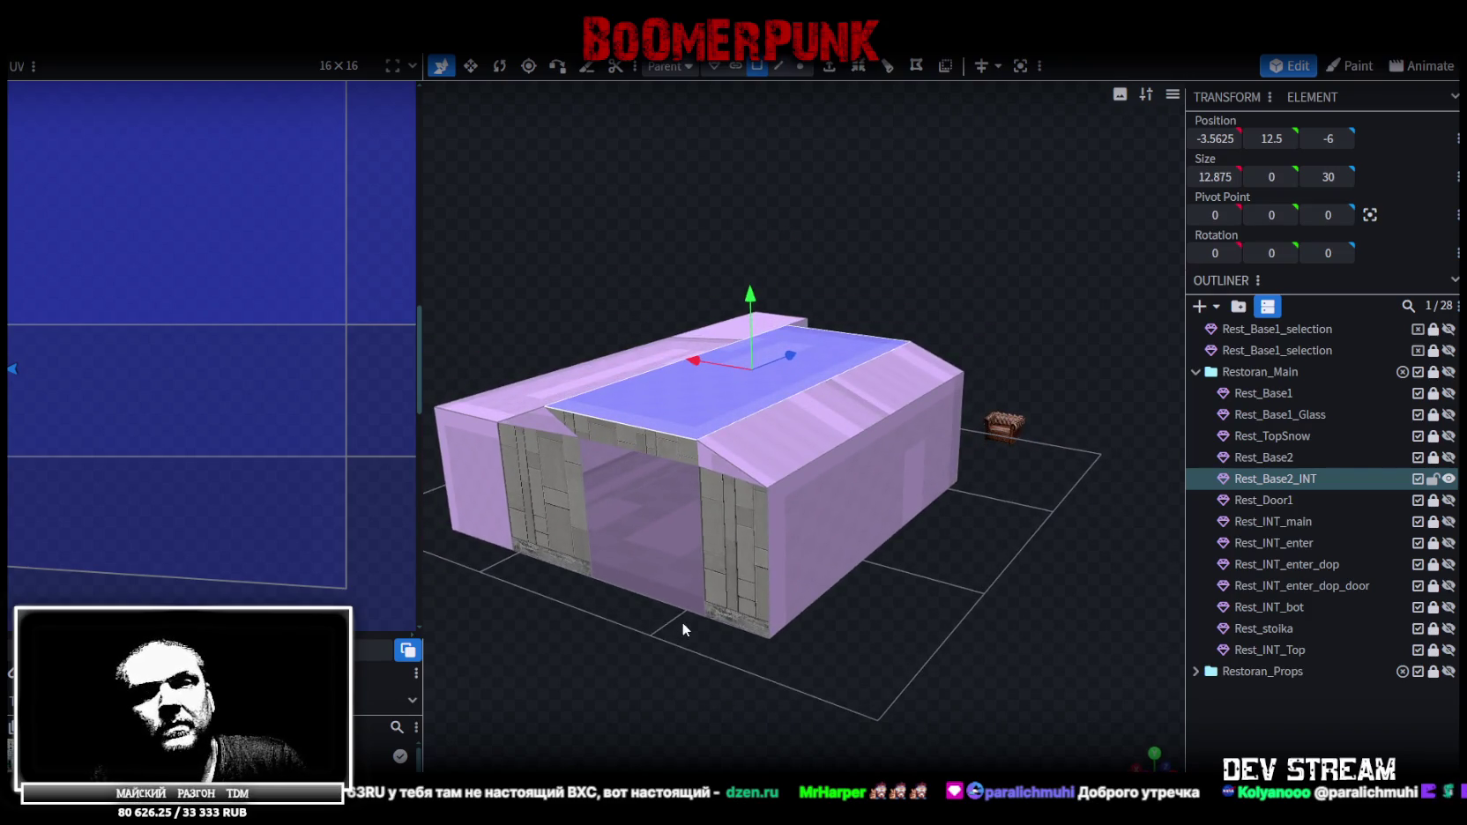
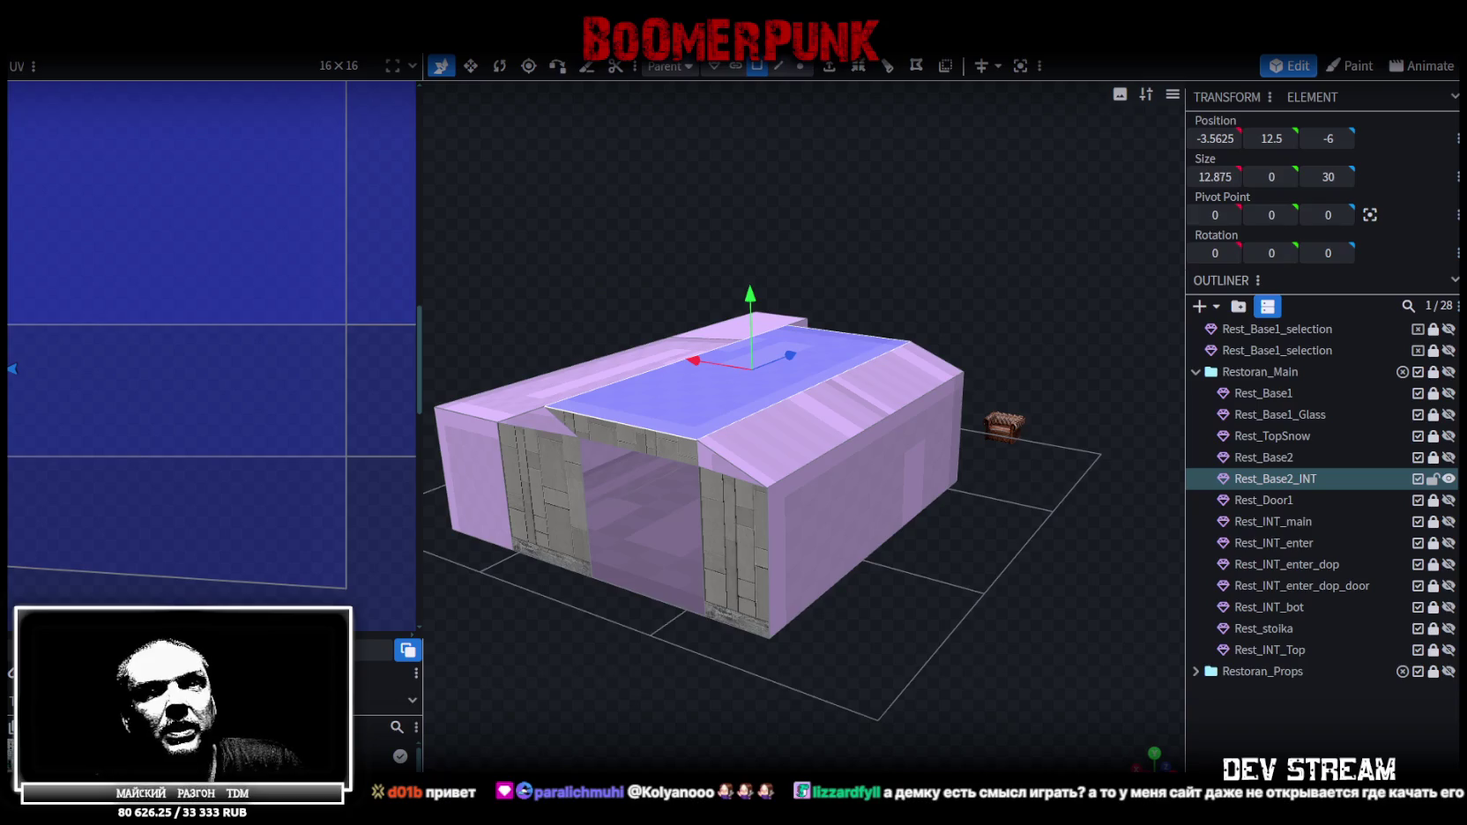
Select the Rest_Base2_INT box's end vertices and move them from Z -21 to -20, with Rest_Base2 shown
mouse_move(719, 531)
mouse_down()
mouse_move(889, 628)
mouse_move(506, 676)
mouse_move(576, 633)
mouse_move(885, 615)
mouse_move(458, 645)
mouse_move(738, 651)
mouse_move(799, 599)
mouse_move(601, 555)
mouse_move(609, 520)
mouse_move(698, 585)
mouse_move(809, 603)
mouse_move(1012, 575)
mouse_move(757, 659)
mouse_move(855, 606)
mouse_move(1001, 599)
mouse_move(875, 615)
mouse_move(1089, 637)
mouse_move(662, 587)
mouse_move(751, 545)
mouse_move(1051, 511)
mouse_move(1036, 499)
mouse_move(785, 596)
mouse_move(692, 603)
mouse_move(726, 649)
mouse_move(670, 675)
mouse_move(923, 515)
mouse_up()
mouse_move(653, 623)
mouse_down()
mouse_move(904, 616)
mouse_move(798, 599)
mouse_move(852, 566)
mouse_up()
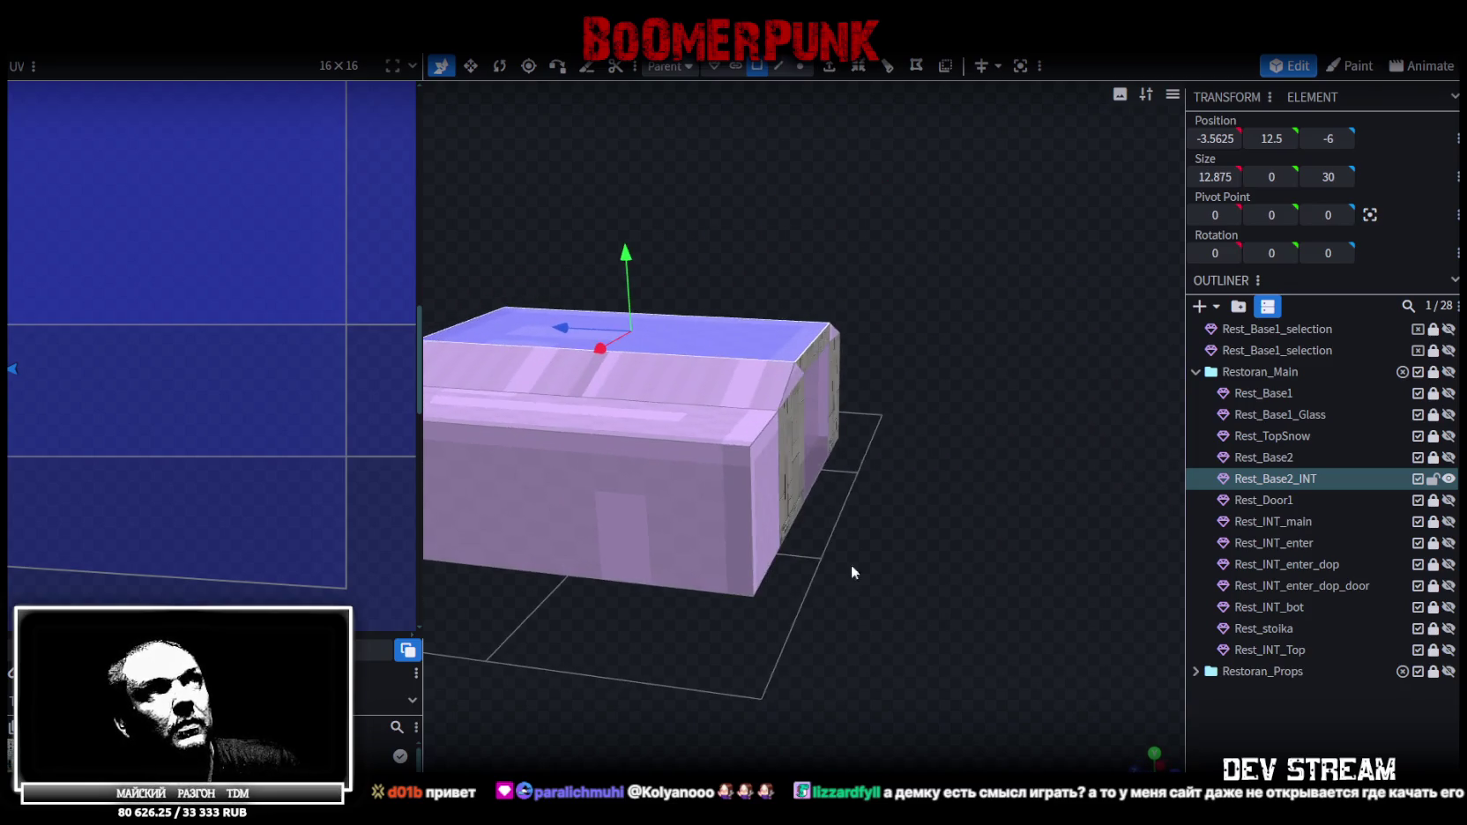
click(800, 65)
drag(918, 260, 772, 600)
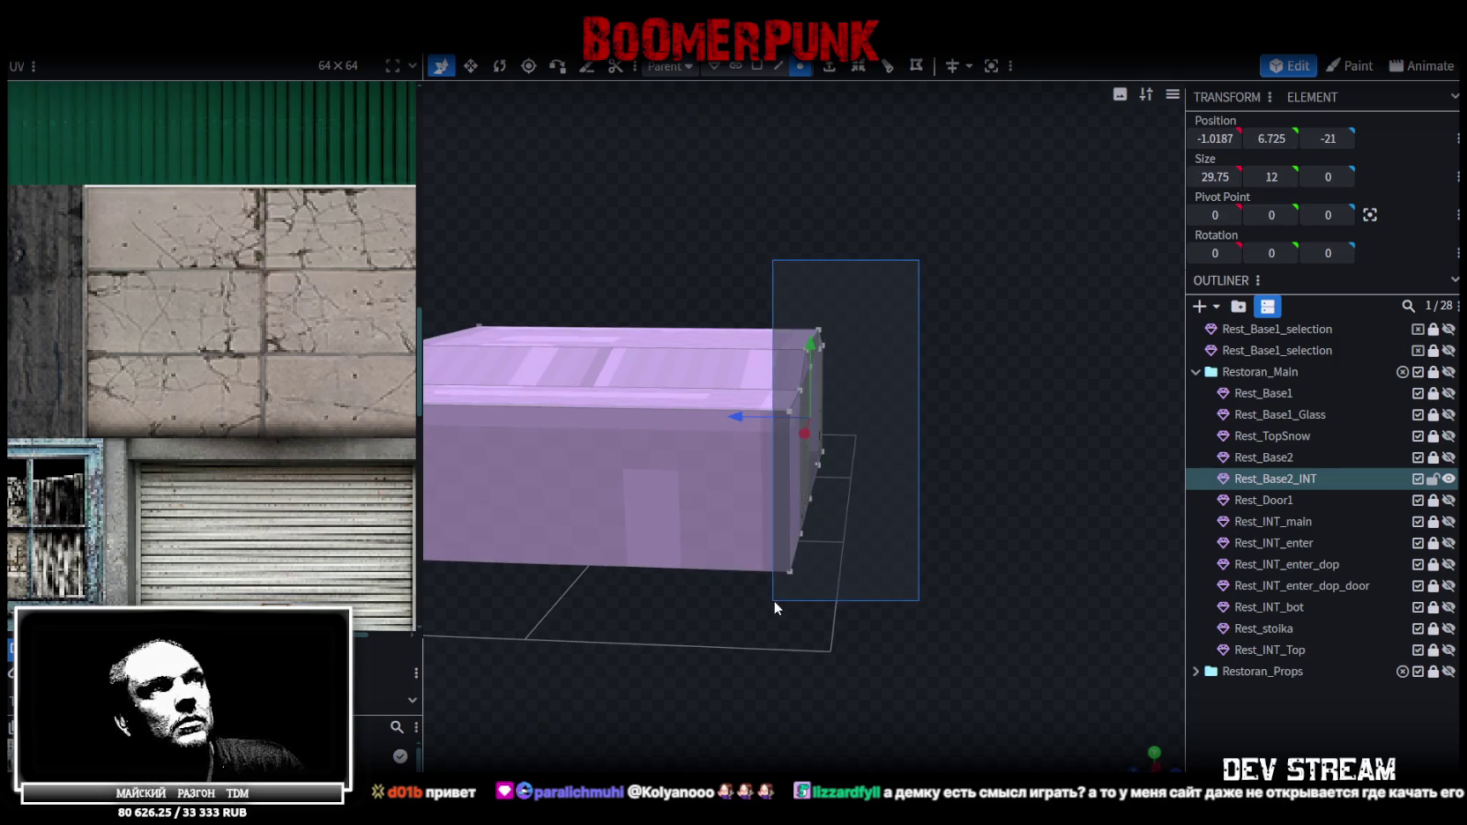
click(1448, 457)
mouse_move(1057, 441)
mouse_down()
mouse_move(1036, 407)
mouse_move(1044, 375)
mouse_move(974, 444)
mouse_move(707, 502)
mouse_move(711, 481)
mouse_move(775, 478)
mouse_move(825, 502)
mouse_move(1007, 413)
mouse_up()
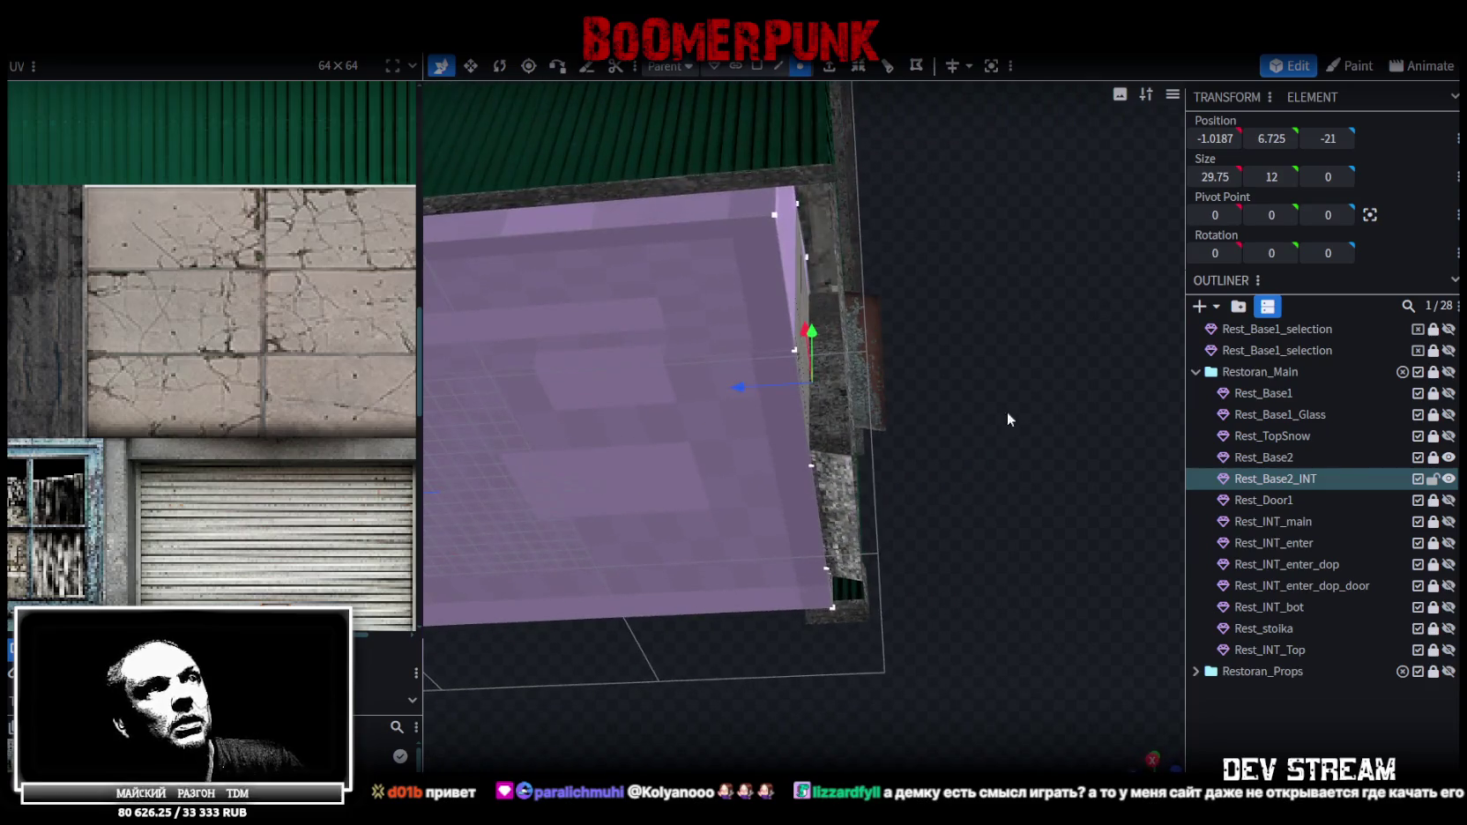
mouse_move(734, 393)
mouse_down()
mouse_move(931, 464)
mouse_move(802, 466)
mouse_move(701, 519)
mouse_move(960, 517)
mouse_move(1134, 550)
mouse_move(899, 515)
mouse_move(945, 569)
mouse_move(810, 504)
mouse_move(1027, 539)
mouse_move(897, 517)
mouse_move(628, 409)
mouse_move(565, 435)
mouse_move(576, 460)
mouse_move(760, 235)
mouse_move(765, 450)
mouse_move(1358, 451)
mouse_up()
Hide Rest_Base2 and shift the interior wall half a unit along X
click(1448, 457)
mouse_move(1014, 511)
mouse_down()
mouse_move(825, 515)
mouse_move(825, 370)
mouse_up()
mouse_move(779, 272)
mouse_down()
mouse_move(875, 613)
mouse_move(665, 541)
mouse_move(1115, 553)
mouse_move(959, 613)
mouse_move(958, 545)
mouse_move(952, 574)
mouse_up()
drag(895, 462, 882, 462)
drag(1020, 528, 880, 464)
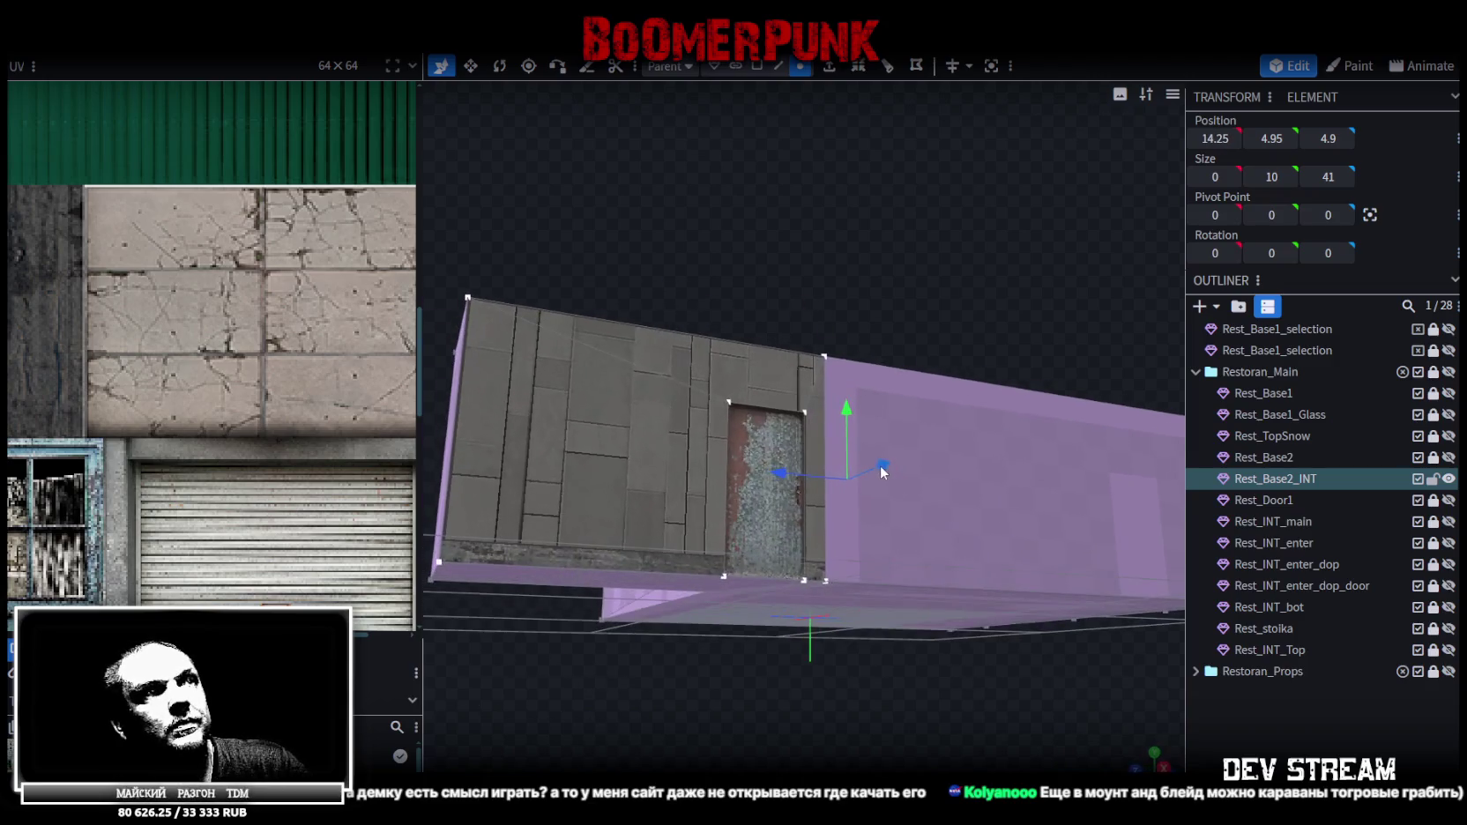
Extrude the interior mesh's door face outward
click(756, 66)
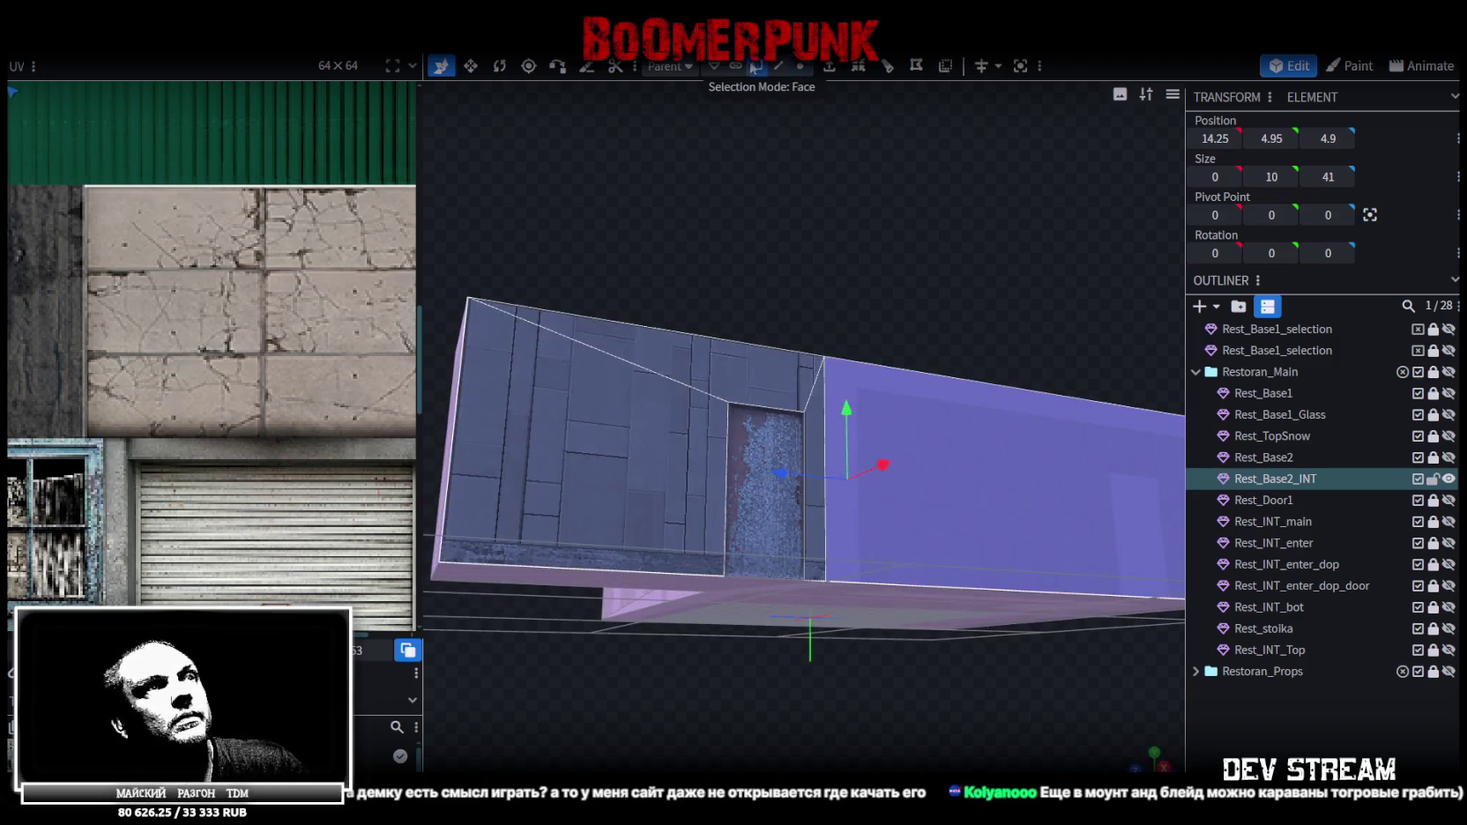
click(791, 523)
drag(807, 236, 840, 109)
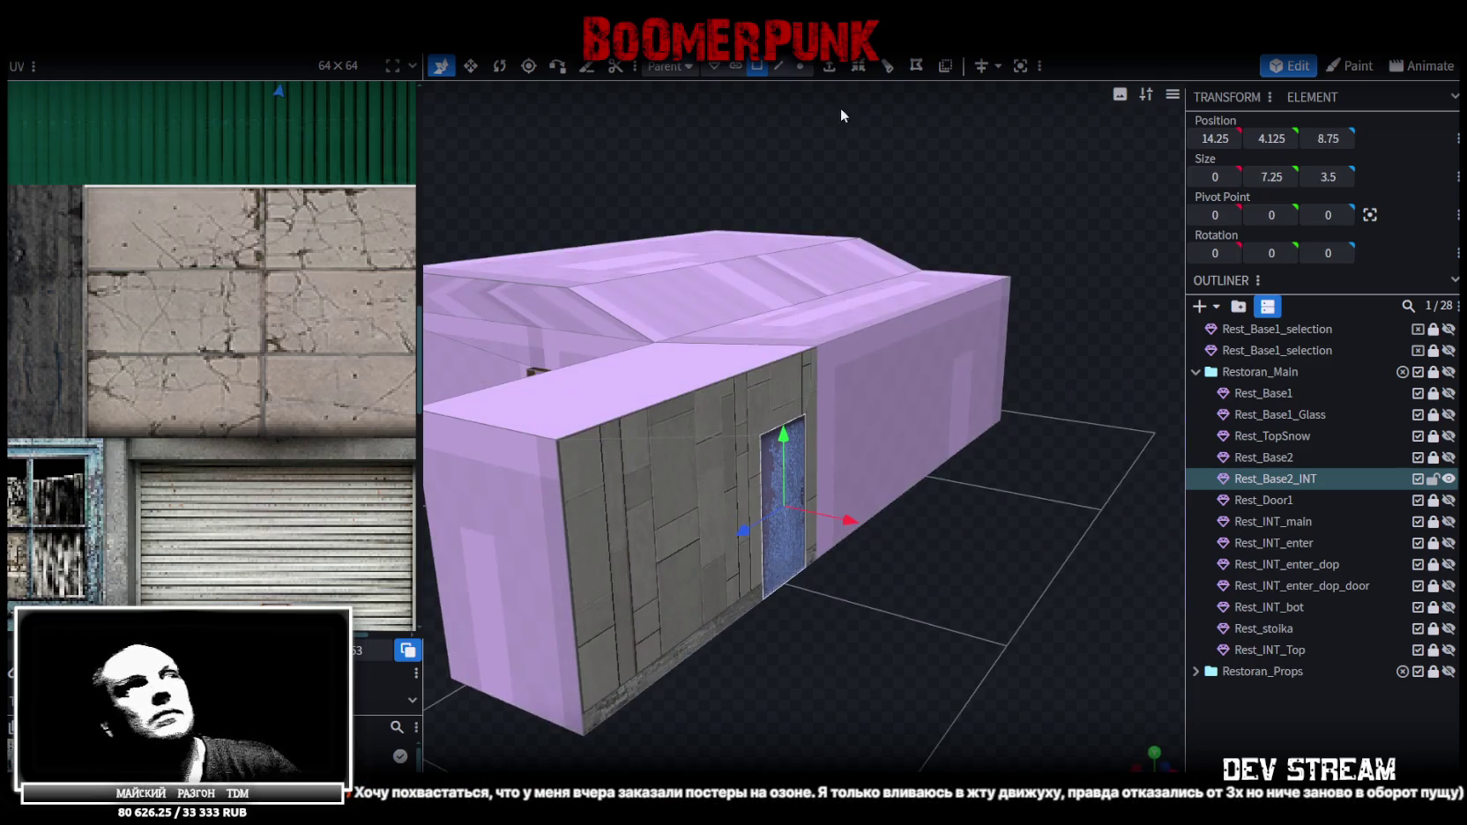
click(828, 66)
drag(971, 490, 1019, 553)
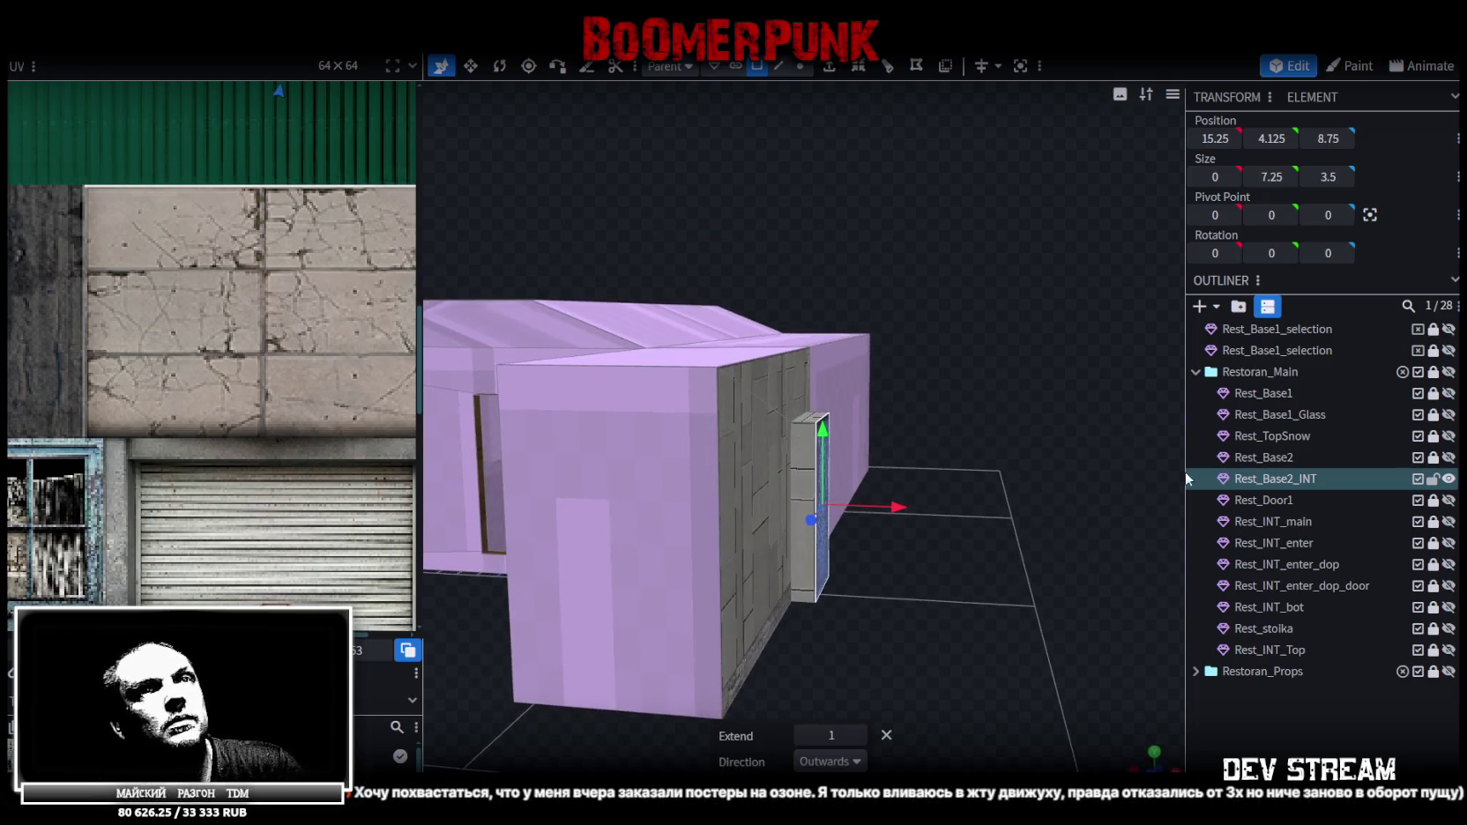
Show Rest_Base2 again and move the extruded door face back to X 14.75
click(1448, 458)
drag(1001, 571, 935, 584)
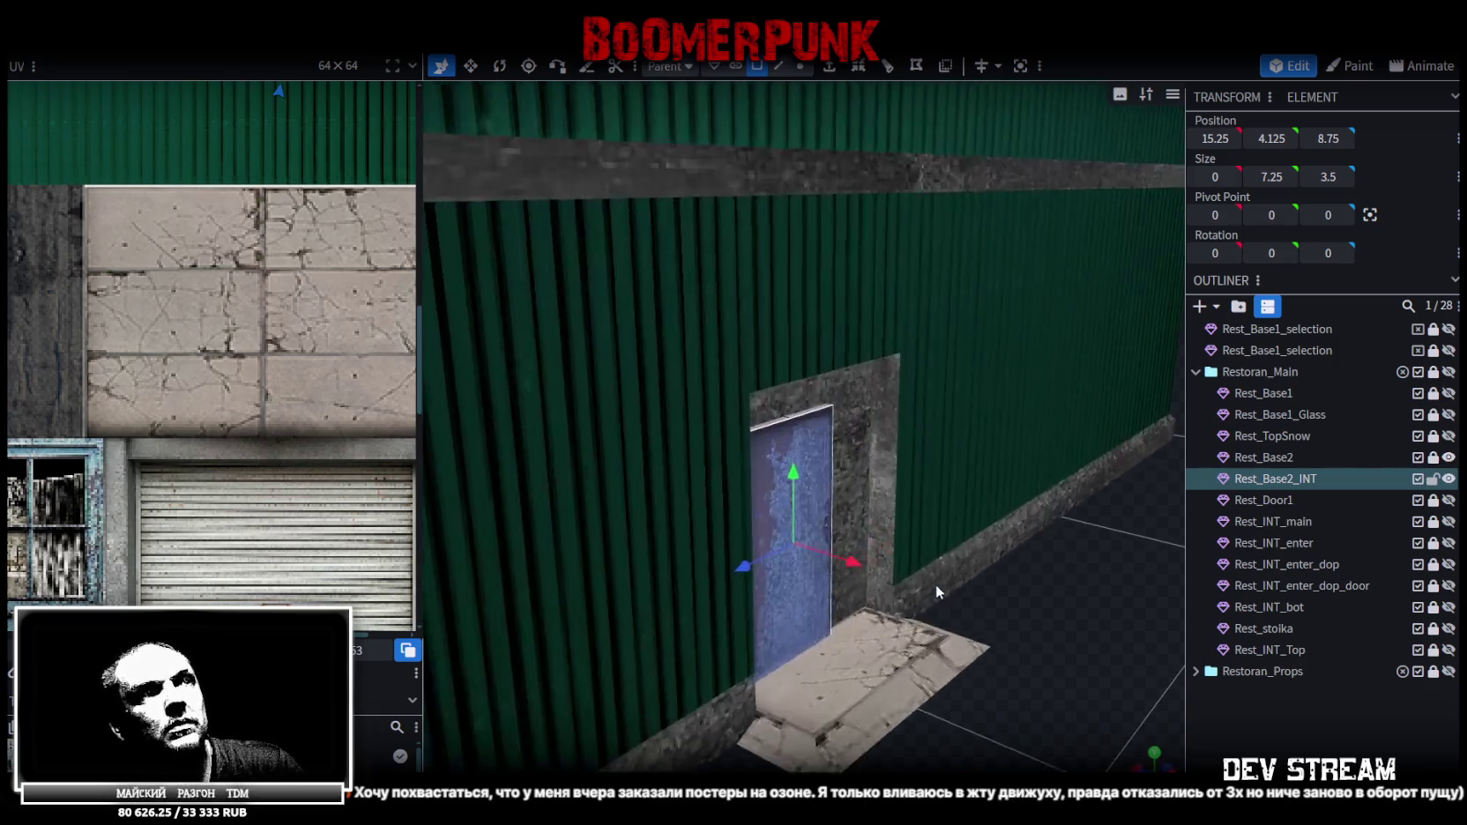
scroll(930, 586, up, 2)
scroll(932, 596, up, 1)
scroll(862, 606, up, 2)
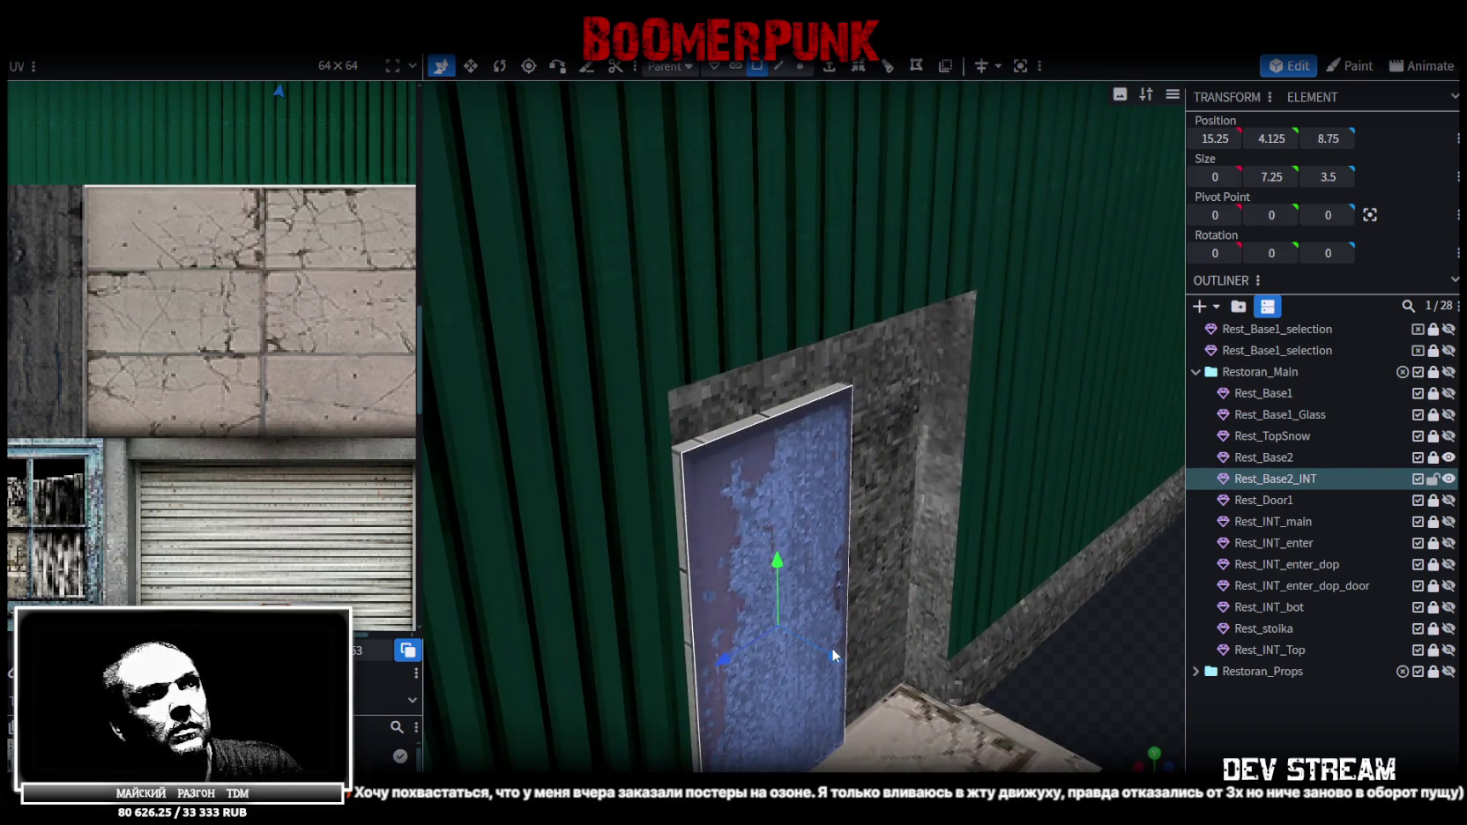
drag(832, 653, 812, 641)
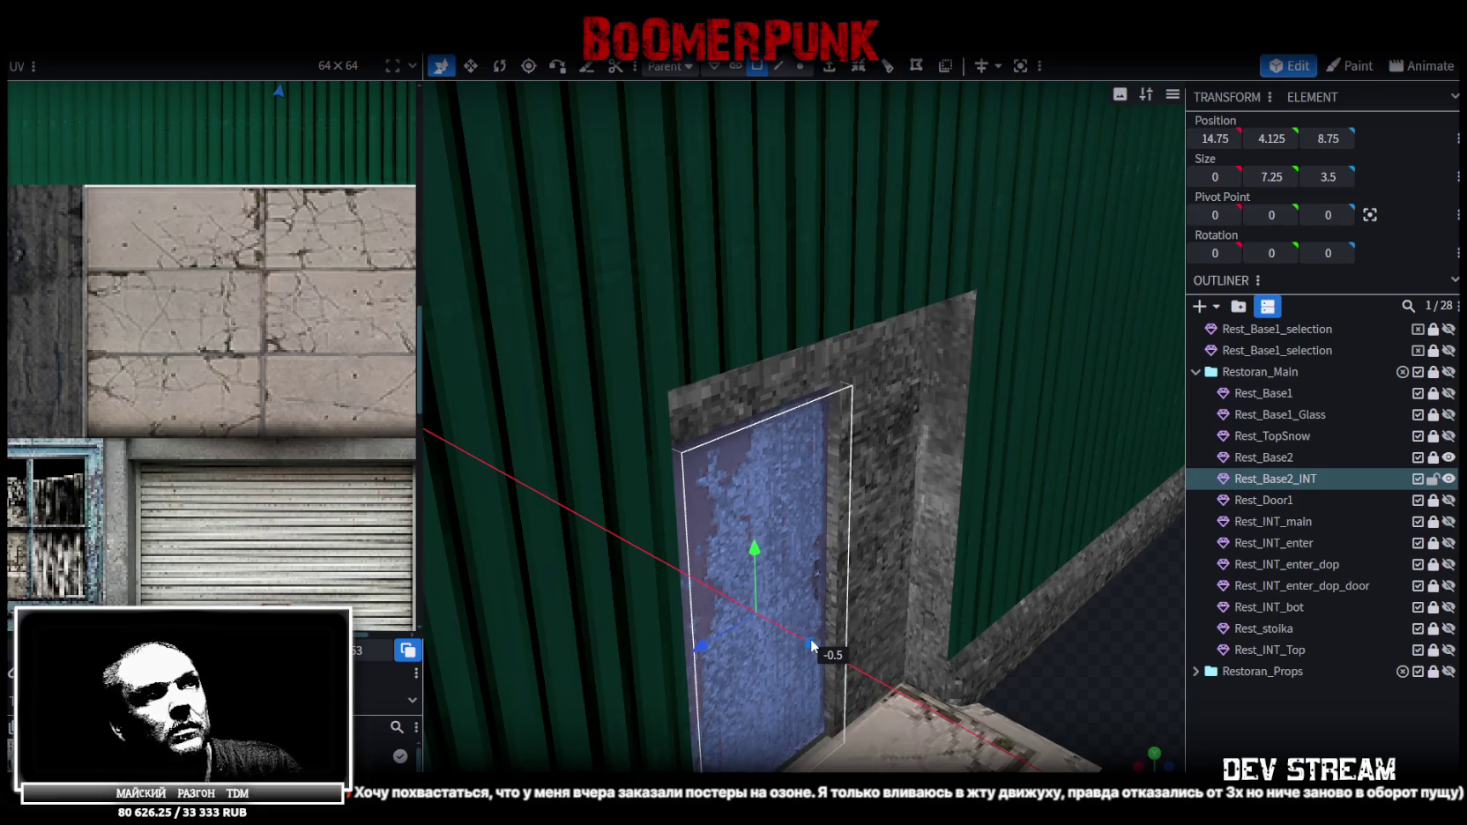
drag(810, 638, 811, 642)
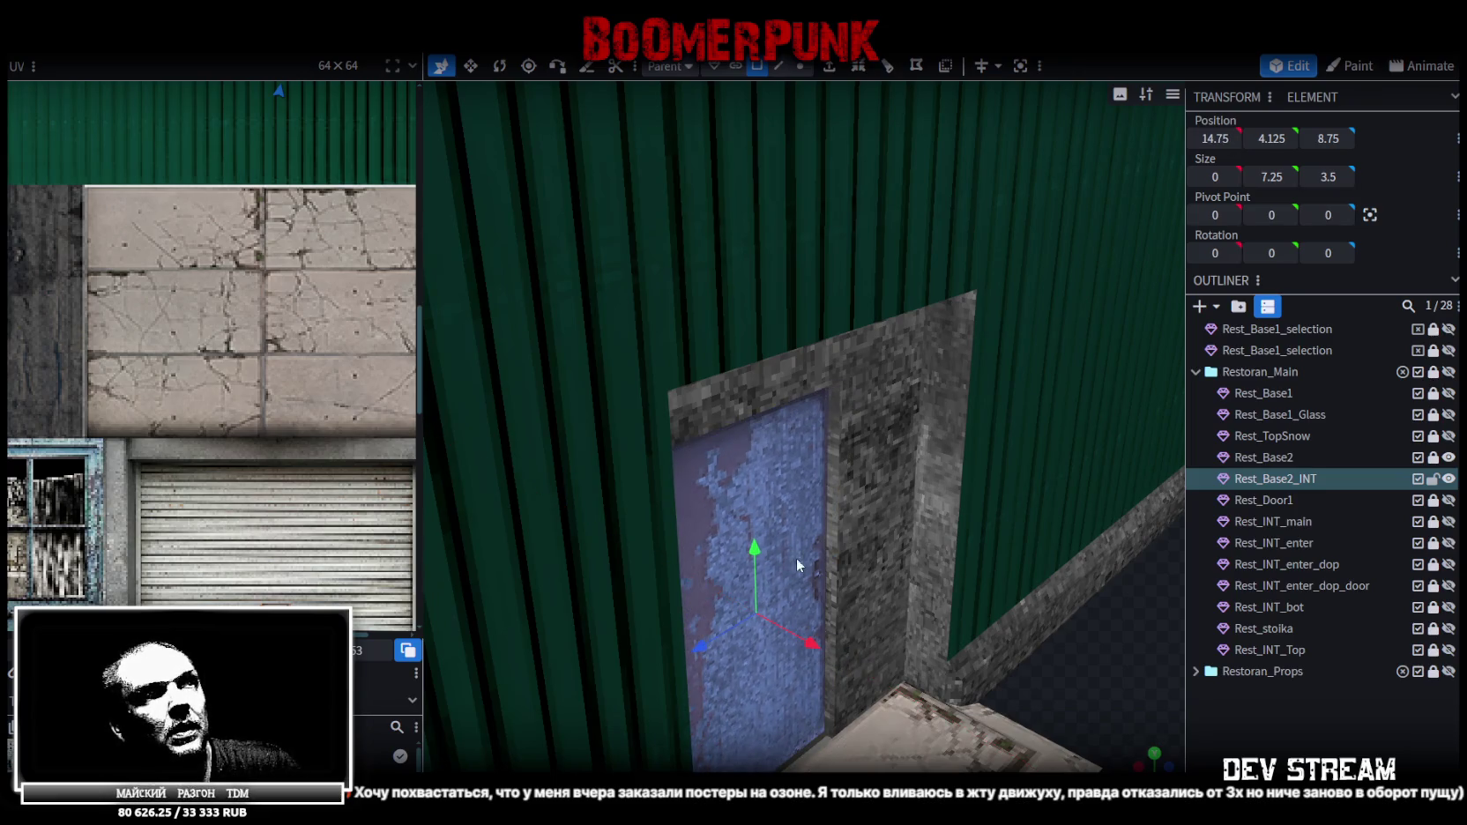
click(787, 509)
mouse_move(799, 505)
mouse_down()
mouse_move(1071, 530)
mouse_move(1073, 553)
mouse_up()
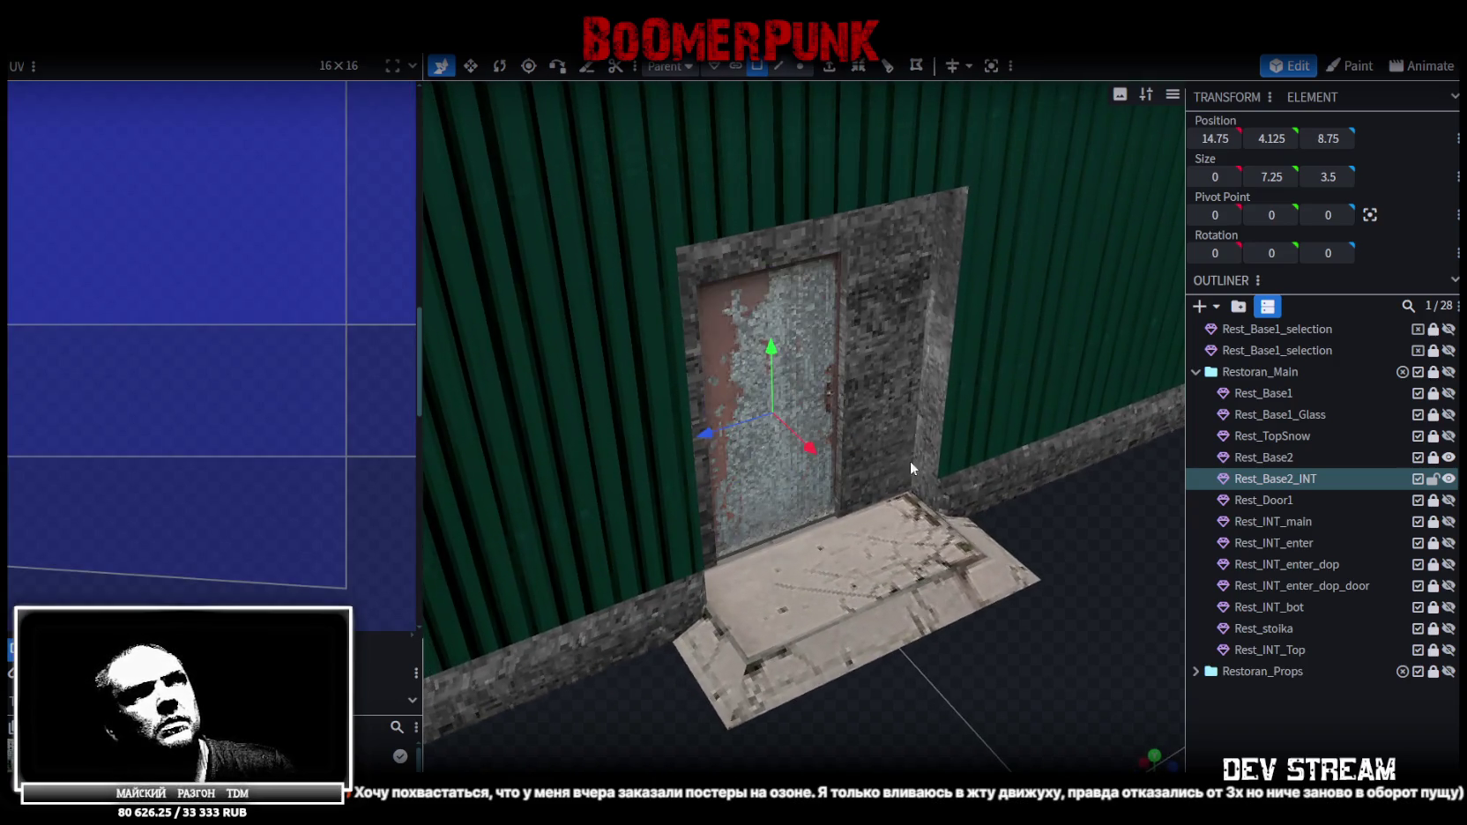
Split the door face into its own element and rename it Rest_Door2
click(805, 338)
right_click(805, 338)
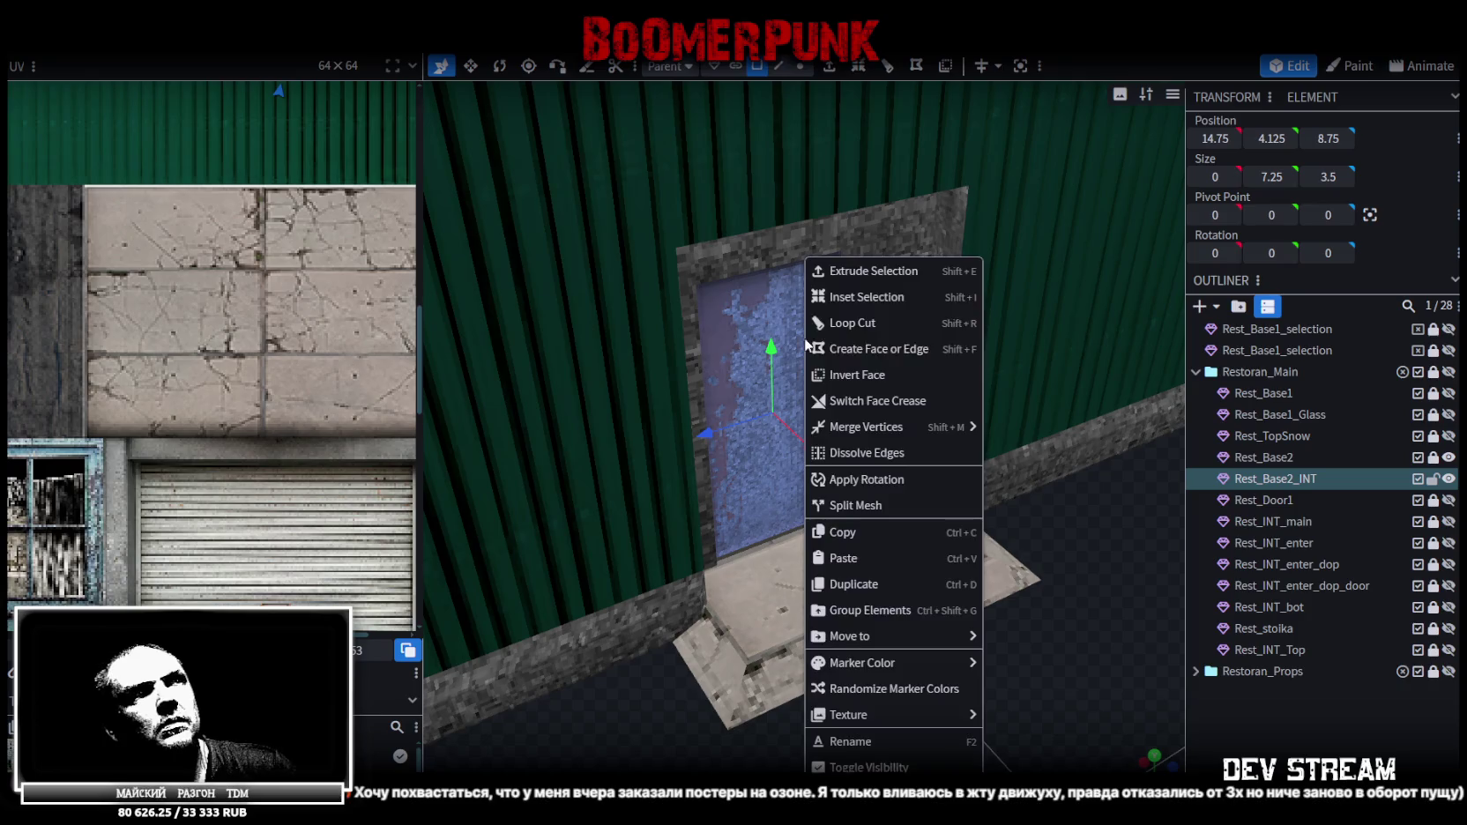
click(869, 507)
click(1319, 508)
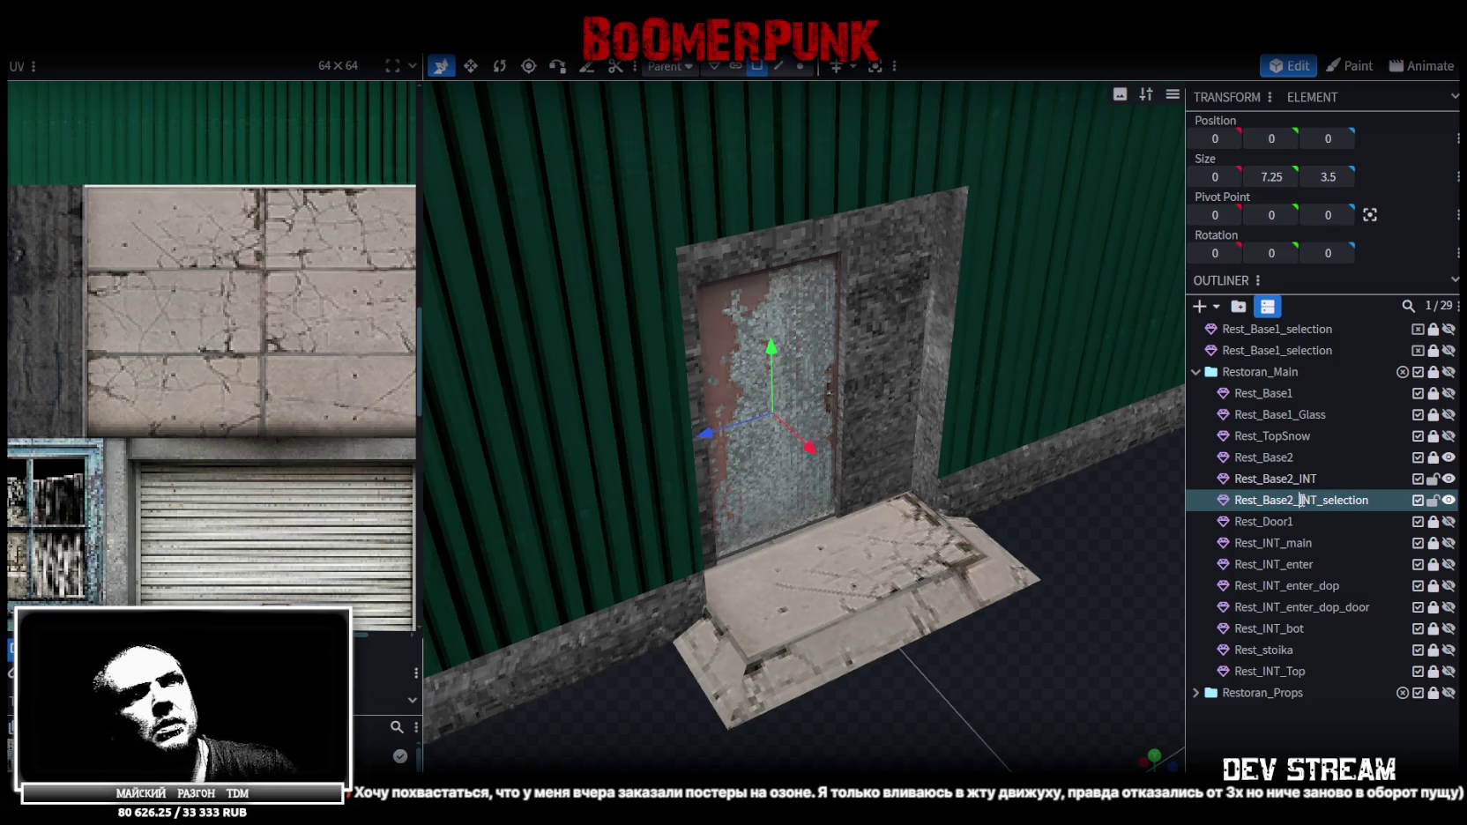
drag(1300, 500, 1370, 499)
drag(1260, 498, 1417, 514)
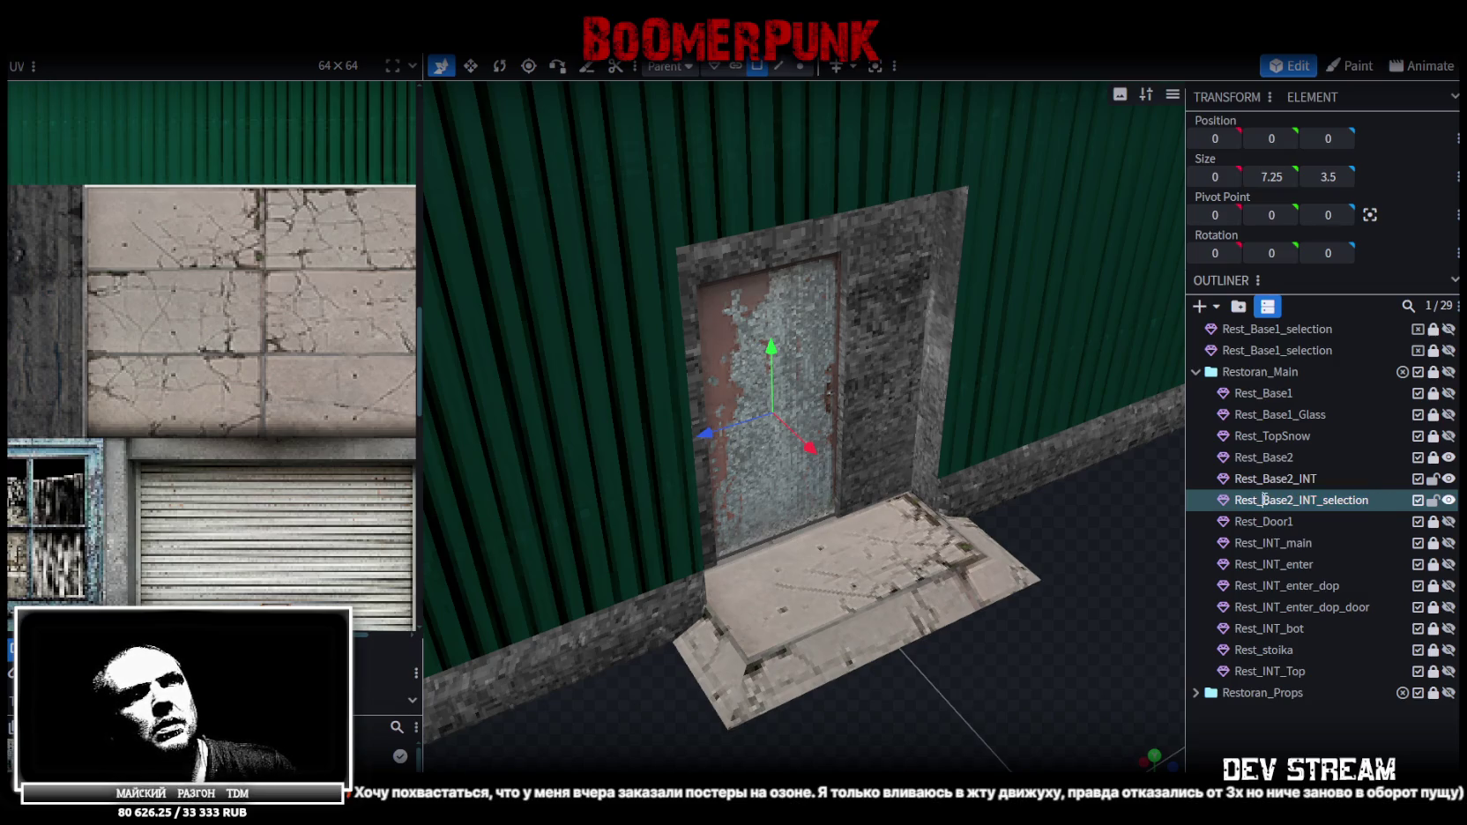
text(Door2)
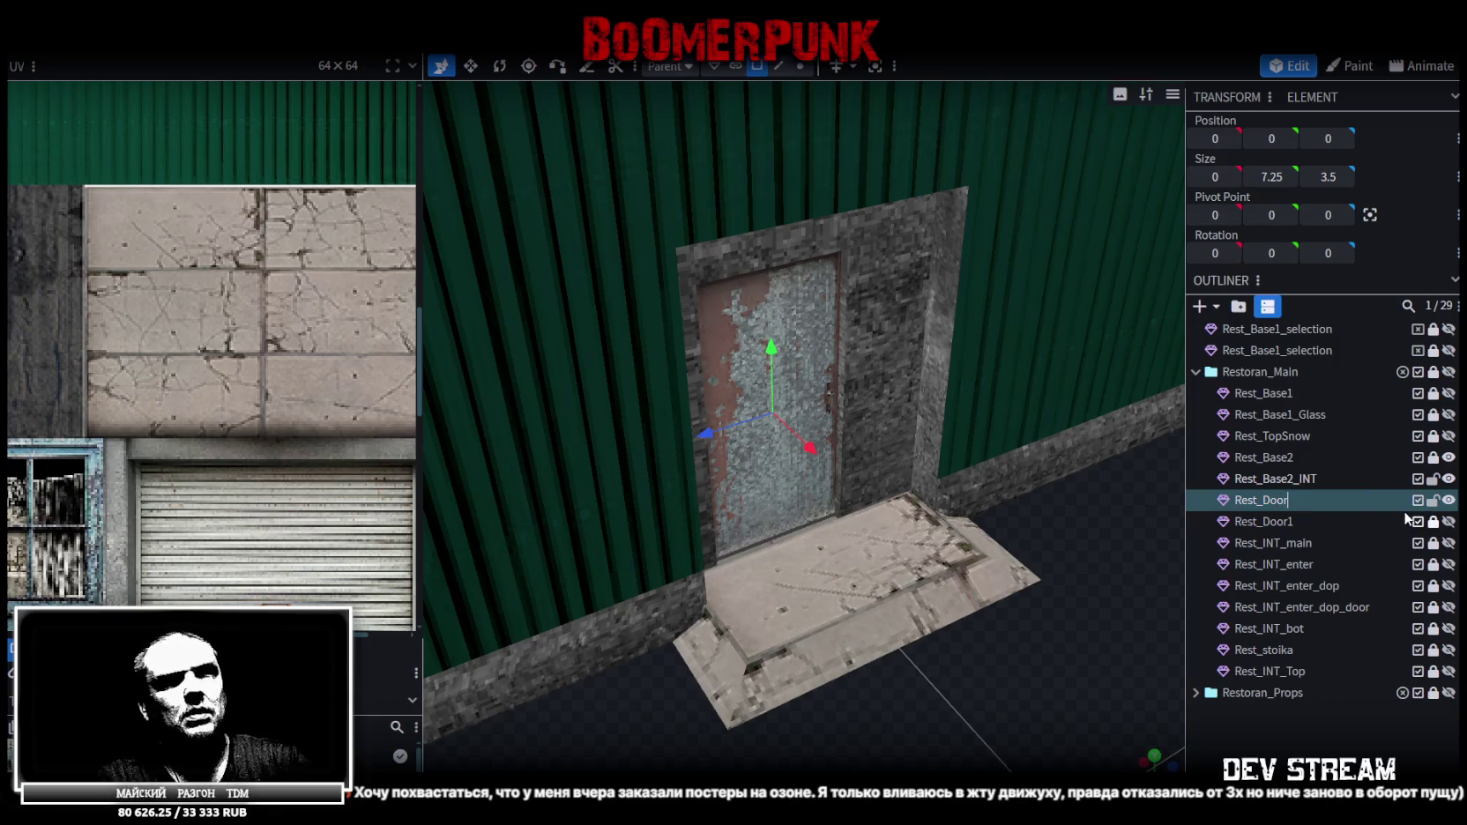
key(Return)
Place Rest_Door2 below Rest_Door1, lock and hide it, and hide Rest_Base2
drag(1269, 500, 1311, 533)
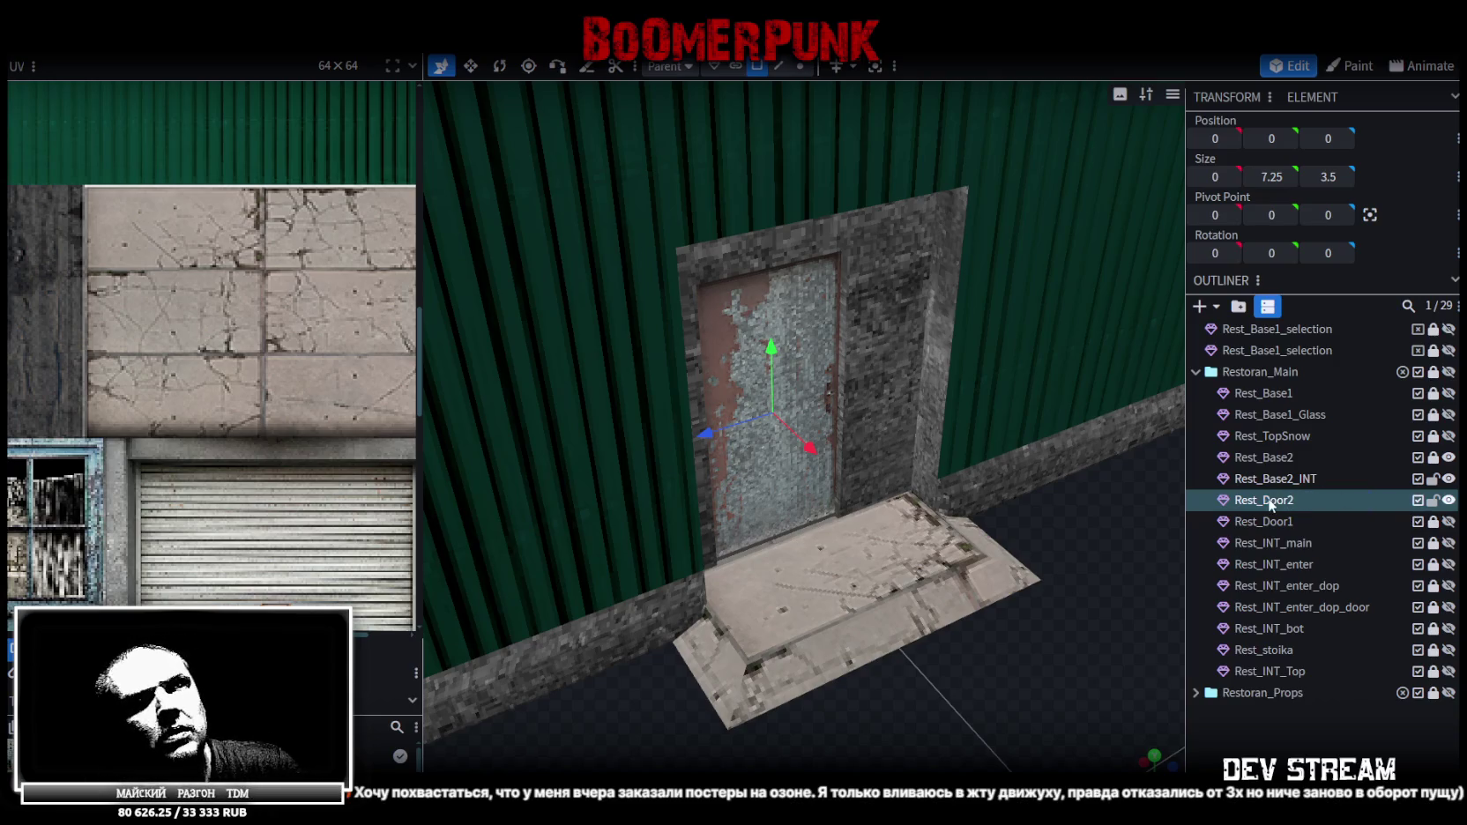
click(1433, 522)
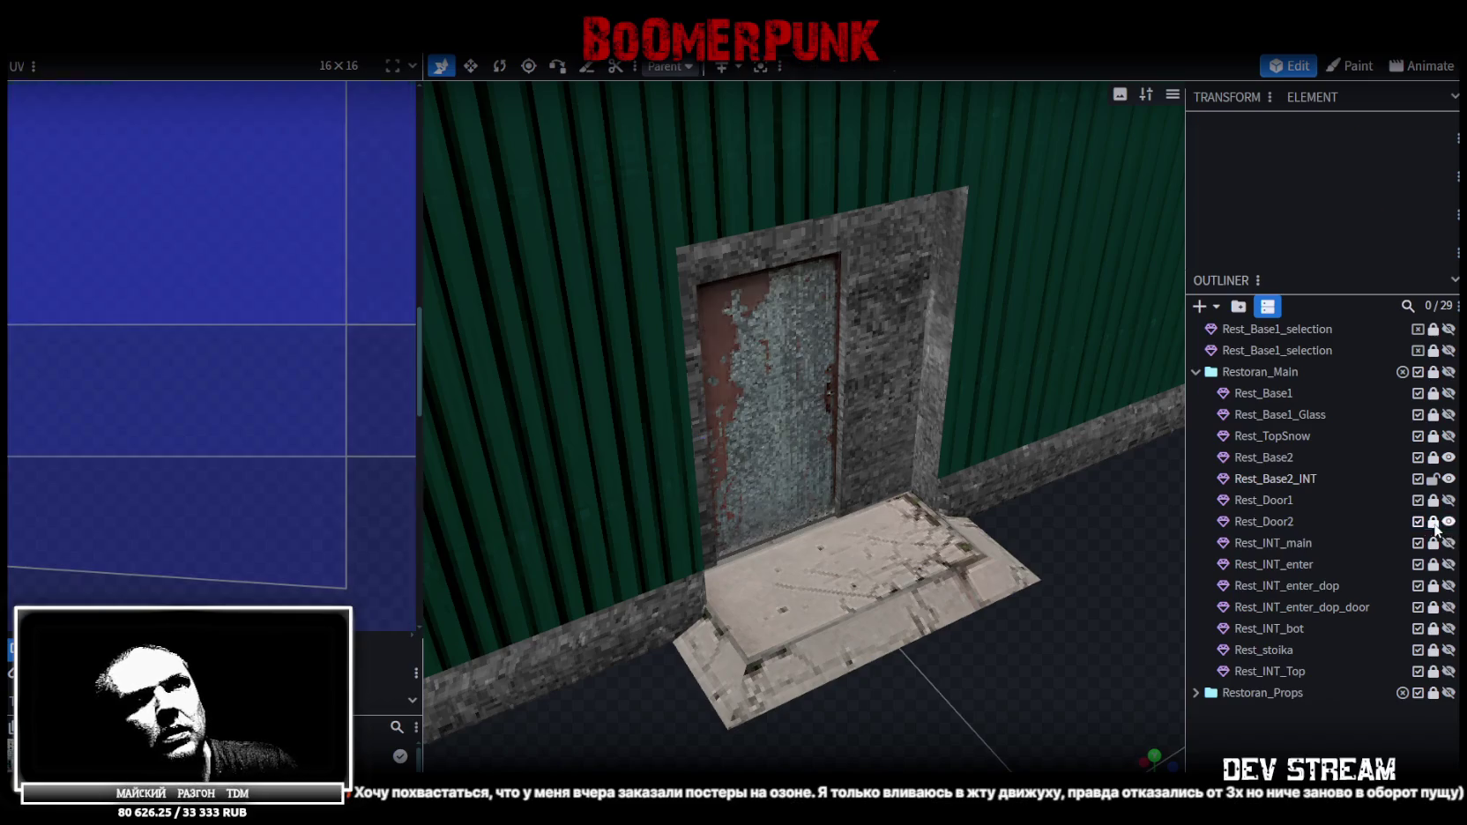
click(1448, 522)
scroll(1042, 593, down, 3)
drag(1043, 594, 1008, 589)
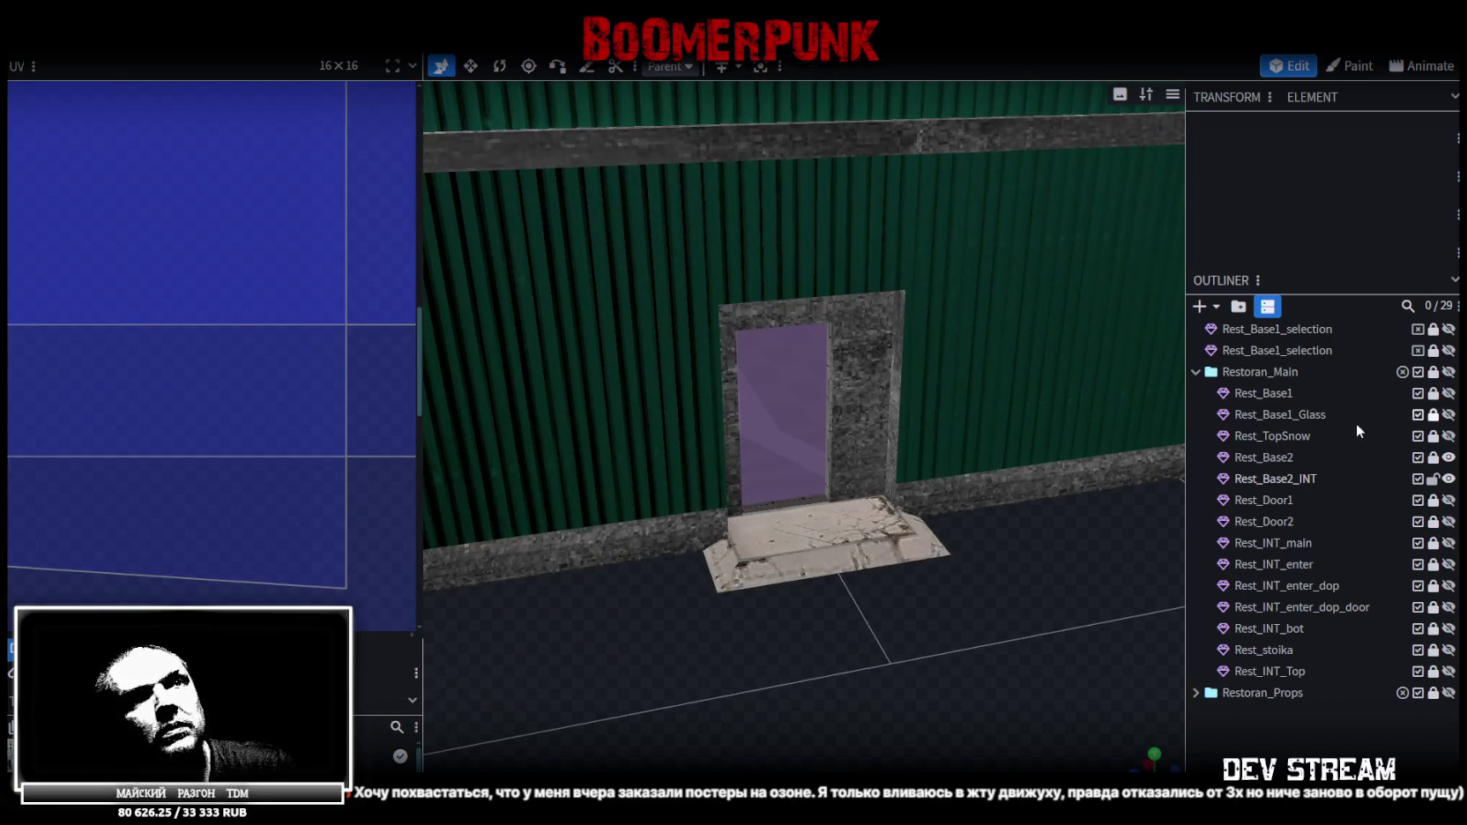
click(1449, 458)
mouse_move(1038, 423)
mouse_down()
mouse_move(937, 561)
mouse_move(1000, 530)
mouse_move(850, 584)
mouse_move(706, 593)
mouse_move(912, 526)
mouse_move(765, 99)
mouse_up()
Apply the Build10.png texture to the Rest_Base2_INT interior mesh
click(868, 379)
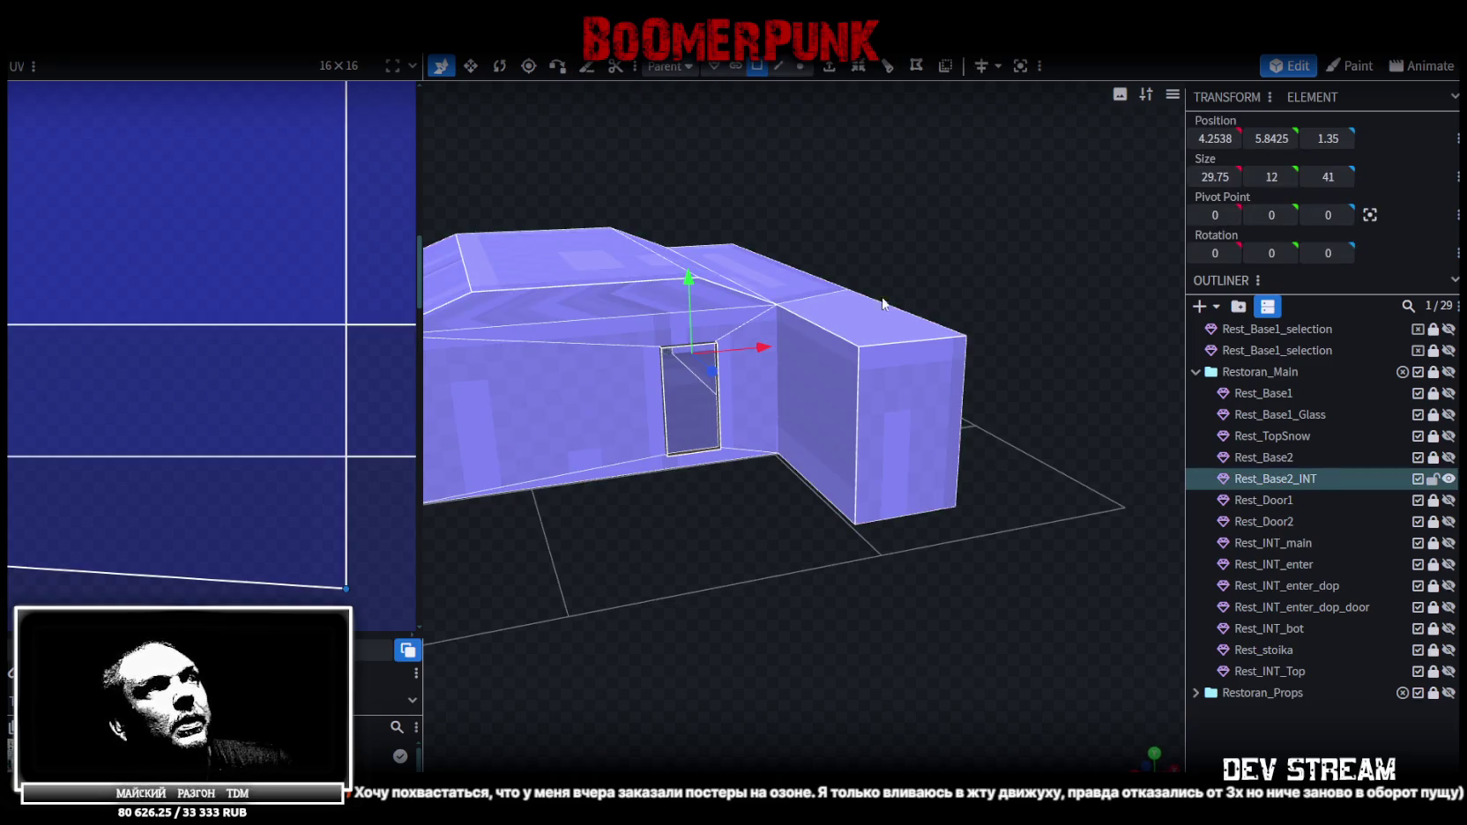
right_click(844, 436)
mouse_move(905, 714)
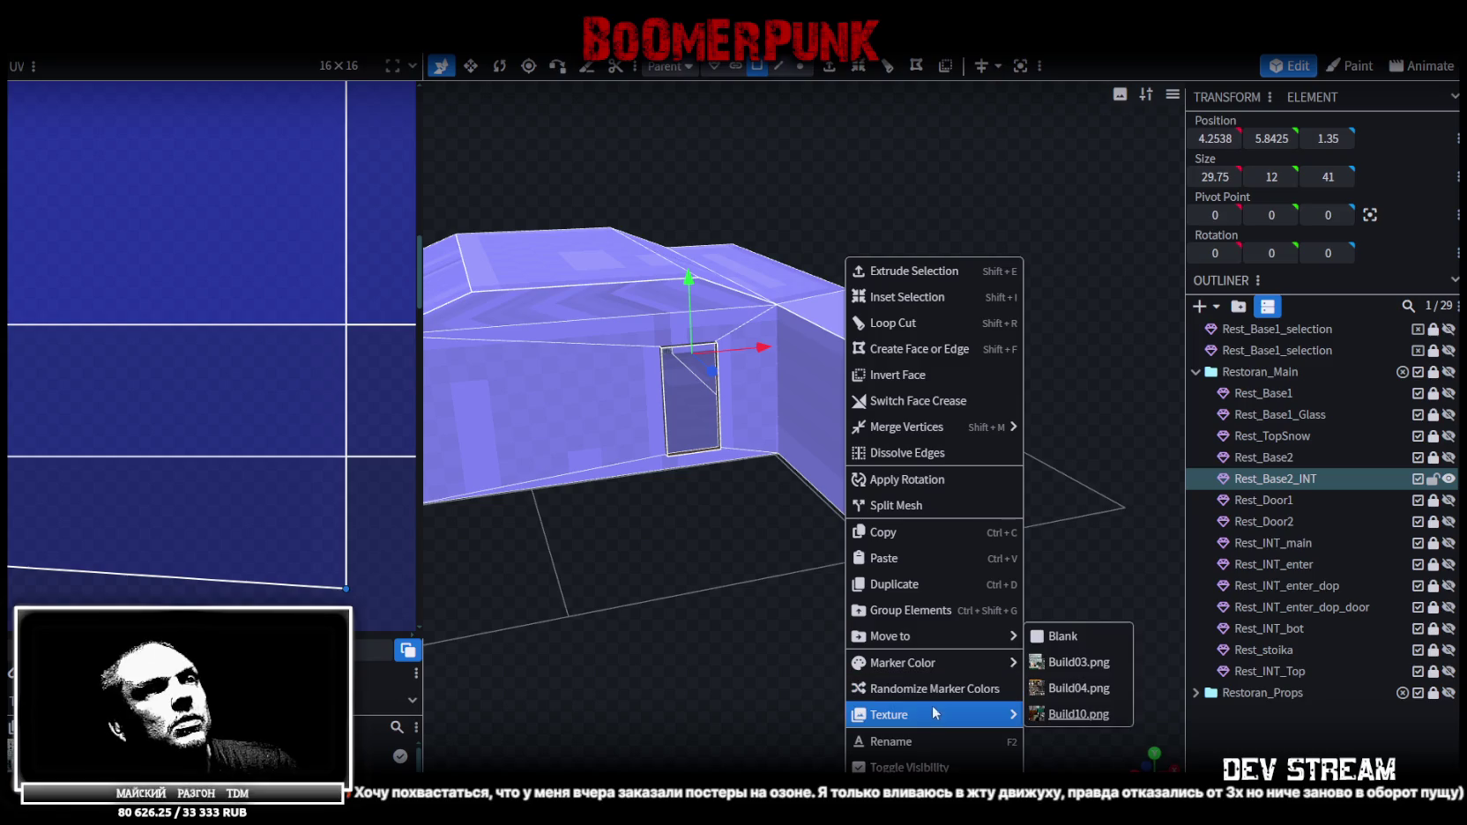
click(1076, 716)
scroll(148, 347, down, 2)
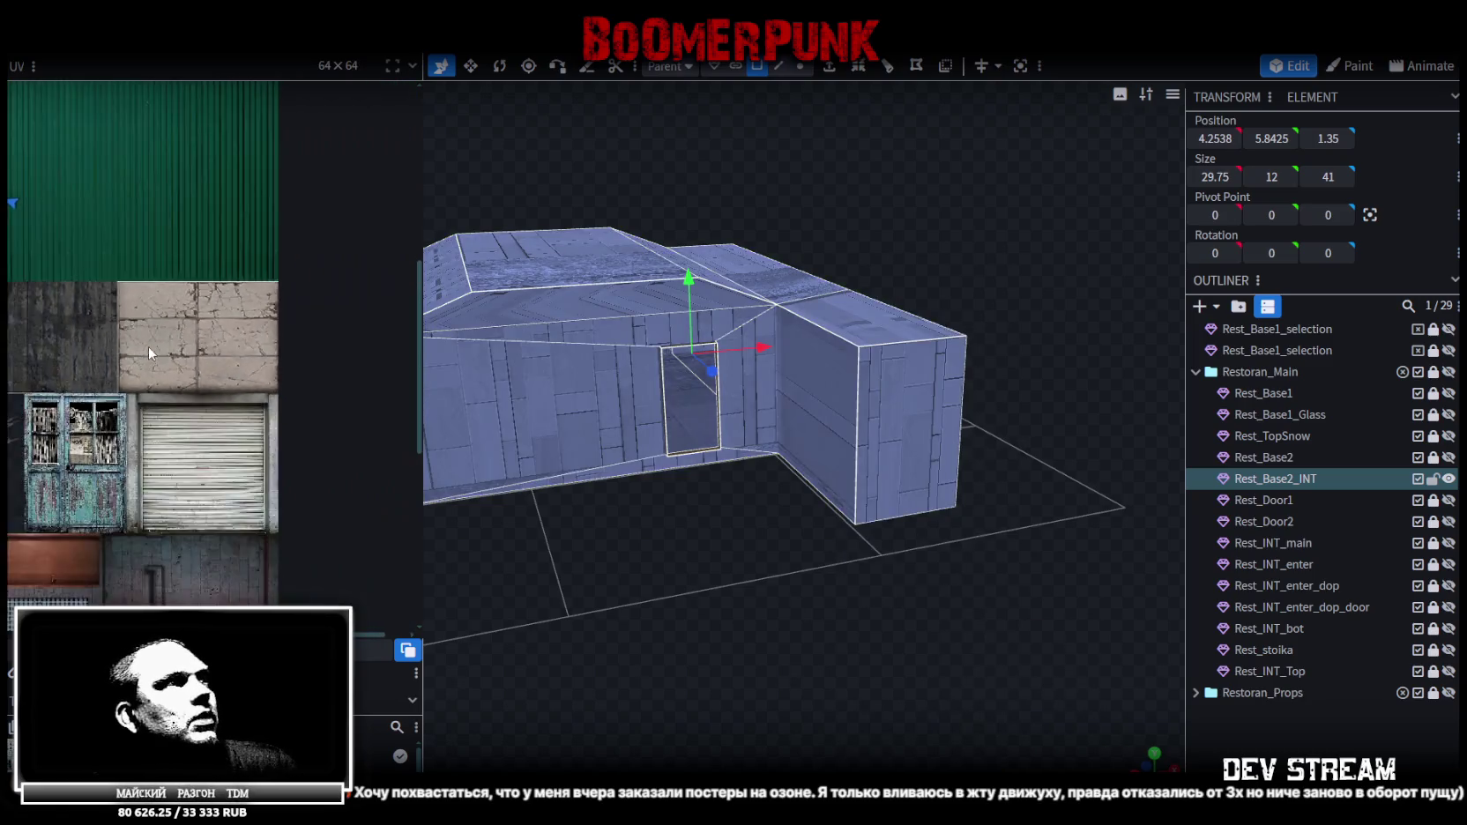
scroll(137, 364, down, 3)
scroll(265, 342, up, 1)
scroll(267, 334, up, 2)
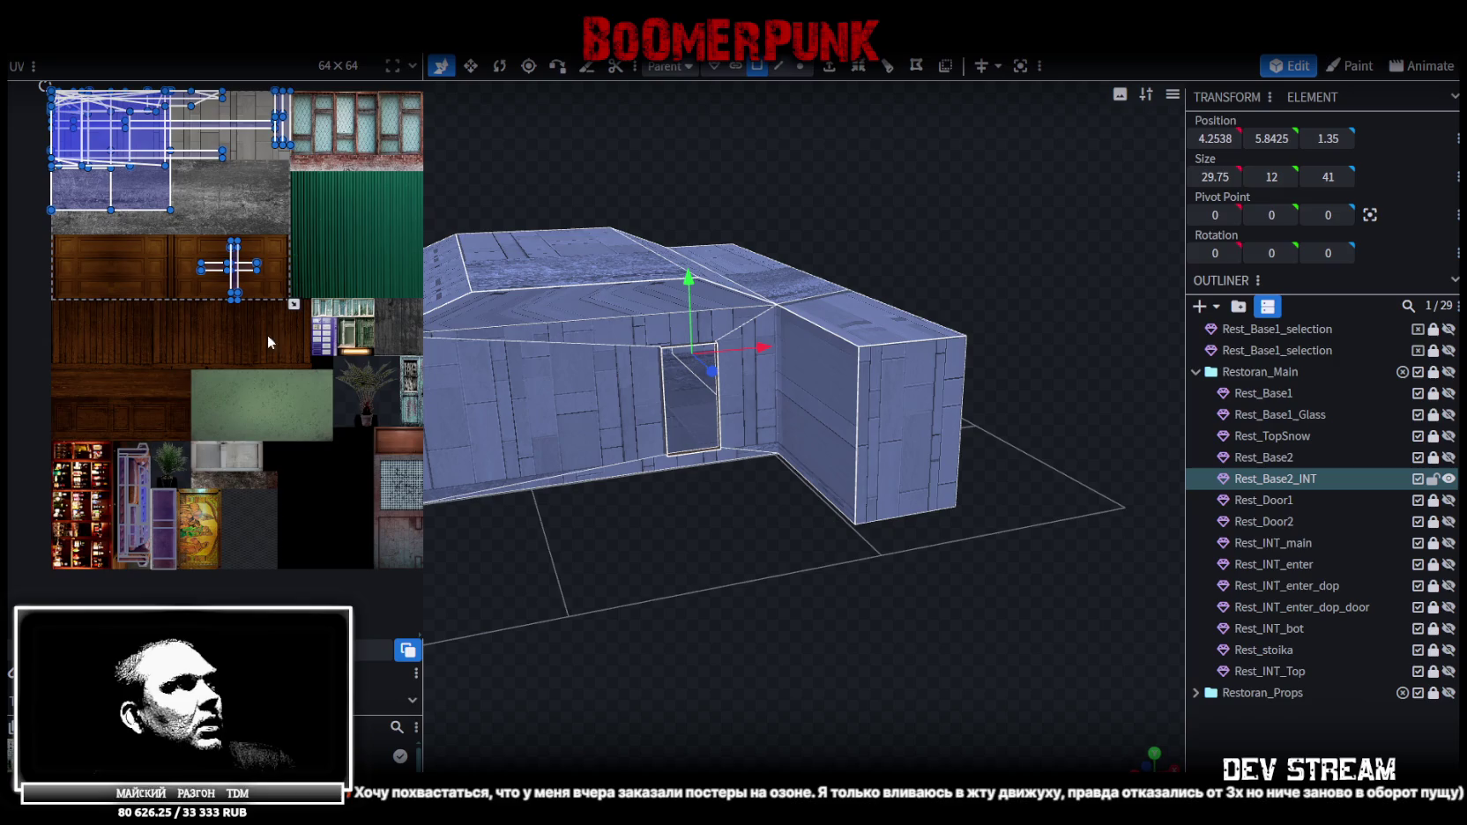
Pan and zoom the UV editor, then orbit to a frontal view of the textured building
middle_drag(236, 346, 132, 380)
scroll(229, 539, up, 2)
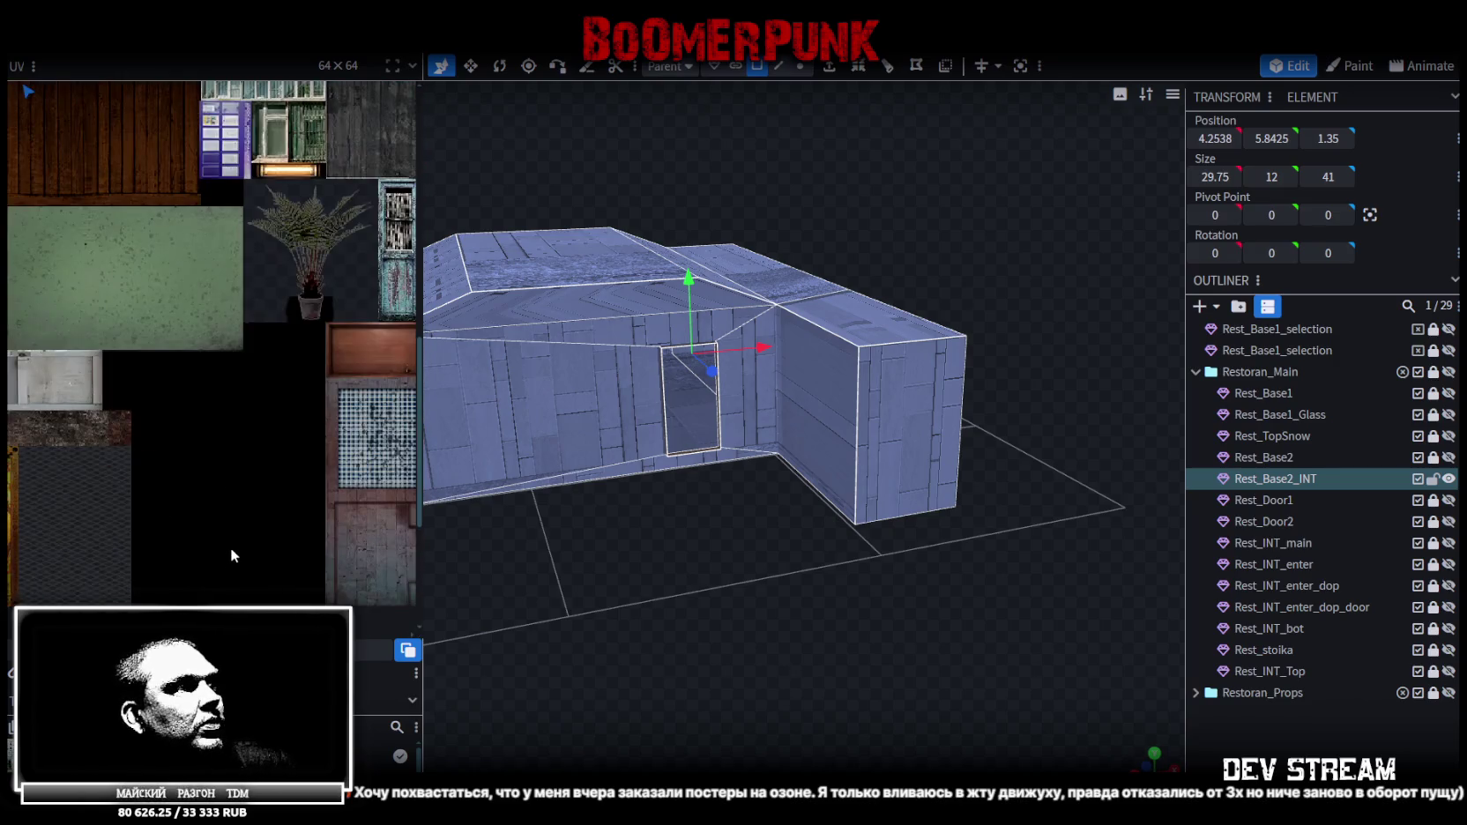
scroll(231, 494, down, 3)
scroll(321, 476, up, 2)
scroll(312, 500, down, 2)
scroll(873, 617, up, 3)
scroll(882, 611, down, 5)
mouse_move(1032, 594)
mouse_down()
mouse_move(1044, 559)
mouse_move(1015, 559)
mouse_up()
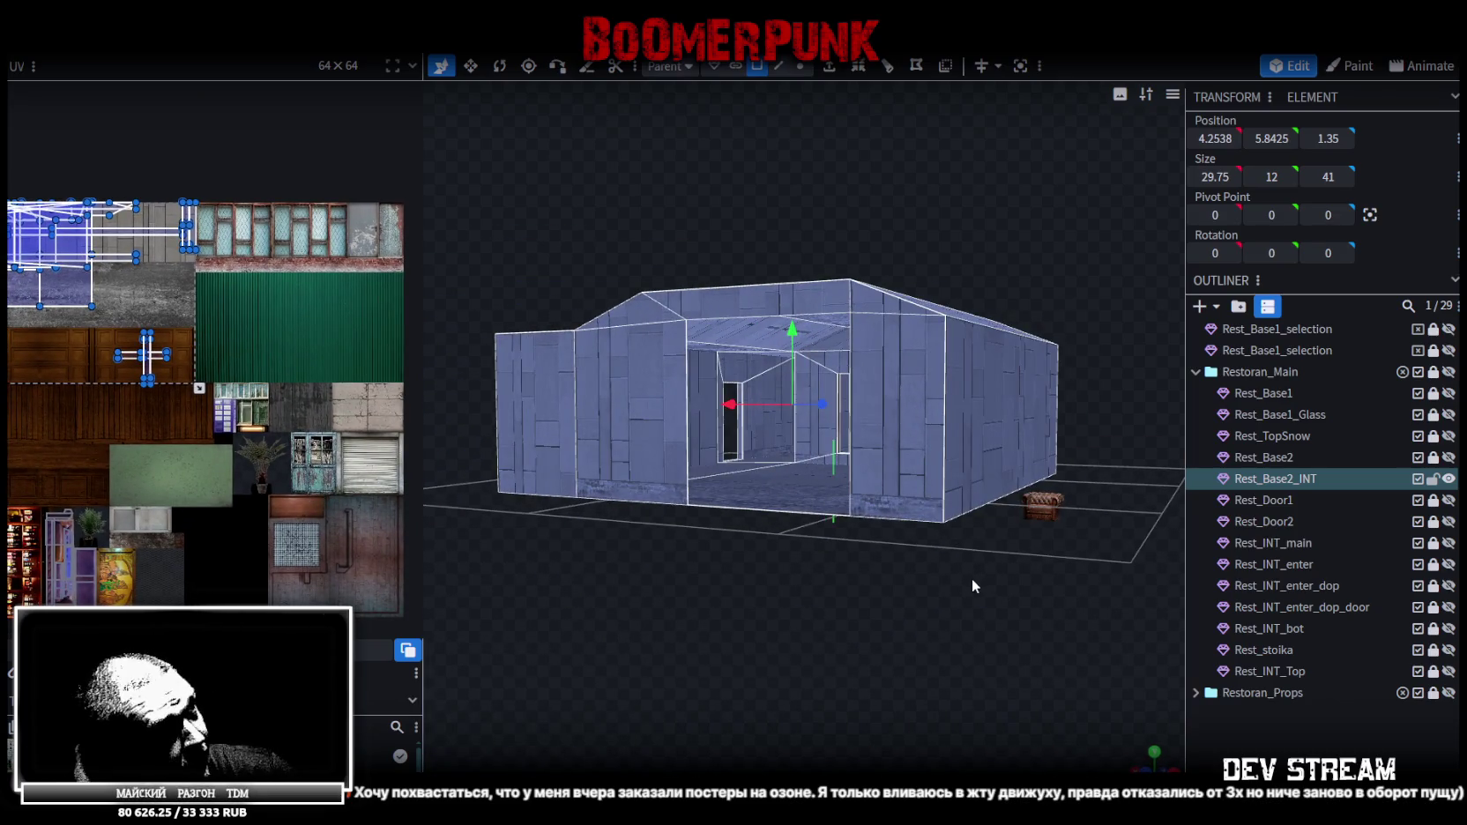
mouse_move(954, 587)
mouse_down()
mouse_move(857, 579)
mouse_move(728, 513)
mouse_move(742, 568)
mouse_move(733, 545)
mouse_move(825, 568)
mouse_move(817, 528)
mouse_move(761, 489)
mouse_move(763, 514)
mouse_move(808, 513)
mouse_move(810, 492)
mouse_move(759, 516)
mouse_up()
Save the model as Build10.bbmodel and switch to a top-down view
key(ctrl+s)
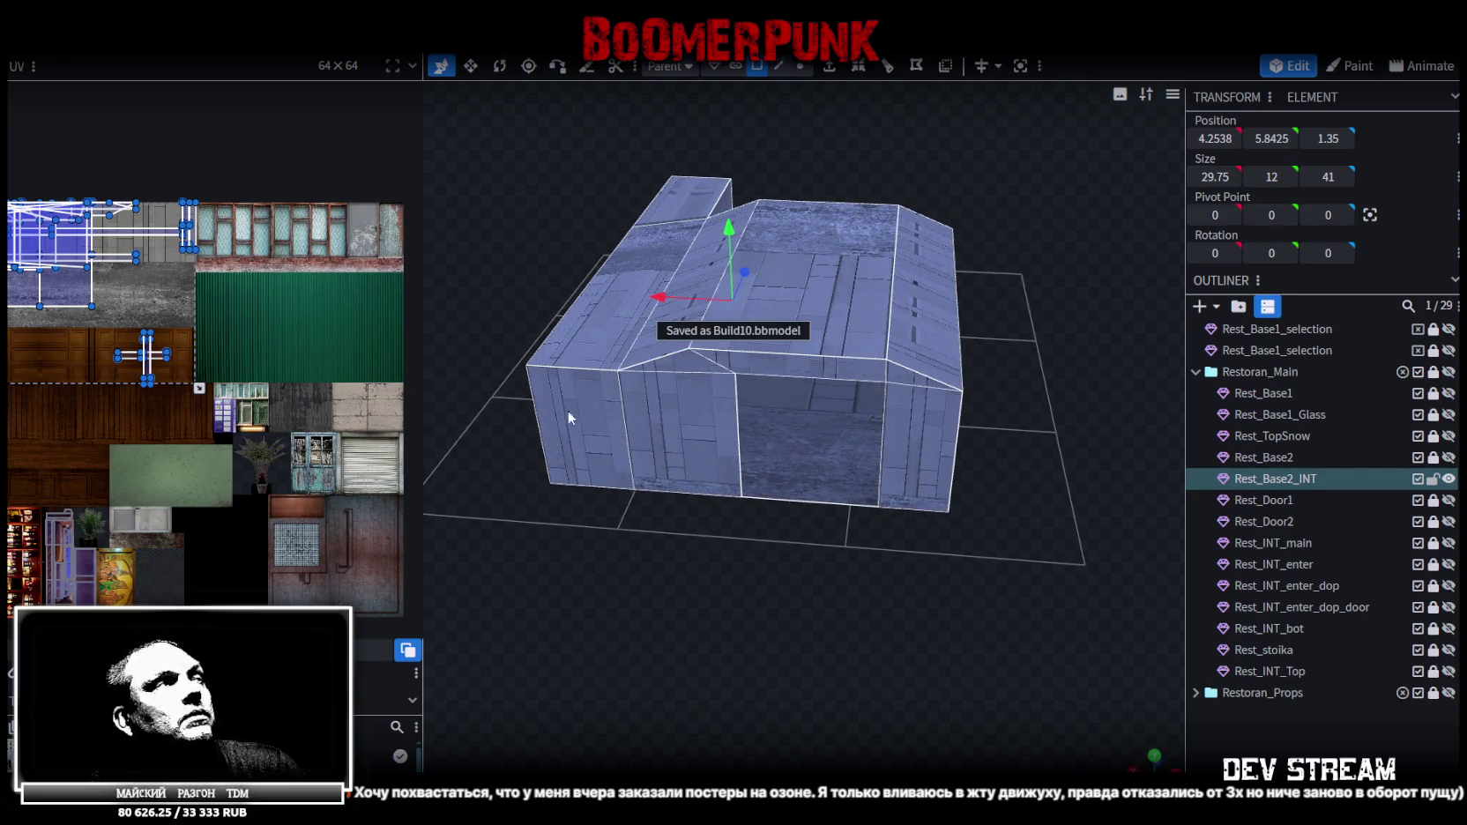
mouse_move(739, 376)
mouse_down()
mouse_move(618, 607)
mouse_move(532, 653)
mouse_move(523, 699)
mouse_move(684, 693)
mouse_move(702, 663)
mouse_move(852, 740)
mouse_up()
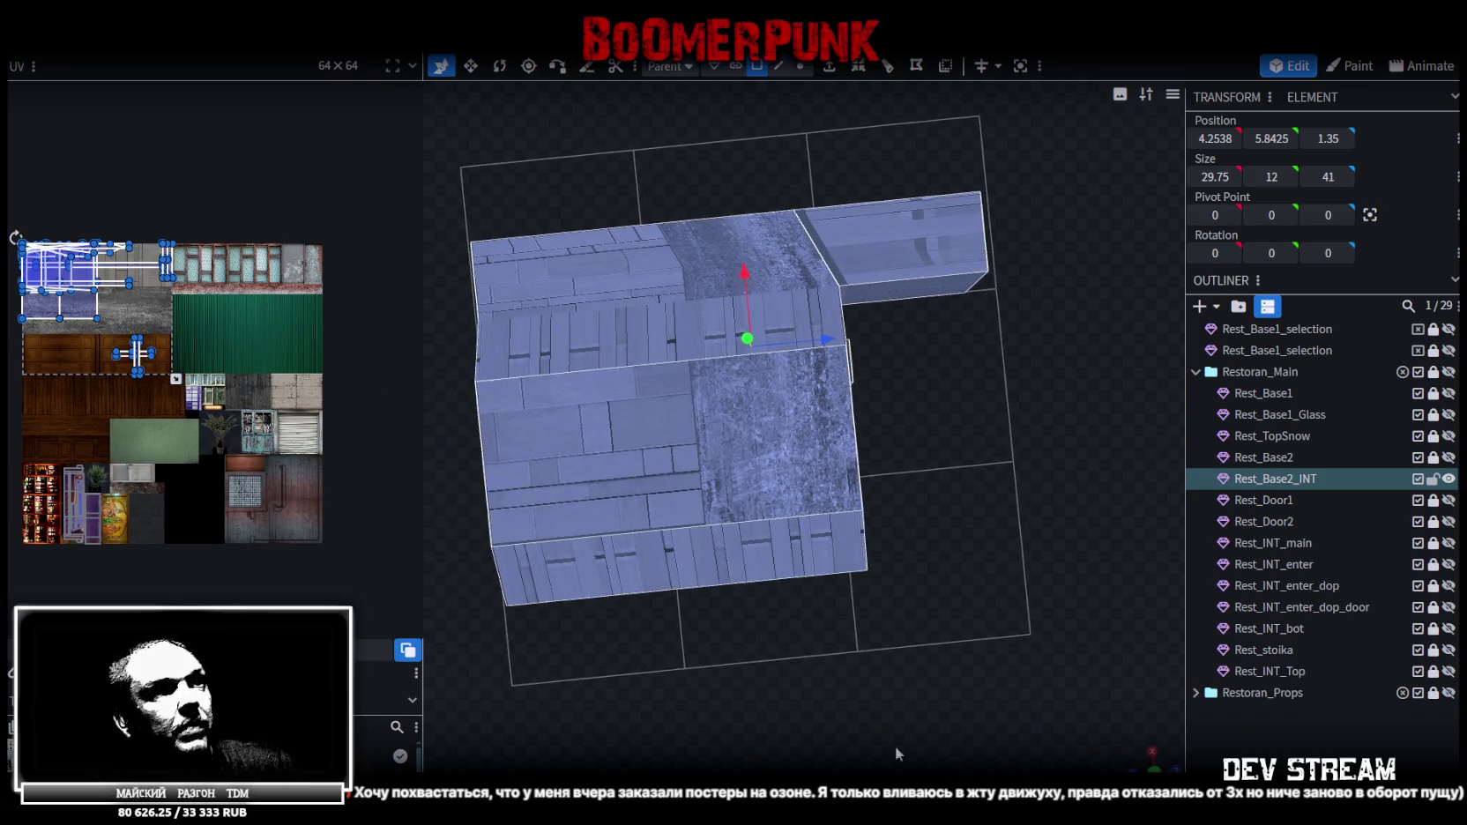
click(1153, 769)
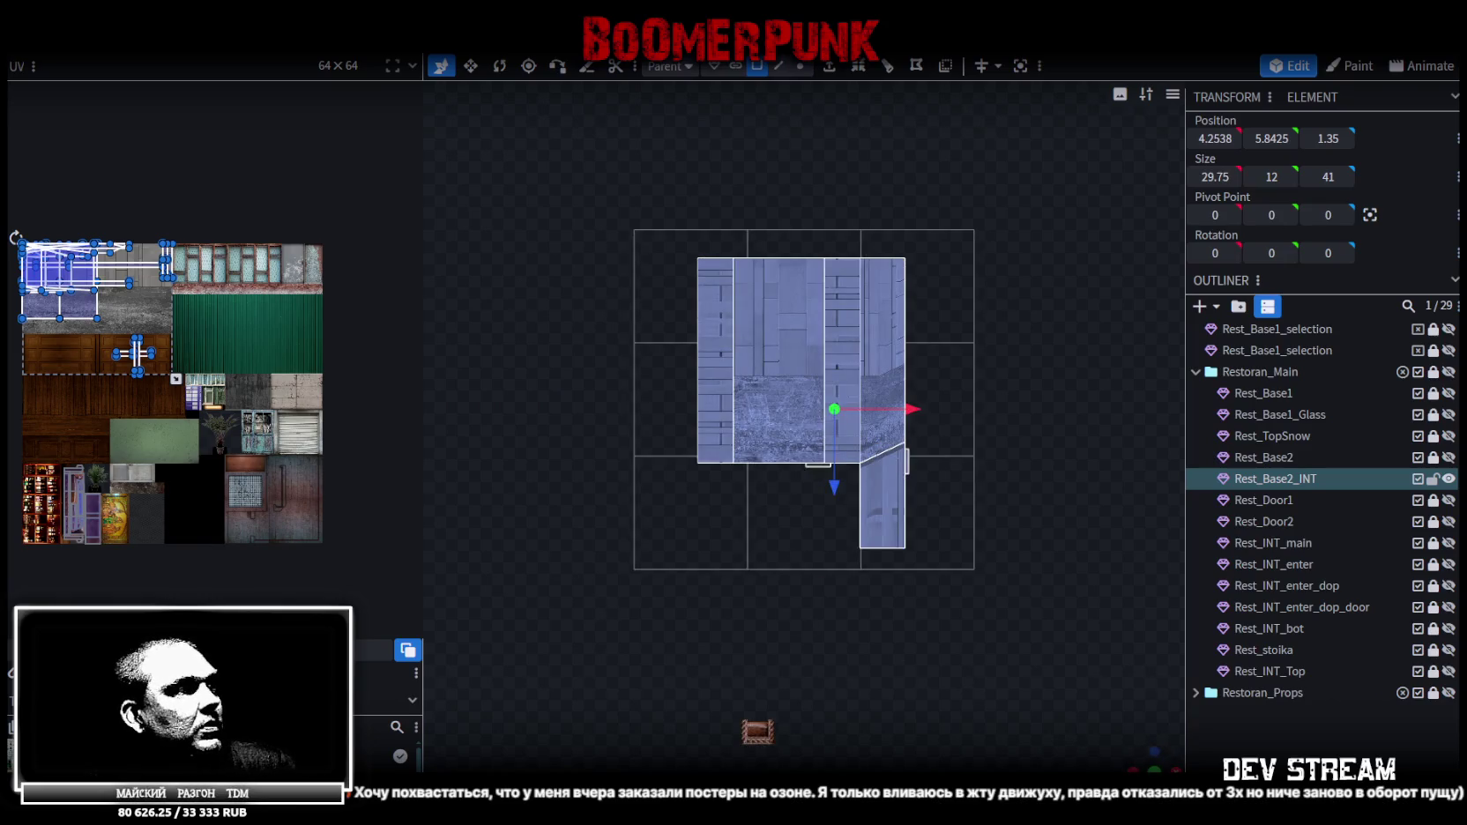
Re-lay out the interior shell's UV islands and fit them over the grey concrete texture
key(ctrl+z)
key(ctrl+z)
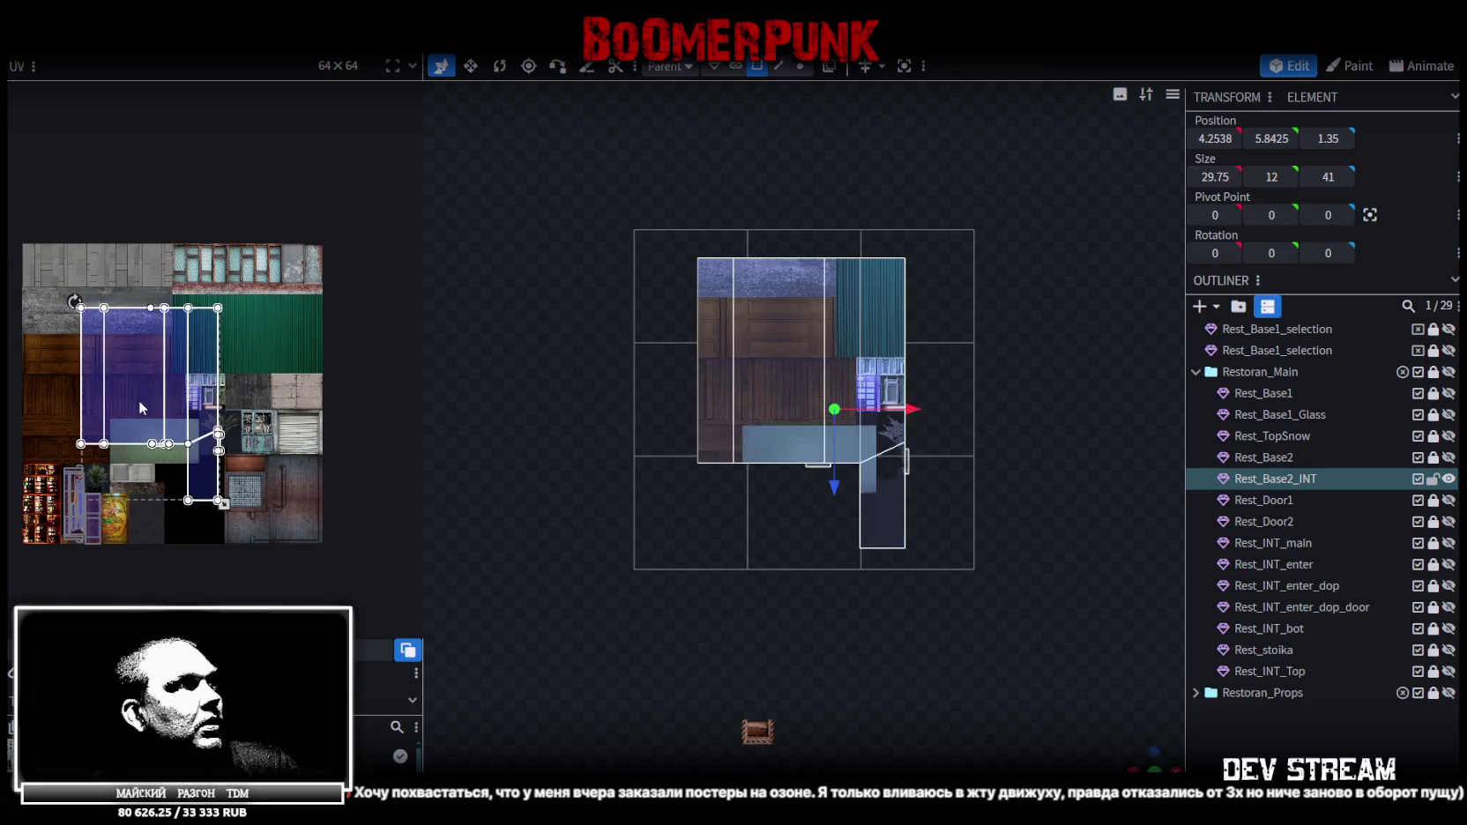
right_click(139, 400)
click(183, 480)
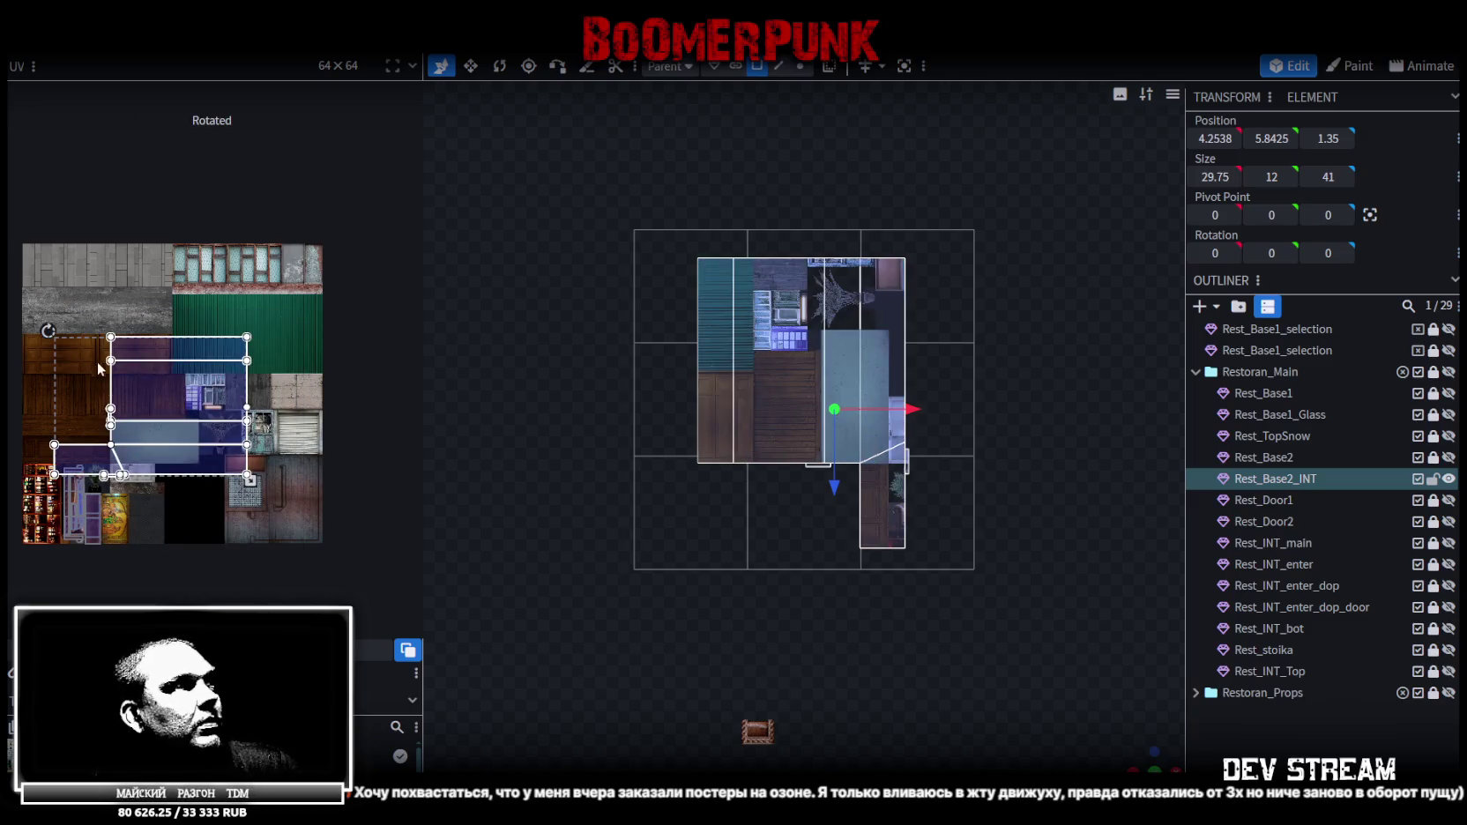
drag(183, 431, 94, 369)
scroll(83, 326, up, 2)
scroll(79, 314, up, 1)
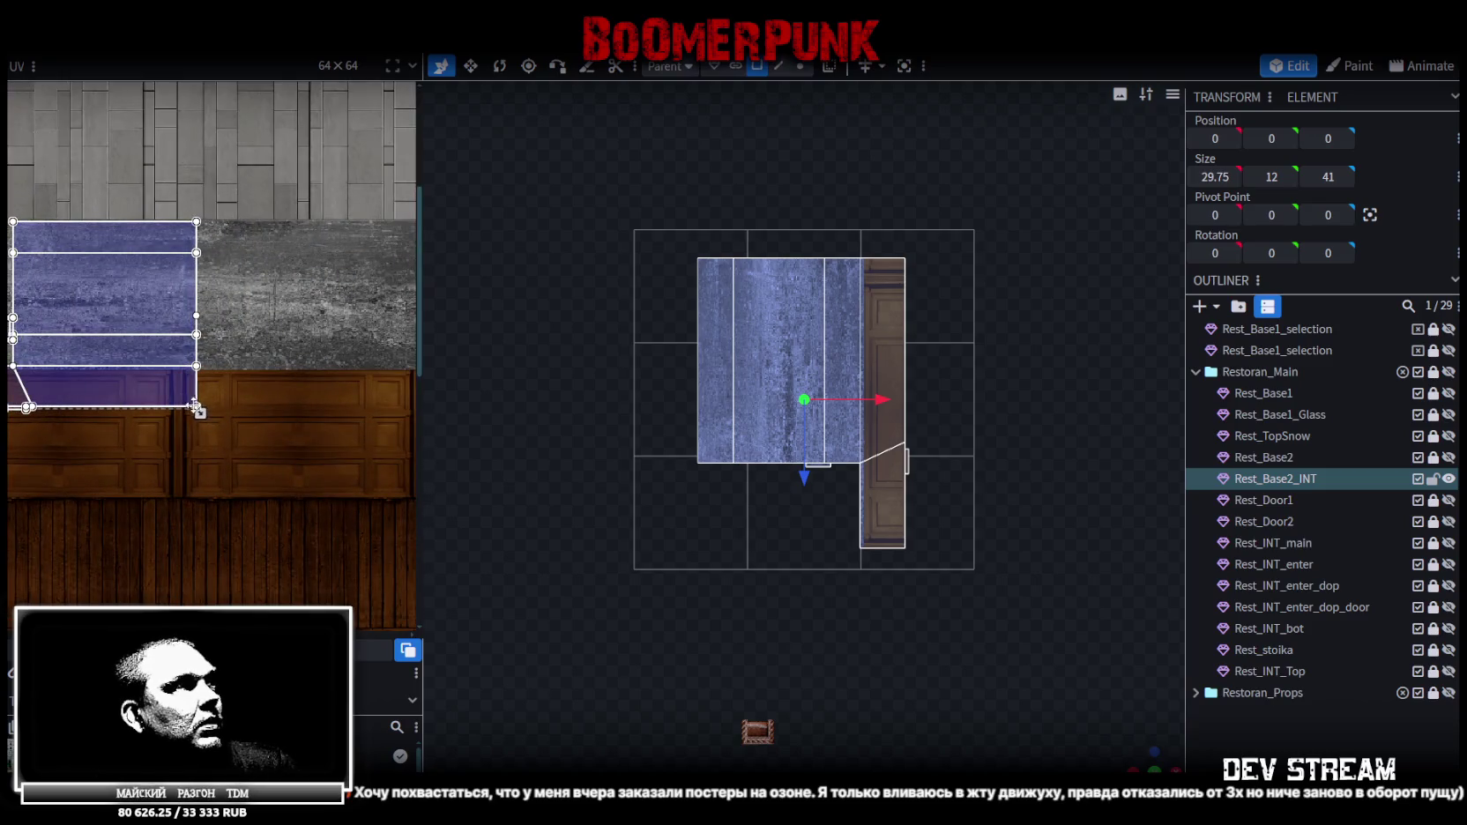
mouse_move(201, 415)
mouse_down()
mouse_move(117, 384)
mouse_move(143, 394)
mouse_up()
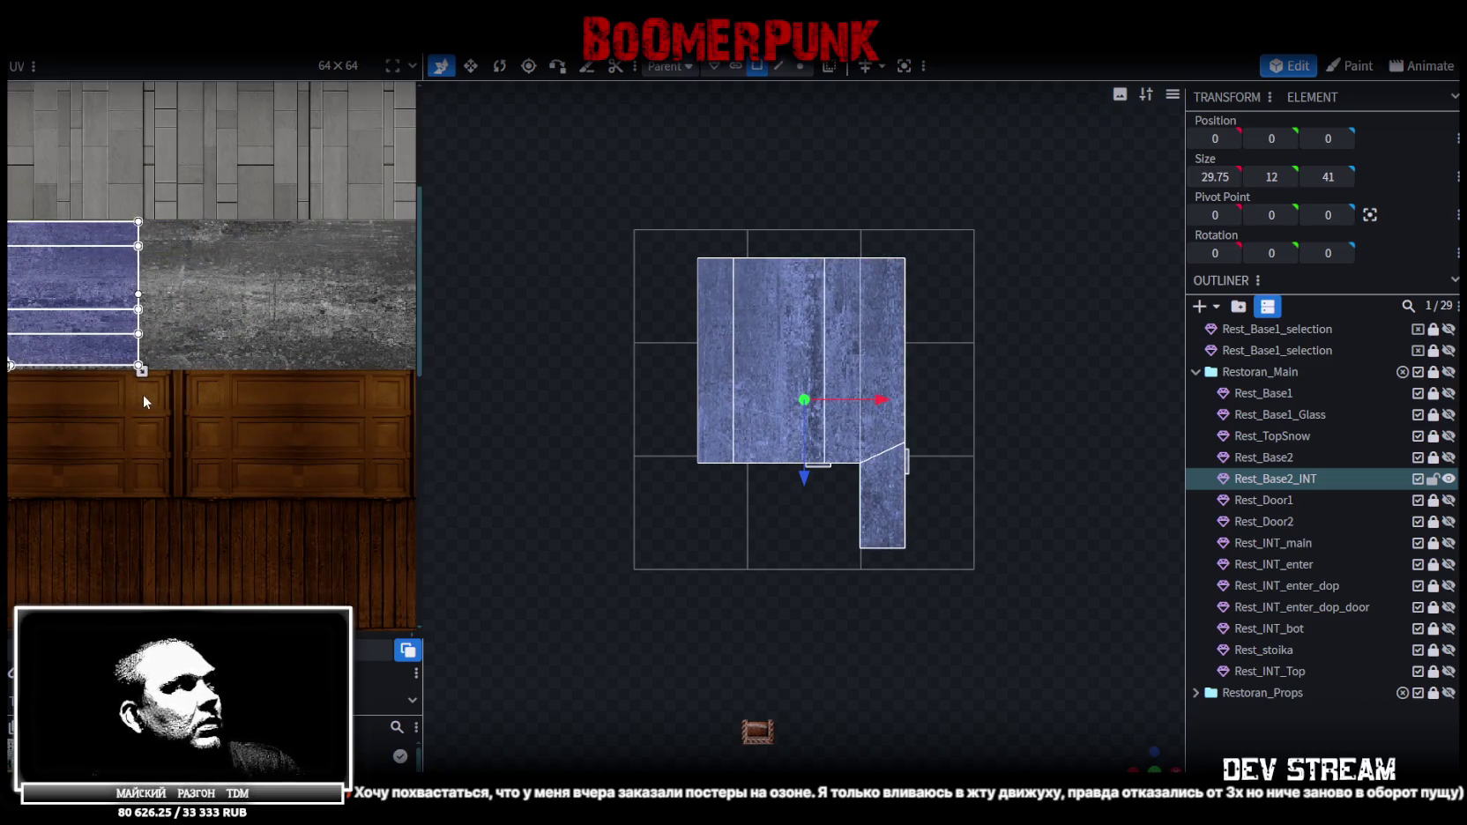
scroll(268, 370, up, 1)
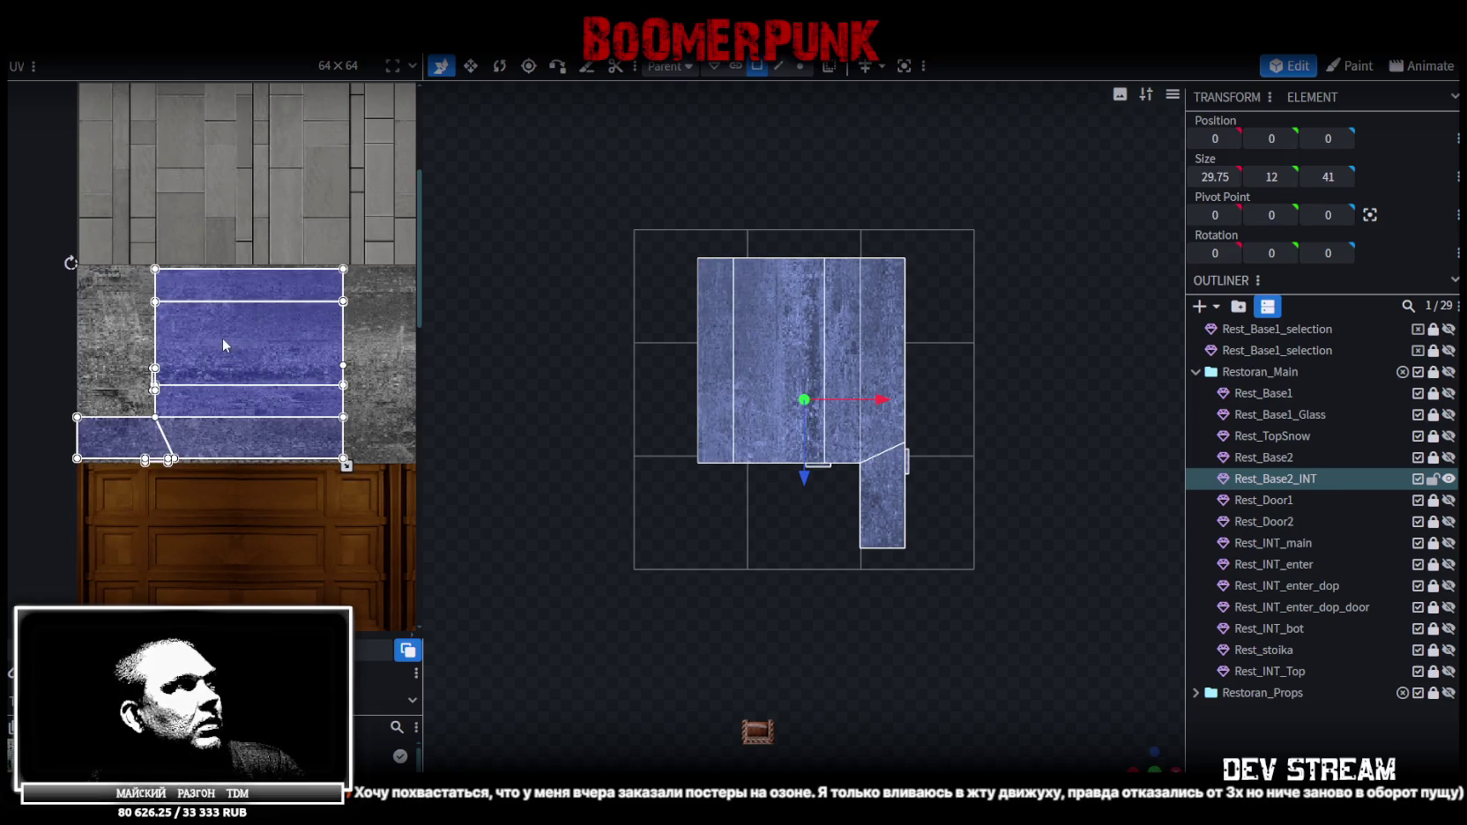
drag(233, 340, 328, 381)
Orbit to a front perspective view to check the concrete walls around the doorway
drag(1173, 738, 888, 628)
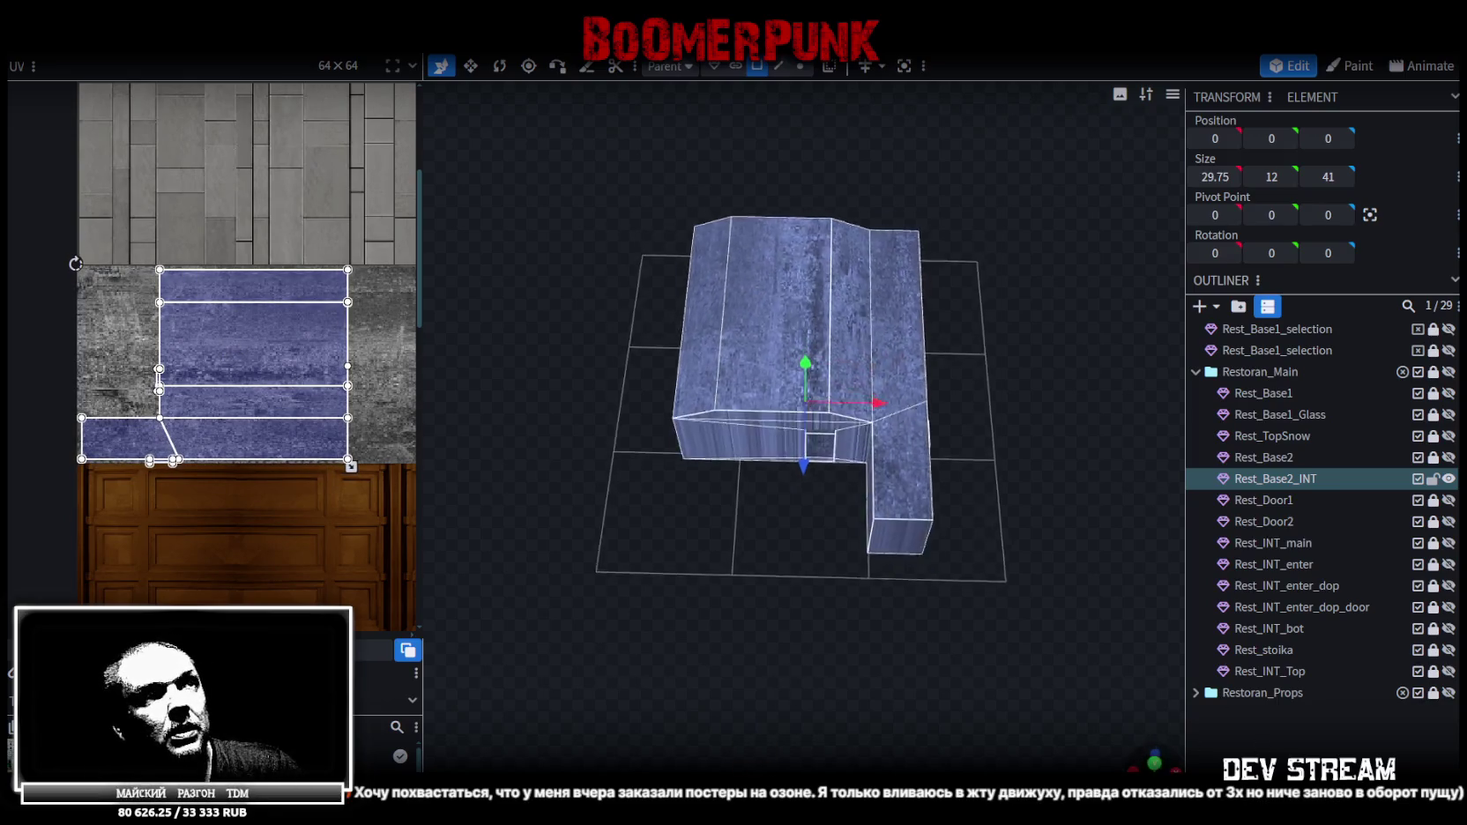
scroll(1100, 613, up, 5)
scroll(791, 687, down, 3)
drag(859, 702, 888, 676)
scroll(889, 675, up, 1)
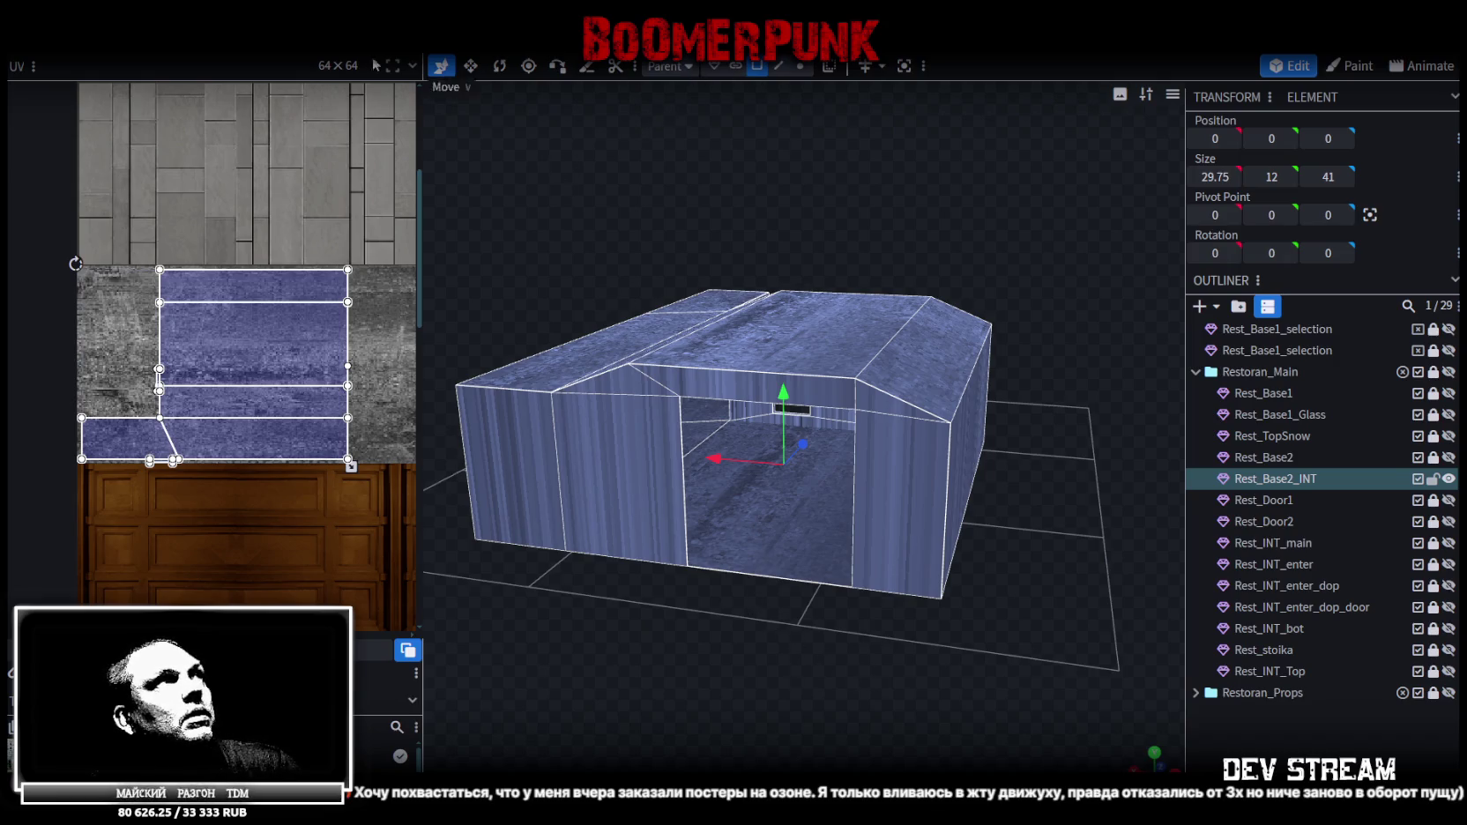
Extrude the doorway's two vertical edges in the Z- direction to fill the doorway
click(779, 66)
click(680, 470)
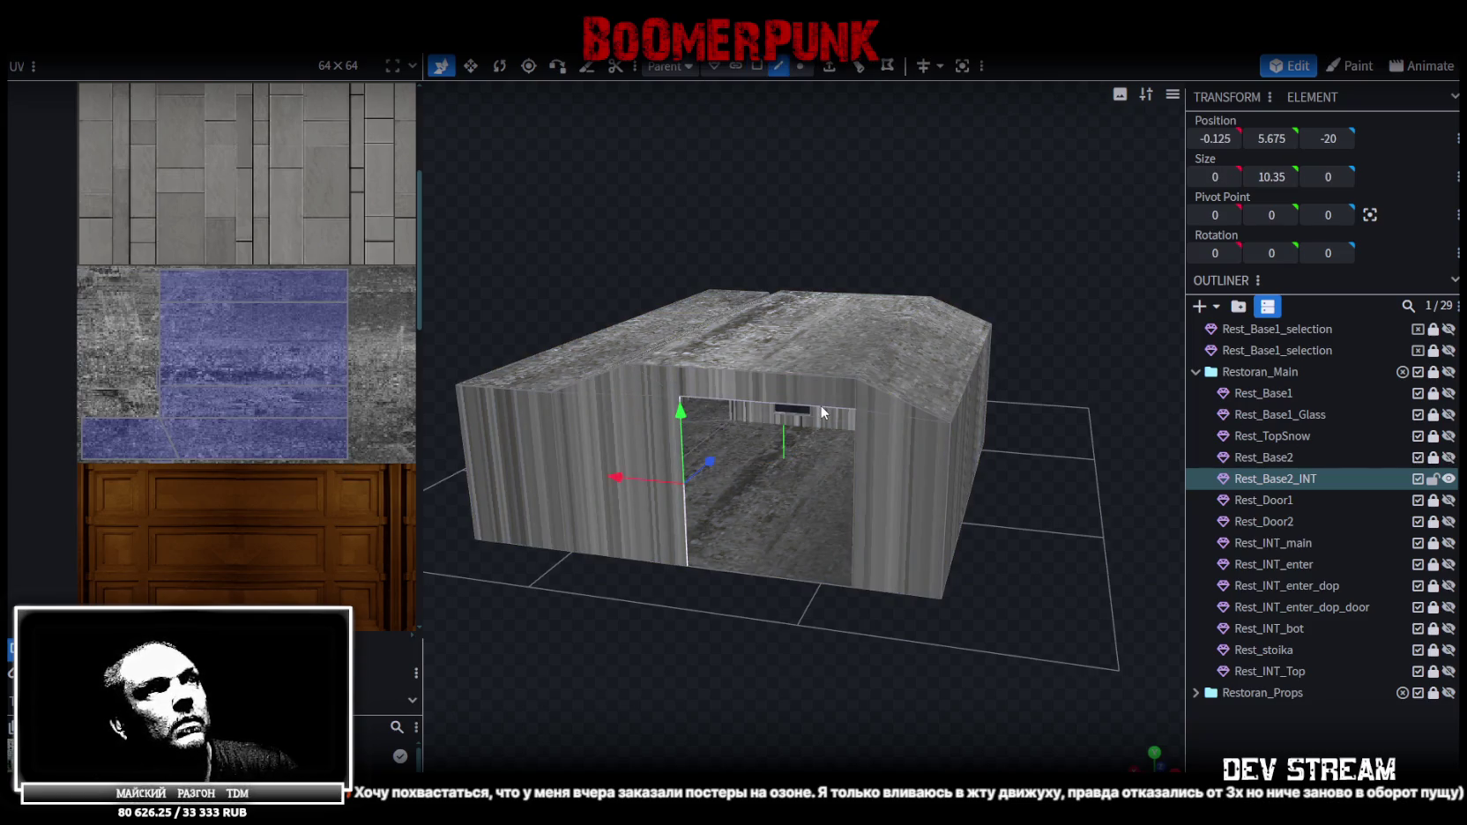
shift+click(855, 453)
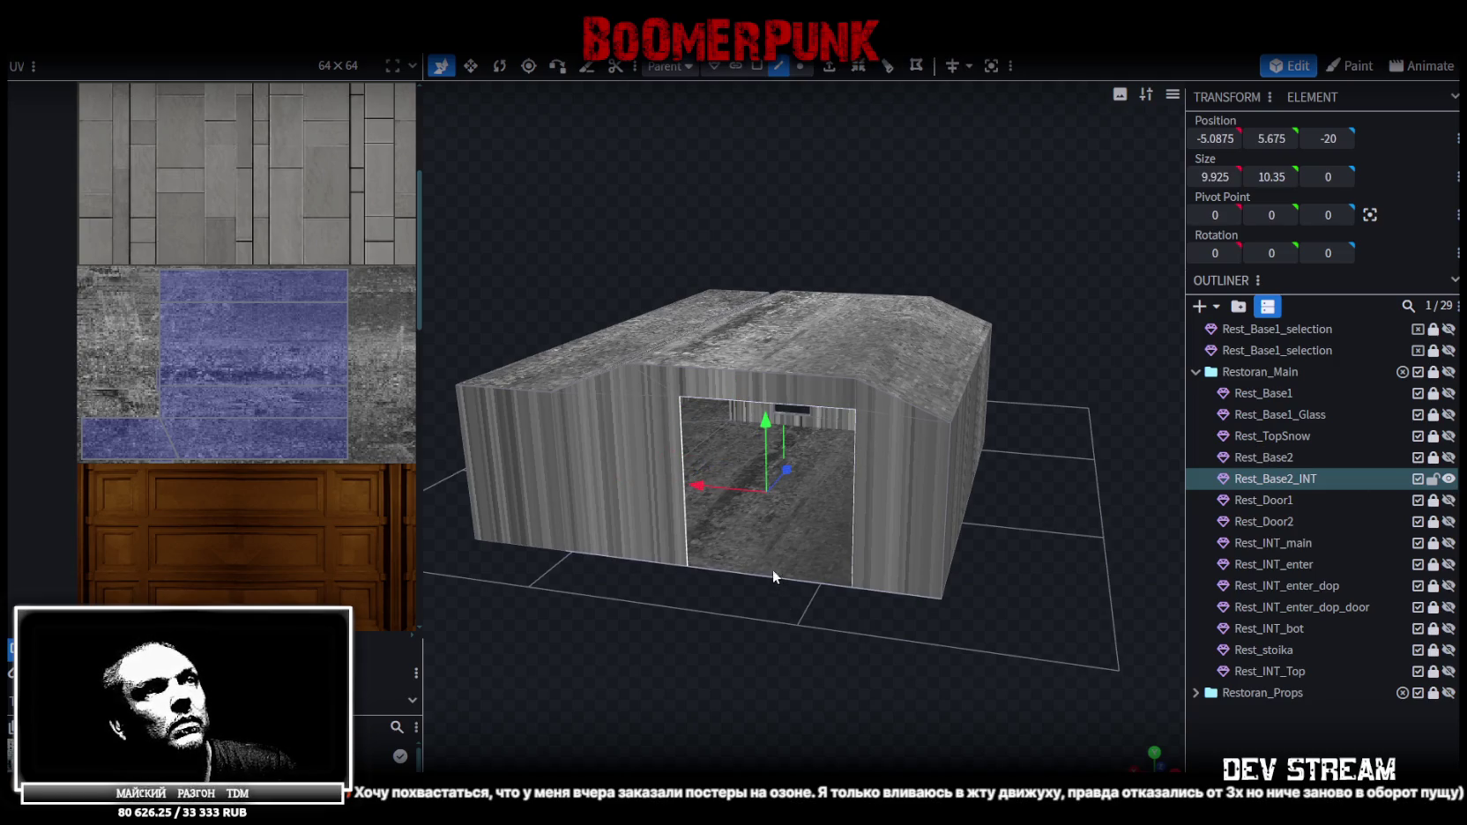
click(828, 68)
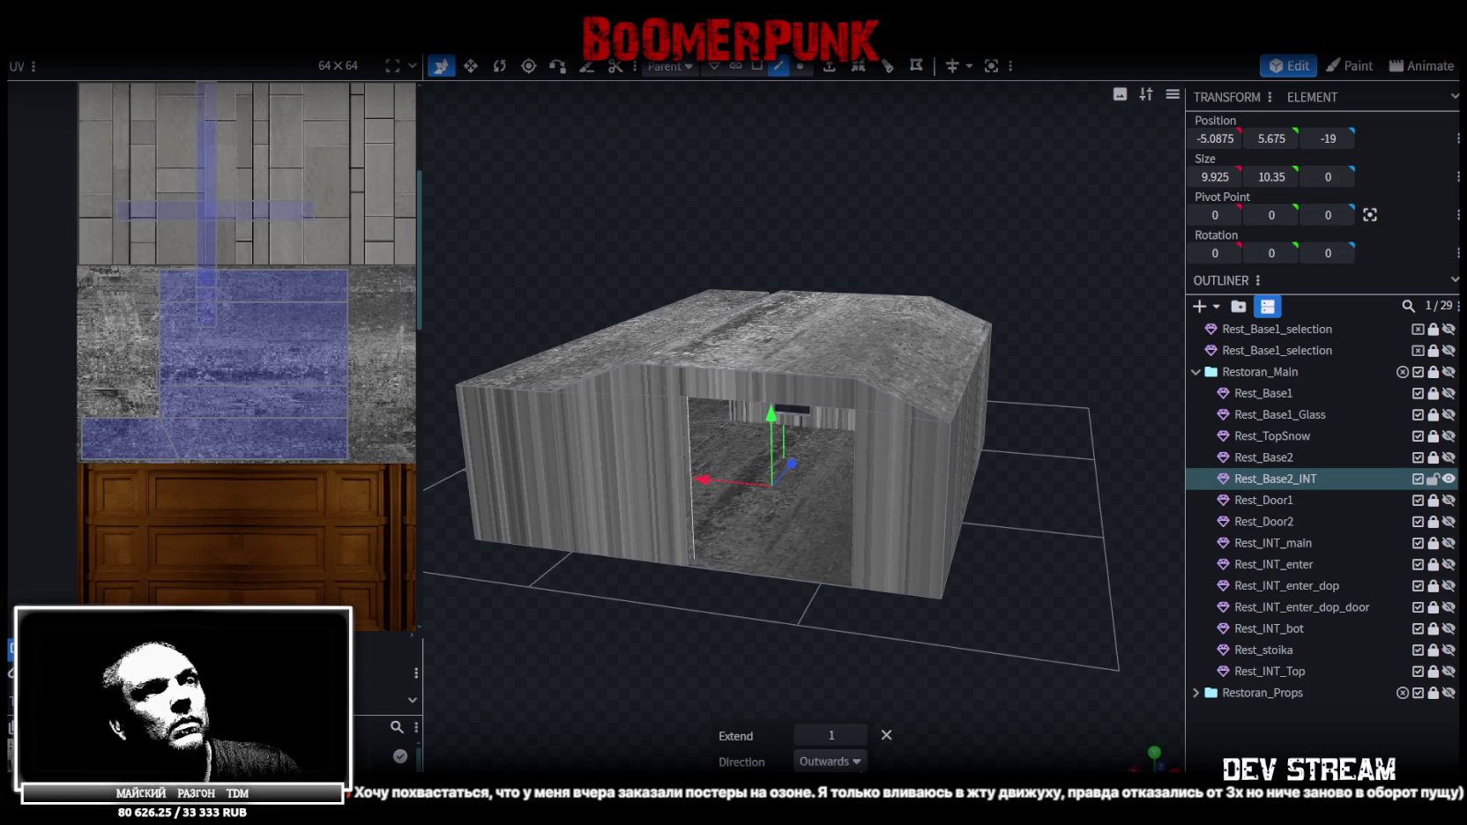
click(831, 761)
click(824, 741)
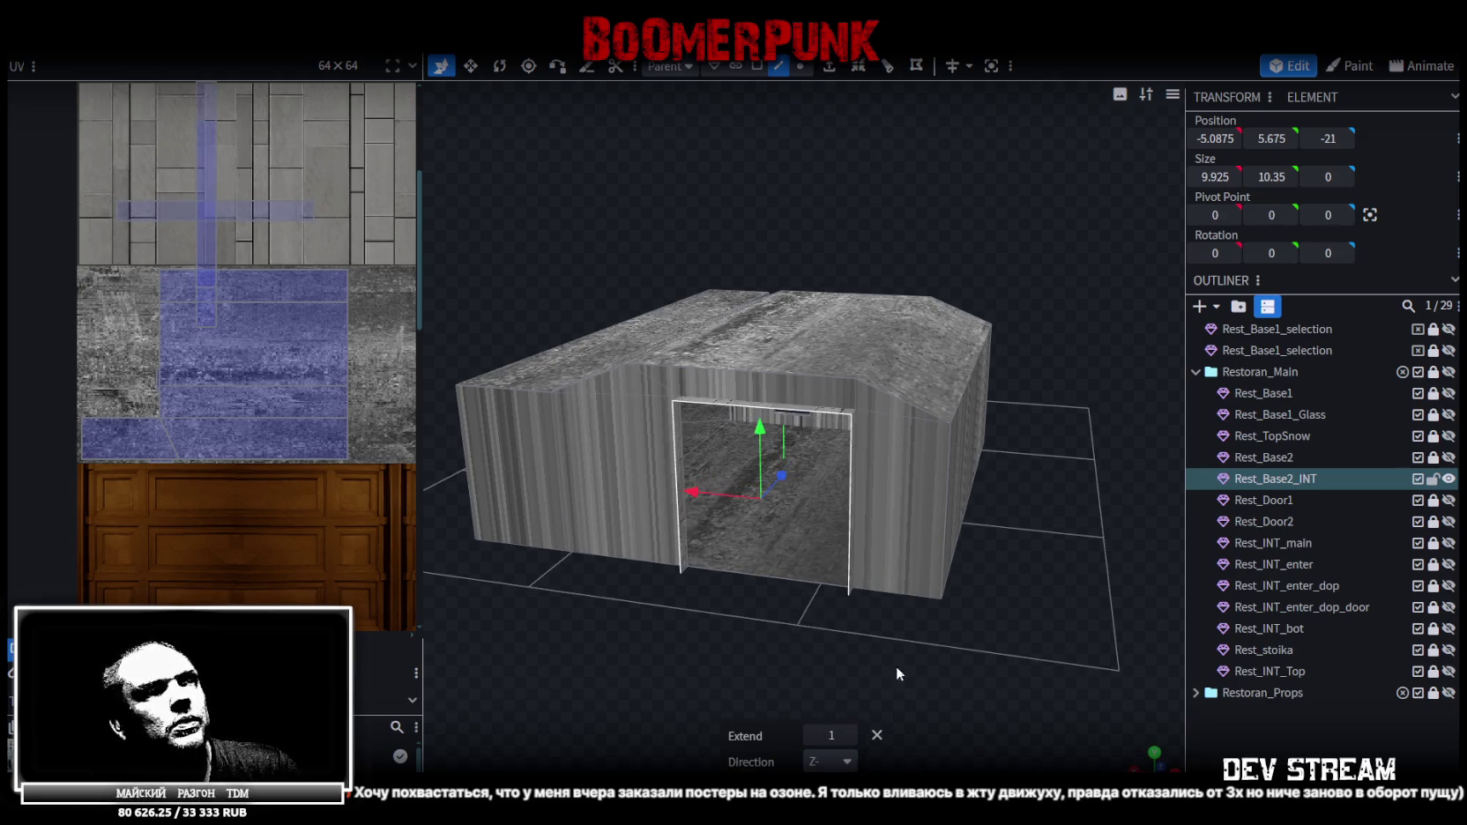
Show the Rest_Base2 walls again and select the face filling the doorway
drag(882, 674, 882, 657)
click(1448, 456)
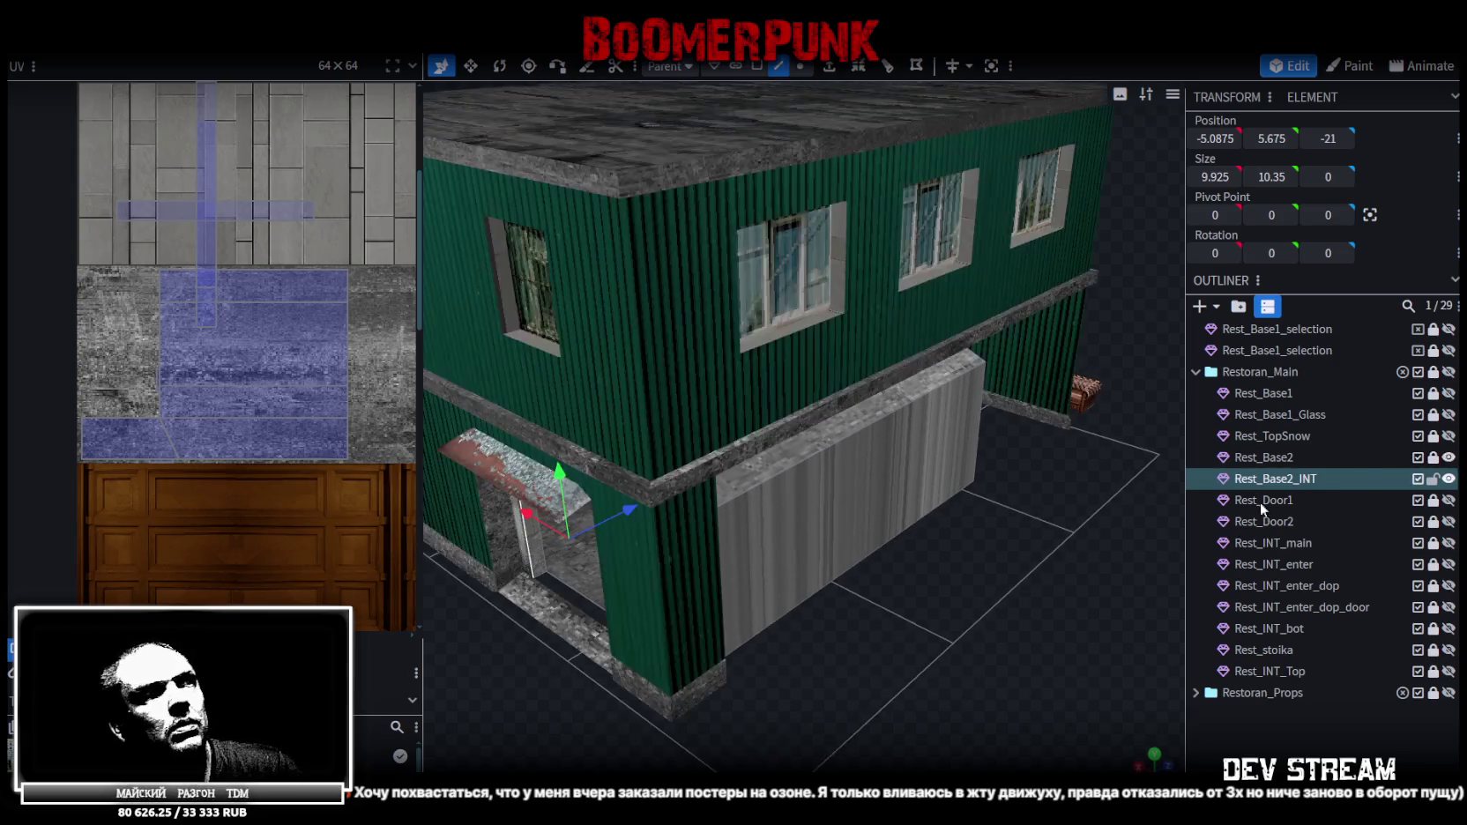
mouse_move(810, 608)
mouse_down()
mouse_move(788, 543)
mouse_move(802, 701)
mouse_move(804, 644)
mouse_up()
mouse_move(954, 561)
mouse_down()
mouse_move(649, 642)
mouse_move(957, 378)
mouse_move(951, 511)
mouse_move(947, 264)
mouse_move(899, 518)
mouse_move(728, 234)
mouse_up()
click(941, 361)
click(915, 273)
click(702, 237)
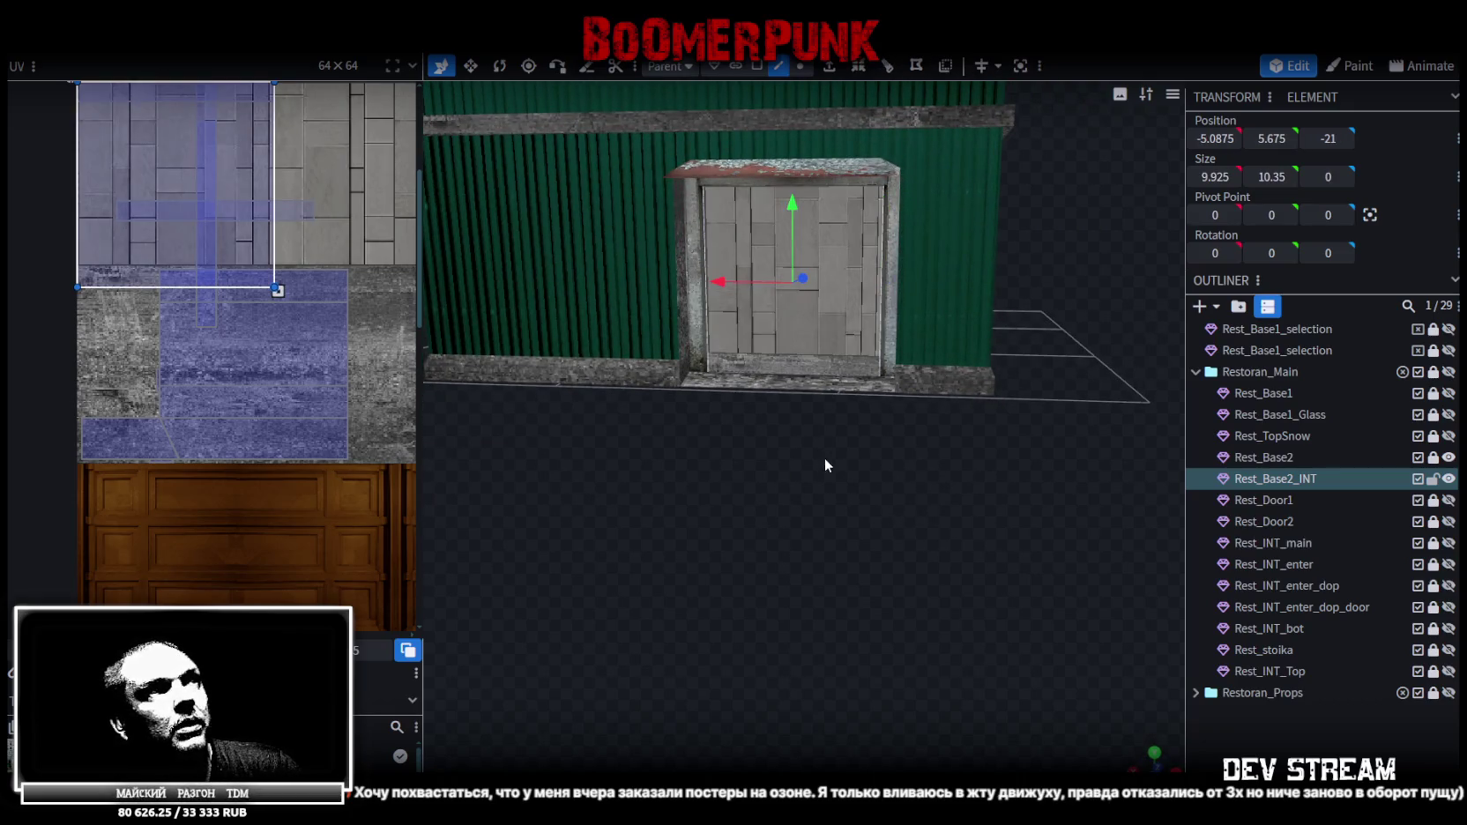
click(757, 67)
right_click(836, 229)
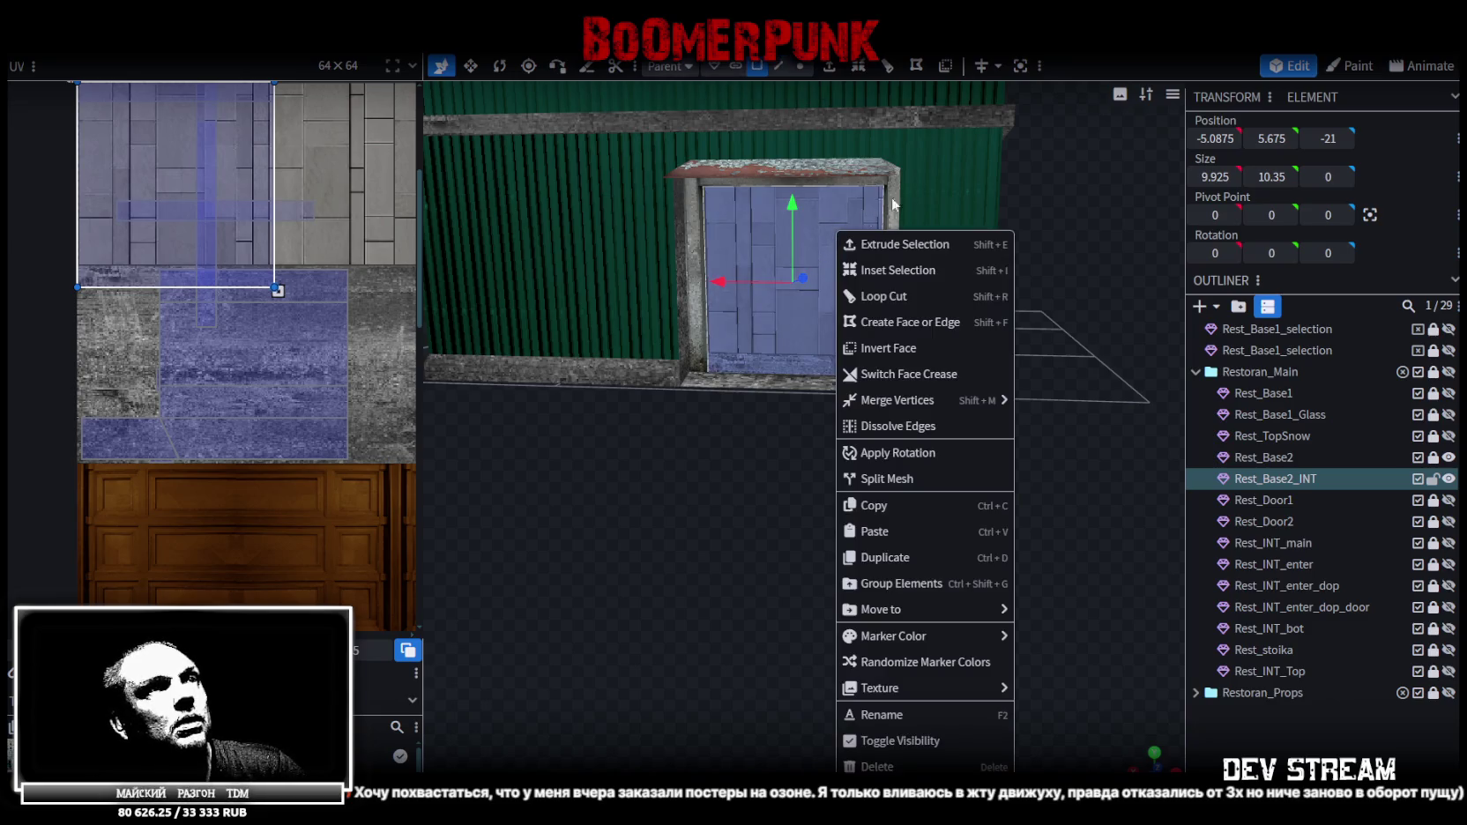
Split the doorway face into its own mesh and rename it Rest_Door
click(911, 487)
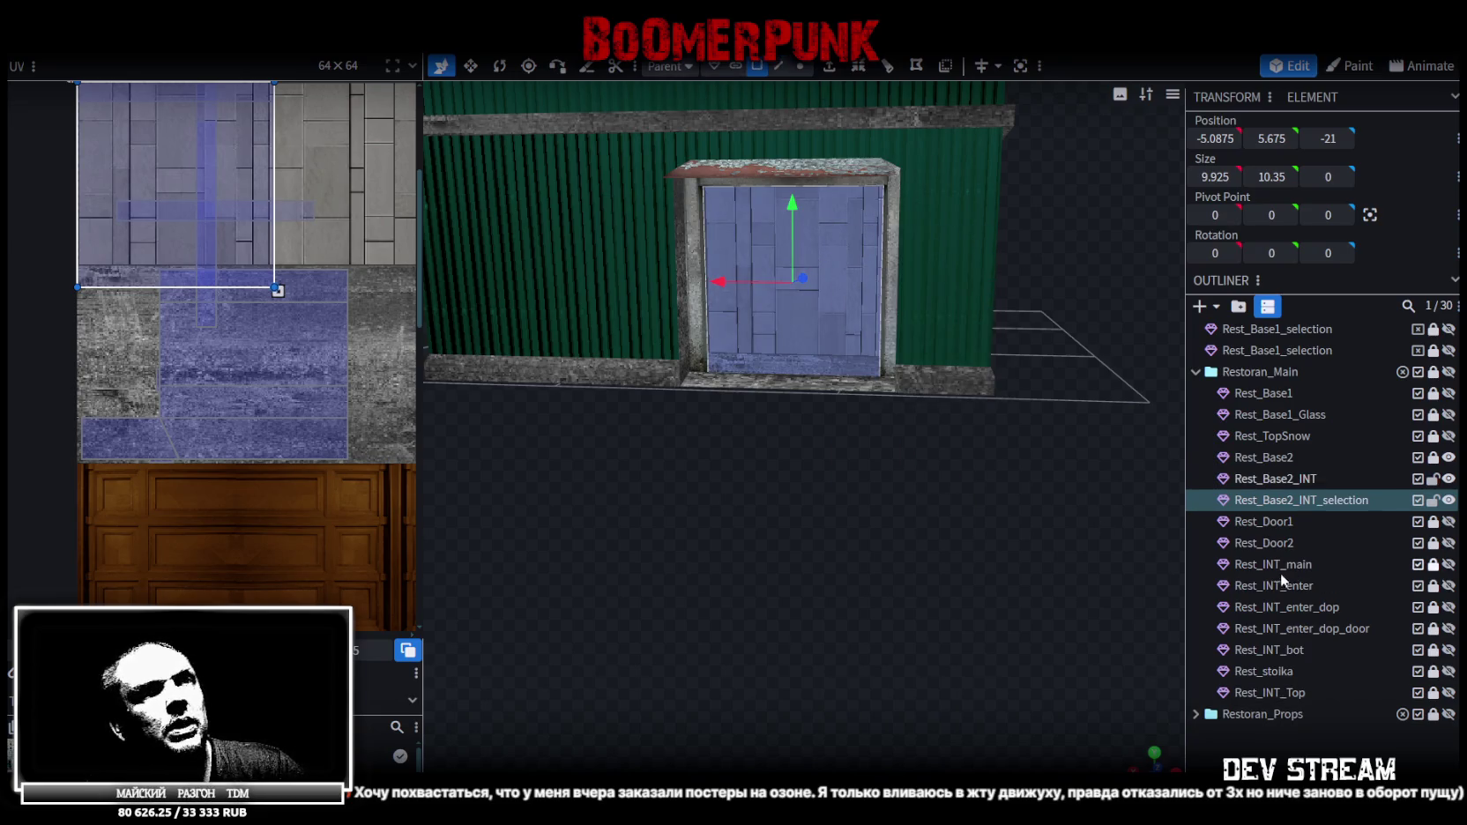
click(1290, 500)
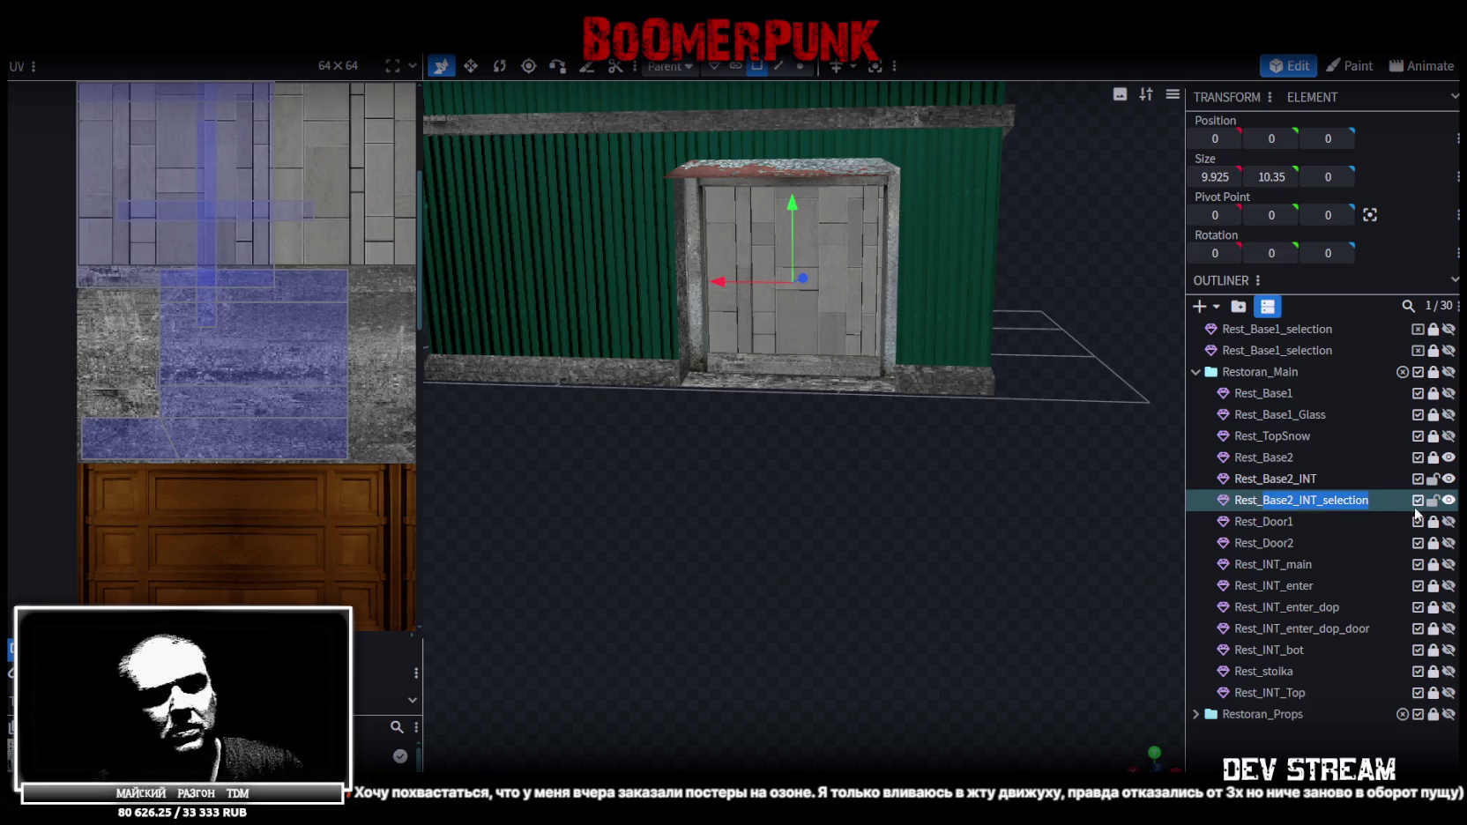
text(Door)
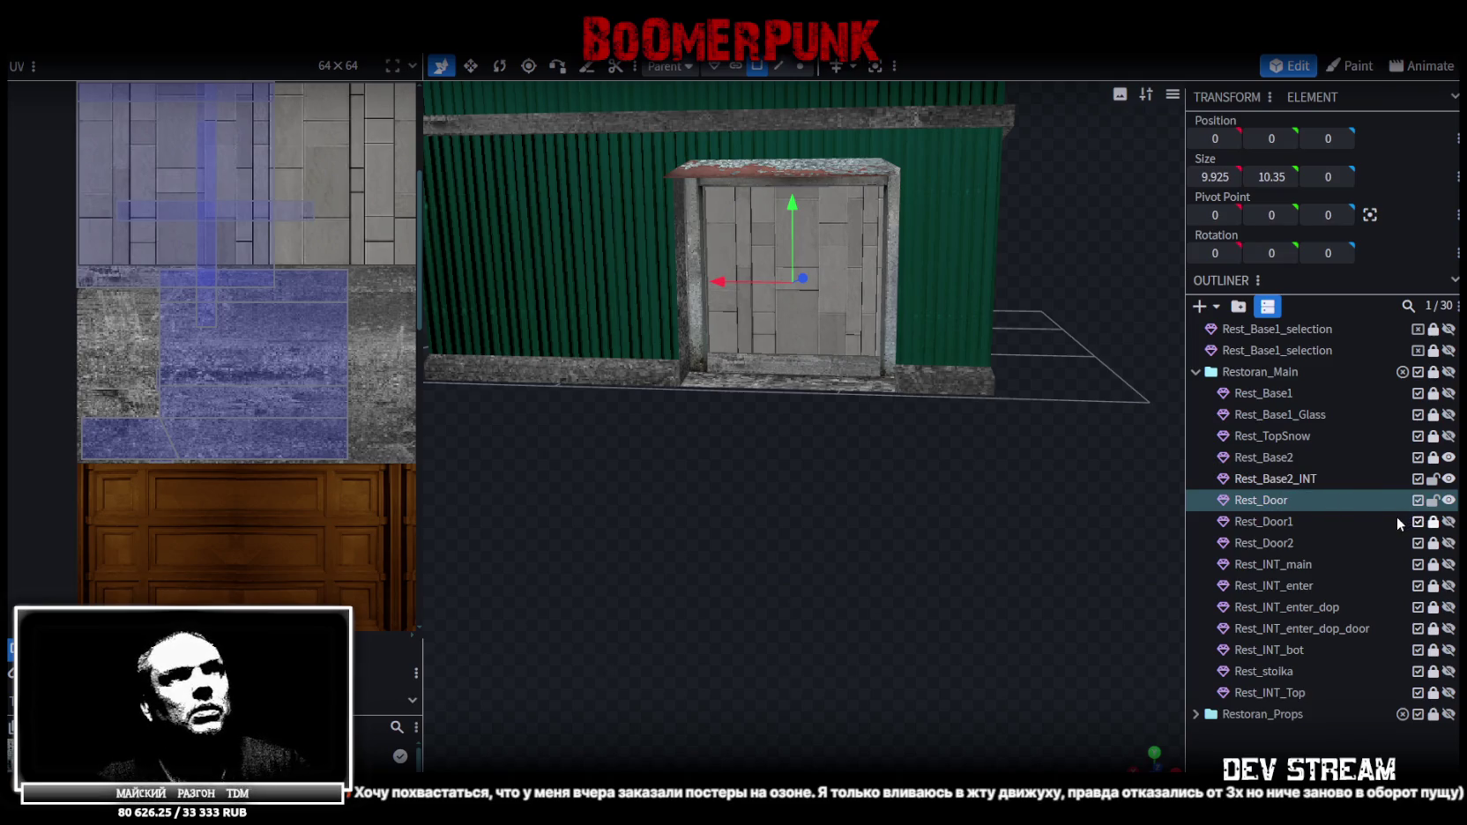
Orbit to a higher corner view and select the door face
drag(1069, 363, 979, 477)
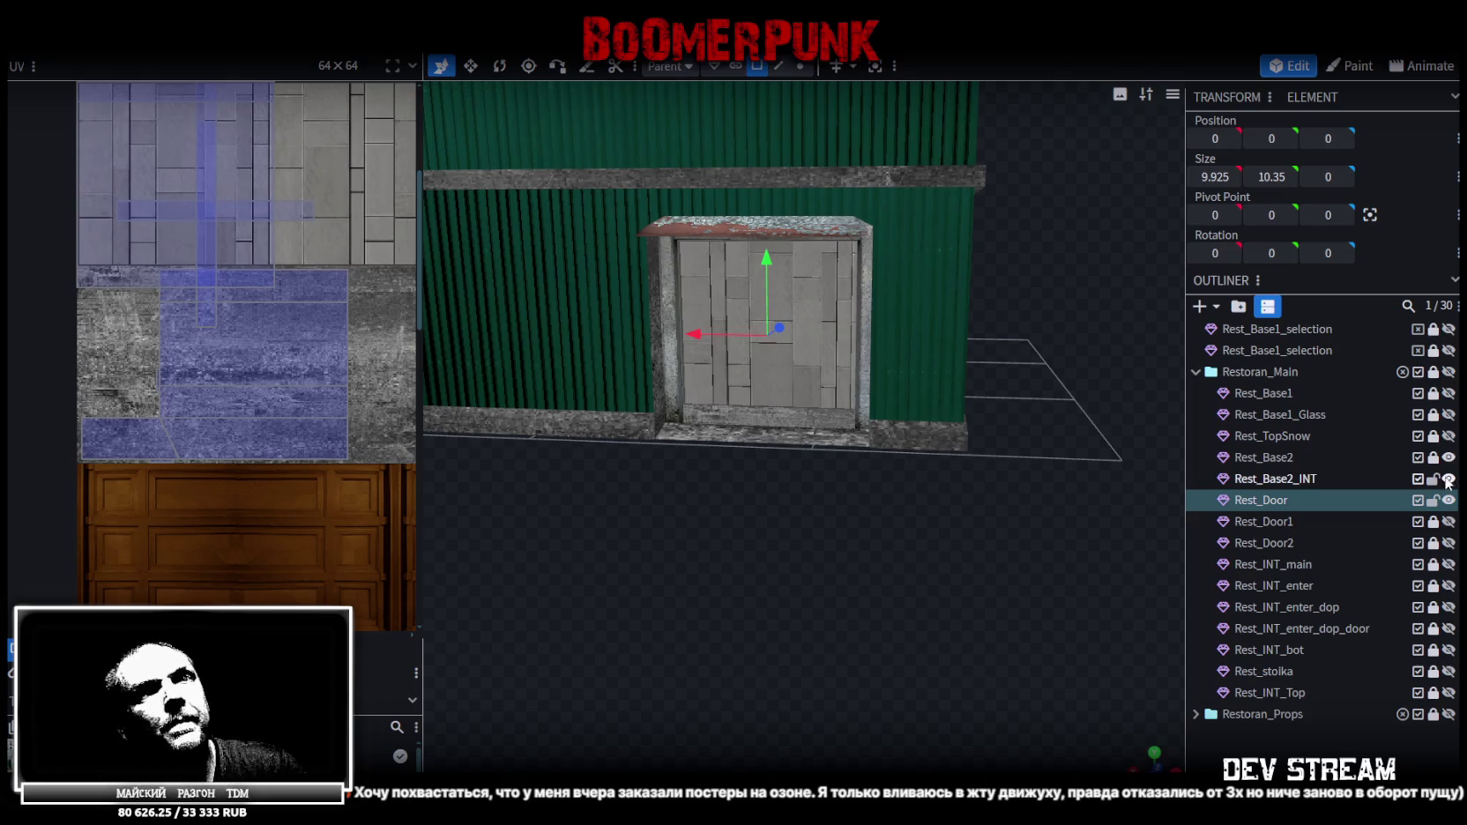
mouse_move(845, 463)
mouse_down()
mouse_move(773, 538)
mouse_move(808, 530)
mouse_up()
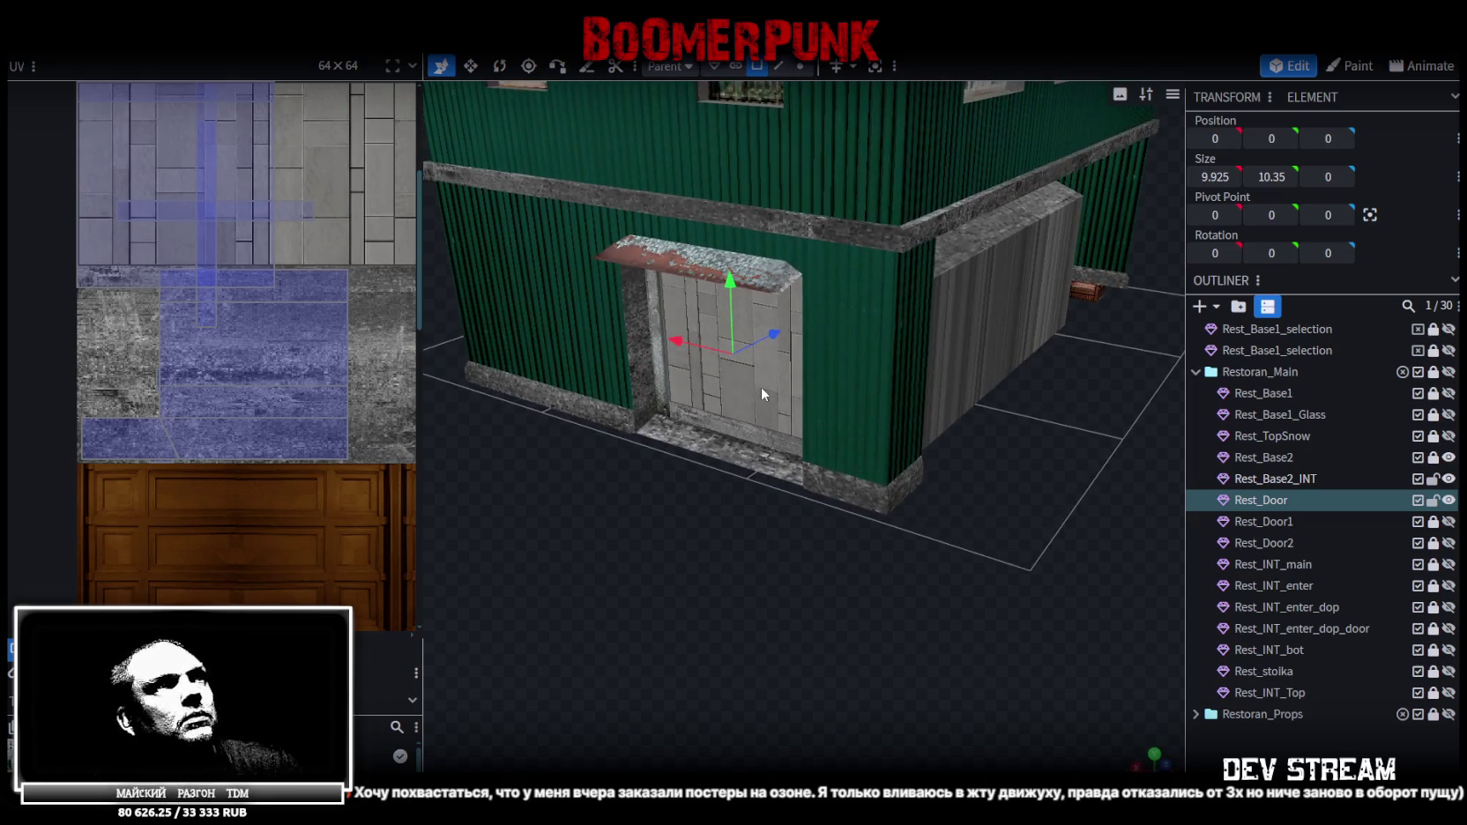
click(751, 66)
click(730, 405)
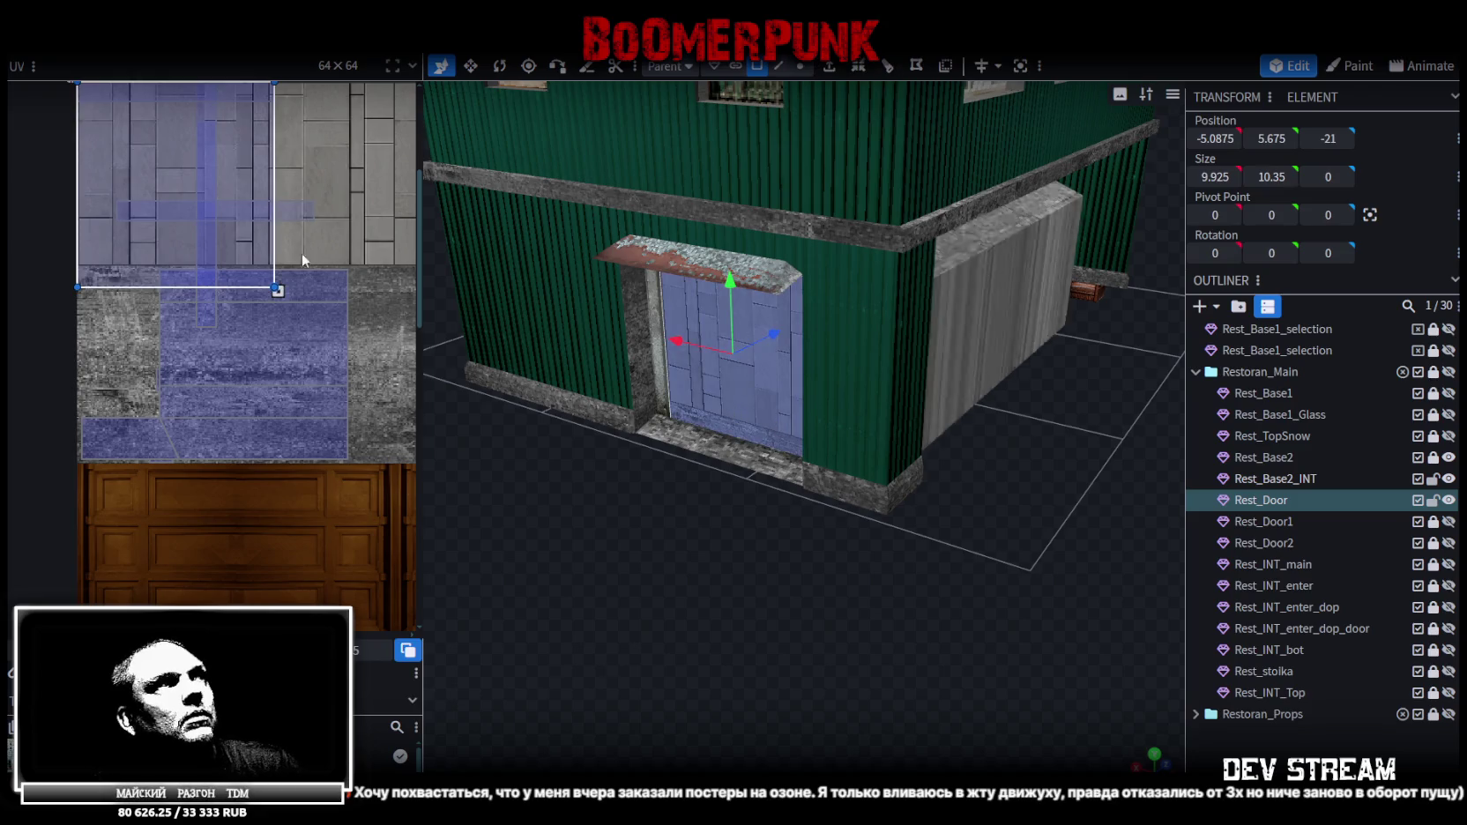
Move the door face's UVs onto the blue roller-shutter texture
scroll(302, 252, down, 2)
scroll(259, 241, up, 1)
scroll(73, 179, down, 1)
mouse_move(21, 144)
mouse_down()
mouse_move(309, 361)
mouse_move(366, 362)
mouse_up()
scroll(369, 349, up, 2)
scroll(255, 289, up, 2)
scroll(336, 364, up, 2)
scroll(265, 309, down, 1)
scroll(224, 253, down, 2)
Resize and stretch the door UVs to fit the shutter's corners
mouse_move(338, 388)
mouse_down()
mouse_move(297, 386)
mouse_move(300, 291)
mouse_up()
scroll(300, 264, up, 2)
scroll(303, 219, up, 2)
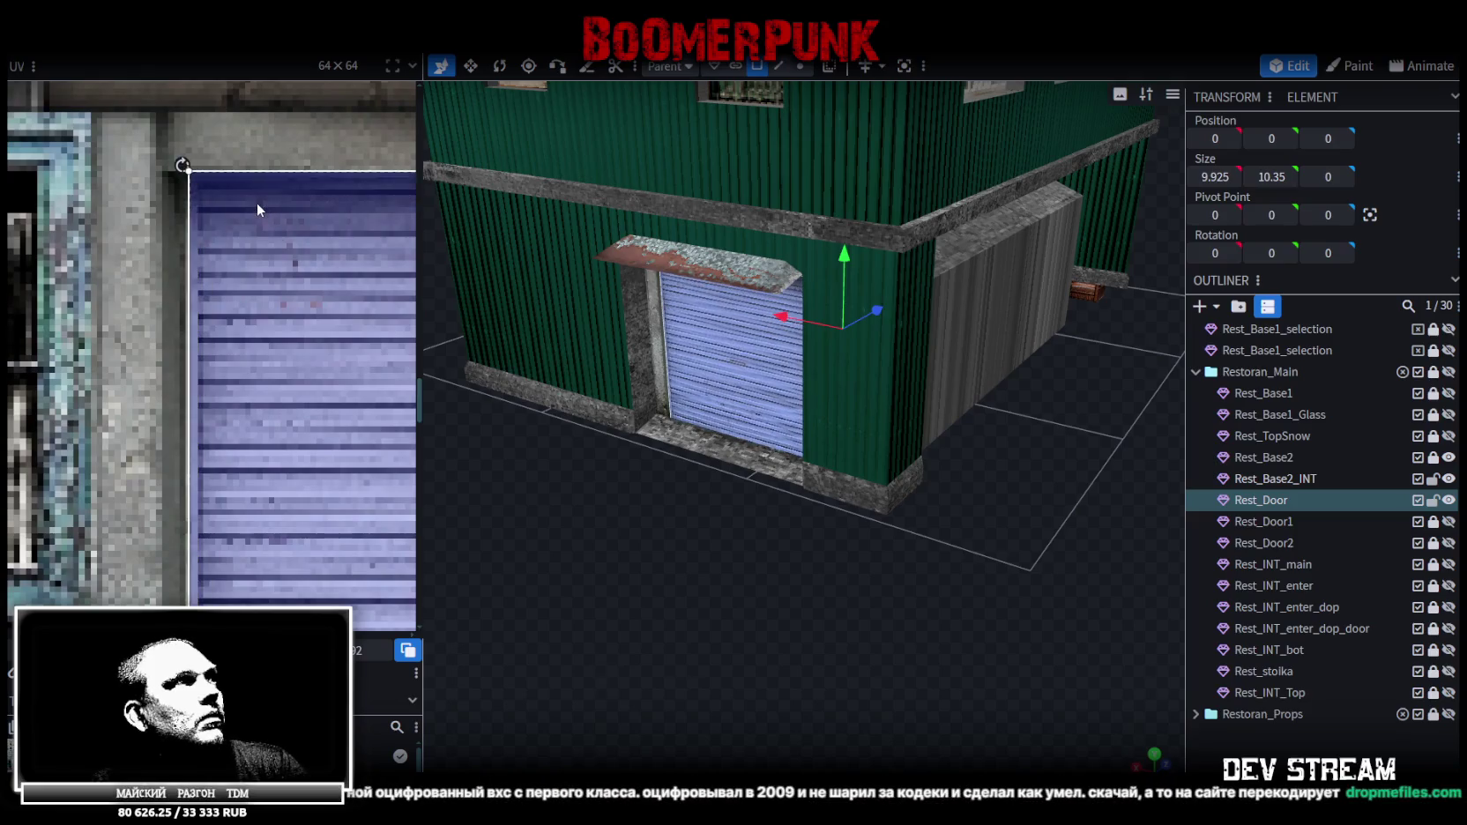
drag(257, 209, 249, 215)
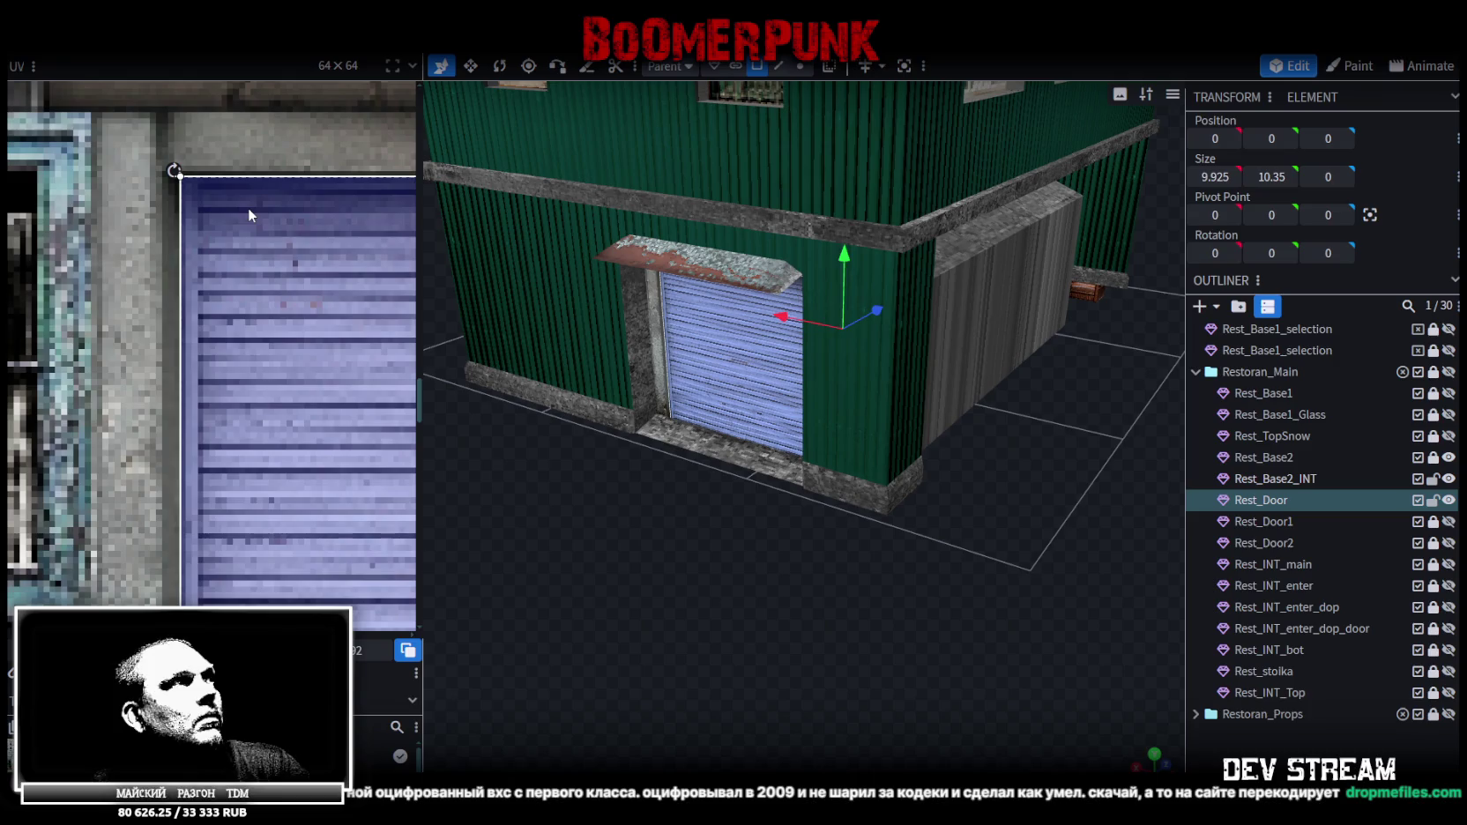
scroll(265, 220, down, 2)
scroll(278, 228, down, 2)
scroll(186, 316, up, 4)
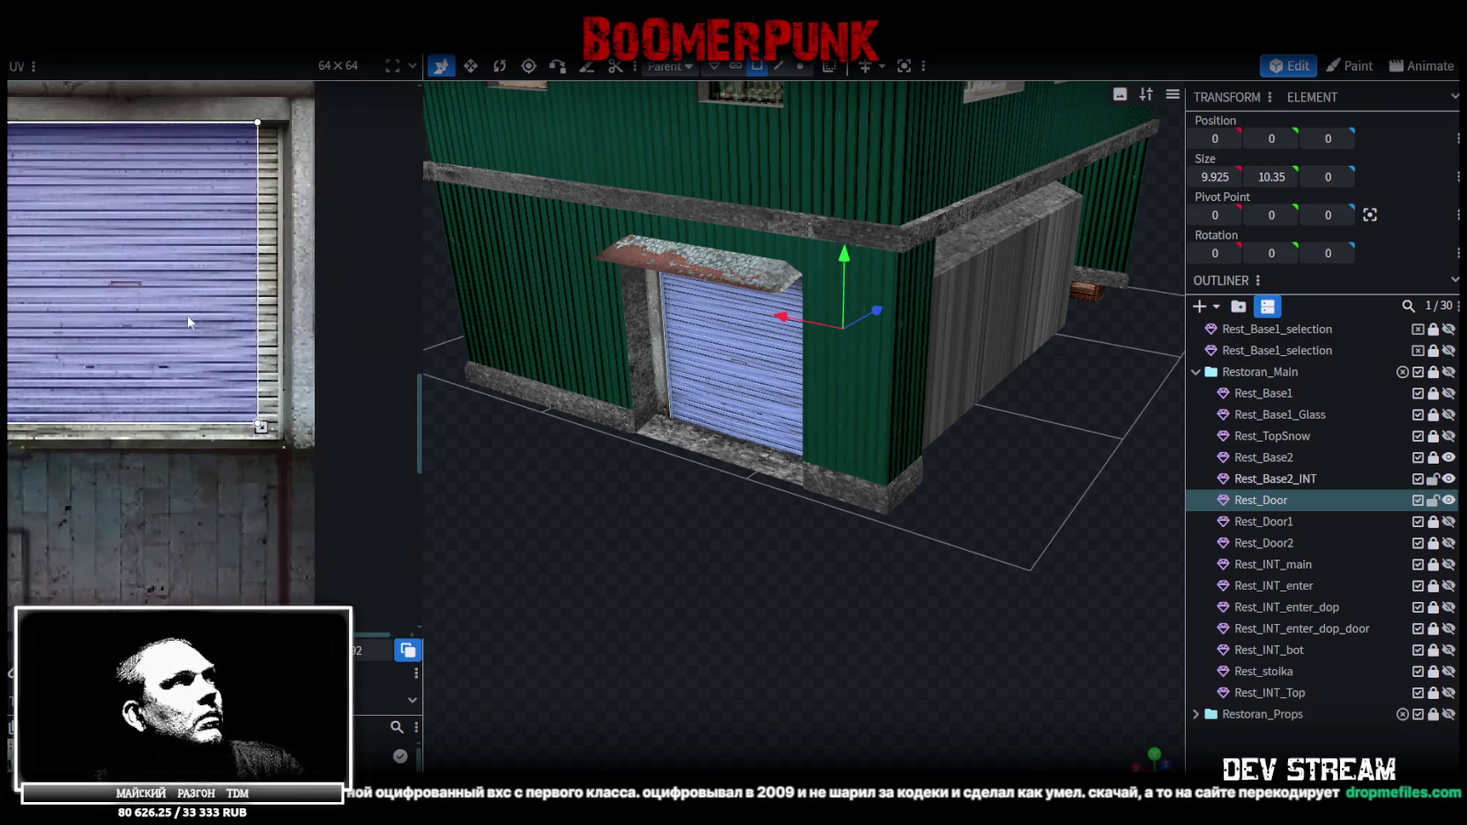
scroll(194, 330, up, 3)
drag(205, 376, 286, 430)
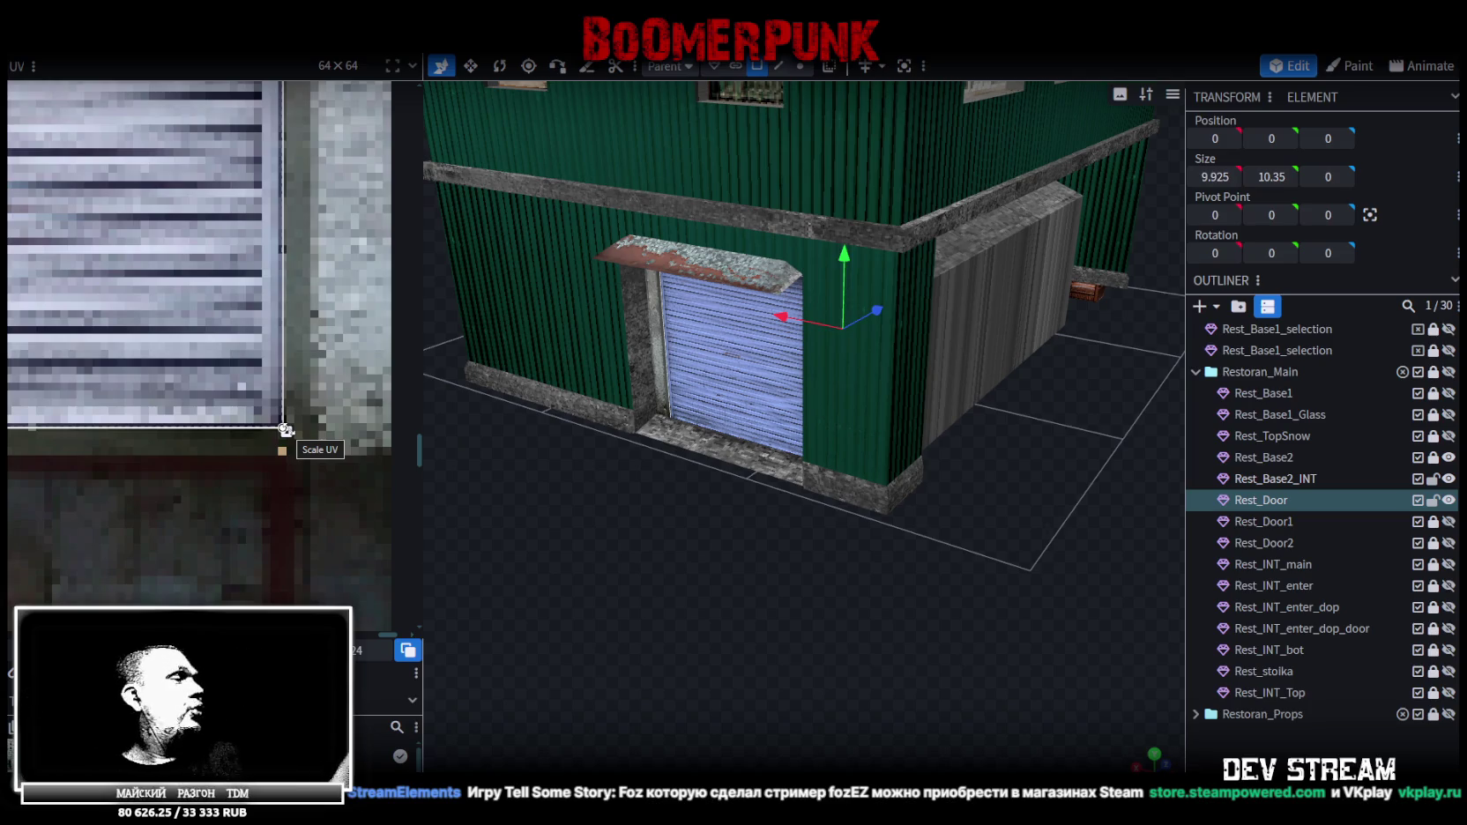
Frame the view on the door and save the model as Build10.bbmodel
click(224, 326)
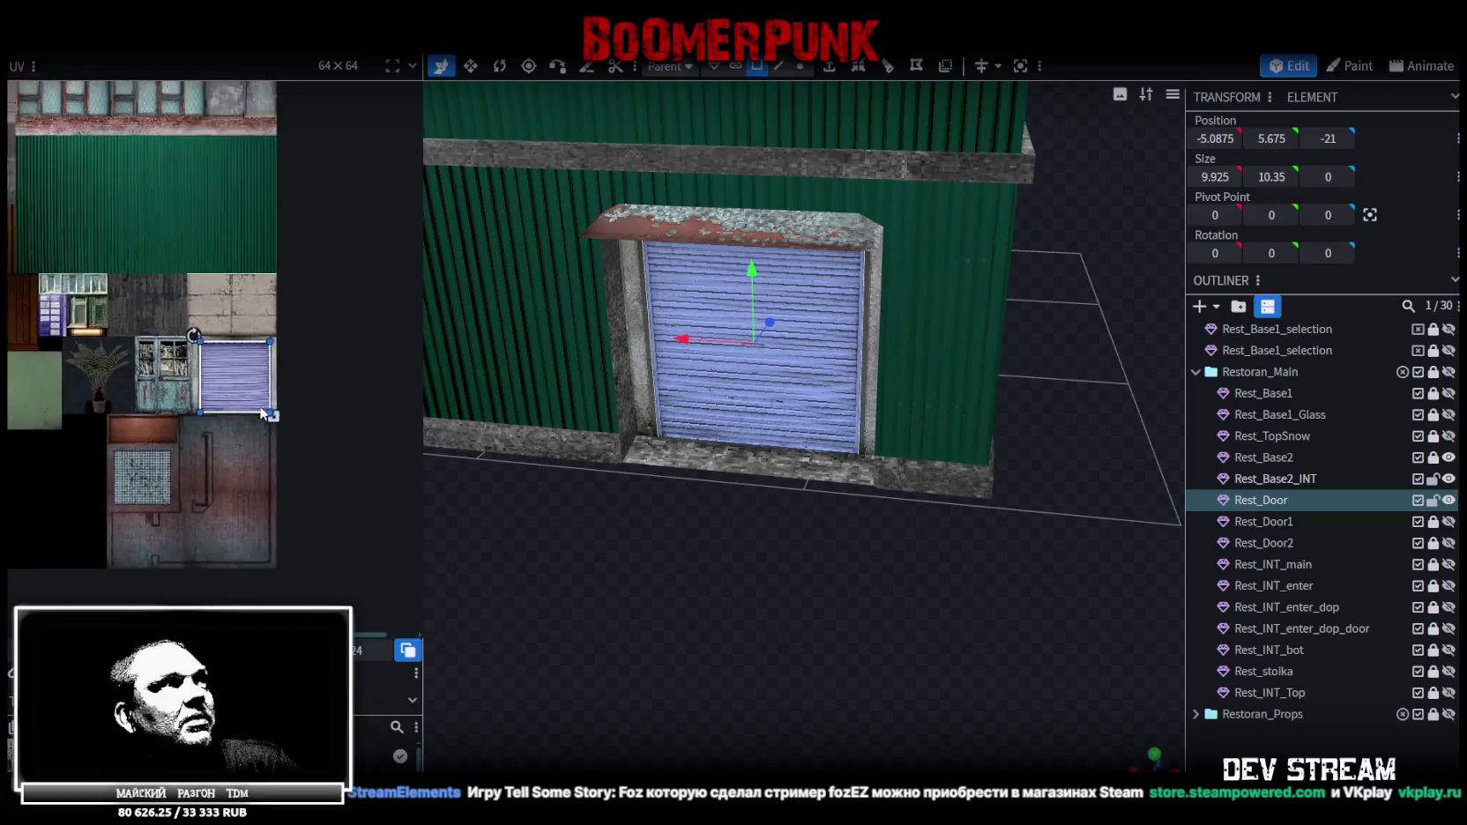
drag(830, 645, 810, 474)
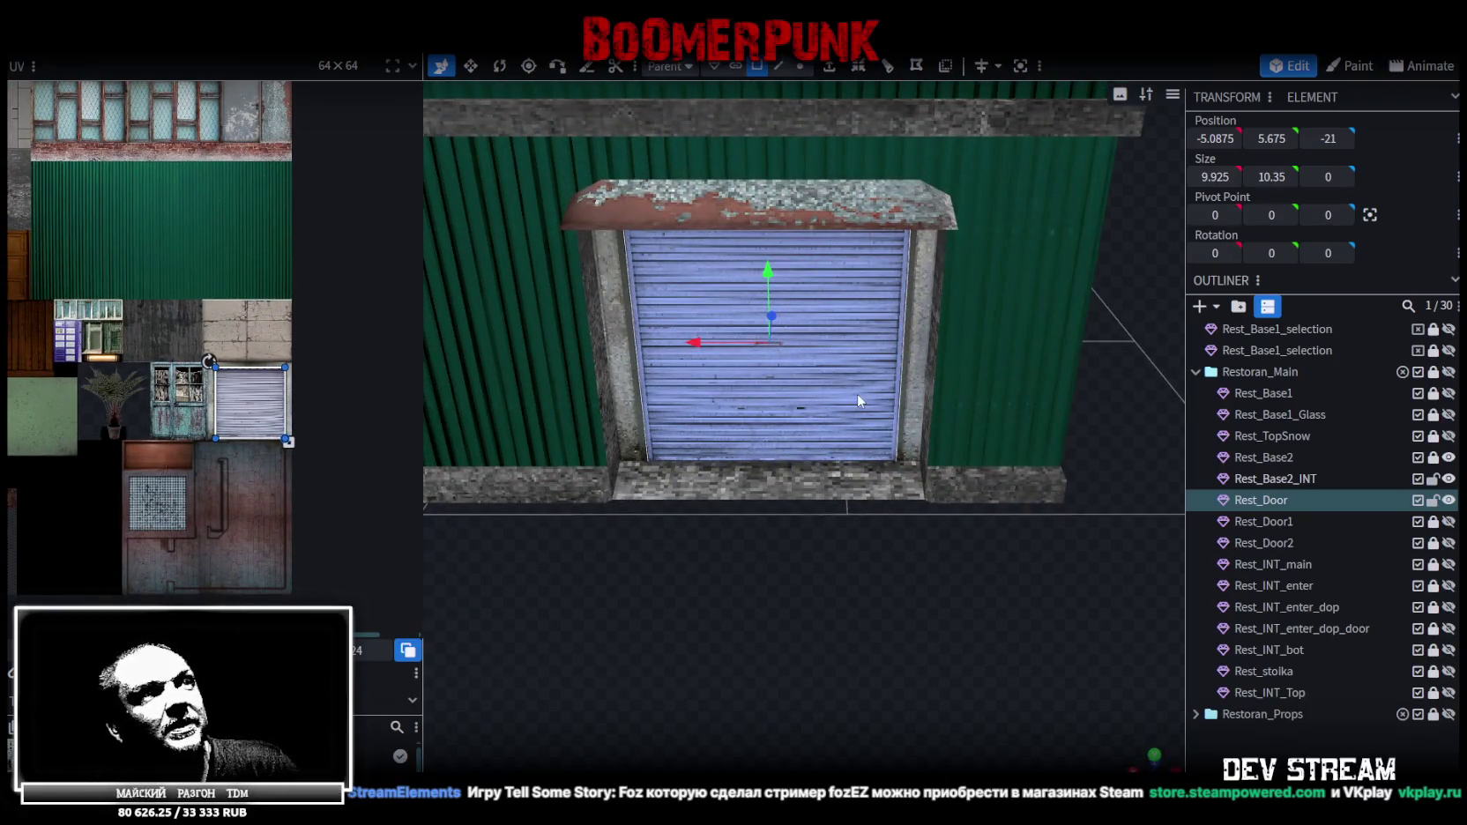
scroll(898, 601, down, 3)
mouse_move(899, 601)
mouse_down()
mouse_move(817, 546)
mouse_move(774, 479)
mouse_move(604, 578)
mouse_move(685, 536)
mouse_move(877, 516)
mouse_move(854, 487)
mouse_up()
scroll(734, 484, up, 2)
key(ctrl+s)
mouse_move(734, 484)
mouse_down()
mouse_move(760, 510)
mouse_move(740, 546)
mouse_move(630, 576)
mouse_move(647, 542)
mouse_move(567, 598)
mouse_move(674, 580)
mouse_move(623, 598)
mouse_up()
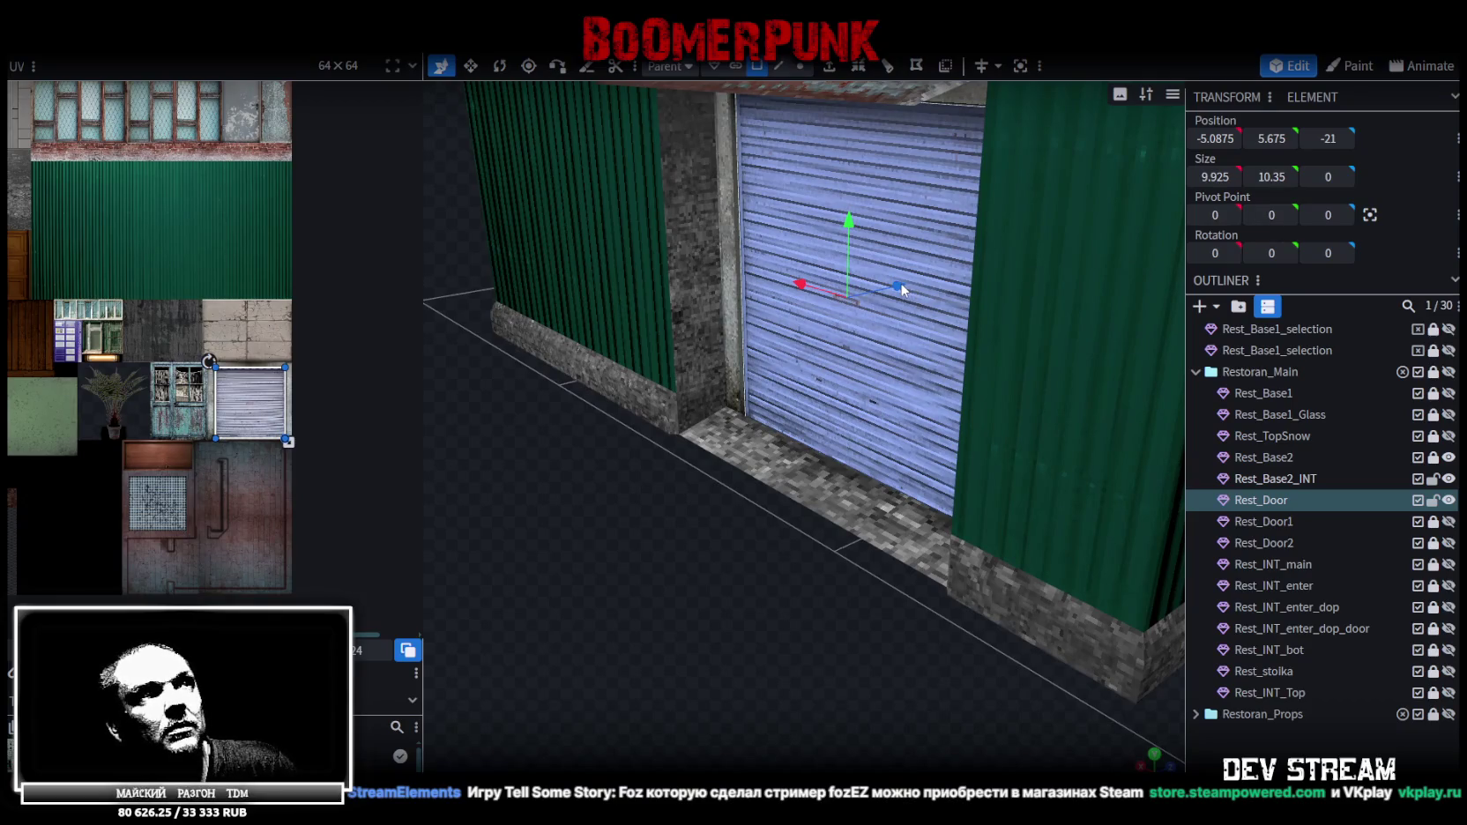
Push the door slightly along Z to Z -20.5
drag(901, 289, 903, 283)
mouse_move(608, 624)
mouse_down()
mouse_move(696, 515)
mouse_move(801, 578)
mouse_move(728, 654)
mouse_move(889, 407)
mouse_move(834, 383)
mouse_up()
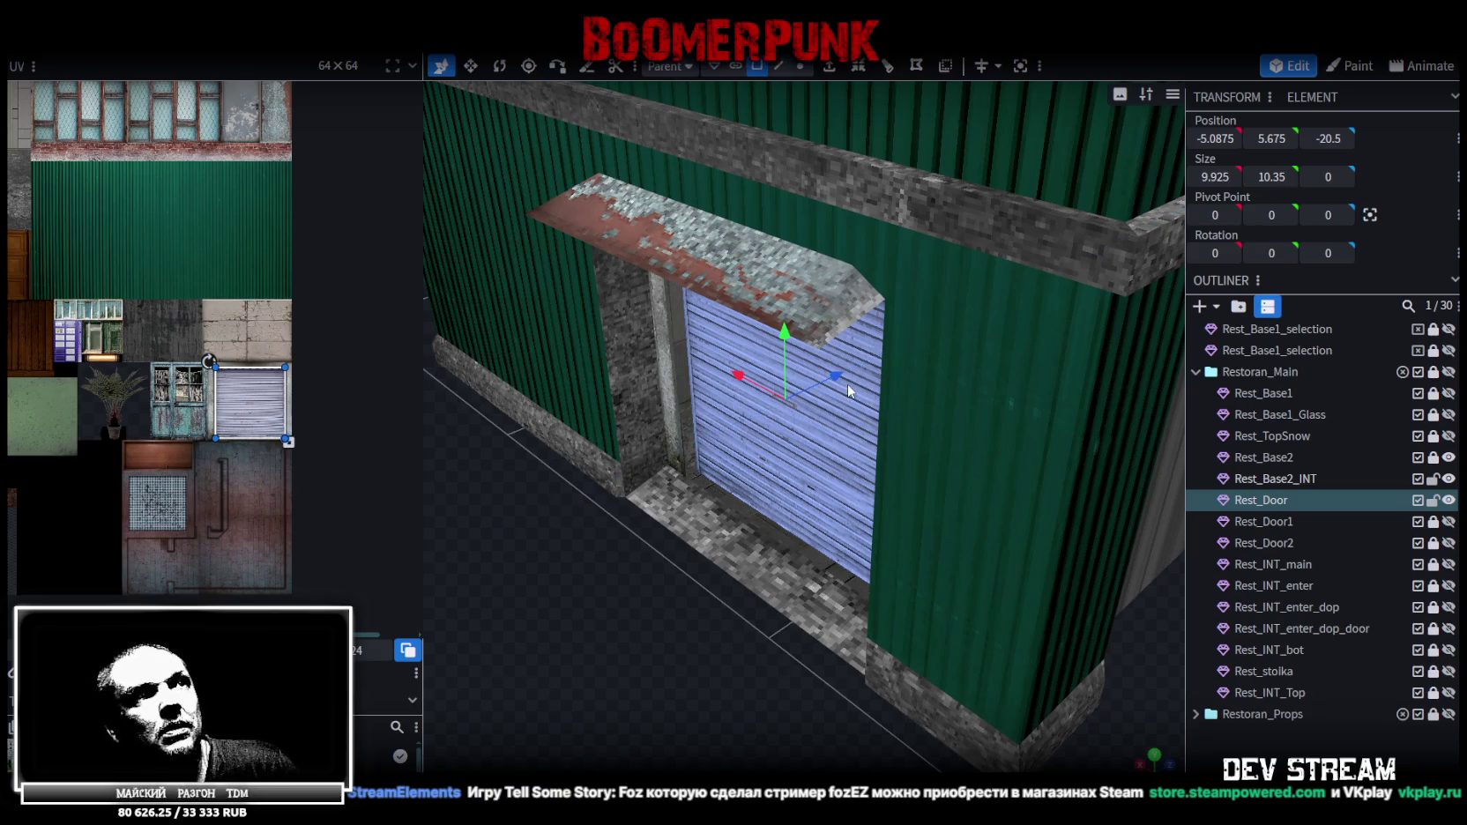
right_click(849, 390)
Extrude the door face 0.2 units into a thin shutter slab
click(881, 397)
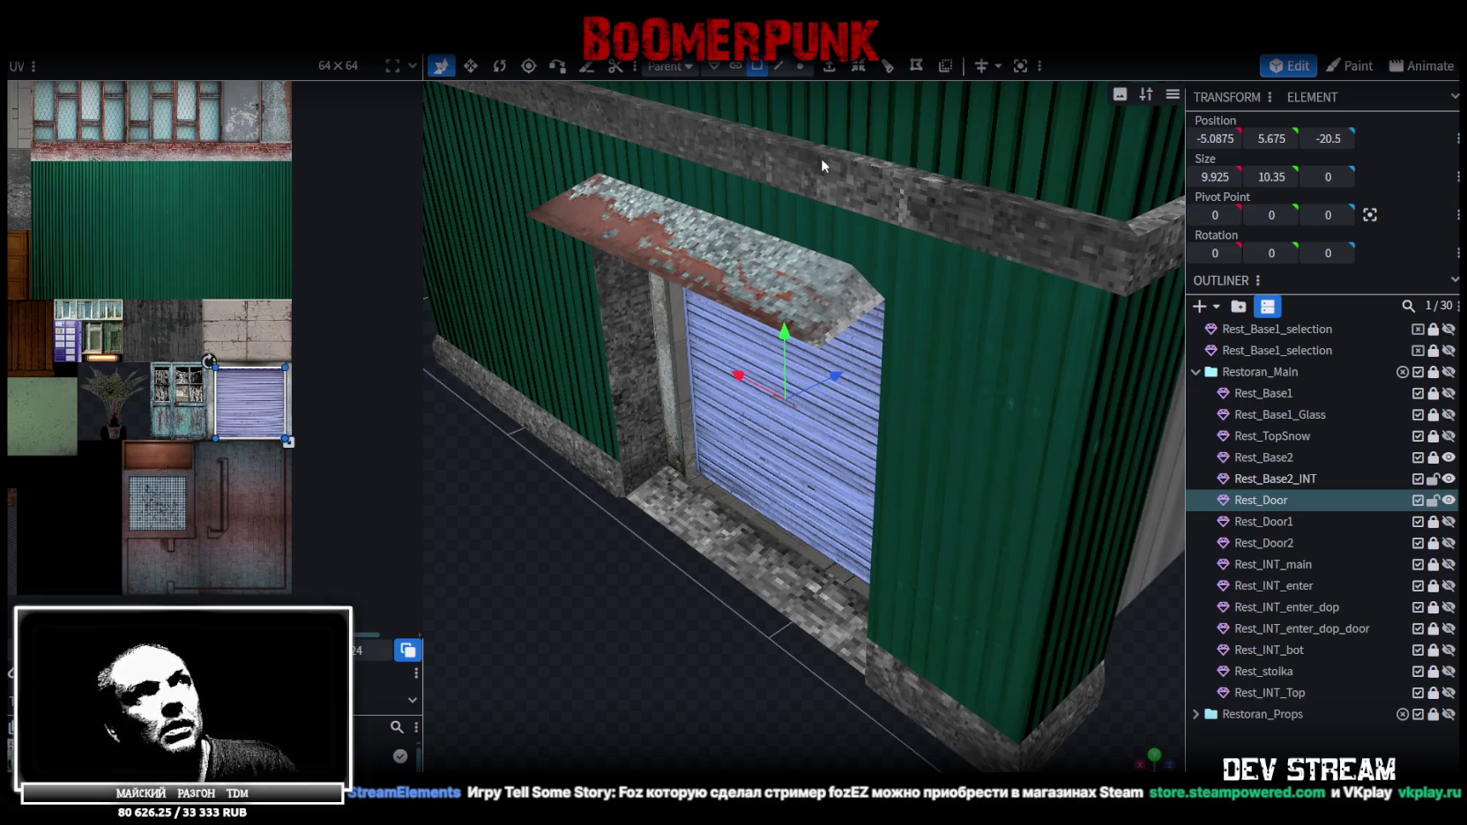
click(829, 70)
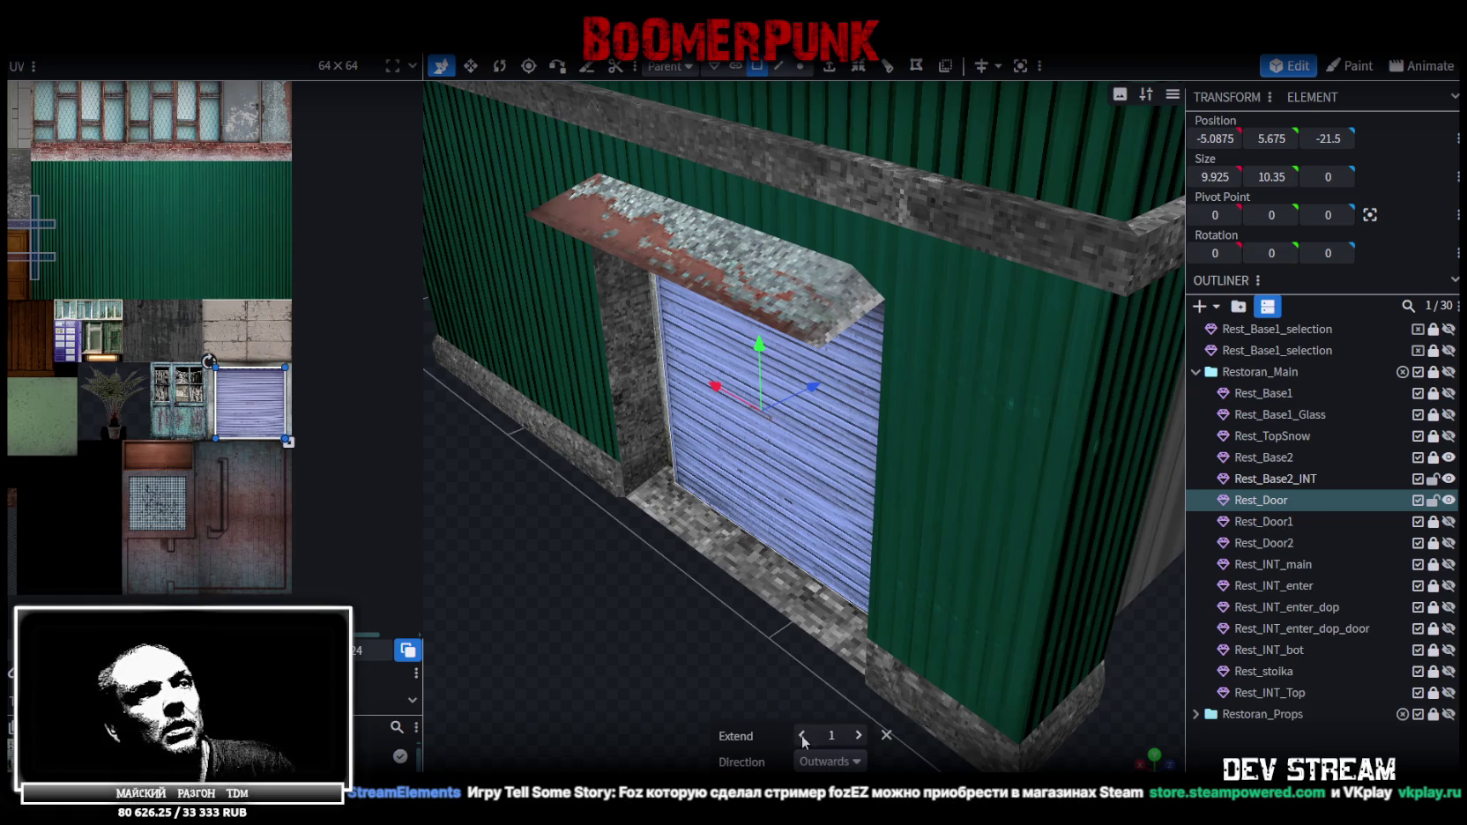
click(802, 736)
click(859, 735)
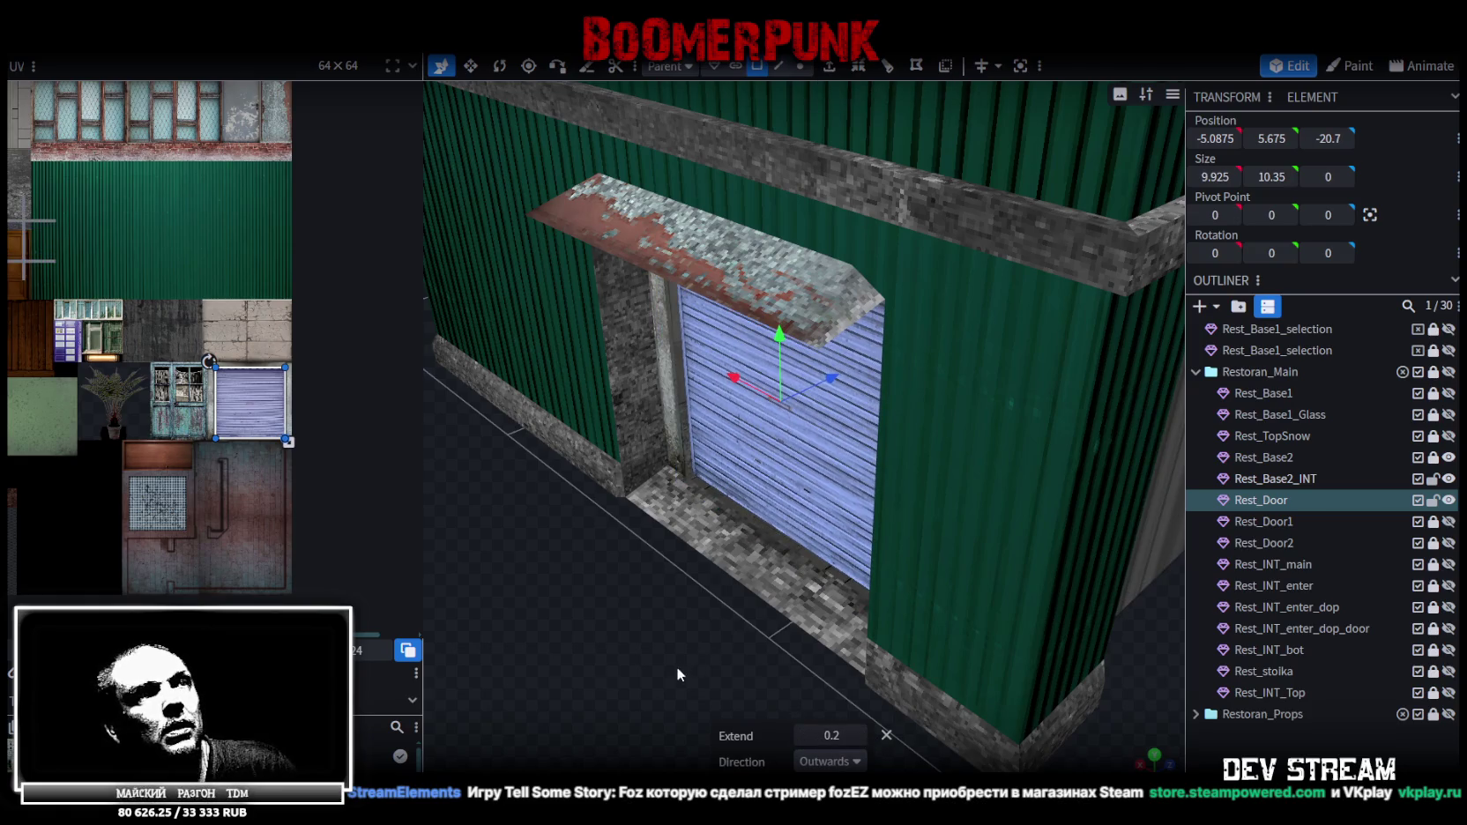
Hide Rest_Base2_INT and Rest_Base2, rename the door Rest_Door3, and select its front face
click(1448, 479)
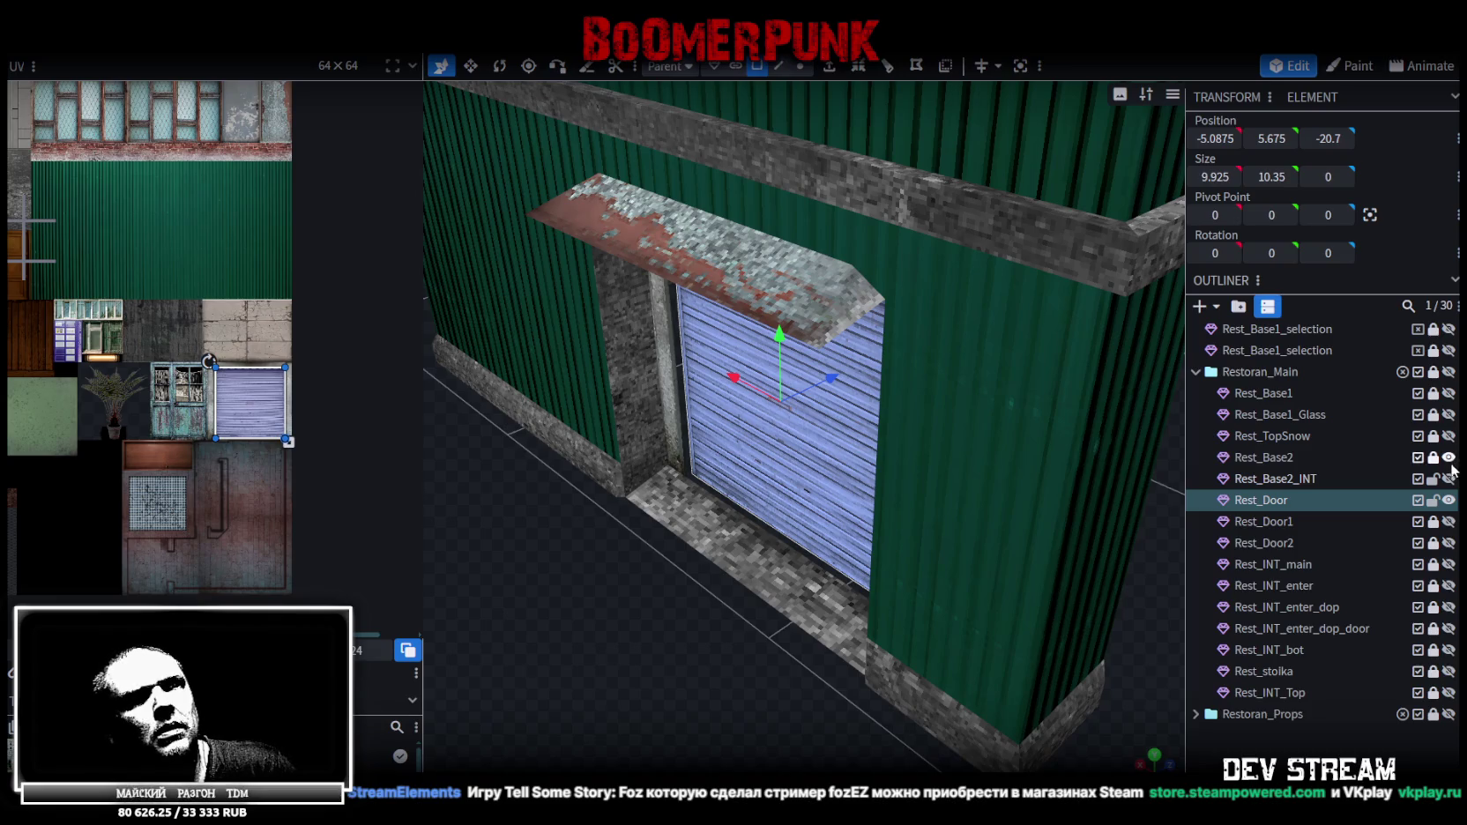
double_click(1300, 501)
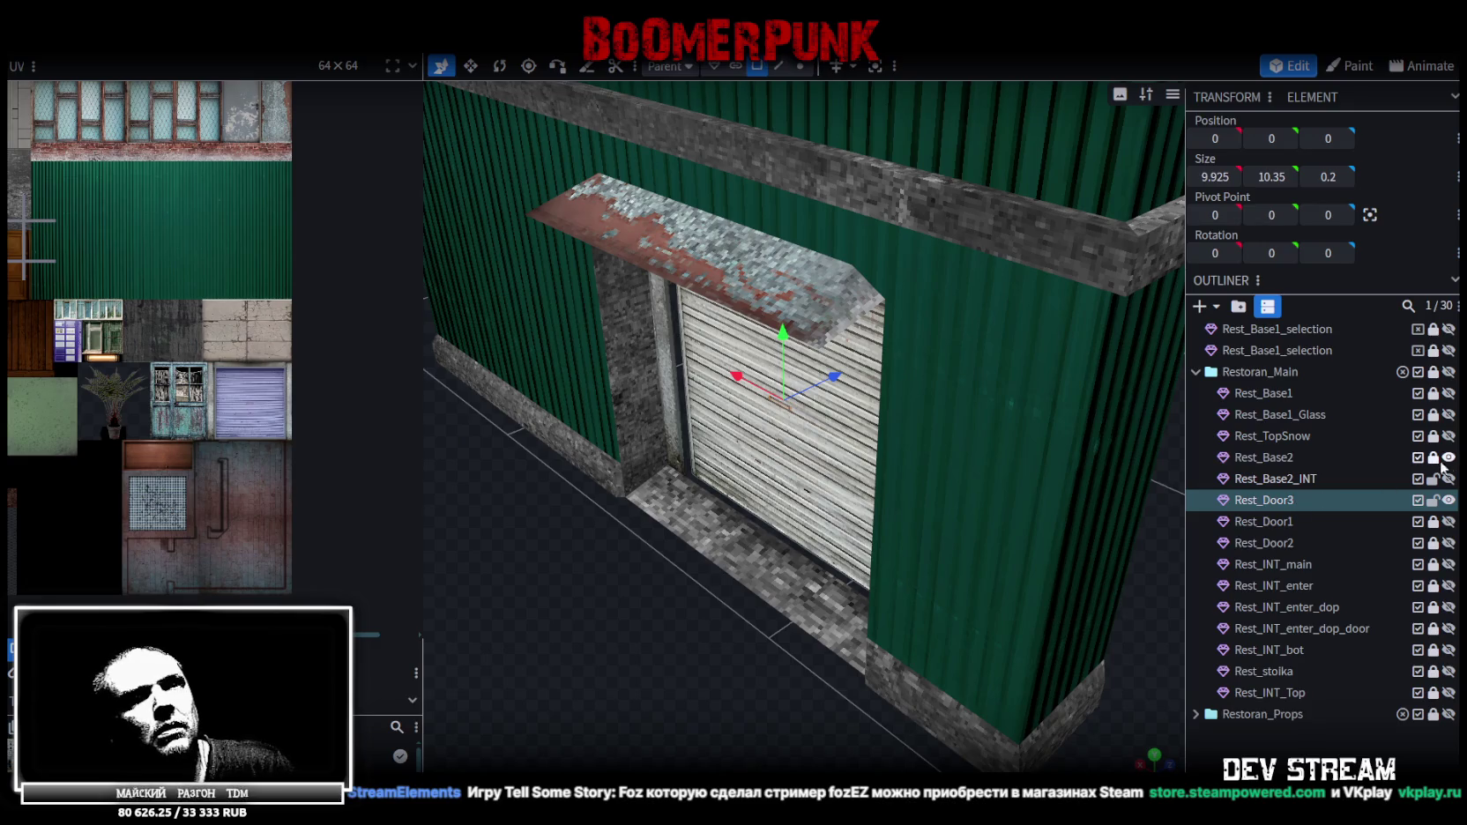
click(1445, 458)
mouse_move(1014, 494)
mouse_down()
mouse_move(693, 490)
mouse_move(770, 522)
mouse_move(819, 370)
mouse_up()
click(820, 370)
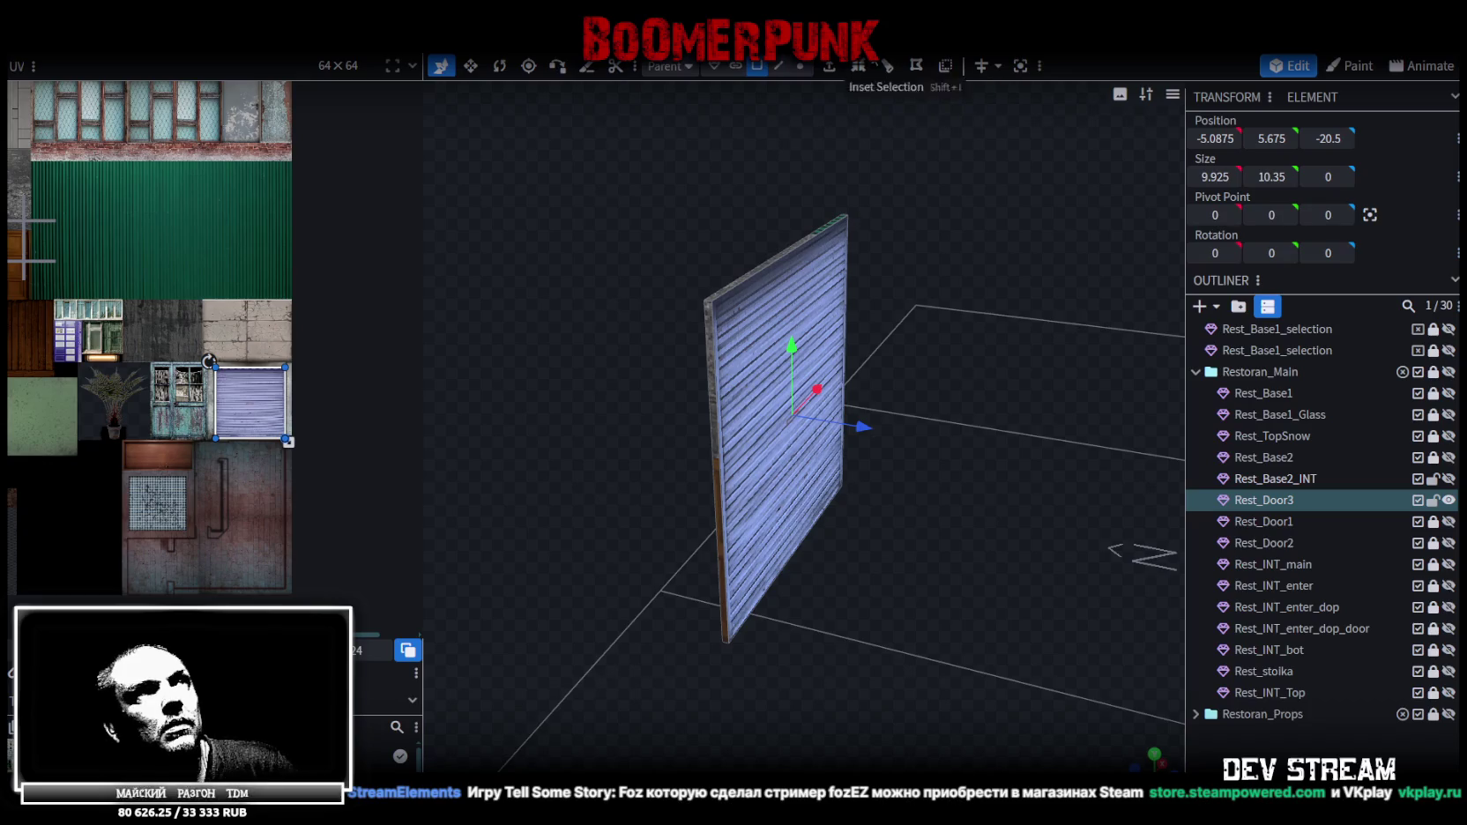
Move Rest_Door3's vertices along Z to -20.6 and merge the four overlapping vertices
click(796, 67)
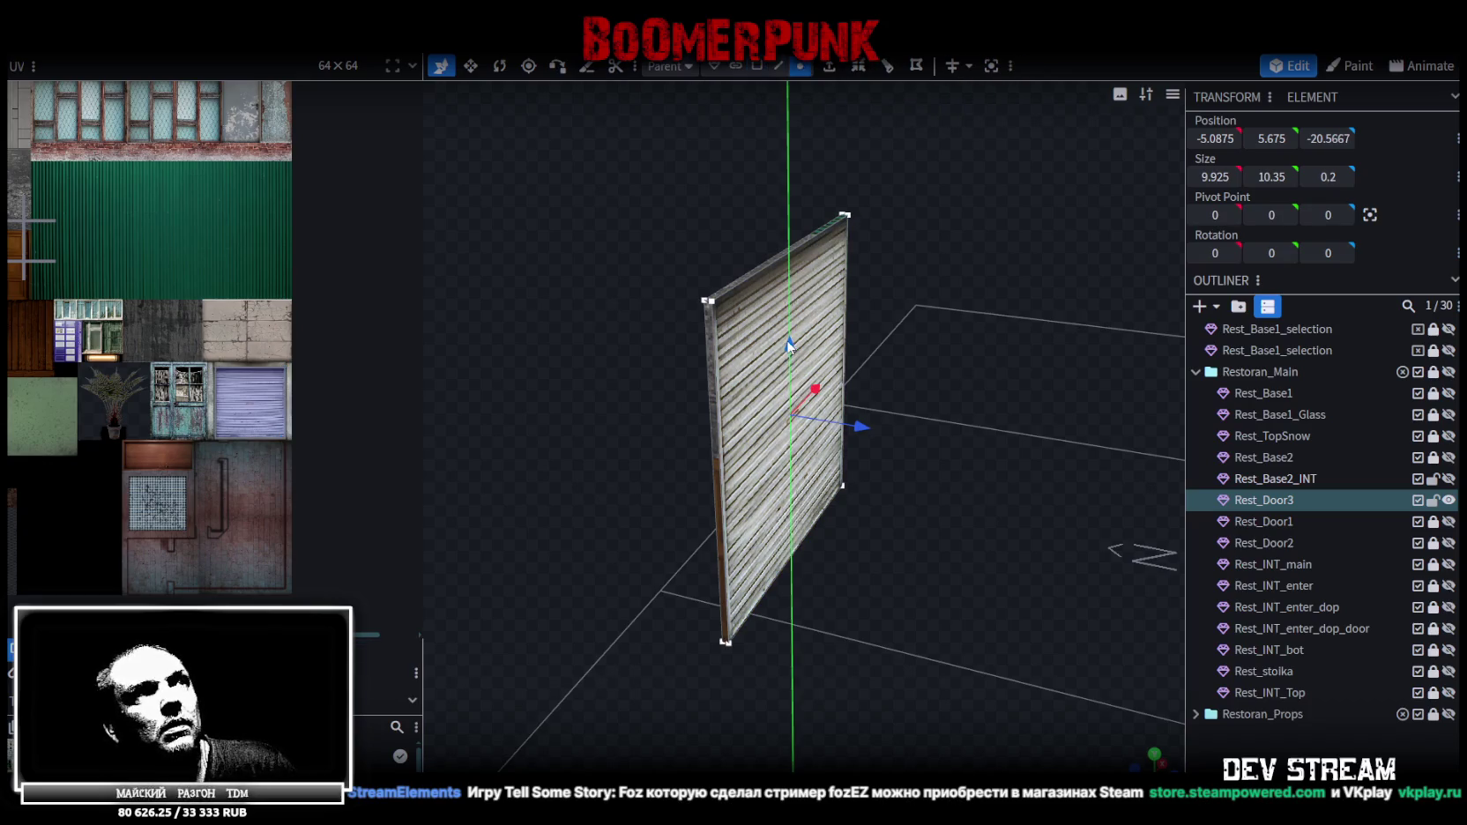
drag(789, 346, 901, 224)
click(652, 185)
In Face mode, inspect the door's top, side and front faces from several angles
click(757, 67)
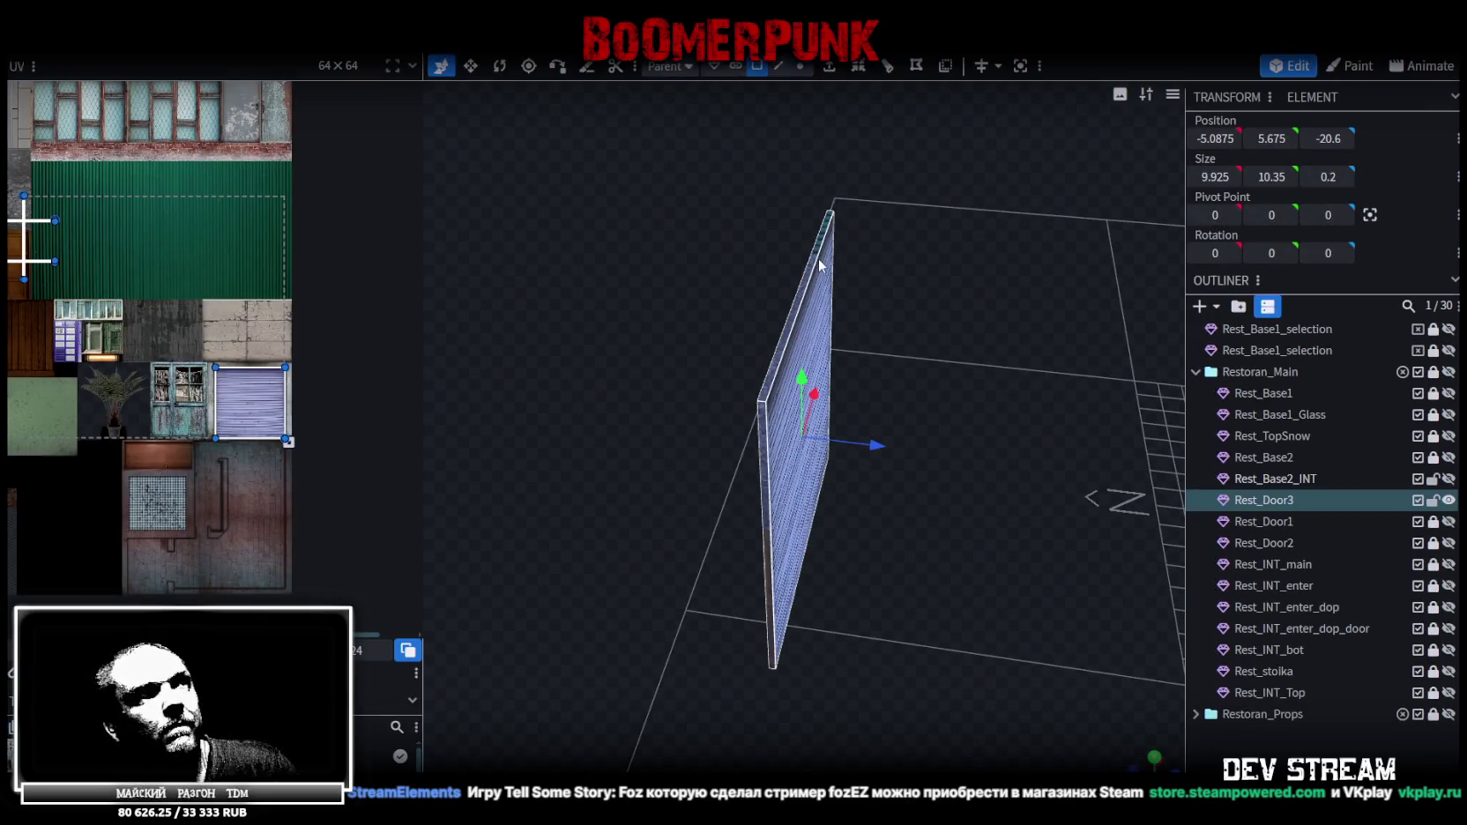
click(819, 260)
mouse_move(1163, 291)
mouse_down()
mouse_move(1082, 305)
mouse_move(958, 164)
mouse_move(919, 270)
mouse_move(791, 323)
mouse_move(825, 317)
mouse_move(899, 432)
mouse_move(900, 231)
mouse_move(817, 330)
mouse_up()
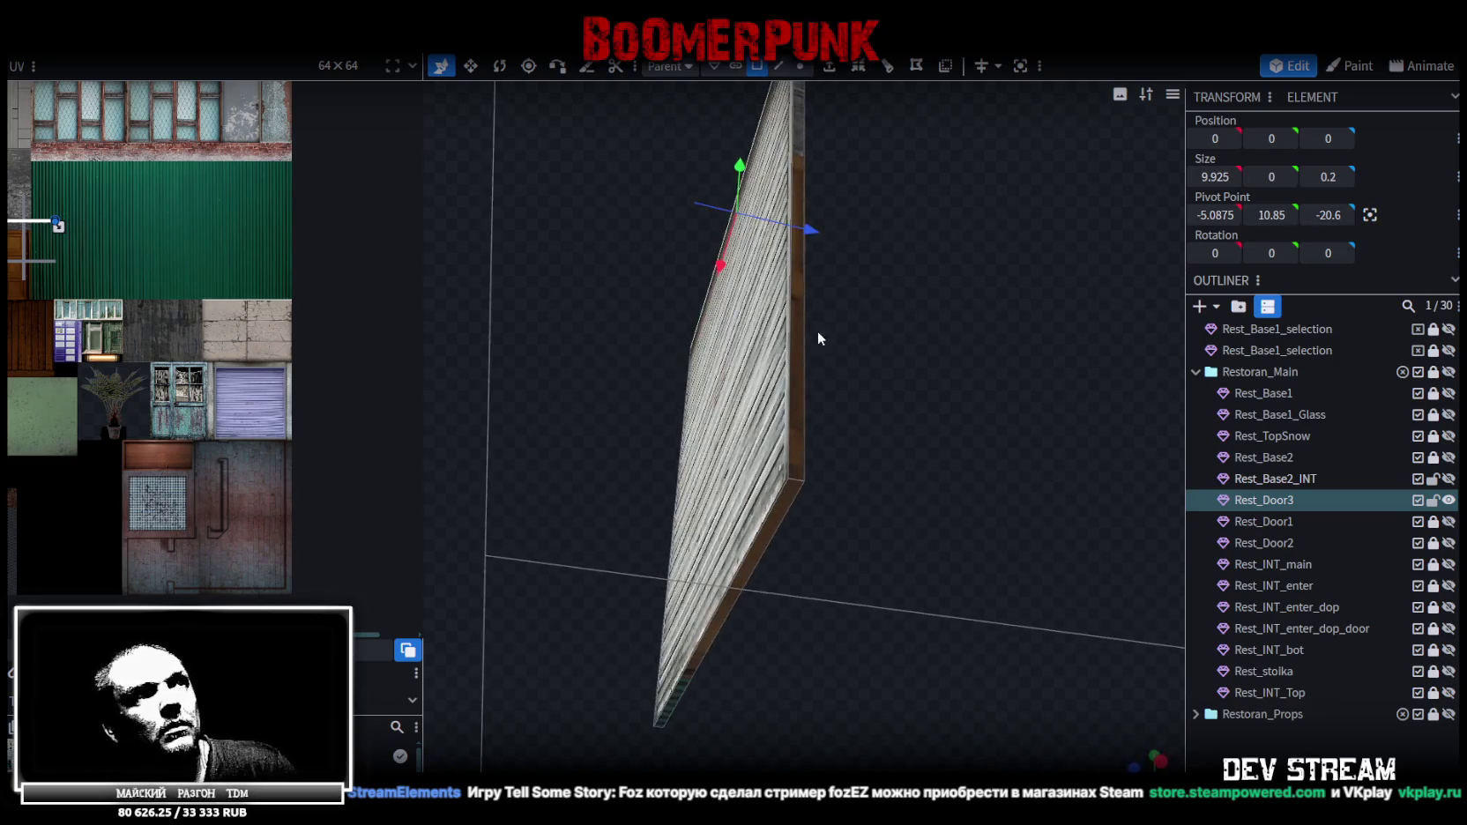
click(803, 366)
mouse_move(789, 493)
mouse_down()
mouse_move(568, 382)
mouse_move(870, 522)
mouse_move(859, 559)
mouse_move(793, 432)
mouse_up()
click(870, 523)
click(805, 333)
mouse_move(804, 333)
mouse_down()
mouse_move(1011, 344)
mouse_move(146, 315)
mouse_up()
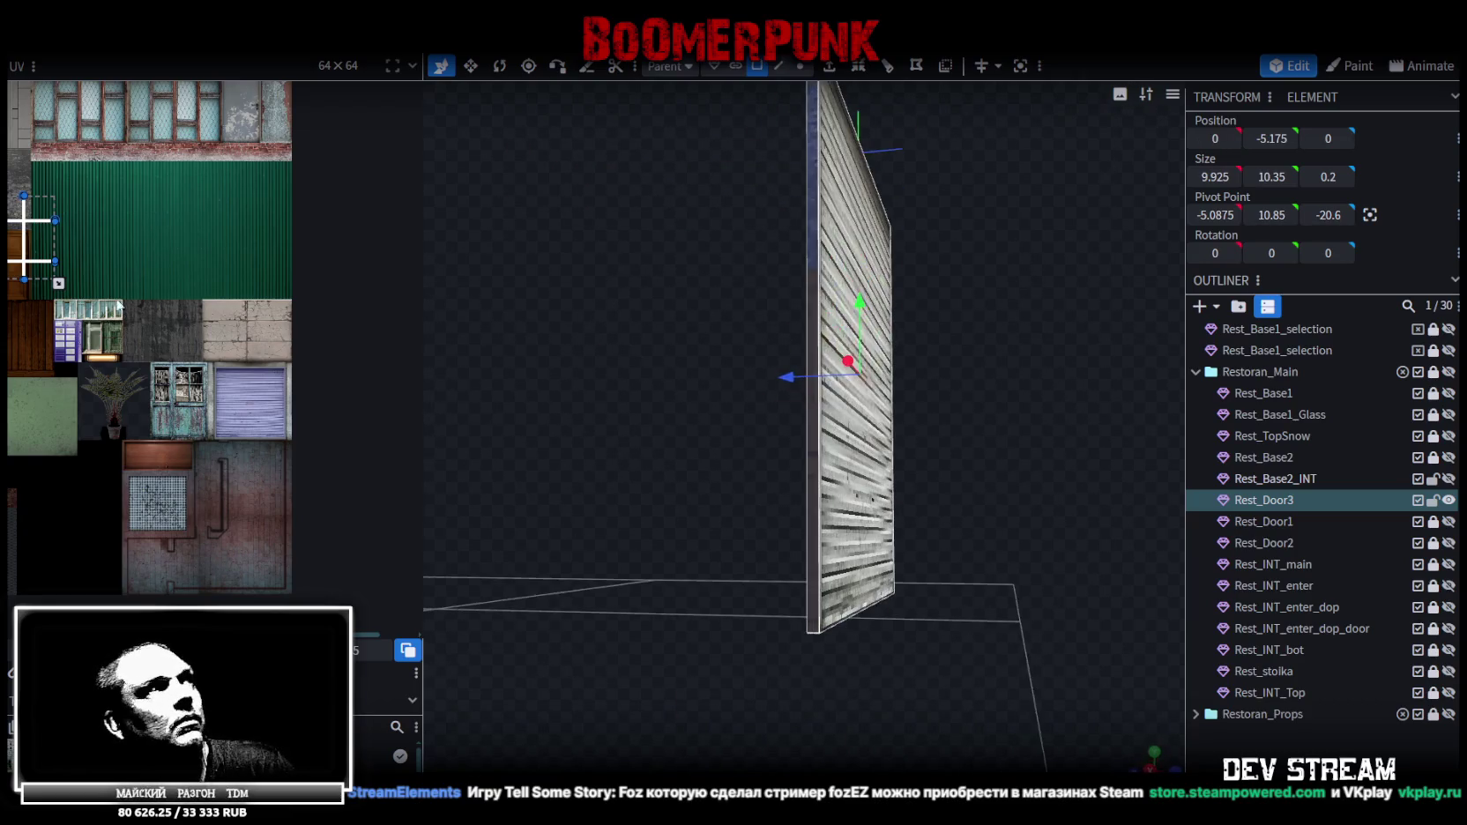
scroll(368, 331, up, 5)
scroll(368, 331, down, 2)
scroll(92, 246, down, 3)
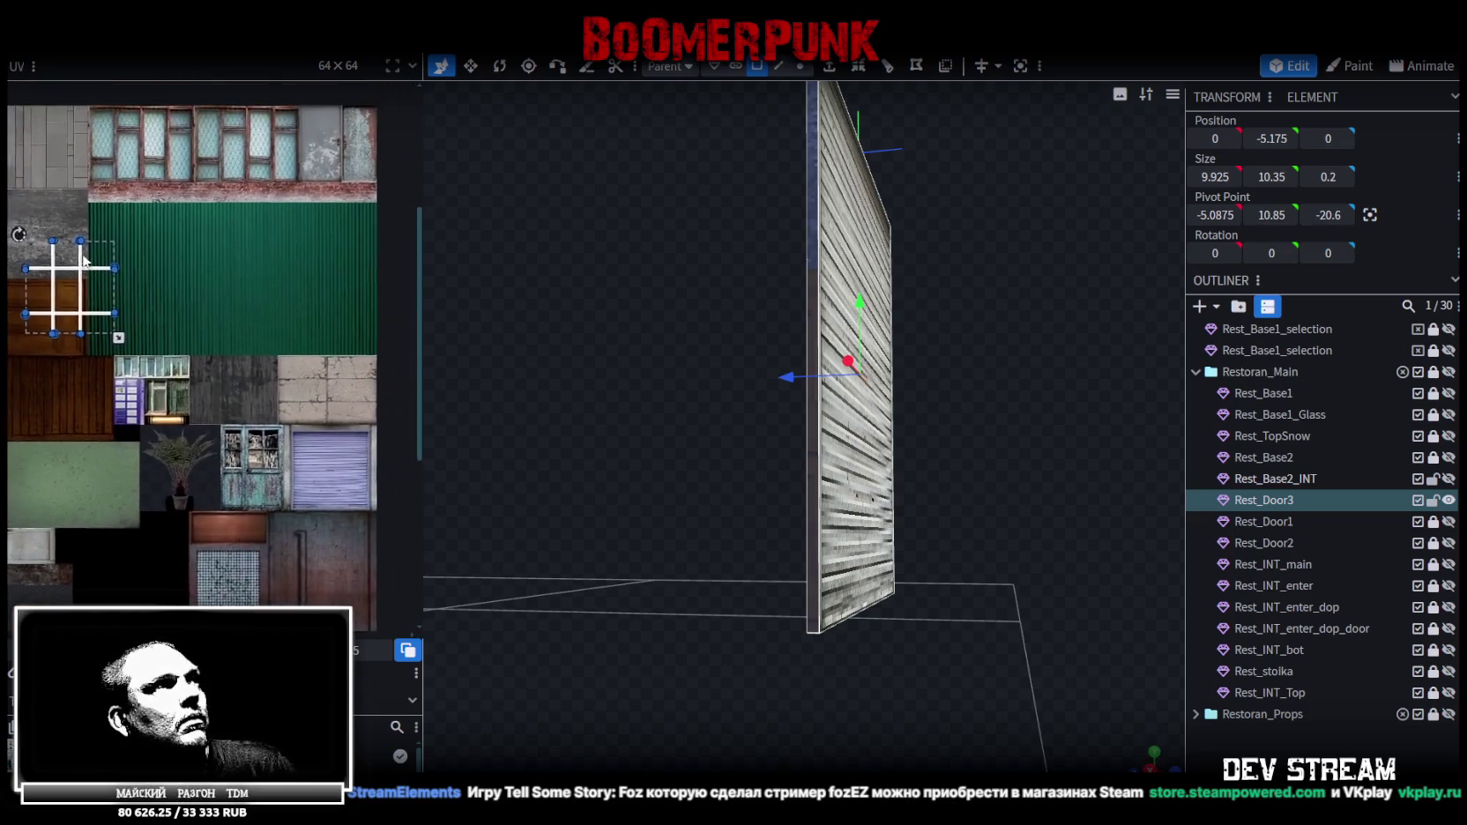
Drag the side face's UV rectangle onto the roller-shutter area of the texture
middle_drag(83, 255, 128, 211)
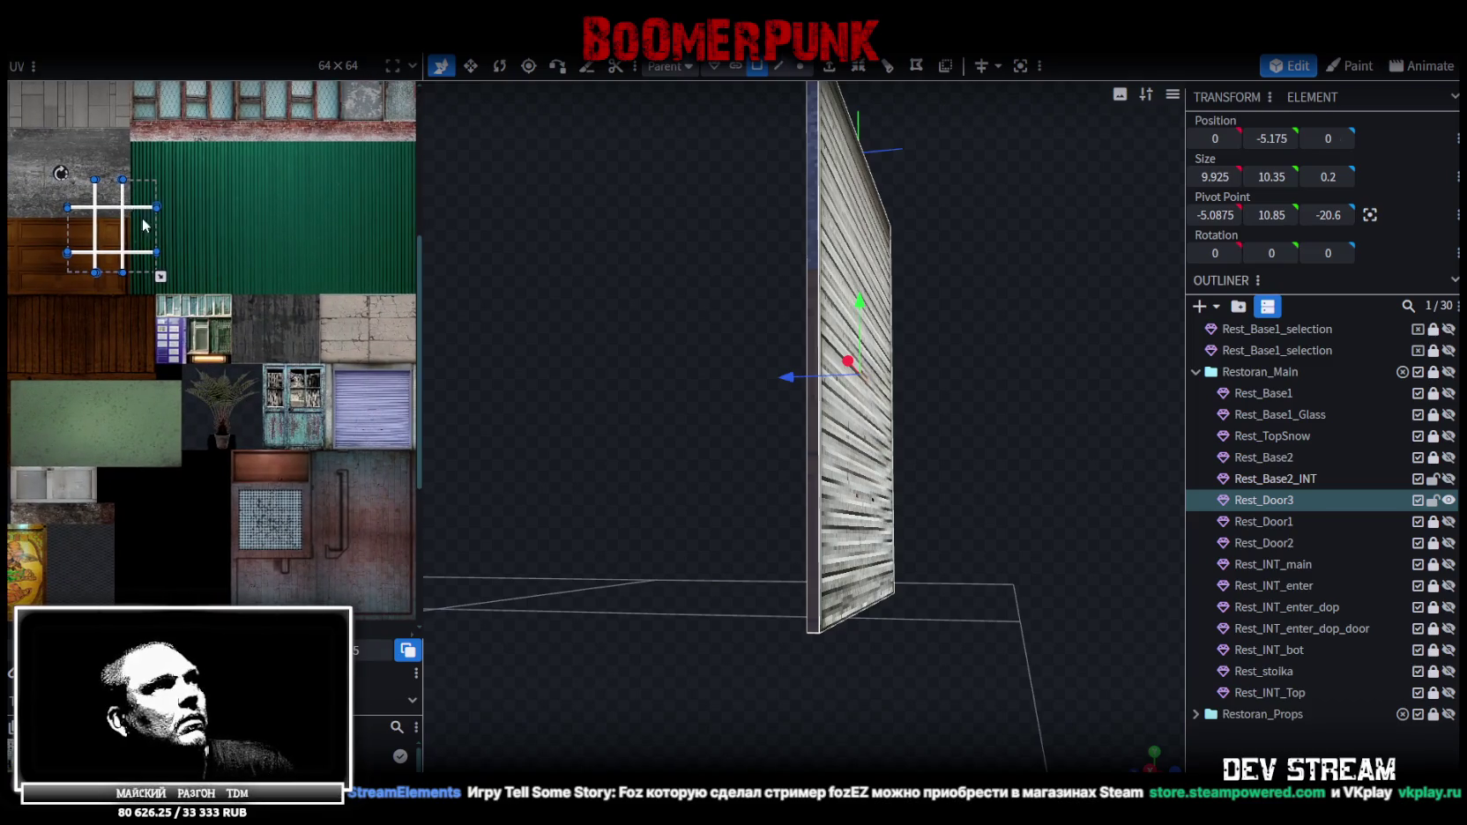
drag(142, 217, 370, 395)
key(ctrl+z)
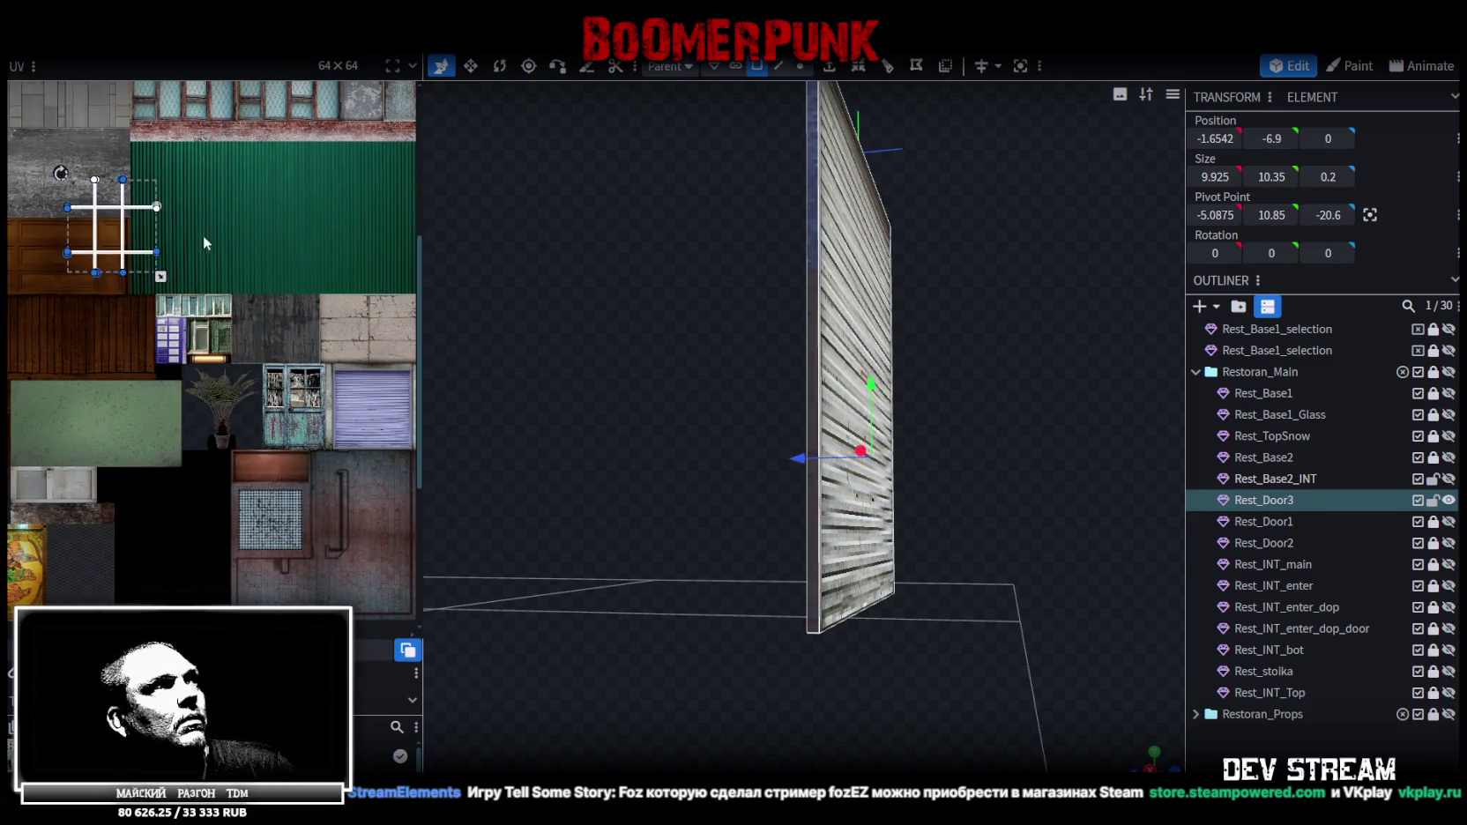
middle_drag(203, 235, 69, 175)
drag(64, 176, 315, 454)
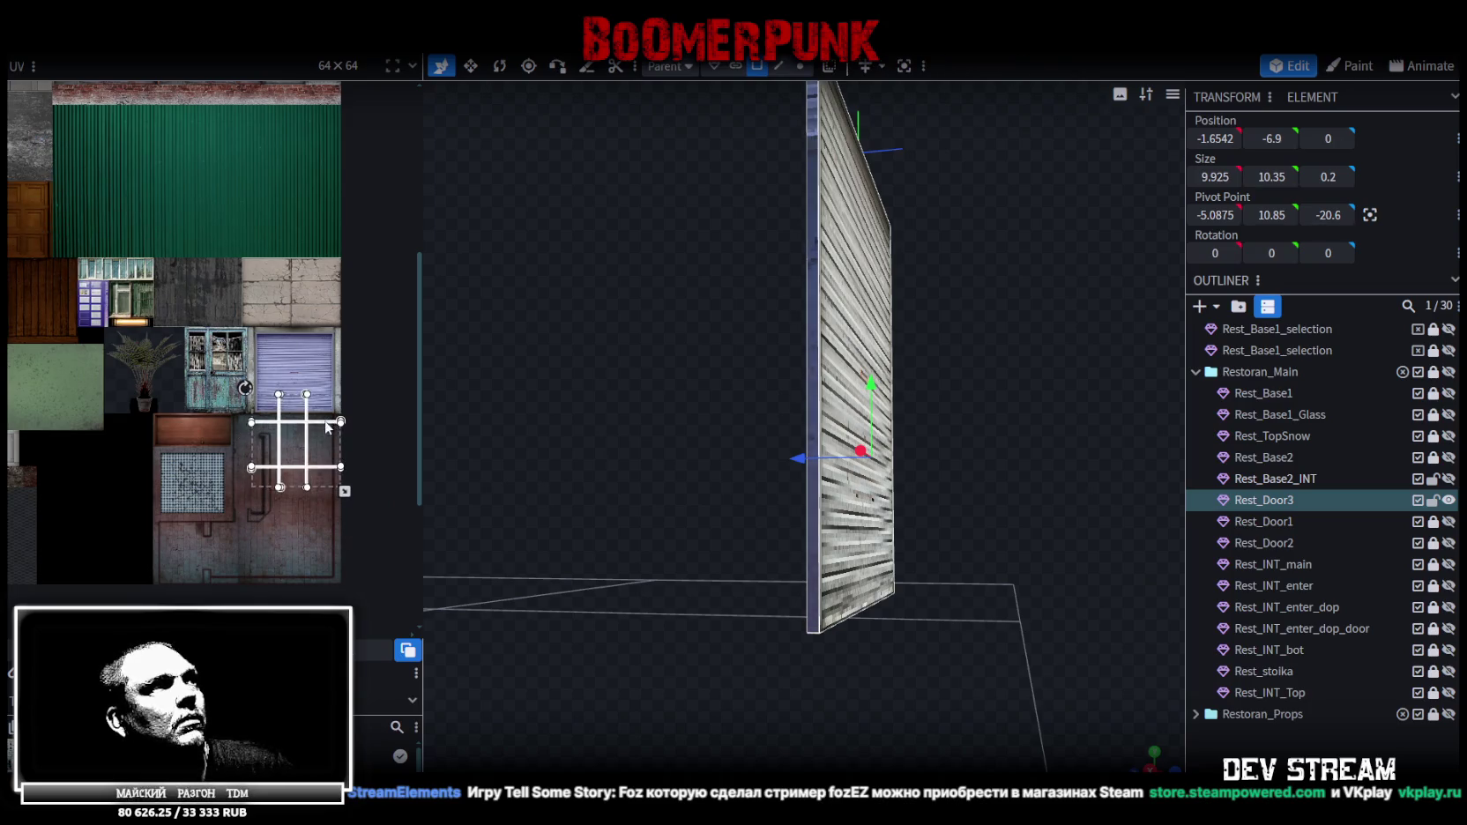
scroll(291, 459, up, 2)
scroll(250, 387, up, 2)
drag(224, 360, 224, 510)
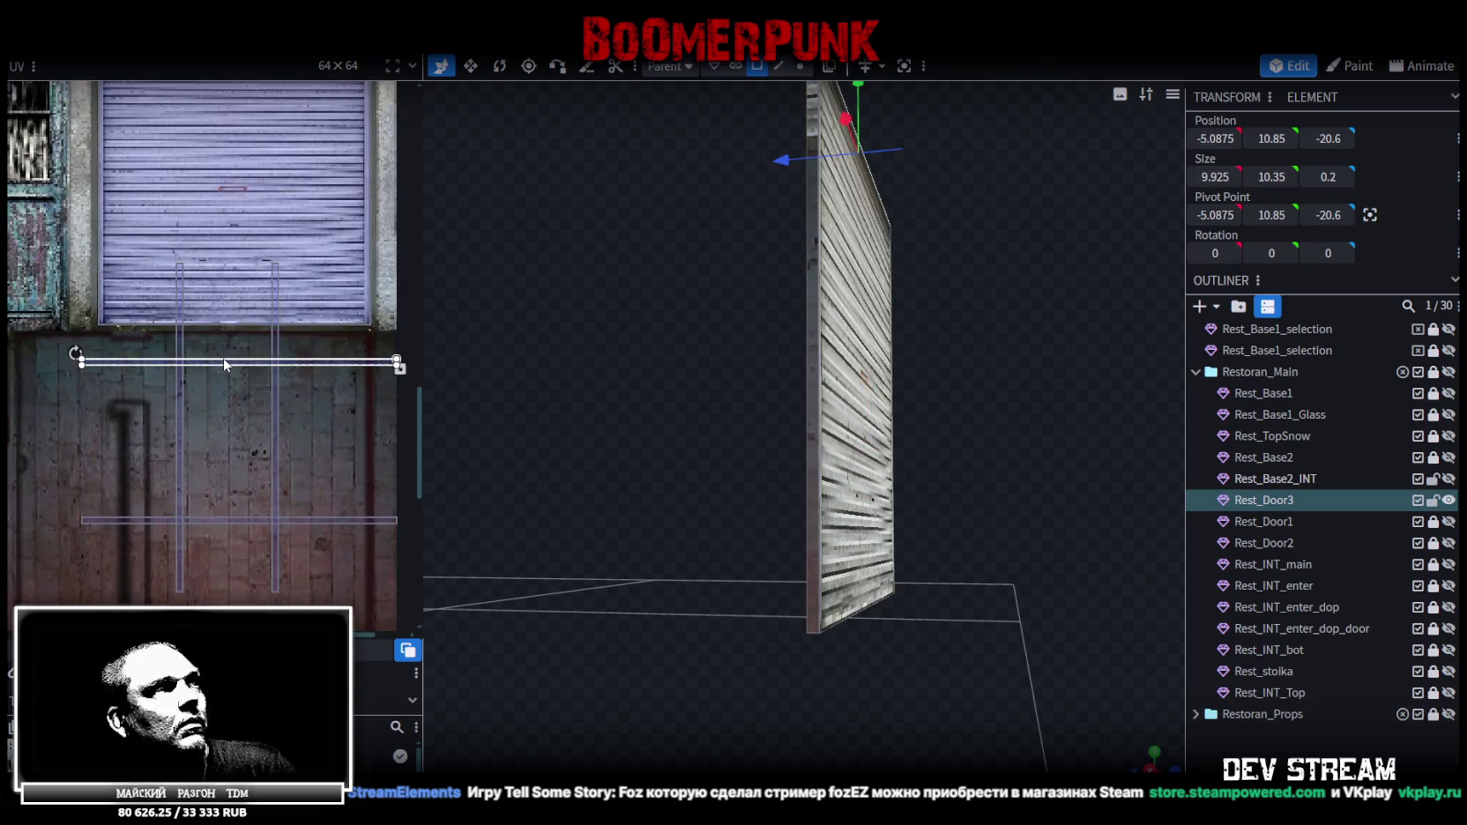
scroll(130, 513, up, 3)
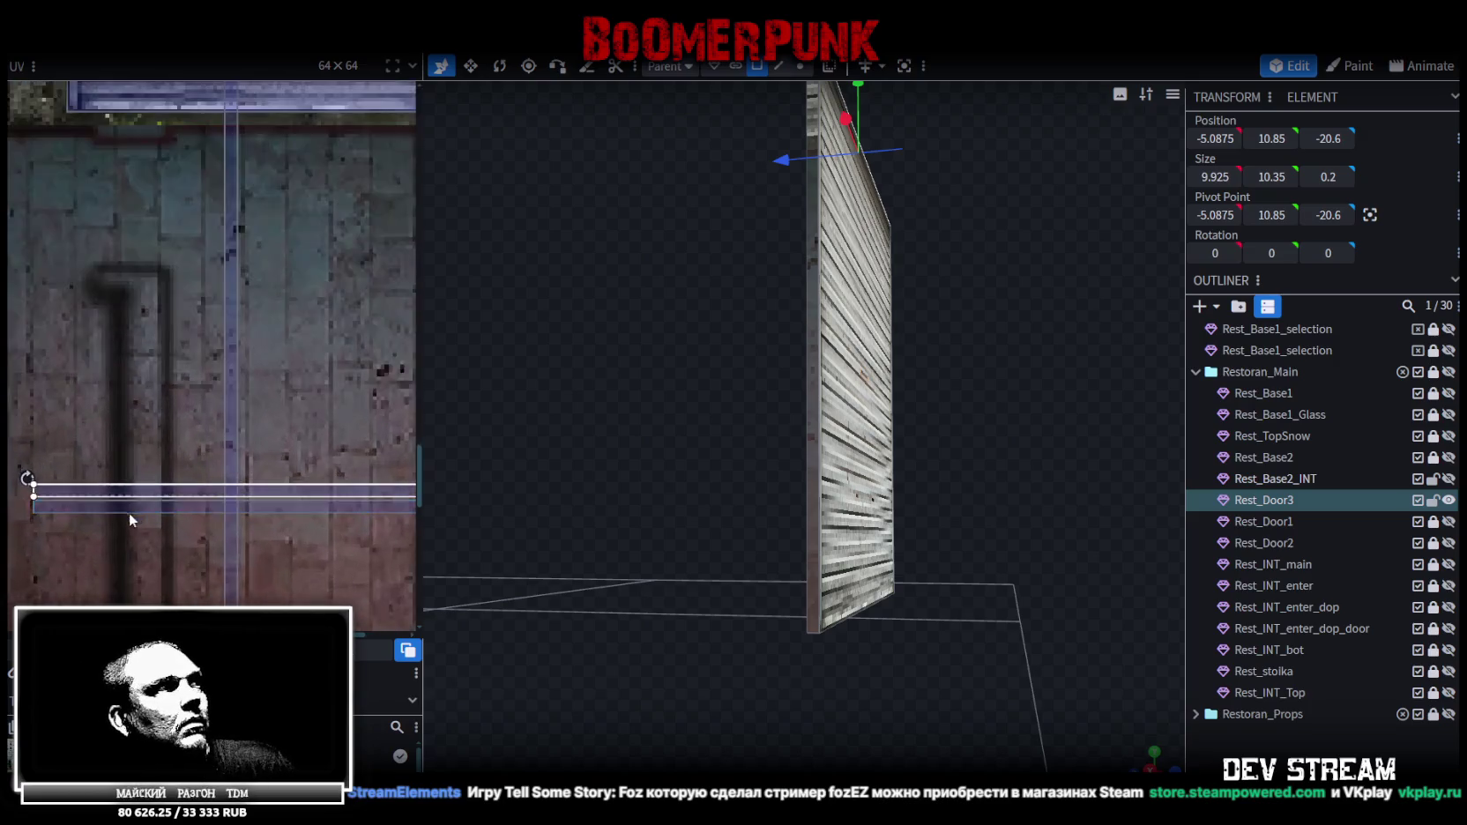
scroll(129, 501, up, 2)
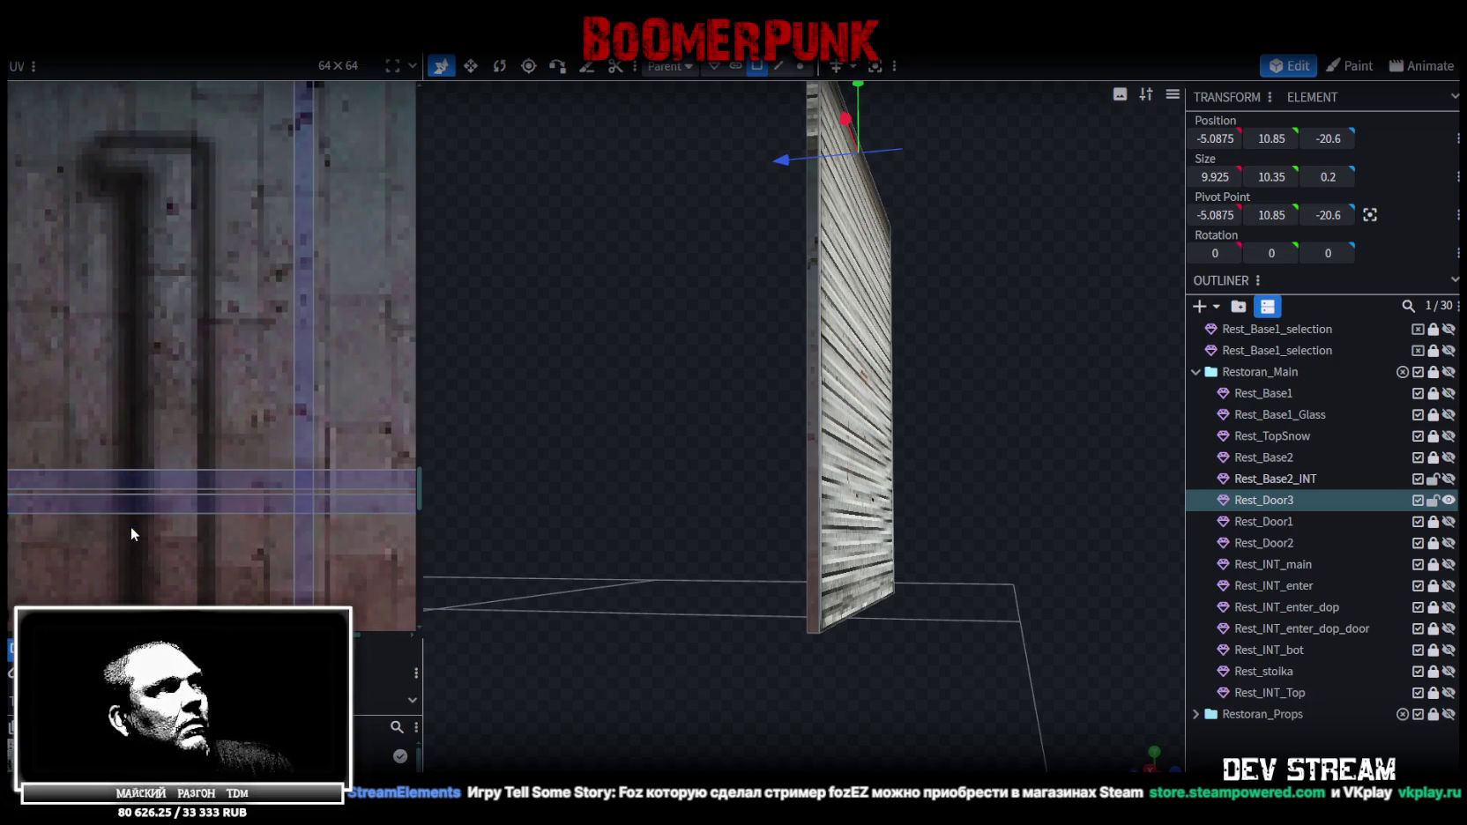
scroll(130, 529, down, 3)
scroll(123, 527, down, 2)
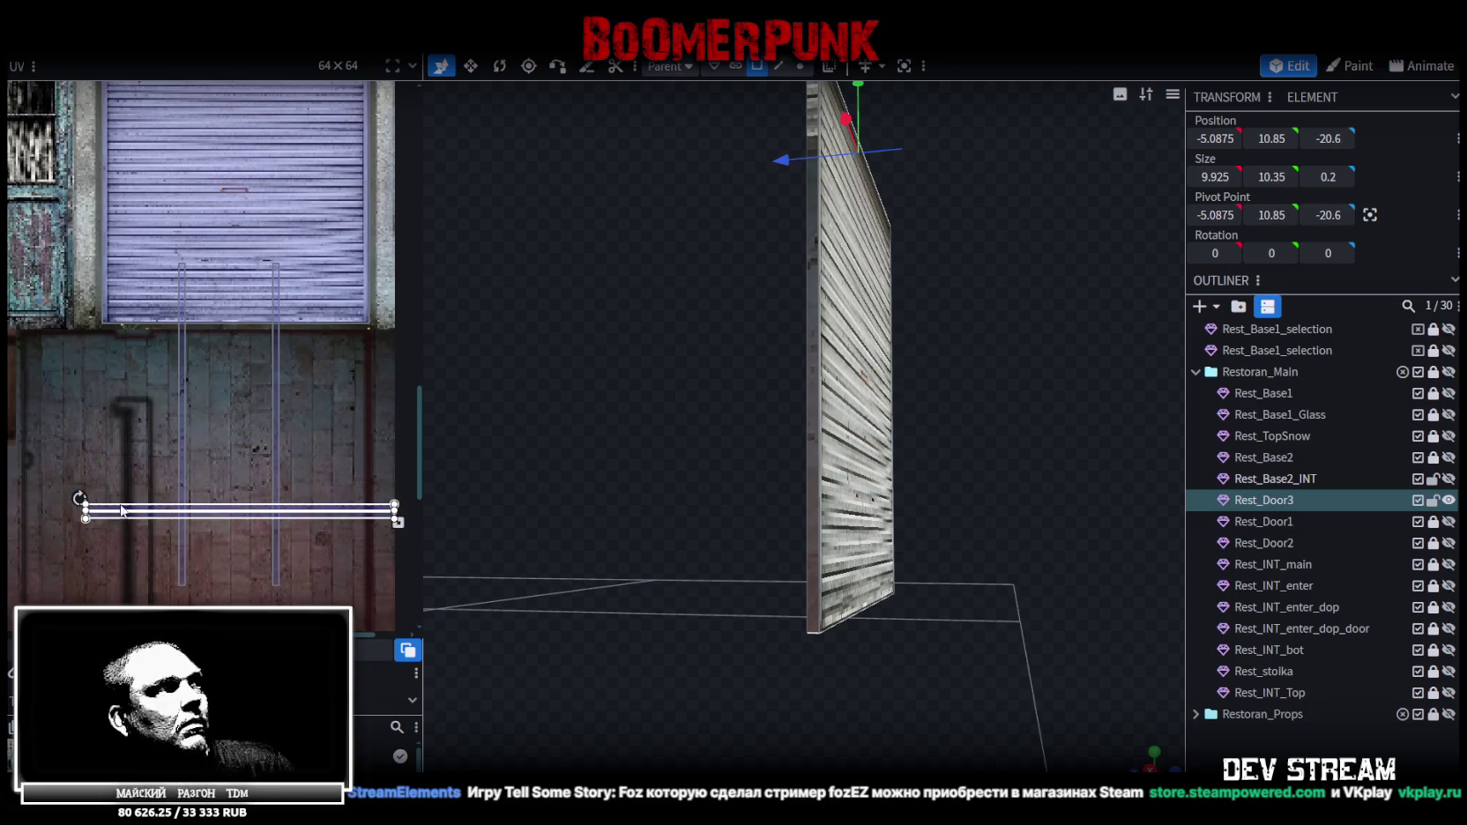
drag(121, 513, 121, 266)
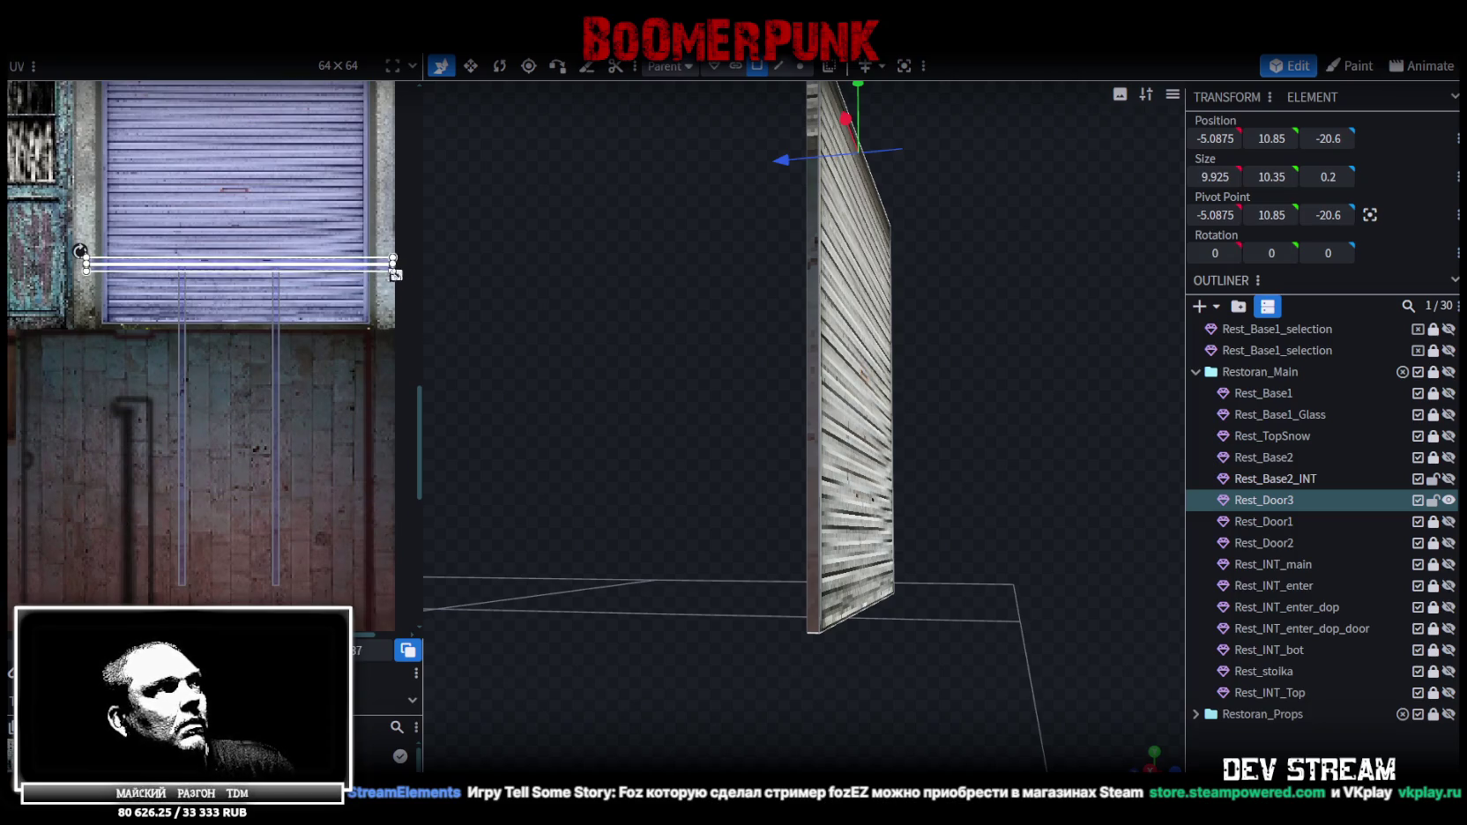
scroll(155, 277, up, 3)
scroll(213, 324, up, 1)
drag(212, 323, 290, 201)
scroll(330, 241, down, 3)
scroll(329, 241, up, 2)
scroll(45, 255, down, 1)
scroll(53, 247, up, 1)
scroll(227, 234, up, 2)
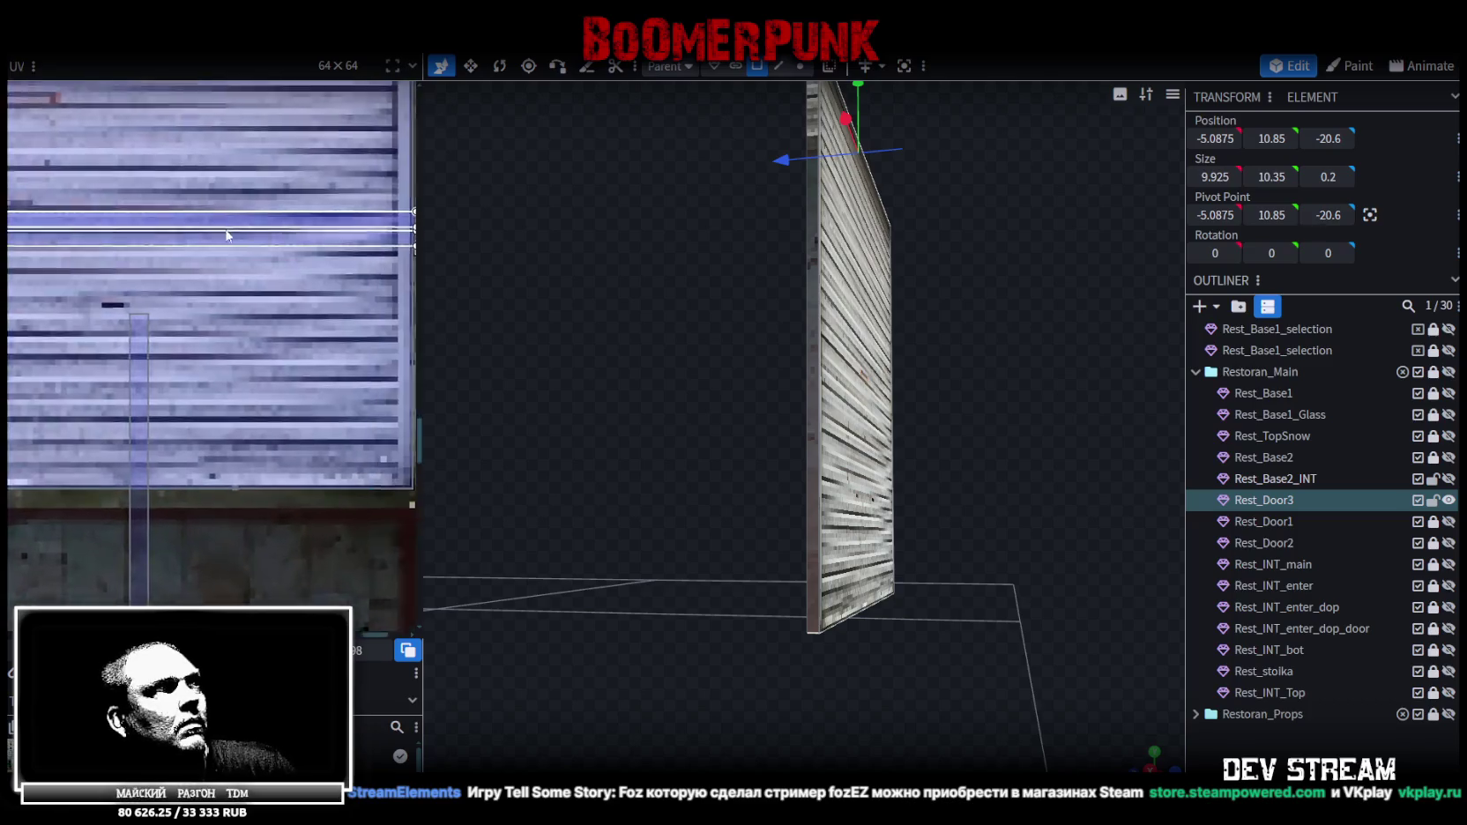
scroll(227, 234, up, 2)
drag(281, 298, 275, 298)
scroll(269, 298, down, 2)
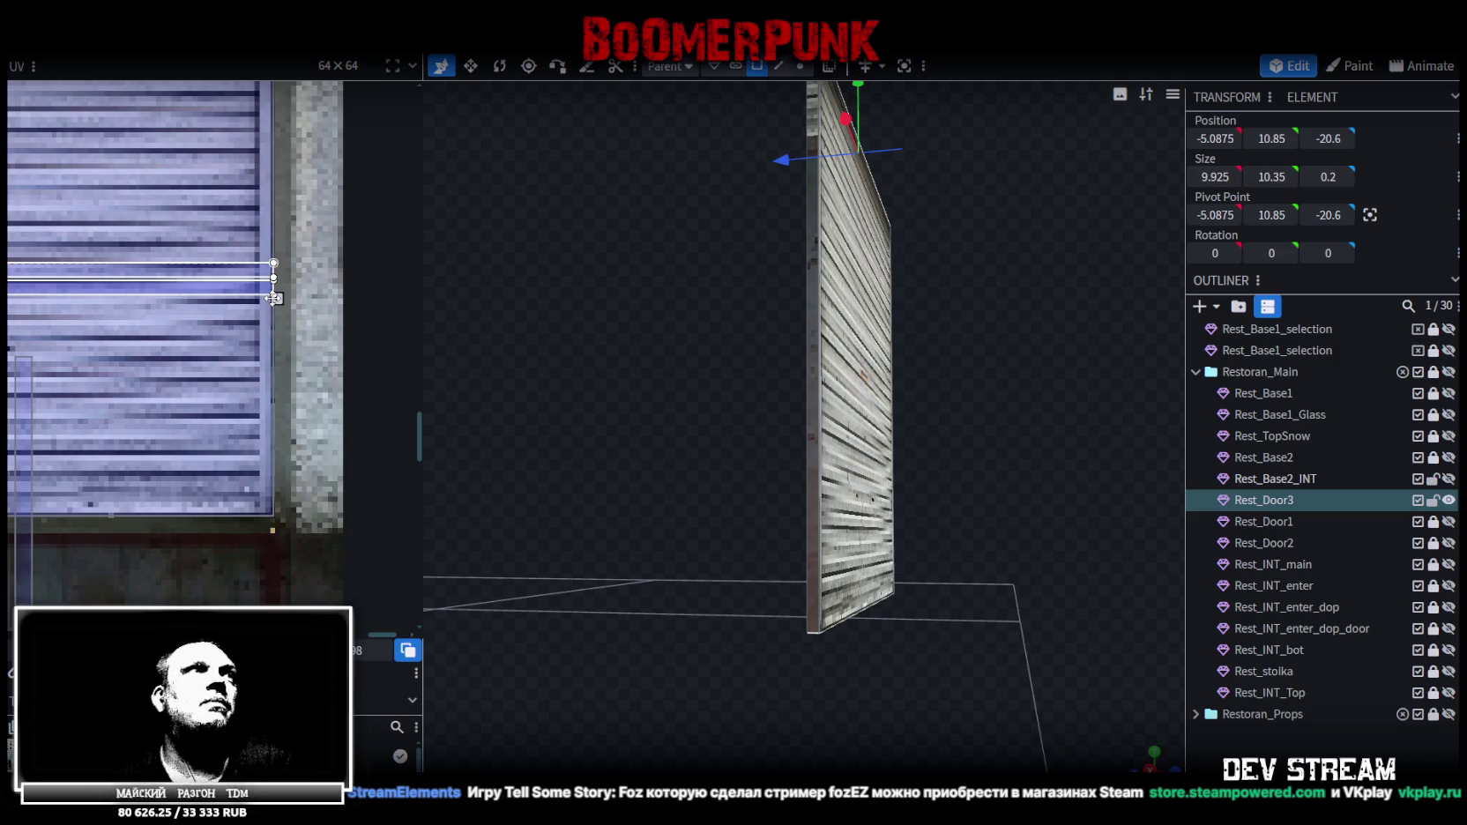
Reshape the side face's UV box into a narrow, thin strip
scroll(286, 319, down, 2)
scroll(286, 315, down, 2)
scroll(264, 317, up, 2)
scroll(247, 300, up, 2)
scroll(243, 338, up, 3)
drag(297, 368, 268, 389)
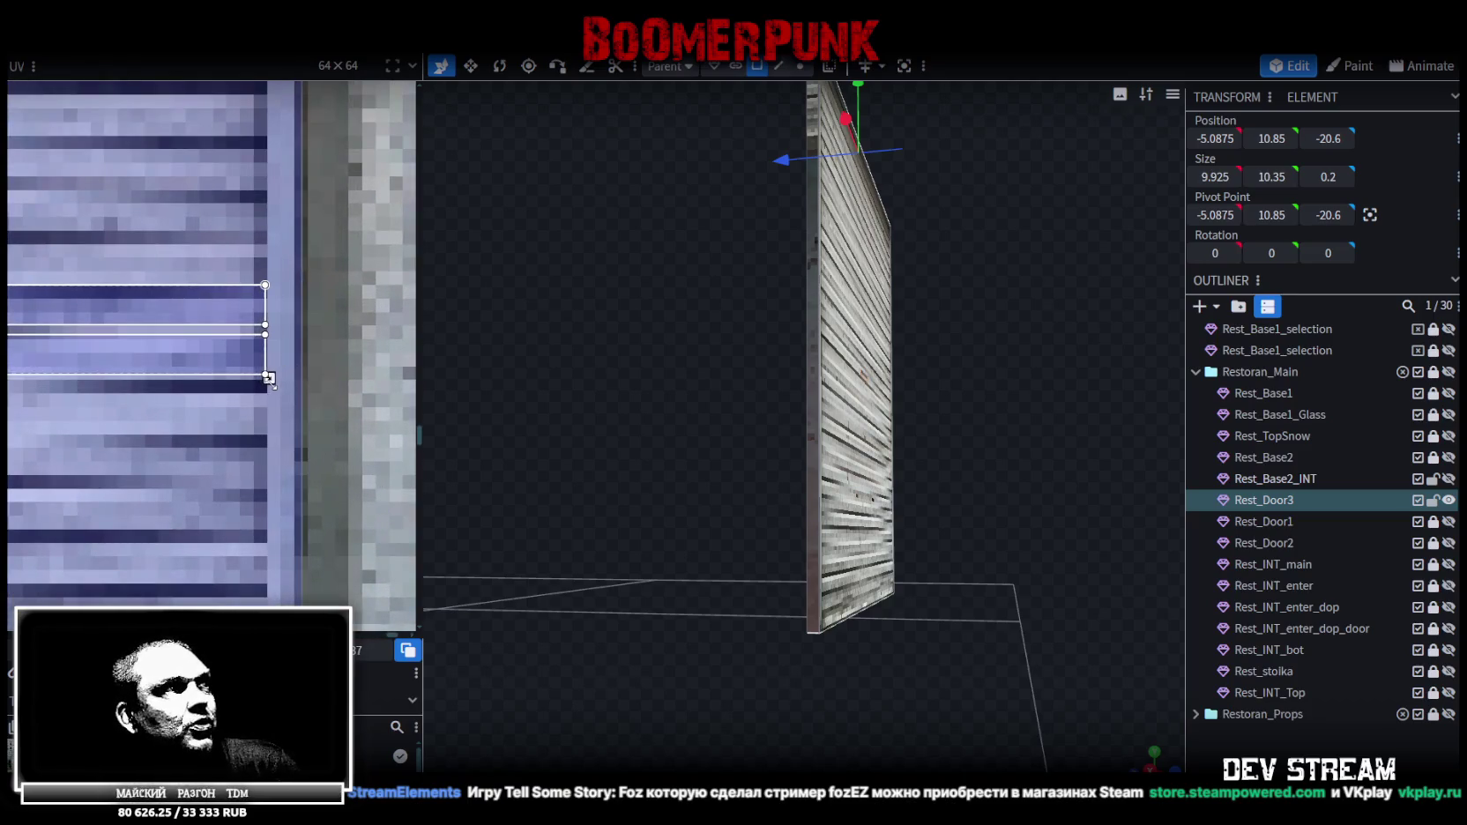
scroll(268, 389, down, 2)
scroll(265, 392, down, 2)
scroll(261, 396, down, 2)
drag(246, 391, 184, 405)
right_click(177, 309)
click(144, 396)
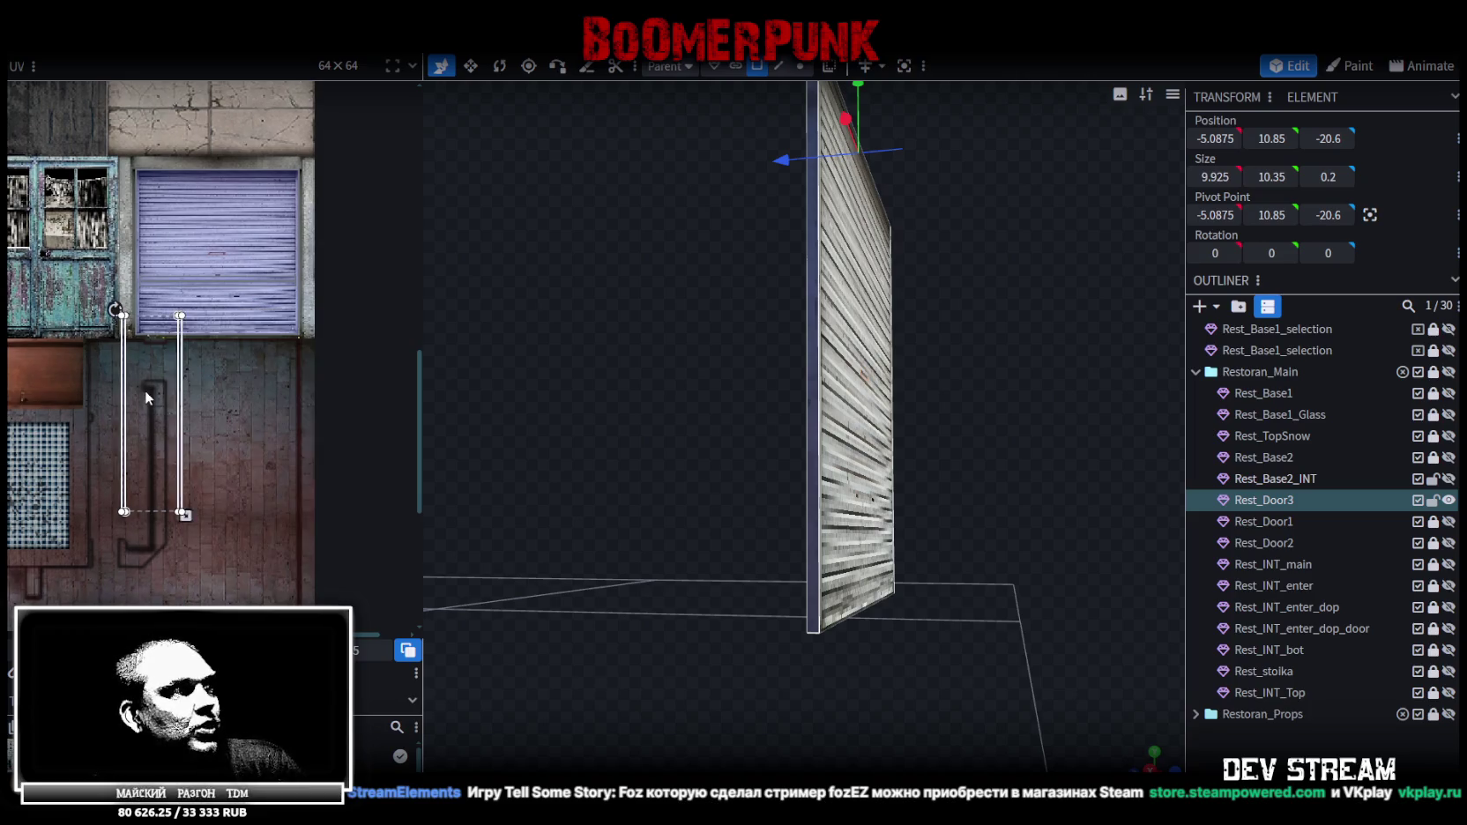
mouse_move(124, 511)
mouse_down()
mouse_move(190, 514)
mouse_move(150, 535)
mouse_up()
scroll(190, 514, up, 3)
scroll(191, 484, up, 3)
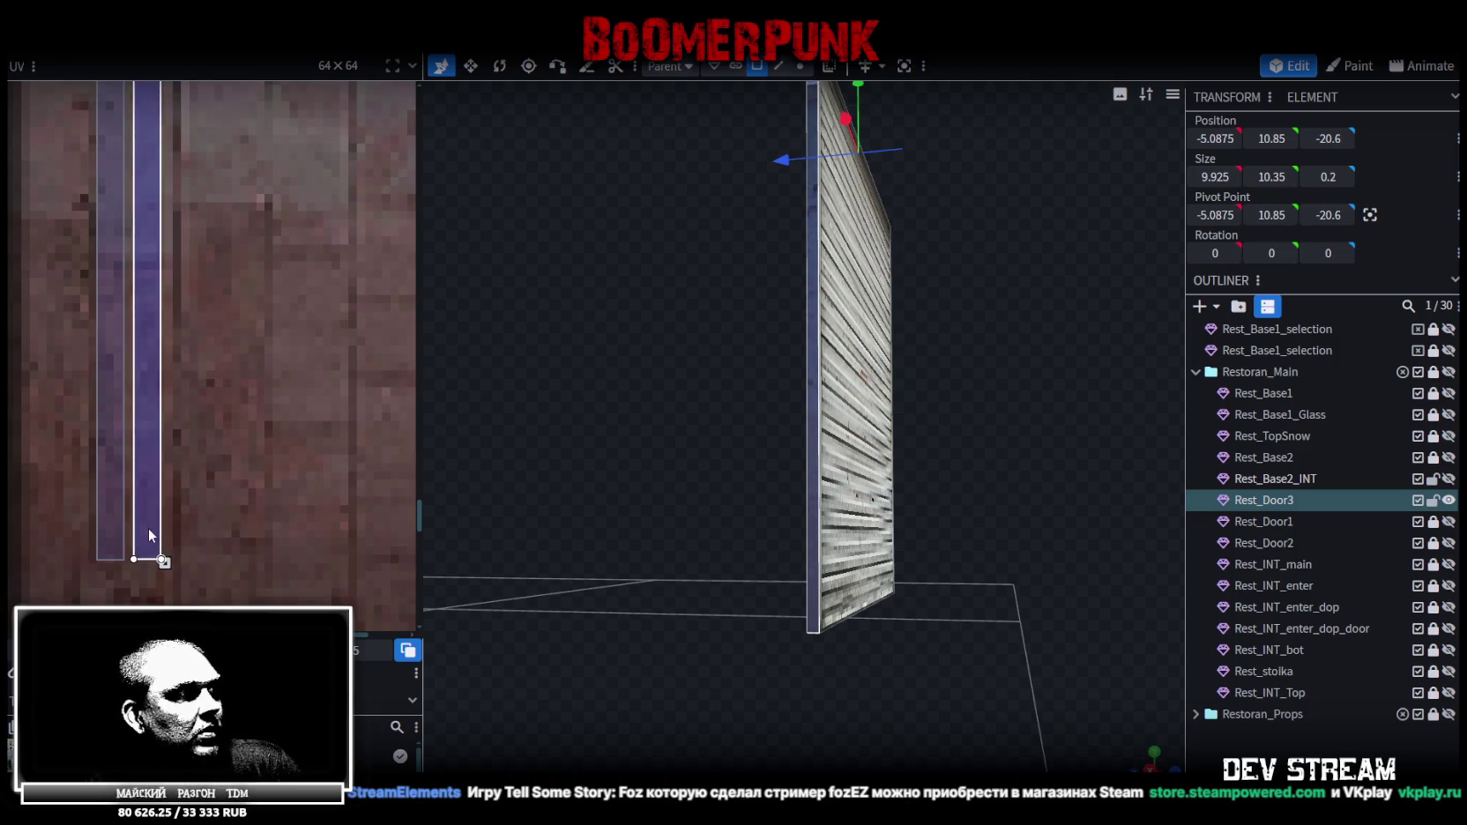
scroll(234, 396, down, 3)
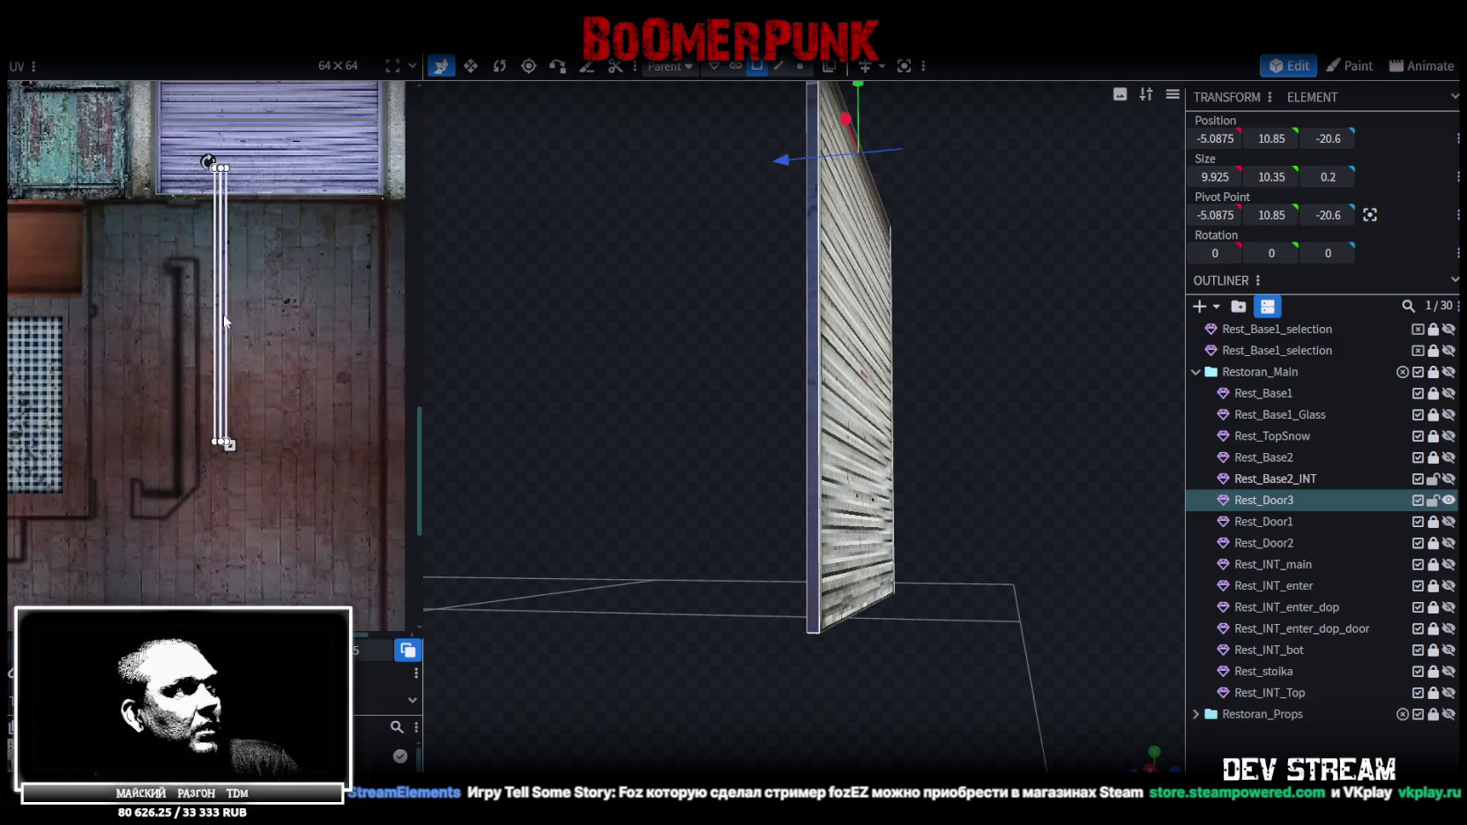
middle_drag(224, 317, 290, 358)
Rotate the UV strip 90 degrees and fit it over one purple shutter slat
right_click(256, 318)
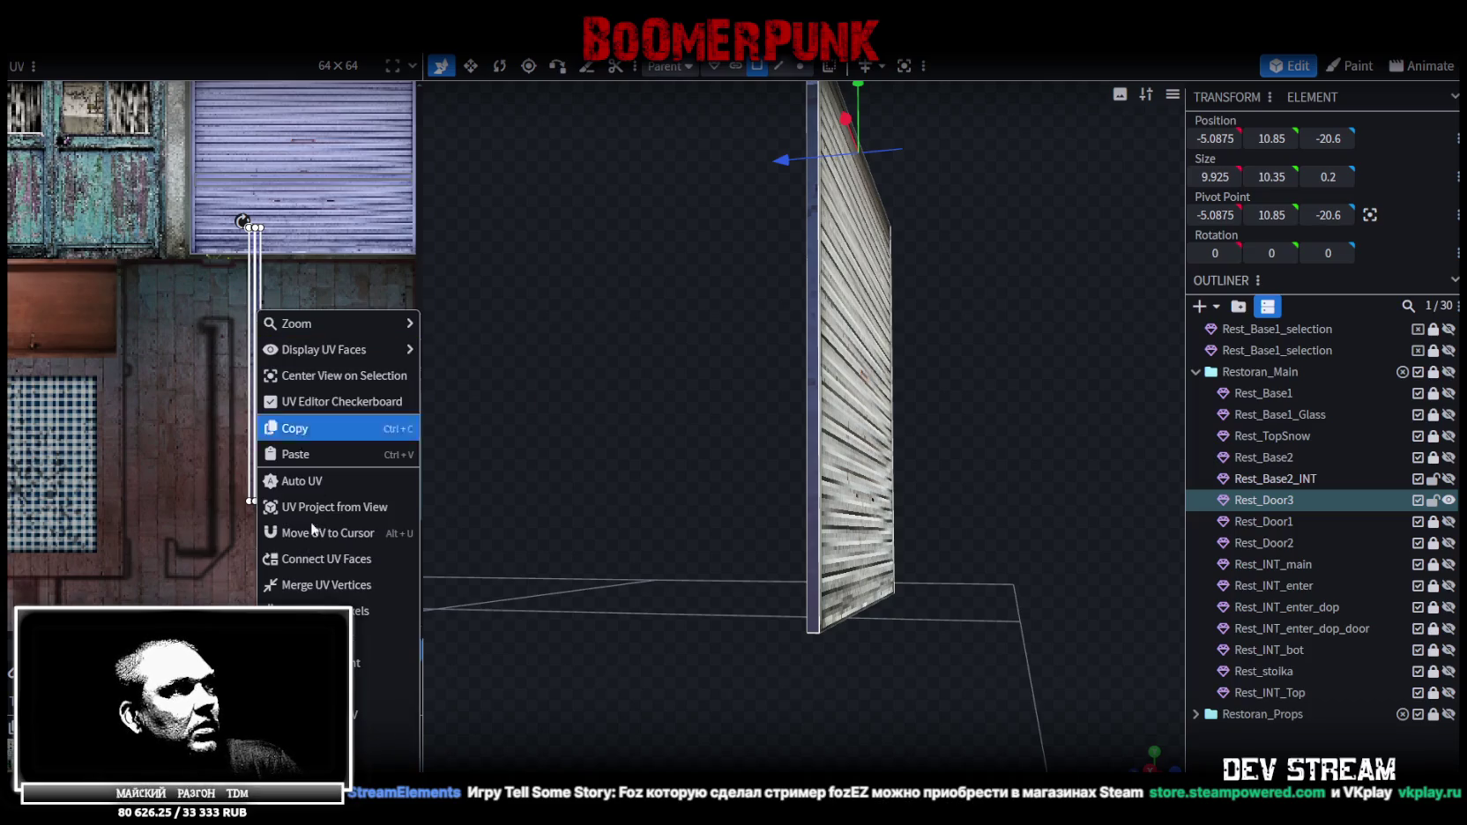
click(388, 654)
middle_drag(318, 404, 272, 395)
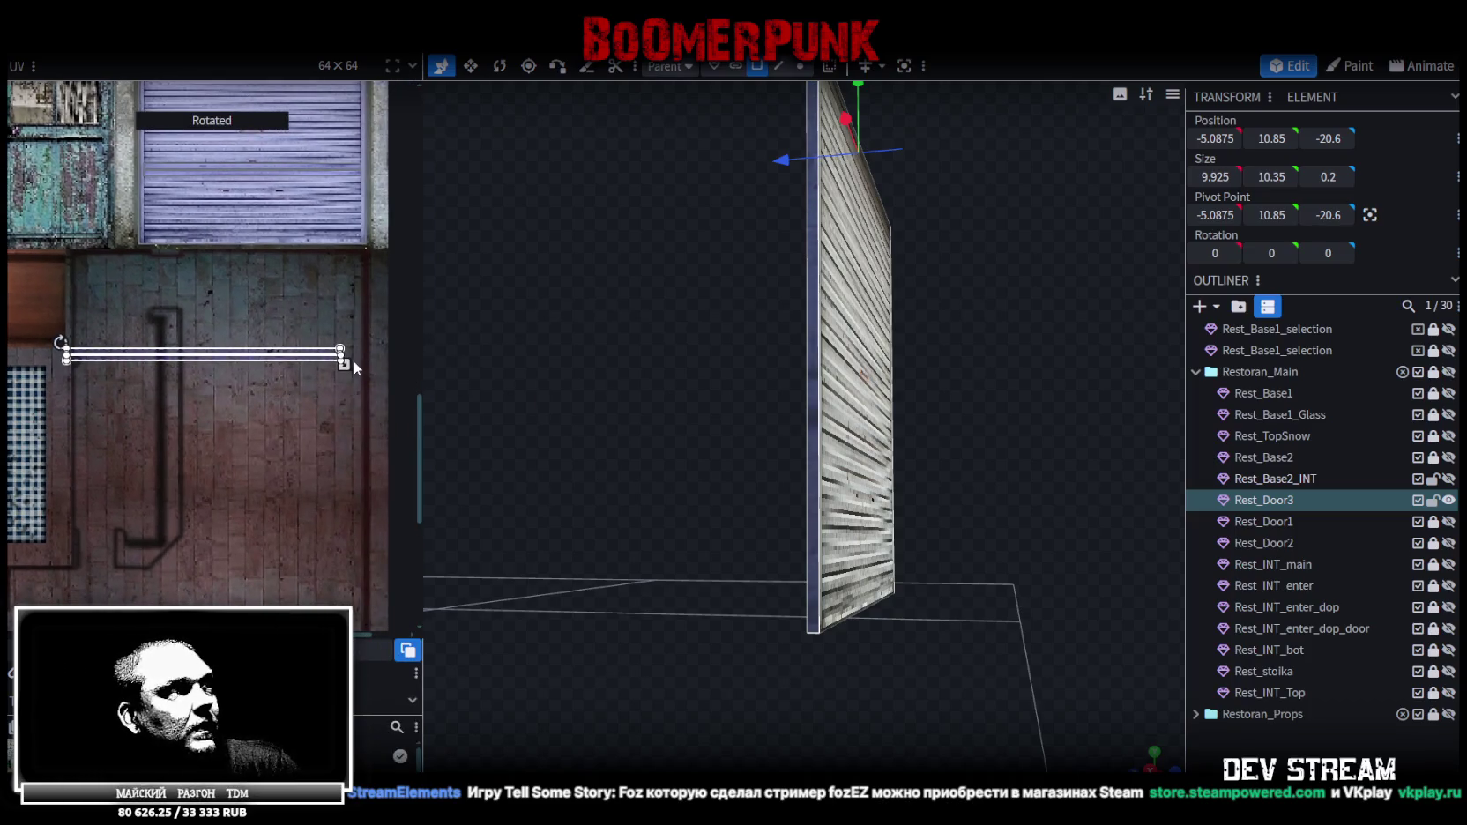
drag(344, 366, 283, 365)
drag(176, 351, 152, 203)
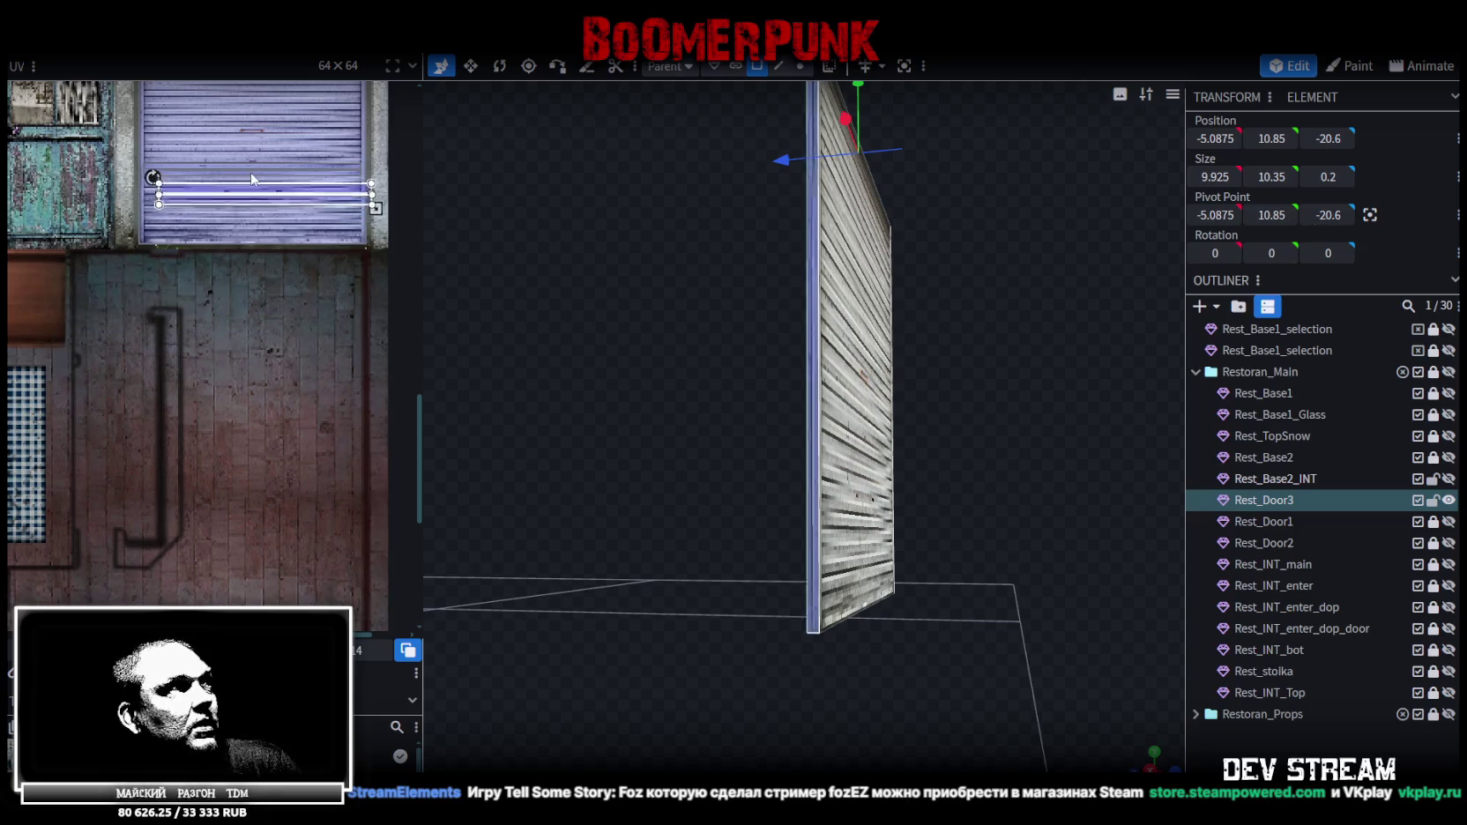
scroll(152, 138, up, 3)
scroll(130, 295, up, 2)
drag(186, 394, 150, 241)
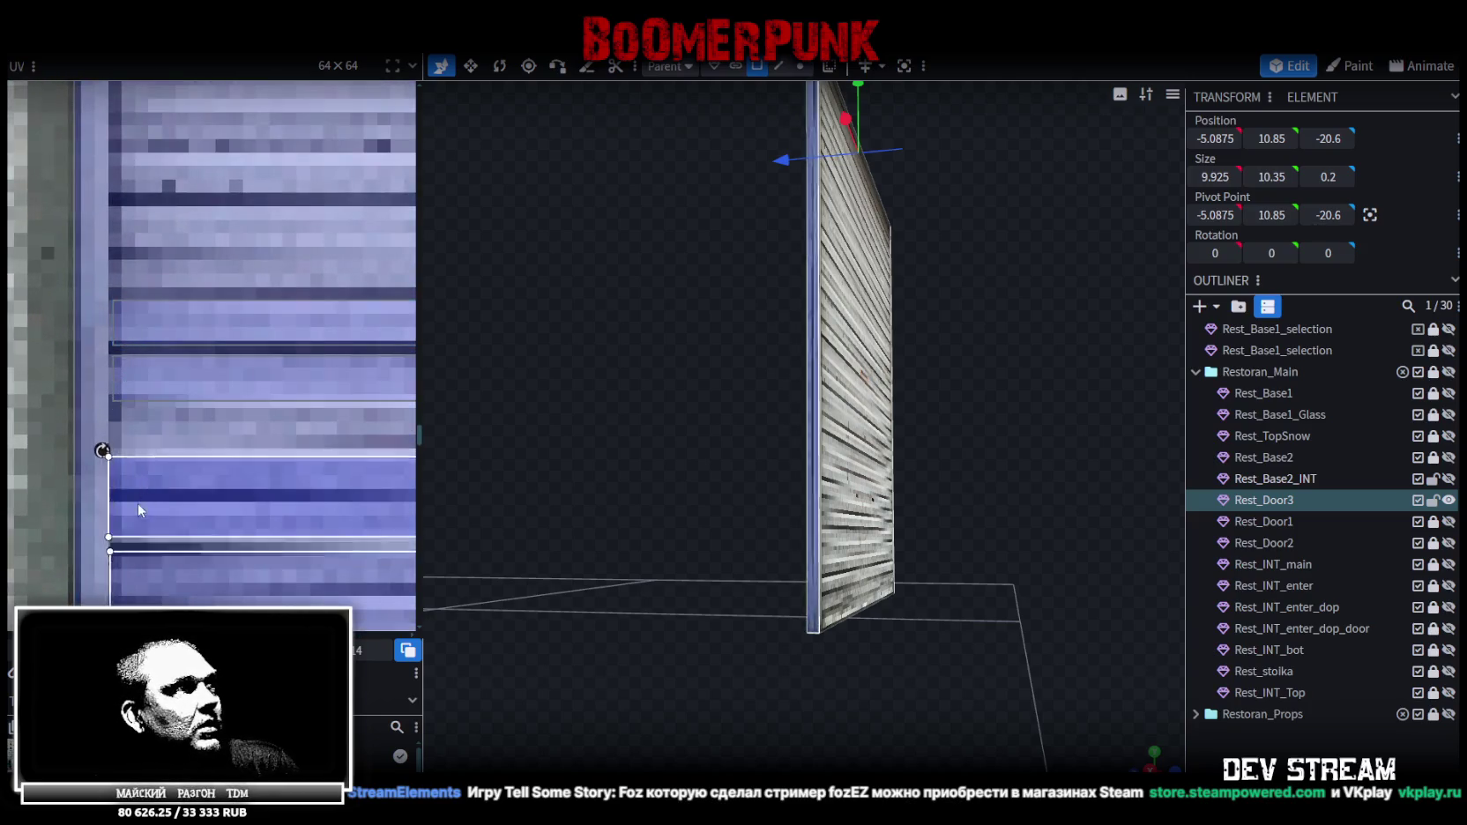
scroll(150, 242, down, 2)
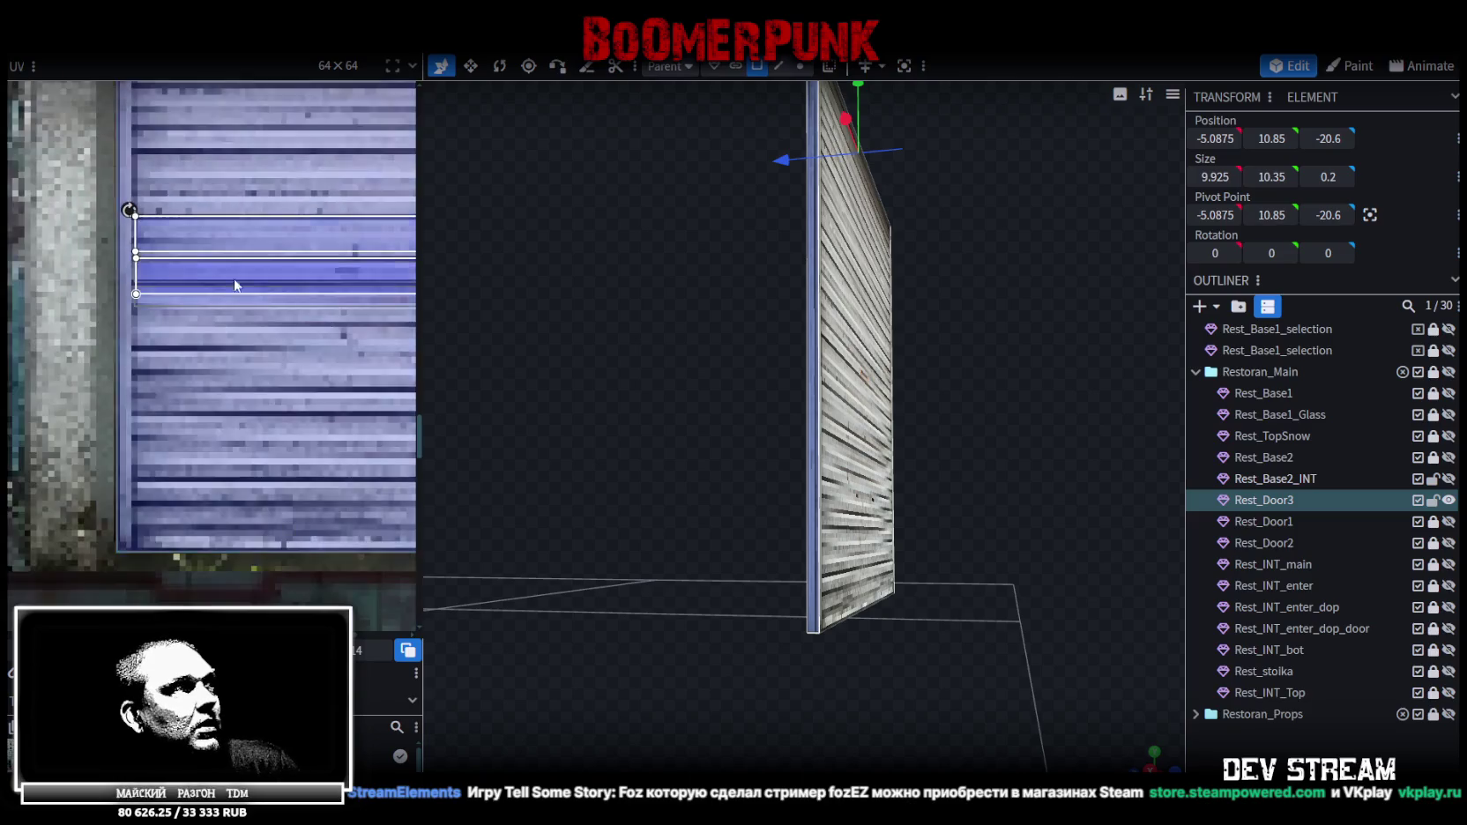
middle_drag(150, 241, 298, 316)
scroll(298, 316, up, 1)
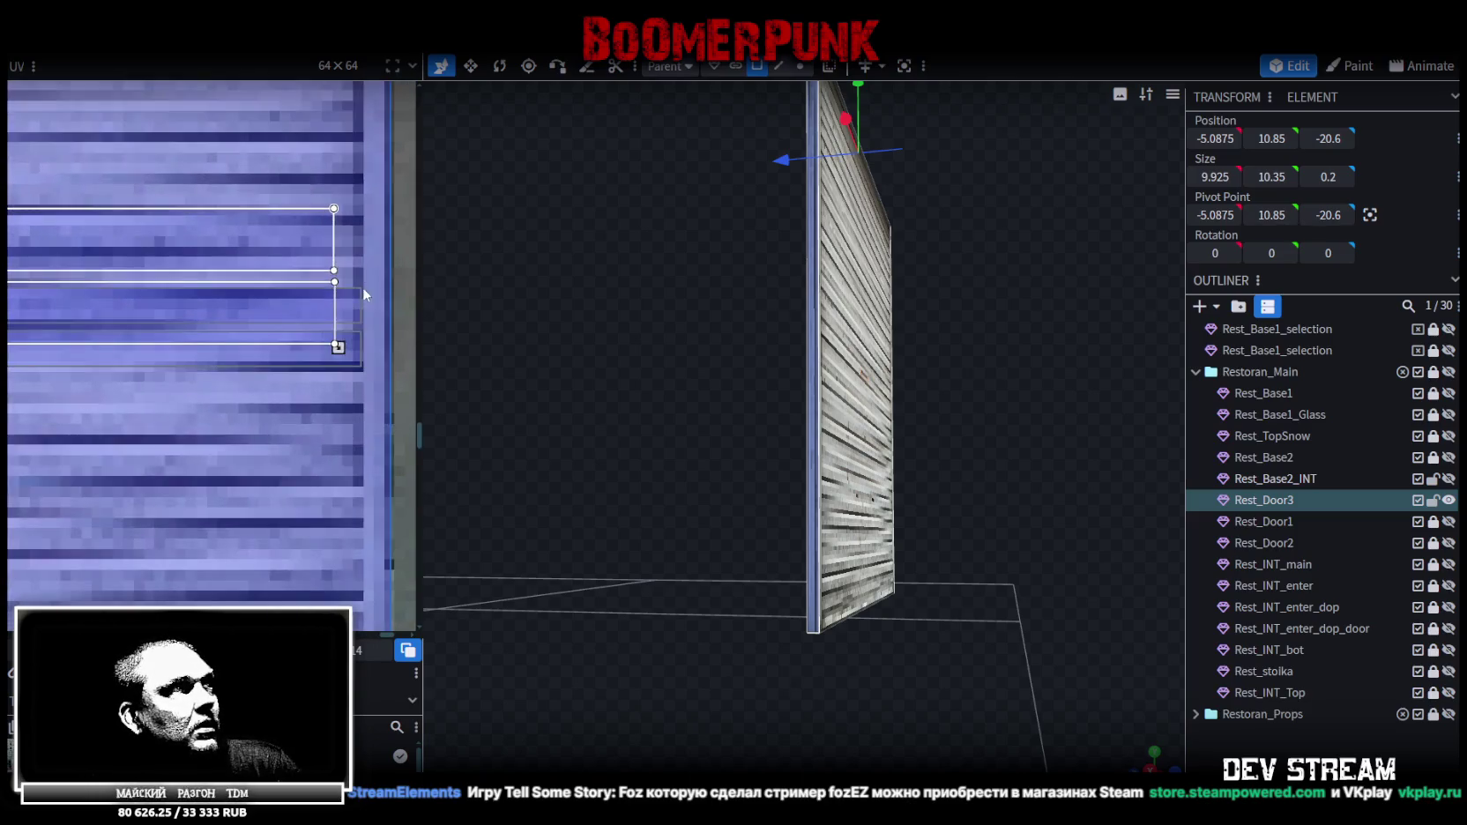
mouse_move(352, 343)
mouse_down()
mouse_move(349, 251)
mouse_move(364, 298)
mouse_up()
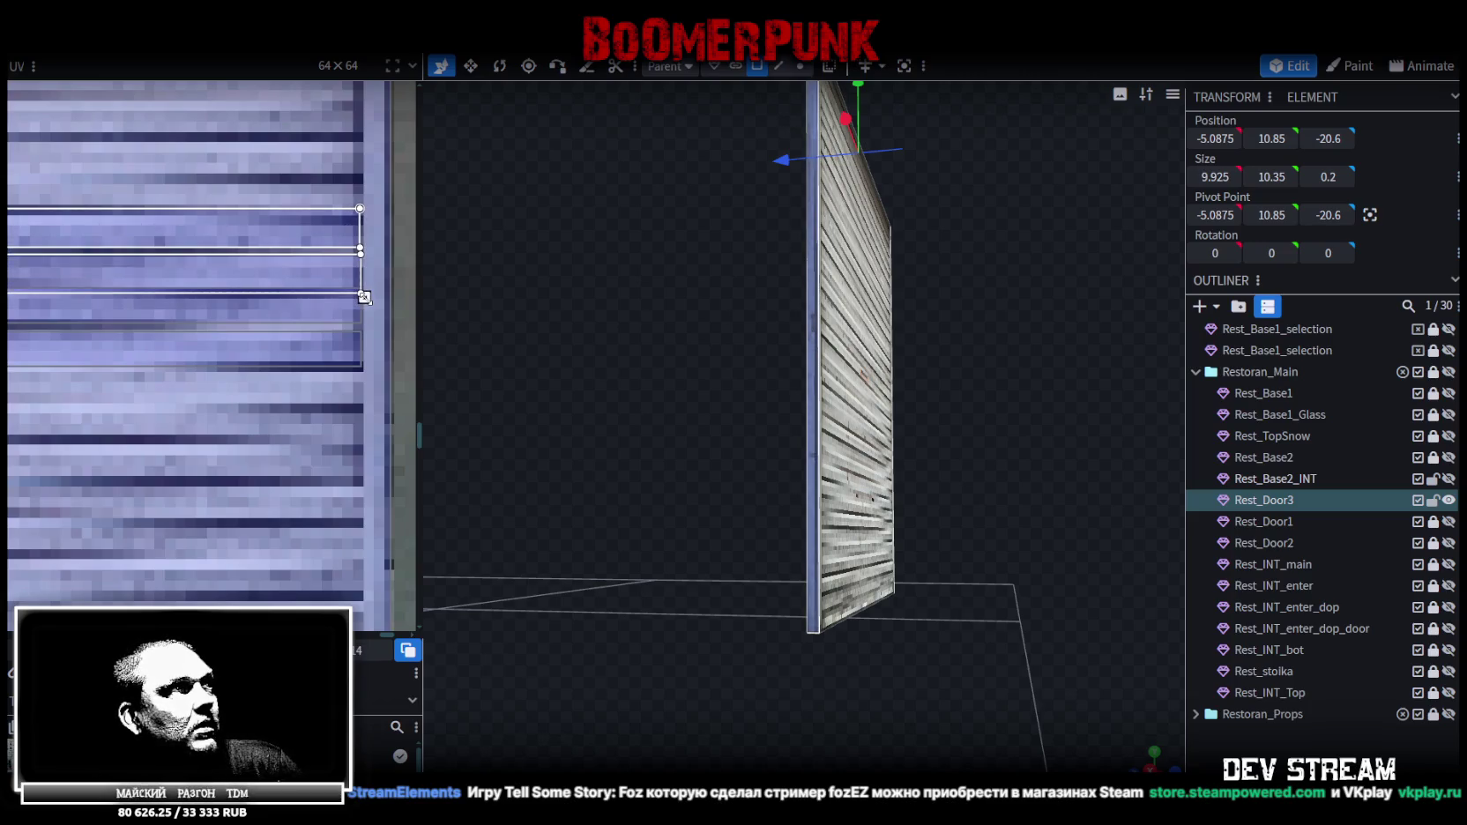
Check the door edge-on and shift the side face's UV down one pixel
mouse_move(1132, 716)
mouse_down()
mouse_move(968, 551)
mouse_move(1019, 546)
mouse_move(630, 587)
mouse_move(782, 198)
mouse_up()
click(968, 551)
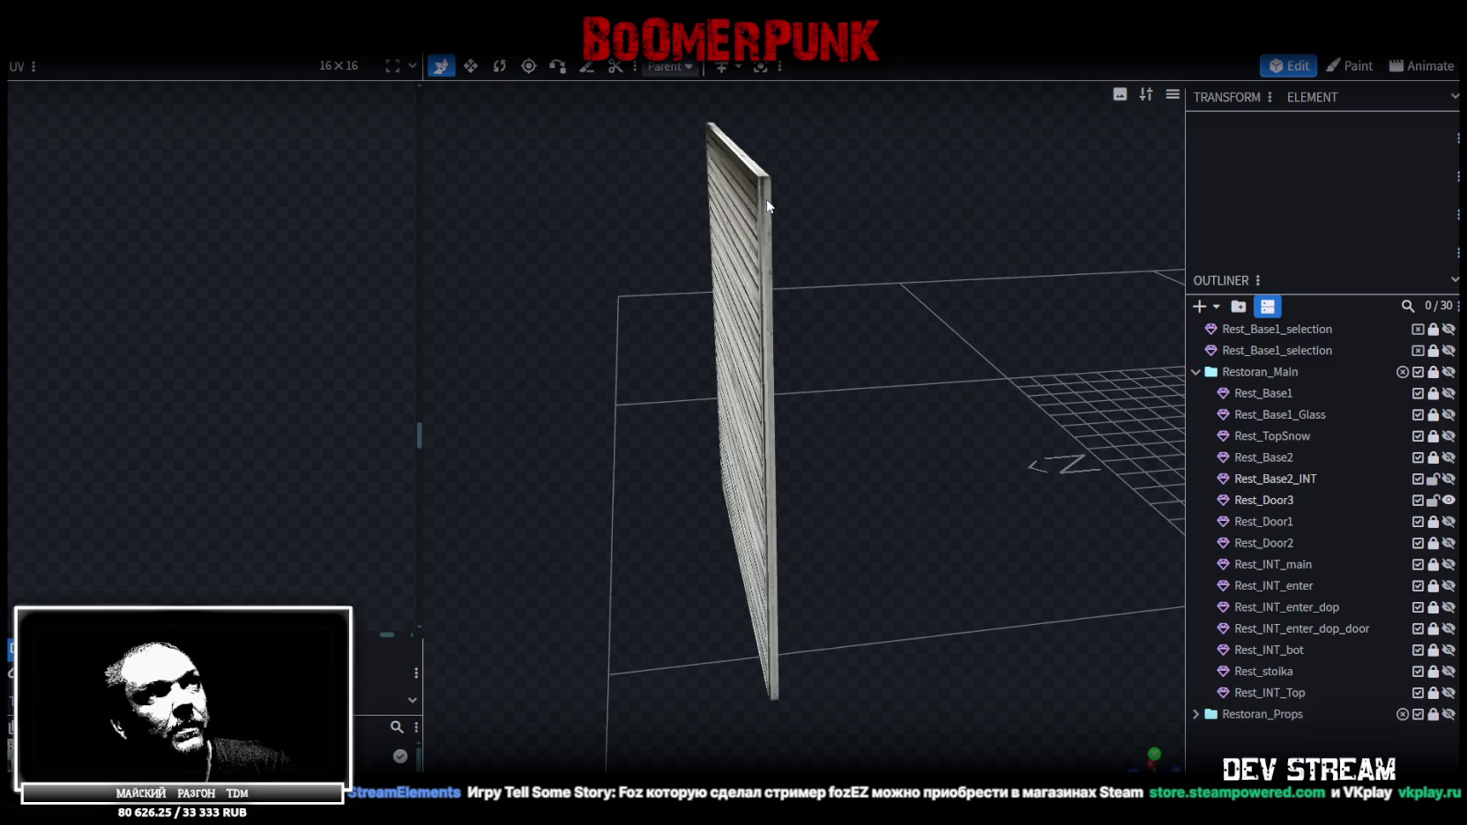
click(725, 306)
mouse_move(617, 349)
mouse_down()
mouse_move(597, 332)
mouse_move(610, 366)
mouse_up()
scroll(603, 358, up, 3)
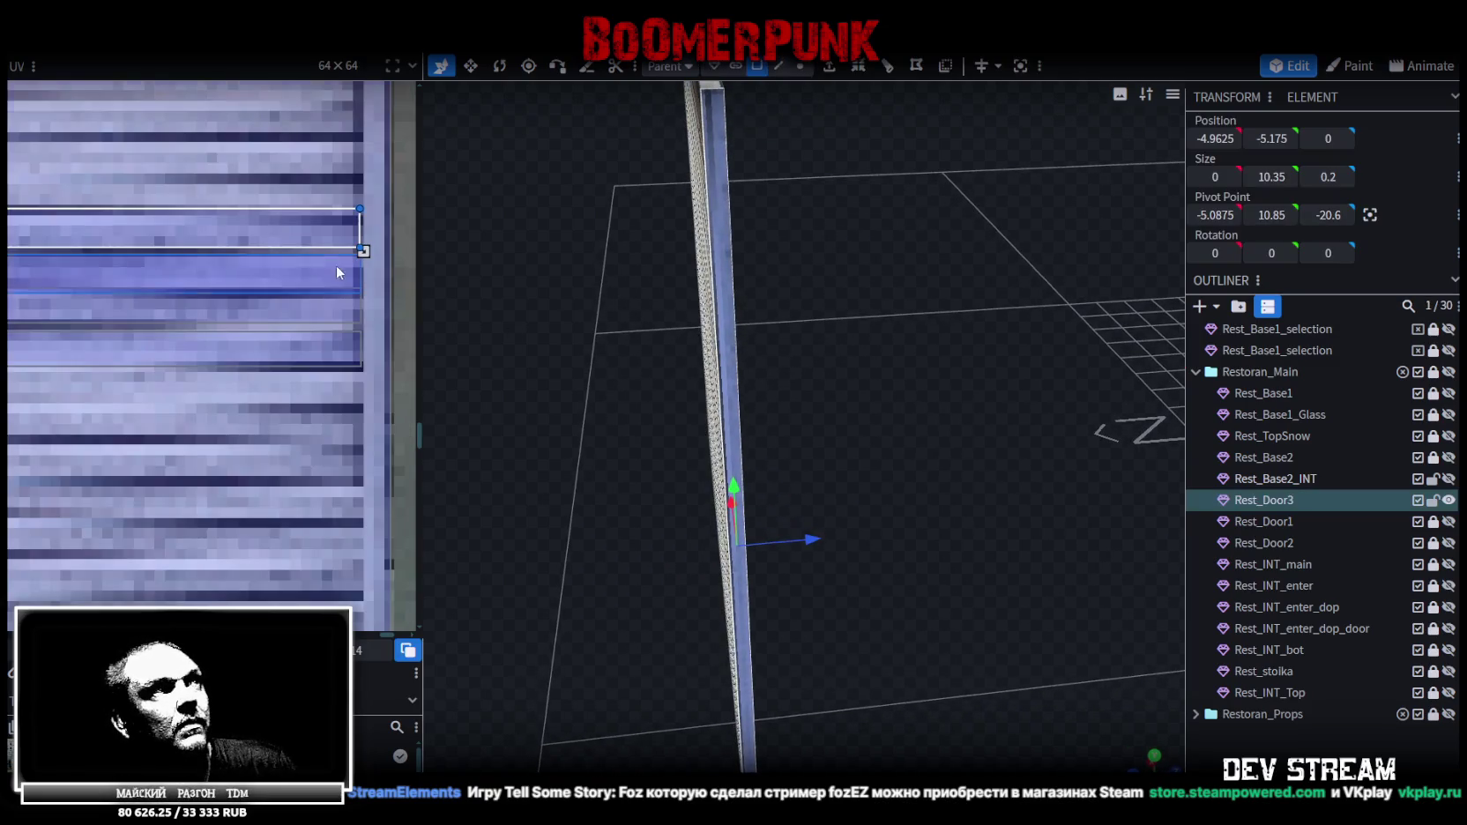
drag(326, 223, 325, 226)
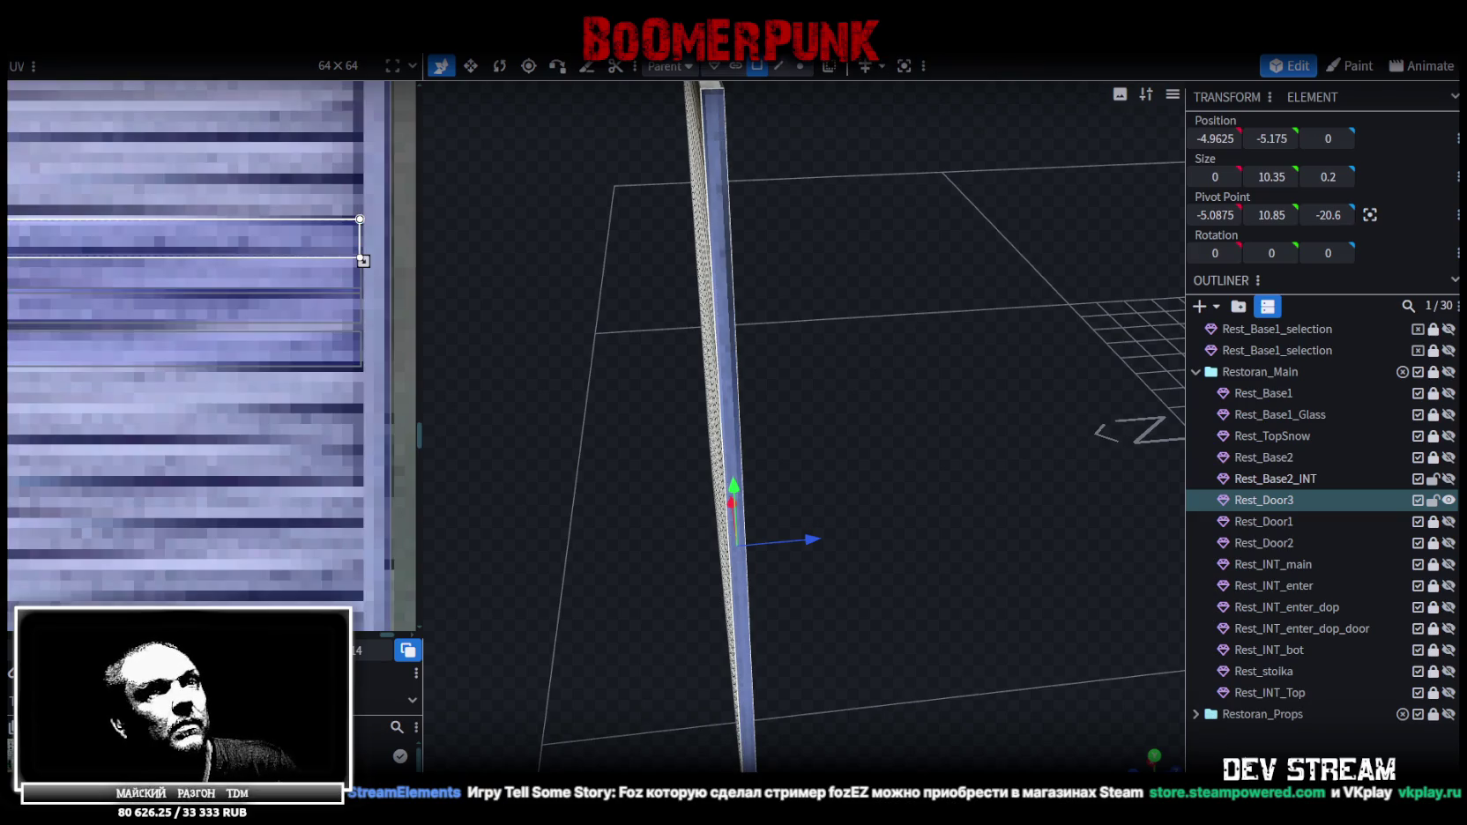
click(931, 476)
mouse_move(931, 476)
mouse_down()
mouse_move(761, 425)
mouse_move(1026, 414)
mouse_up()
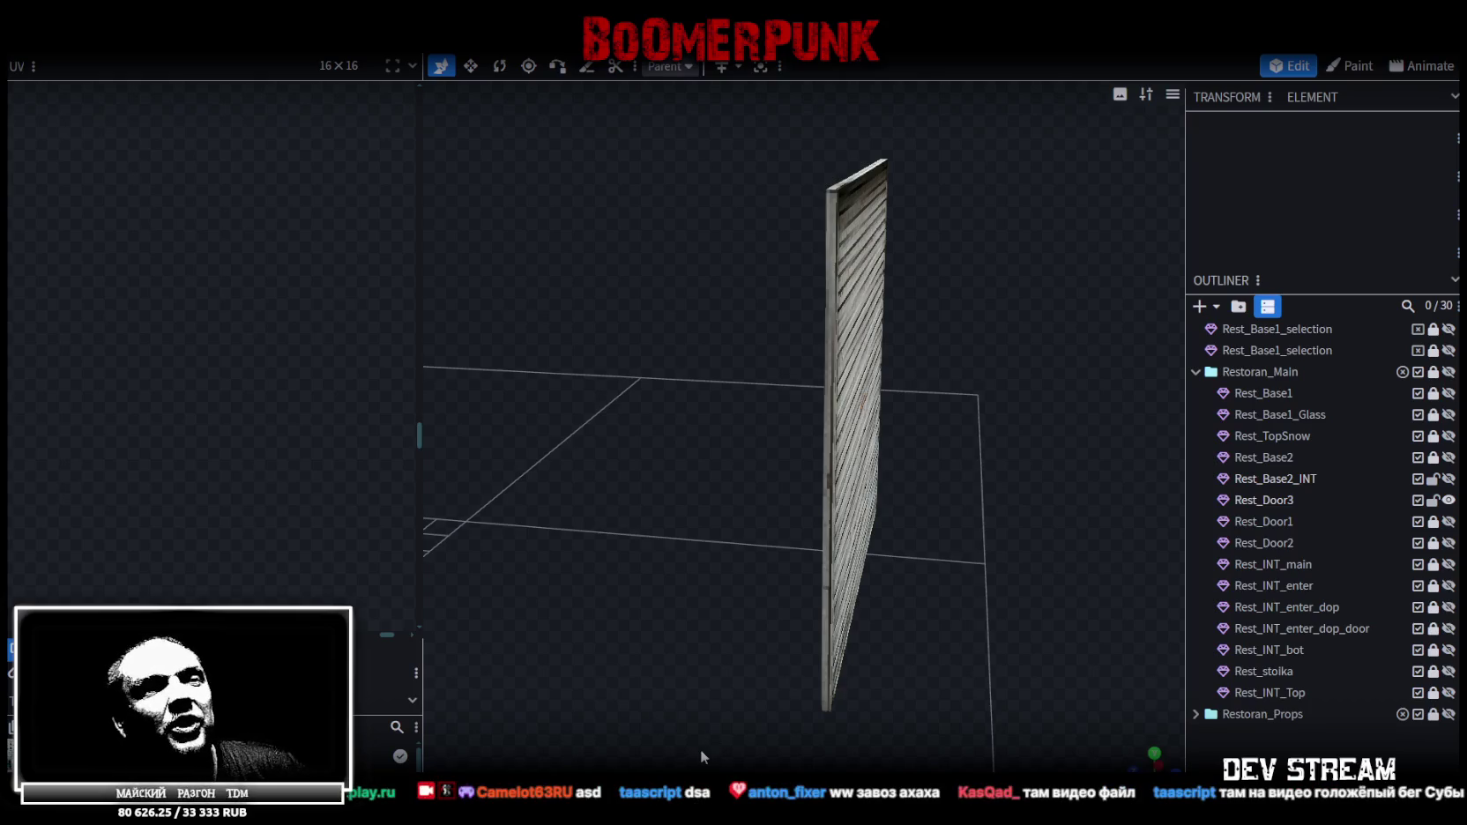
mouse_move(777, 659)
mouse_down()
mouse_move(973, 518)
mouse_move(912, 509)
mouse_up()
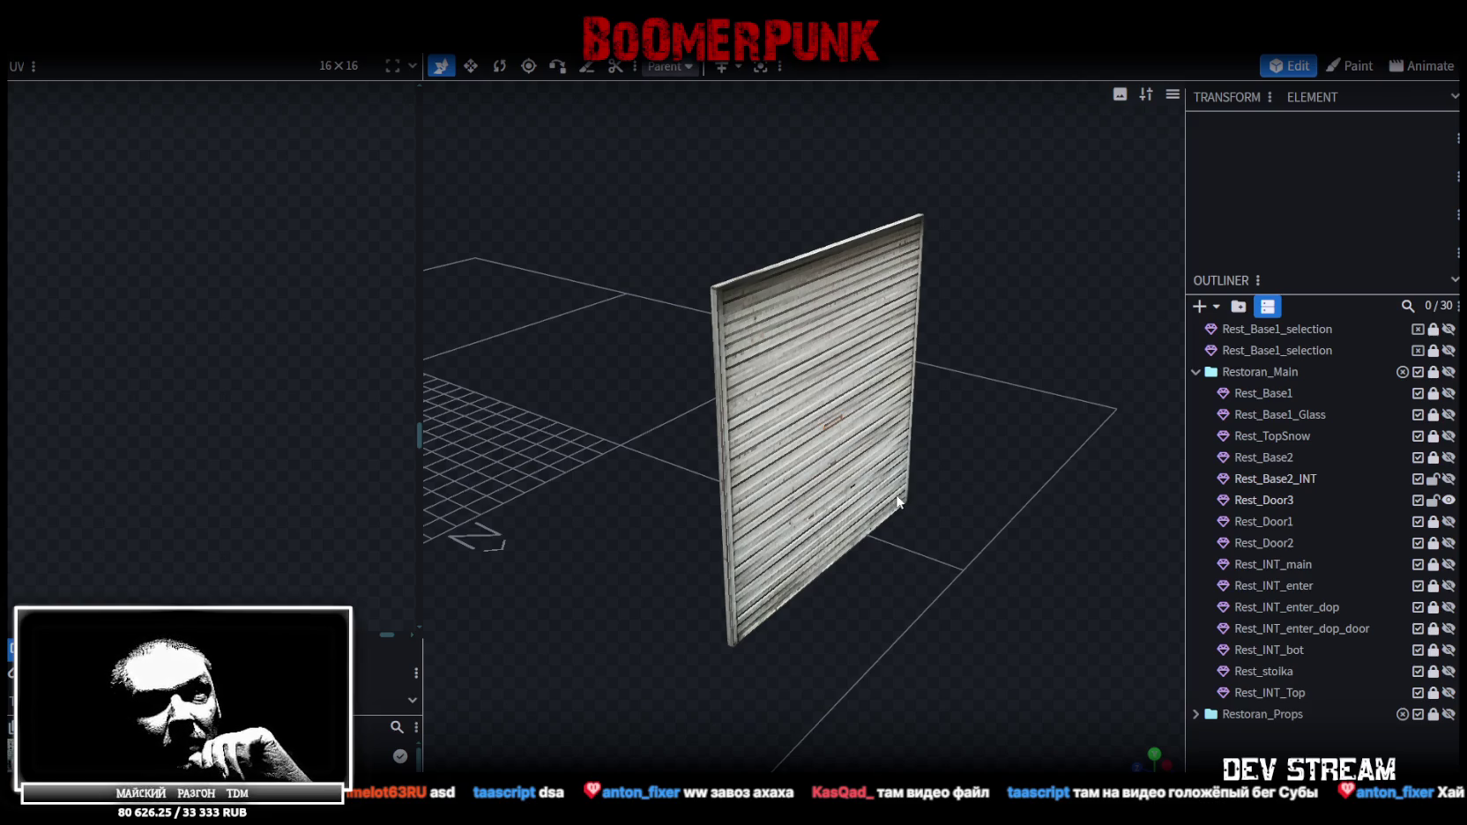
Map Rest_Door3's top edge face onto the top strip of the shutter texture
mouse_move(1014, 509)
mouse_down()
mouse_move(708, 559)
mouse_move(775, 512)
mouse_up()
click(800, 363)
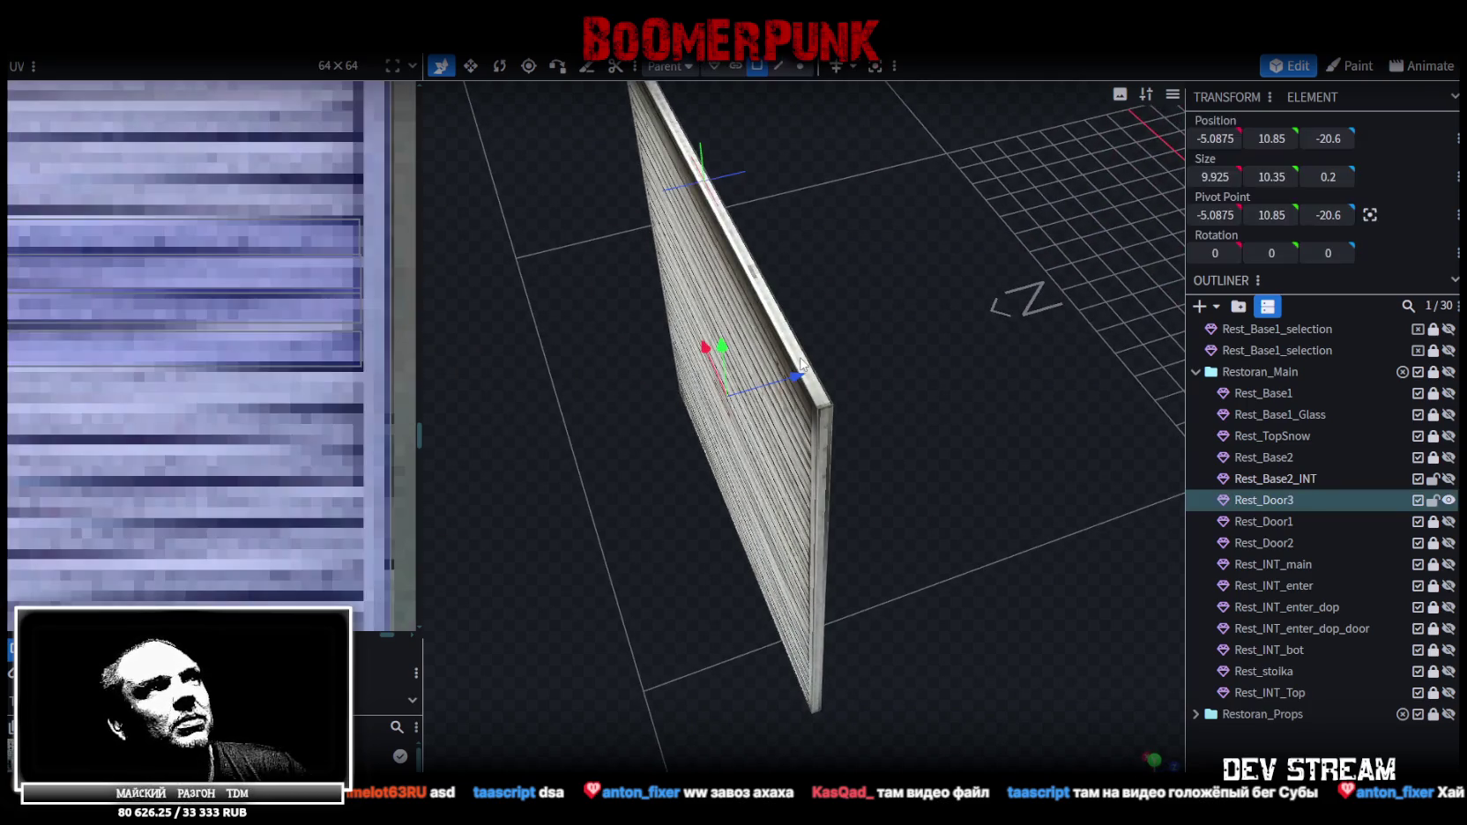
click(807, 341)
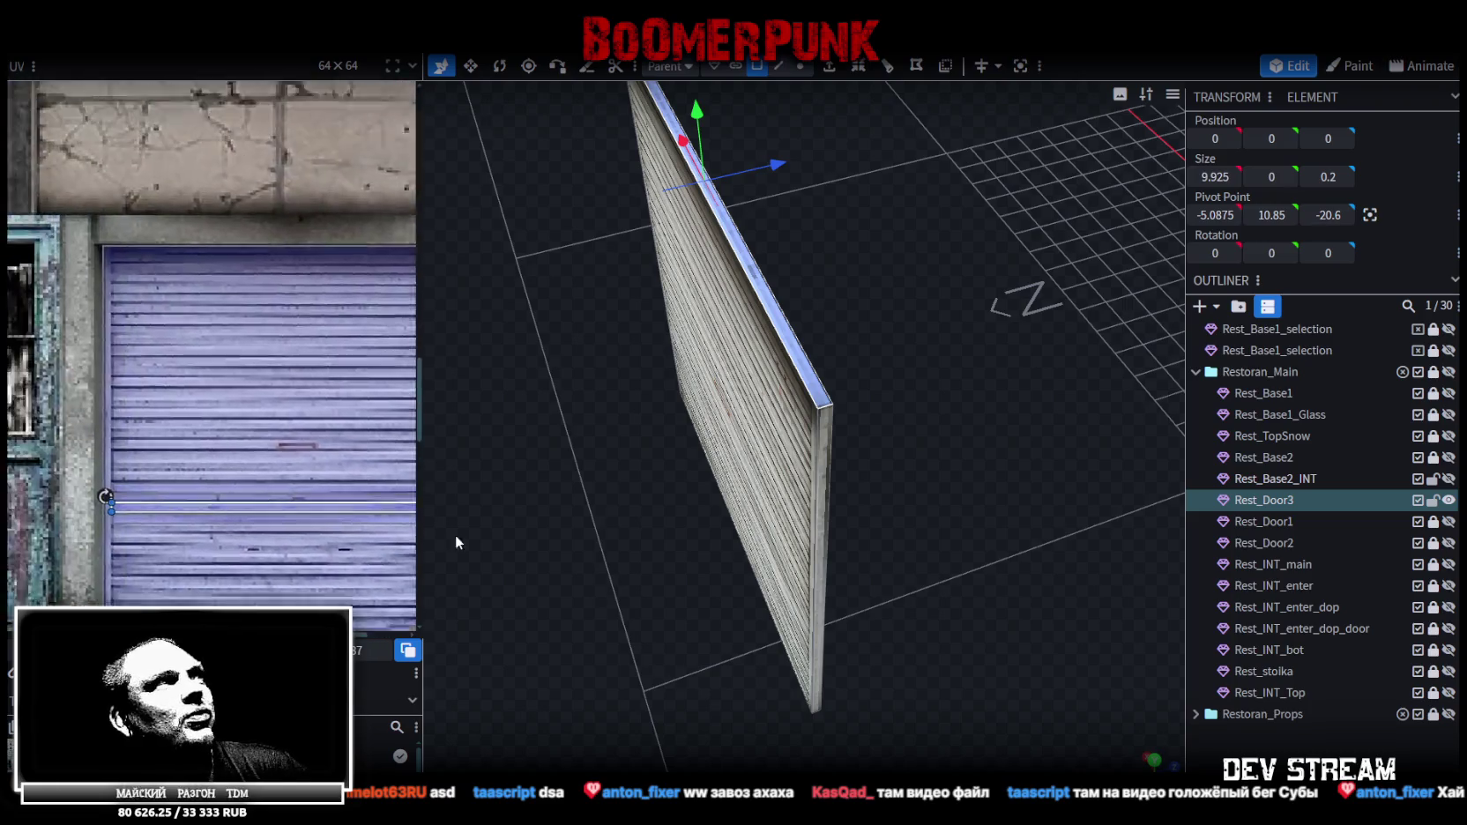
drag(212, 535, 180, 284)
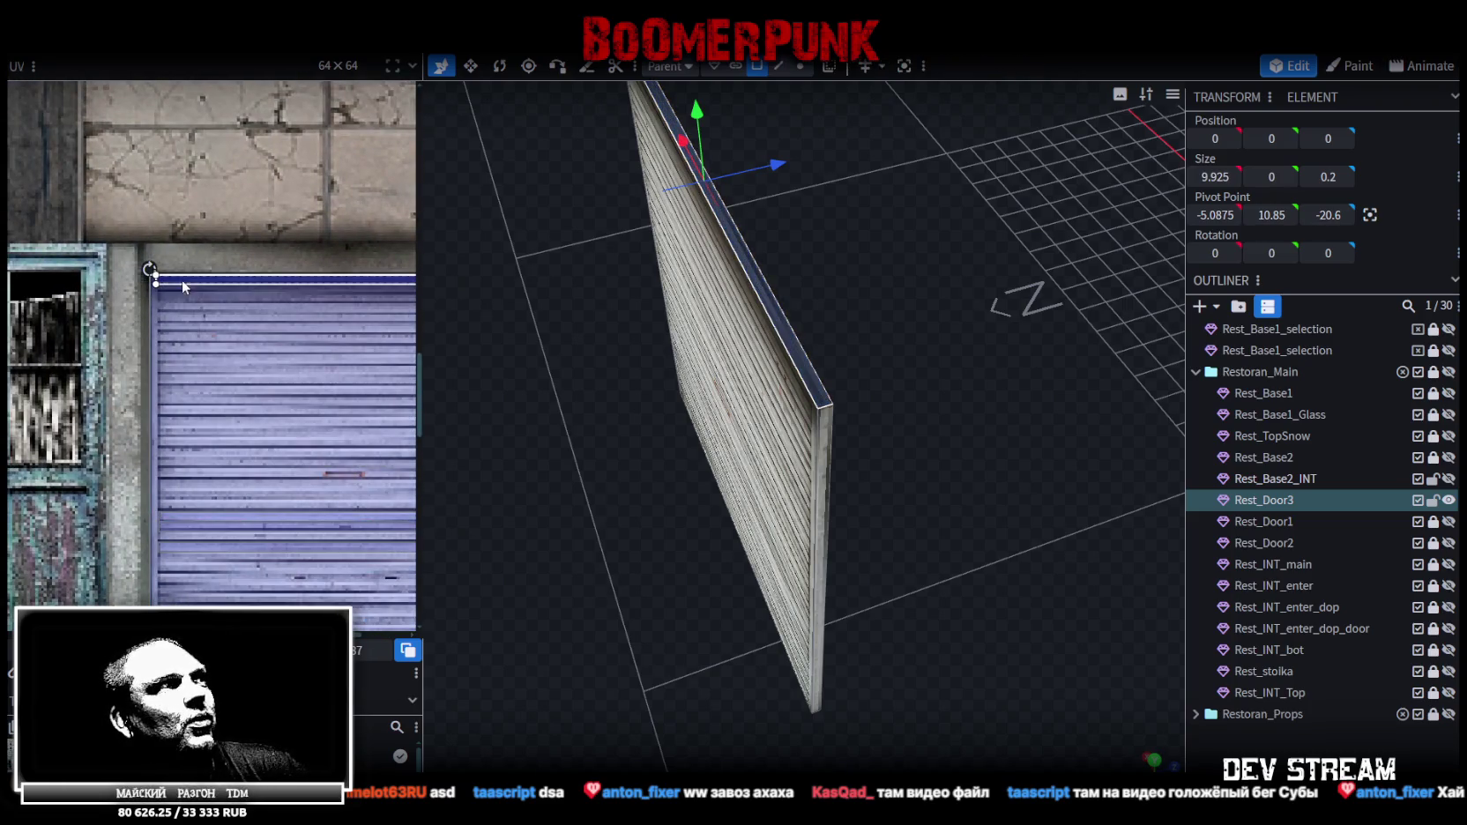
scroll(172, 279, up, 2)
scroll(172, 278, up, 2)
scroll(148, 304, up, 1)
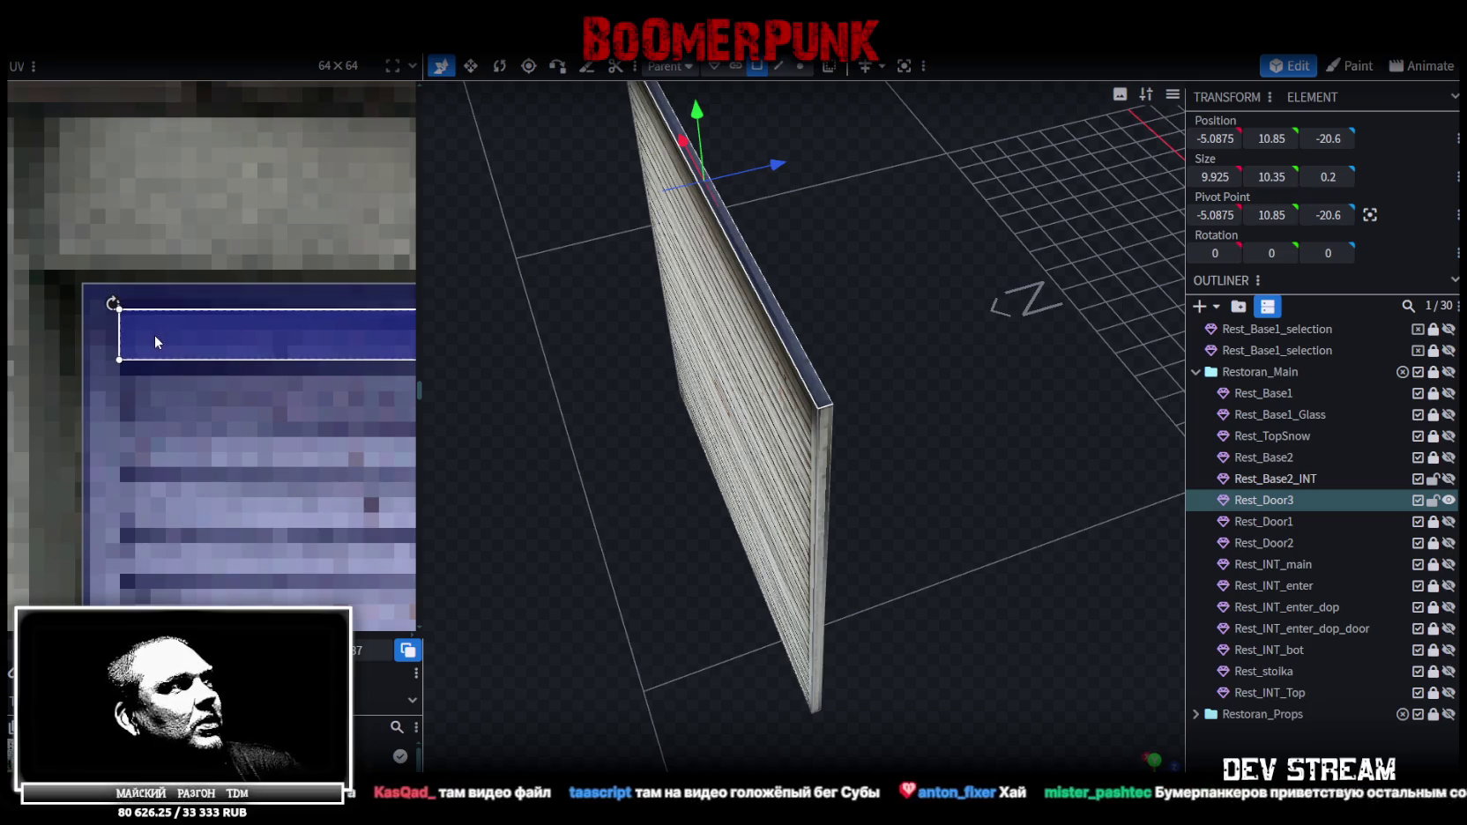
scroll(156, 332, down, 2)
scroll(43, 324, up, 3)
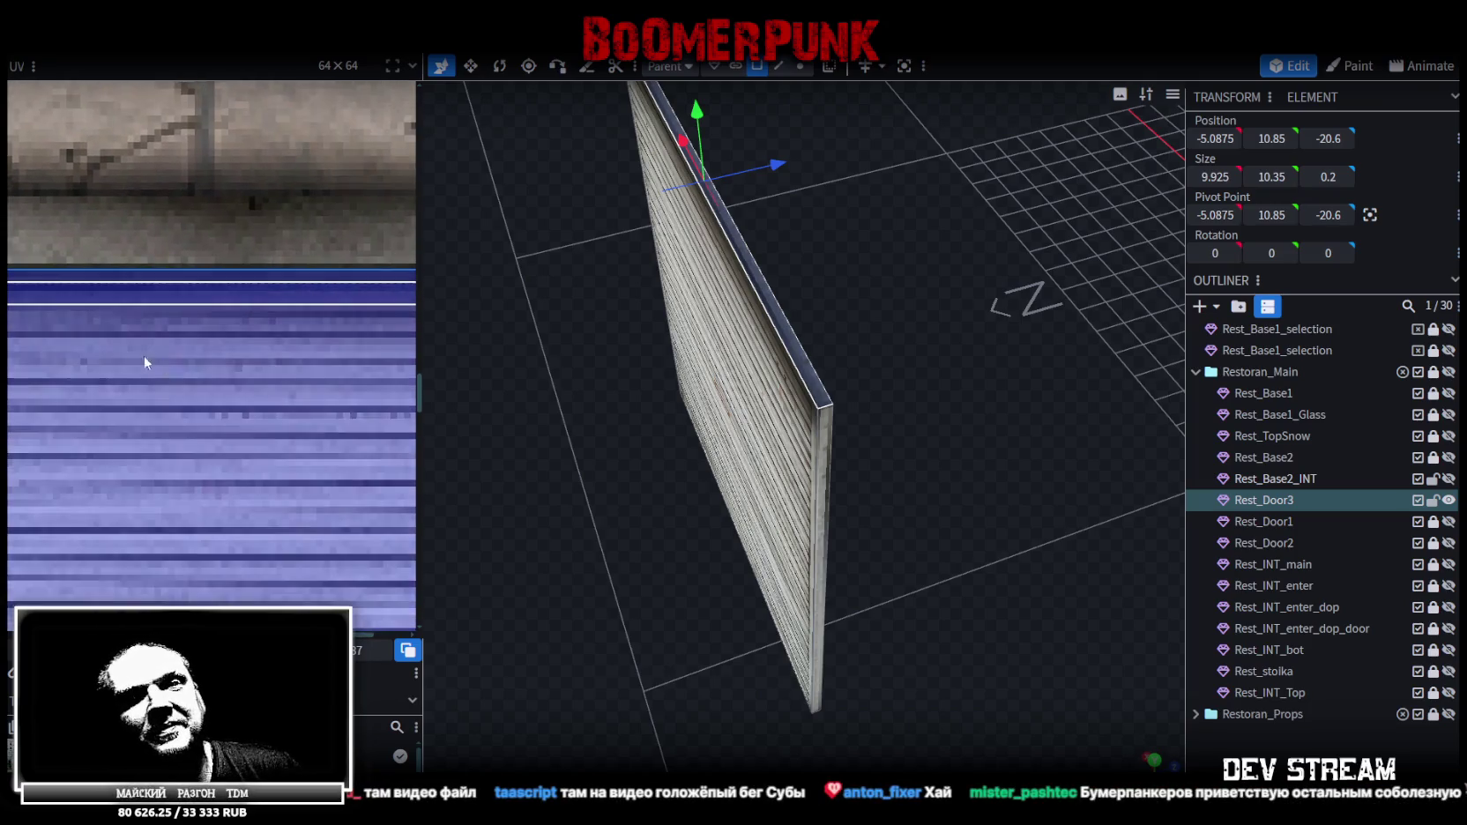
scroll(143, 355, up, 1)
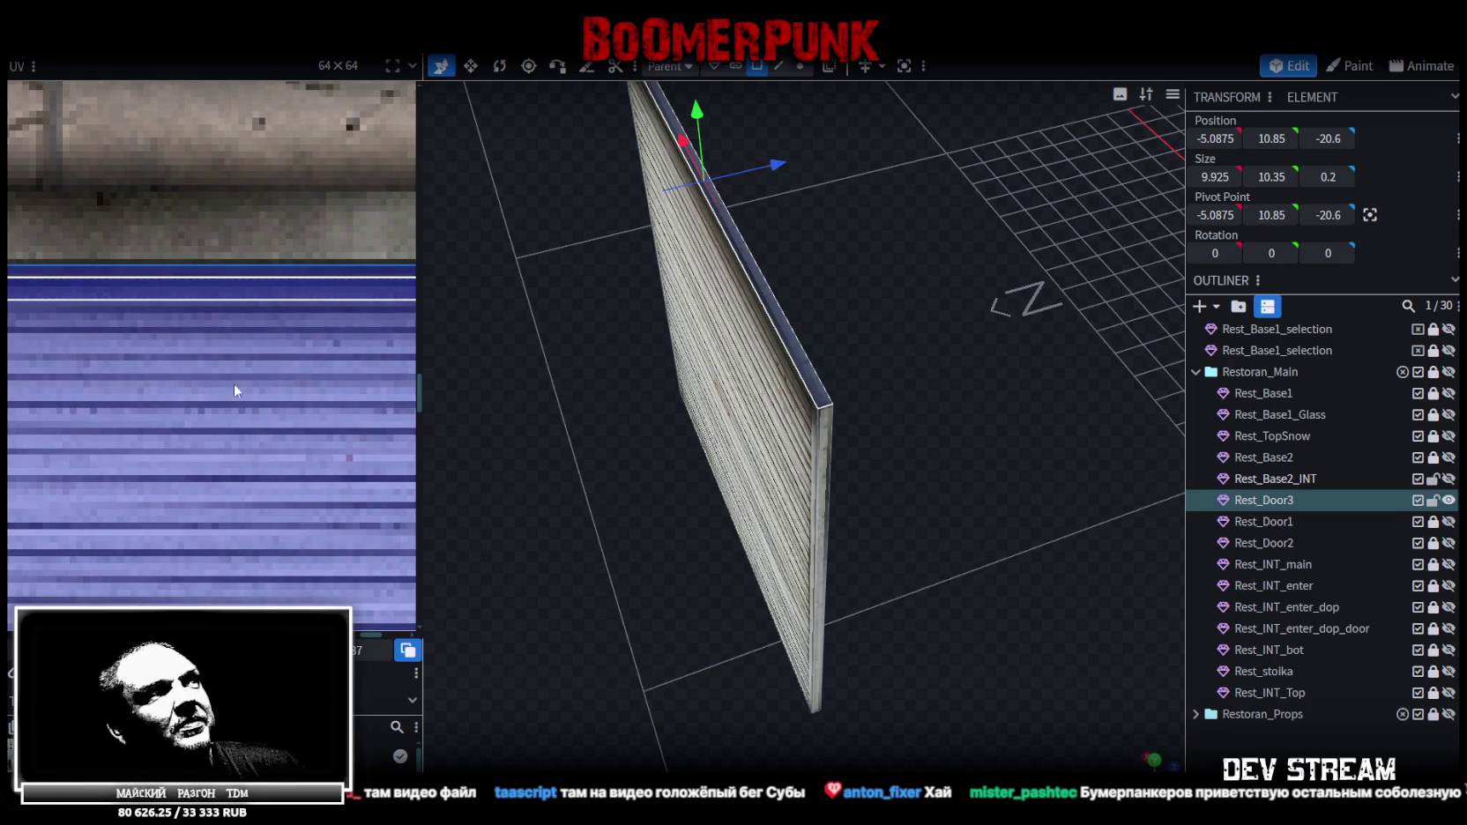
scroll(59, 407, down, 2)
scroll(215, 364, up, 1)
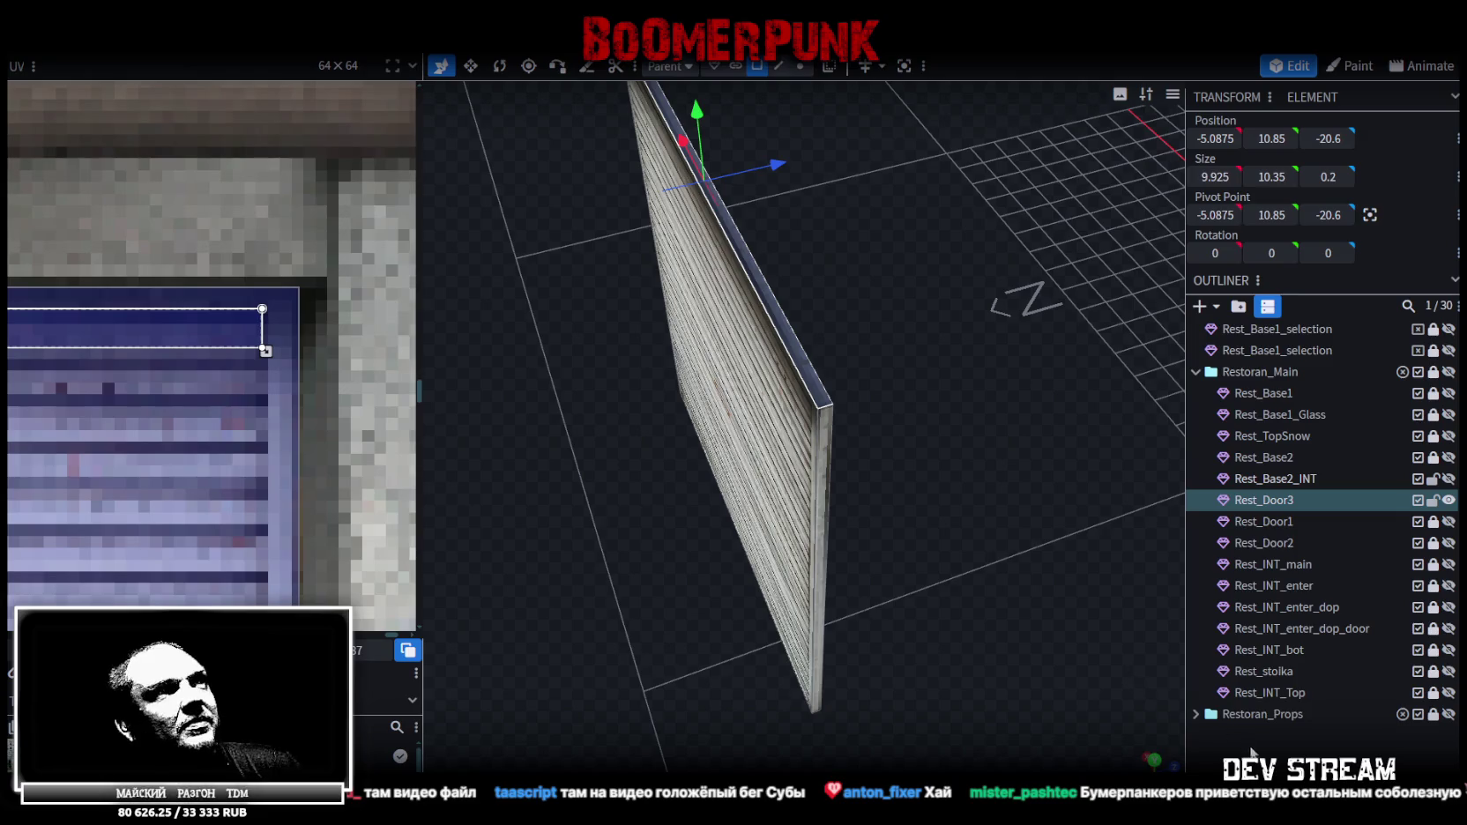
Check the door from the front and save the model as Build10.bbmodel
click(940, 619)
mouse_move(940, 619)
mouse_down()
mouse_move(815, 422)
mouse_move(954, 381)
mouse_move(929, 387)
mouse_move(1082, 390)
mouse_move(624, 597)
mouse_move(995, 508)
mouse_move(879, 432)
mouse_move(846, 434)
mouse_up()
click(847, 435)
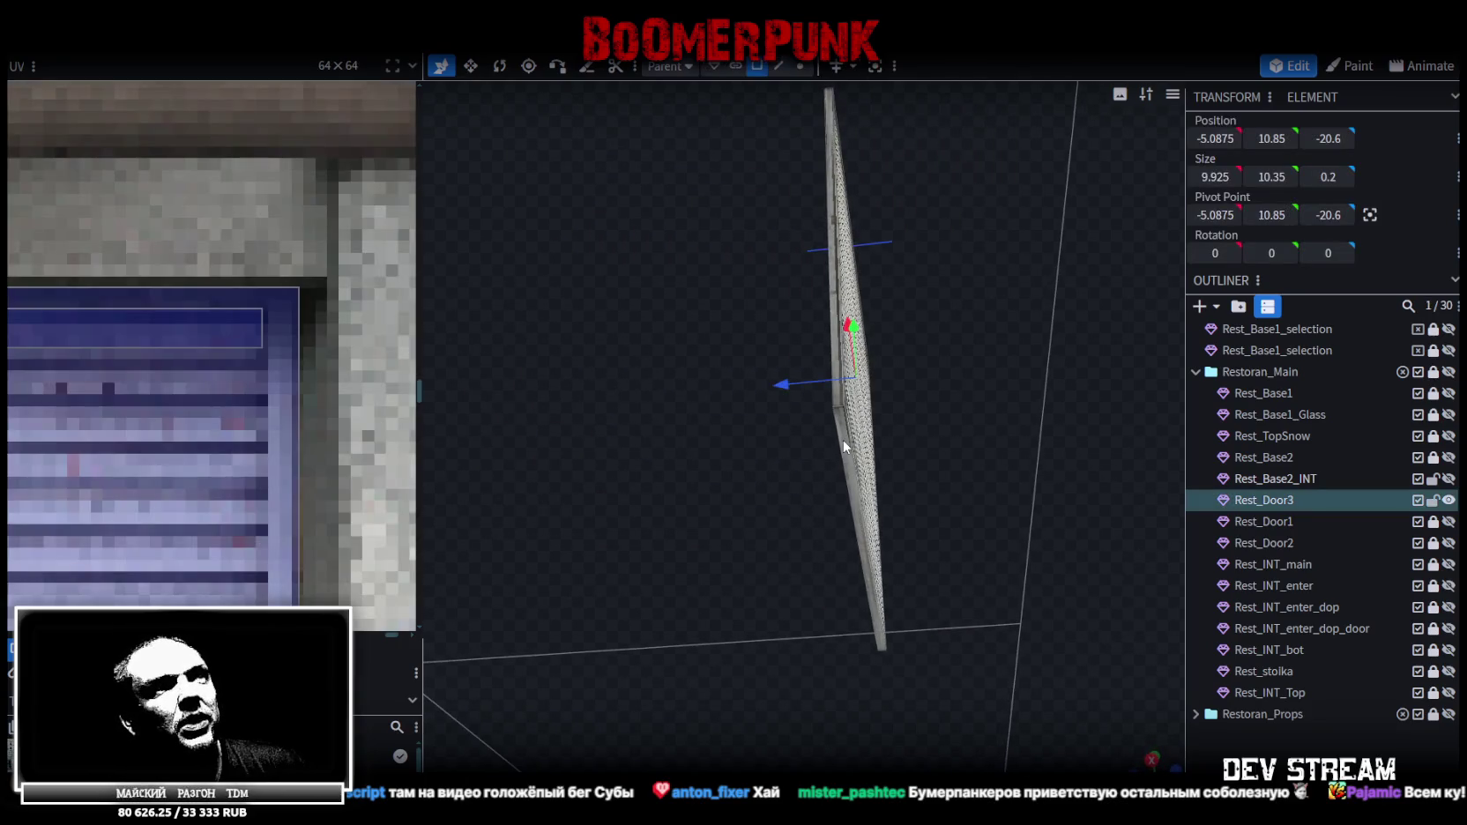
drag(1000, 335, 837, 547)
key(ctrl+s)
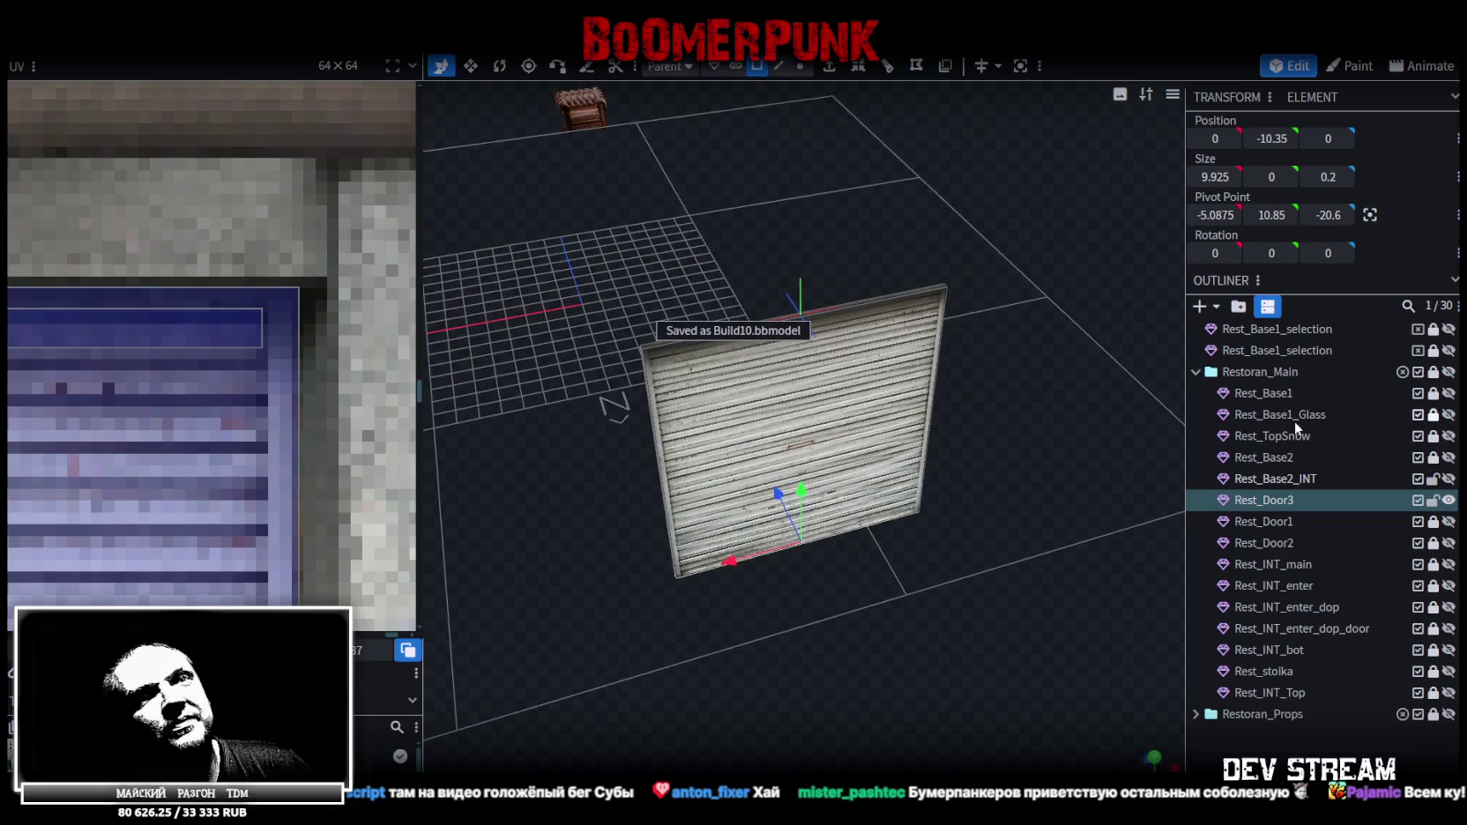
Hide Rest_Door3 and make the Rest_Base2_INT interior shell visible
click(1447, 500)
click(1448, 499)
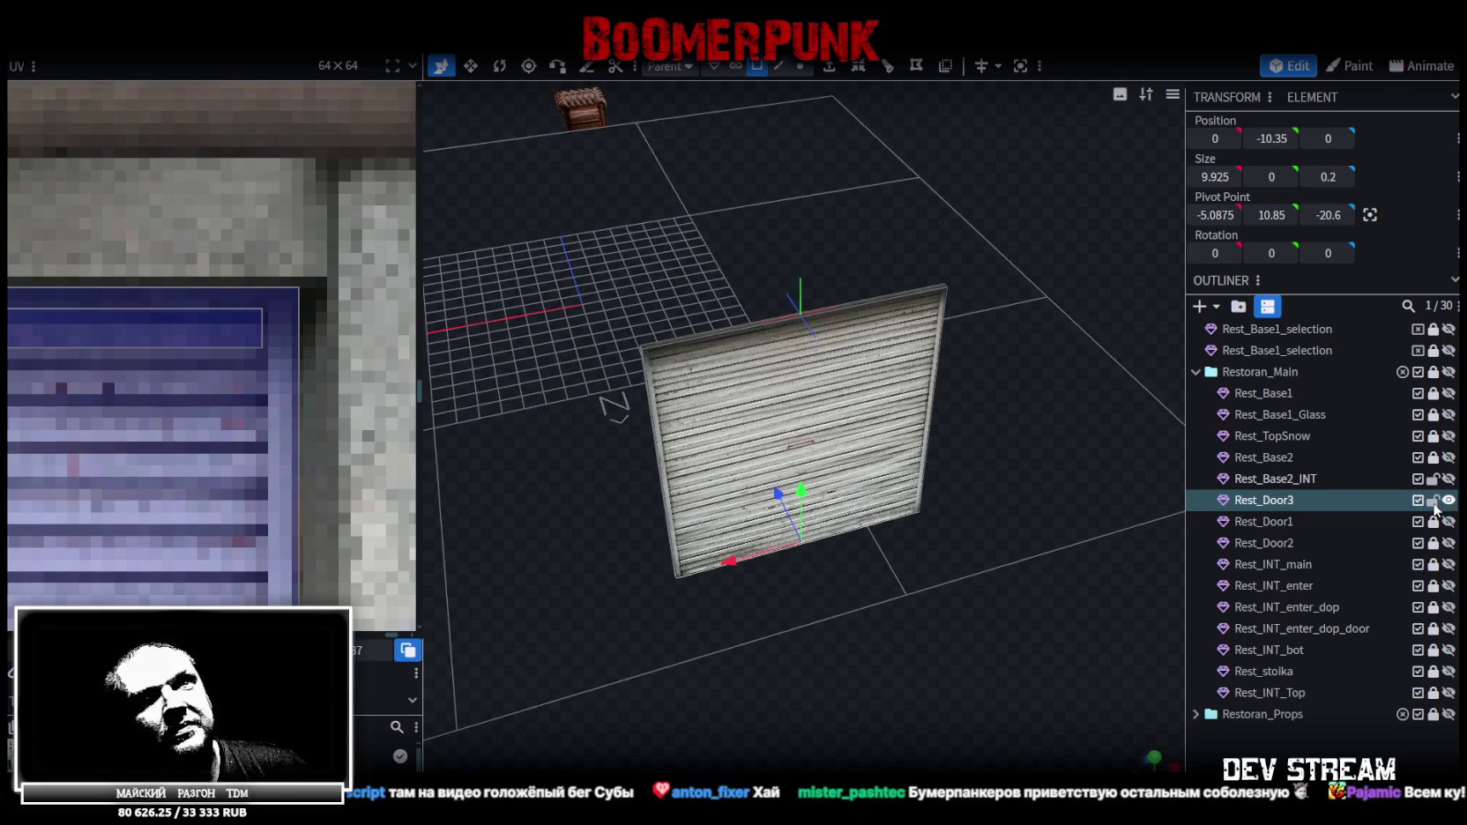
click(1434, 505)
click(1448, 500)
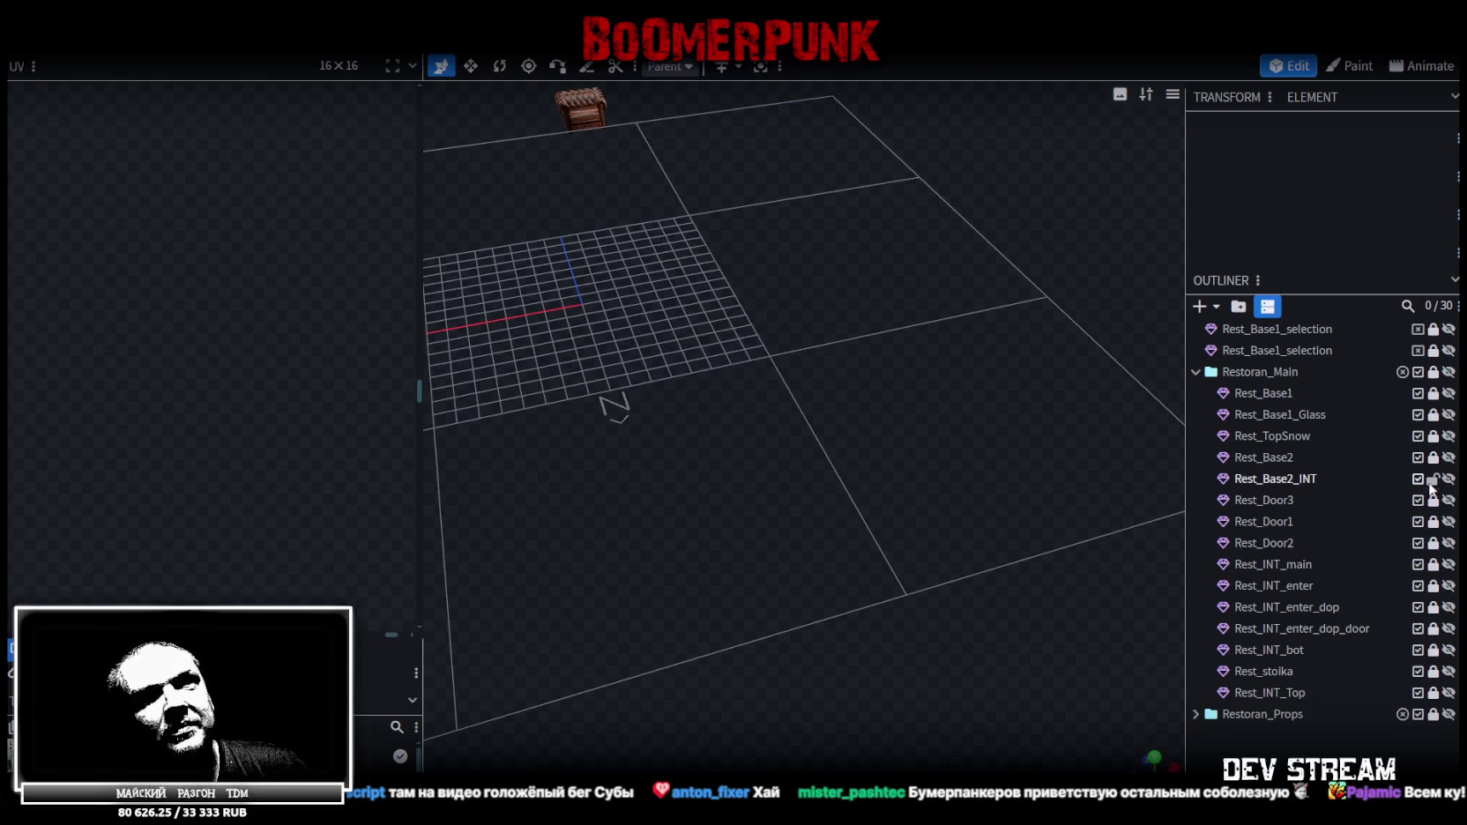
click(1448, 478)
click(1288, 478)
drag(990, 530, 899, 580)
Save the model and export it as Build10.fbx with the default settings
key(ctrl+s)
click(131, 63)
mouse_move(157, 350)
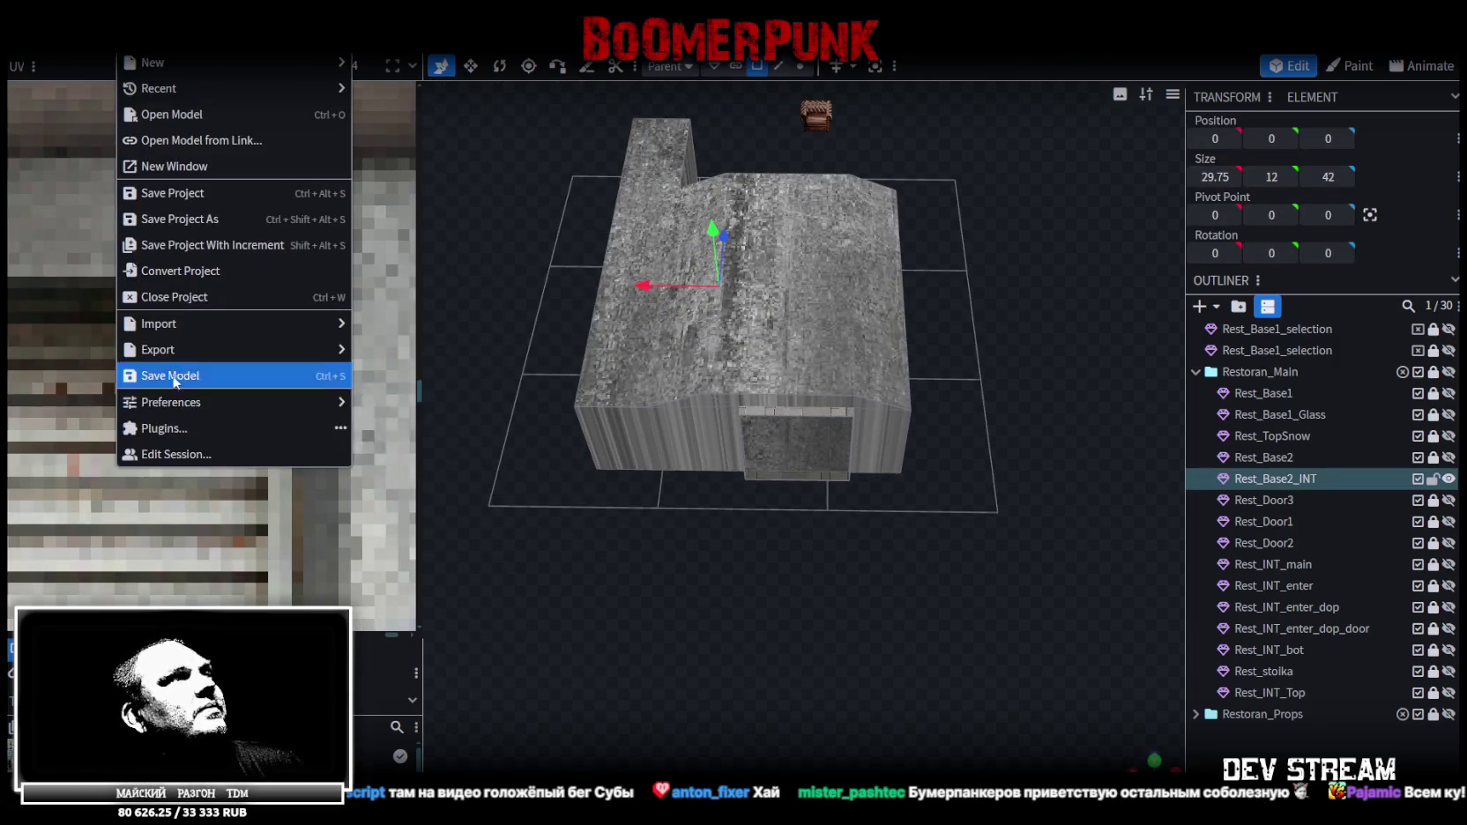
click(423, 407)
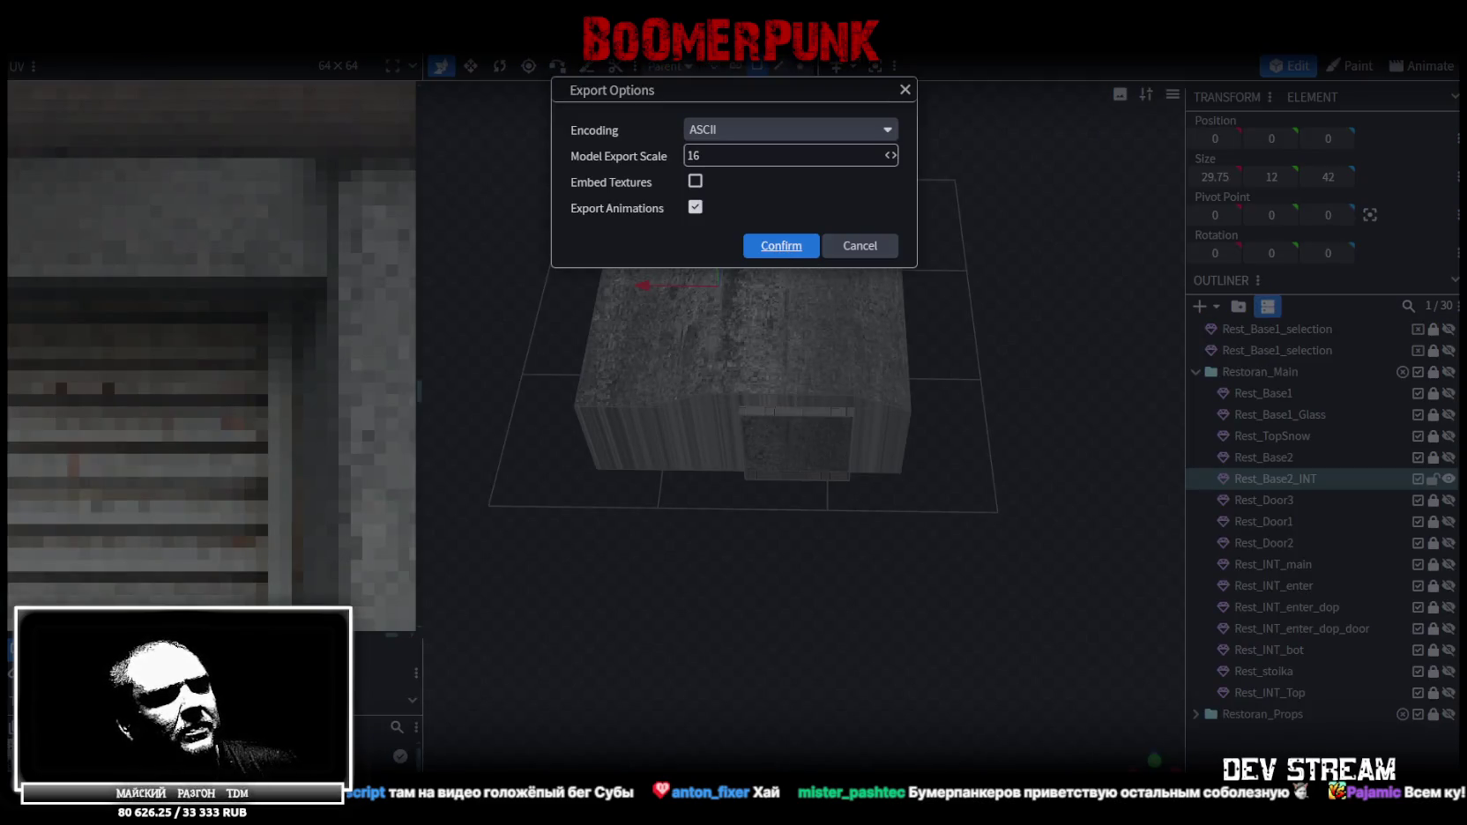
key(Return)
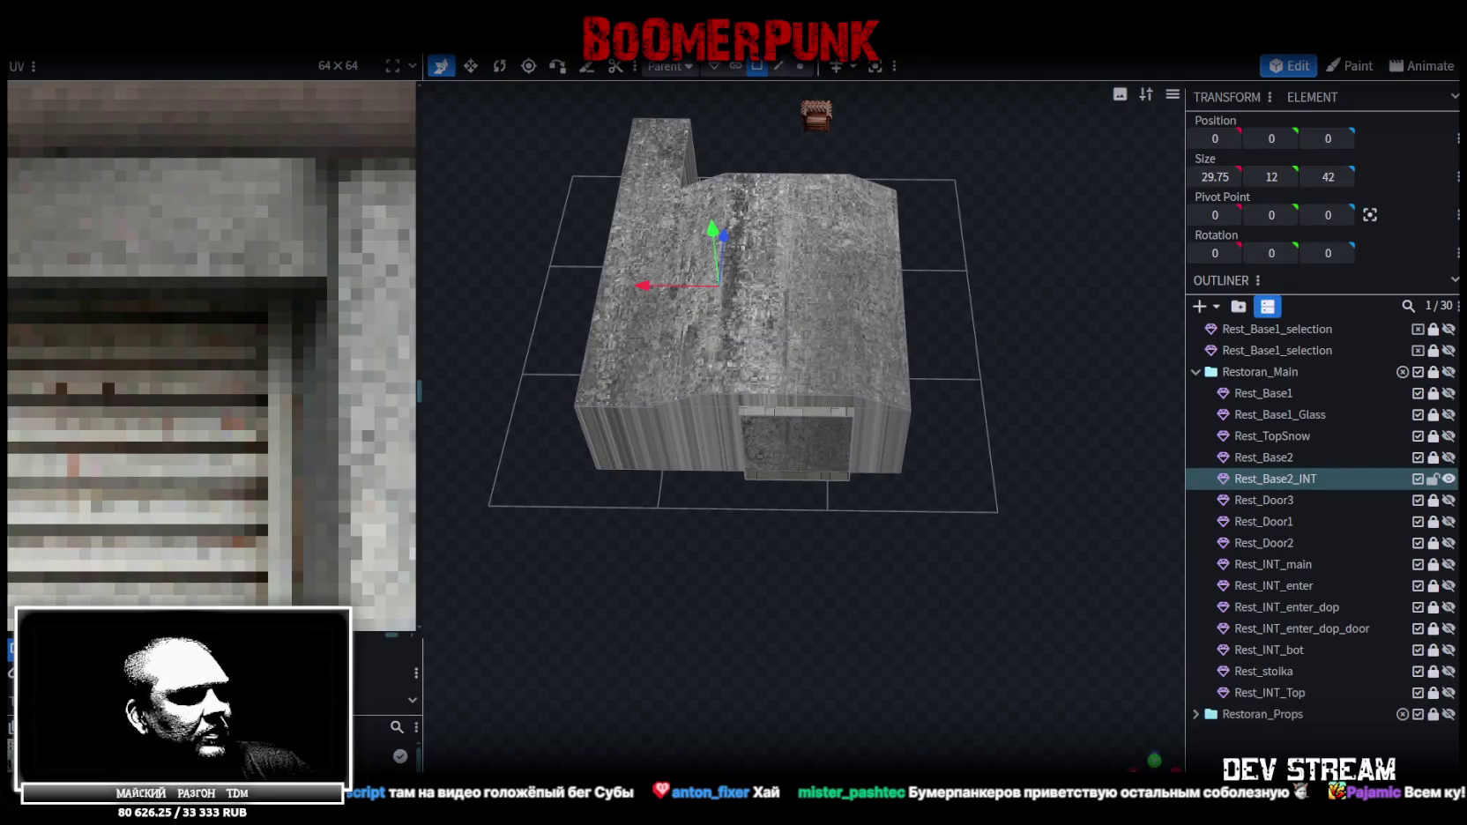
In the Unity scene, select the garage door and look around its area
key(alt+Tab)
mouse_move(715, 435)
right_down()
mouse_move(715, 386)
mouse_move(672, 378)
right_up()
click(672, 377)
right_drag(662, 379, 955, 333)
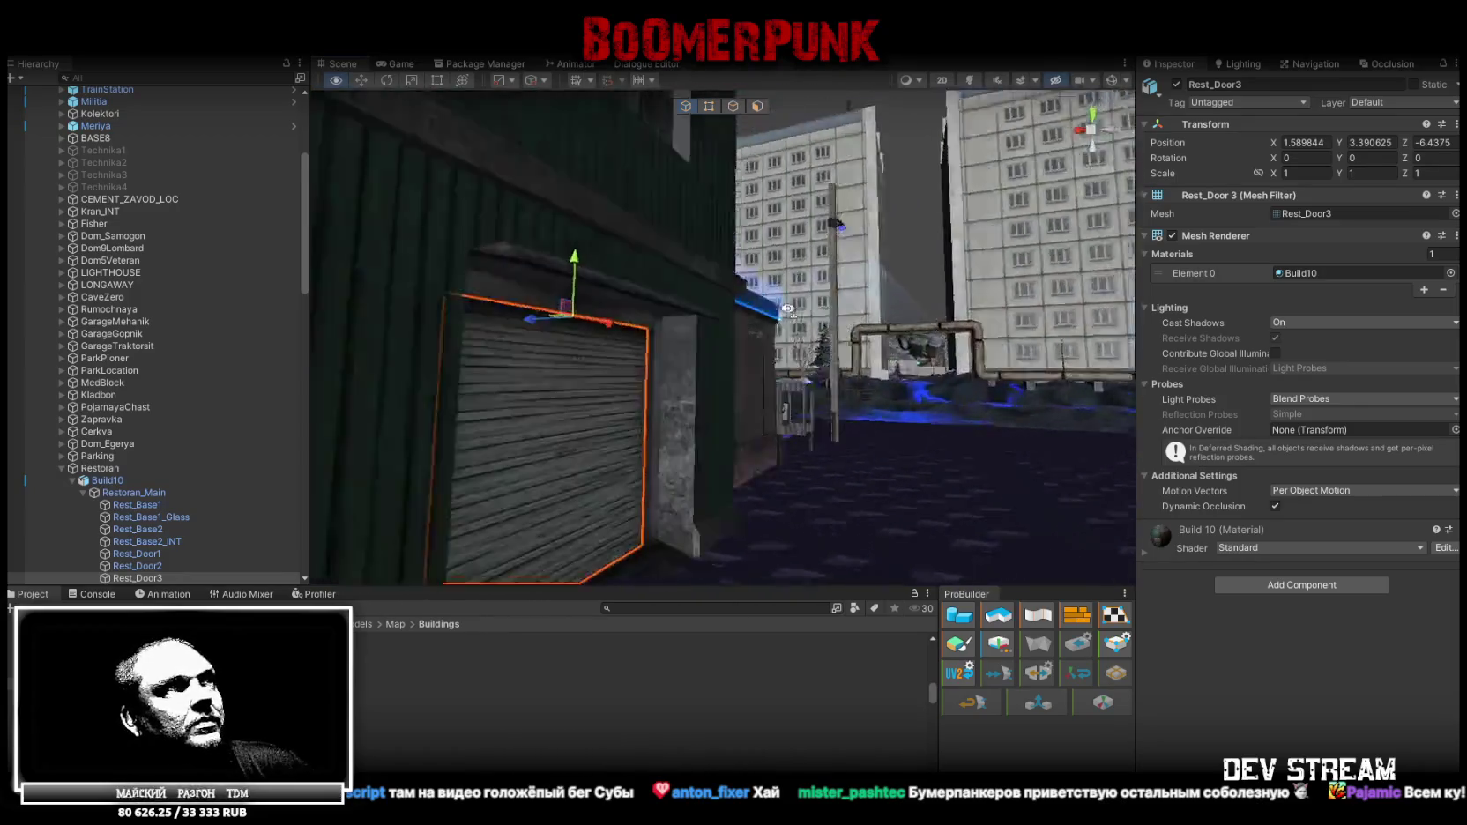
Raise Rest_Door3 to Y 4 and set its Y scale to 0.25 as a rolled-up shutter
right_drag(955, 334, 699, 302)
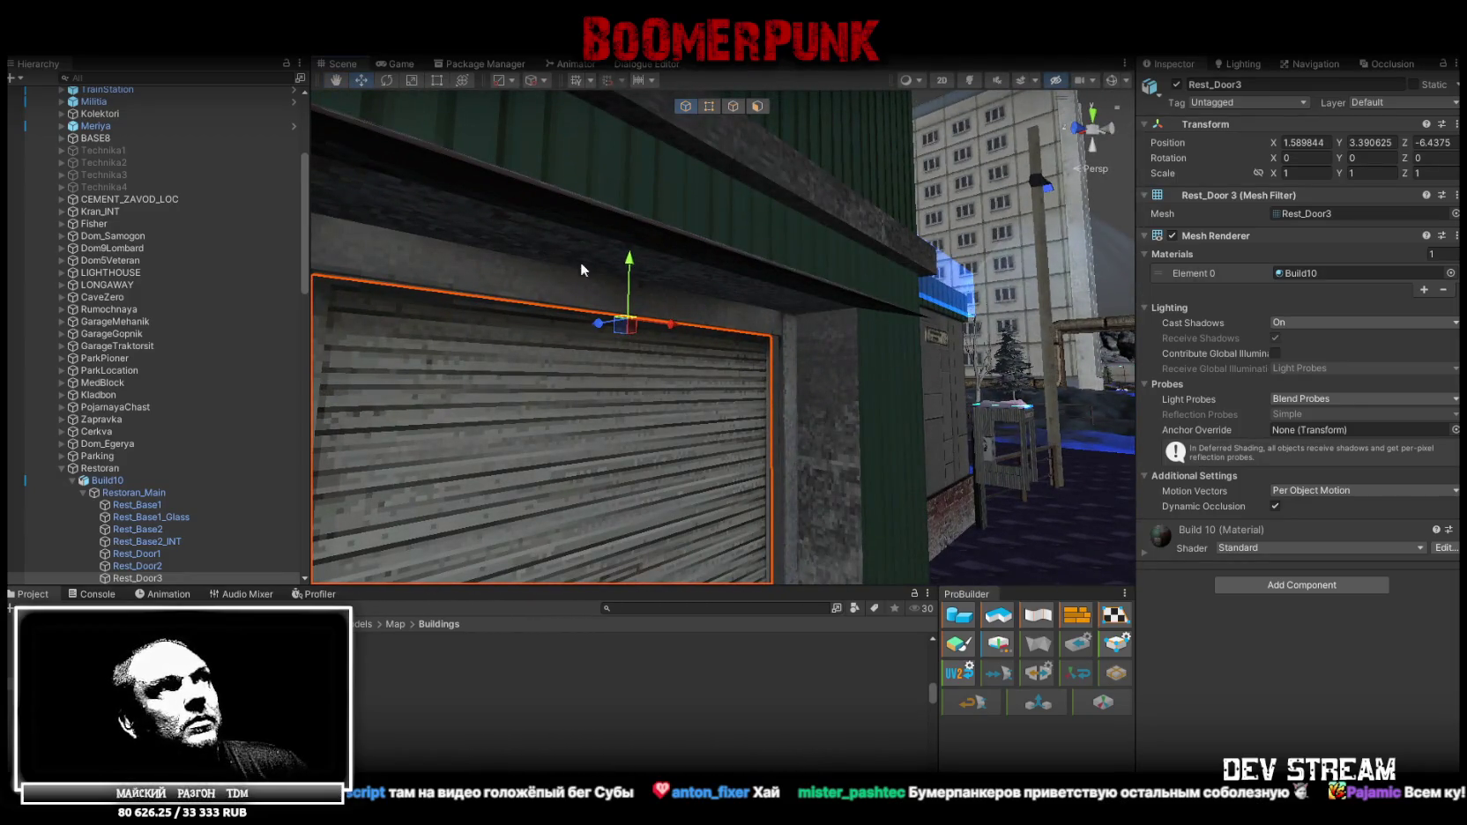
drag(627, 267, 627, 246)
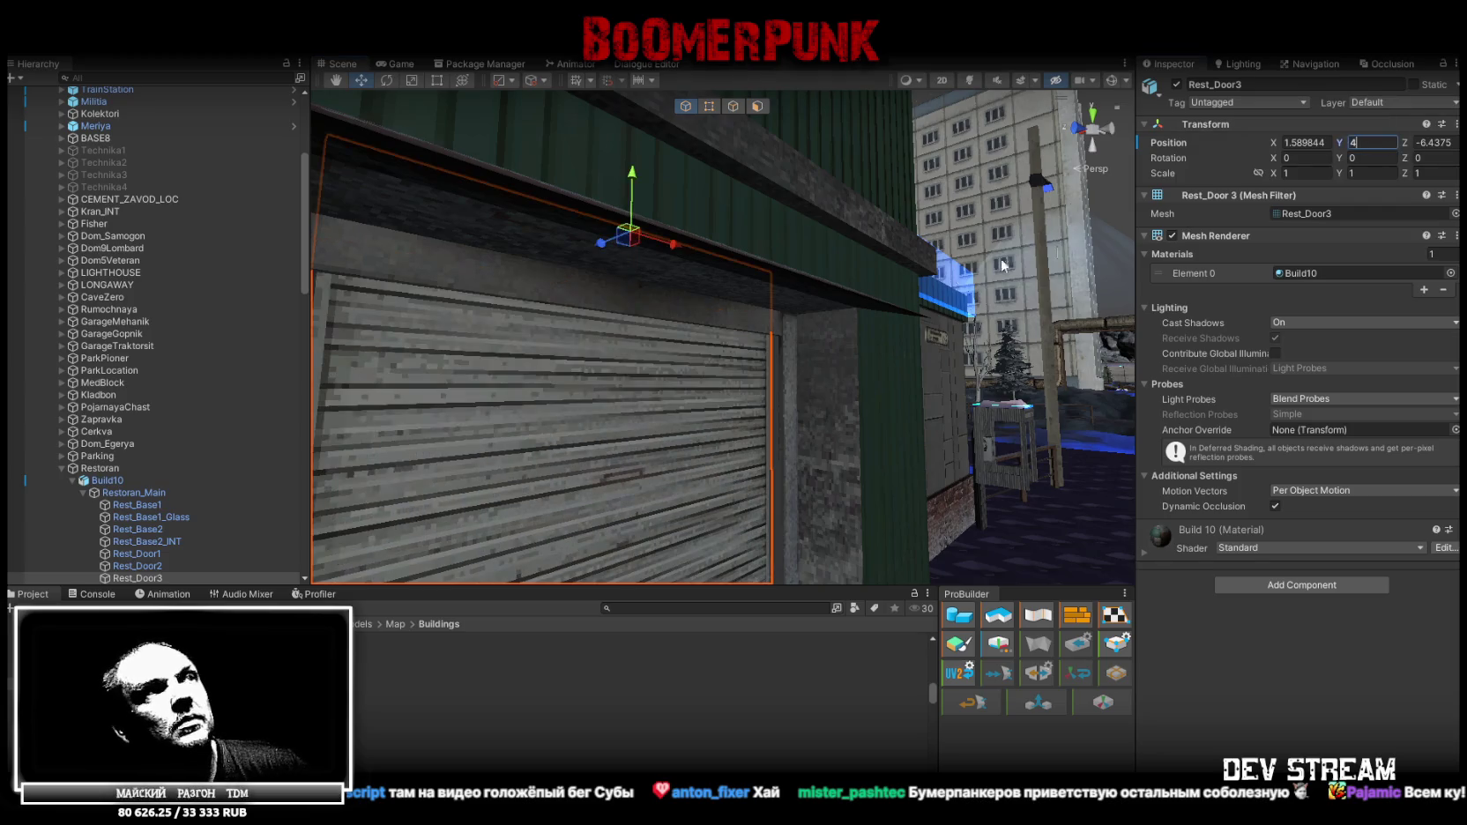
right_drag(1057, 245, 810, 291)
key(r)
drag(785, 139, 784, 188)
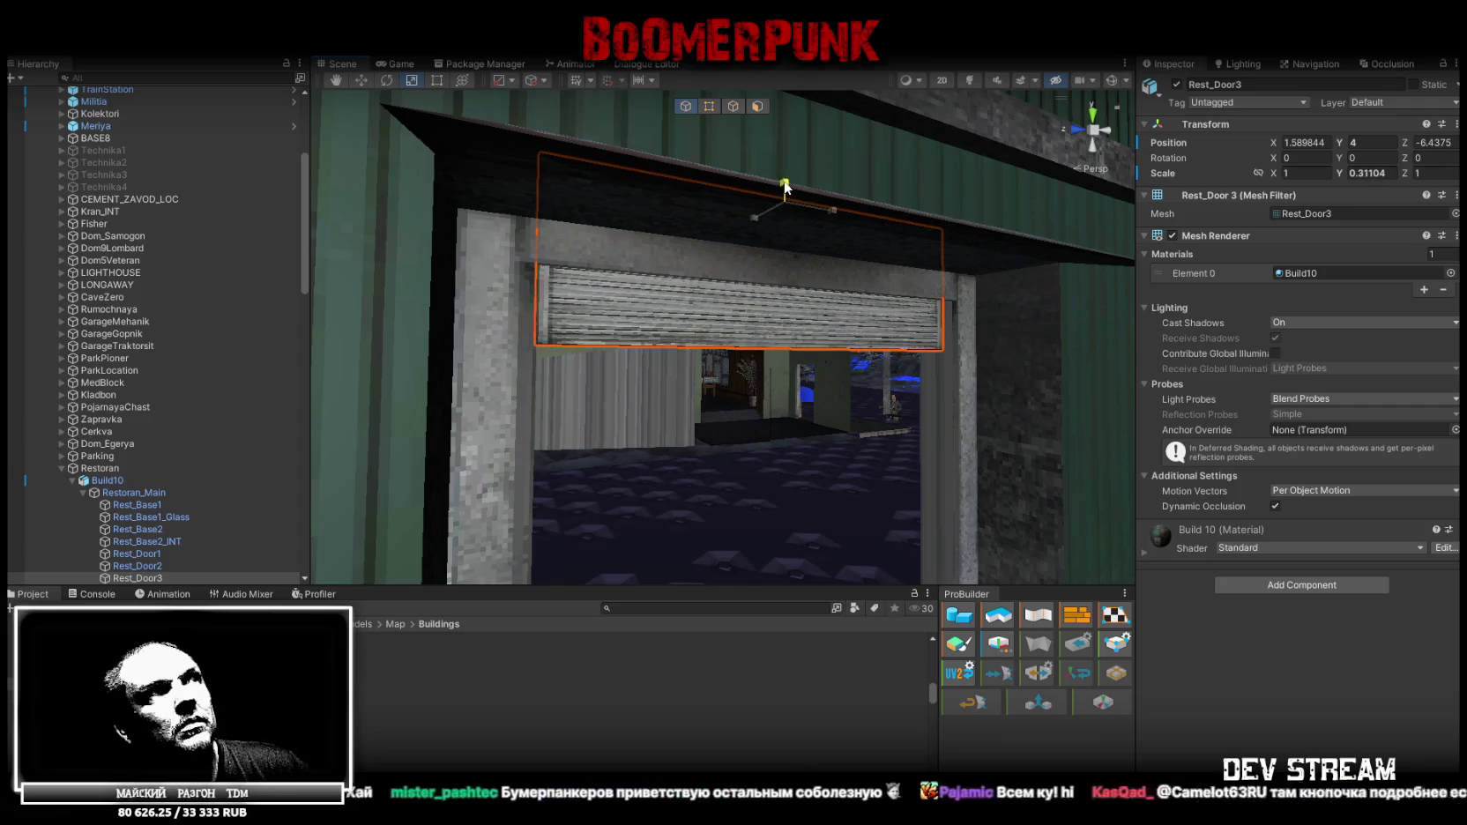
double_click(1370, 172)
text(0.25)
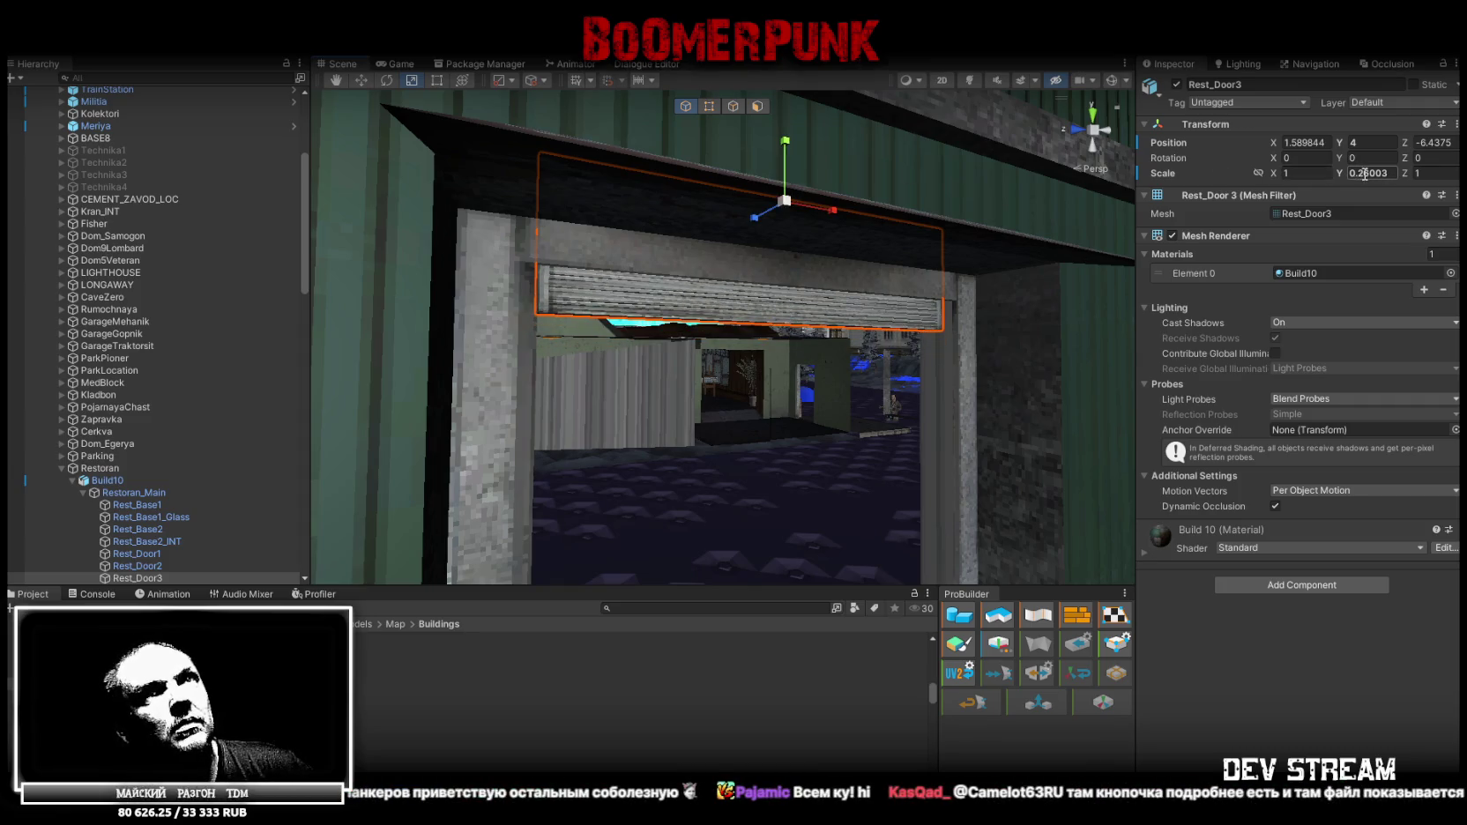
key(Return)
mouse_move(782, 254)
right_down()
mouse_move(623, 314)
mouse_move(978, 304)
right_up()
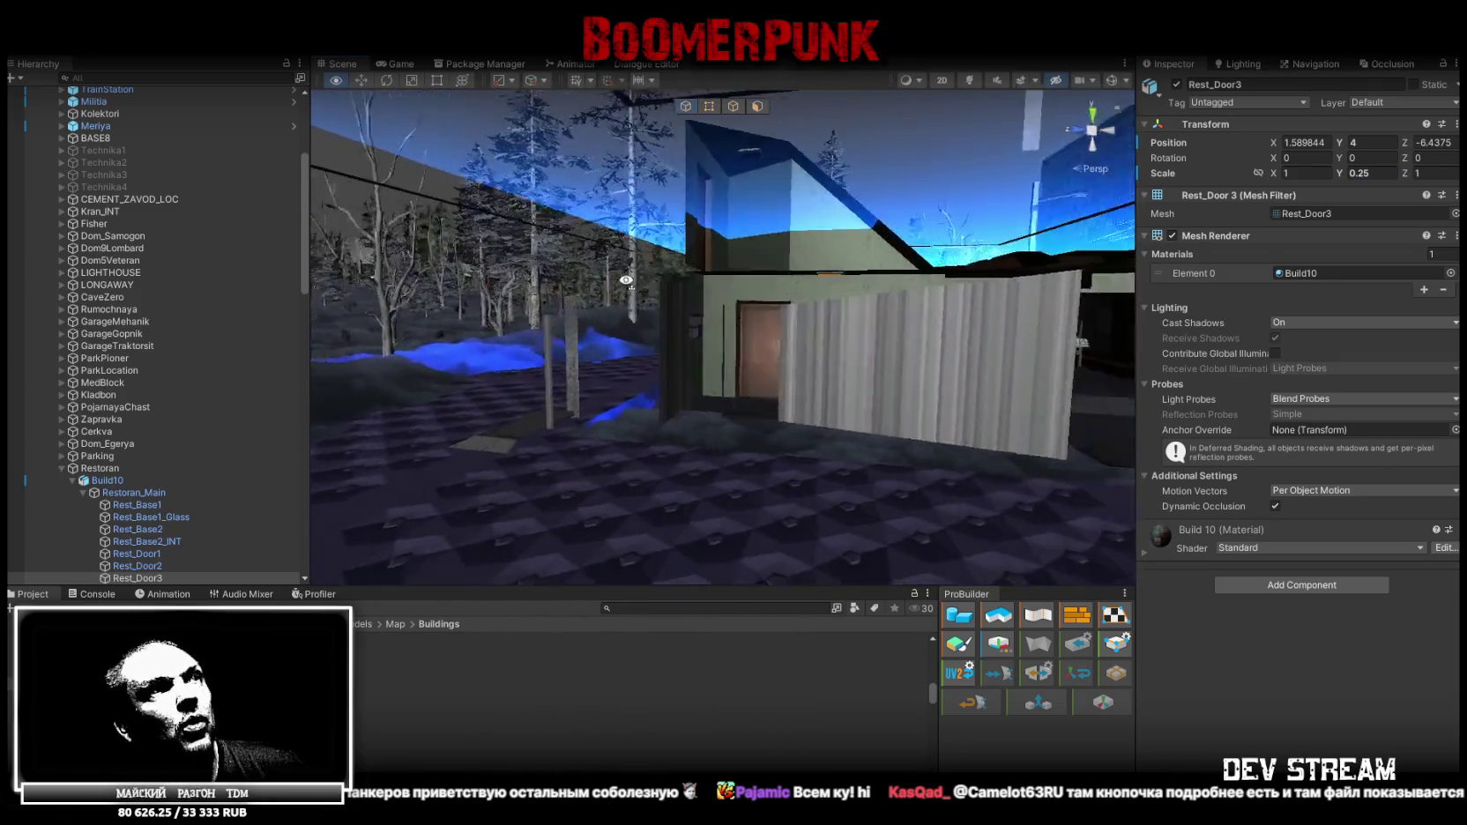
key(f)
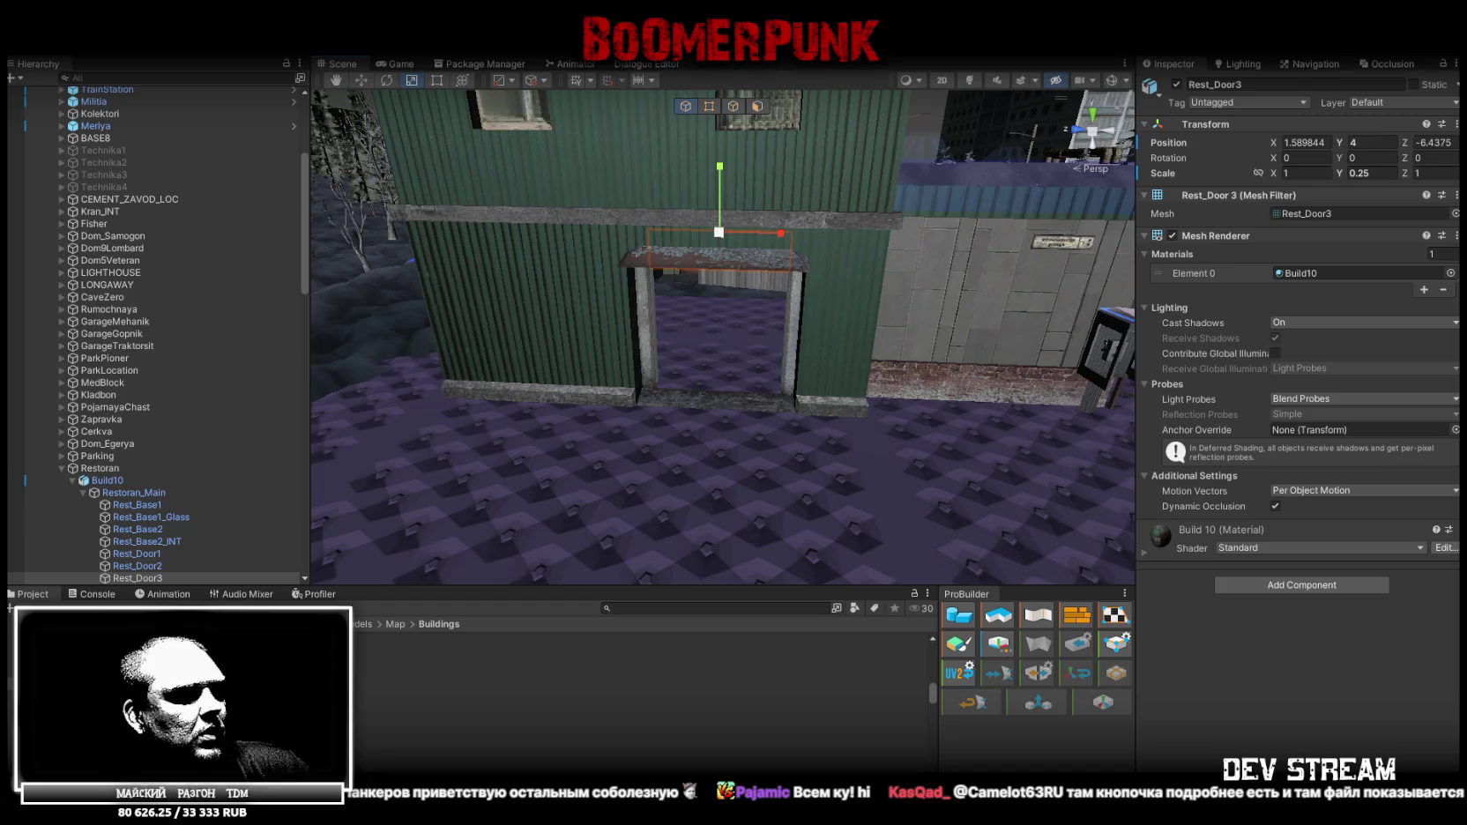
Back in Blockbench, show colour-coded face shading and view the building from front-left
key(alt+Tab)
key(z)
key(z)
key(z)
key(z)
mouse_move(698, 655)
mouse_down()
mouse_move(970, 538)
mouse_move(842, 588)
mouse_move(909, 638)
mouse_move(952, 547)
mouse_move(1037, 524)
mouse_move(1169, 624)
mouse_move(703, 414)
mouse_up()
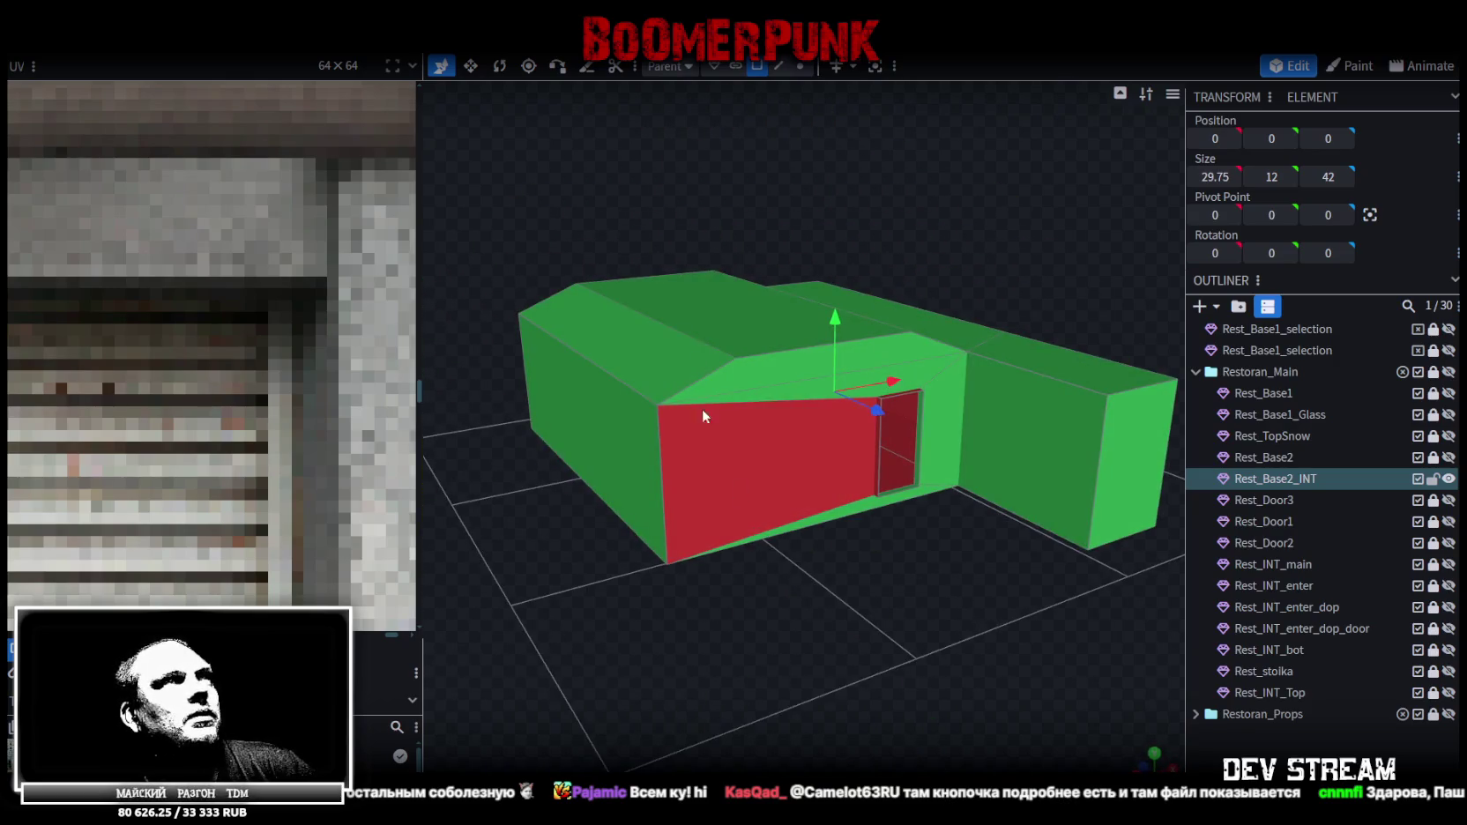
Select Rest_Base2_INT's front wall, top strip and door-jamb faces and invert them
key(2)
key(3)
key(ctrl+a)
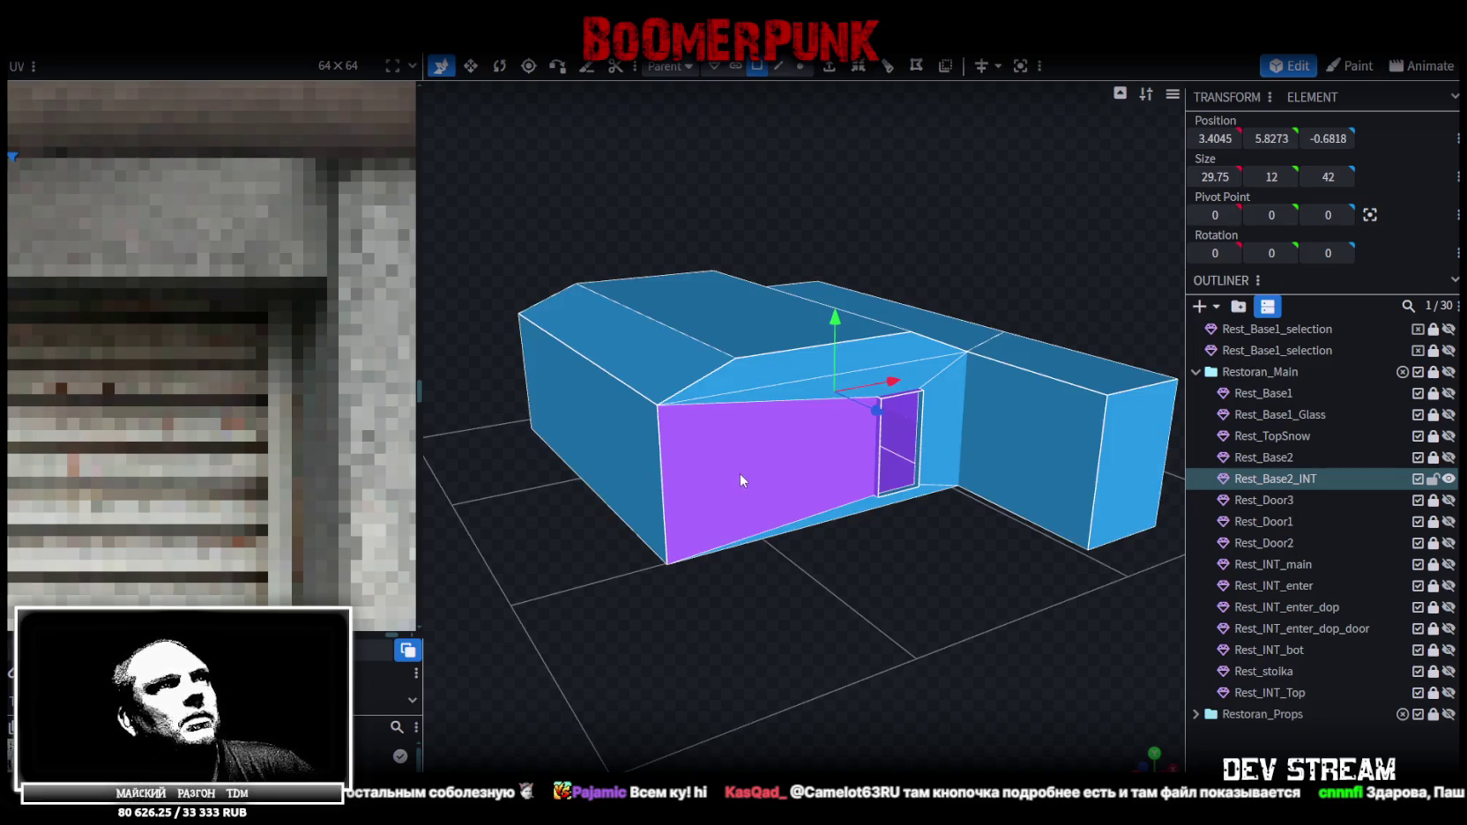
click(741, 469)
mouse_move(740, 469)
mouse_down()
mouse_move(920, 608)
mouse_move(893, 619)
mouse_move(932, 647)
mouse_up()
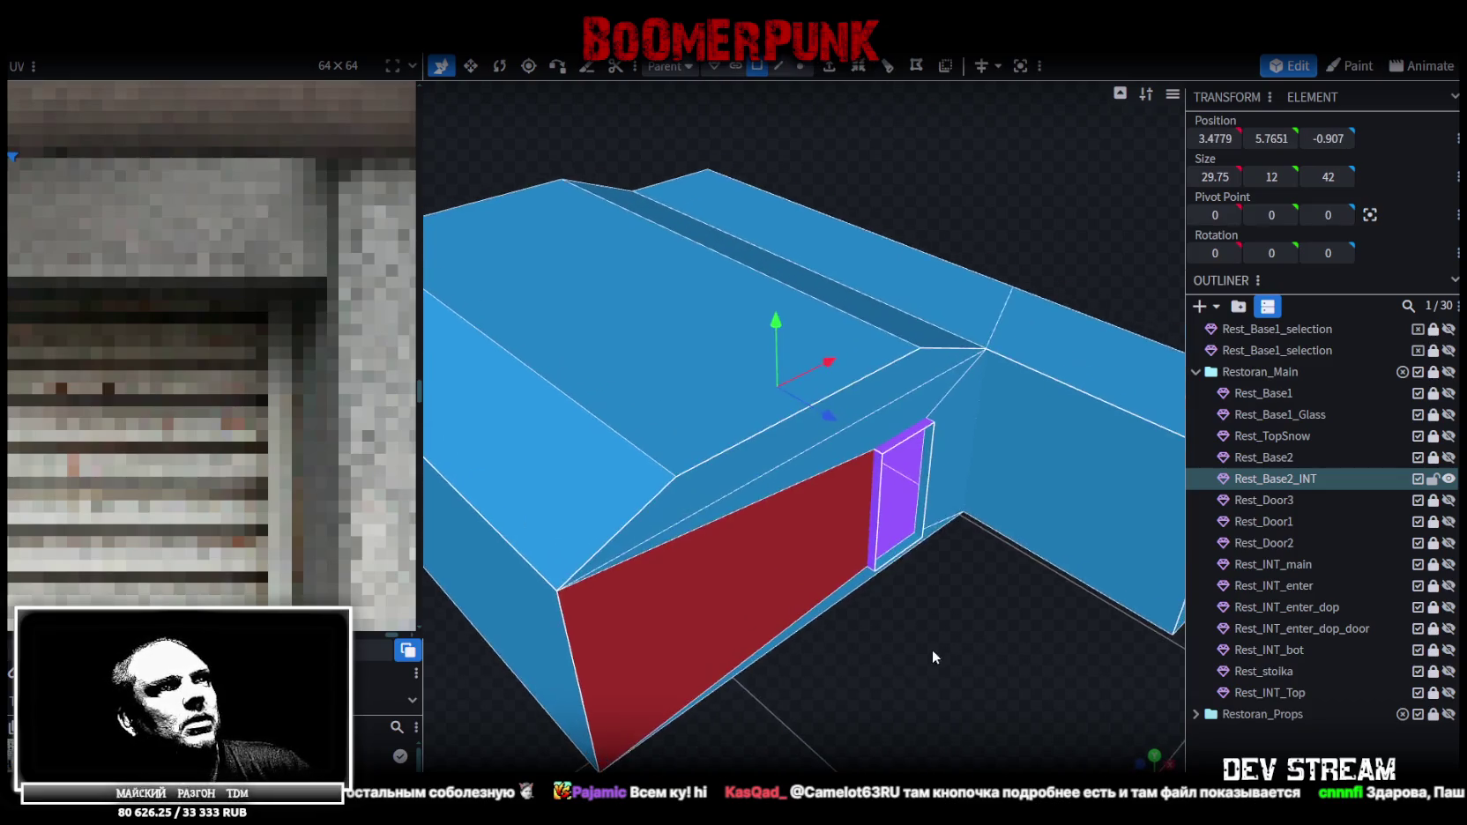
scroll(932, 647, up, 3)
shift+click(968, 432)
shift+click(997, 447)
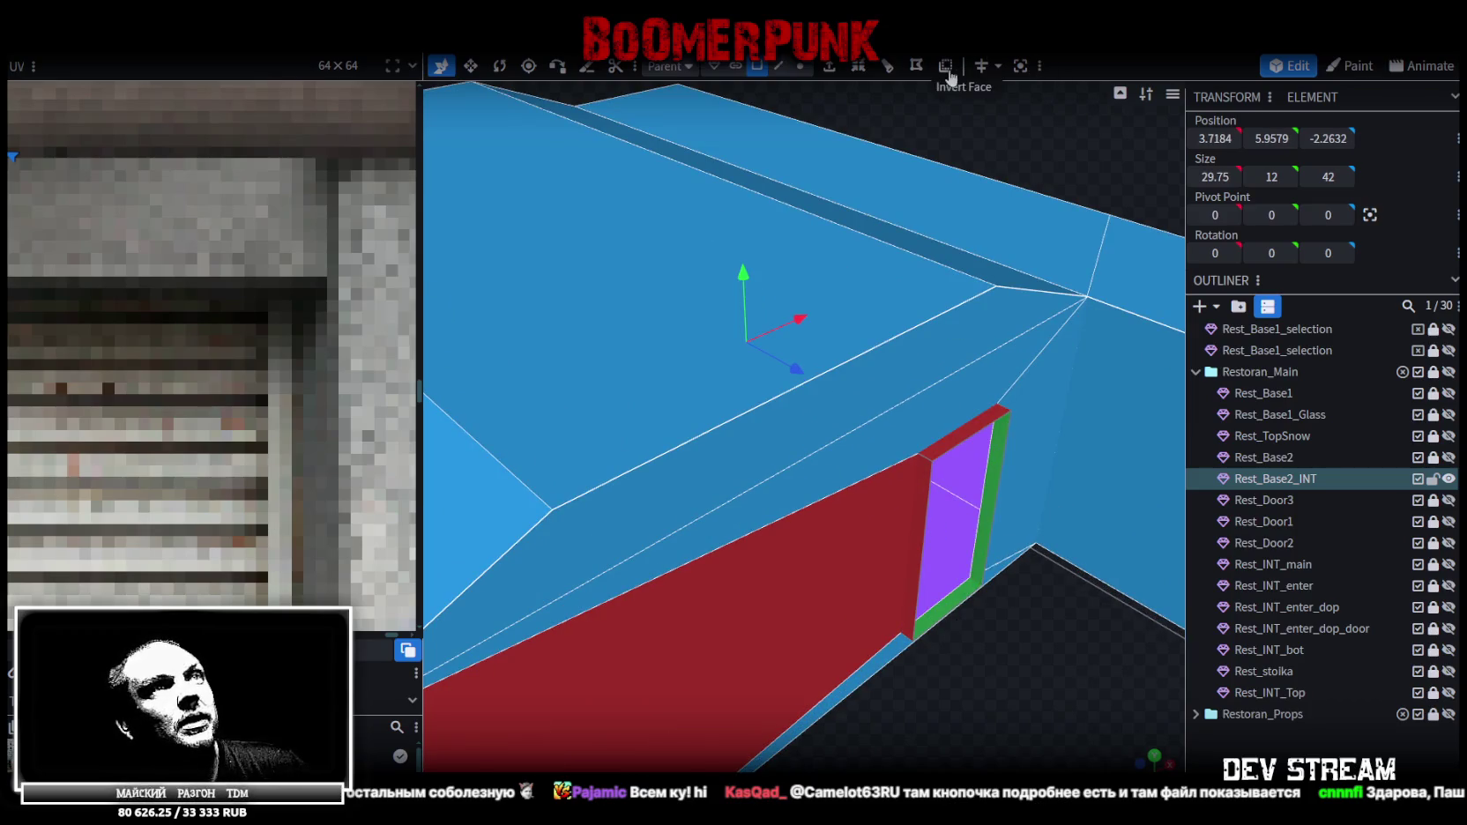
click(949, 77)
scroll(789, 610, down, 5)
Clear the selection and save the model
click(790, 610)
drag(790, 610, 891, 611)
key(ctrl+s)
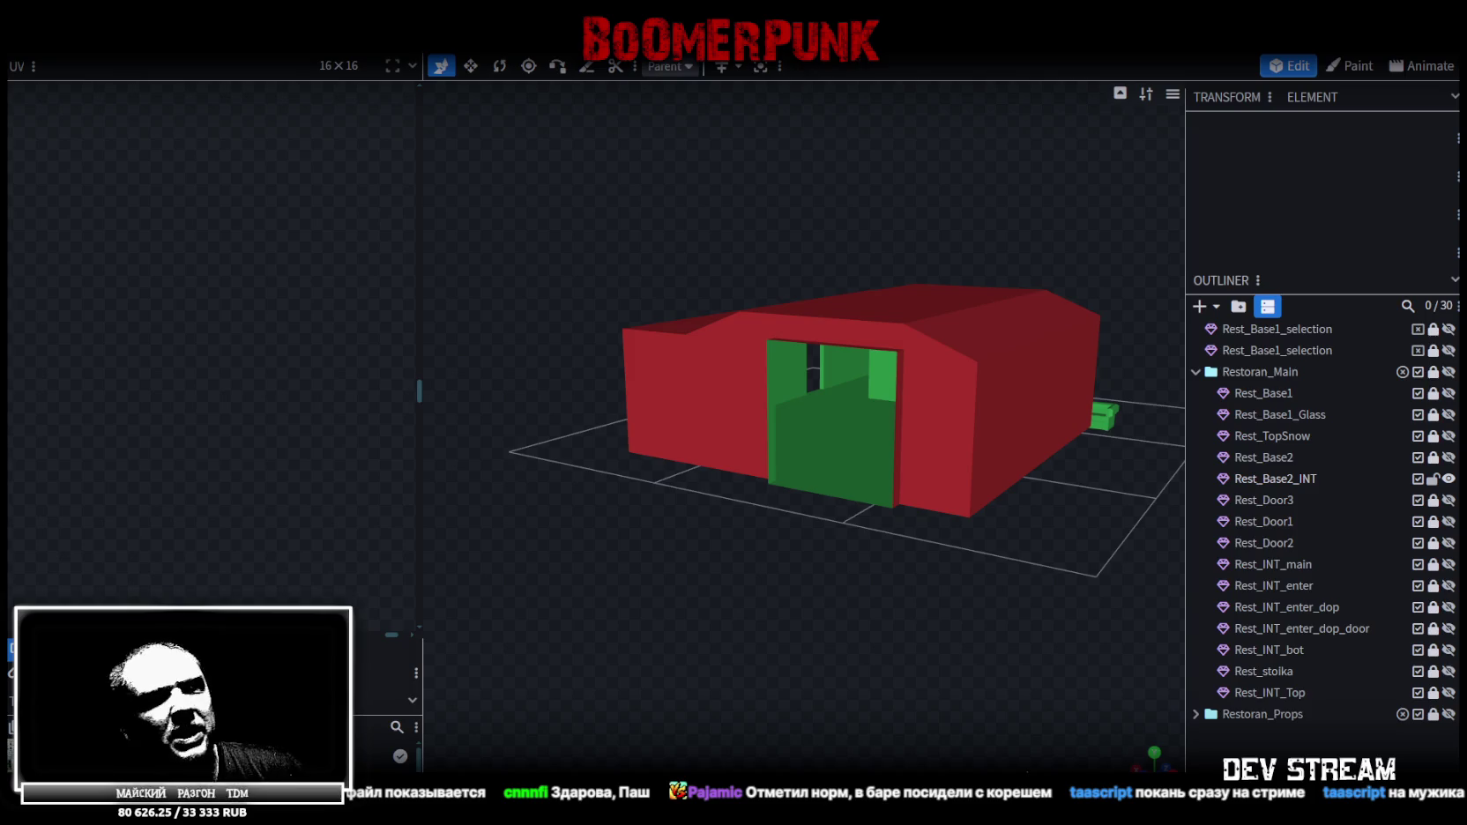
Select the Rest_Base2_INT part and save the Blockbench project
drag(963, 520, 773, 632)
scroll(773, 632, up, 3)
click(905, 440)
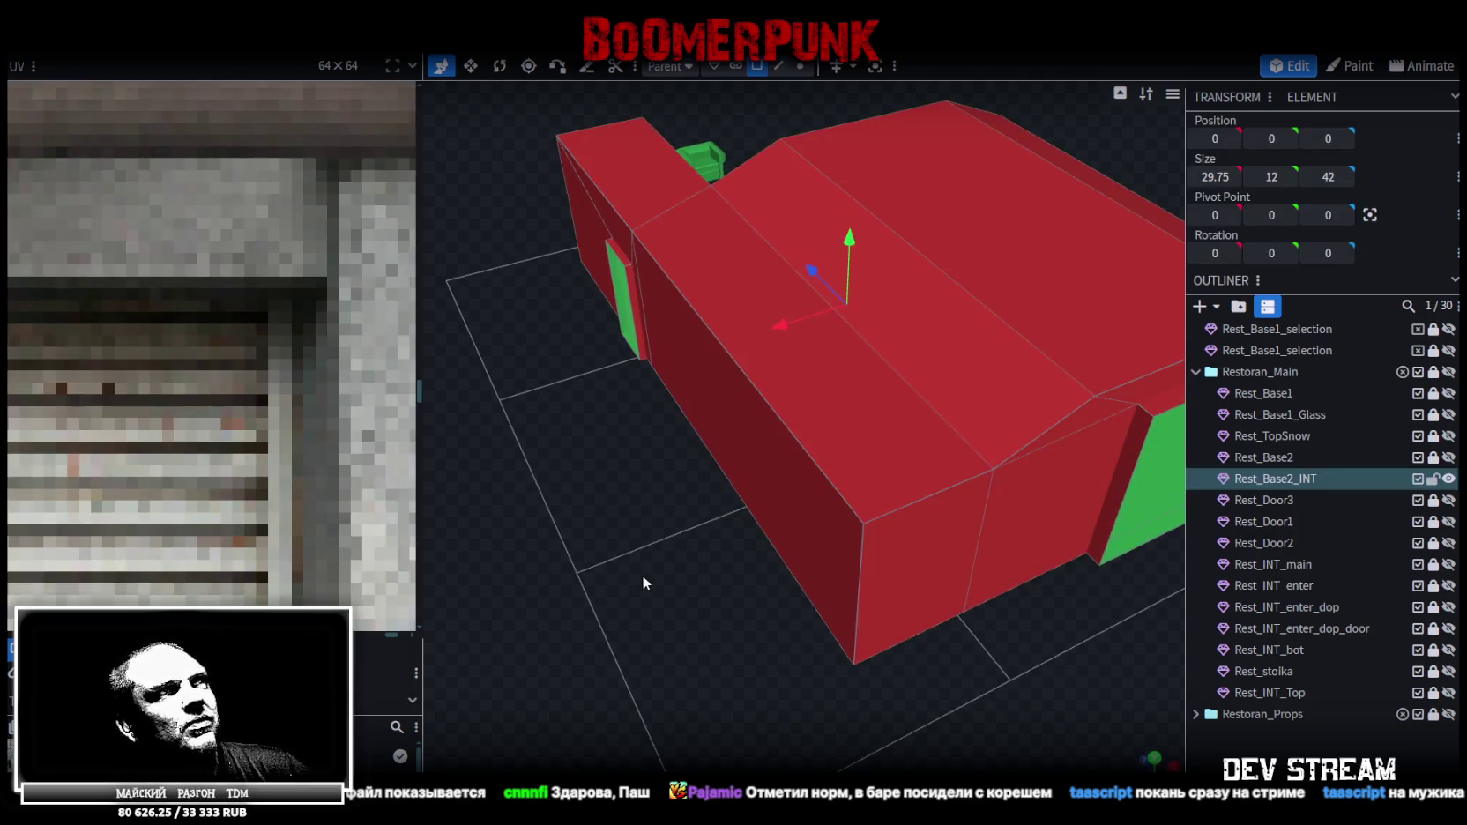
drag(641, 582, 547, 493)
key(ctrl+s)
Export the model as Build10.fbx at scale 16 and return to Unity
click(132, 40)
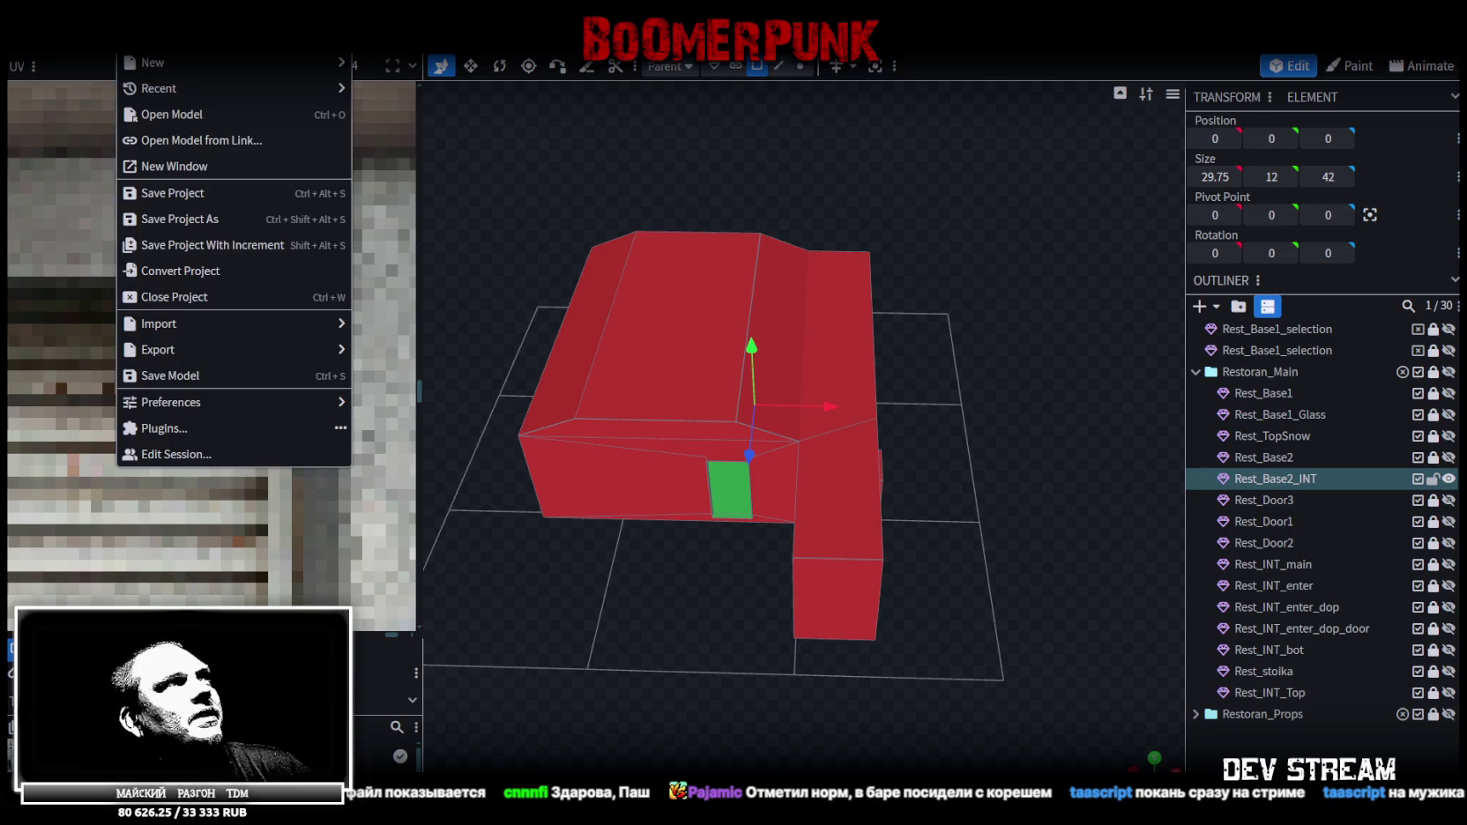
click(415, 403)
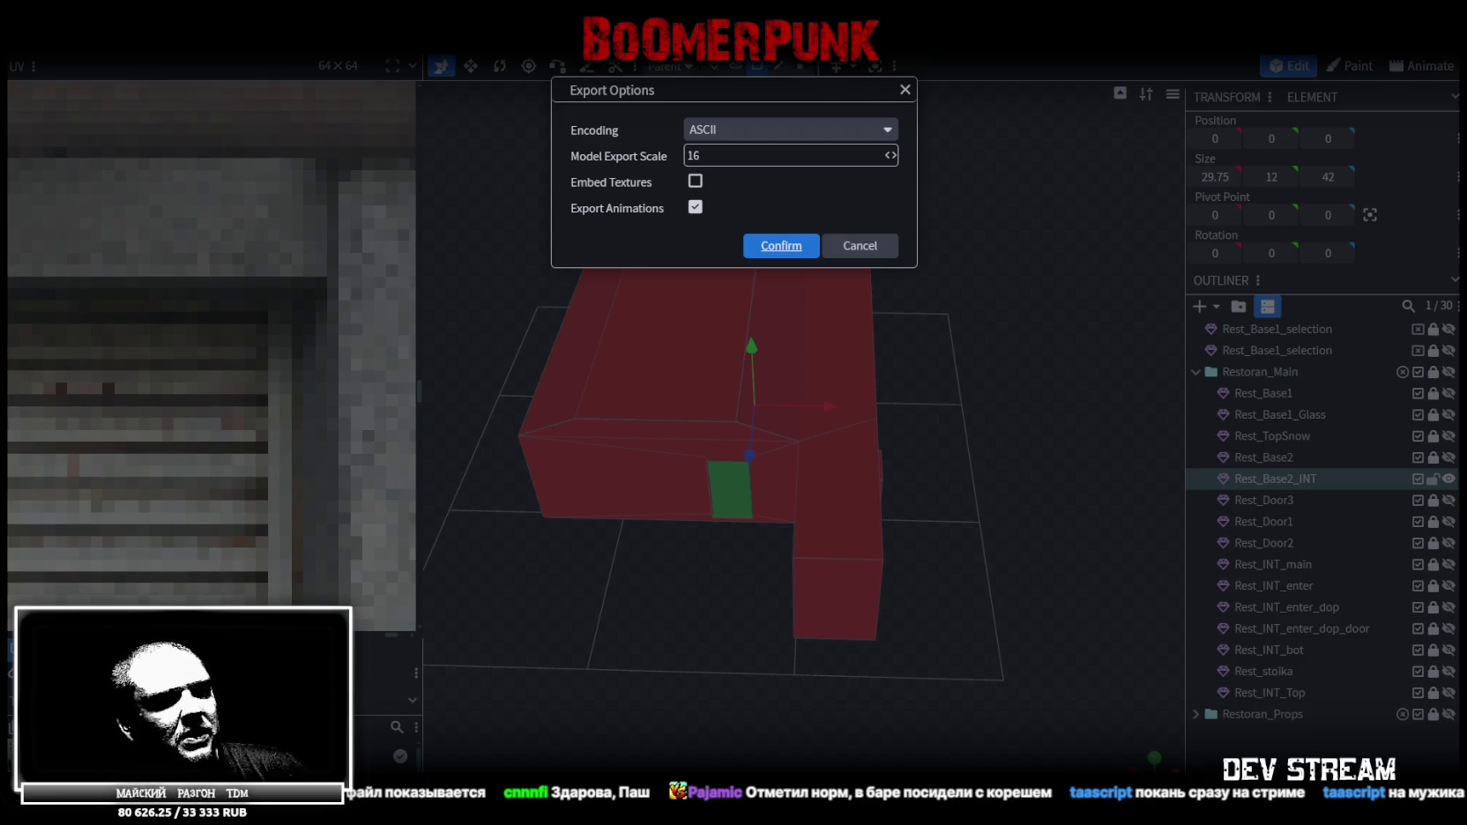
click(781, 245)
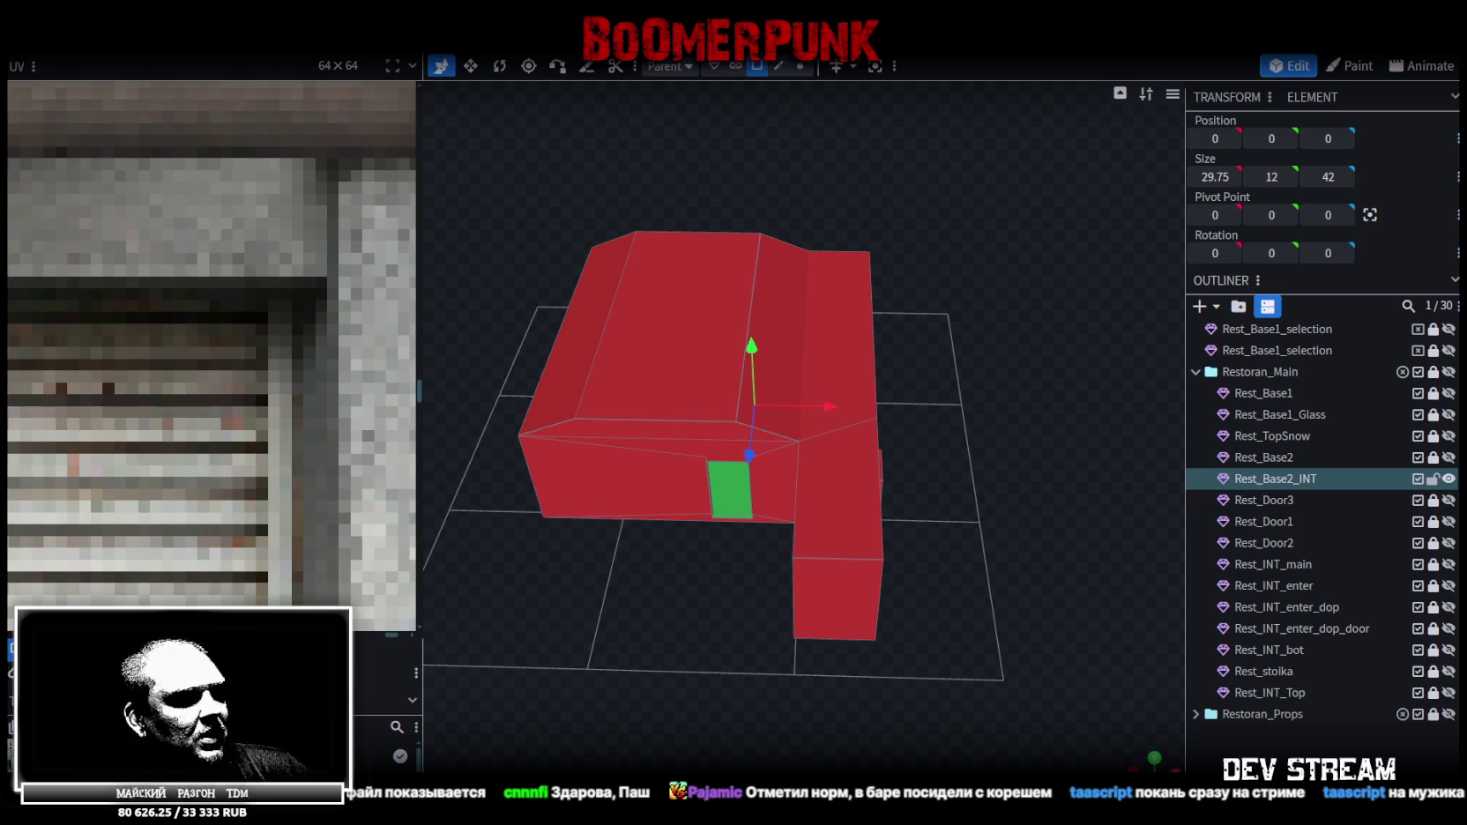
key(alt+Tab)
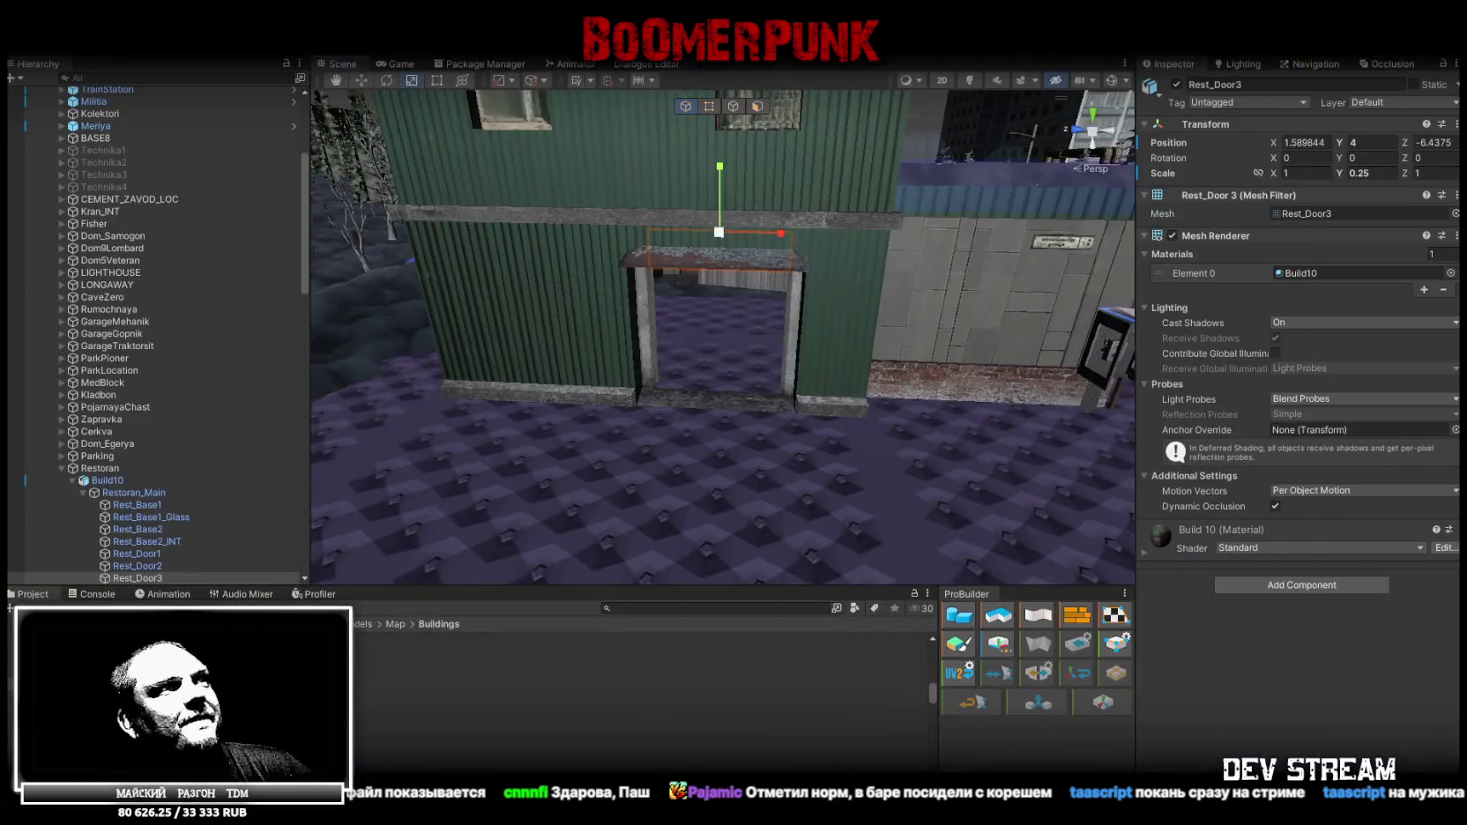
mouse_move(669, 527)
right_down()
mouse_move(645, 381)
mouse_move(838, 431)
mouse_move(393, 449)
mouse_move(536, 444)
right_up()
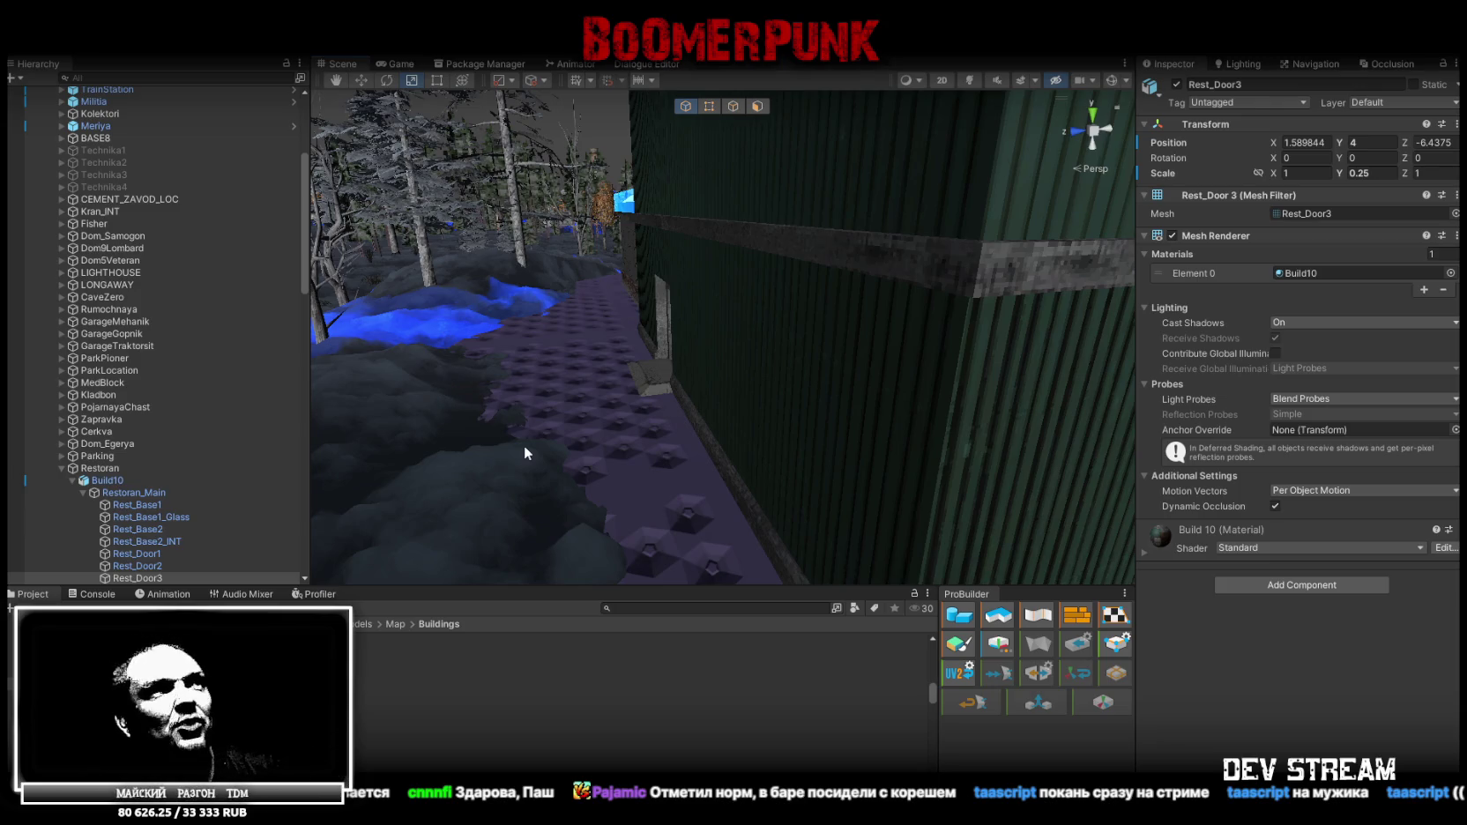
right_drag(675, 344, 827, 338)
Add a Mesh Collider component to the Rest_Base2_INT interior walls
click(774, 364)
click(775, 365)
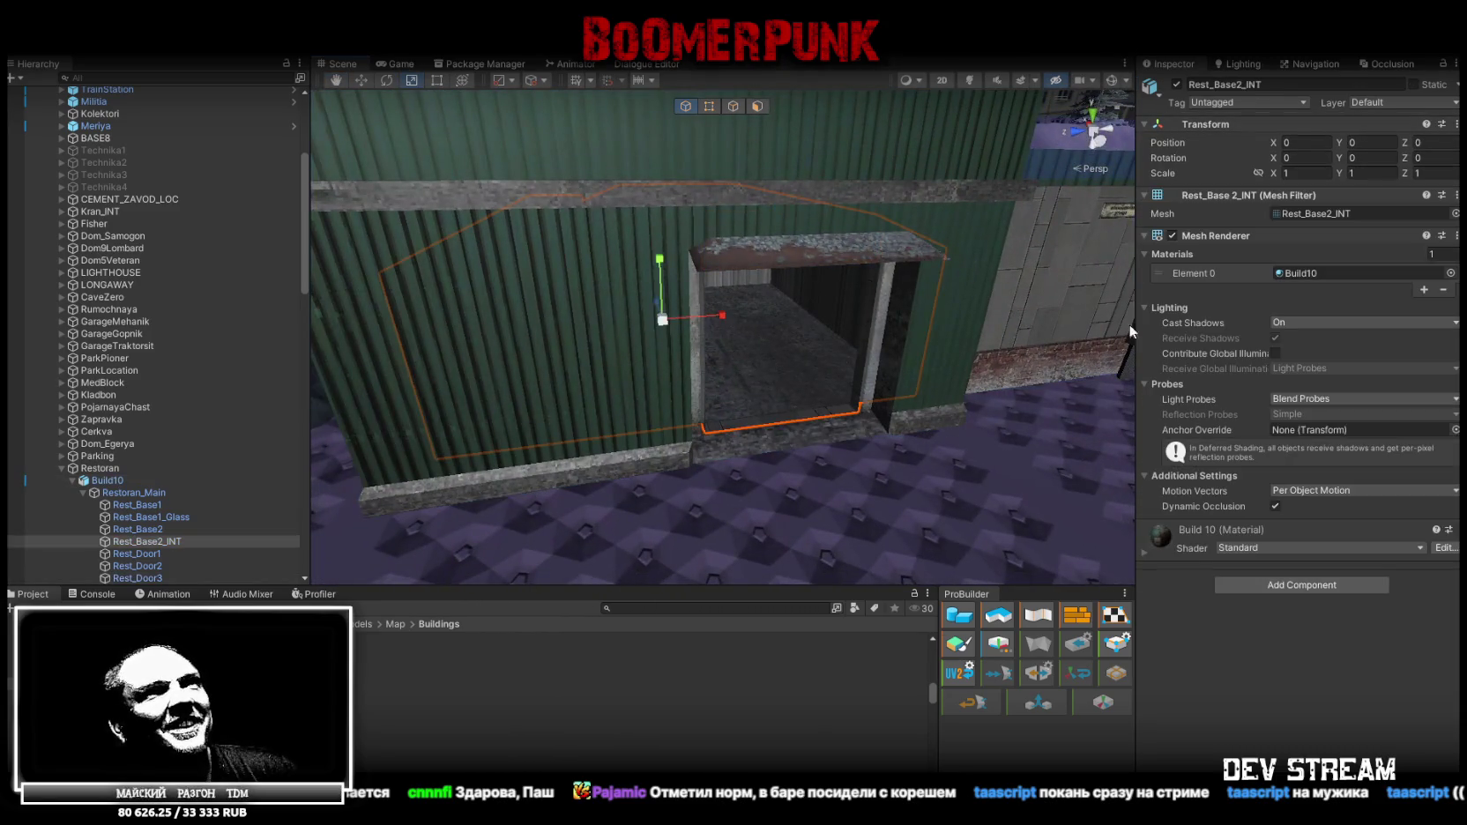
click(1288, 583)
text(mes)
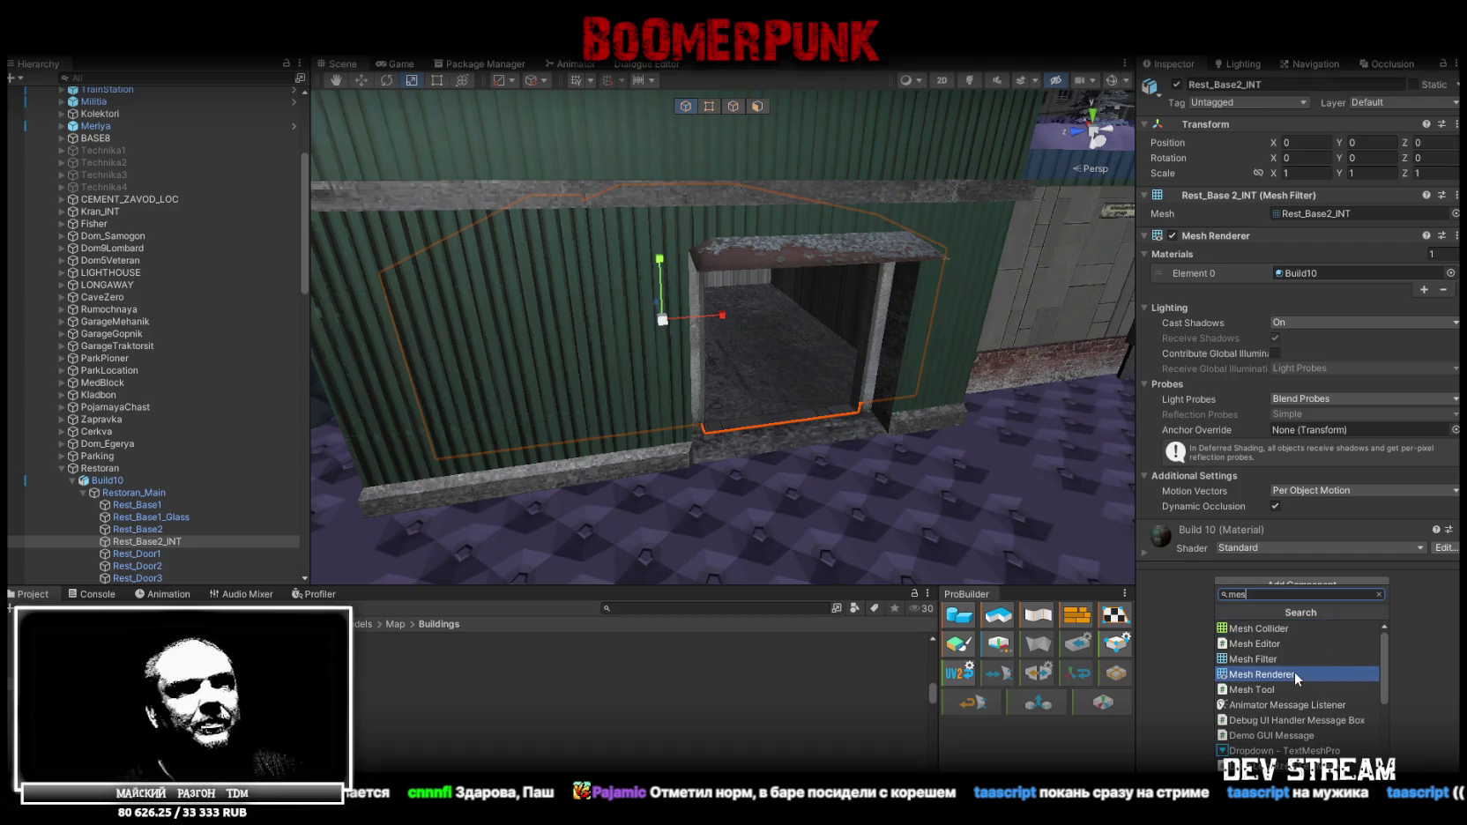
click(1278, 627)
Disable the Rest_Door2 door and select the BaseSector13Snow ground mesh
mouse_move(882, 396)
right_down()
mouse_move(989, 419)
mouse_move(928, 386)
right_up()
click(927, 385)
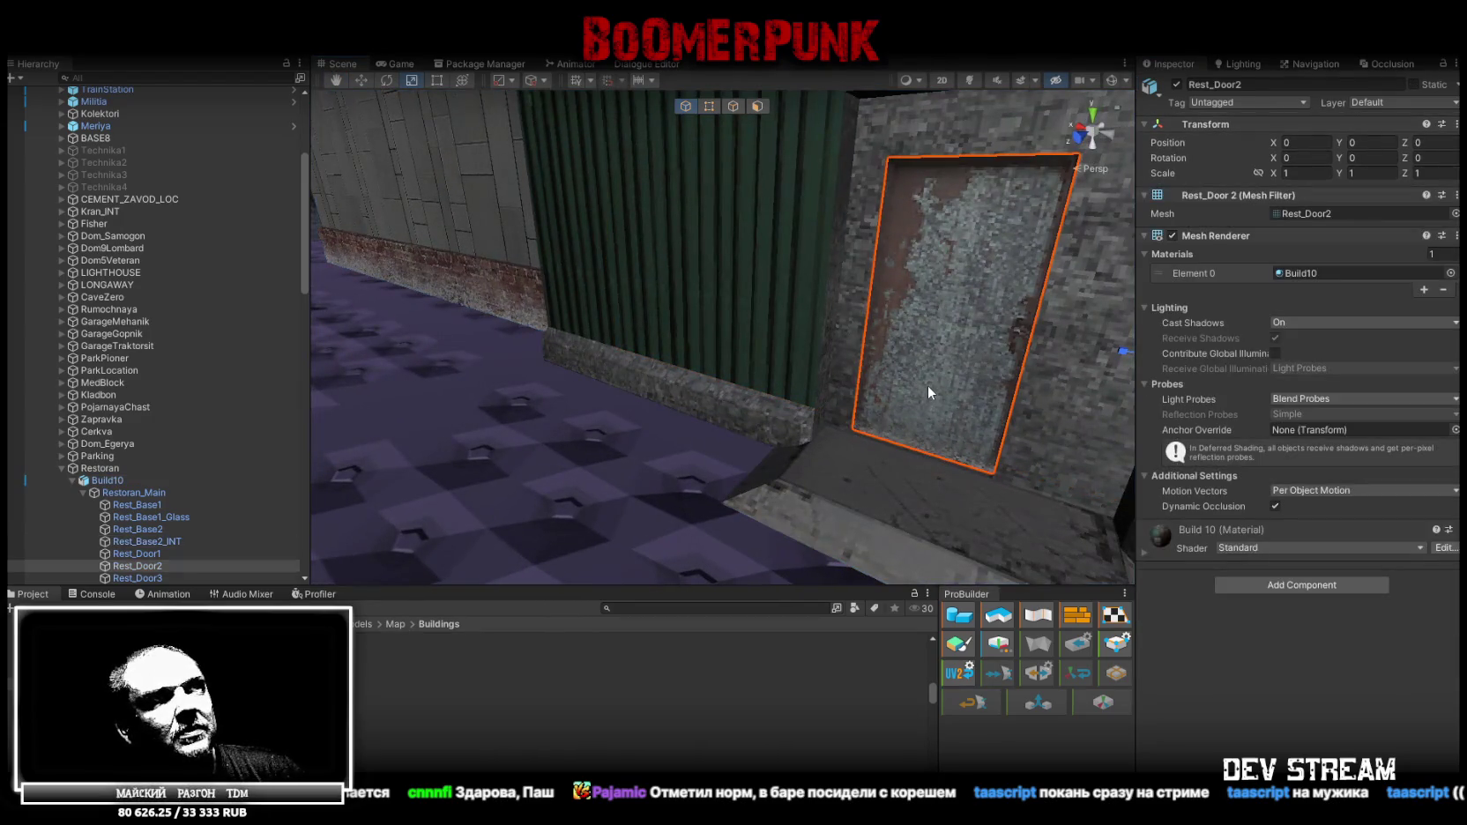
click(1176, 84)
mouse_move(837, 265)
right_down()
mouse_move(676, 266)
mouse_move(682, 340)
right_up()
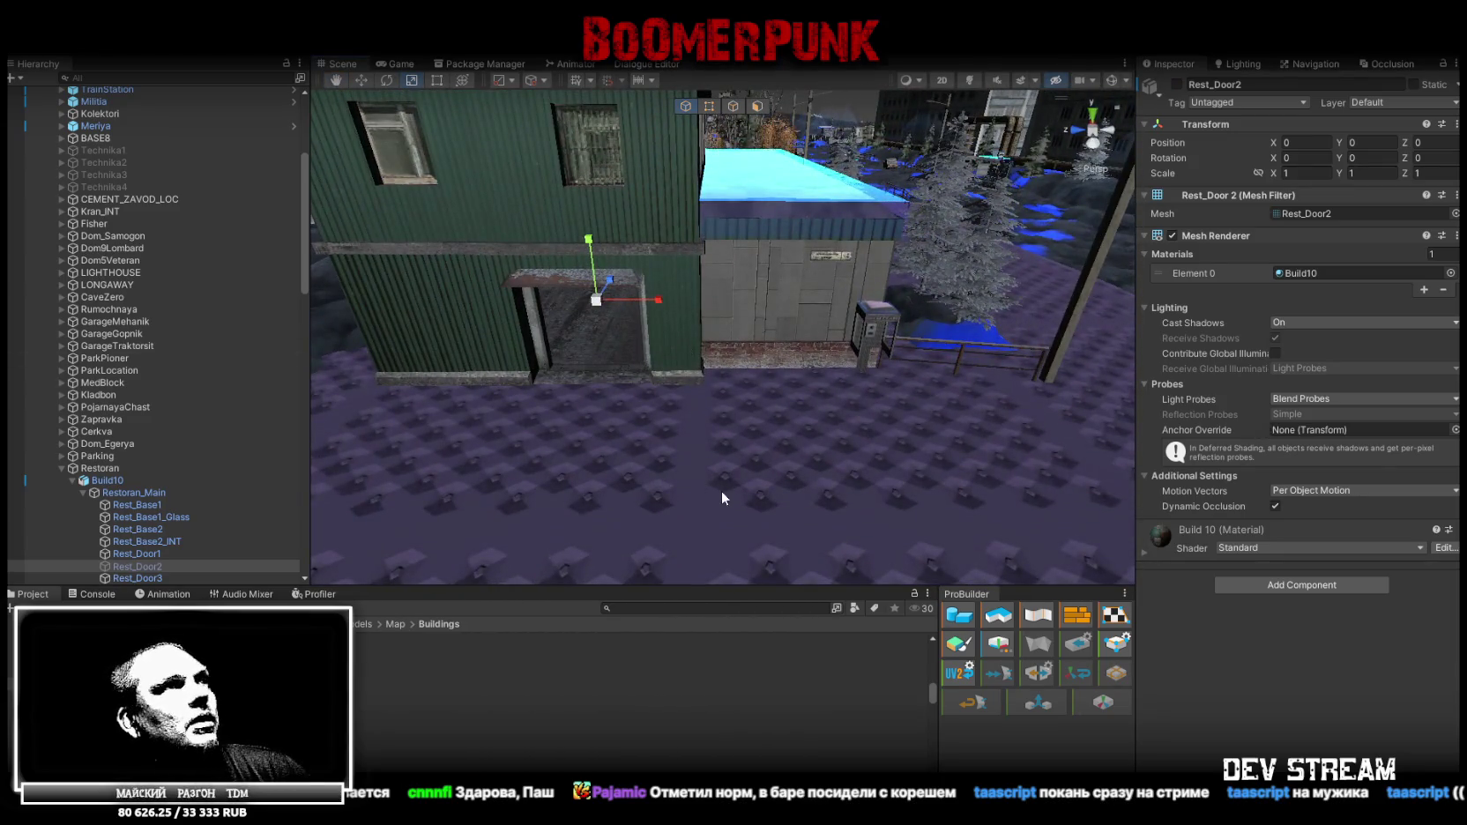
click(691, 456)
mouse_move(690, 456)
right_down()
mouse_move(892, 408)
mouse_move(895, 173)
right_up()
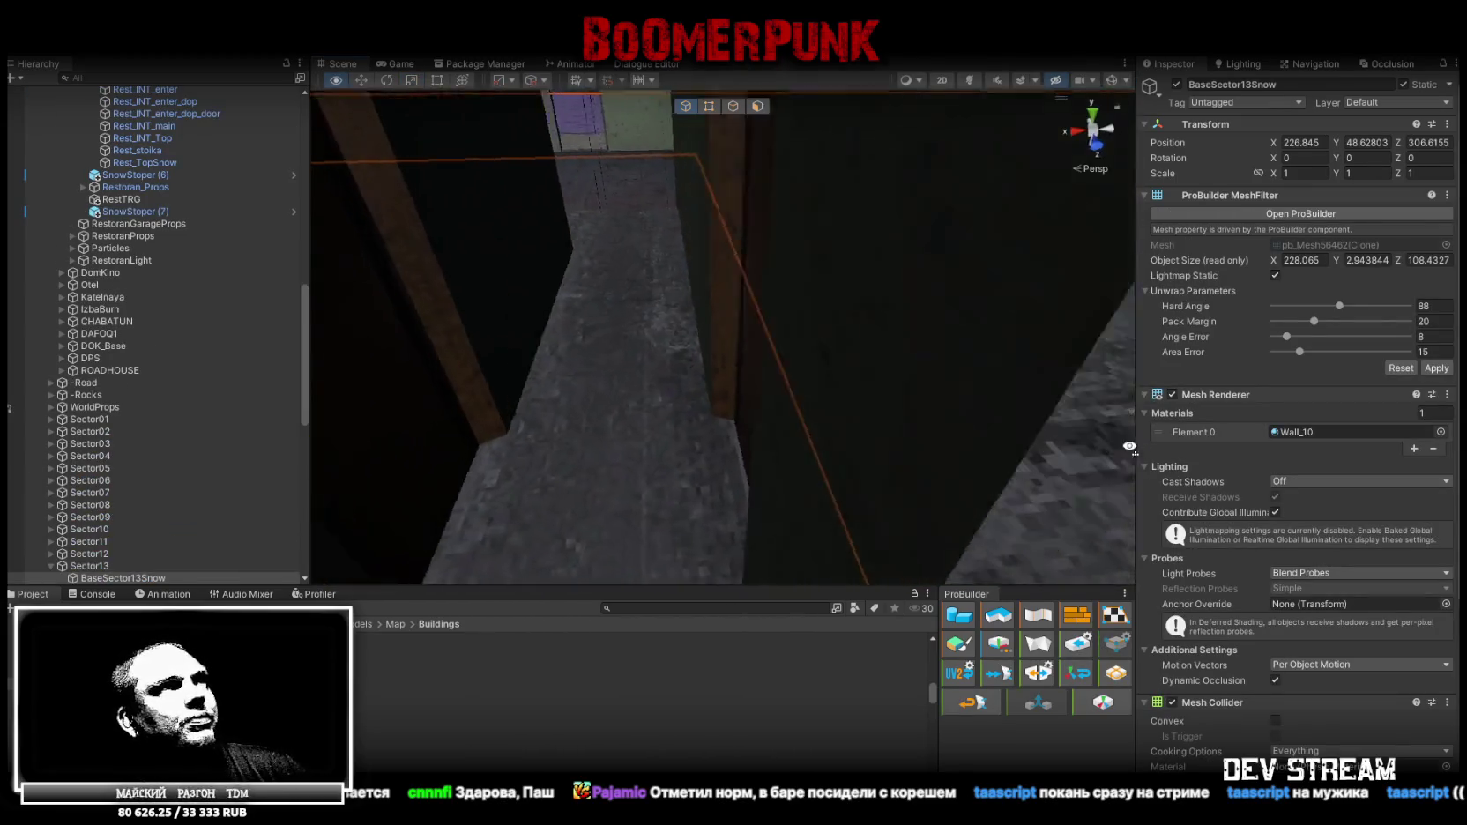
In ProBuilder face mode, slide the BaseSector13Snow face along X to the restaurant's back wall
click(734, 106)
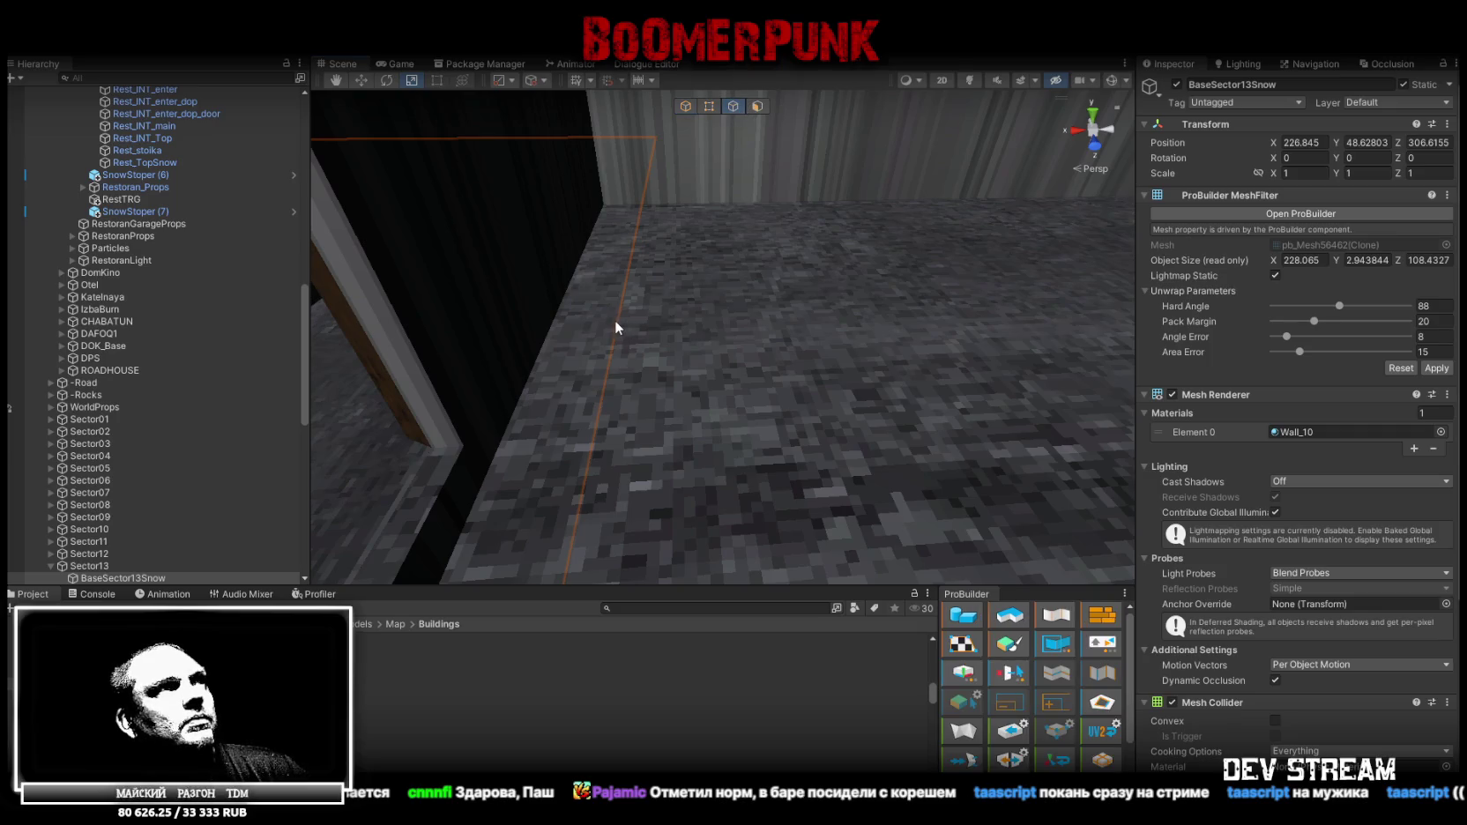
right_drag(615, 326, 675, 235)
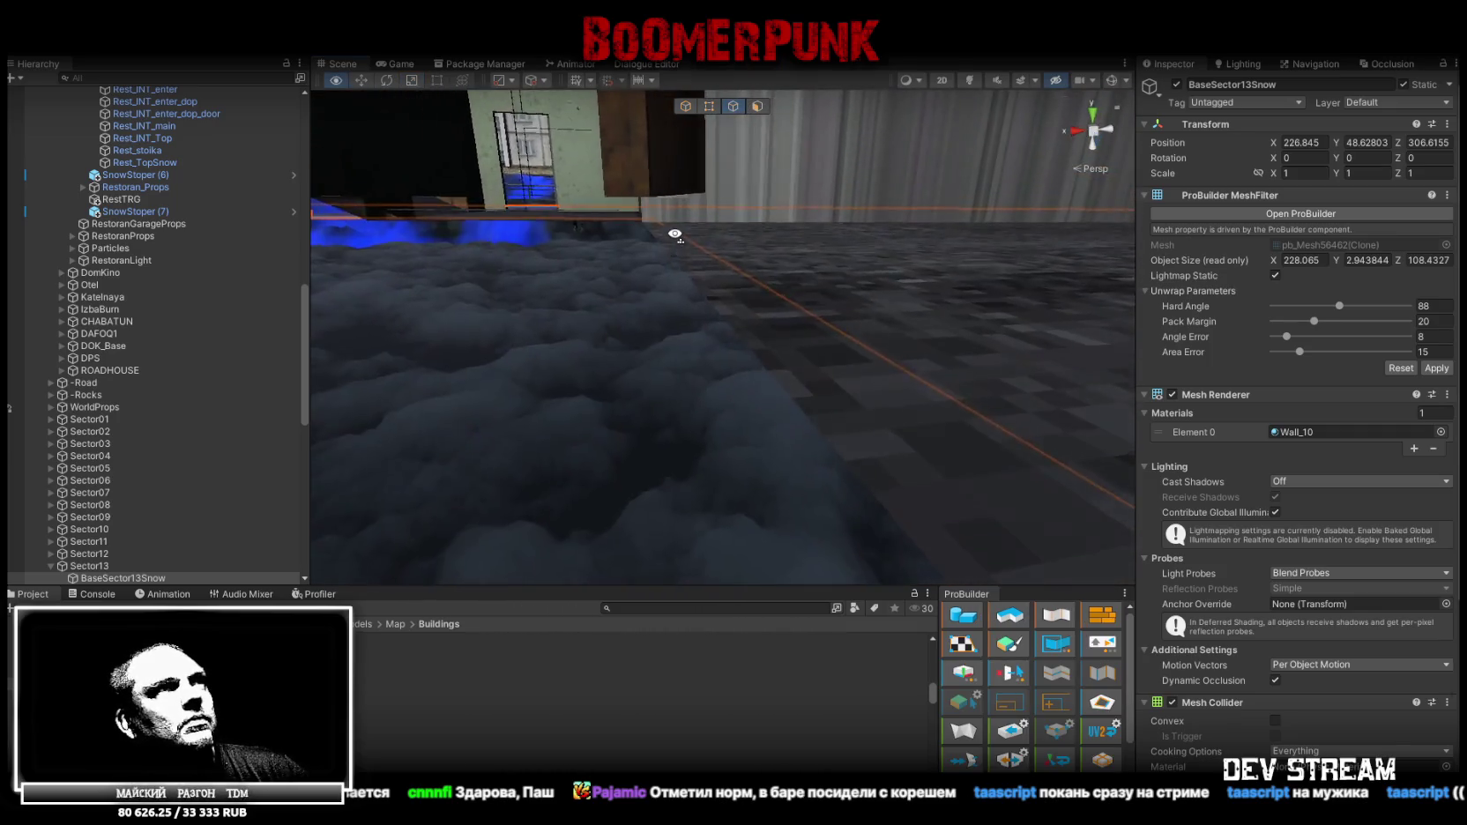
mouse_move(675, 235)
right_down()
mouse_move(795, 284)
mouse_move(741, 406)
mouse_move(820, 403)
mouse_move(777, 414)
mouse_move(707, 354)
mouse_move(740, 367)
mouse_move(674, 344)
right_up()
key(w)
drag(445, 273, 688, 323)
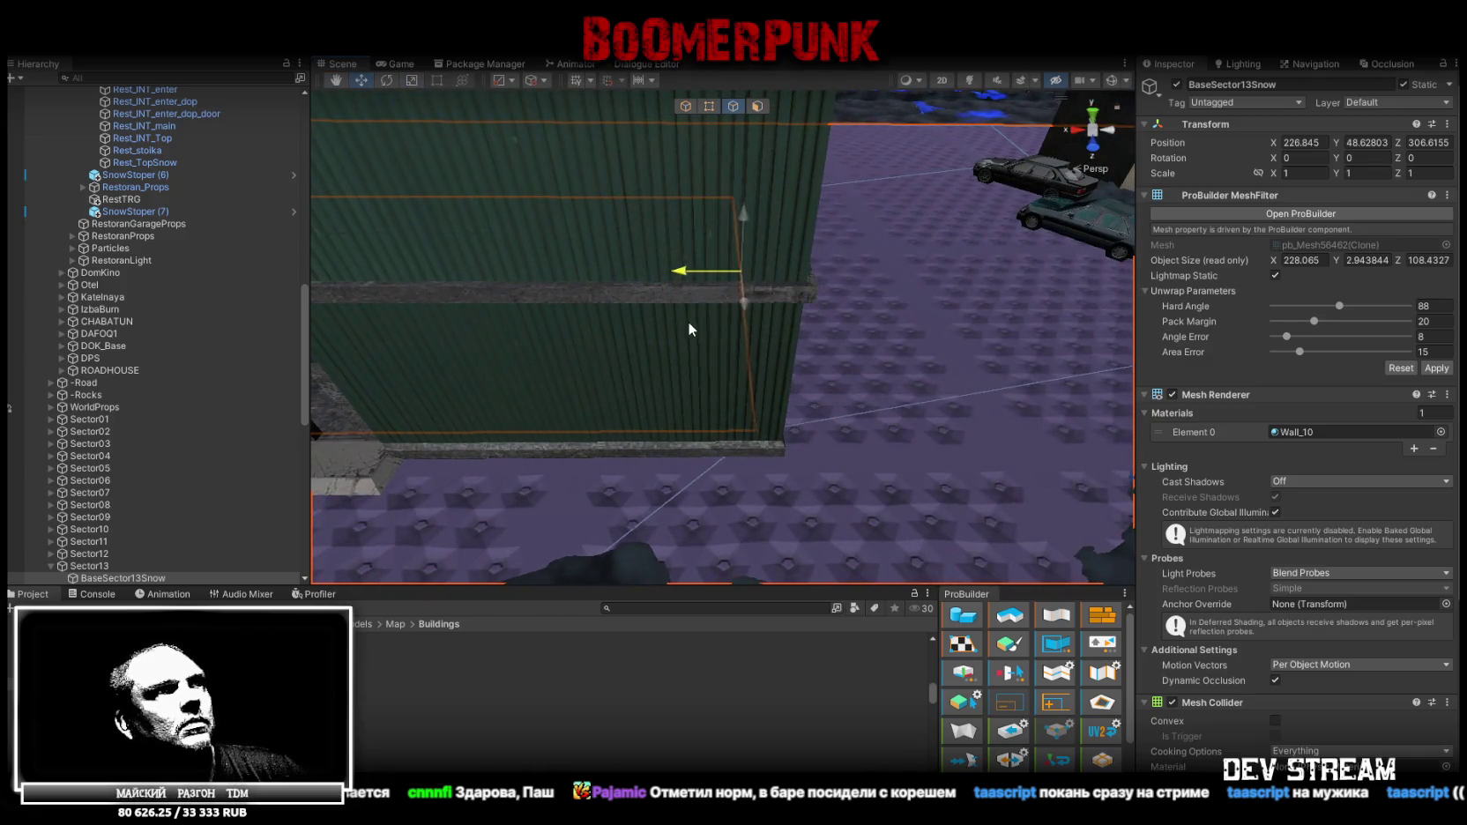
right_drag(690, 328, 645, 184)
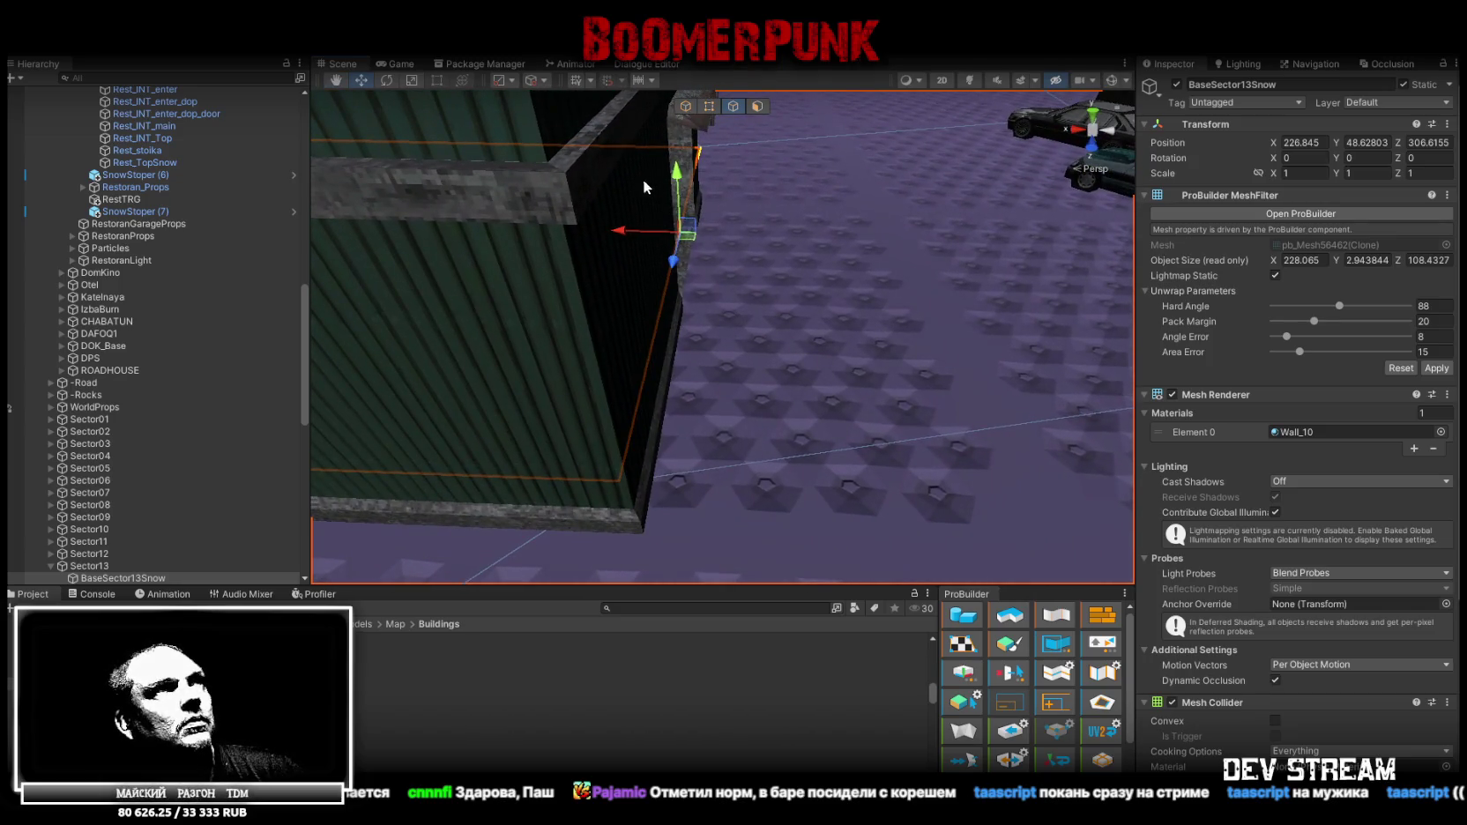
drag(646, 230, 652, 546)
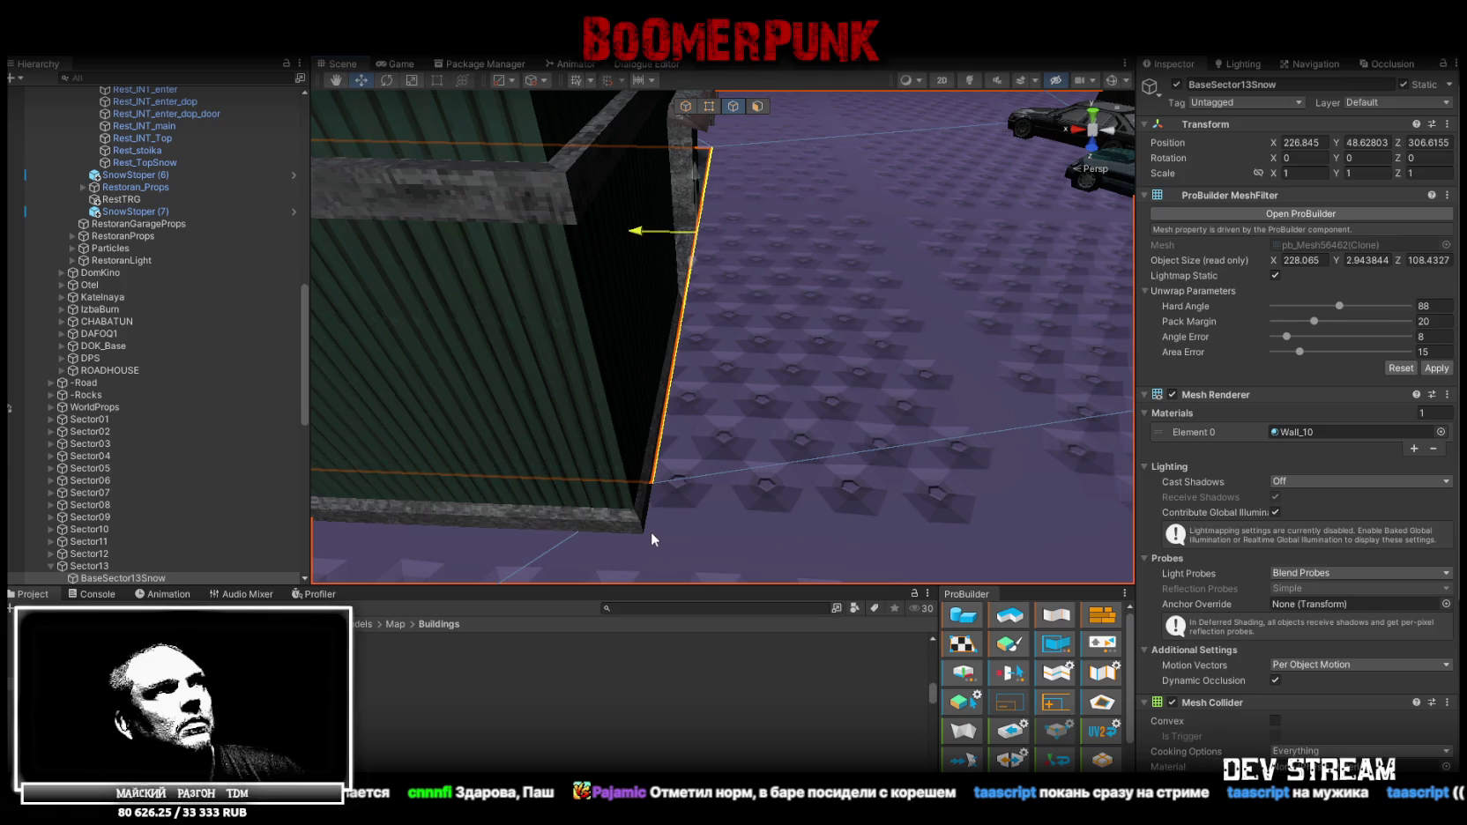
right_drag(652, 542, 825, 296)
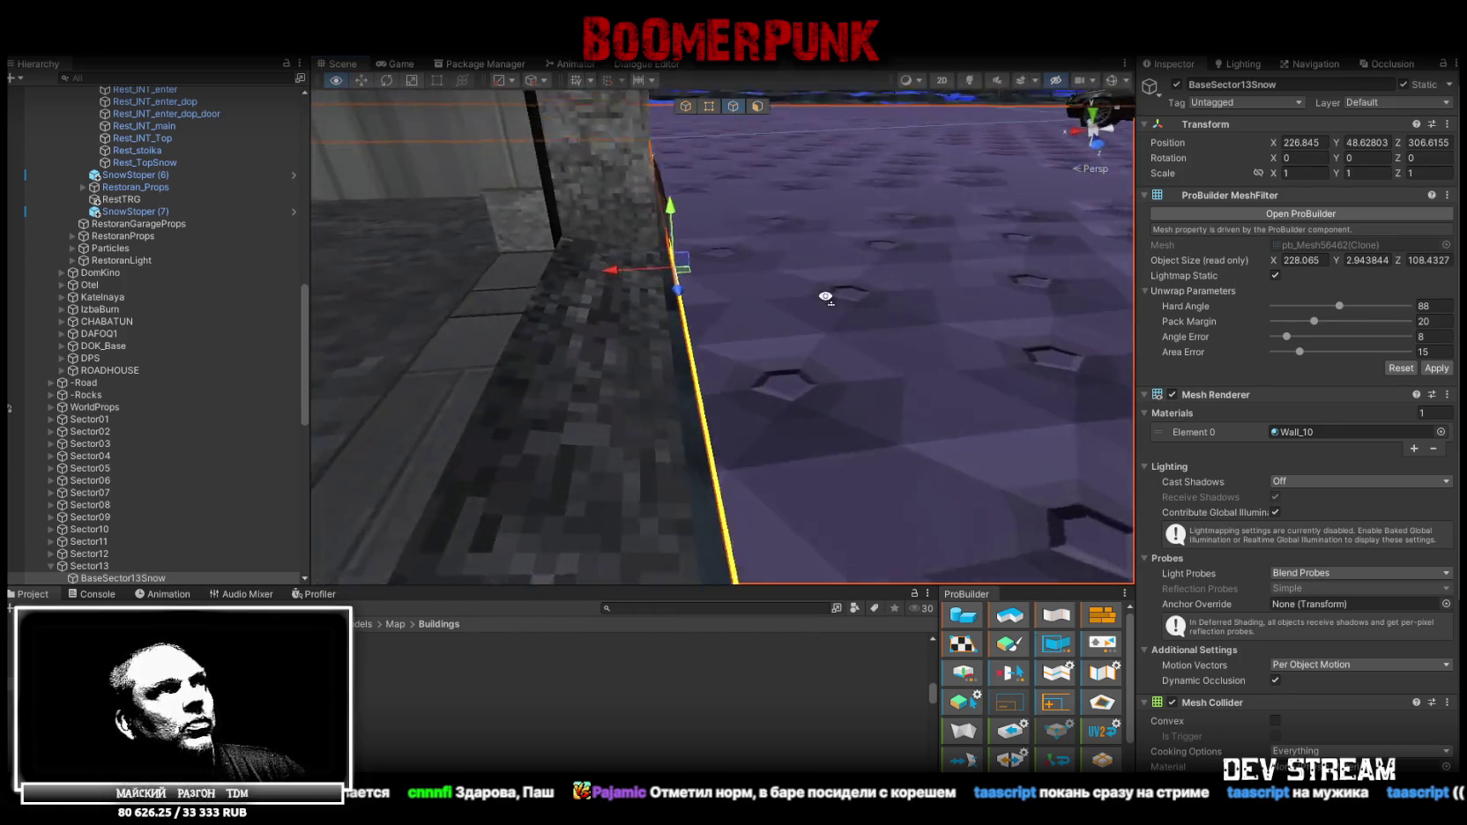
right_drag(825, 297, 672, 392)
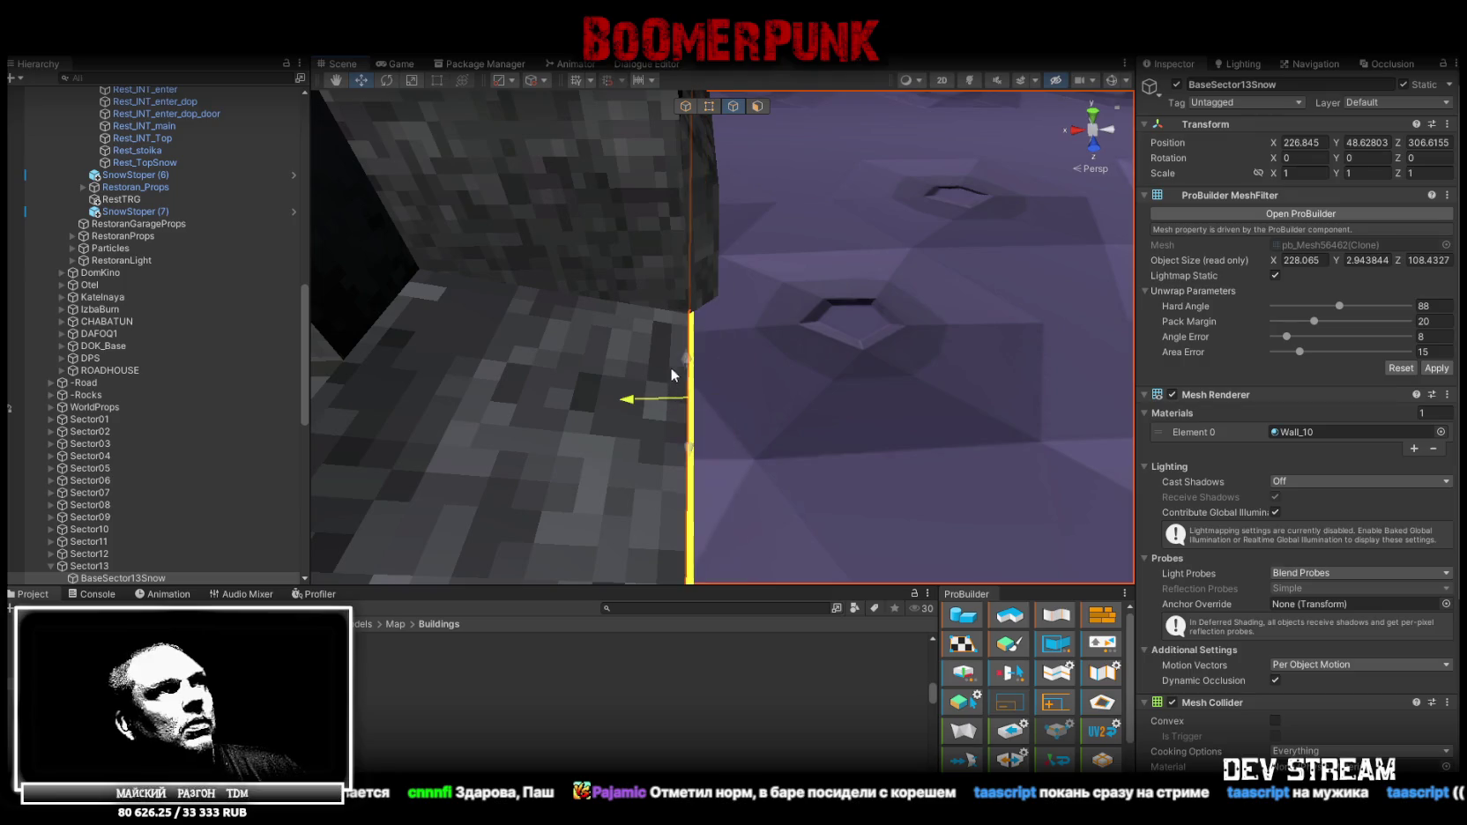
mouse_move(753, 317)
right_down()
mouse_move(250, 319)
mouse_move(411, 302)
mouse_move(427, 288)
right_up()
mouse_move(428, 287)
right_down()
mouse_move(883, 296)
mouse_move(377, 335)
right_up()
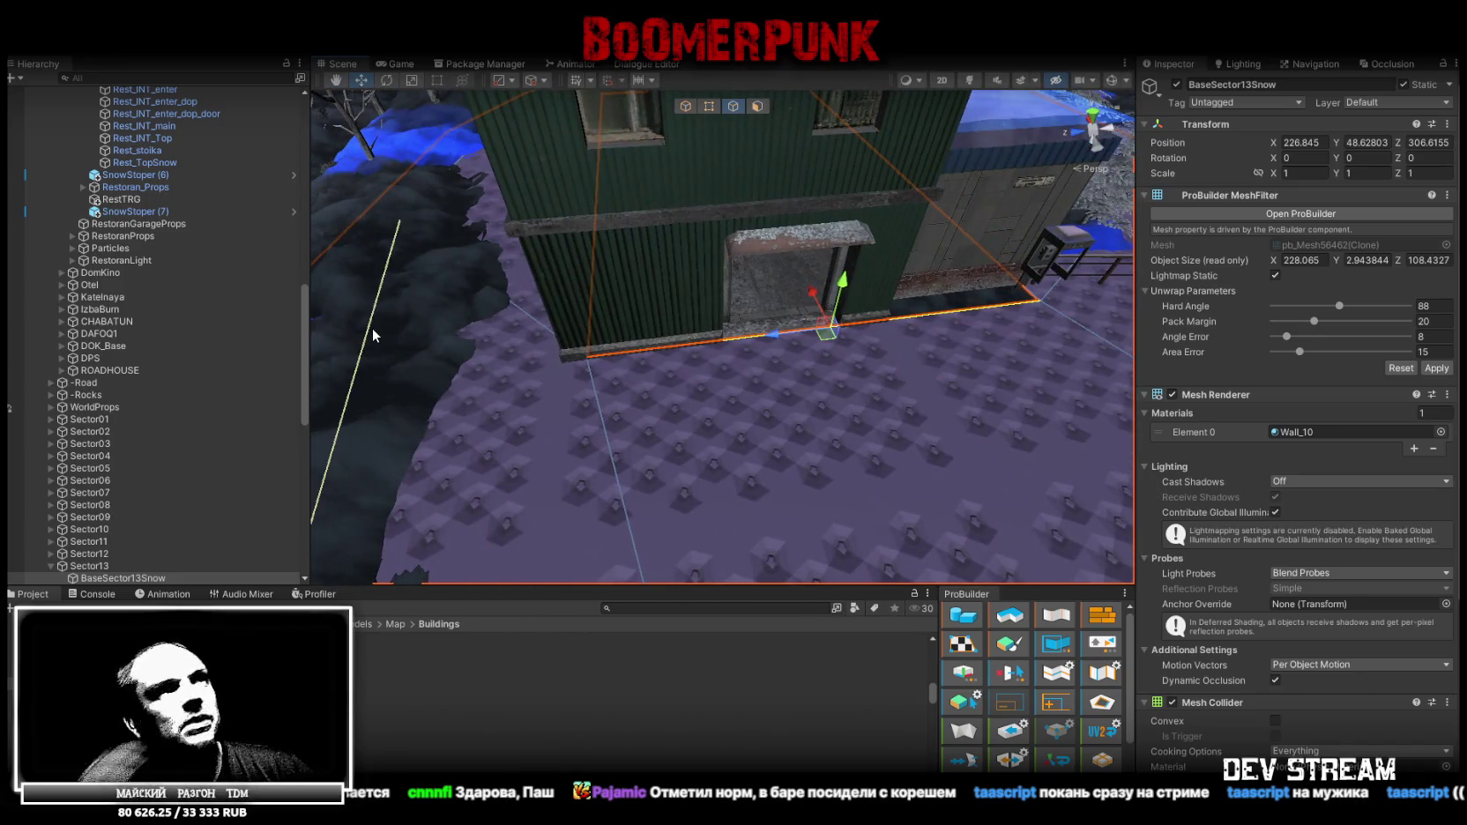
In edge mode, select the ground edge at the green door corner
mouse_move(855, 445)
right_down()
mouse_move(737, 349)
mouse_move(731, 315)
right_up()
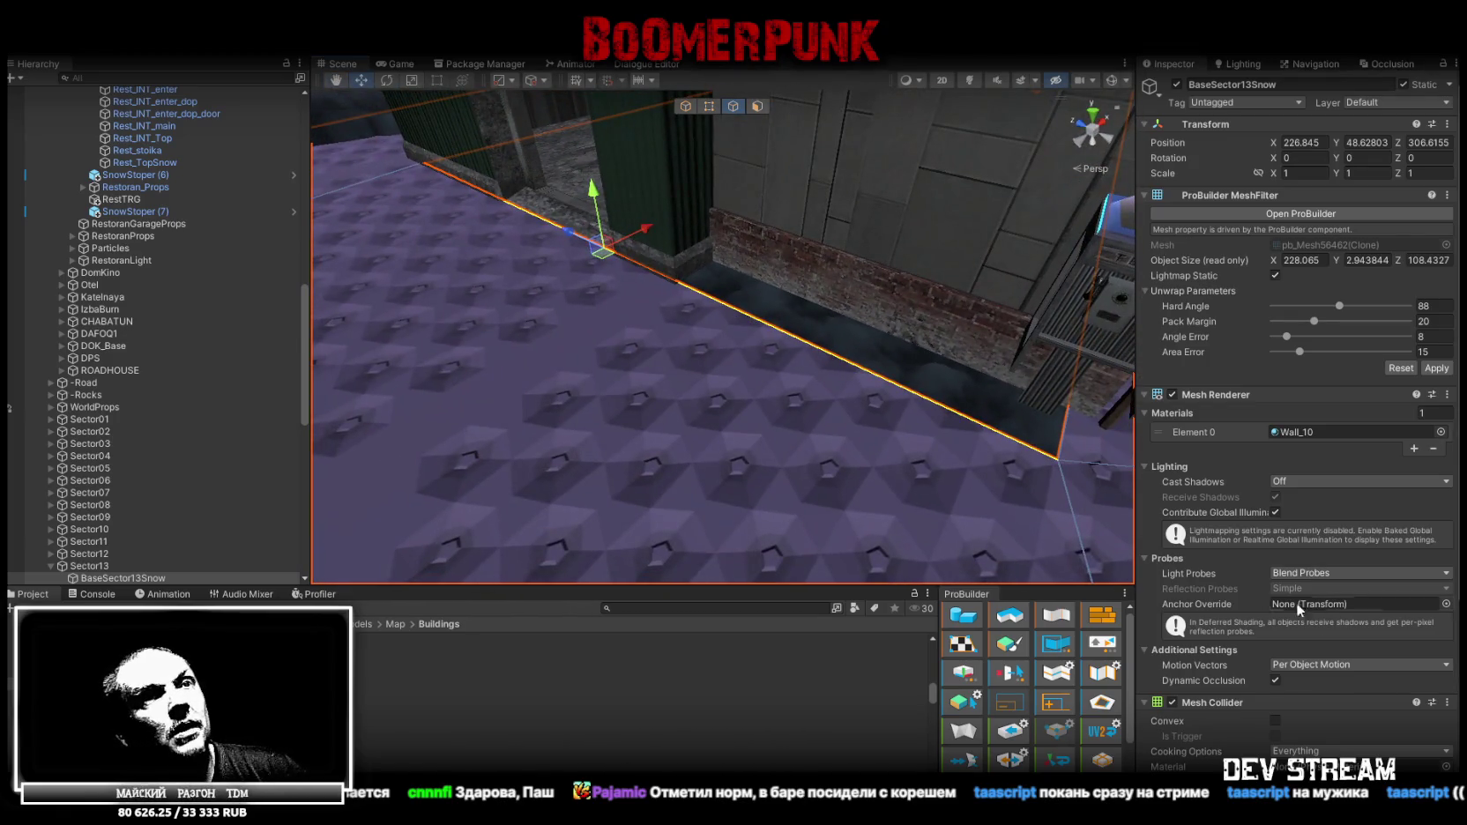
right_drag(500, 407, 648, 451)
scroll(1031, 688, down, 1)
scroll(1031, 688, down, 2)
right_drag(753, 289, 706, 133)
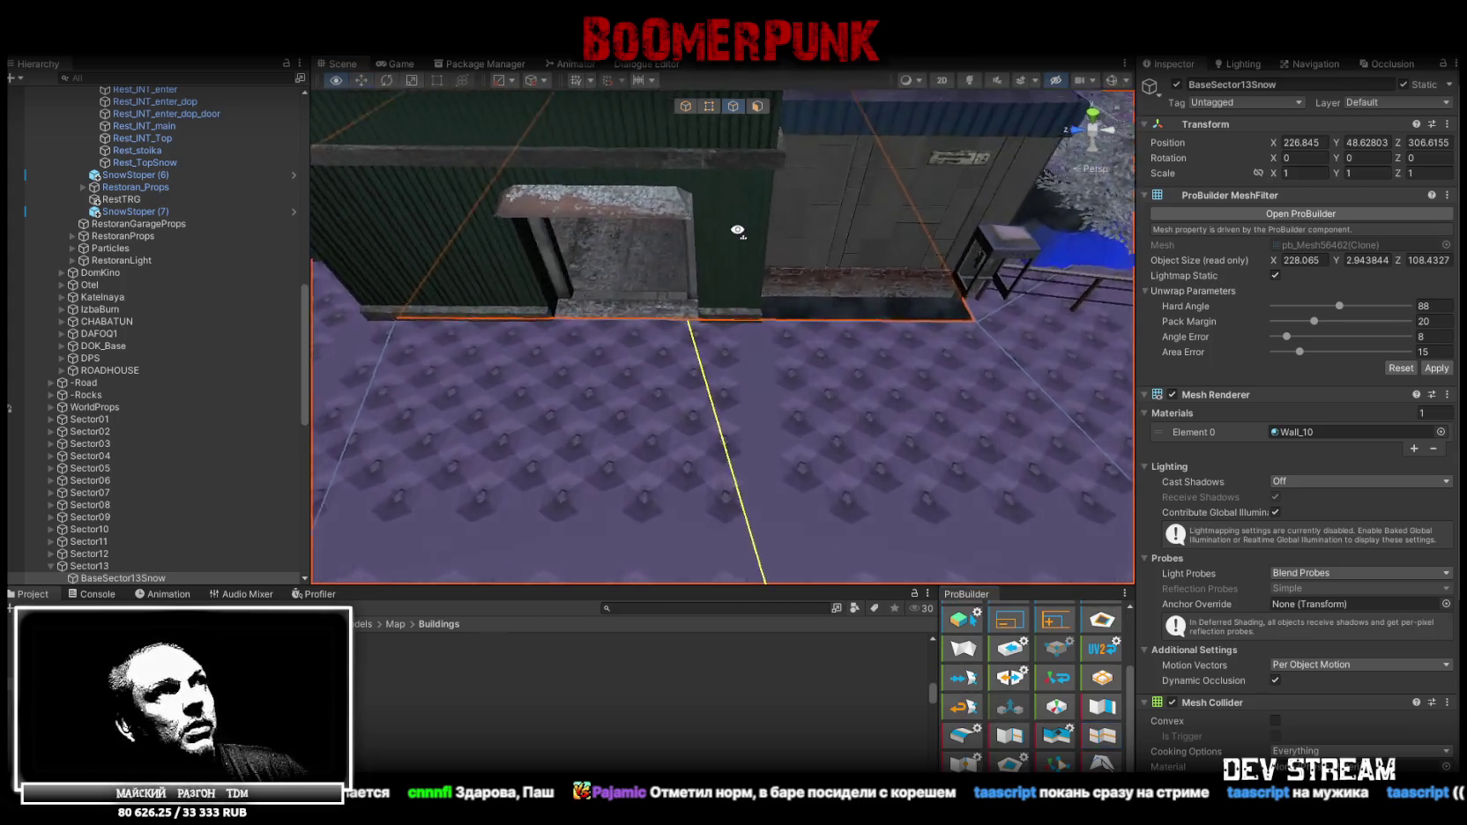
click(709, 107)
click(608, 357)
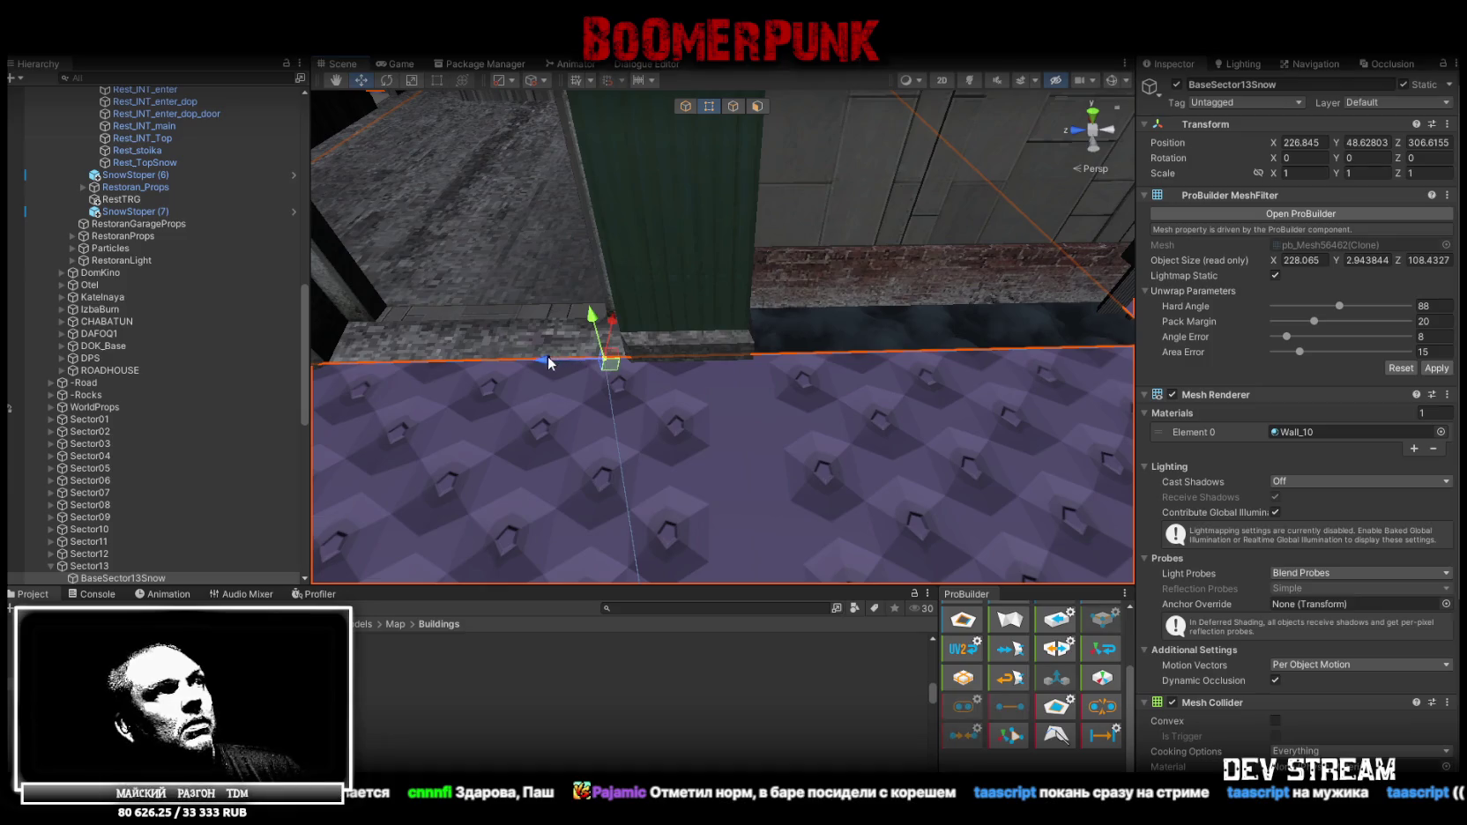
mouse_move(610, 353)
right_down()
mouse_move(783, 314)
mouse_move(567, 315)
right_up()
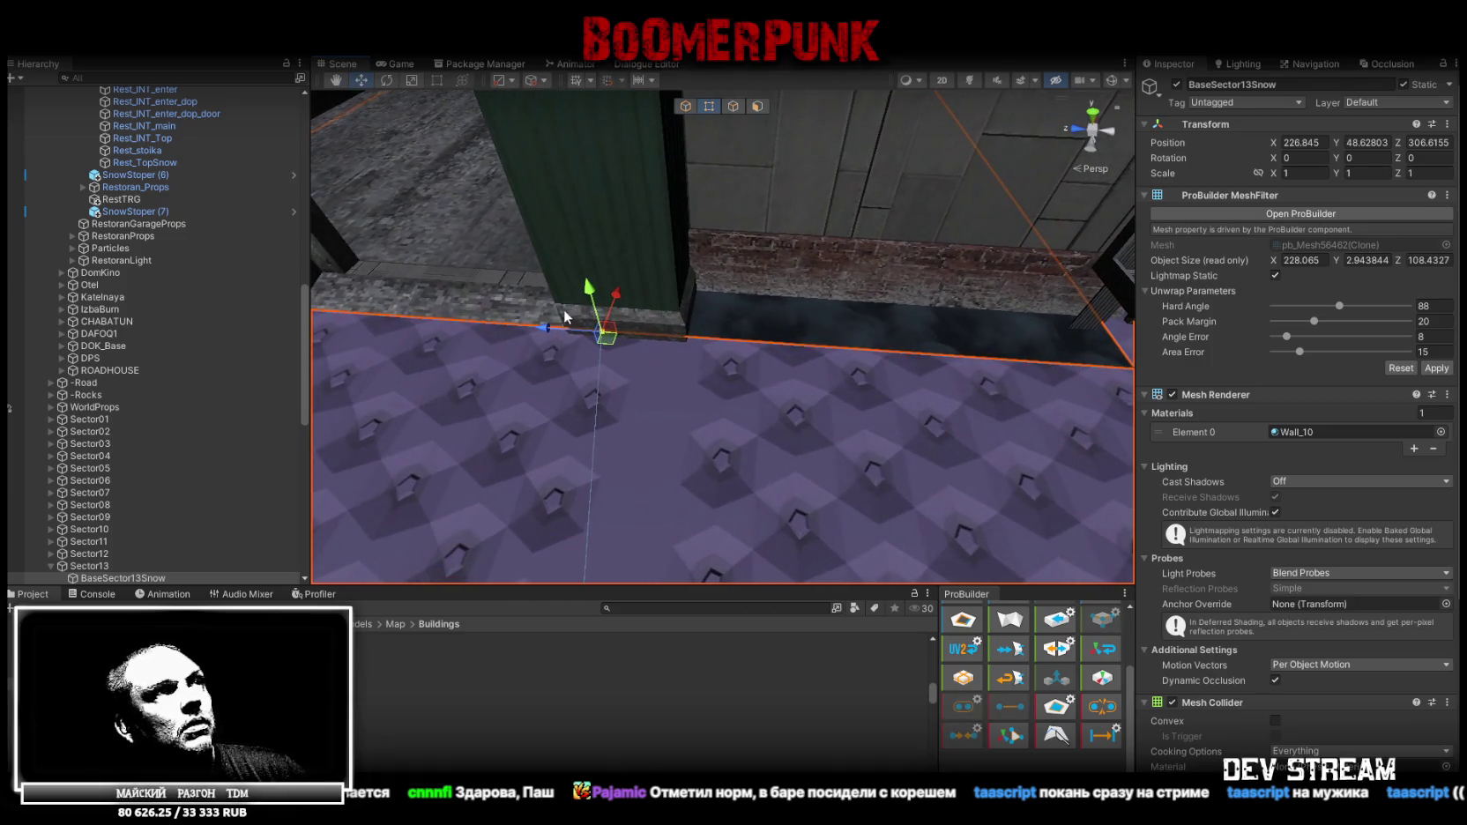
click(683, 300)
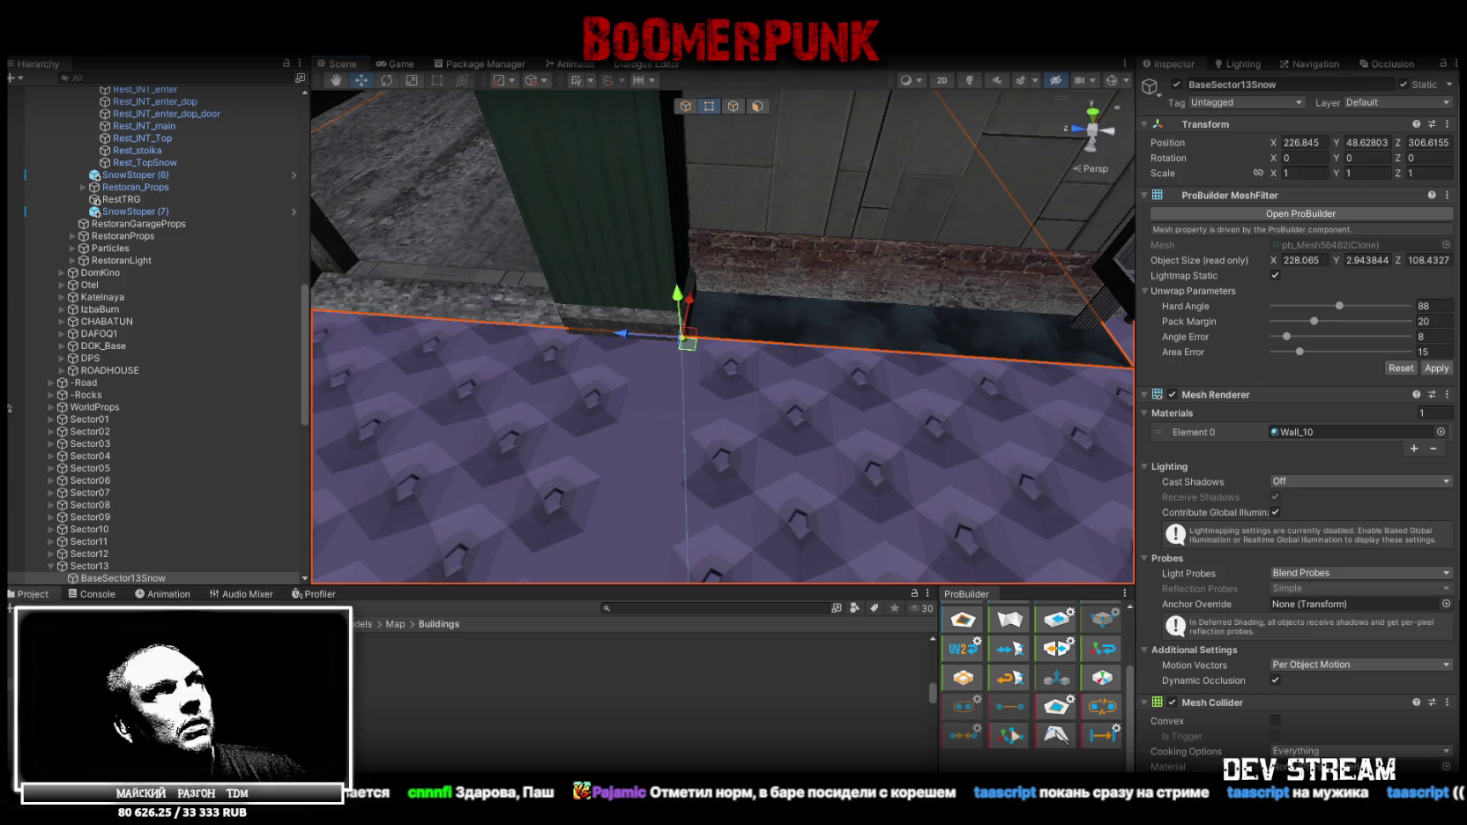
Try extruding the ground face back toward the wall, then undo the extrusion
click(733, 107)
right_drag(829, 345, 777, 312)
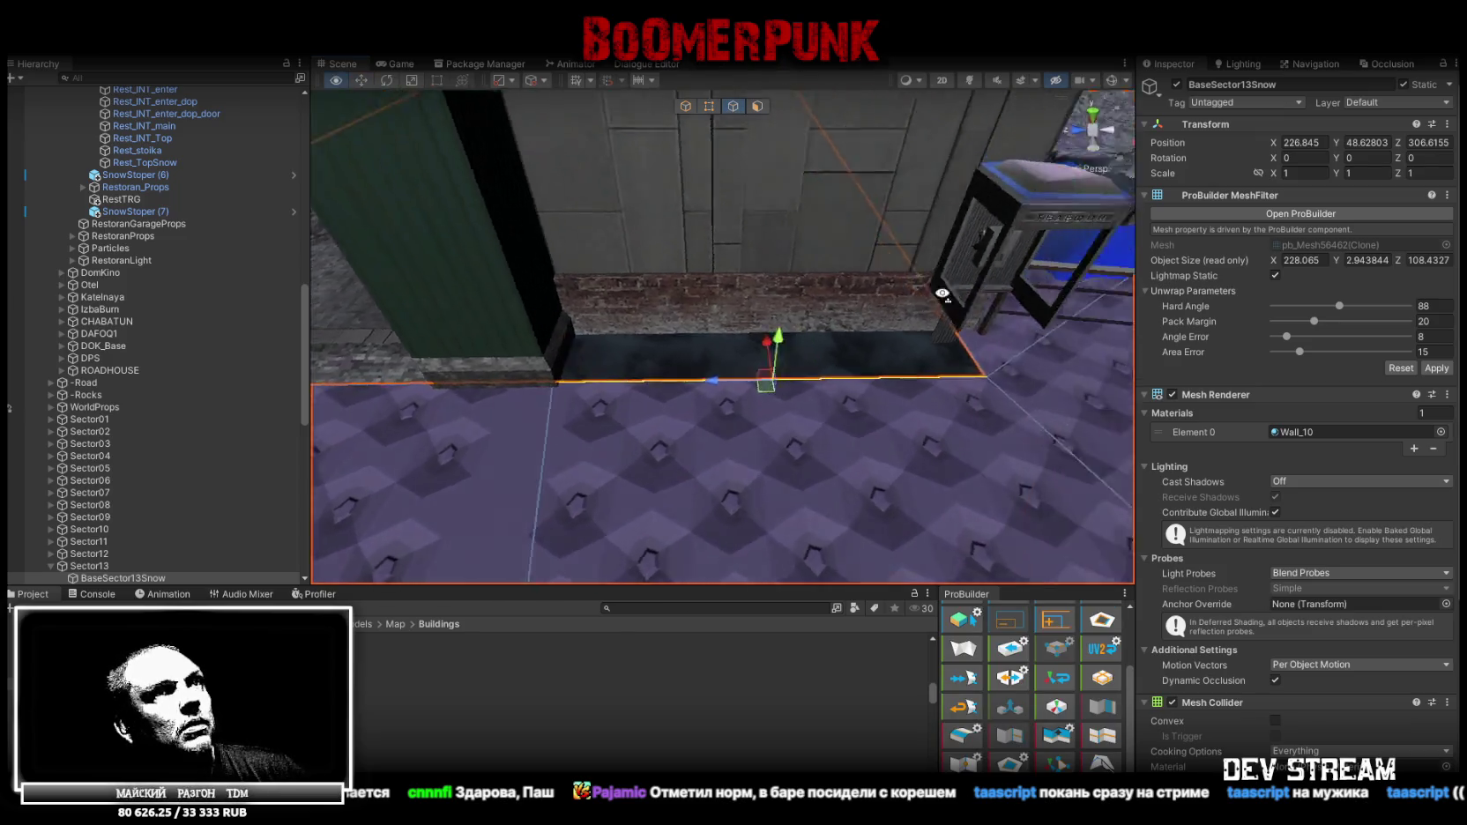
shift+drag(678, 324, 699, 314)
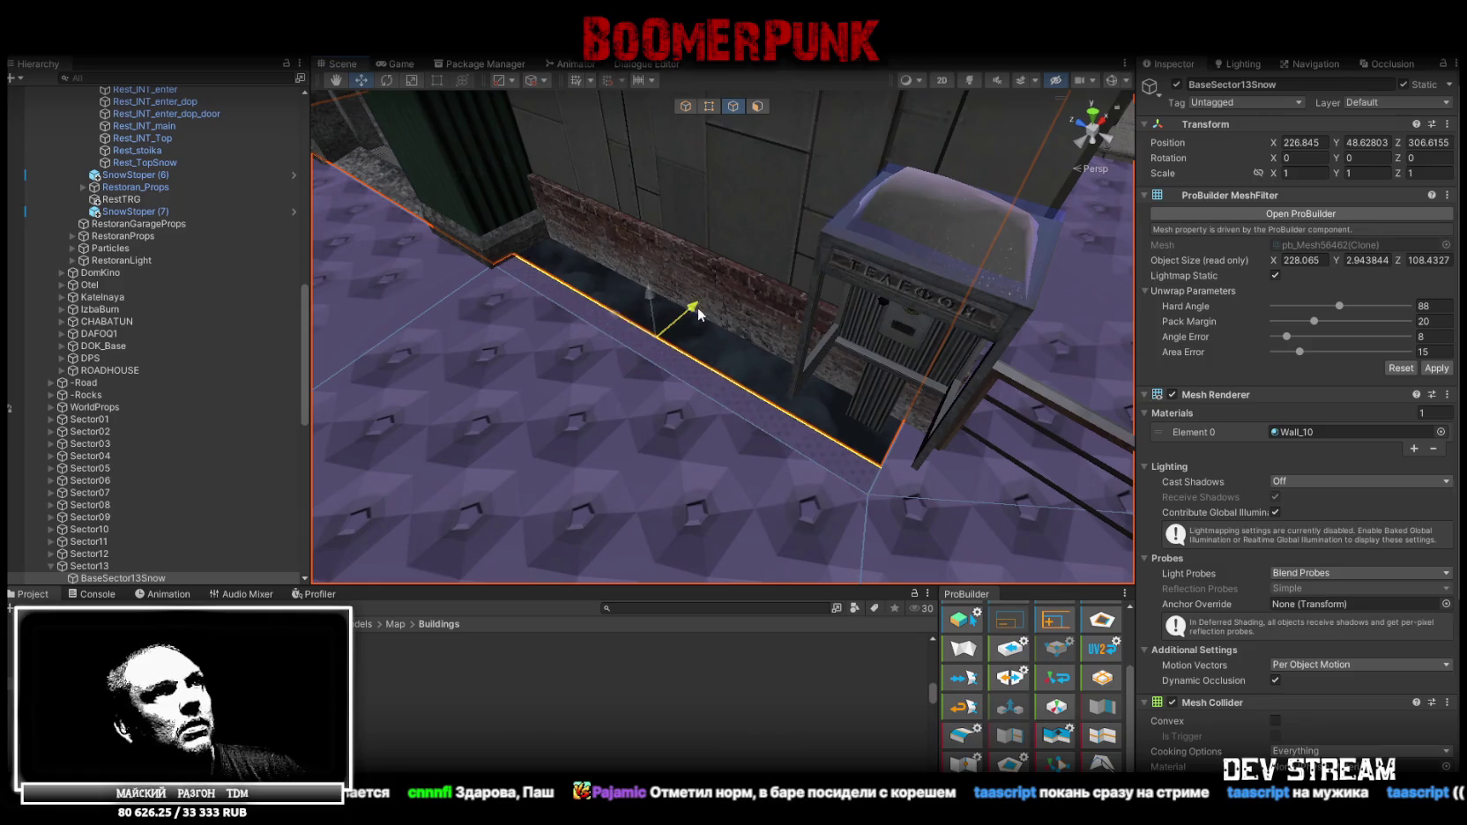
key(ctrl+z)
key(ctrl+z)
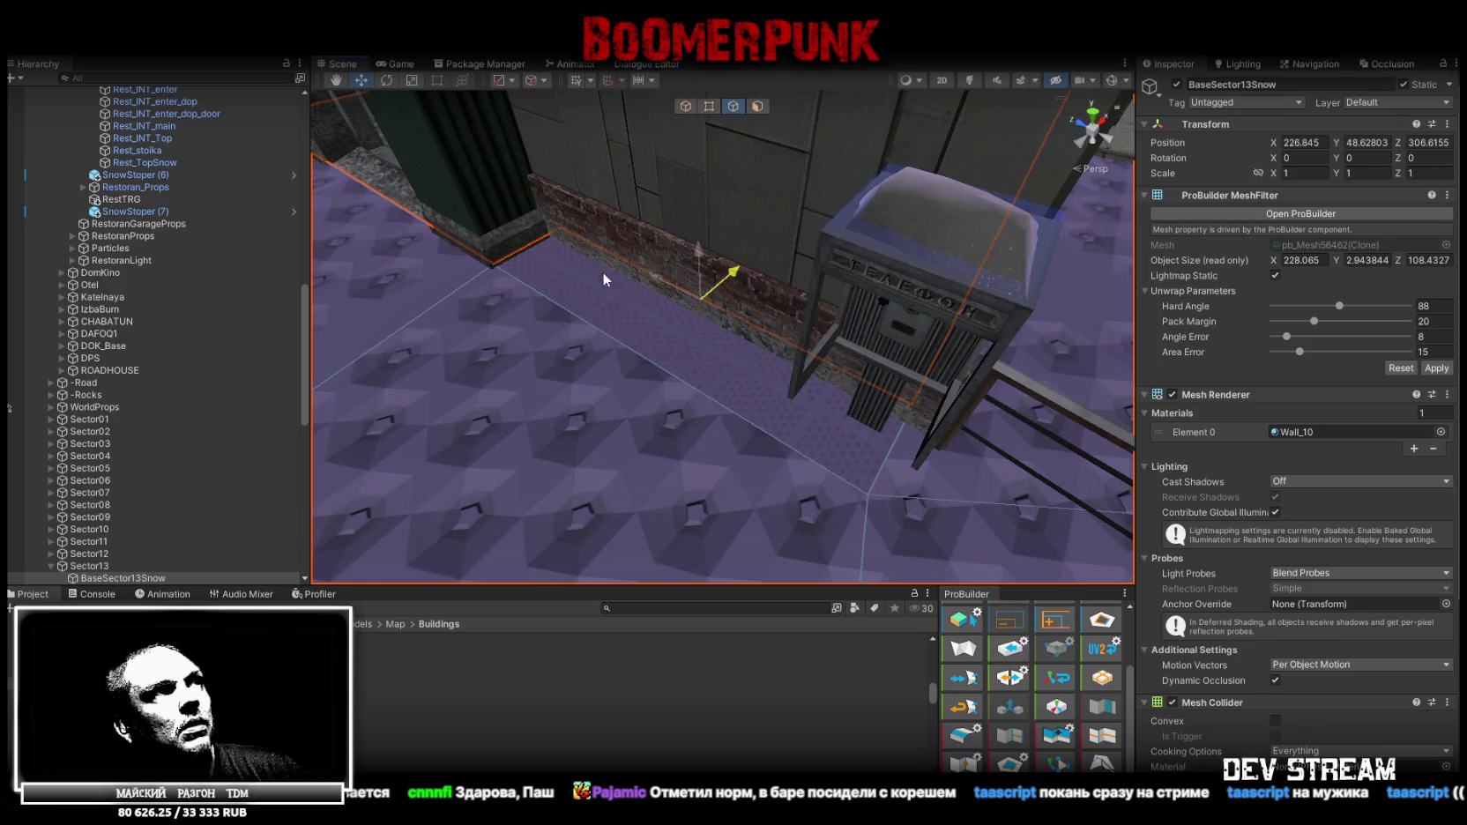
Scale the selected ground edge shorter along X near the wall
mouse_move(555, 230)
right_down()
mouse_move(413, 249)
mouse_move(639, 172)
mouse_move(799, 270)
mouse_move(923, 246)
right_up()
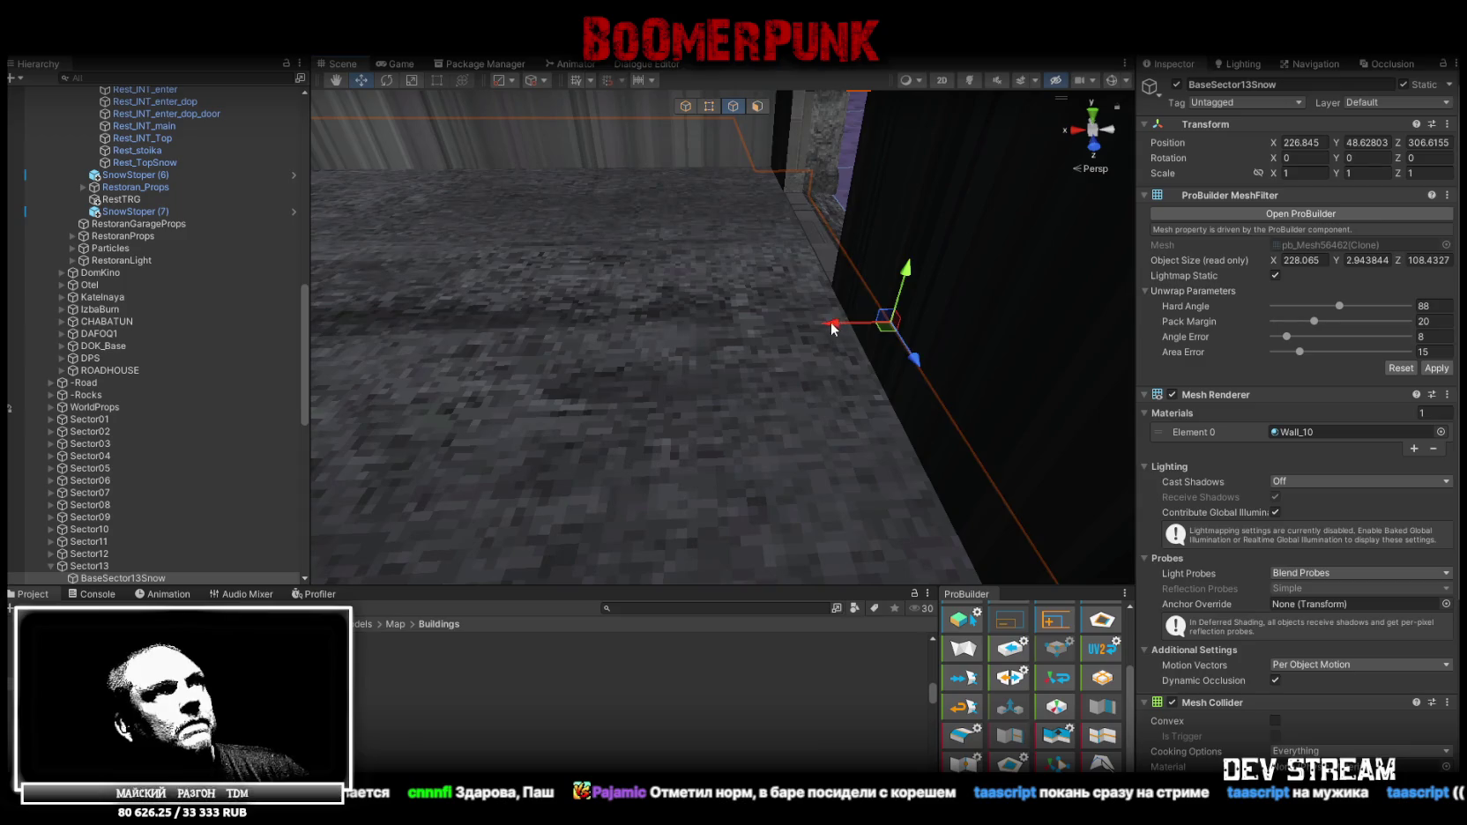
right_drag(715, 347, 903, 256)
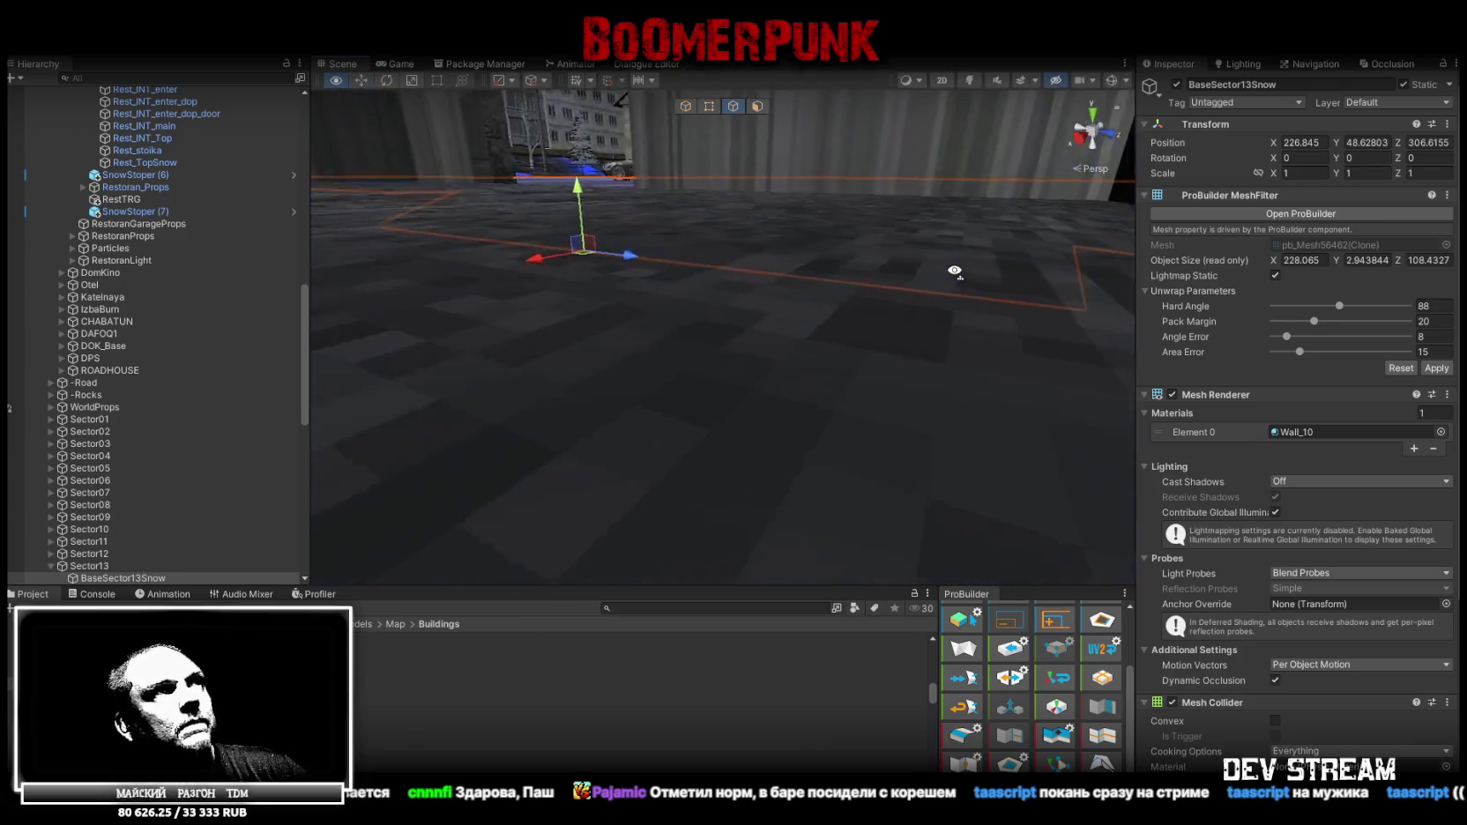
mouse_move(903, 257)
right_down()
mouse_move(630, 359)
mouse_move(624, 276)
right_up()
key(r)
drag(651, 243, 634, 254)
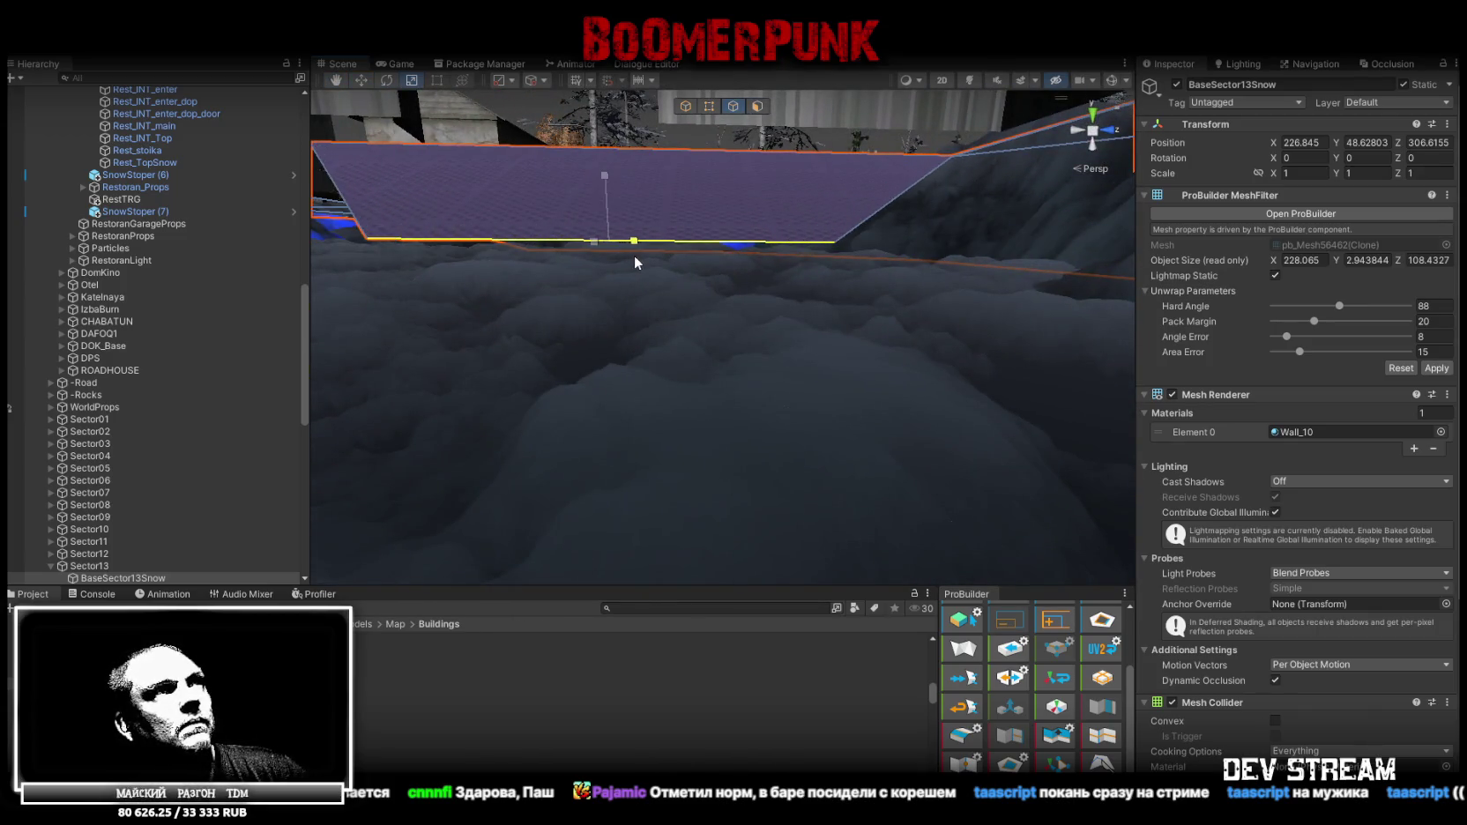
right_drag(634, 255, 630, 140)
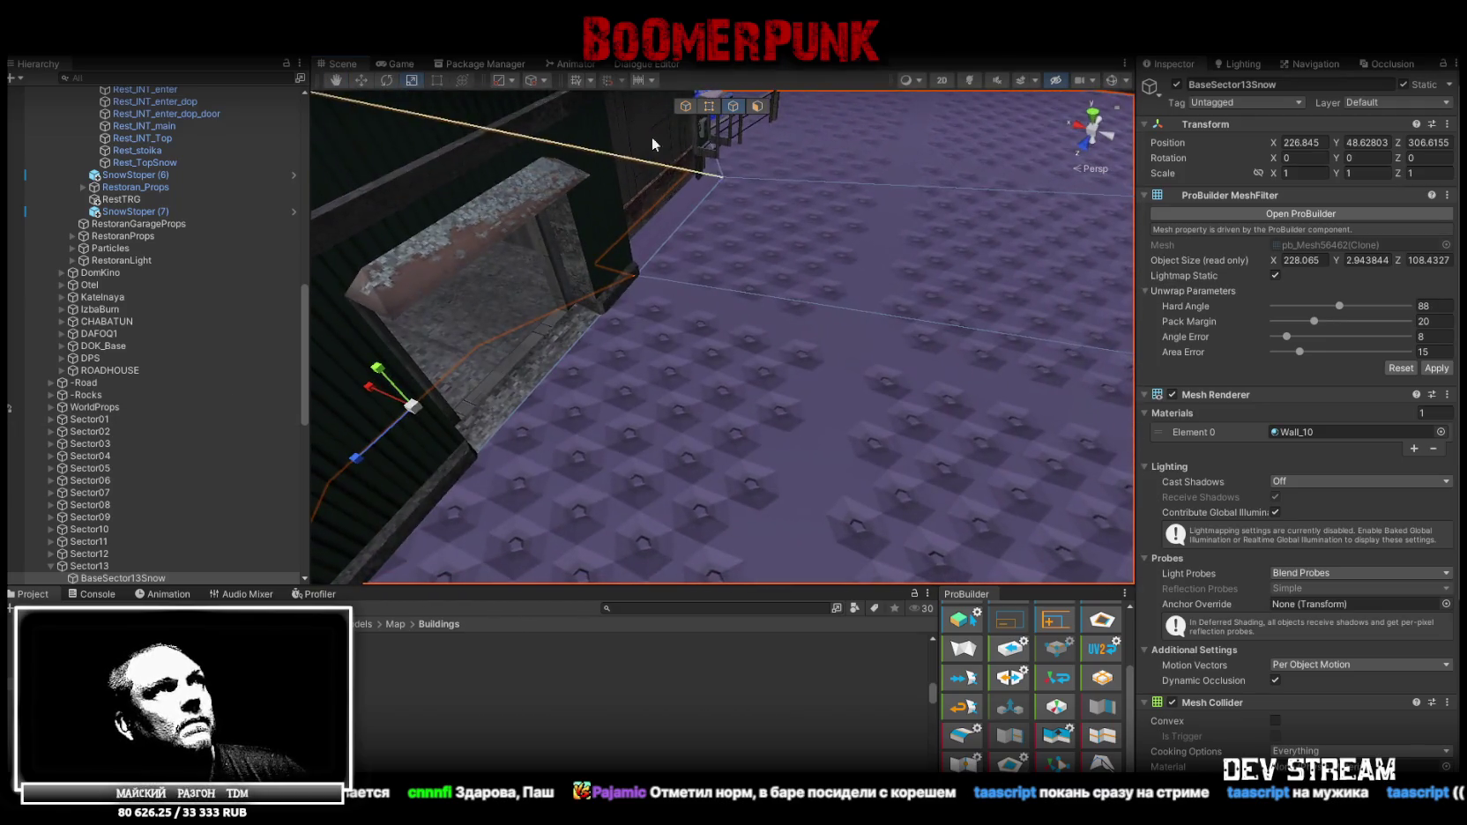
Select the snow ground floor face and view the building from above
click(756, 106)
click(783, 390)
mouse_move(828, 306)
right_down()
mouse_move(723, 402)
mouse_move(716, 387)
right_up()
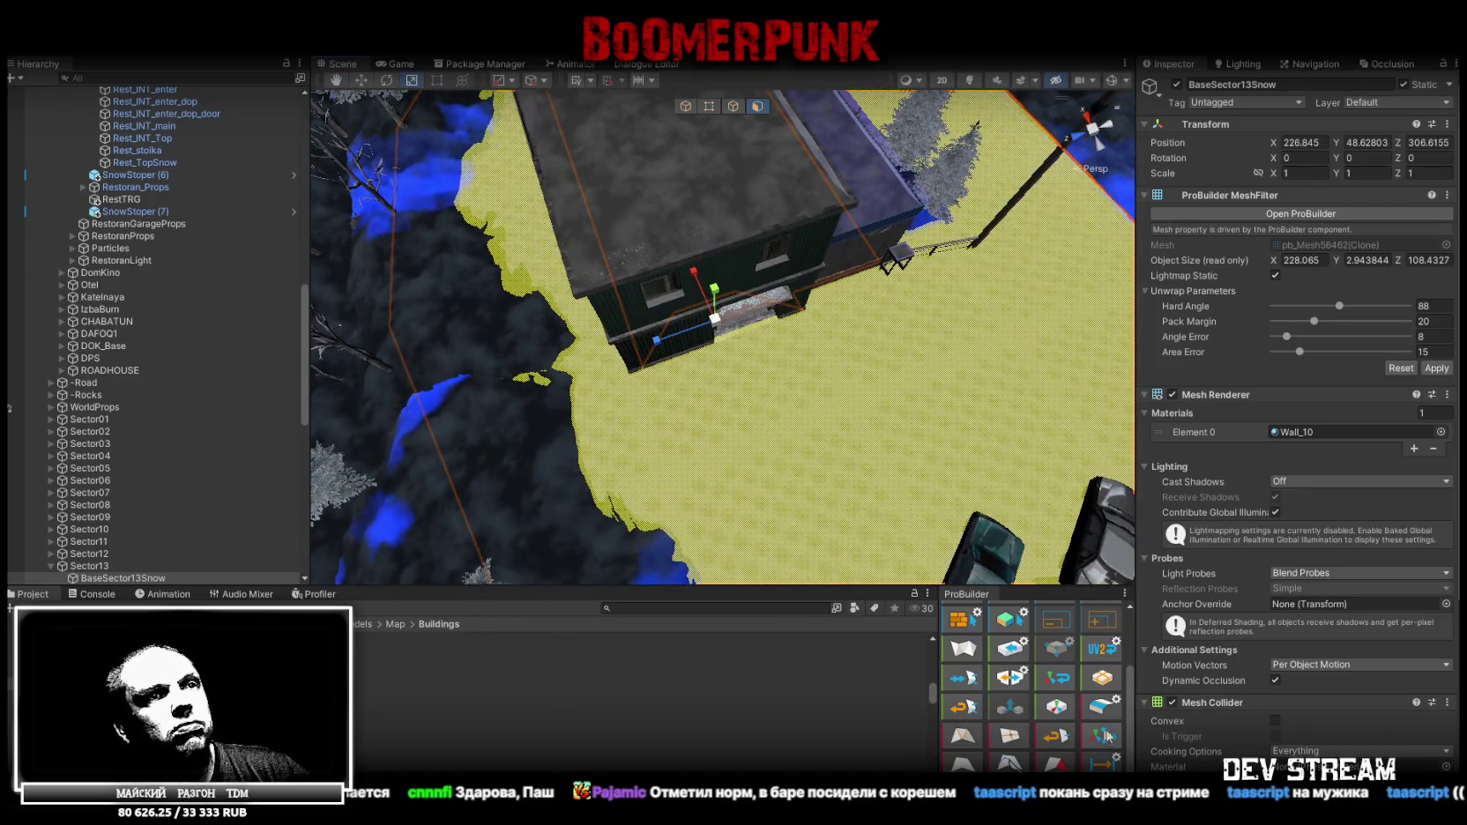
Set the ground face's UV tiling to 0.1 on X and Y in the UV Editor
scroll(1049, 701, up, 3)
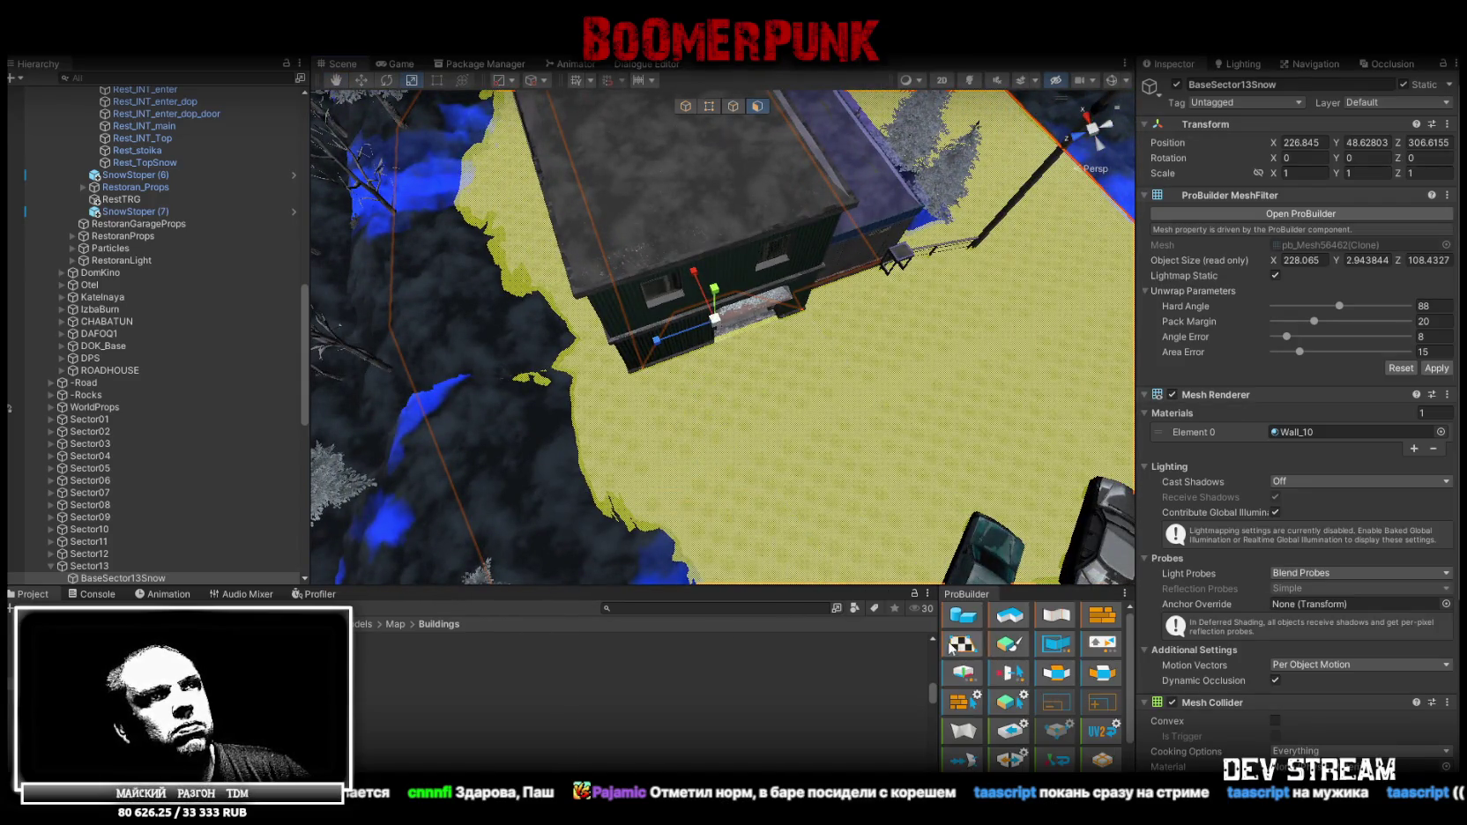
click(955, 645)
click(472, 598)
click(482, 584)
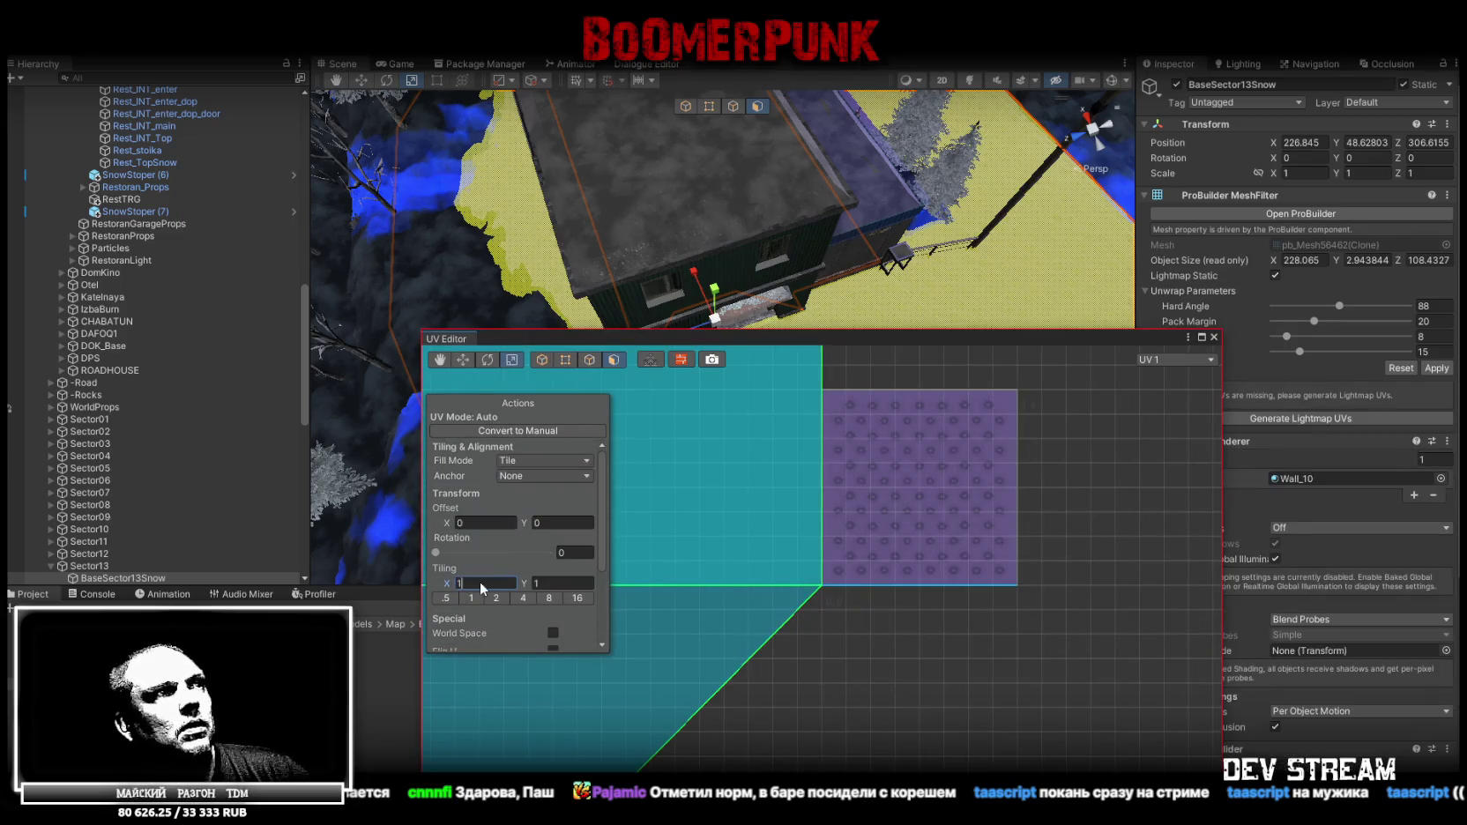
text(.1)
click(538, 584)
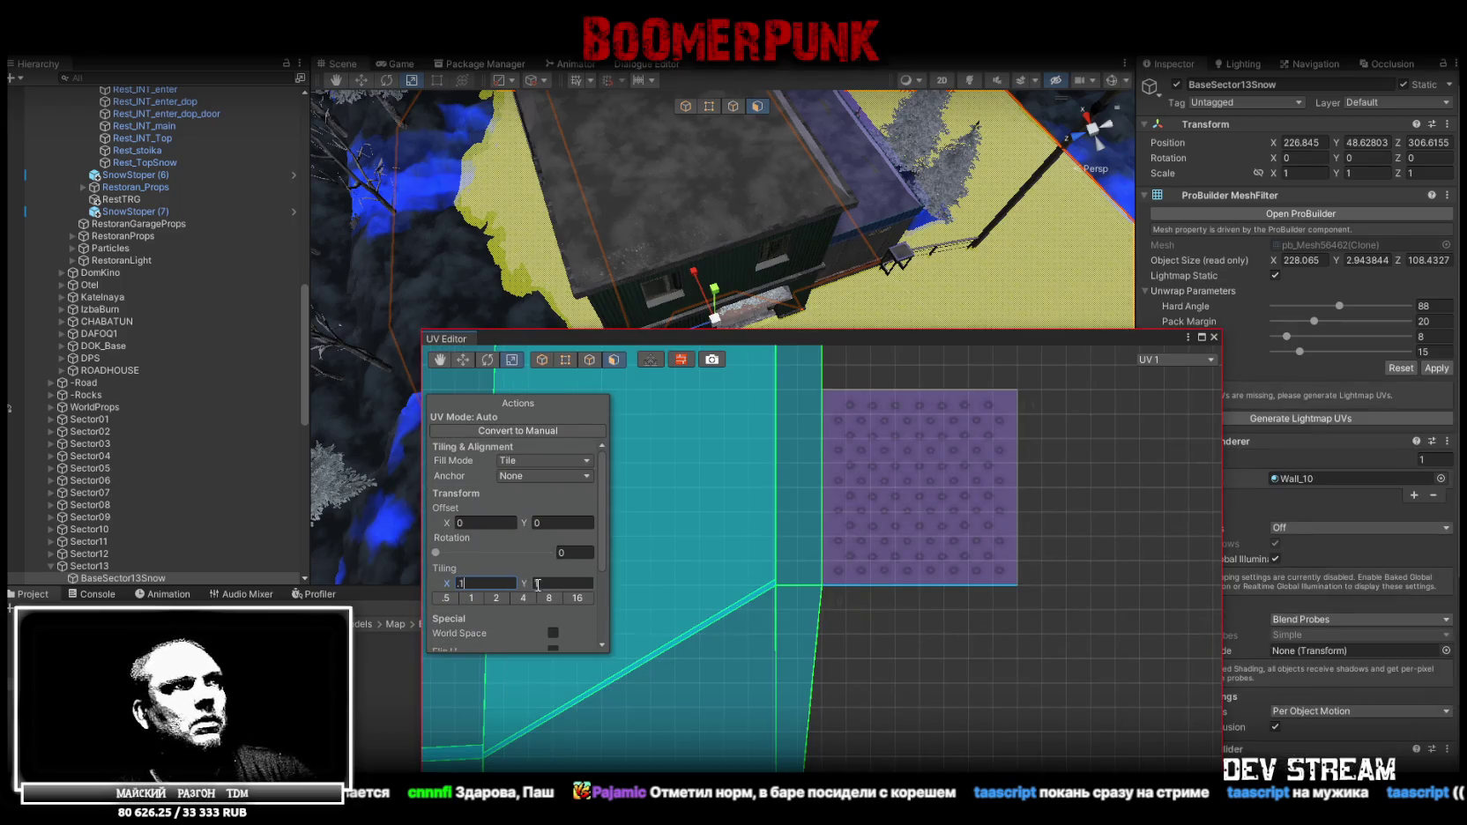
text(.1)
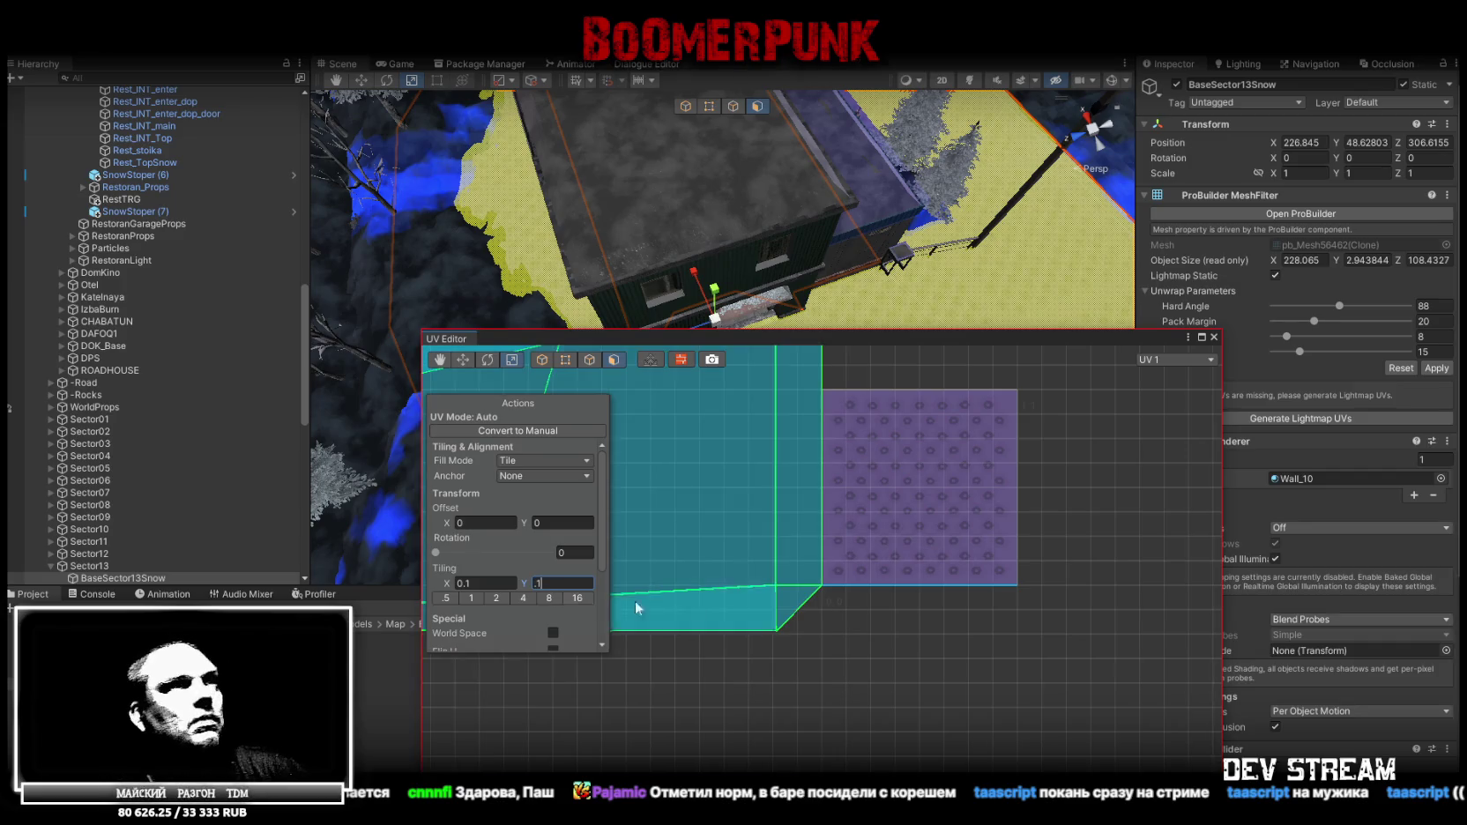
click(1214, 338)
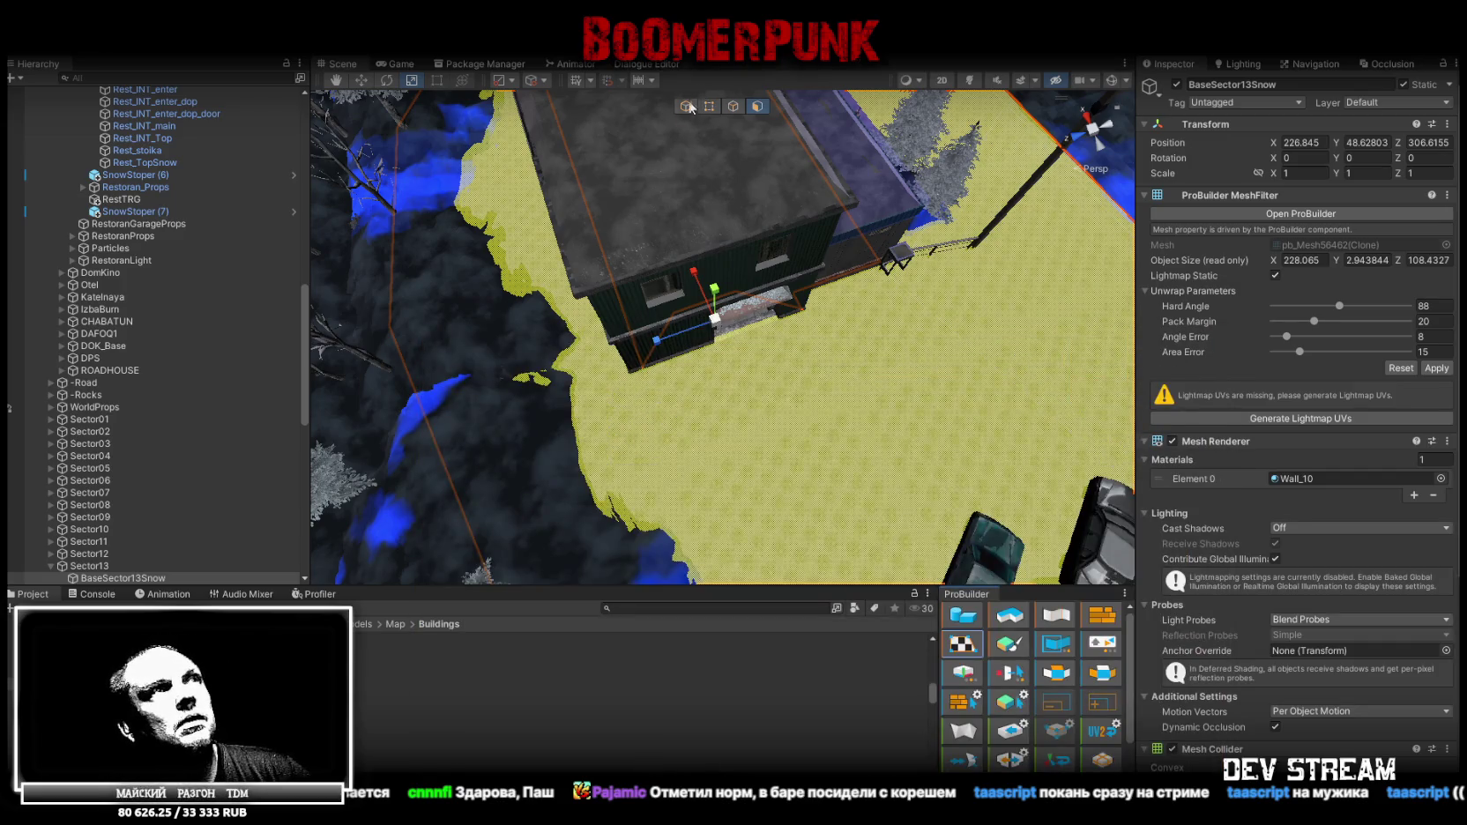
mouse_move(561, 318)
right_down()
mouse_move(424, 232)
mouse_move(373, 241)
mouse_move(614, 335)
right_up()
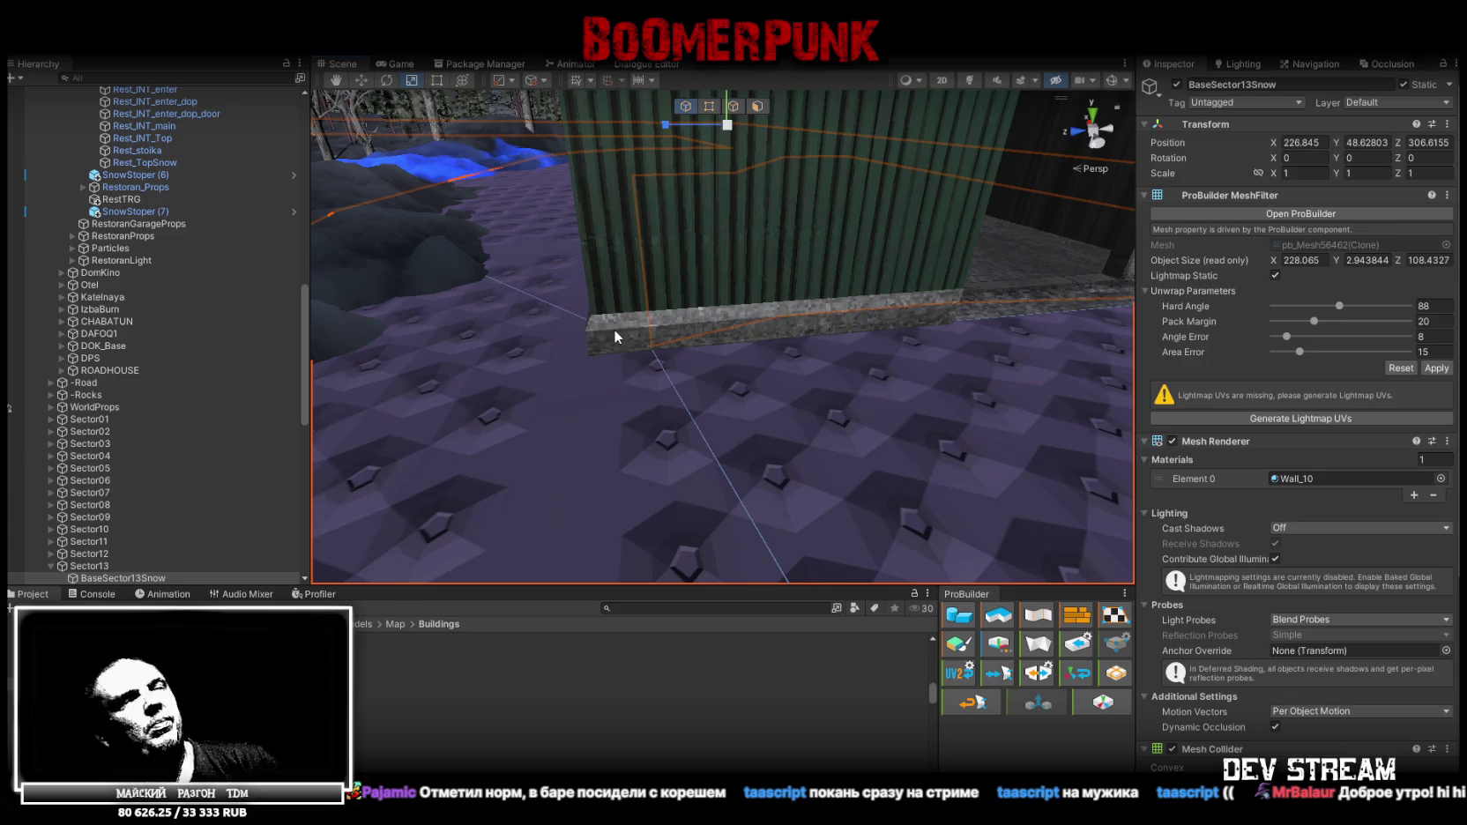
Select the ground edge along the back wall and scale it outward along its length
mouse_move(738, 405)
right_down()
mouse_move(1116, 401)
mouse_move(23, 363)
right_up()
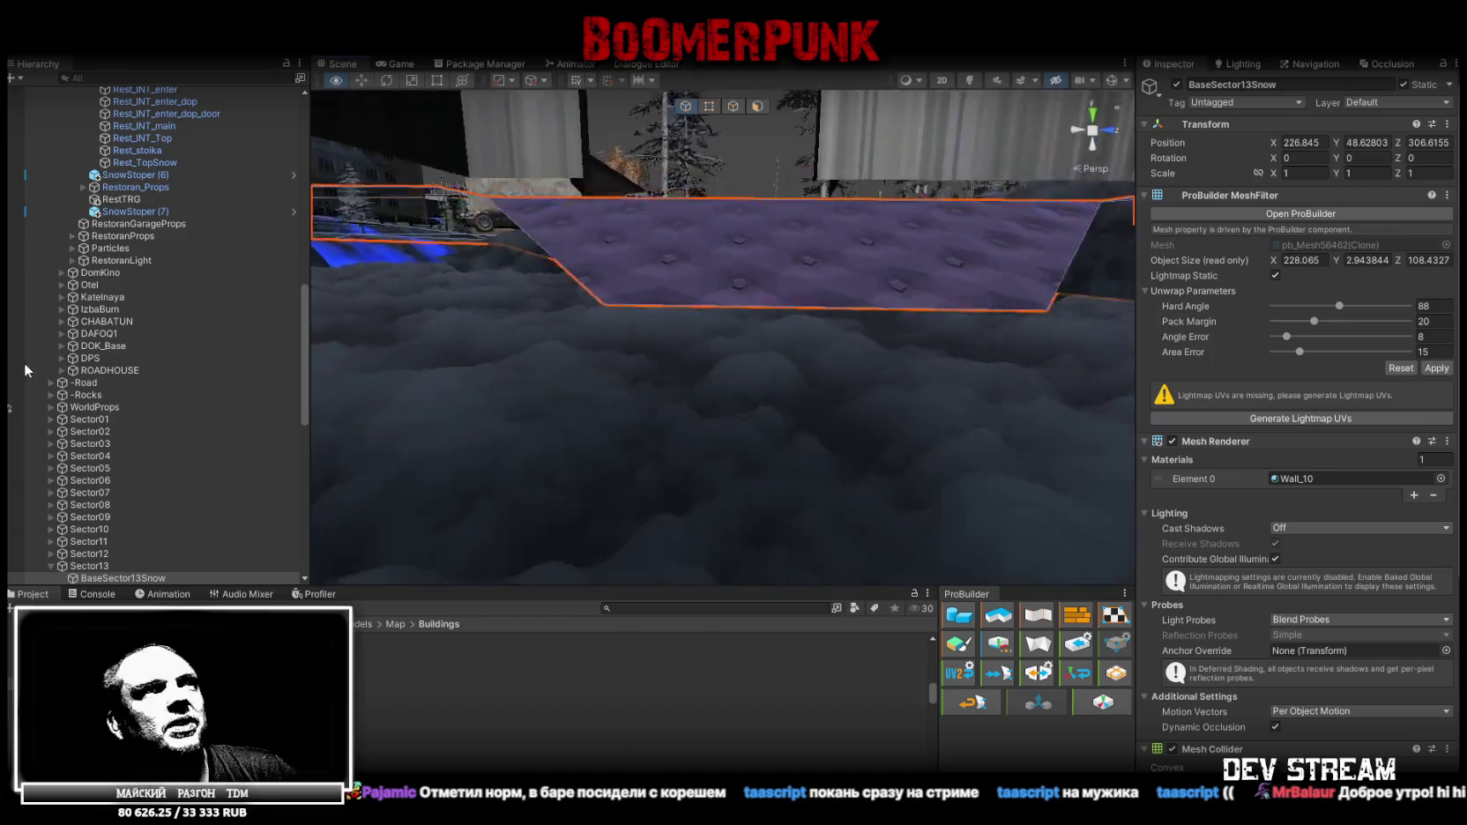
right_drag(22, 362, 40, 362)
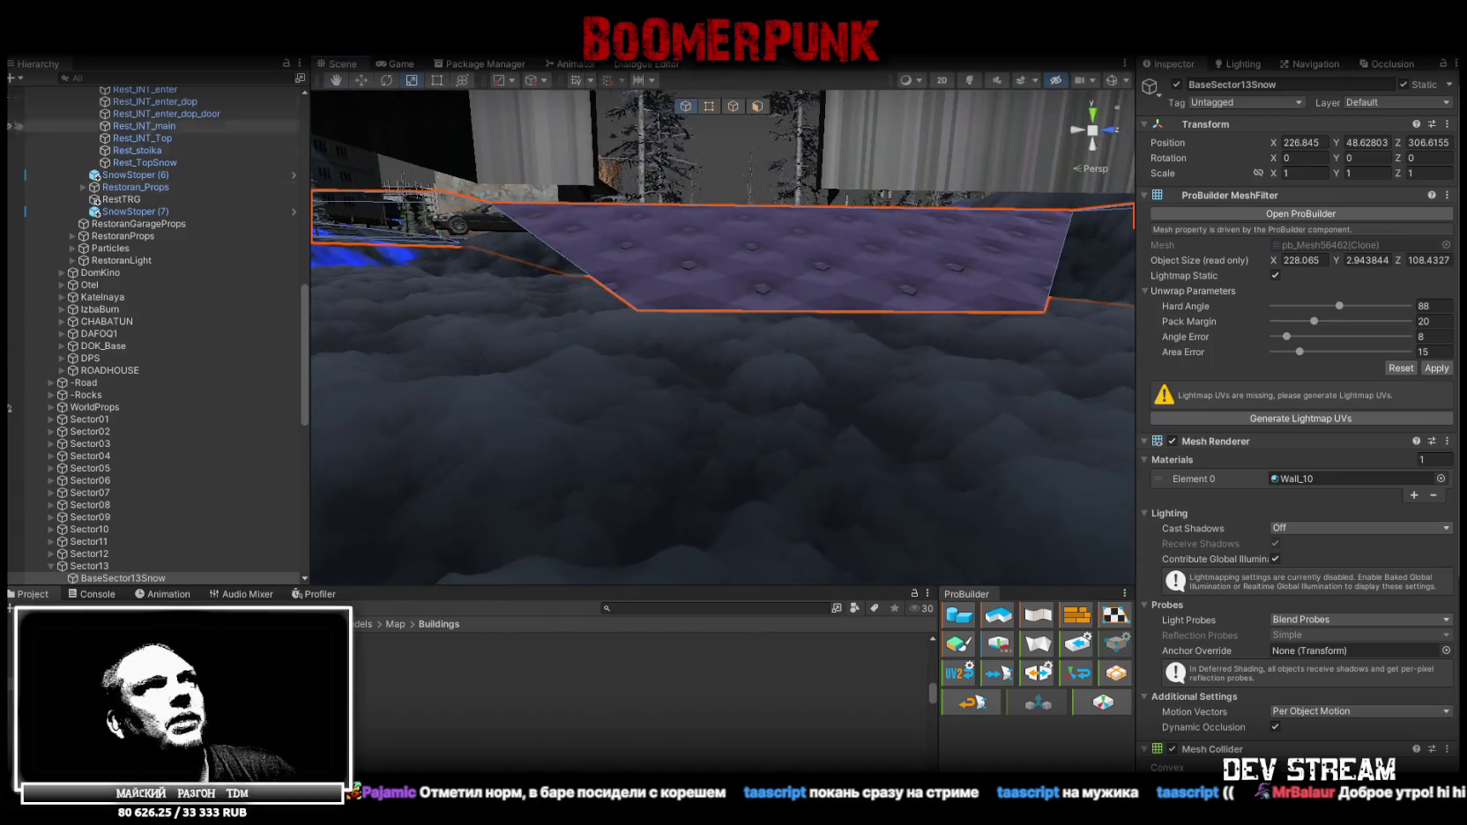
click(732, 106)
click(885, 313)
mouse_move(929, 335)
right_down()
mouse_move(404, 479)
mouse_move(715, 387)
right_up()
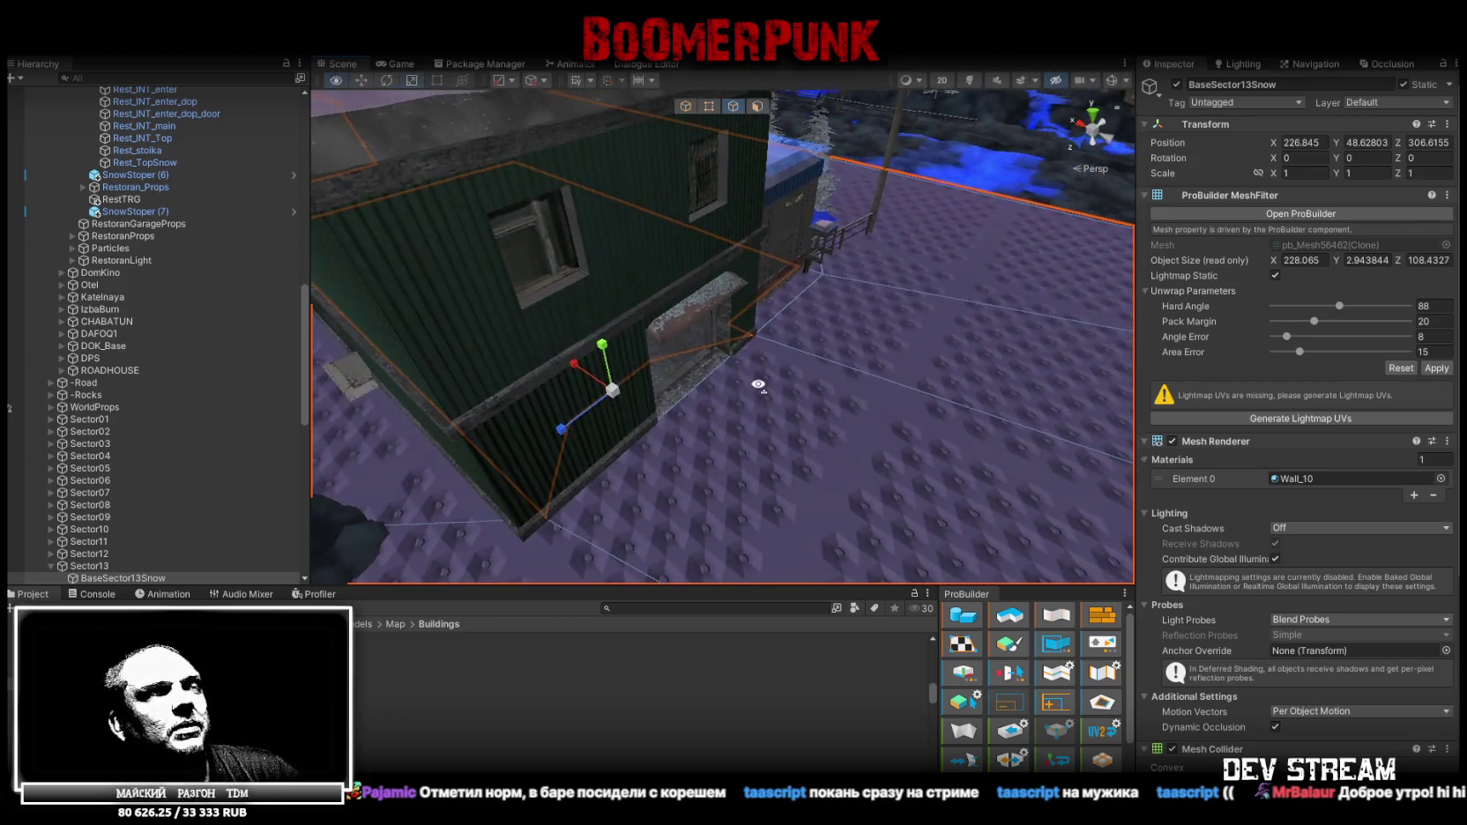
drag(691, 376, 641, 385)
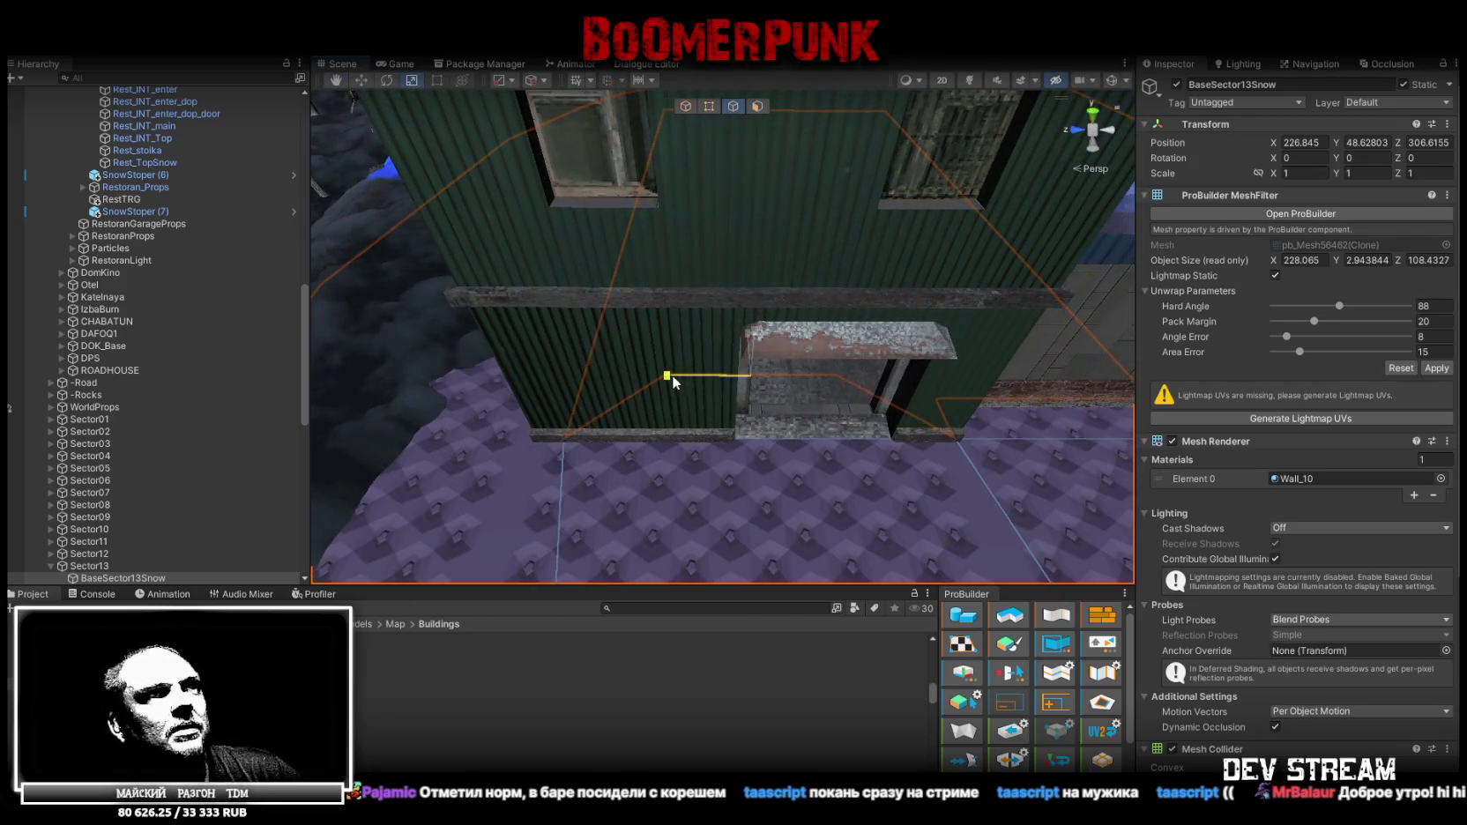
mouse_move(641, 385)
right_down()
mouse_move(915, 415)
mouse_move(502, 350)
mouse_move(1077, 302)
right_up()
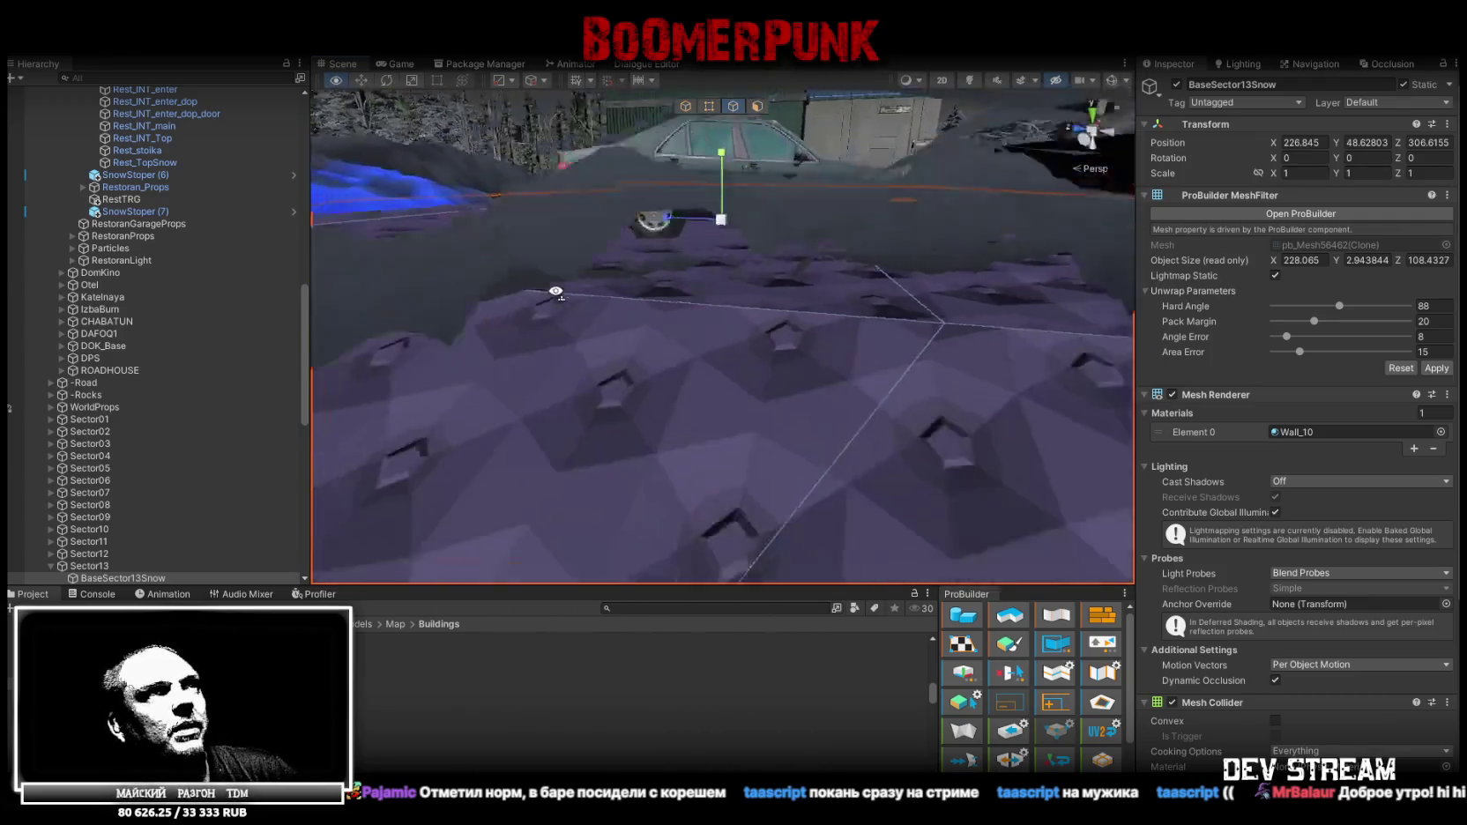
Fly around the level to inspect the ground near the cars, trees and building
right_drag(1077, 303, 735, 95)
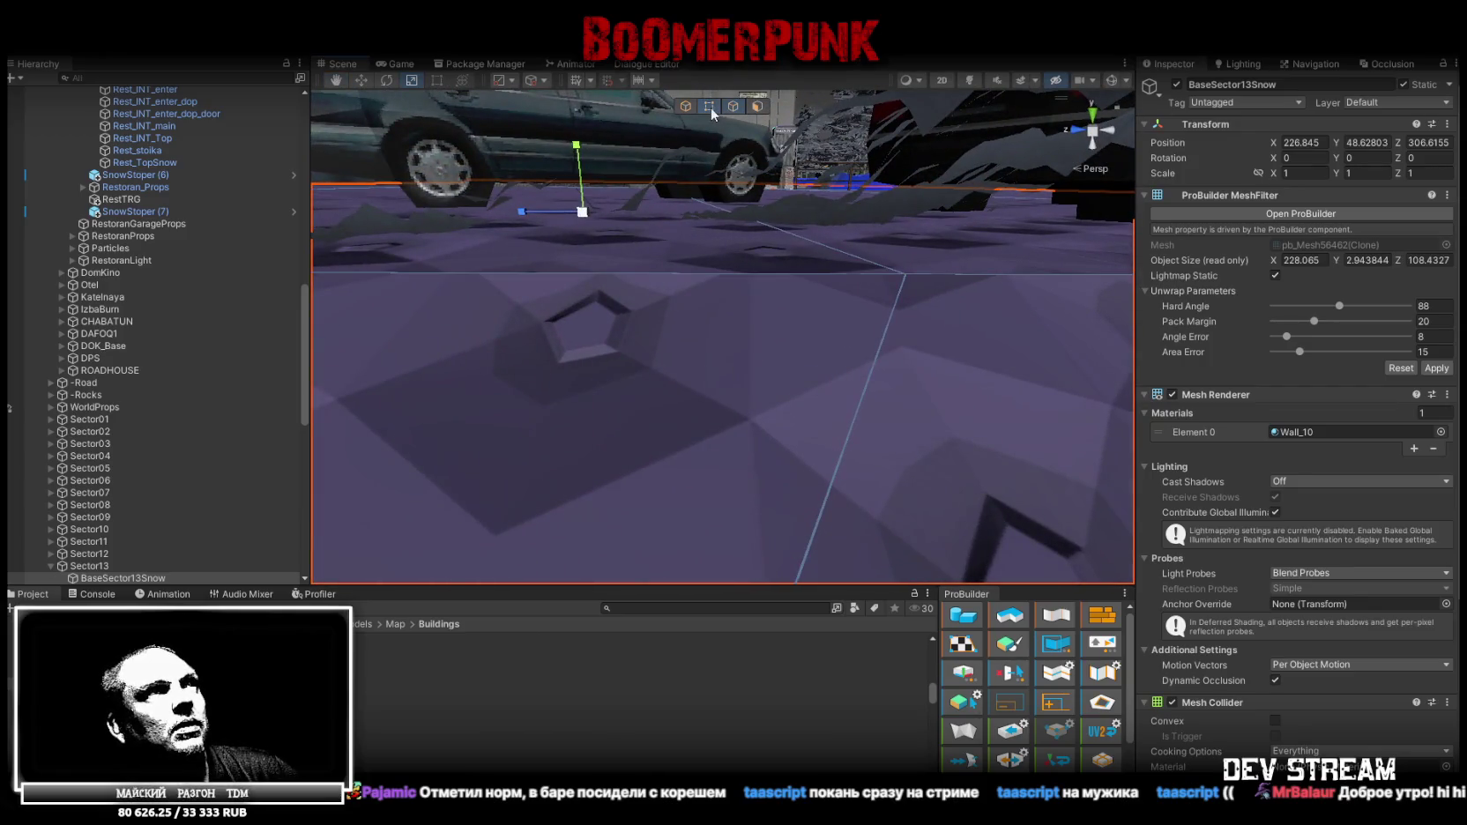
mouse_move(893, 289)
right_down()
mouse_move(873, 489)
mouse_move(875, 464)
right_up()
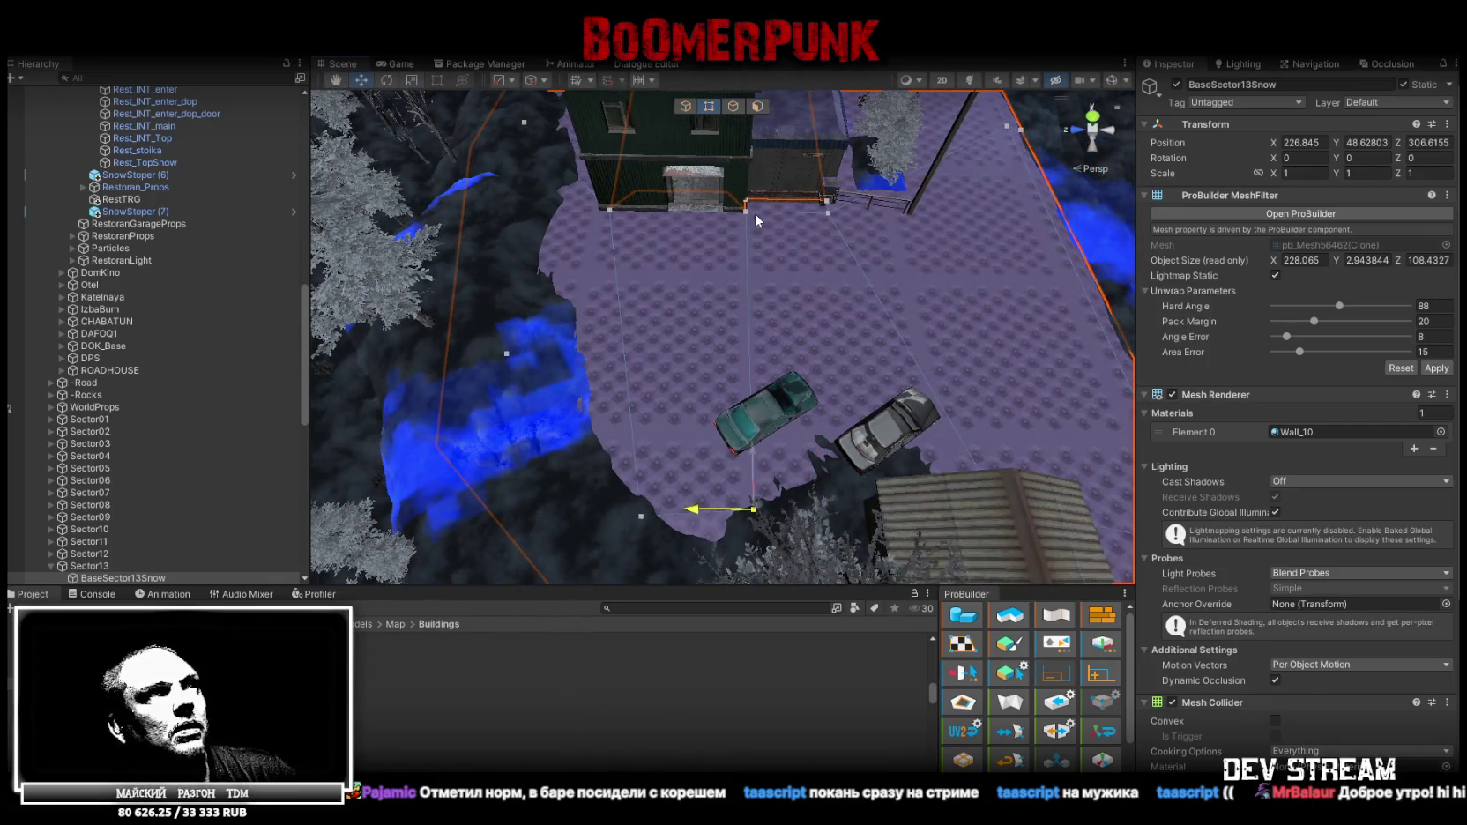
right_drag(754, 211, 855, 200)
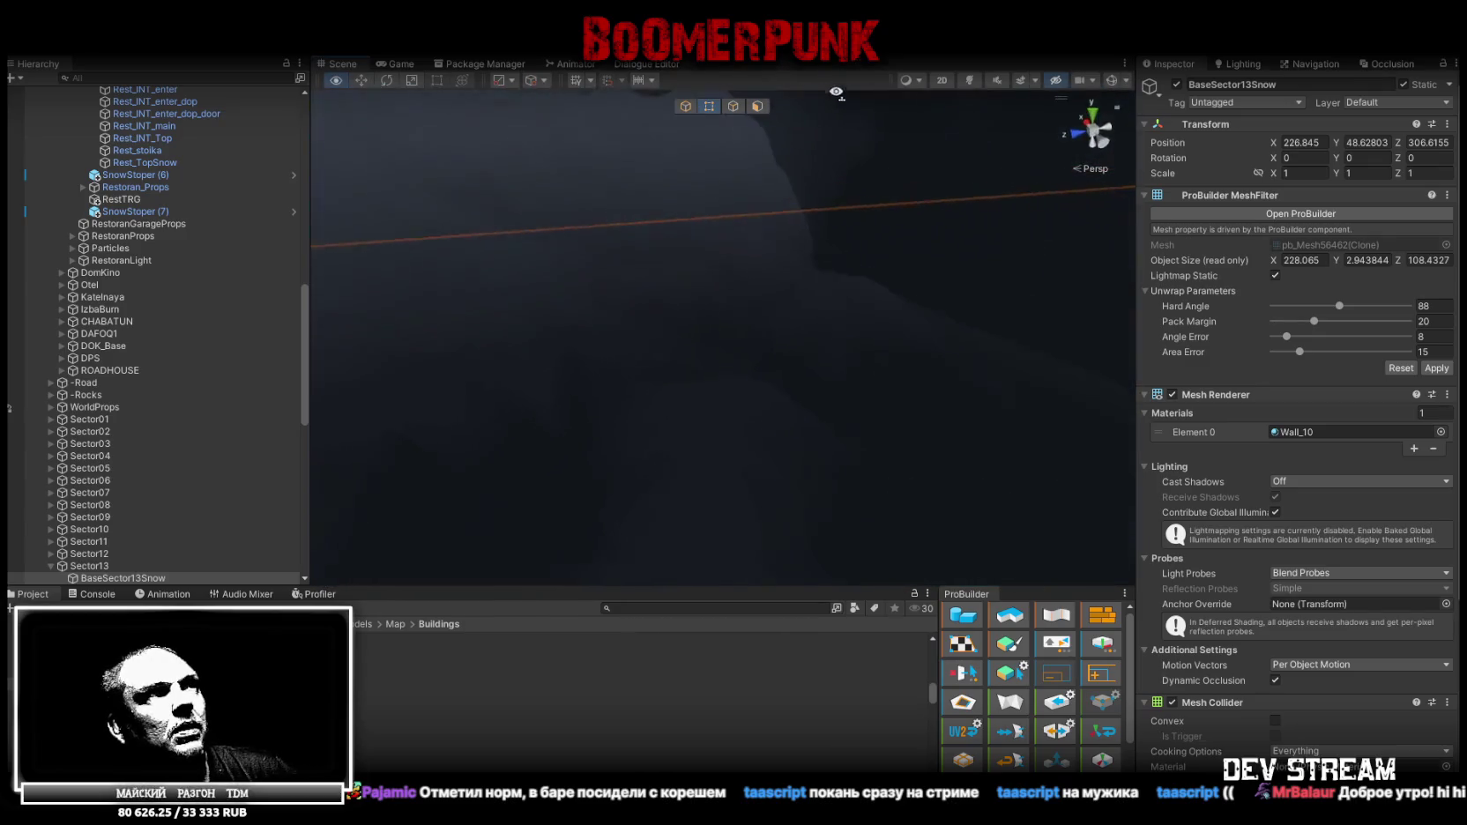
right_drag(854, 201, 1035, 67)
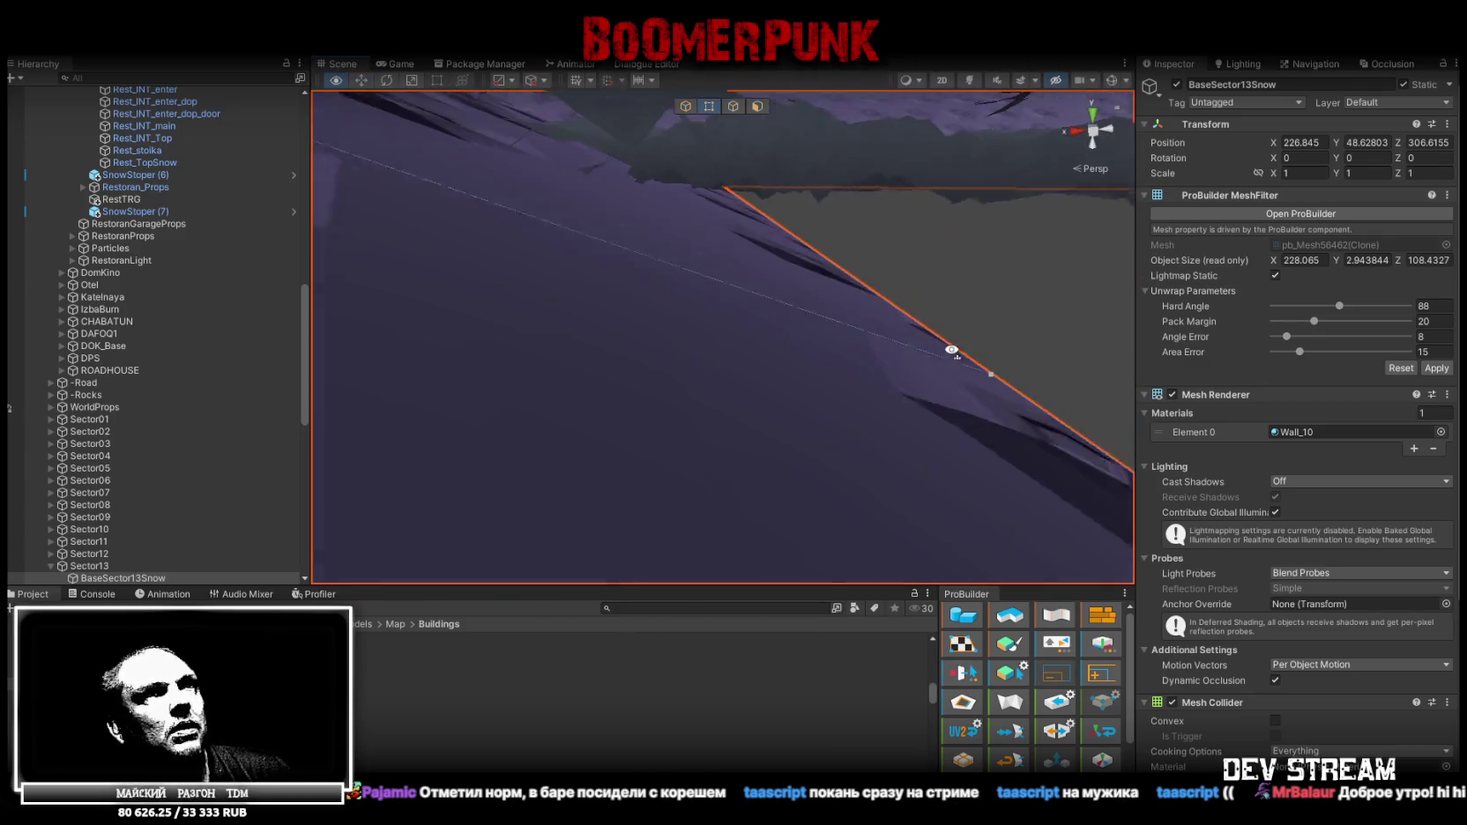
mouse_move(1014, 324)
right_down()
mouse_move(699, 349)
mouse_move(738, 453)
right_up()
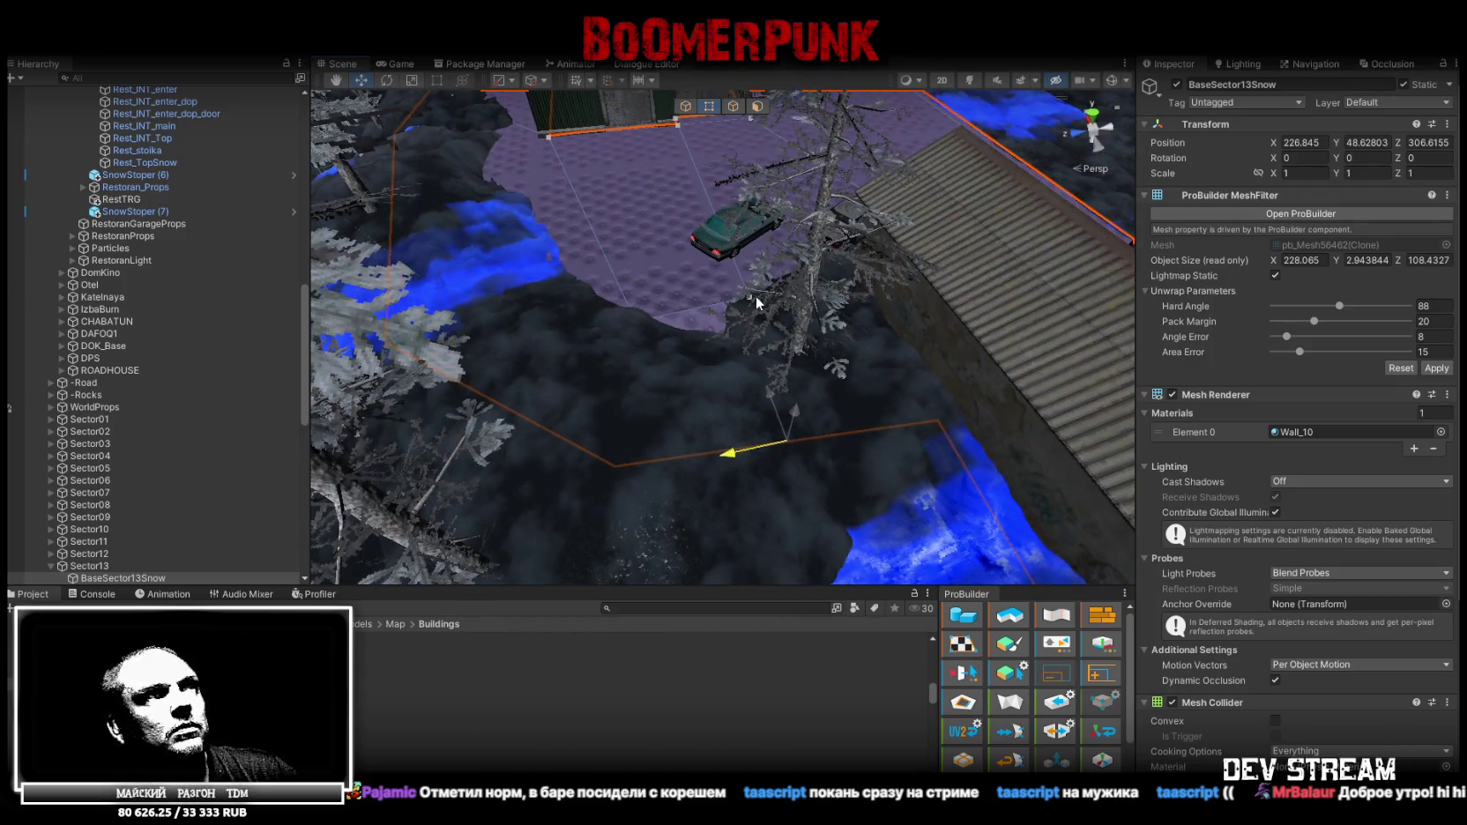
mouse_move(744, 295)
right_down()
mouse_move(859, 334)
mouse_move(571, 286)
right_up()
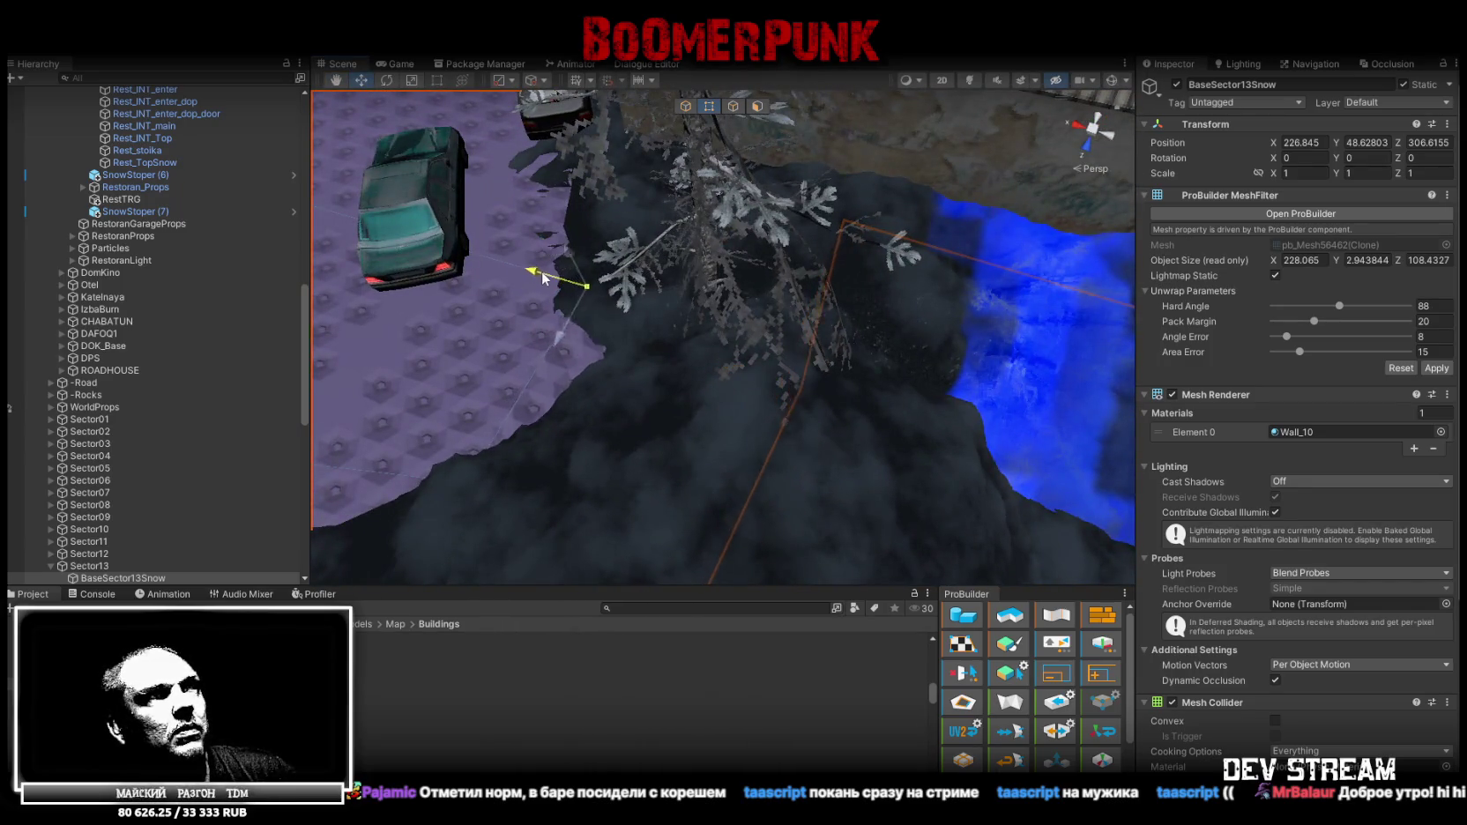
mouse_move(605, 285)
right_down()
mouse_move(487, 209)
mouse_move(706, 197)
mouse_move(914, 372)
mouse_move(721, 467)
right_up()
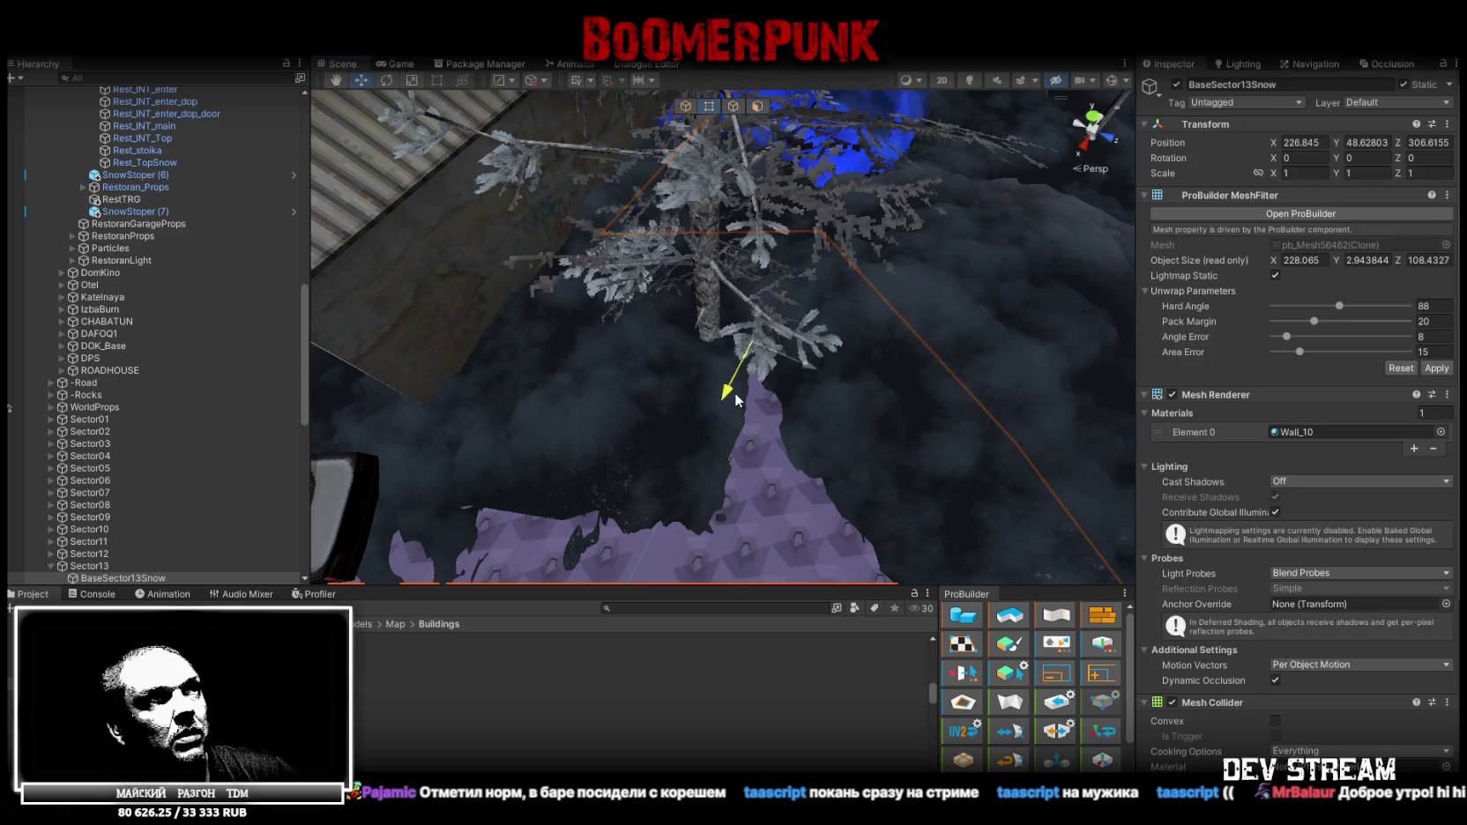
mouse_move(735, 392)
right_down()
mouse_move(811, 236)
mouse_move(221, 196)
mouse_move(207, 251)
mouse_move(156, 208)
mouse_move(191, 131)
mouse_move(205, 135)
right_up()
mouse_move(700, 208)
right_down()
mouse_move(639, 373)
mouse_move(687, 420)
mouse_move(705, 494)
mouse_move(720, 468)
mouse_move(679, 454)
mouse_move(756, 426)
mouse_move(609, 464)
mouse_move(662, 229)
mouse_move(560, 221)
mouse_move(729, 383)
mouse_move(721, 444)
right_up()
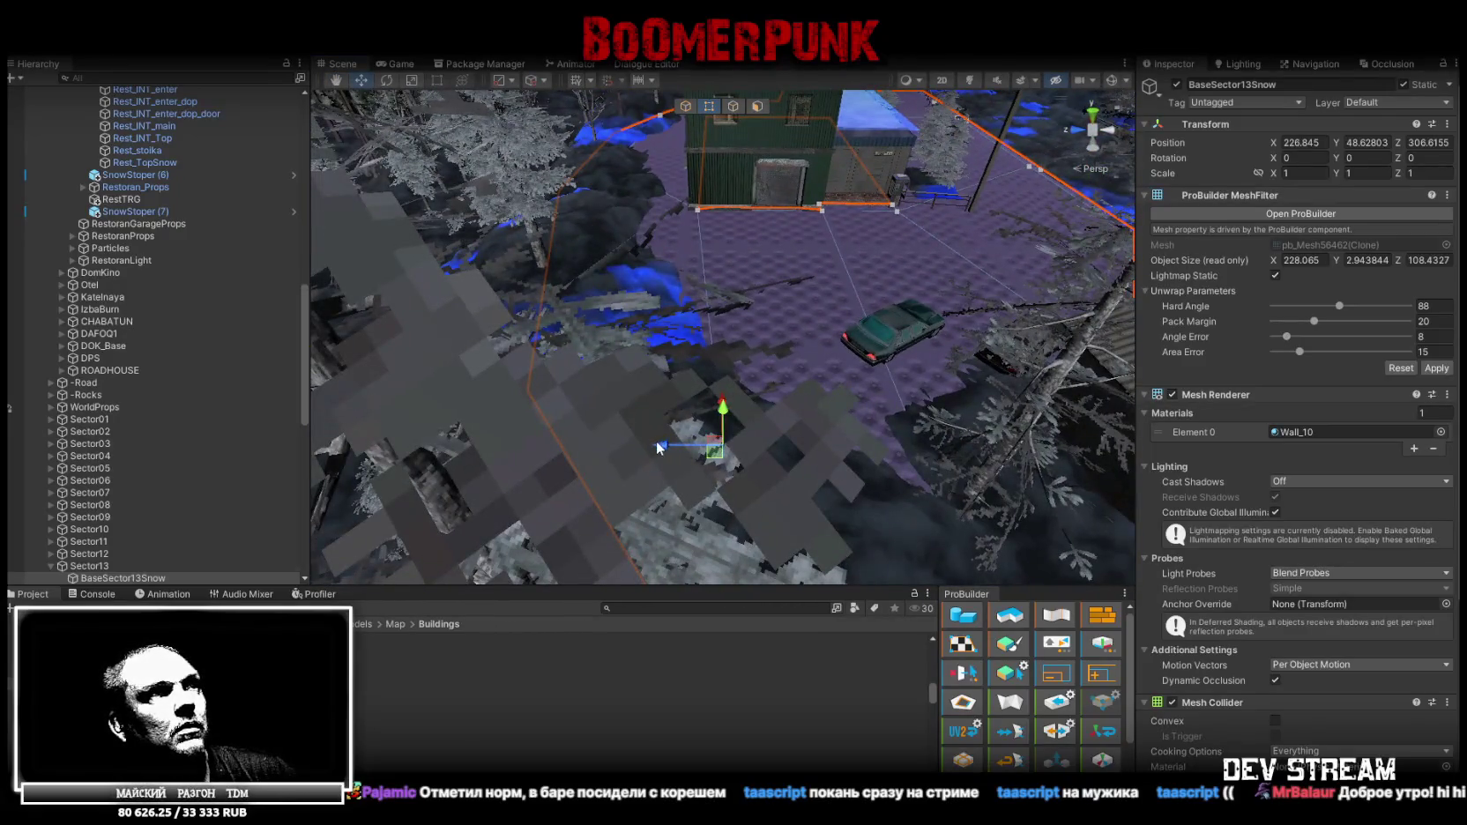
mouse_move(701, 306)
right_down()
mouse_move(721, 332)
mouse_move(885, 335)
right_up()
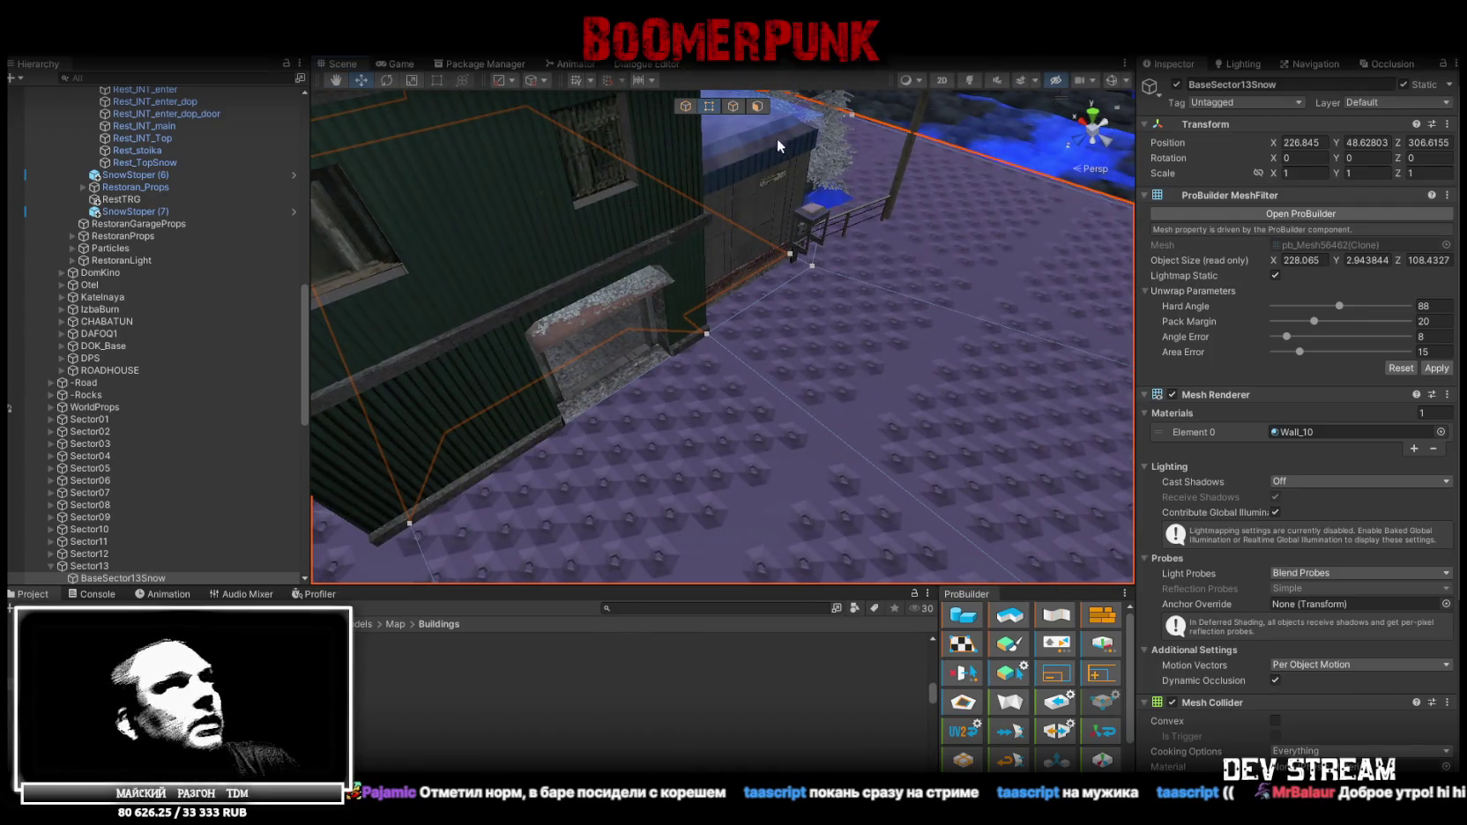
Assign the Snow13 material to the ground mesh's Element 0 slot and inspect the result
click(1440, 431)
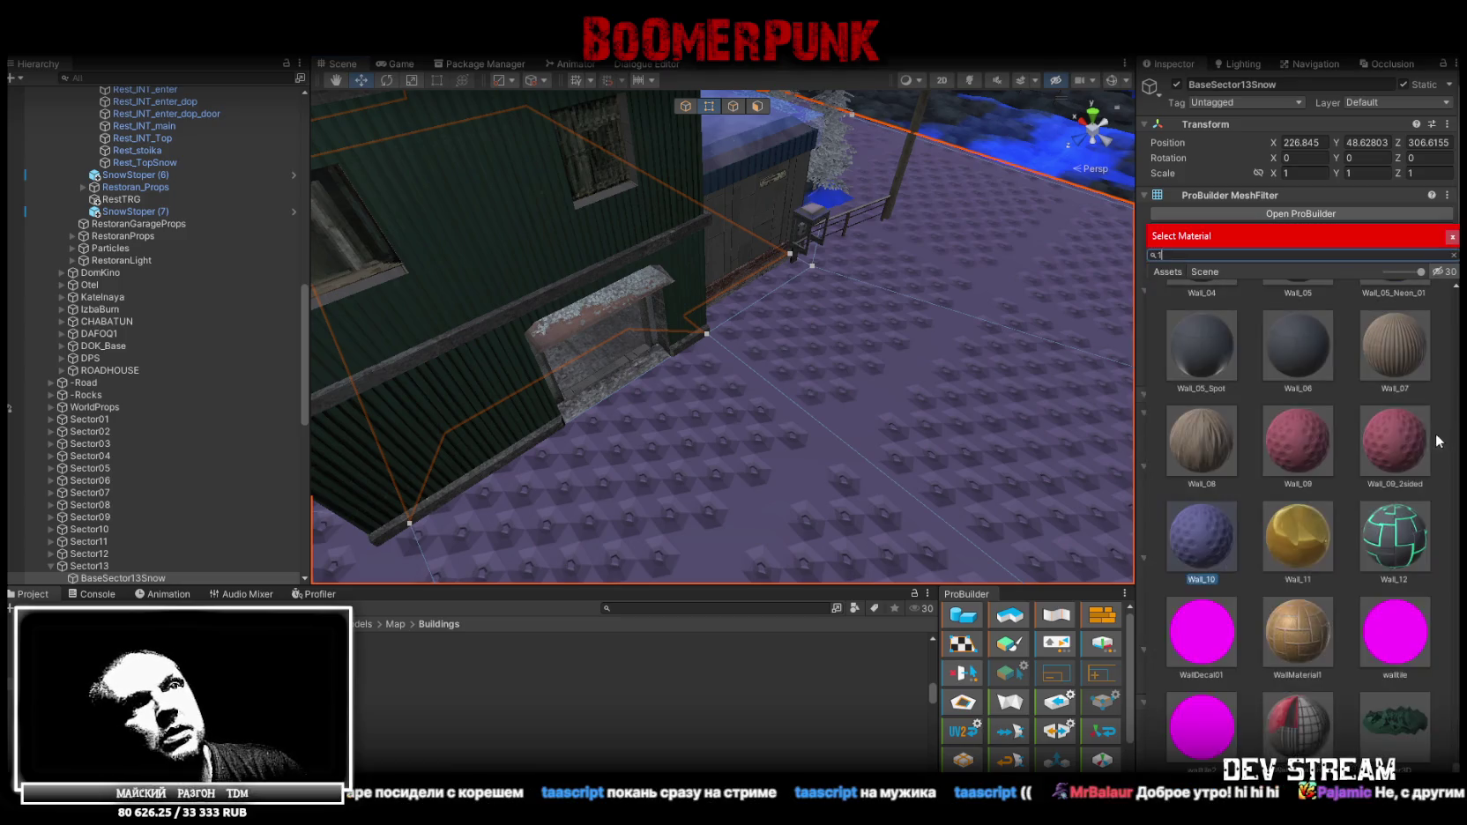
text(13)
click(1313, 661)
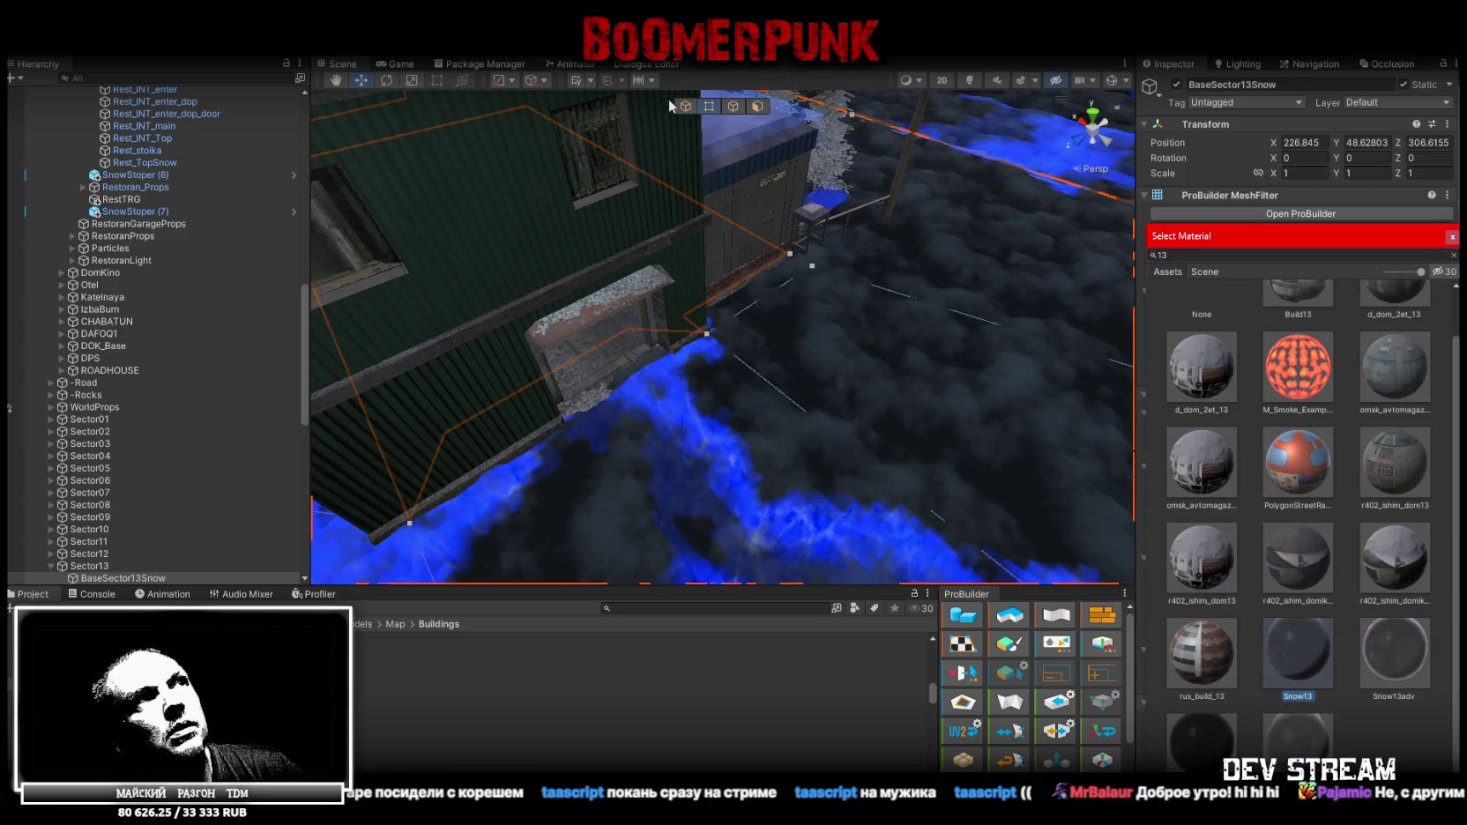
mouse_move(680, 106)
right_down()
mouse_move(830, 368)
mouse_move(867, 353)
mouse_move(946, 262)
mouse_move(926, 243)
mouse_move(714, 289)
mouse_move(502, 247)
right_up()
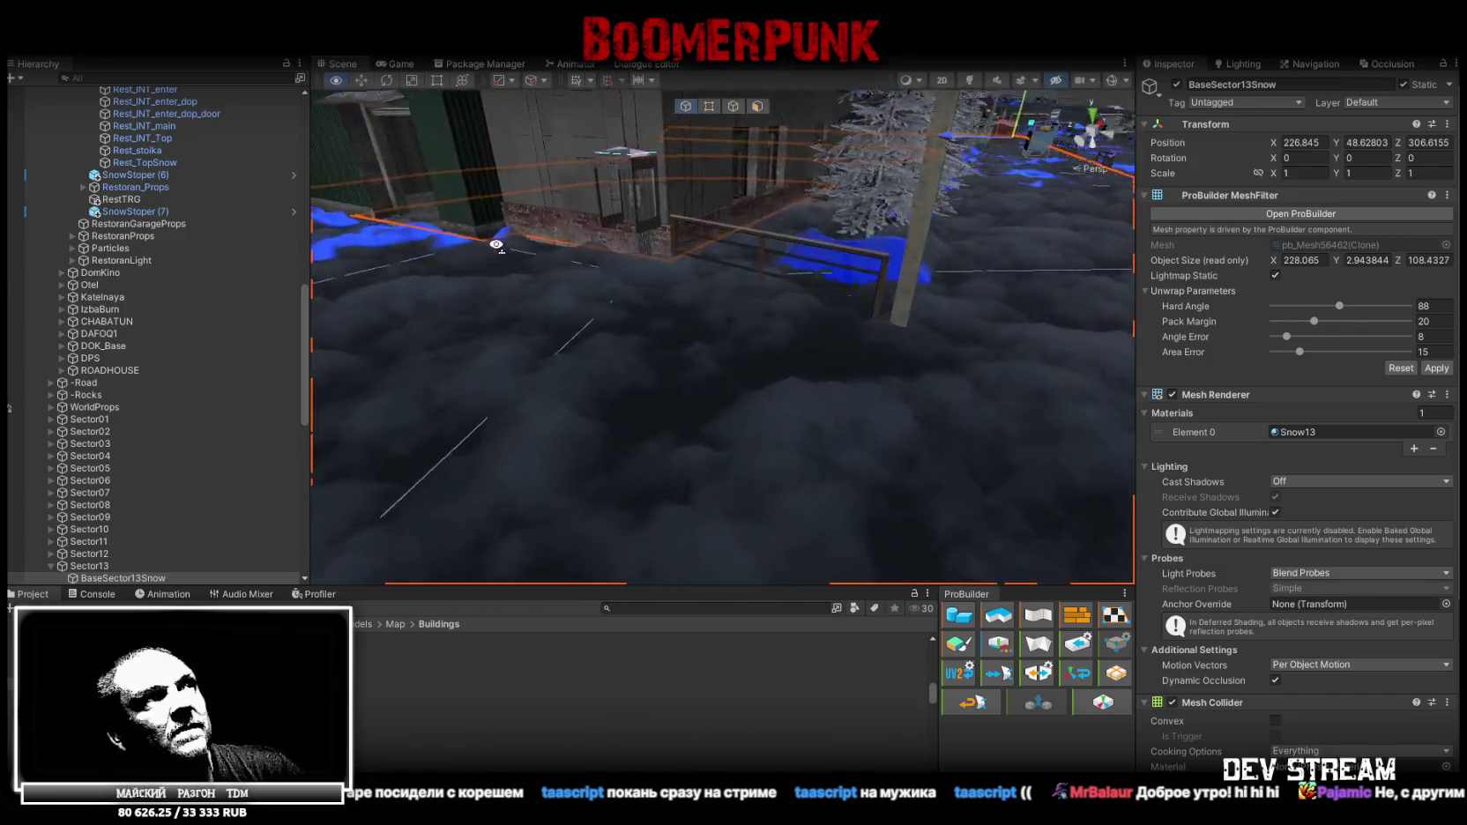
right_drag(501, 248, 626, 197)
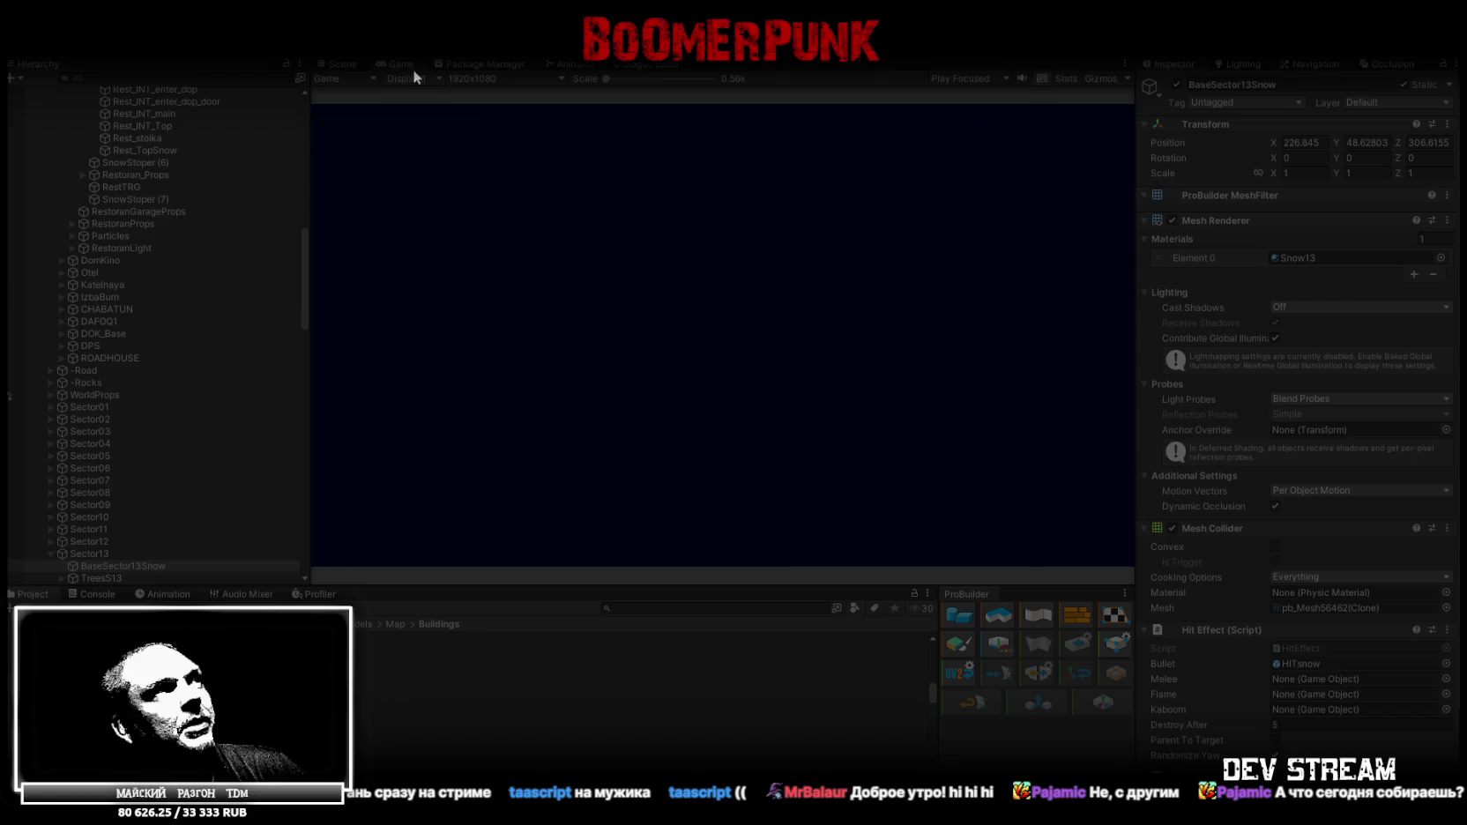
Maximize the Game view and walk the player through the door into the curtained room
double_click(393, 64)
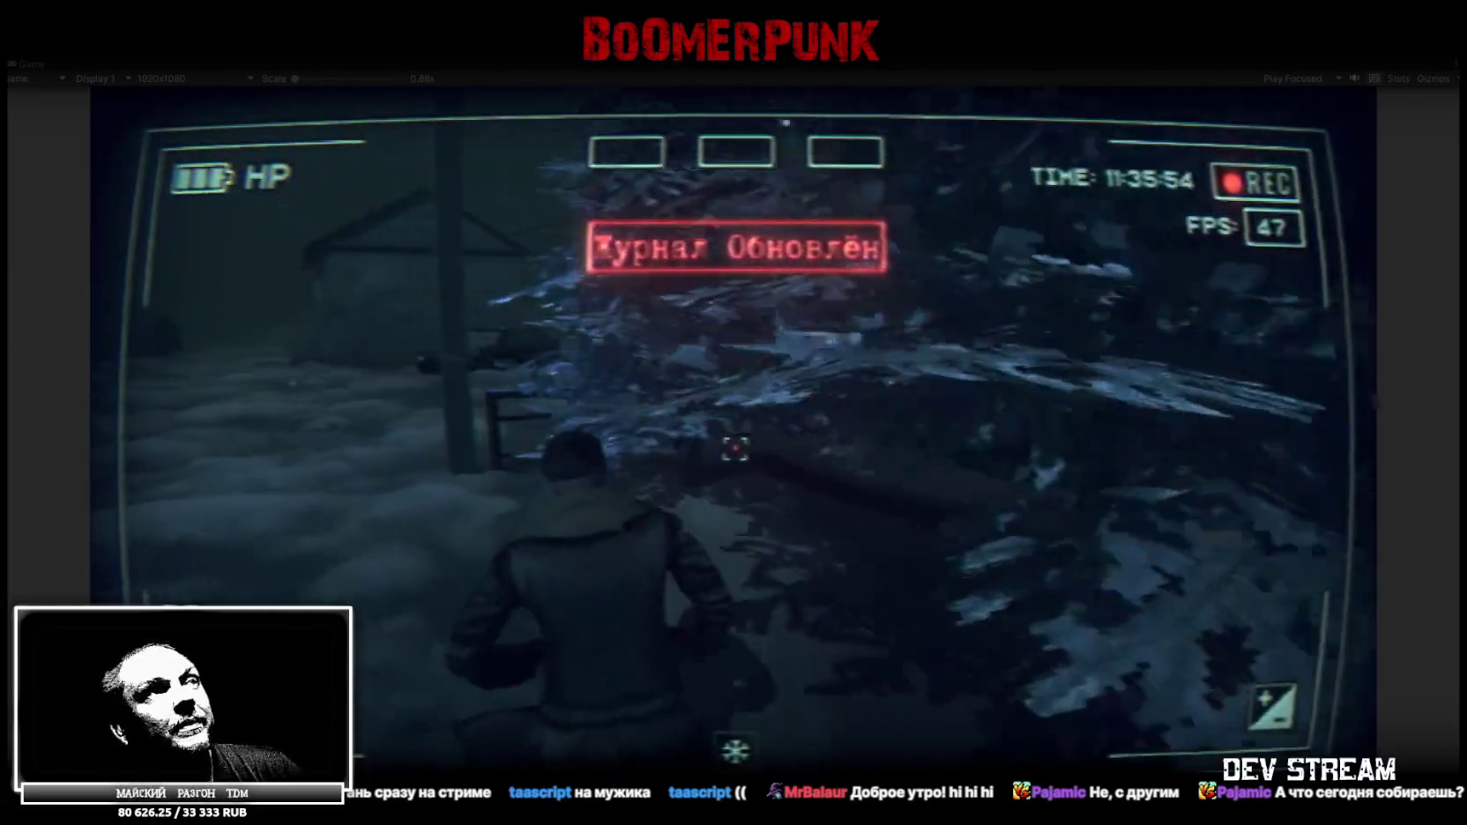
key(w)
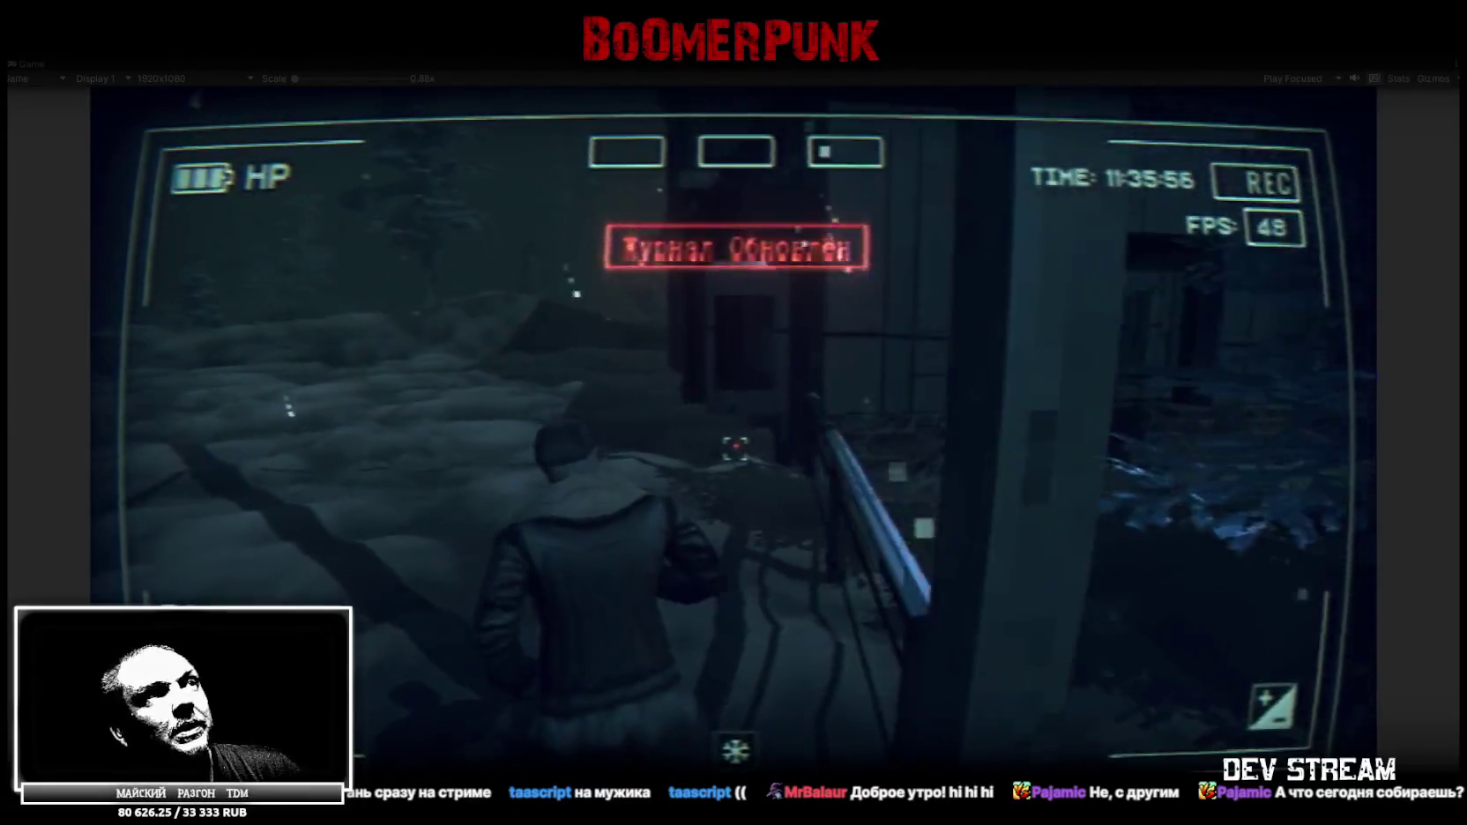
key(w)
key(w)
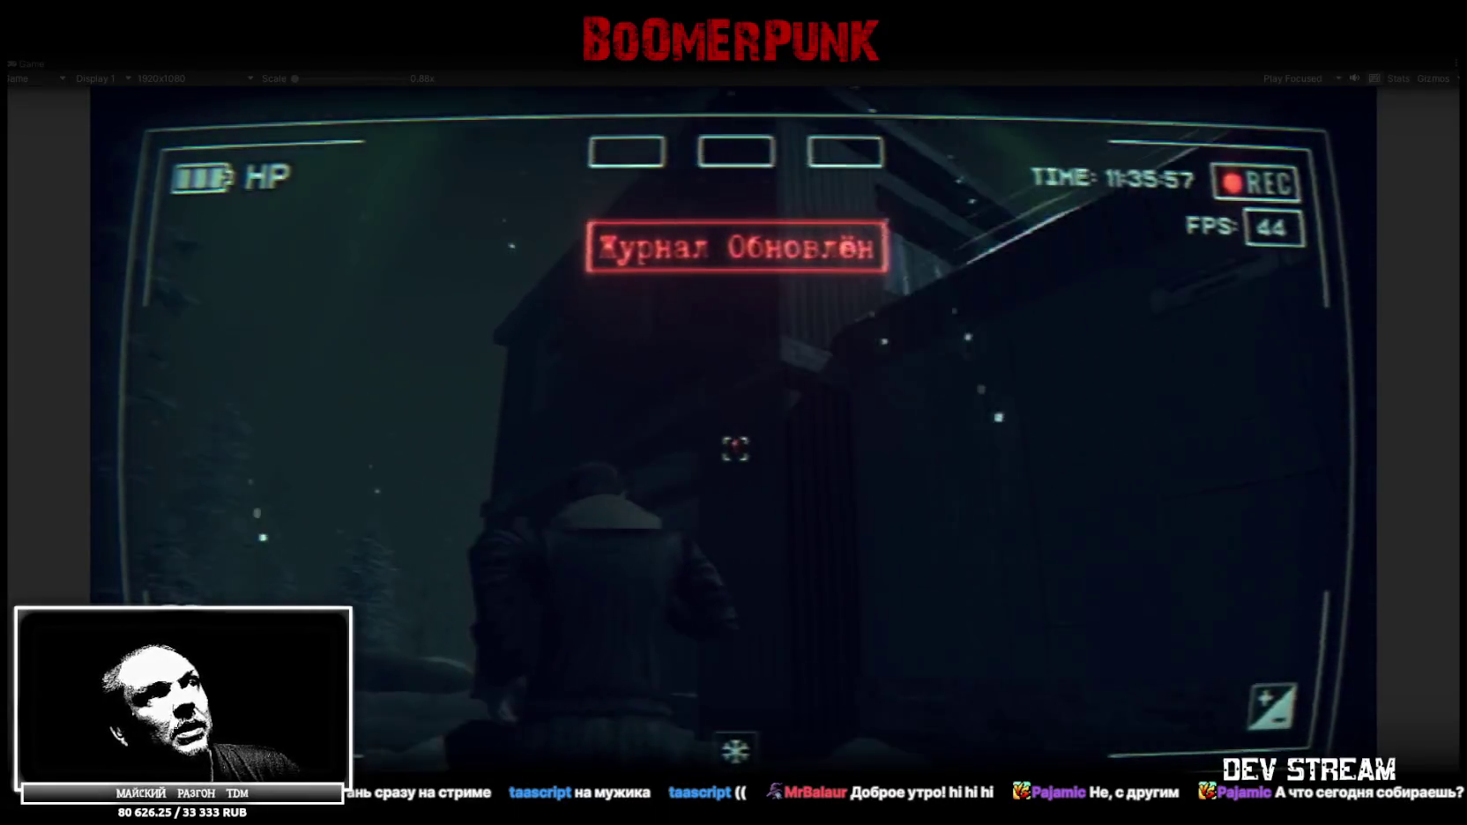
key(w)
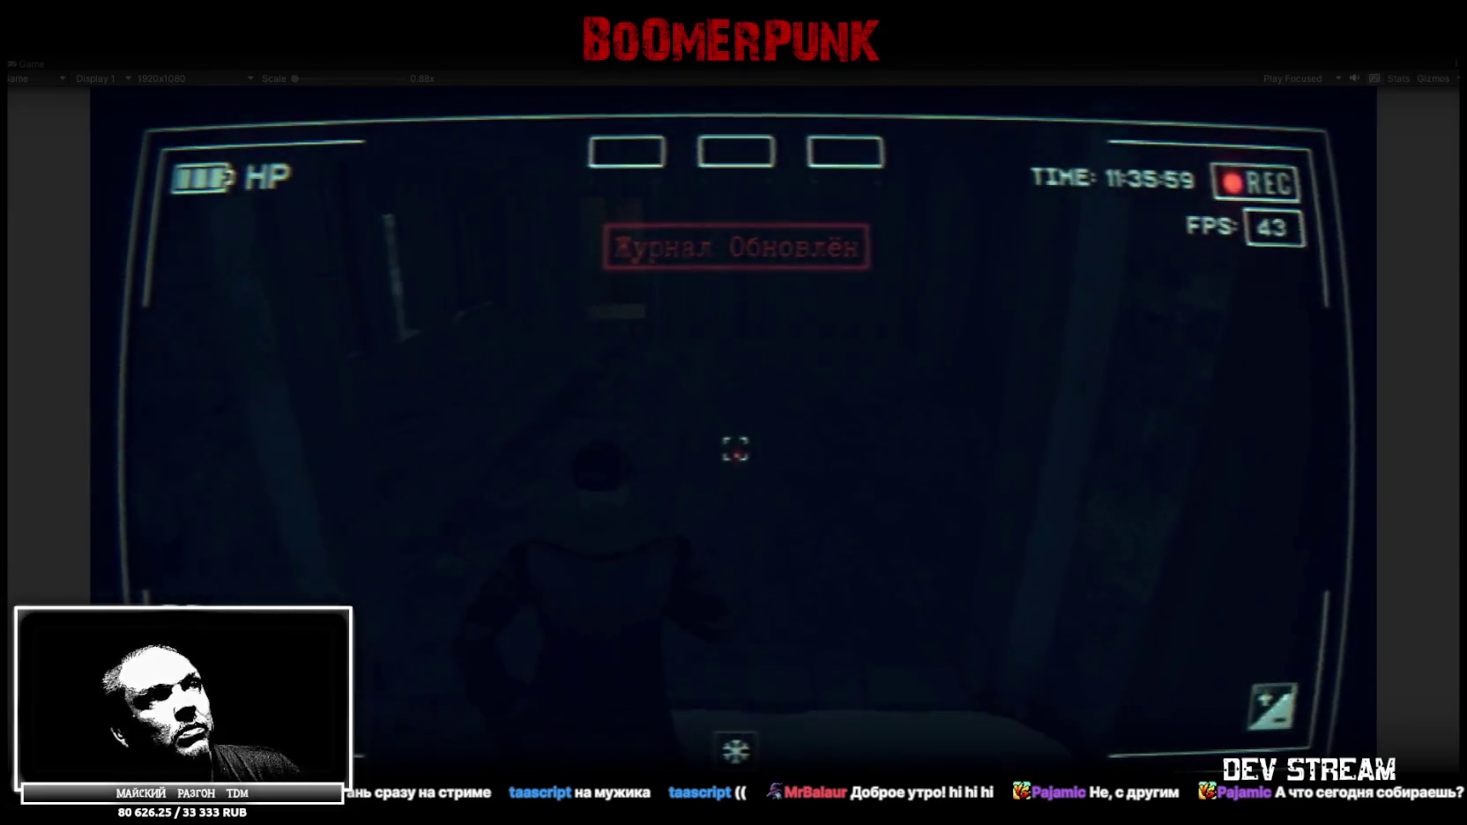
key(w)
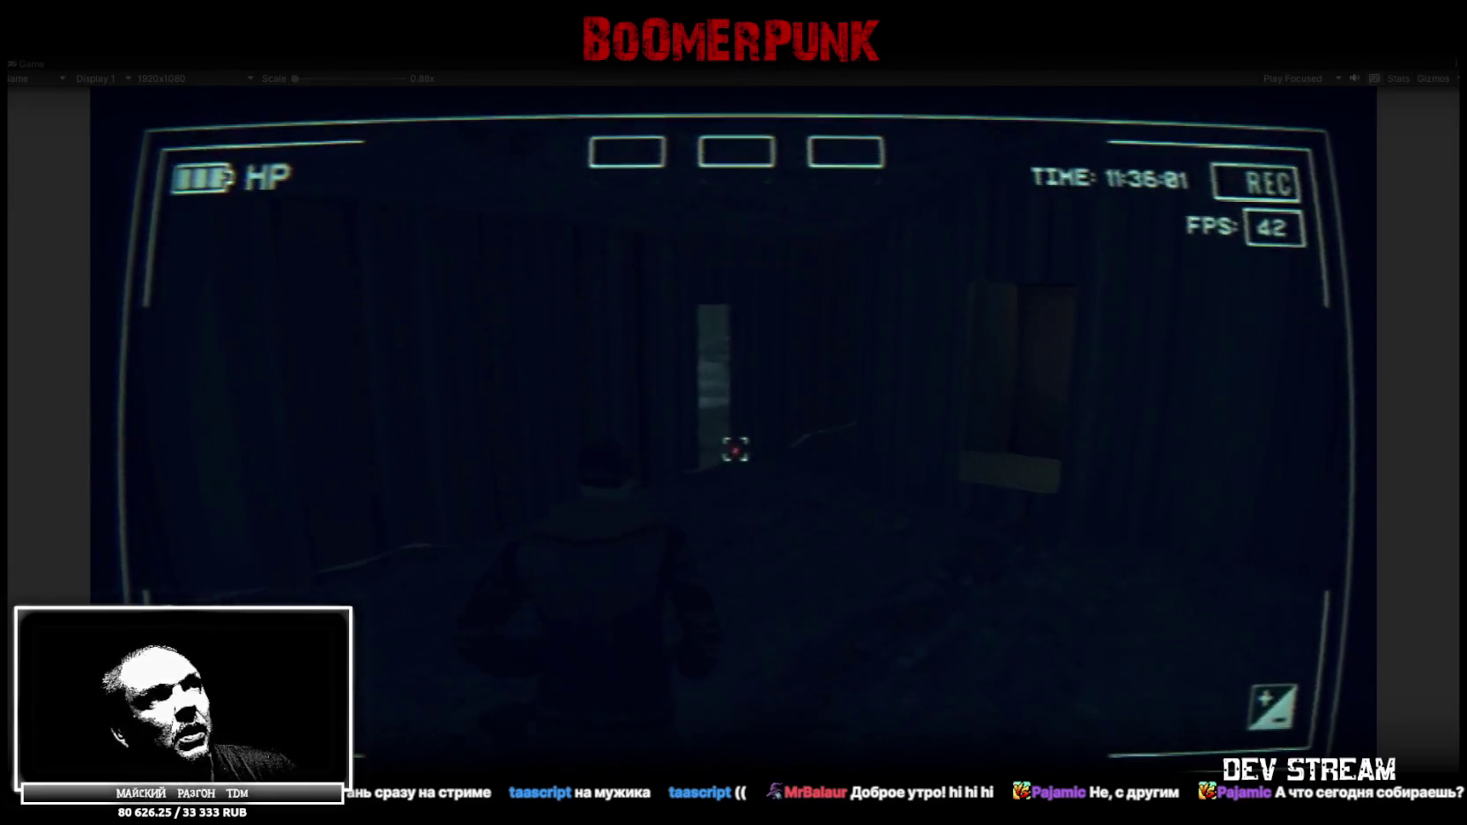
key(w)
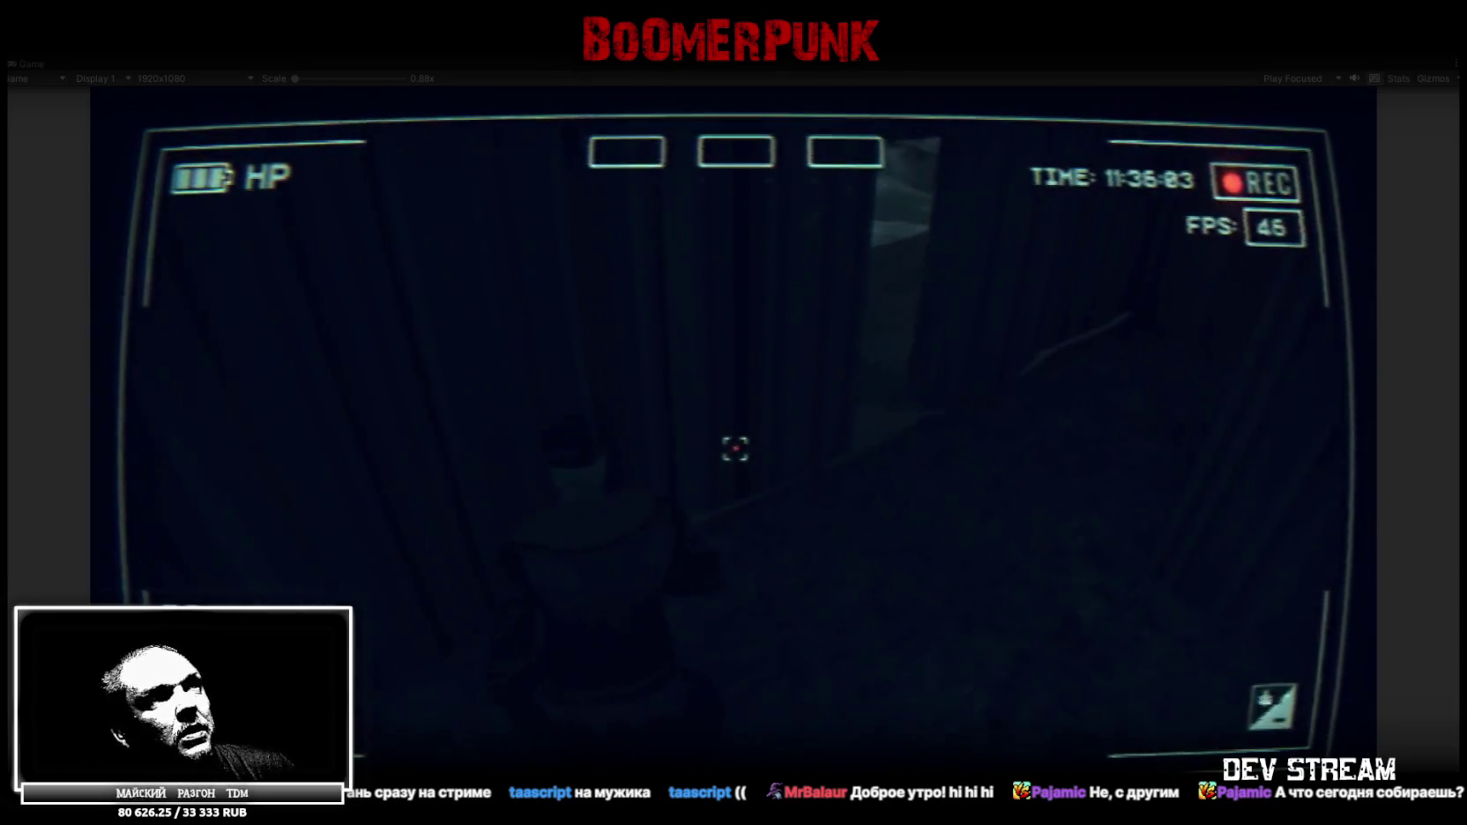
key(w)
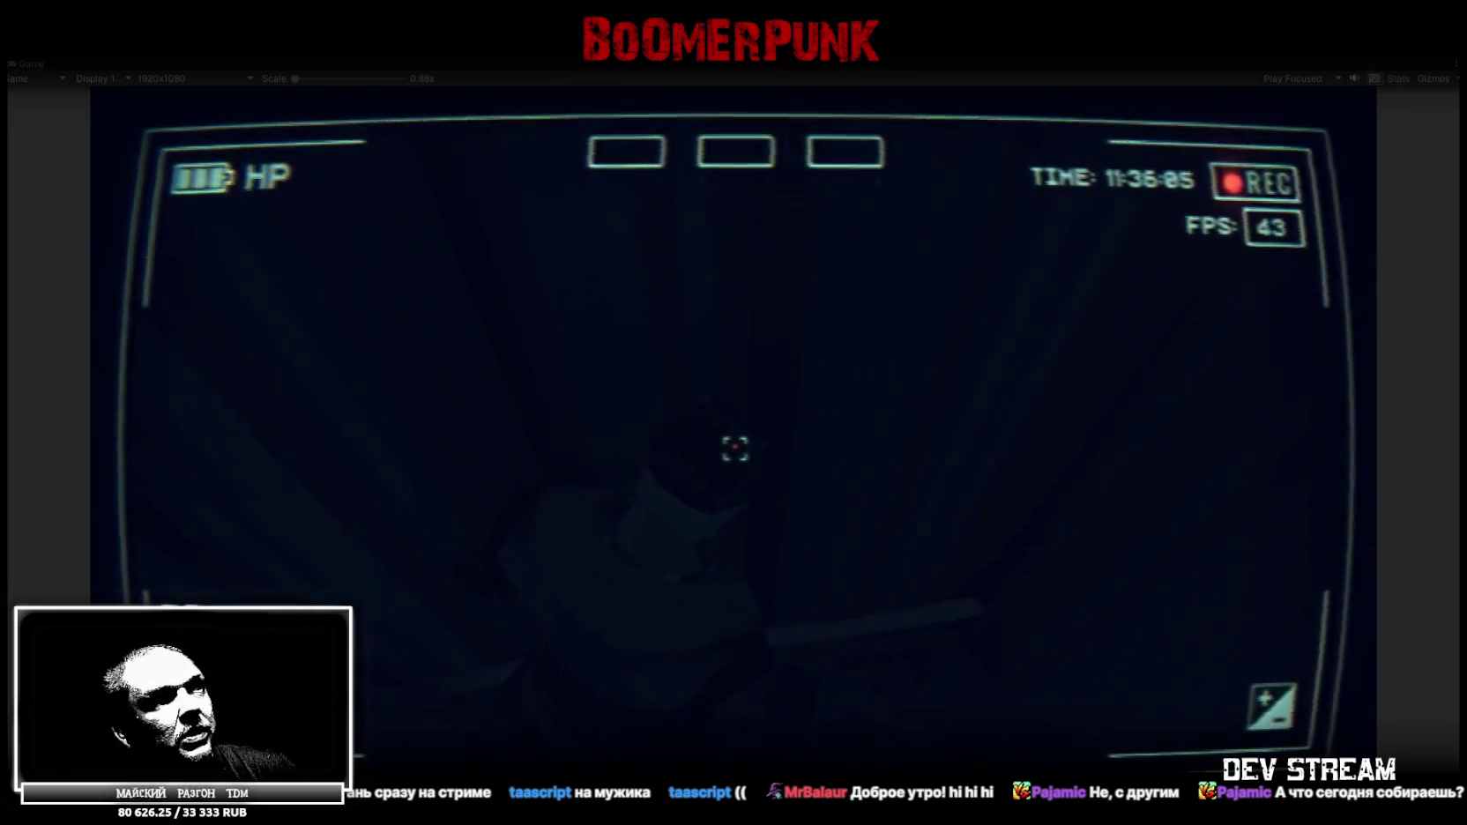
Walk out onto the snowy yard and back, then open the pause menu with Esc
key(w)
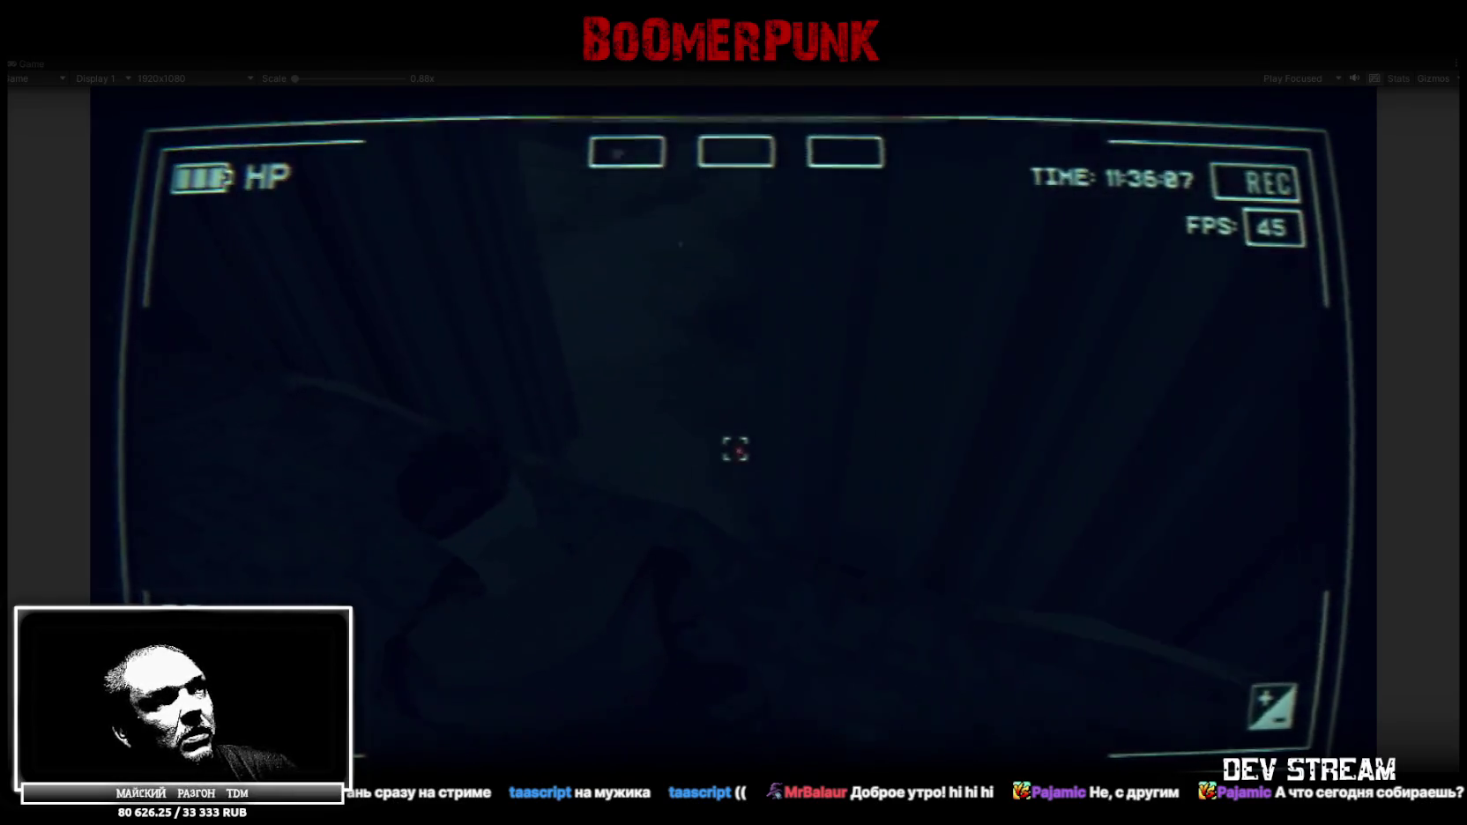
key(w)
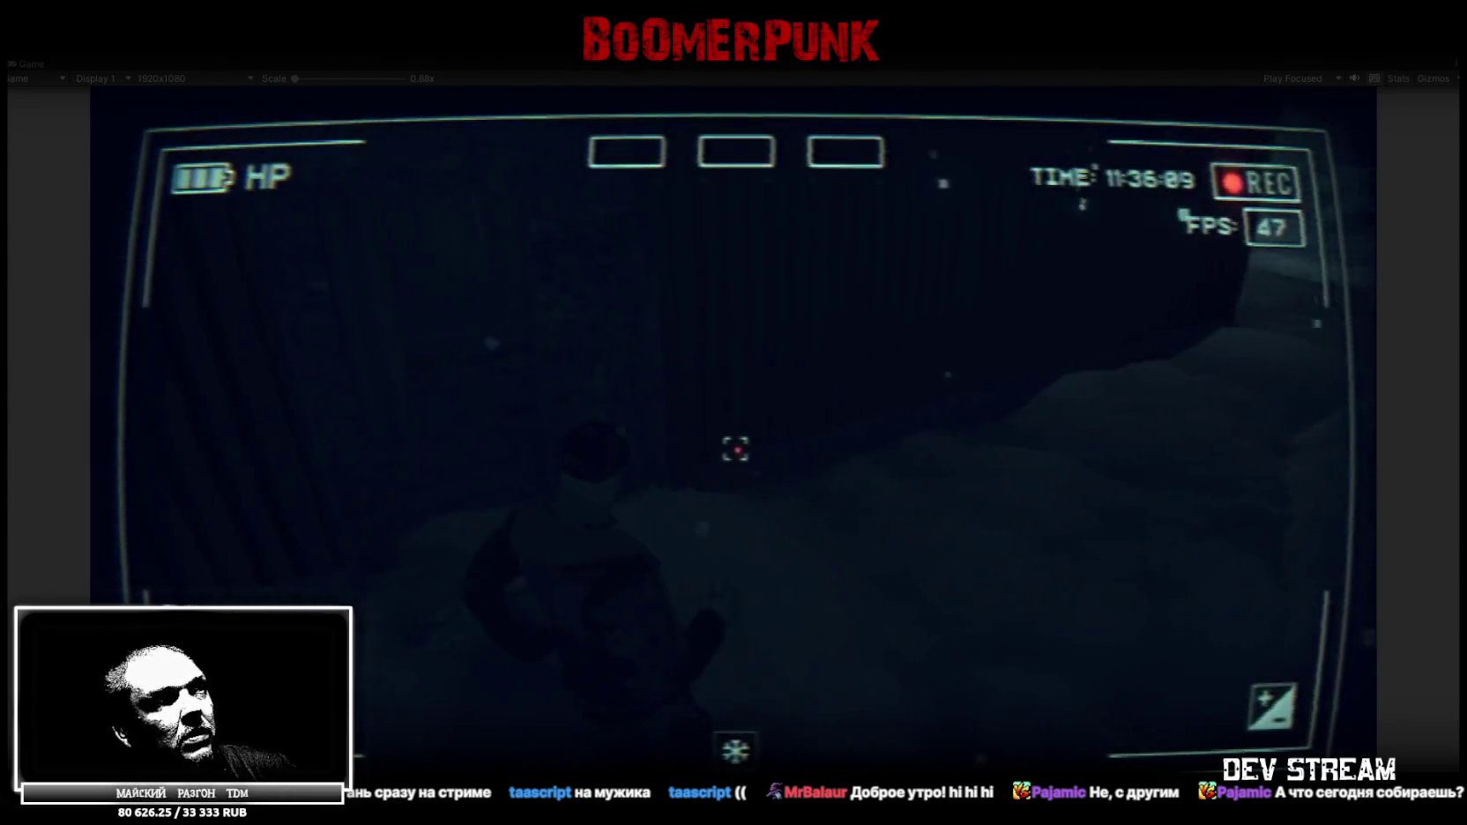
key(w)
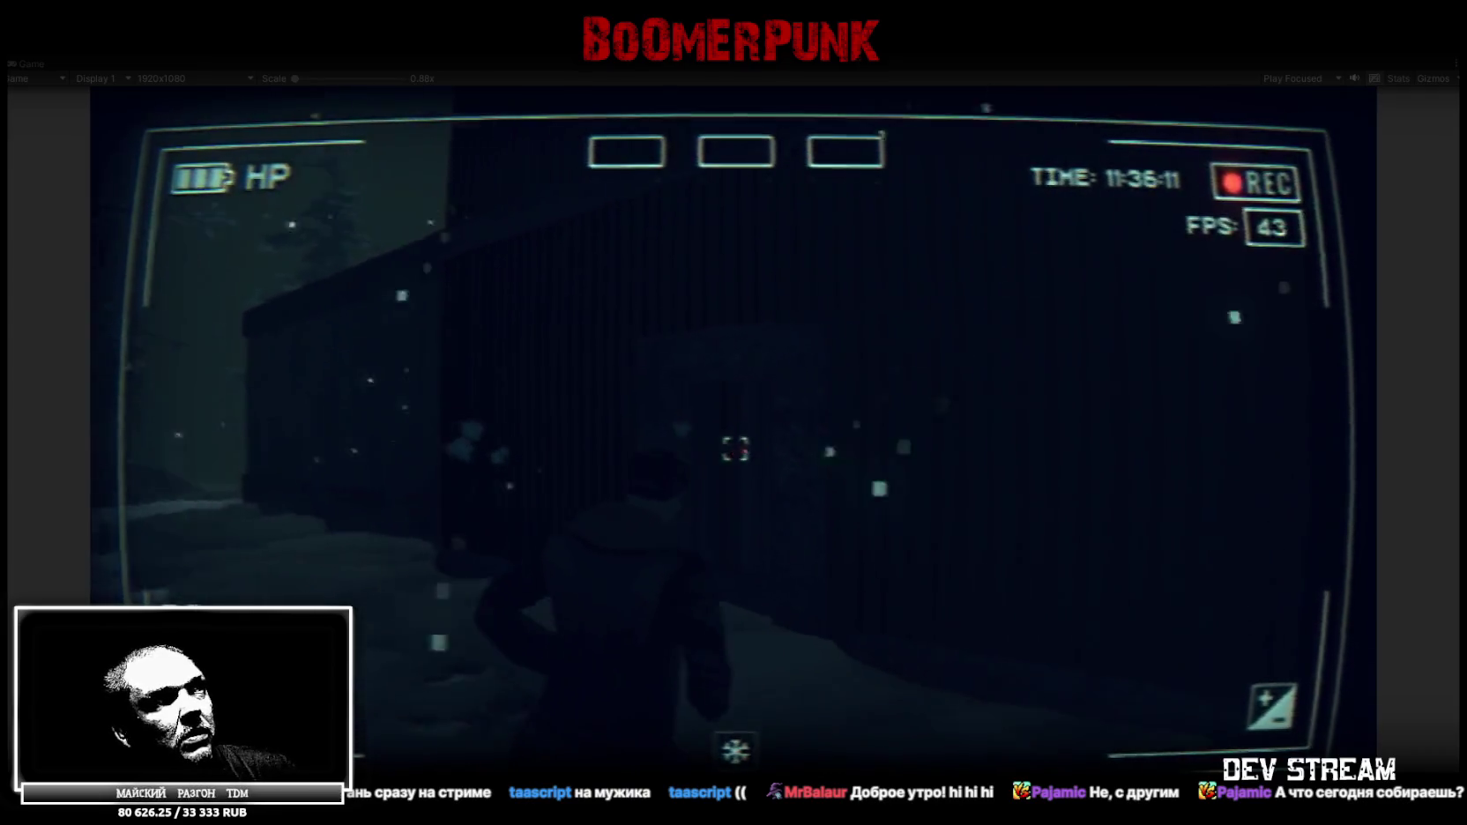
key(w)
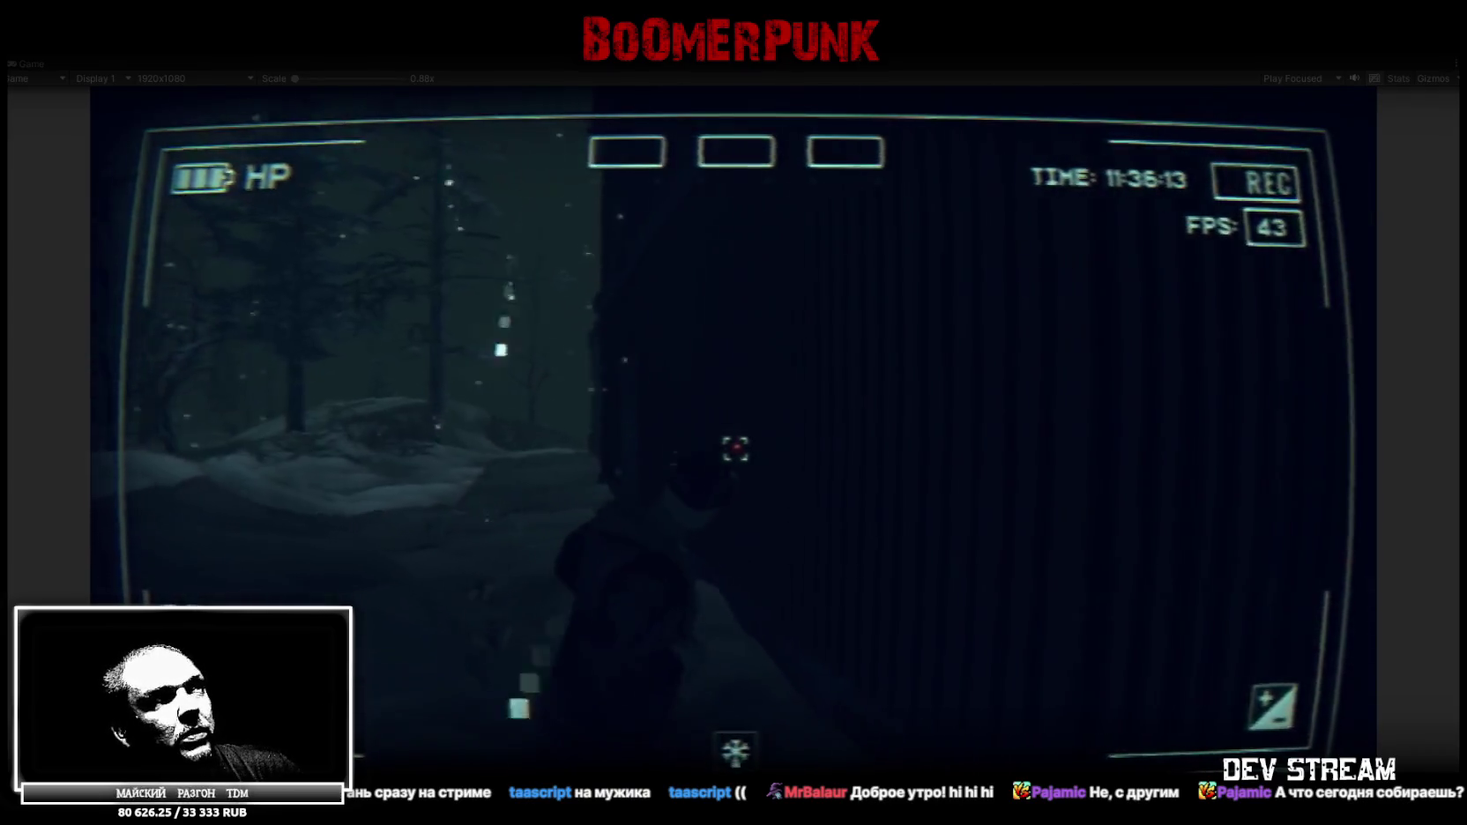
key(w)
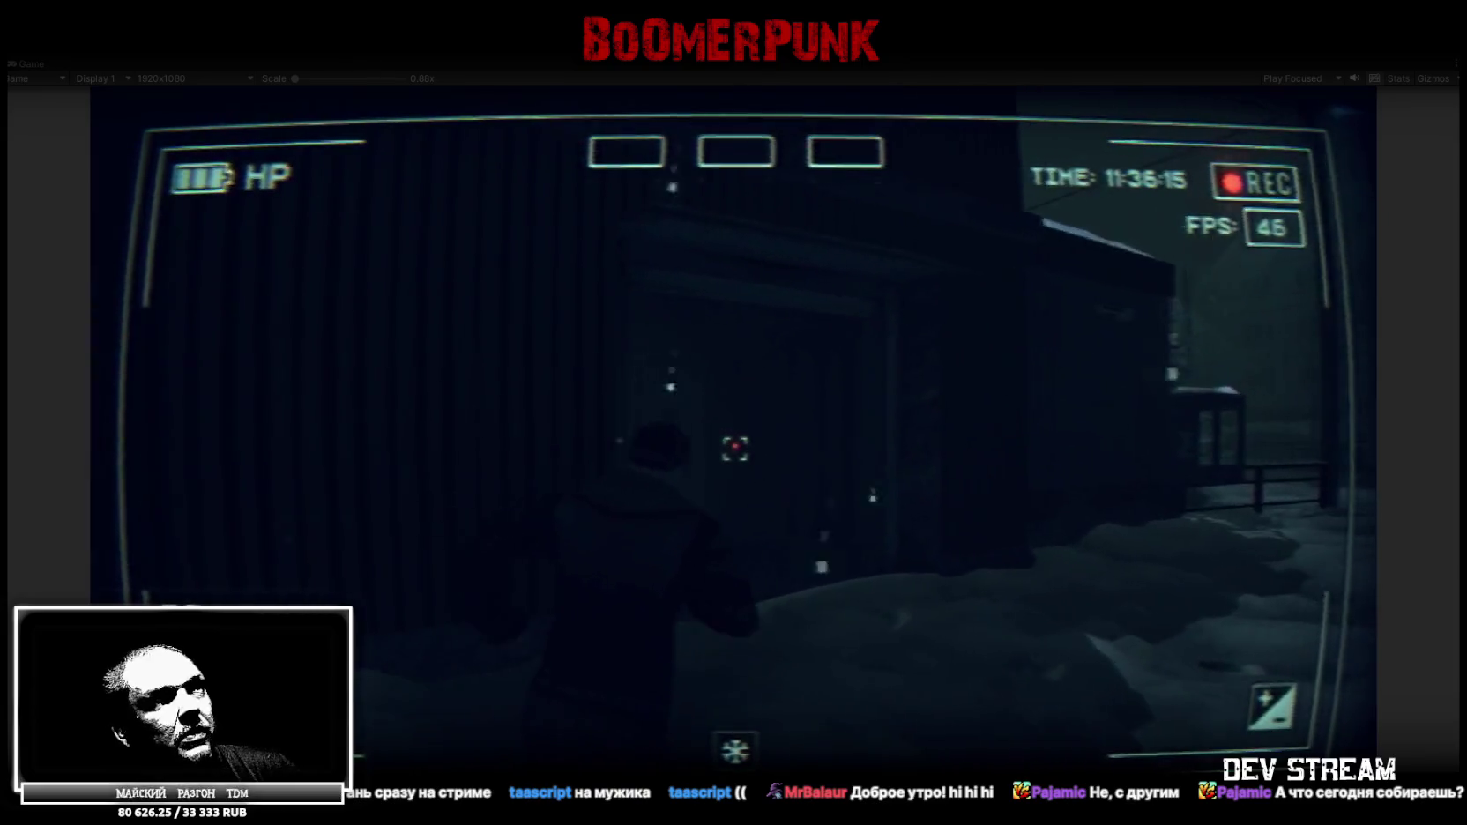
key(w)
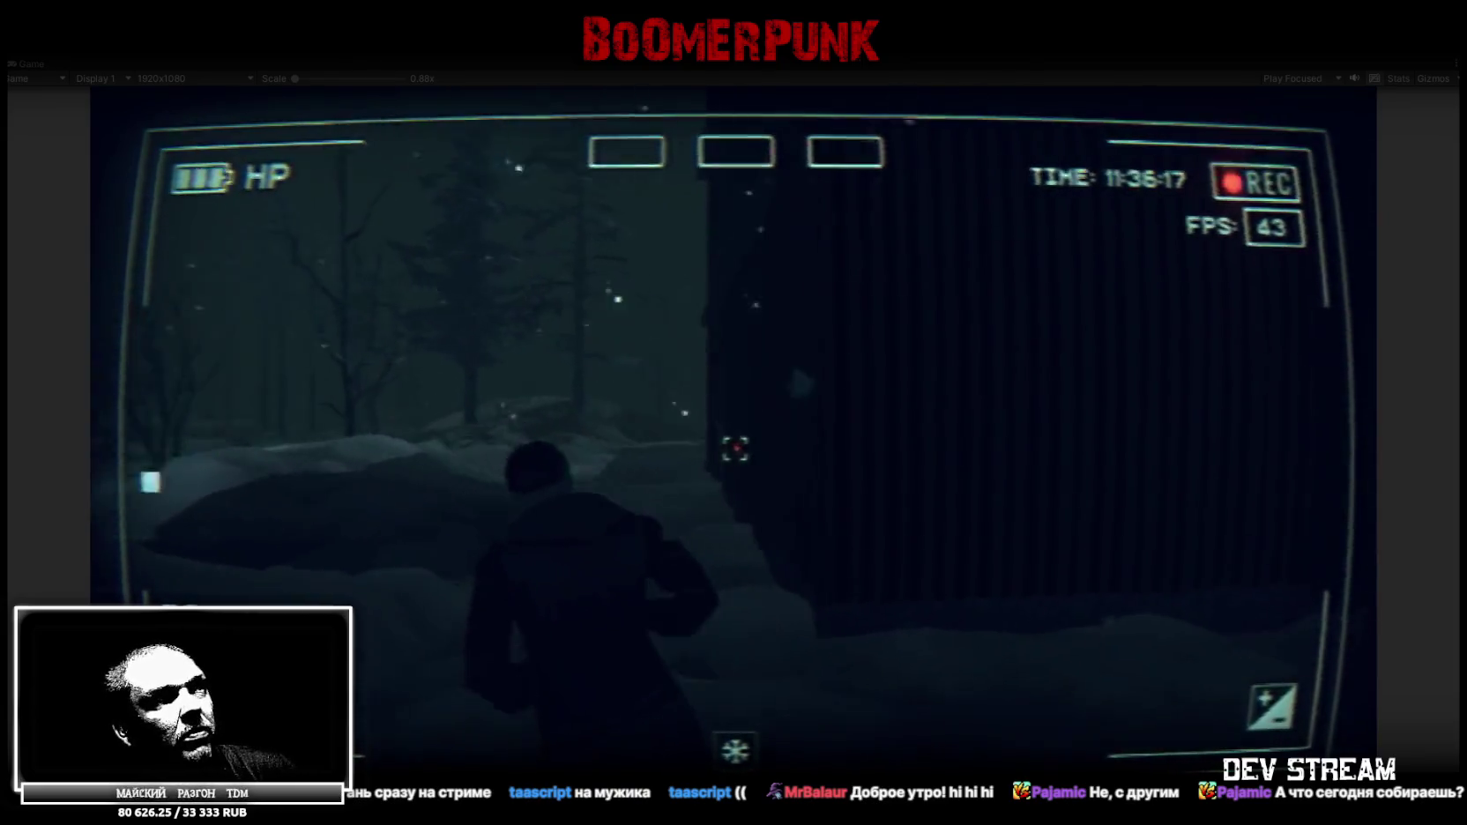
key(w)
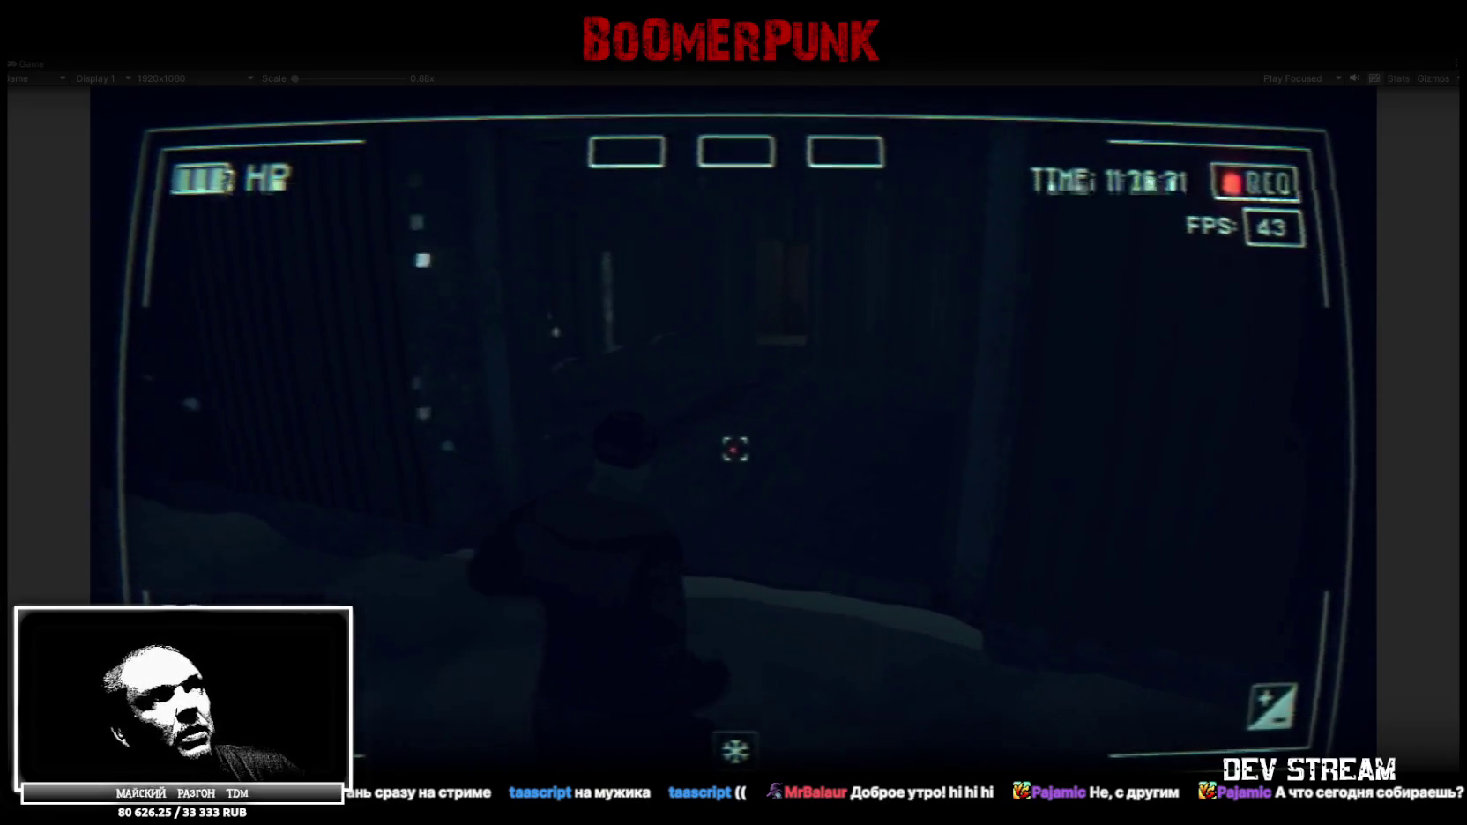
key(Escape)
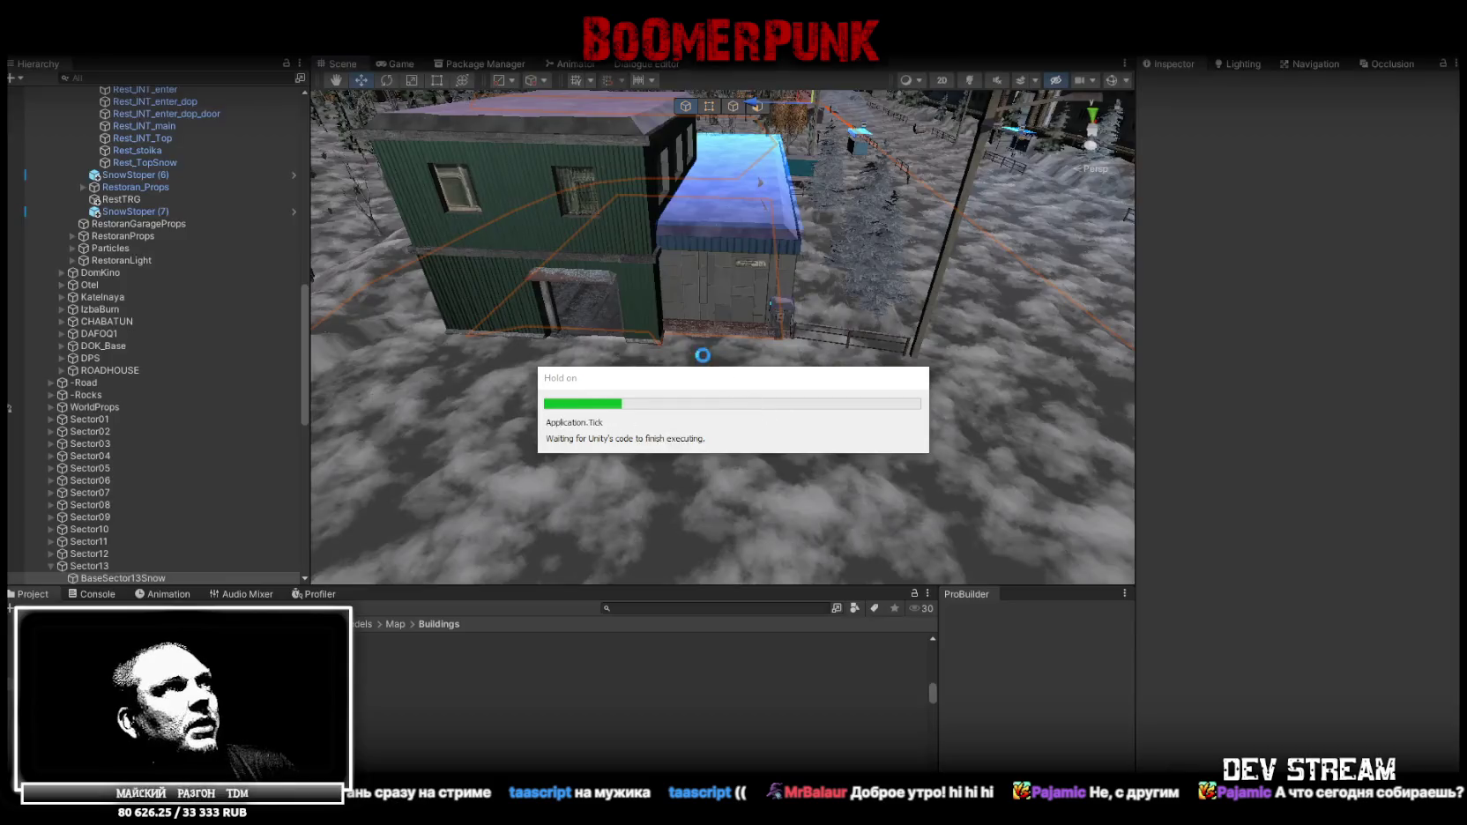
Reselect BaseSector13Snow and switch its Element 0 material from Snow13 back to Wall_10
mouse_move(779, 320)
alt+mouse_down()
mouse_move(749, 258)
mouse_move(799, 275)
alt+mouse_up()
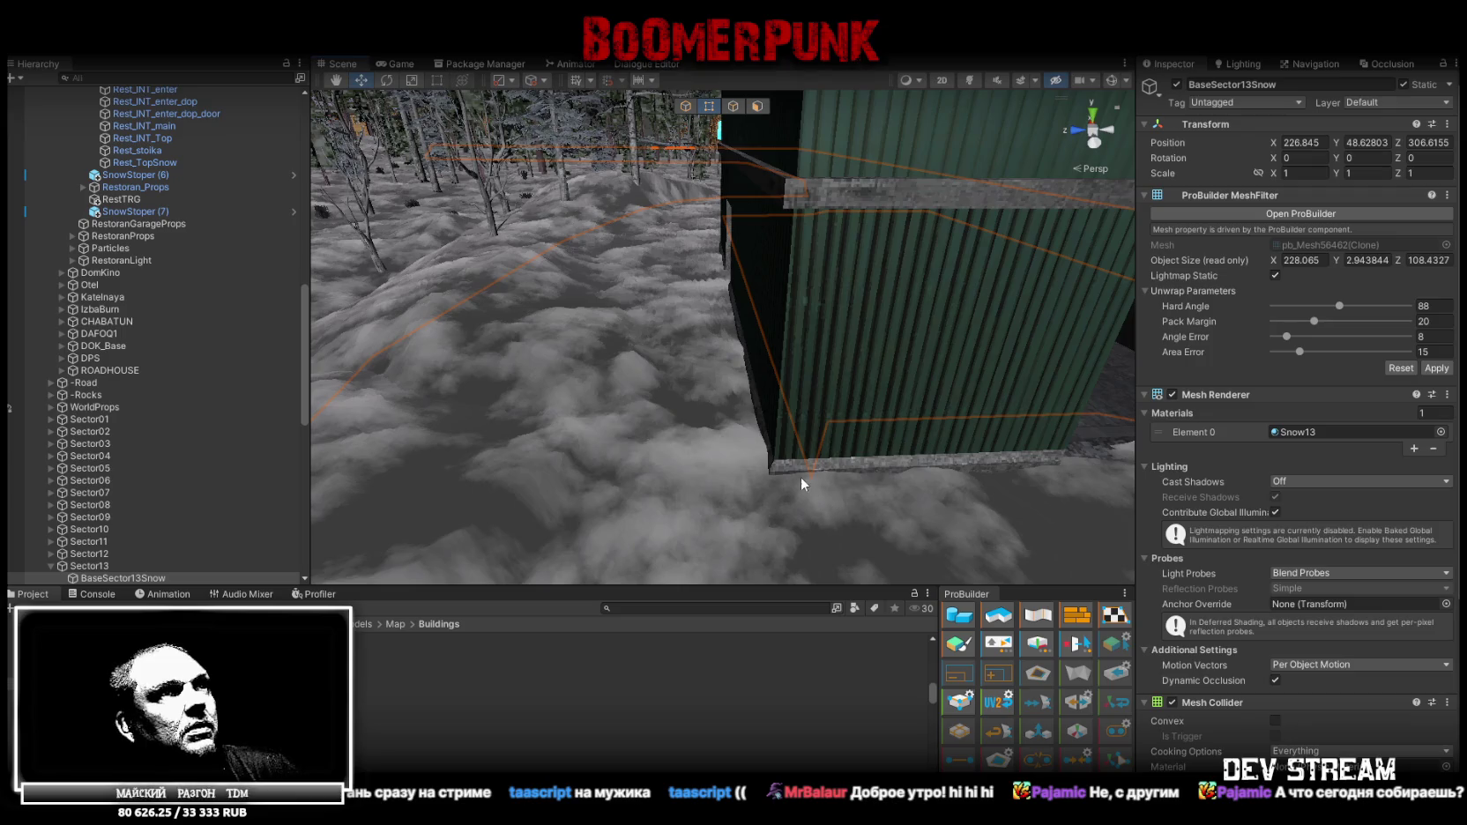
alt+drag(784, 349, 1006, 381)
click(1006, 380)
click(721, 518)
mouse_move(652, 526)
alt+mouse_down()
mouse_move(774, 487)
mouse_move(1190, 532)
mouse_move(1256, 510)
mouse_move(1288, 398)
mouse_move(1171, 477)
mouse_move(1322, 454)
alt+mouse_up()
click(1440, 432)
scroll(1391, 542, down, 10)
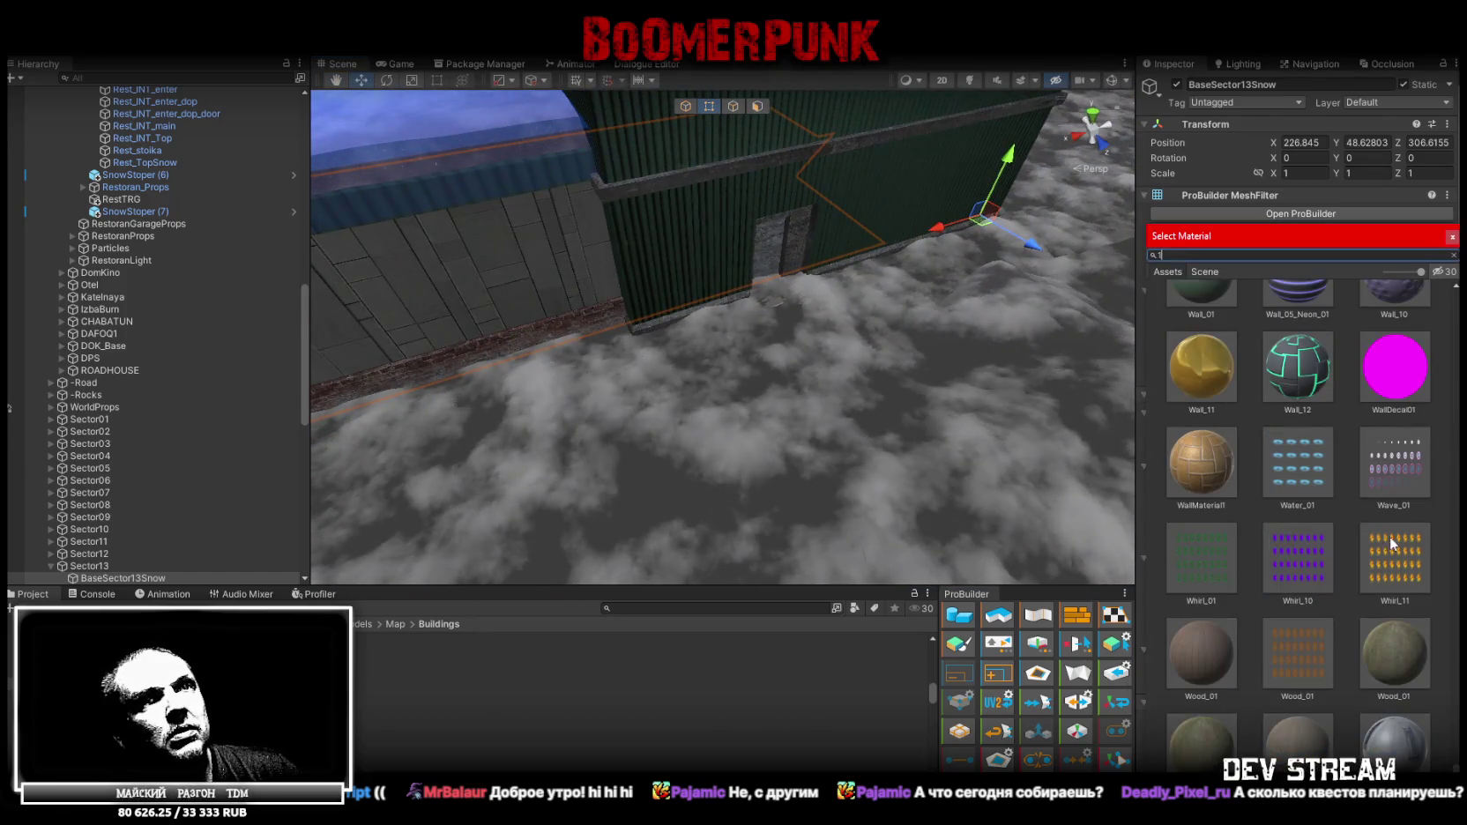
scroll(1372, 628, up, 2)
click(1398, 369)
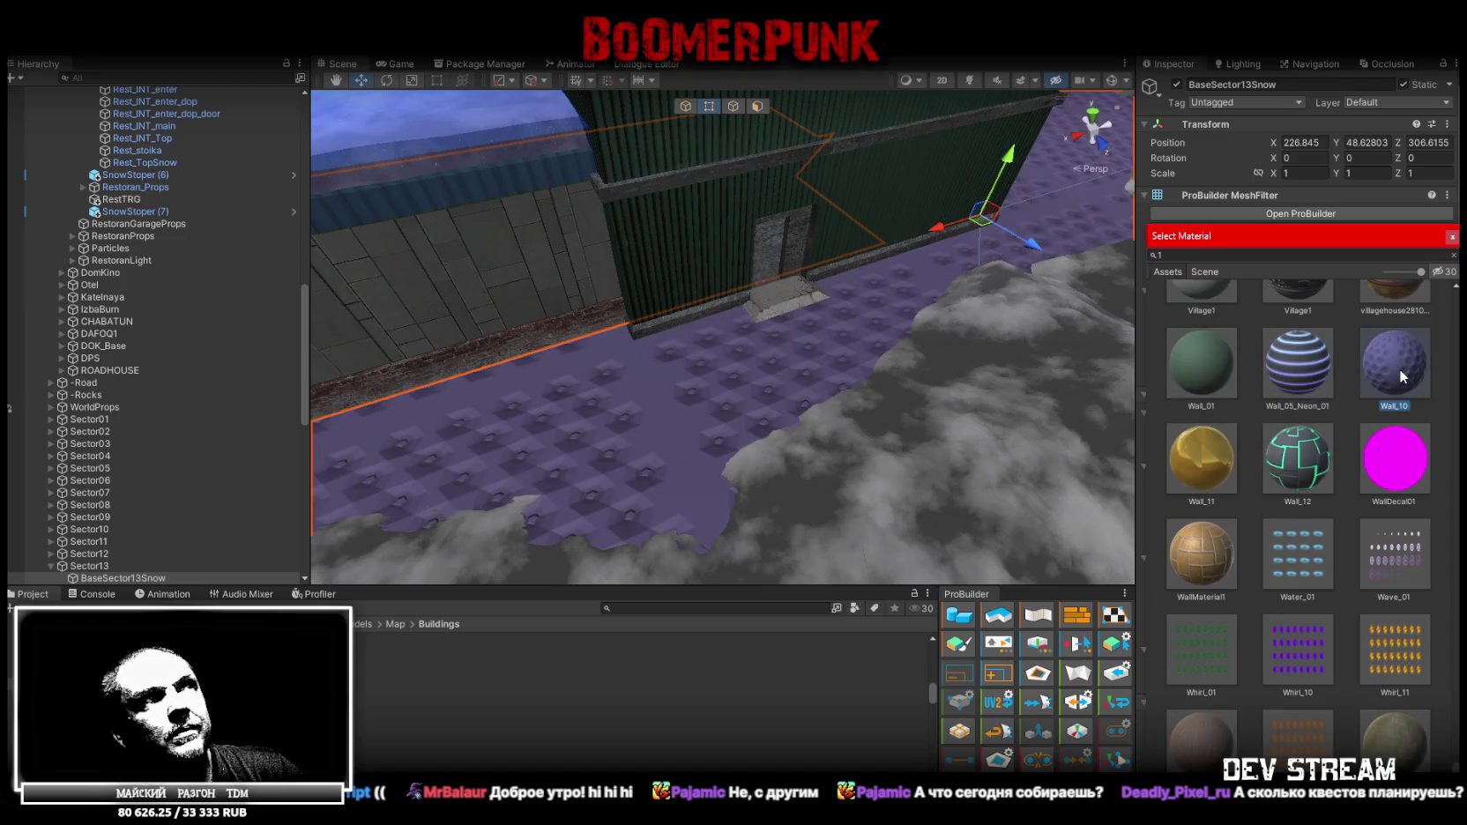
mouse_move(882, 352)
alt+mouse_down()
mouse_move(746, 358)
mouse_move(714, 388)
alt+mouse_up()
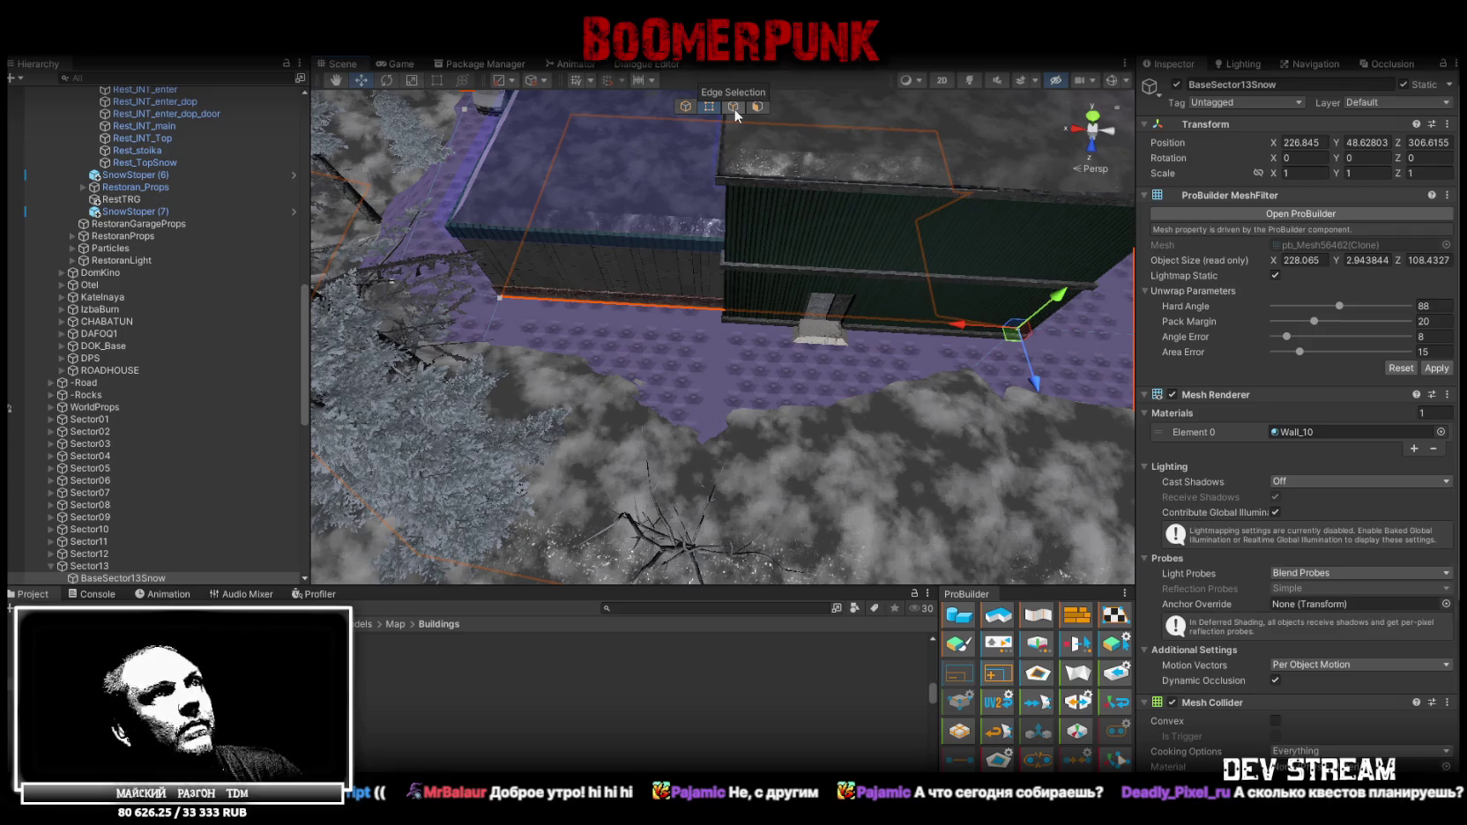
In edge mode, select the ground edge along the wall and slide it left to the corner
click(736, 106)
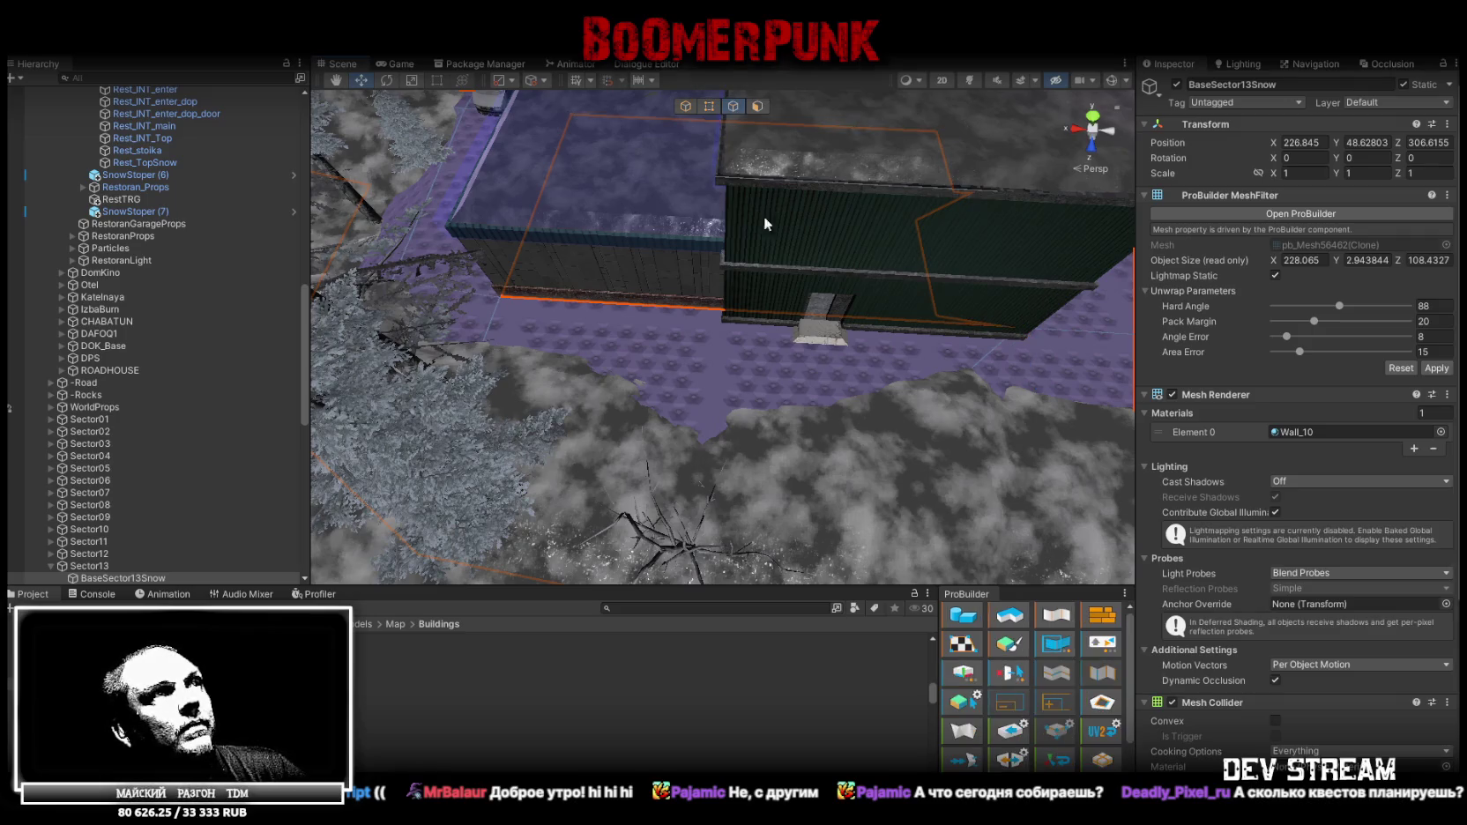
click(746, 468)
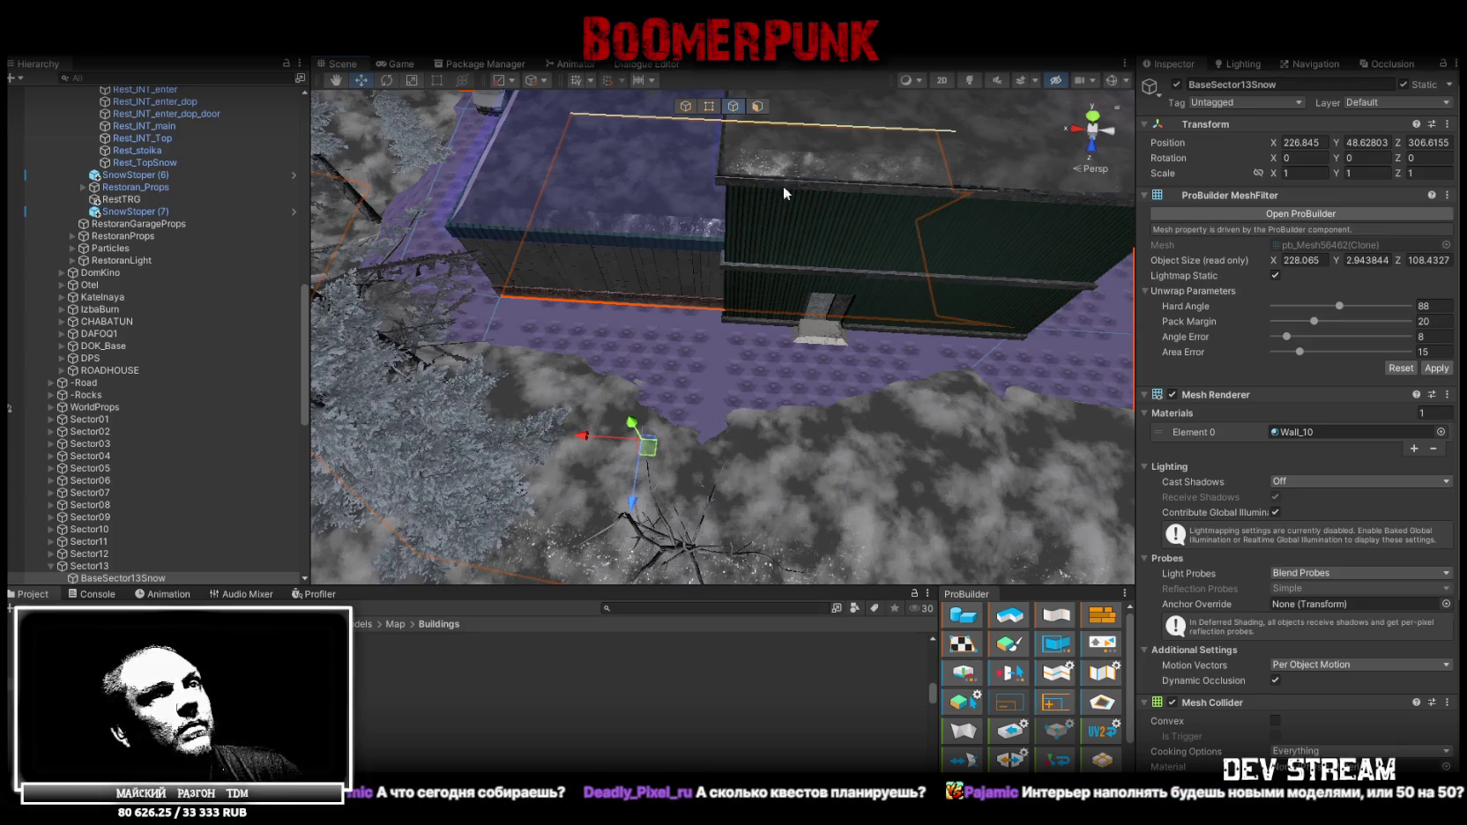
scroll(1102, 754, down, 2)
scroll(1106, 744, down, 2)
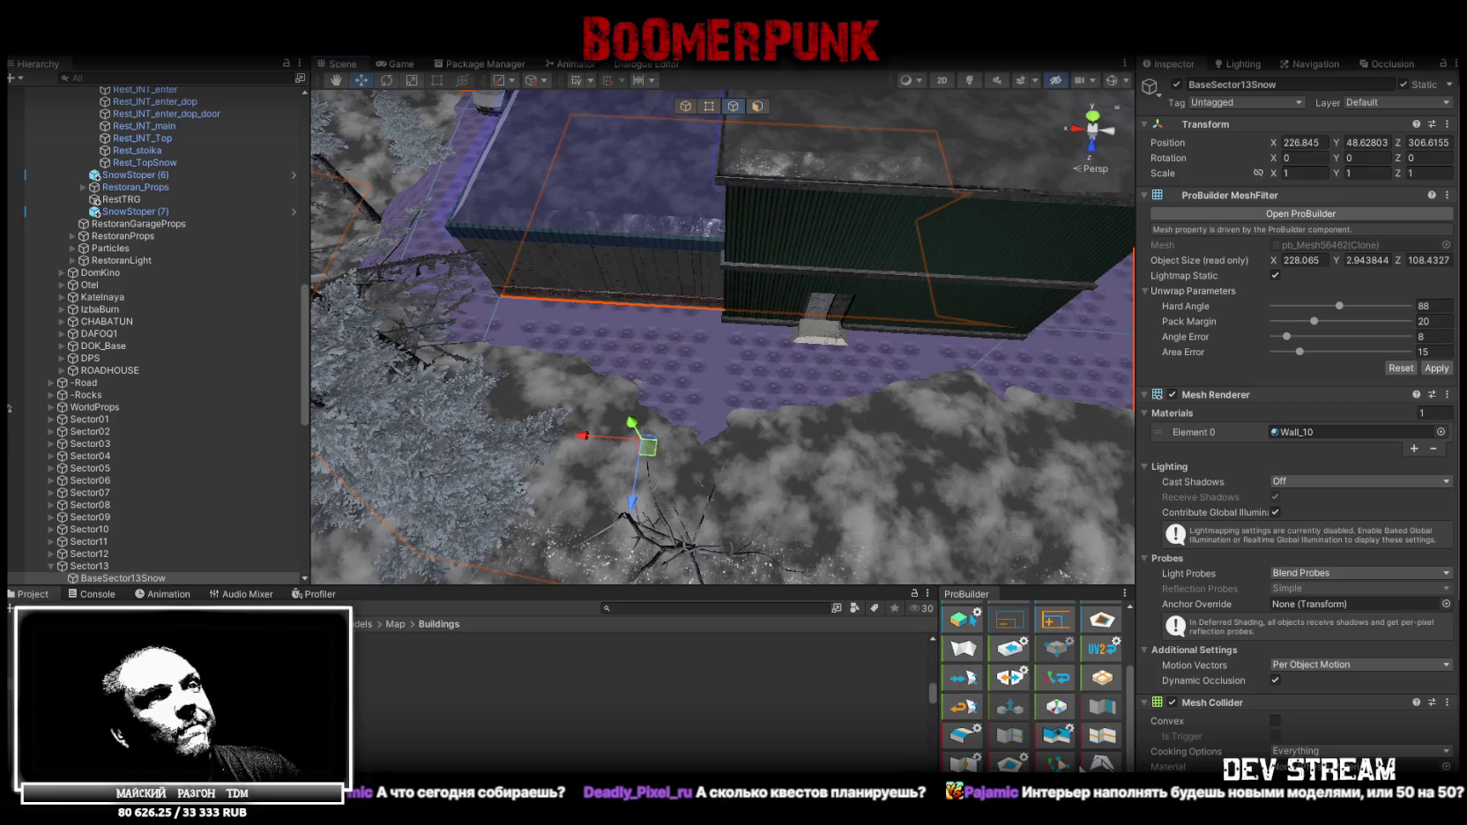
right_drag(765, 465, 799, 371)
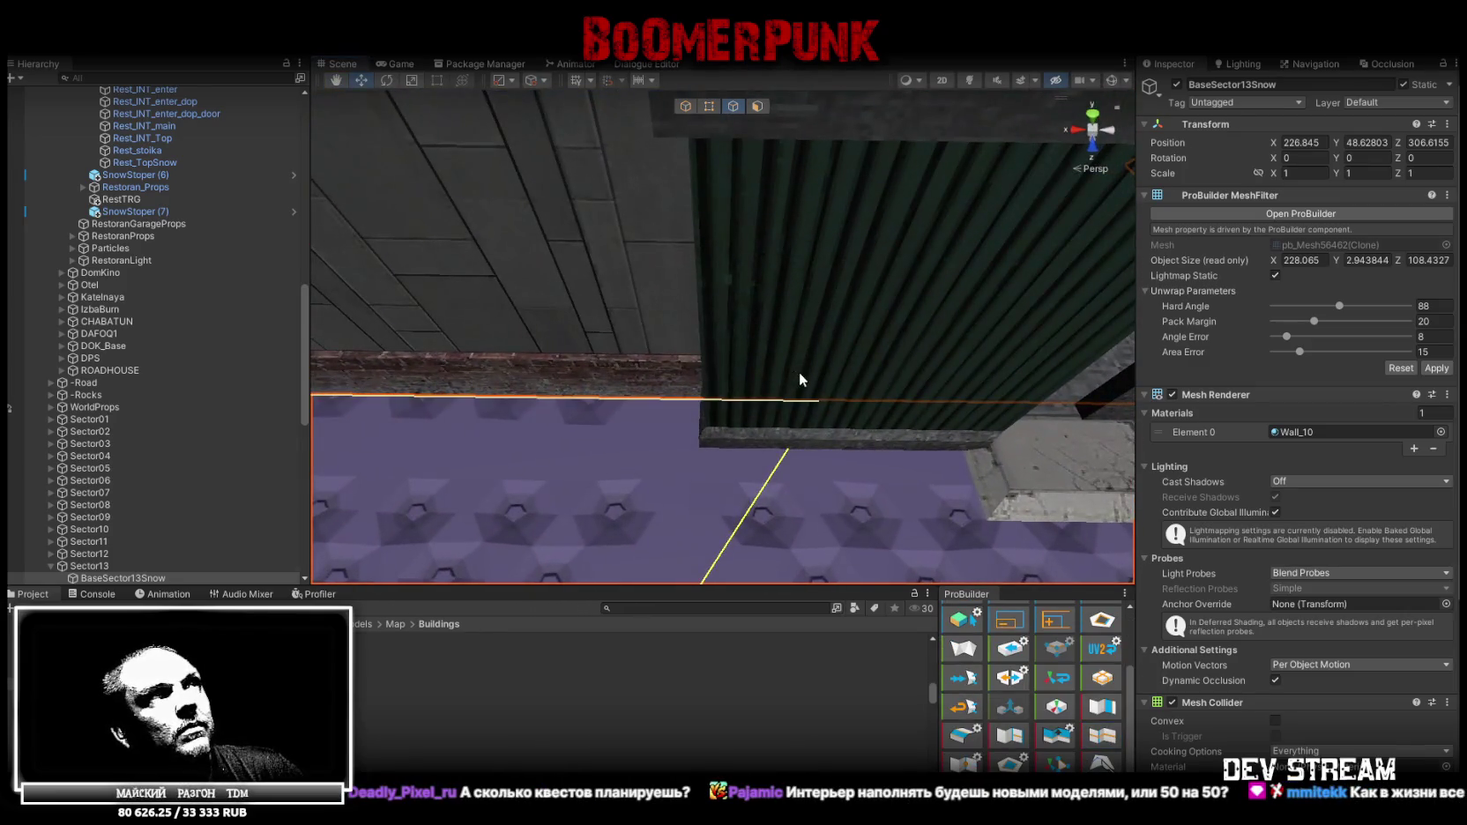
click(710, 106)
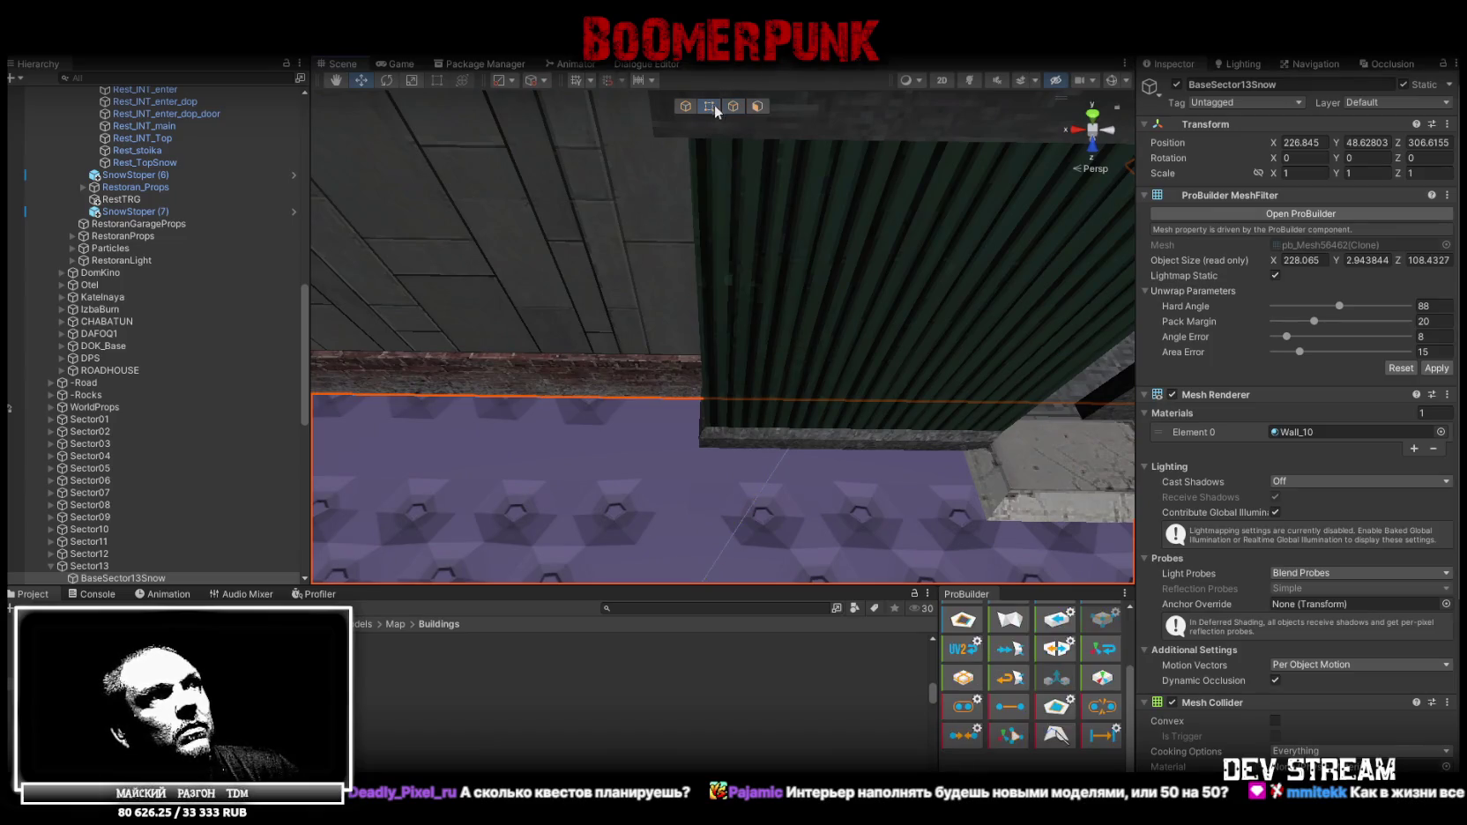
click(813, 406)
drag(738, 398, 710, 395)
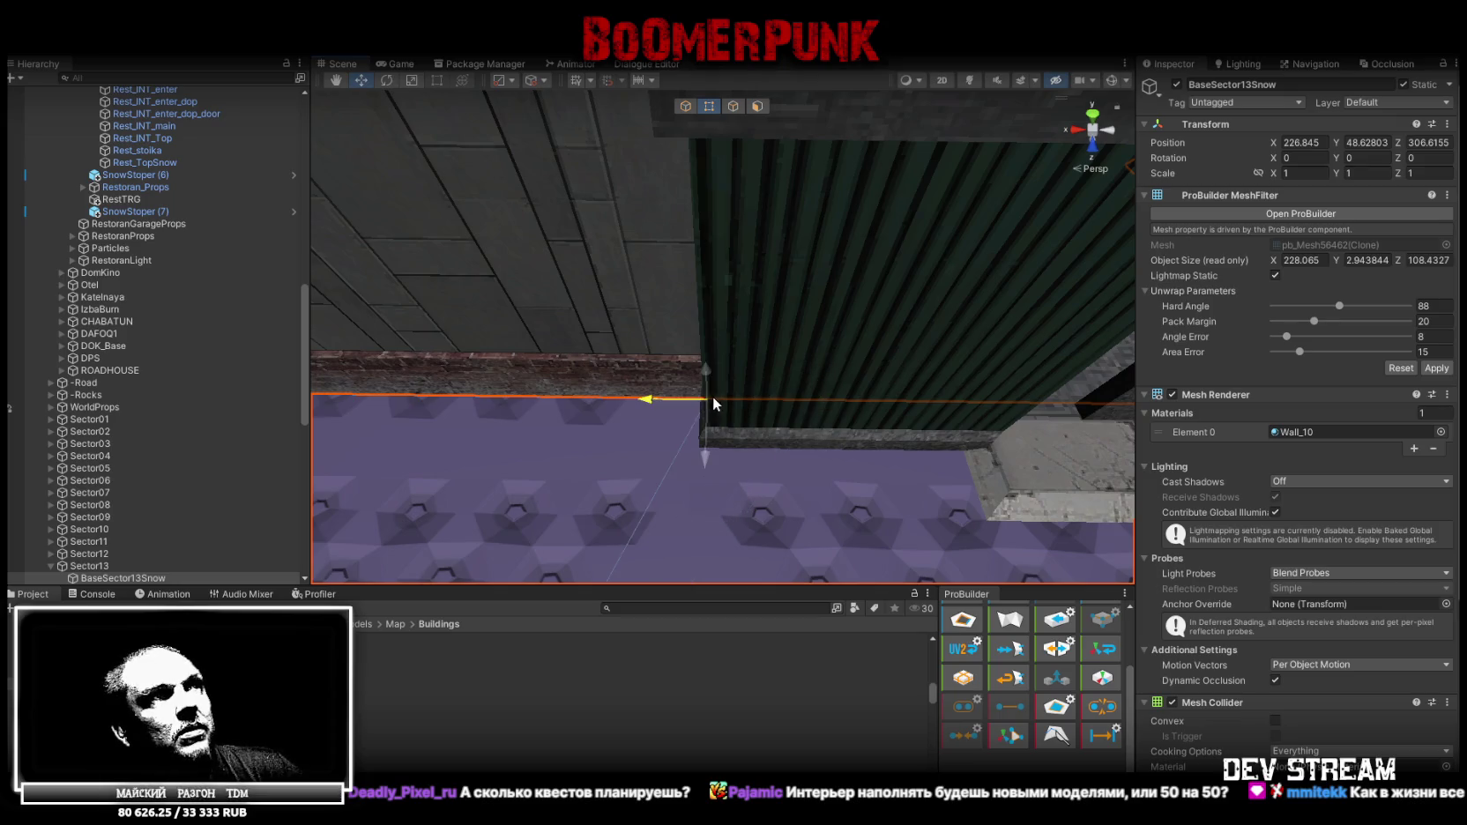
Slide the selected ground edge right along X, then check the ground at the door step
mouse_move(742, 384)
right_down()
mouse_move(345, 361)
mouse_move(809, 243)
mouse_move(837, 286)
right_up()
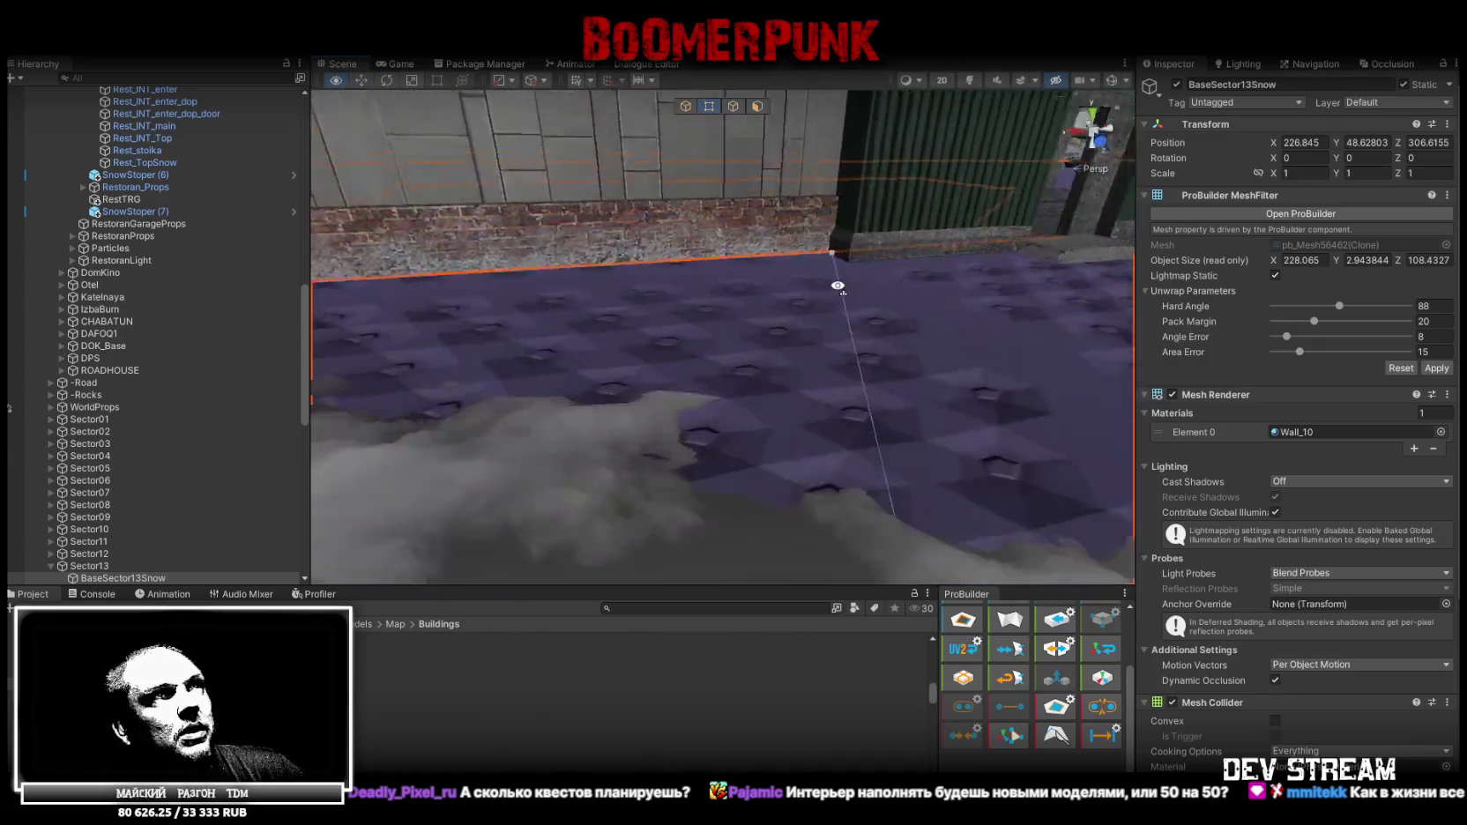
right_drag(837, 286, 731, 233)
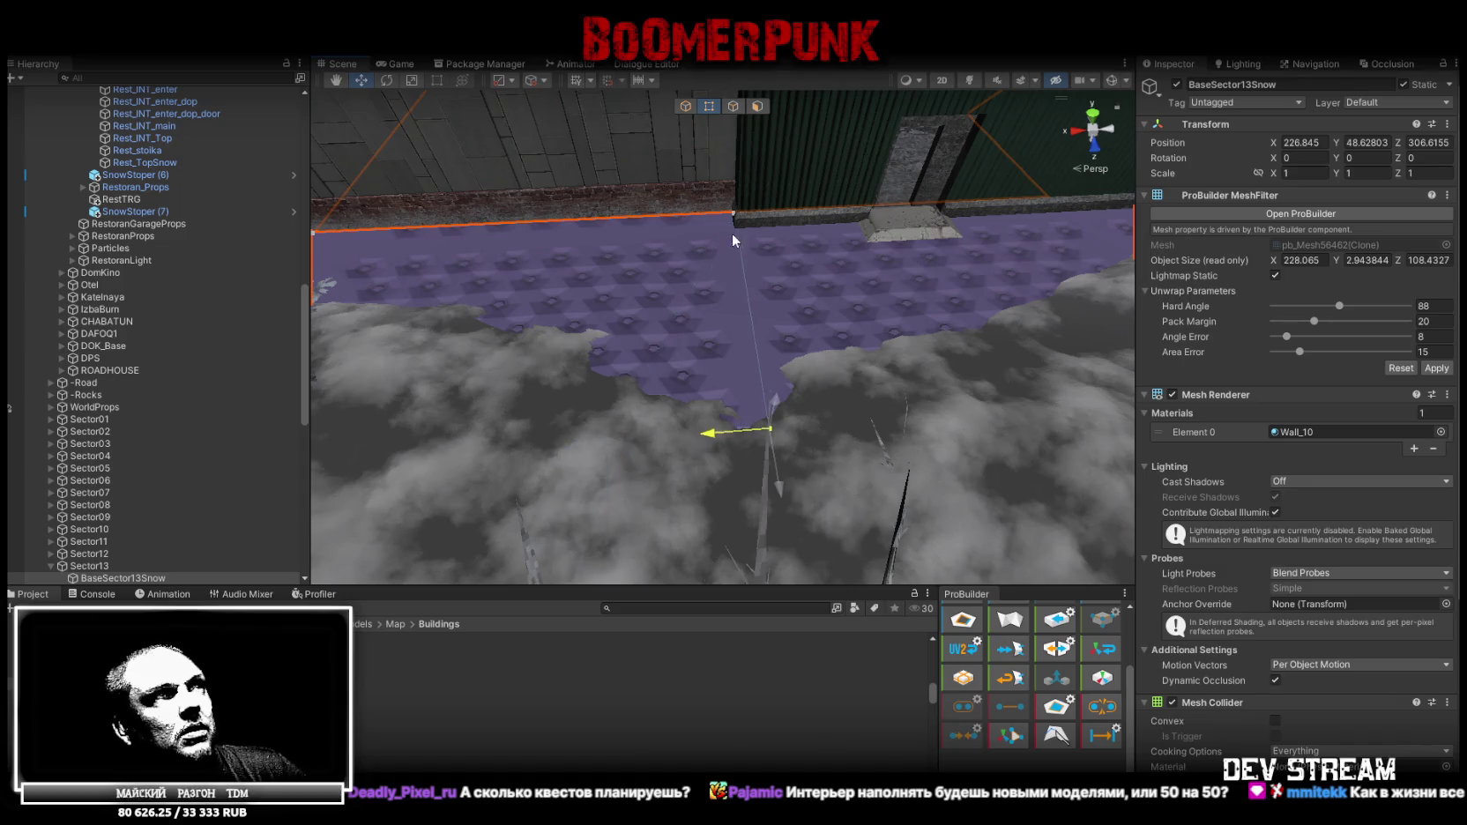
mouse_move(730, 366)
right_down()
mouse_move(725, 407)
mouse_move(726, 336)
right_up()
mouse_move(663, 504)
right_down()
mouse_move(1087, 295)
mouse_move(944, 400)
mouse_move(956, 350)
mouse_move(542, 502)
right_up()
mouse_move(543, 502)
mouse_down()
mouse_move(649, 500)
mouse_move(711, 333)
mouse_move(700, 505)
mouse_up()
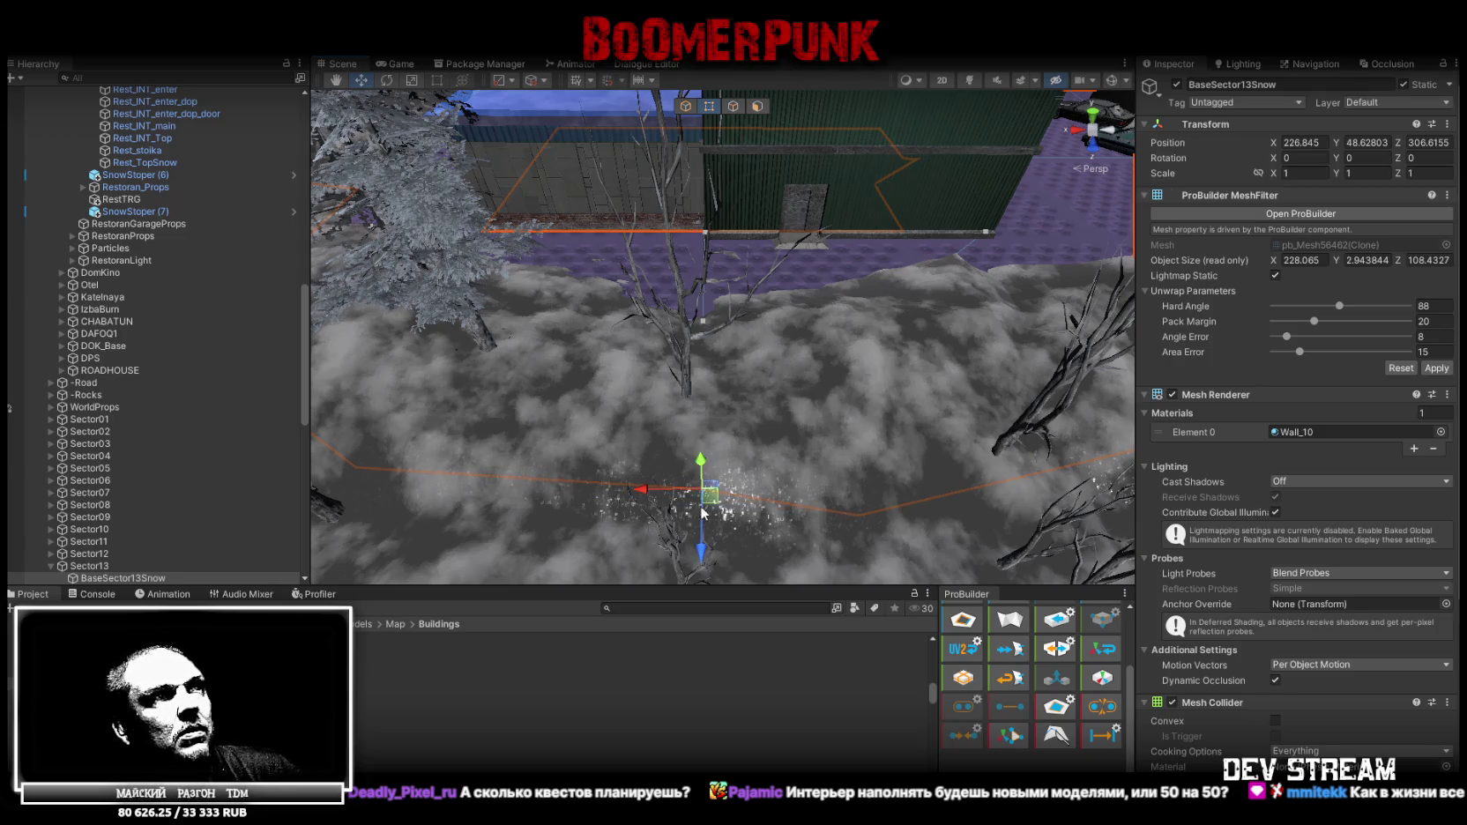
mouse_move(703, 582)
right_down()
mouse_move(714, 386)
mouse_move(832, 356)
right_up()
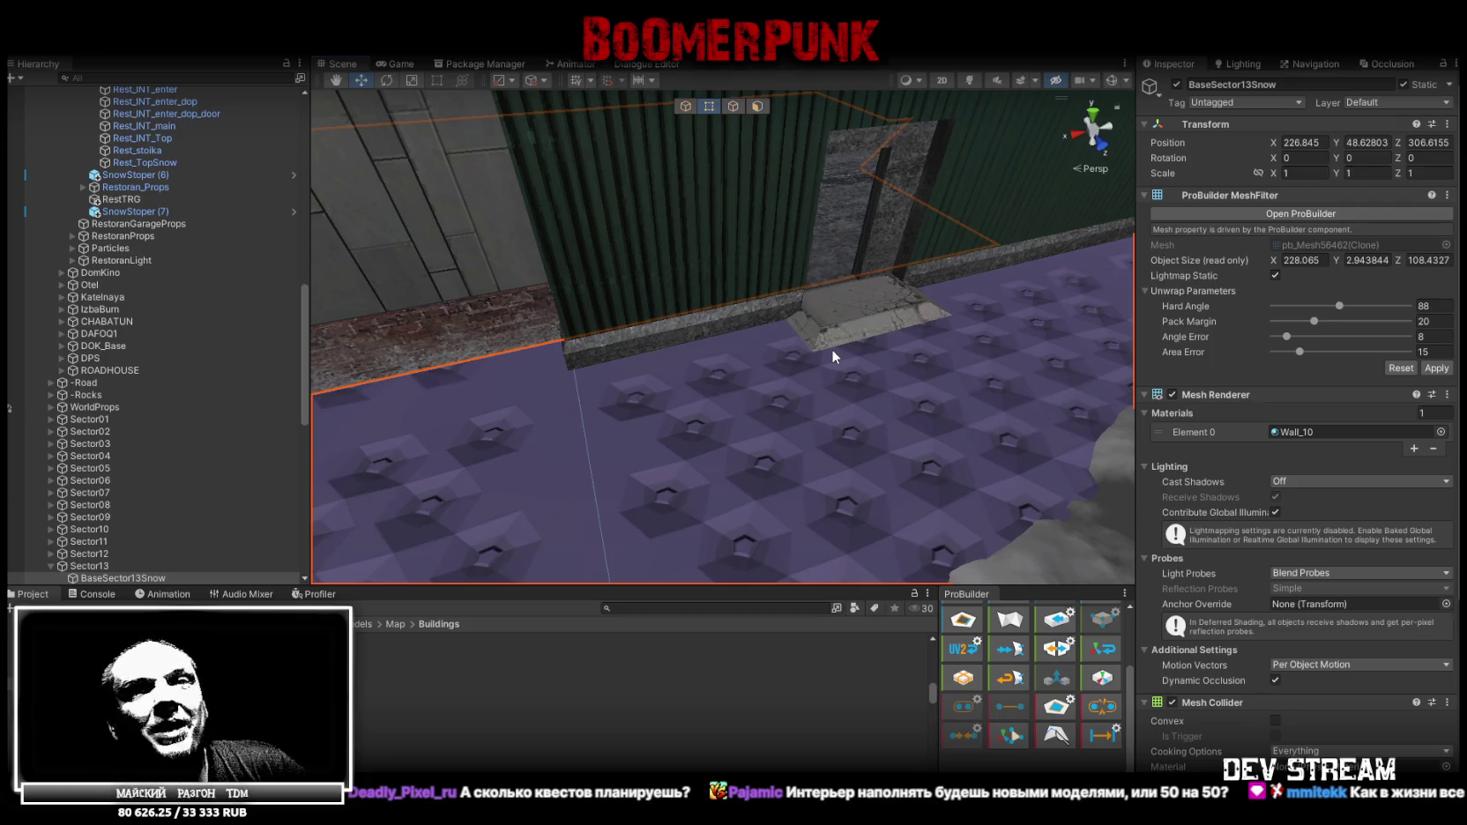
mouse_move(830, 349)
right_down()
mouse_move(827, 212)
mouse_move(594, 278)
right_up()
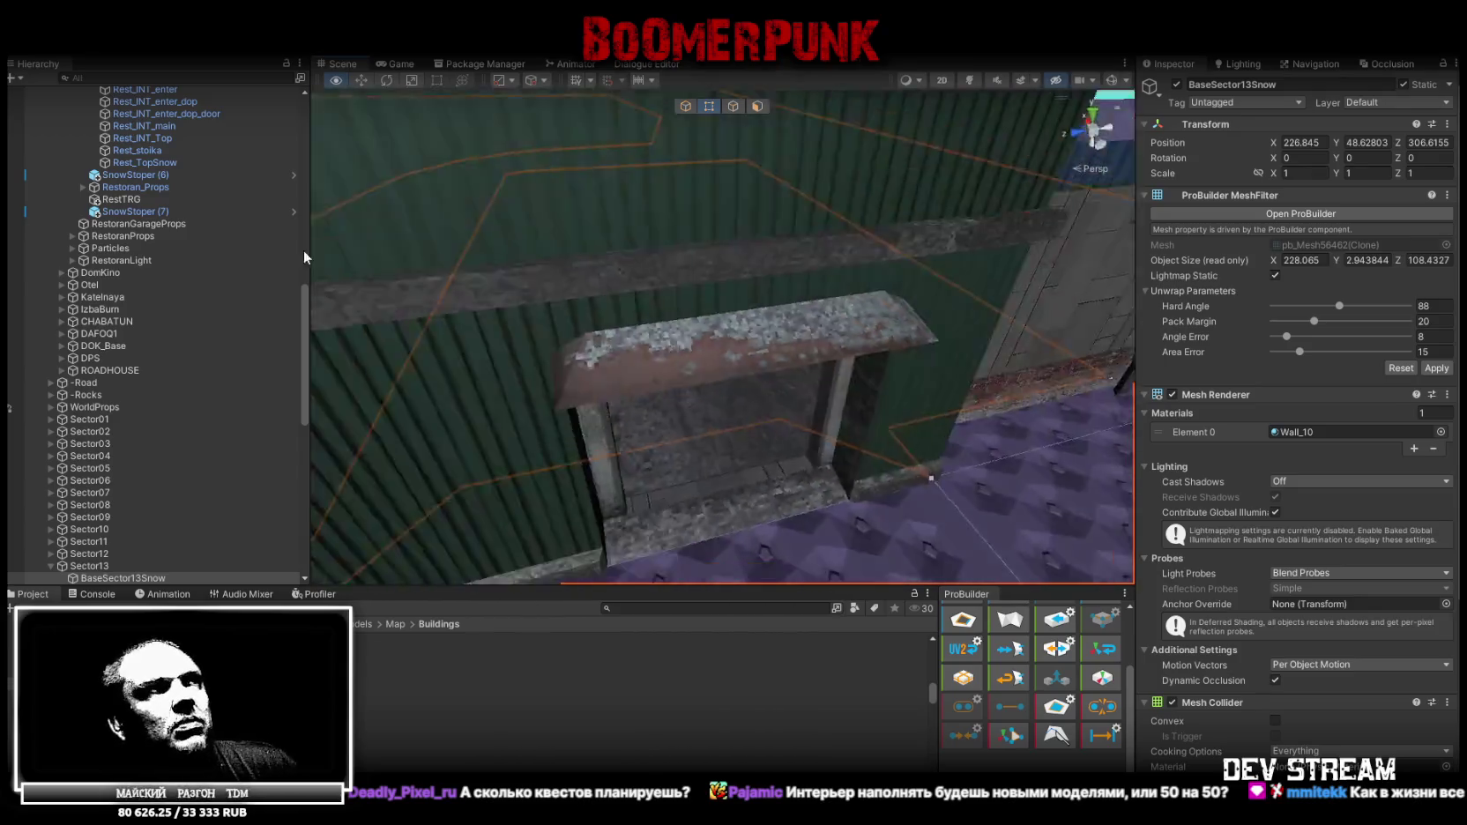
right_drag(594, 278, 353, 229)
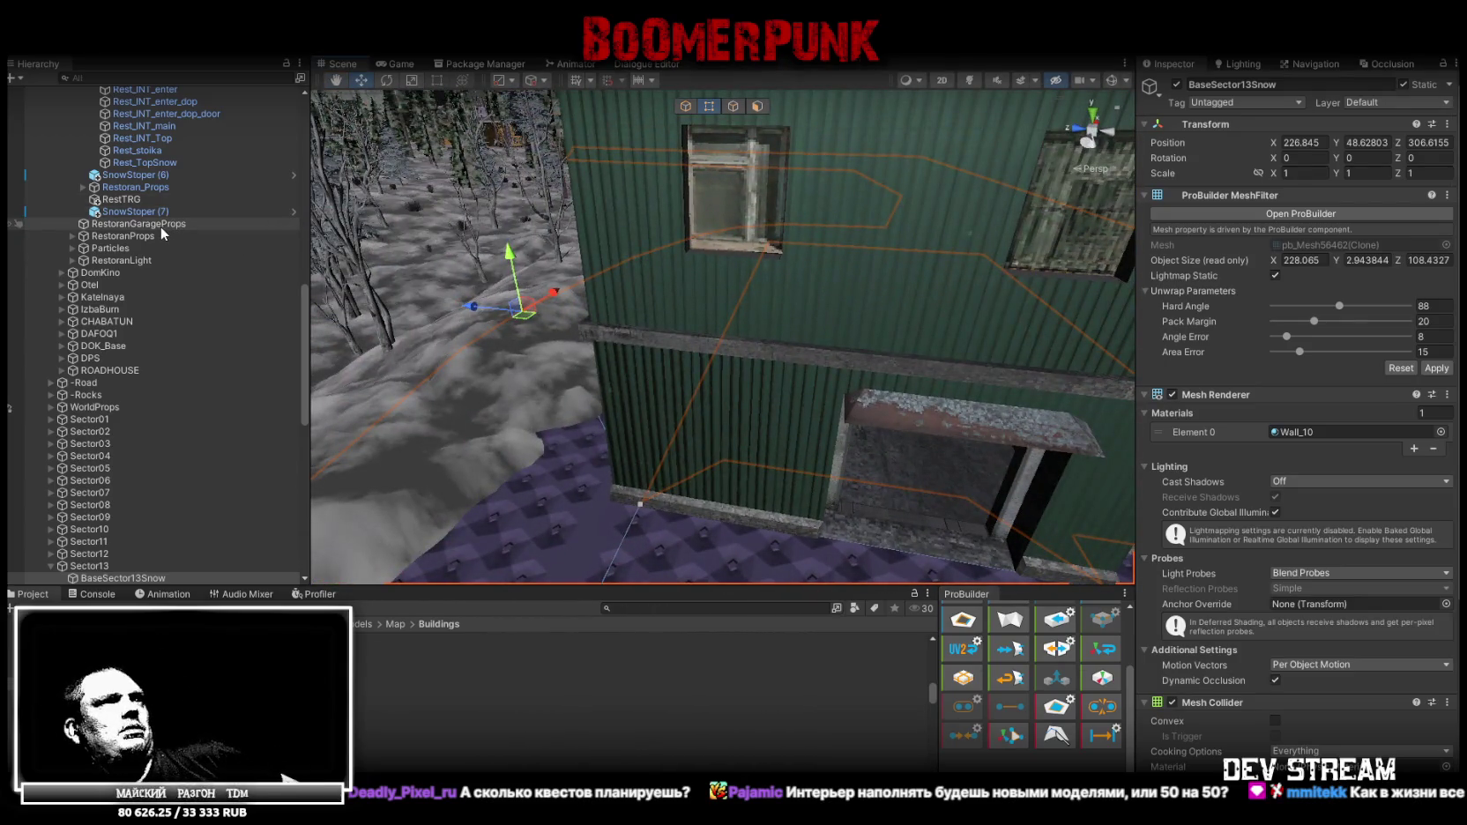